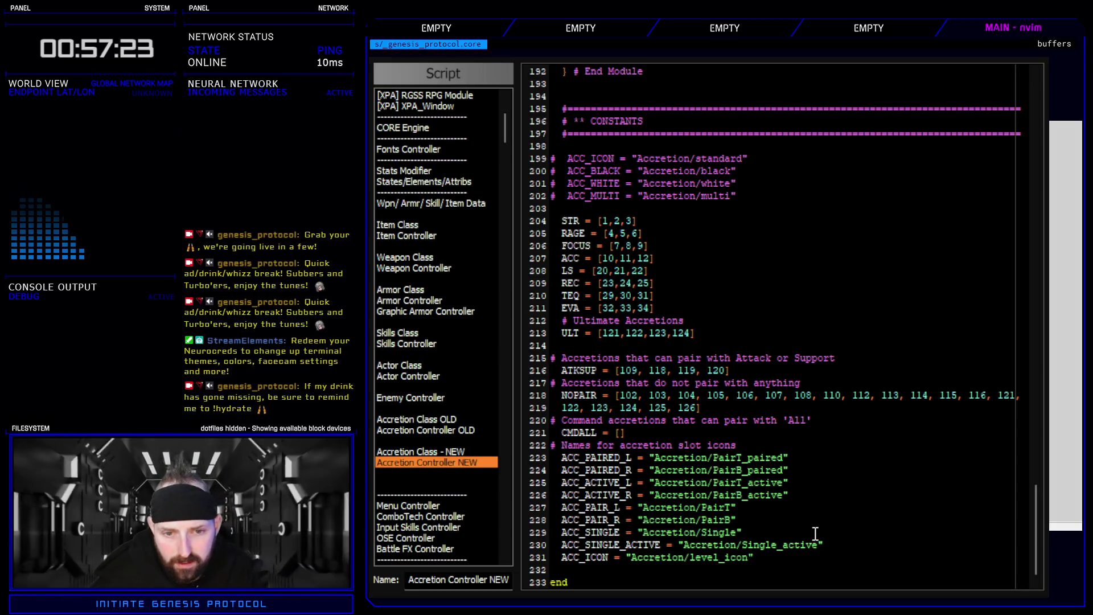
- Review the accretion constants around line 229
left_click(816, 533)
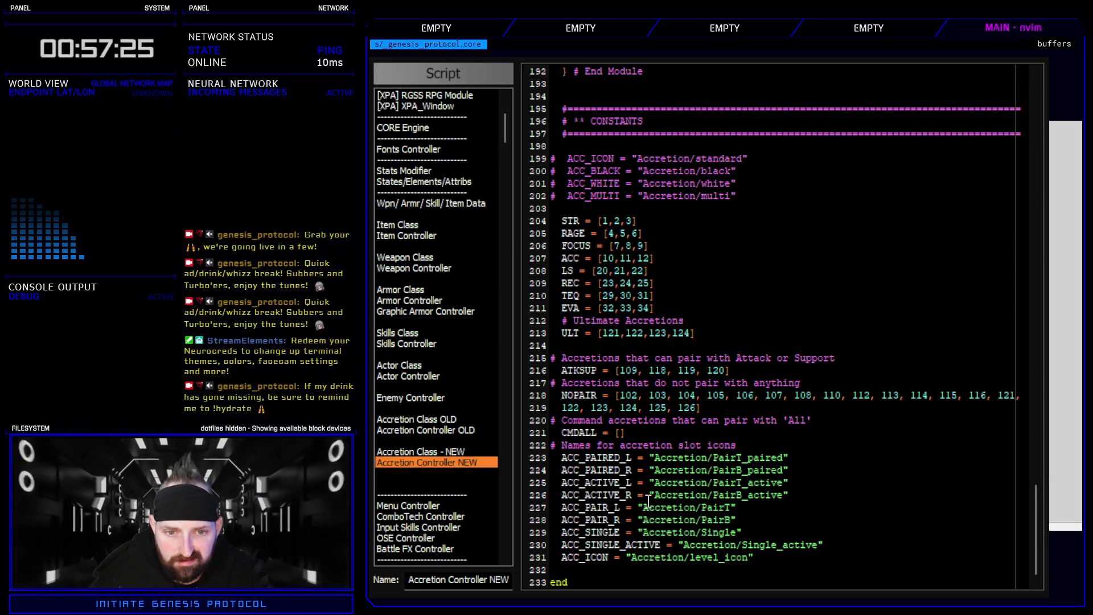
scroll(648, 502, "up", 20)
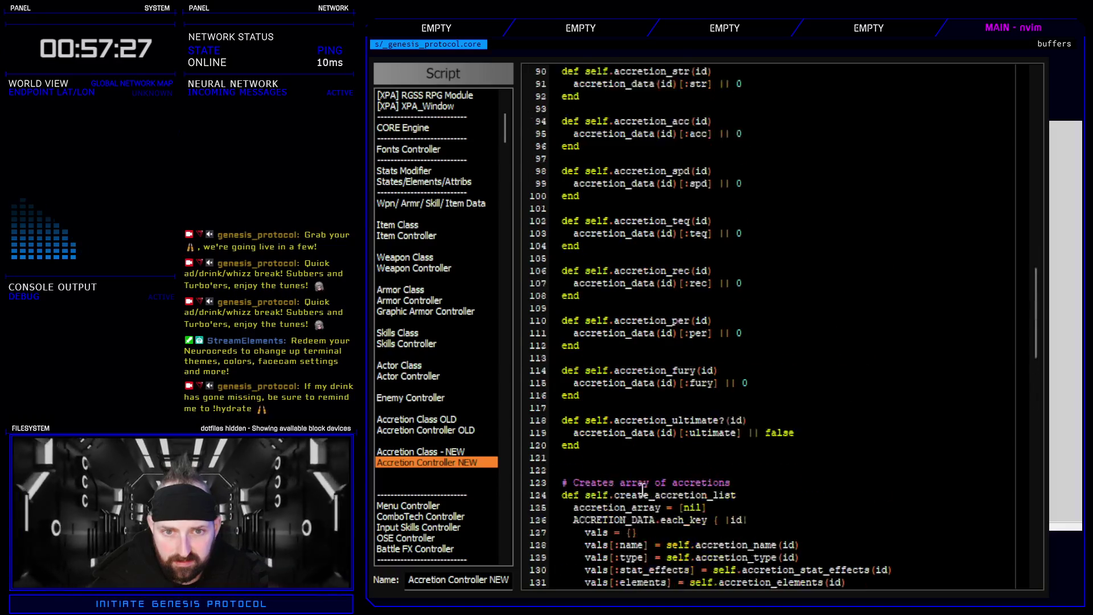
scroll(642, 488, "up", 14)
scroll(747, 388, "down", 20)
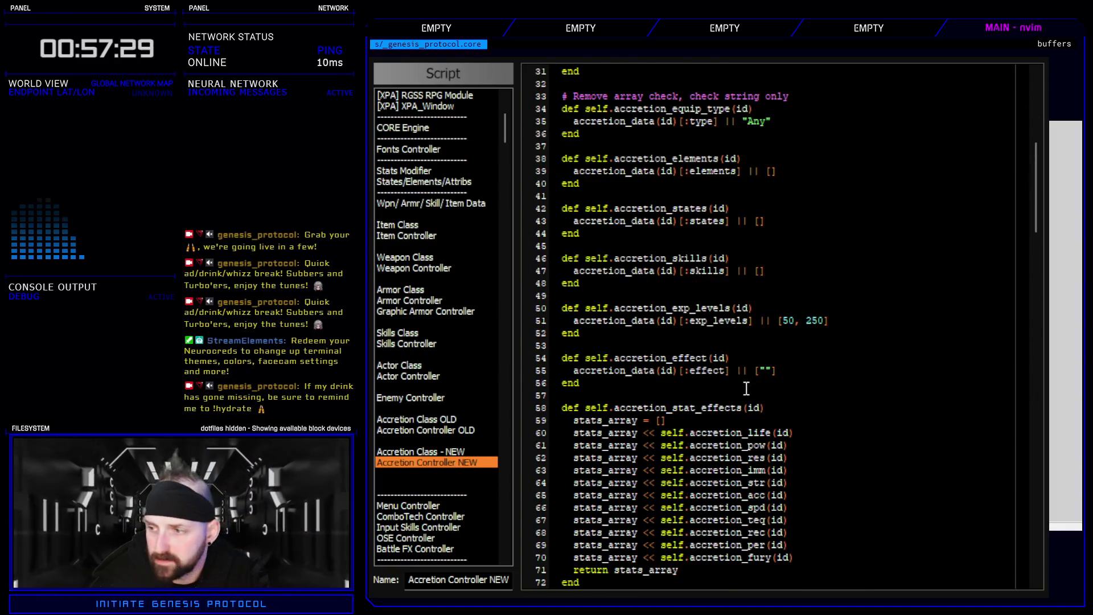
scroll(747, 389, "down", 20)
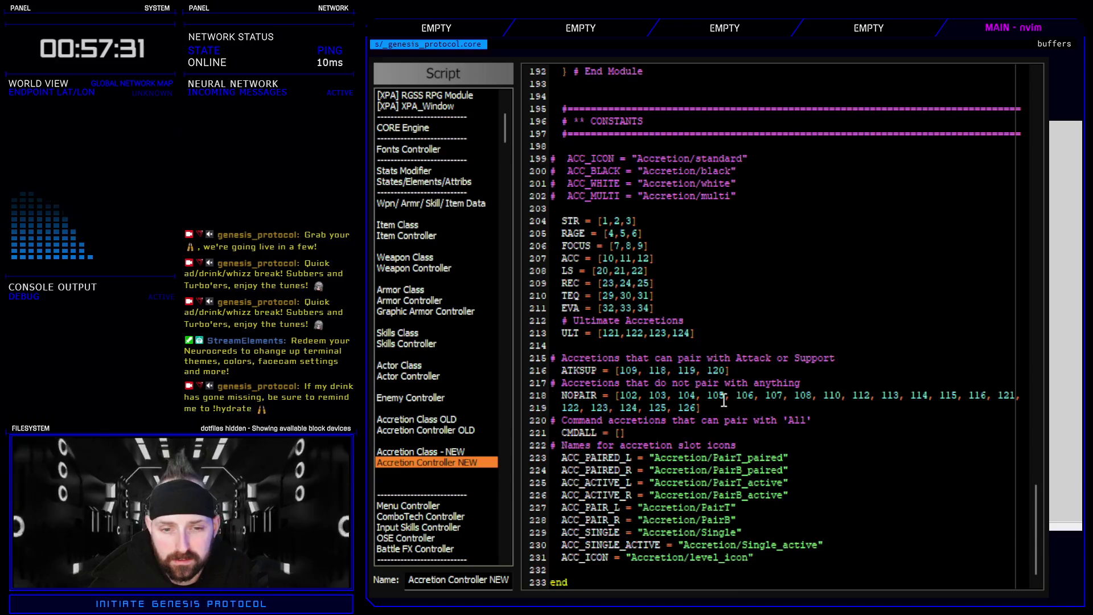
- Open Accretion Class OLD, then Accretion Controller OLD, and select its Materia_System module name for a search
left_click(468, 419)
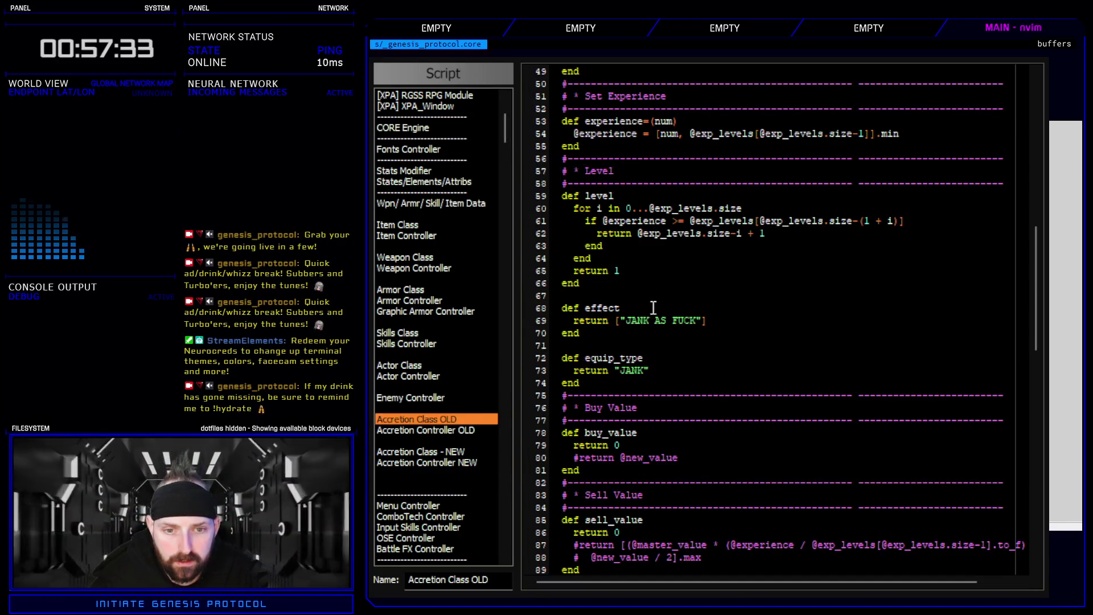
scroll(619, 132, "up", 15)
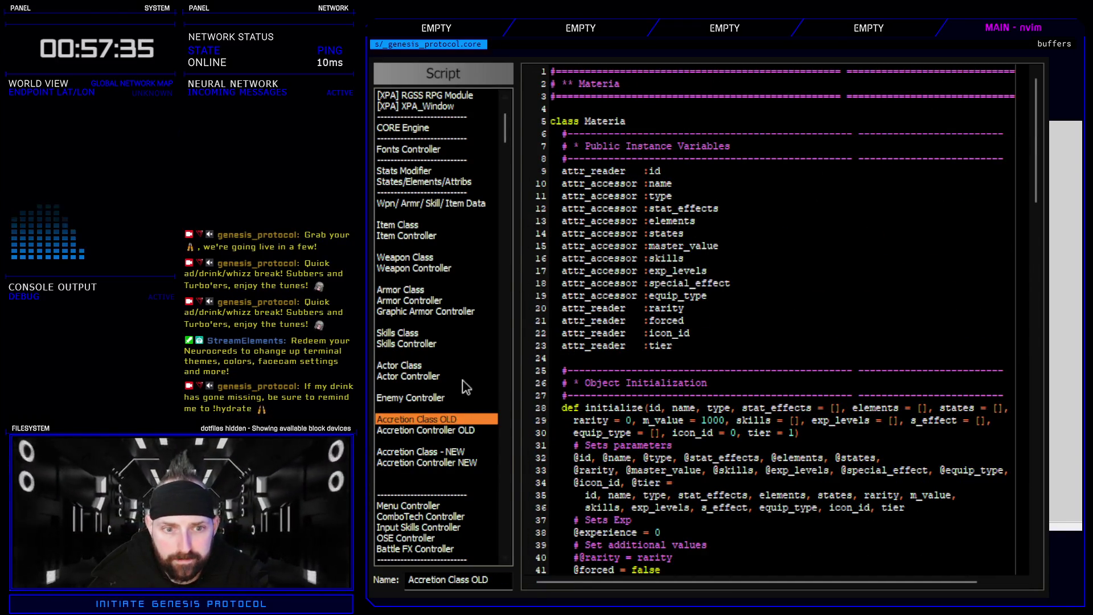
left_click(445, 433)
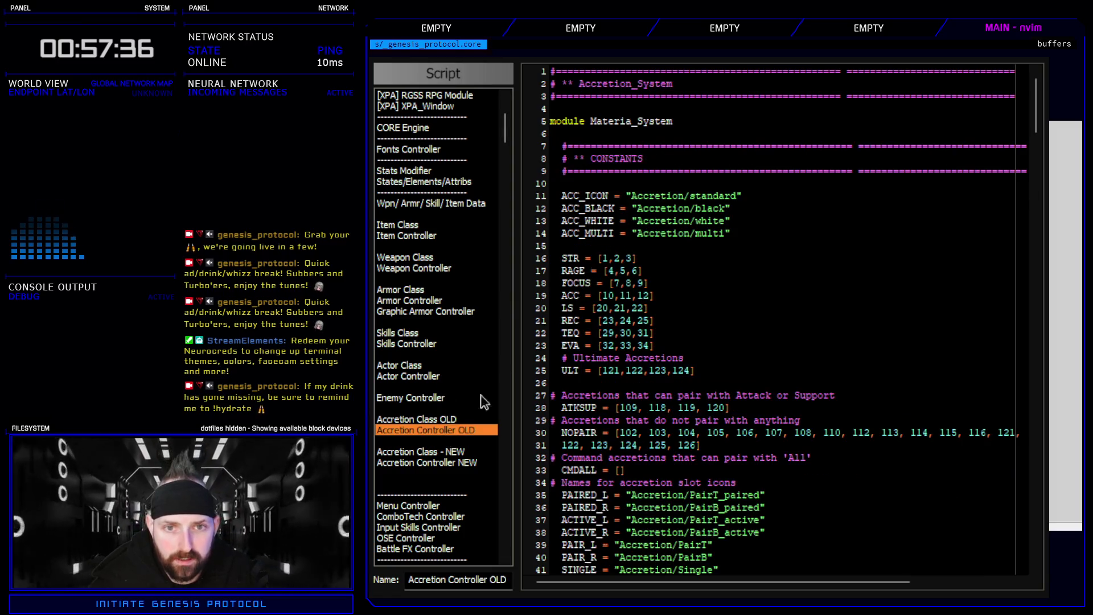
double_click(616, 121)
key("ctrl+c")
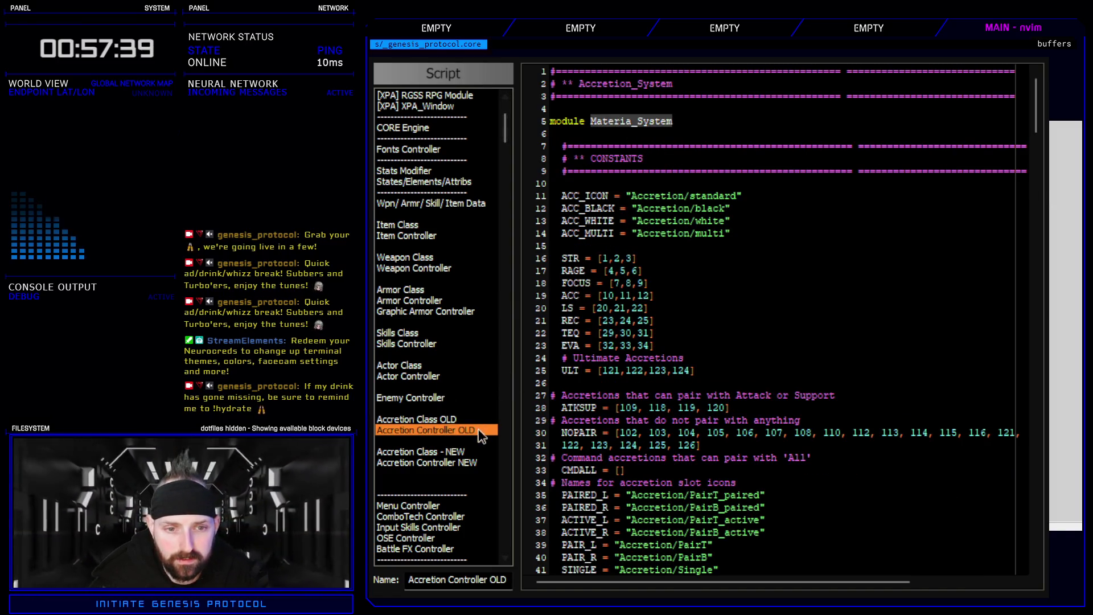
left_click(478, 431)
key("ctrl+f")
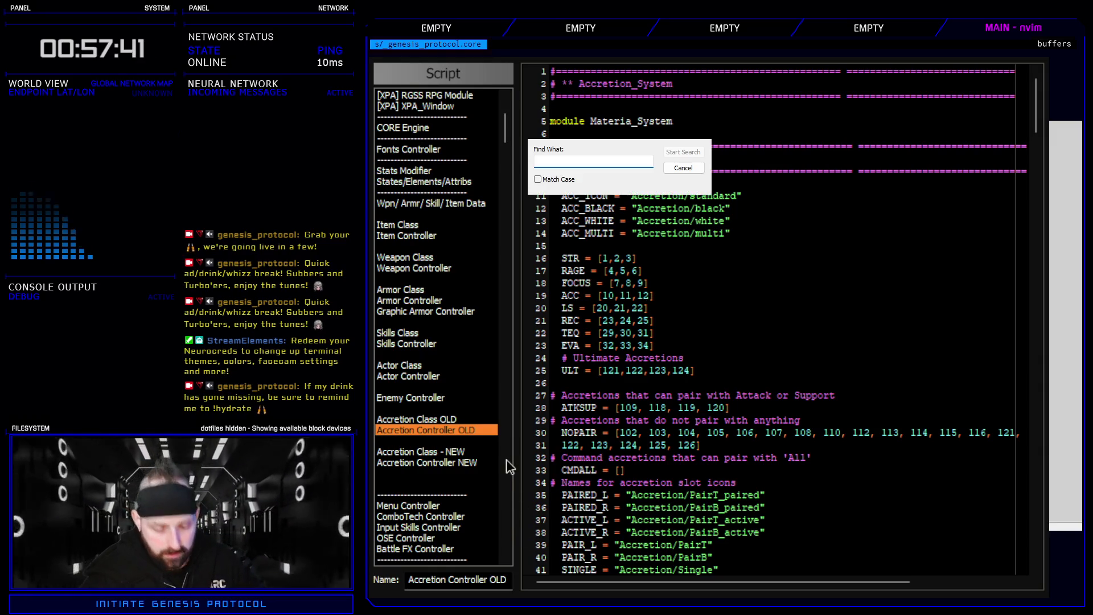
- Search all scripts for Materia_System and jump to the Window_Help match
key("ctrl+v")
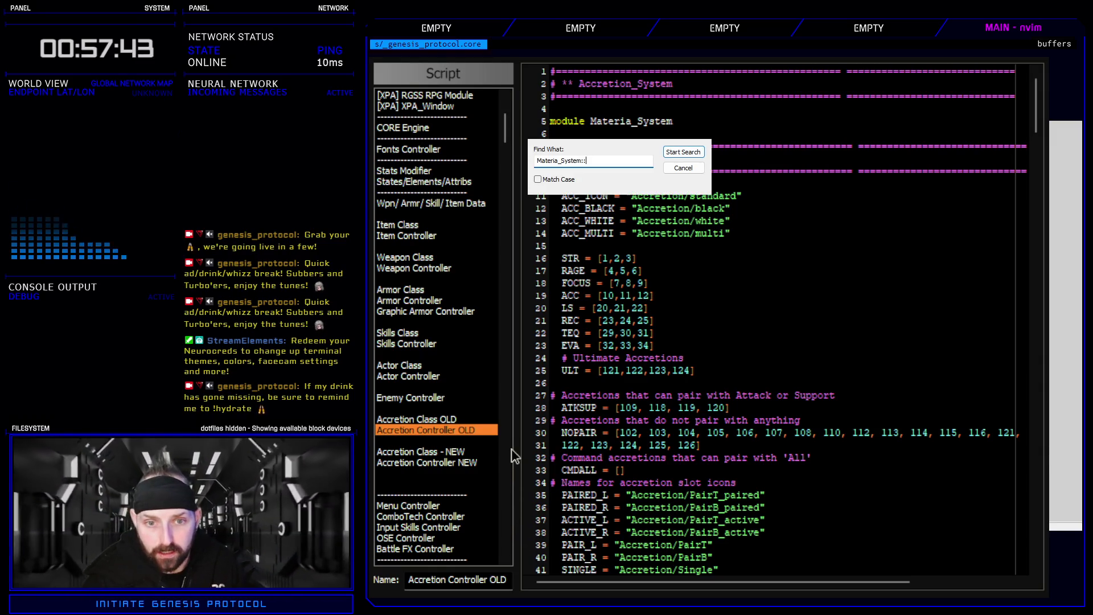
key("Return")
key("Escape")
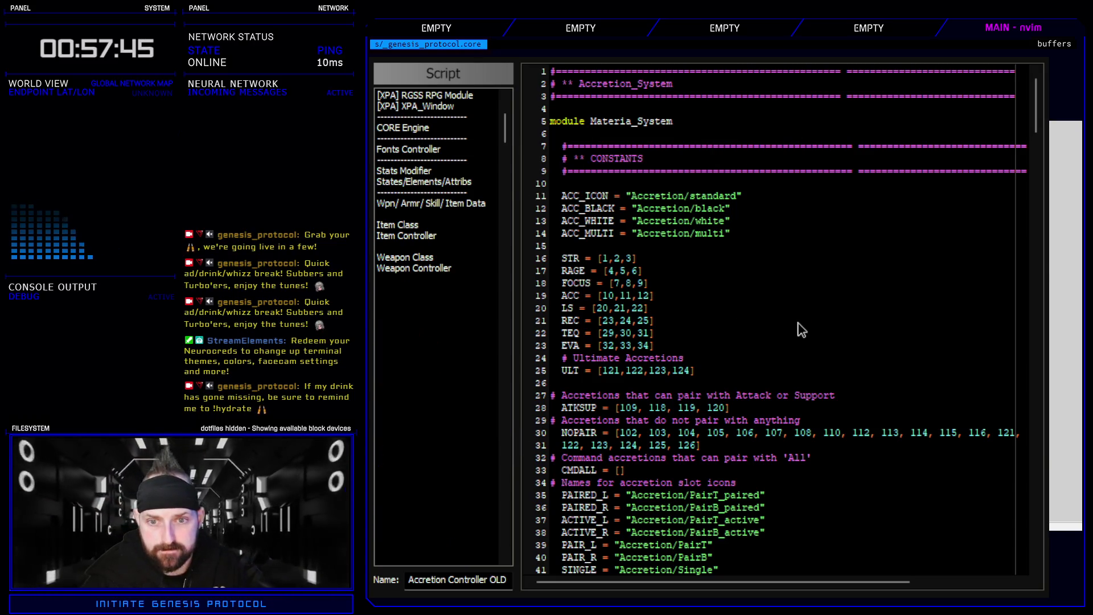
key("Return")
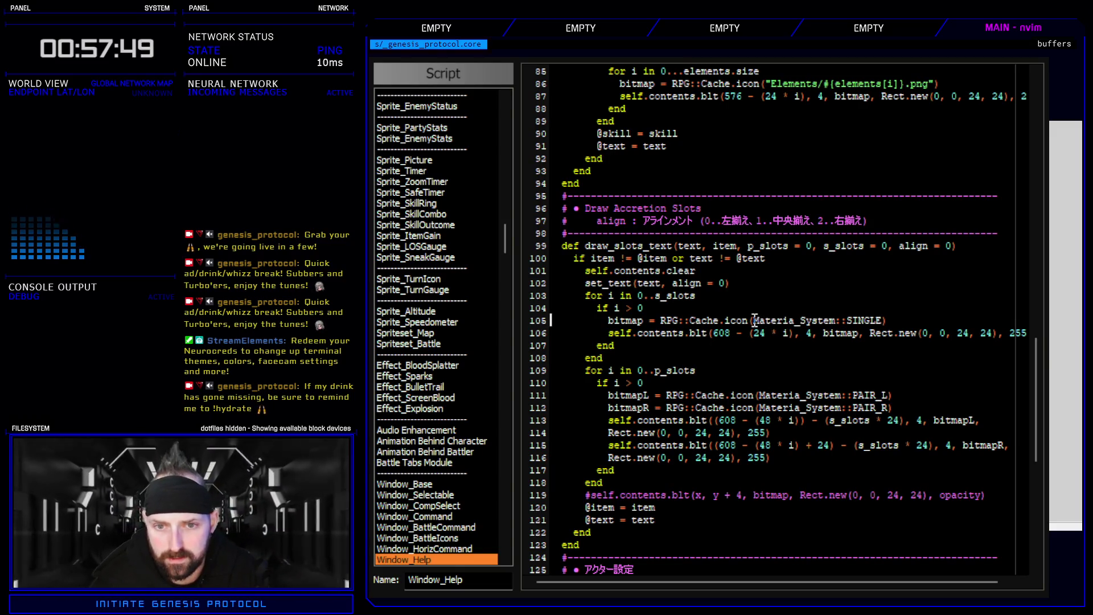
- Change Materia_System:: to CORE::ACC_ on line 105 and add a blank line after 'if i > 0'
left_click_drag(754, 321, 833, 320)
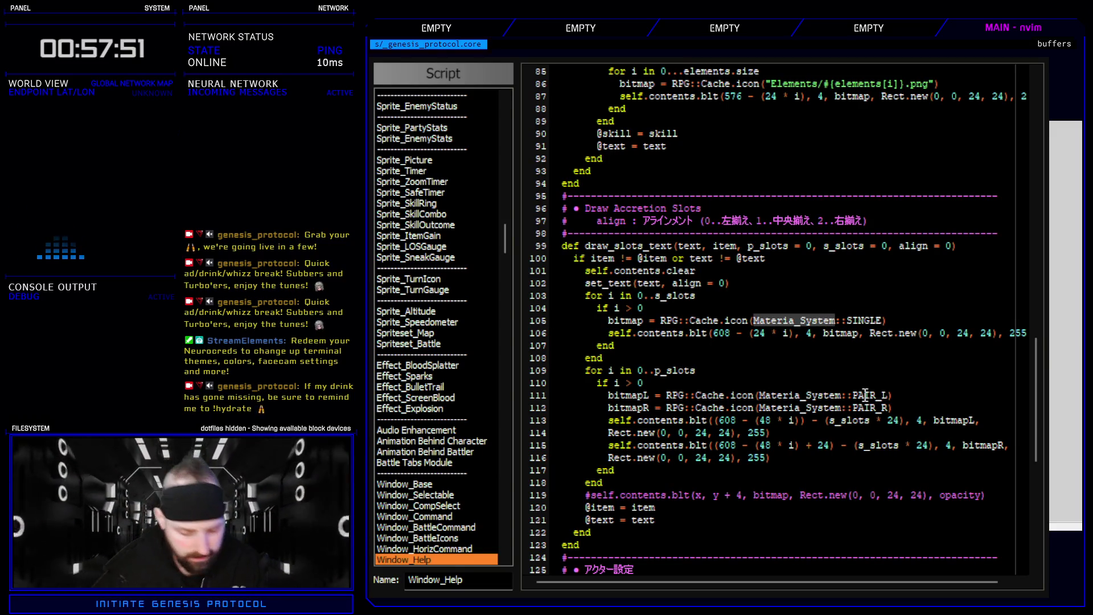
type("CORE::")
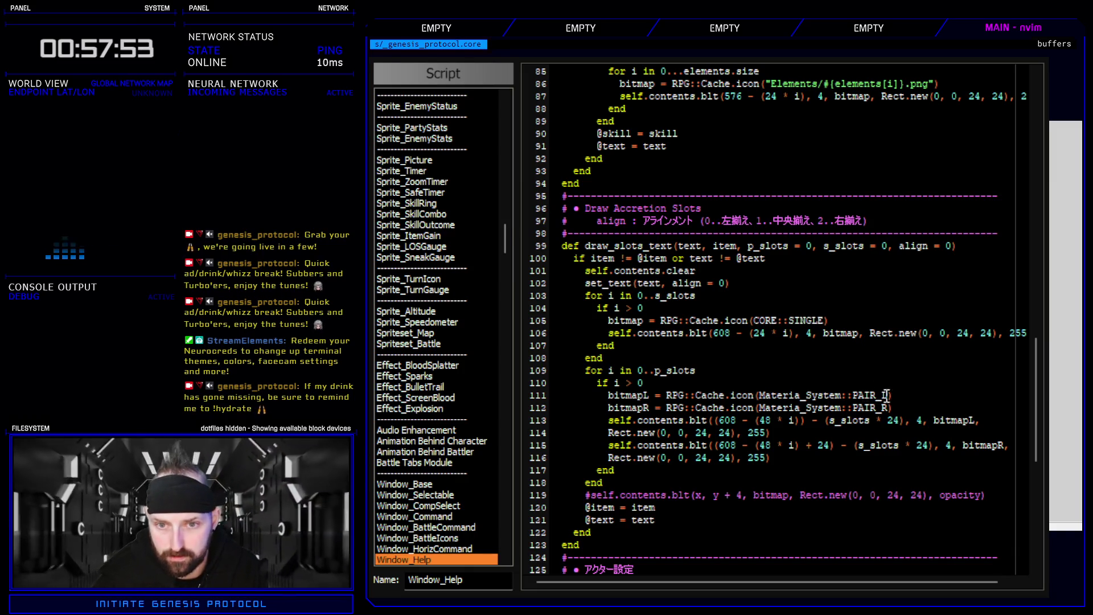
type("ACC_")
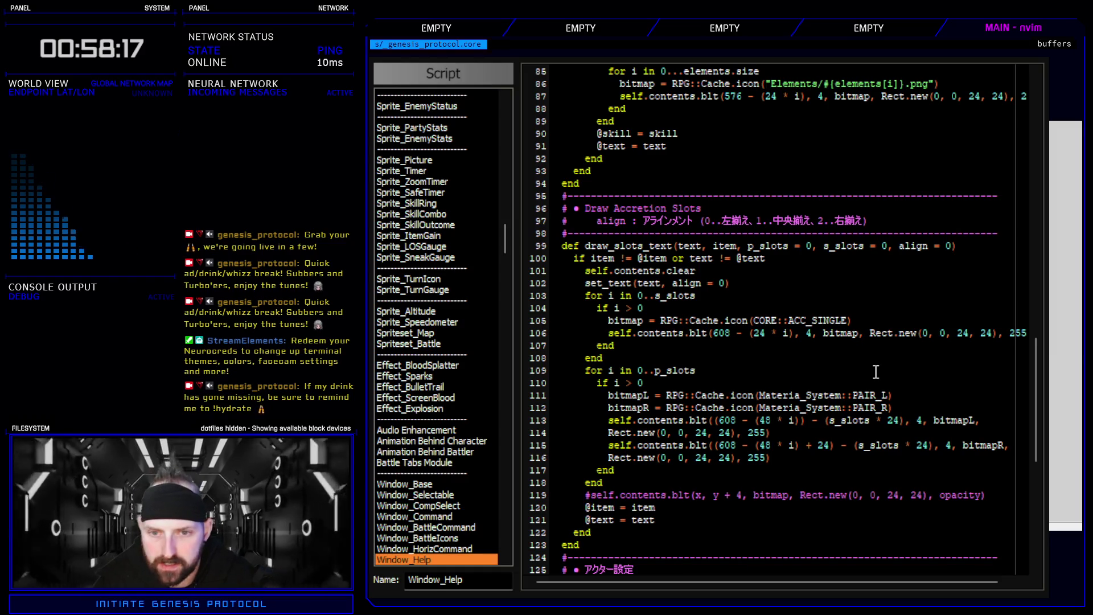
mouse_move(806, 395)
left_mouse_down()
mouse_move(866, 395)
mouse_move(883, 407)
left_mouse_up()
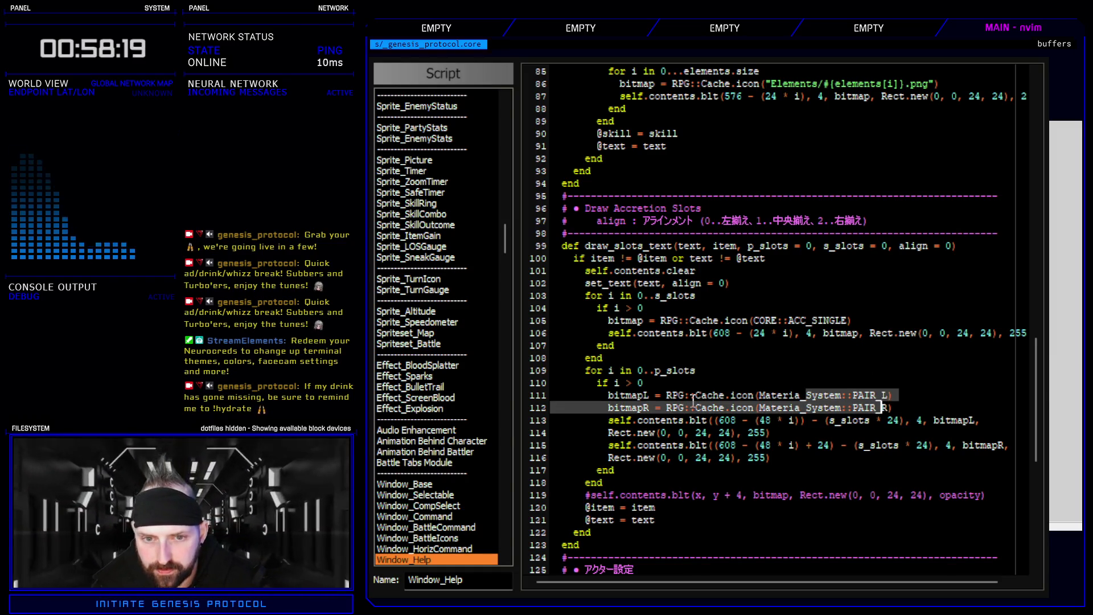
key("y")
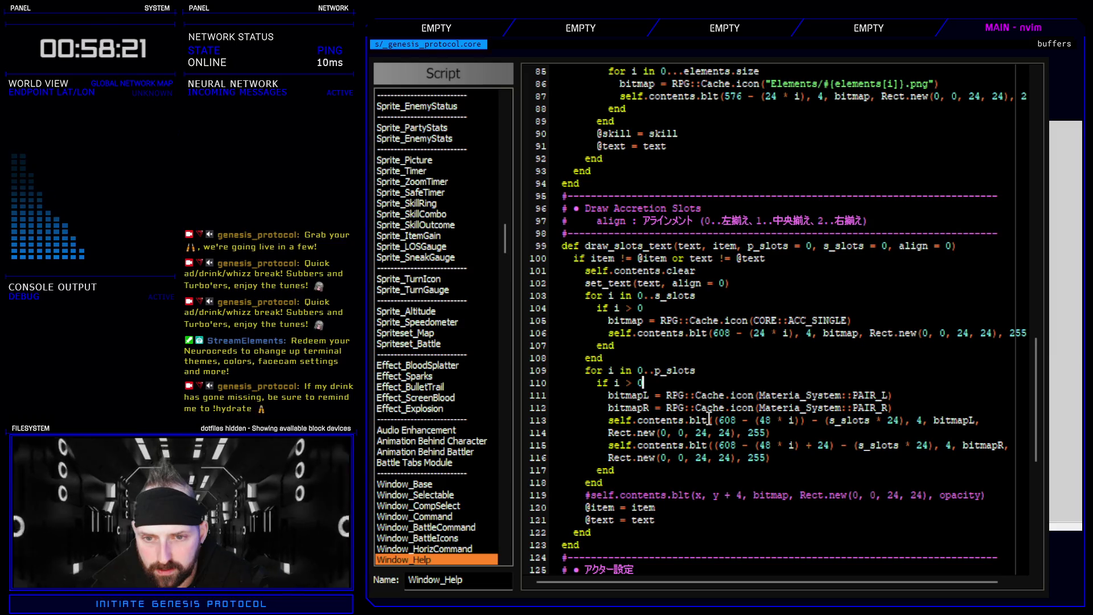
key("o")
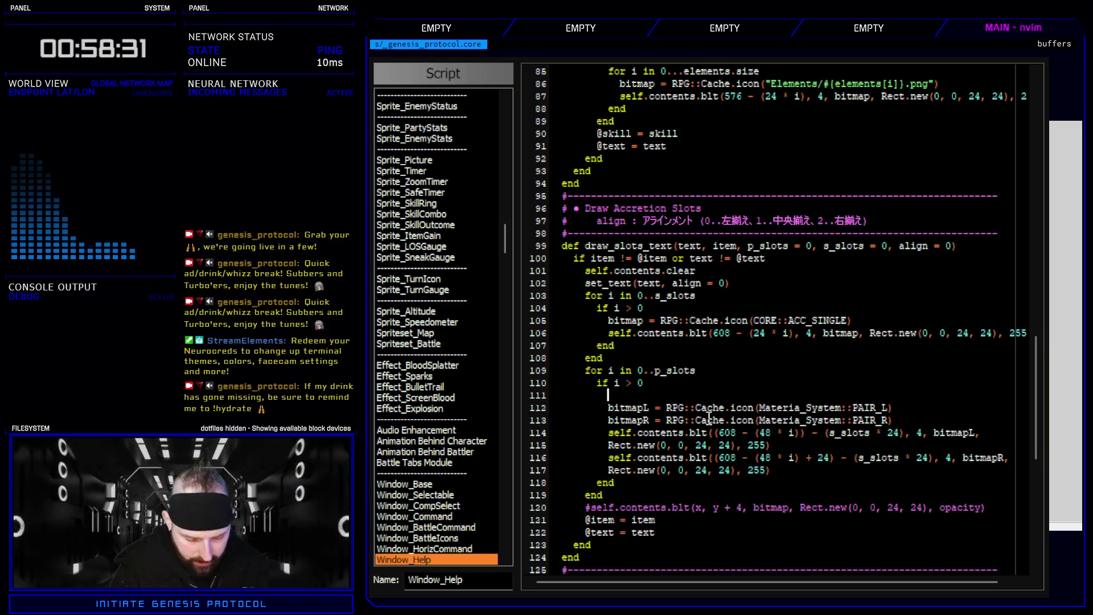
- Delete the trial CORE.accretion_pair("left") line
type("d")
type("RE.")
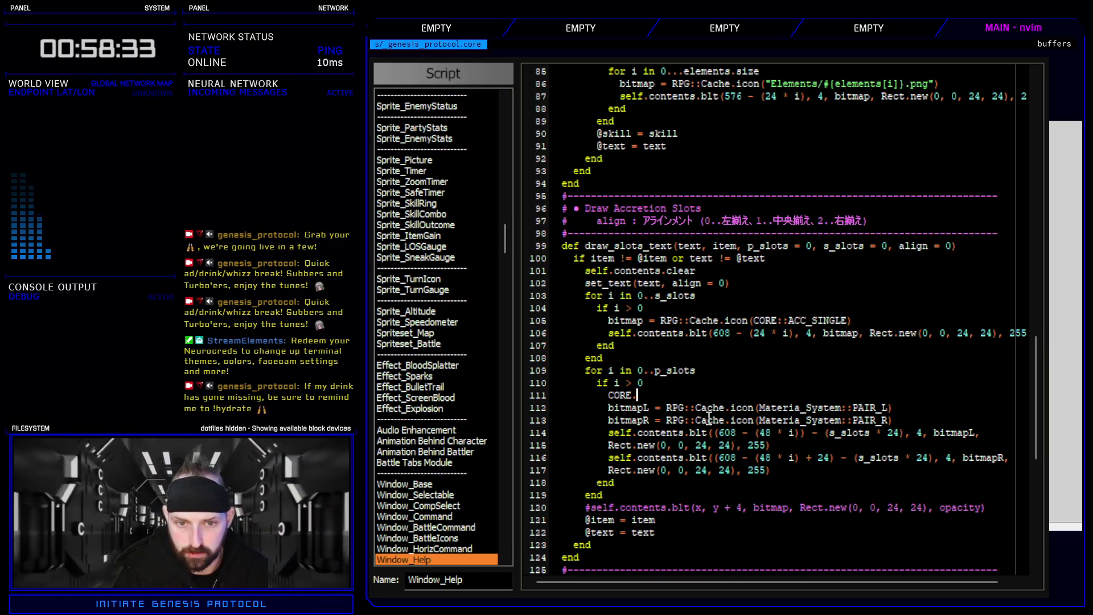
type("cc")
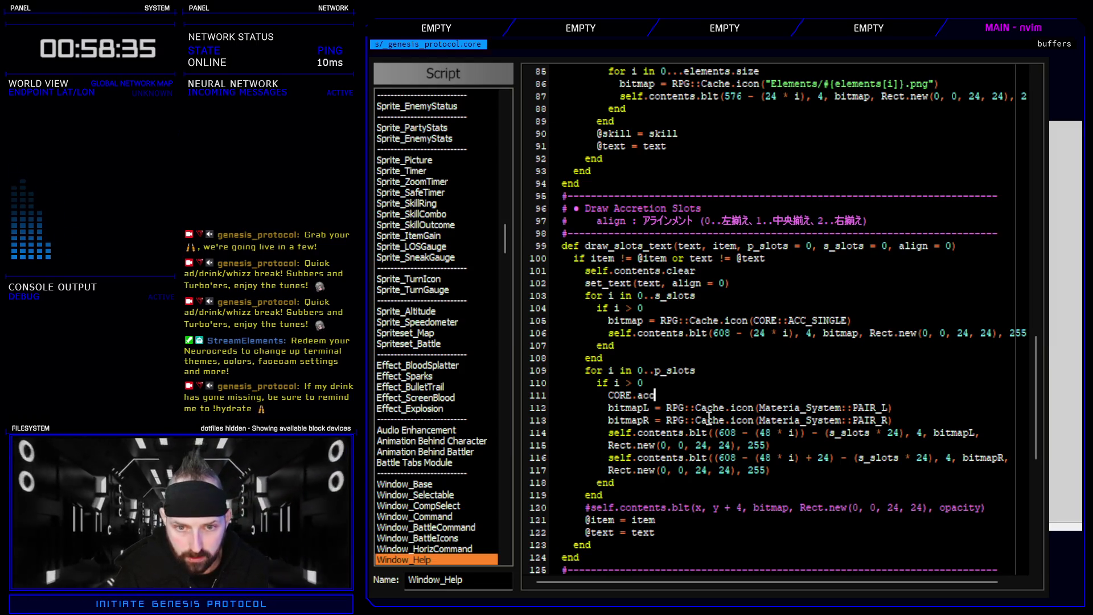
type("n_pai")
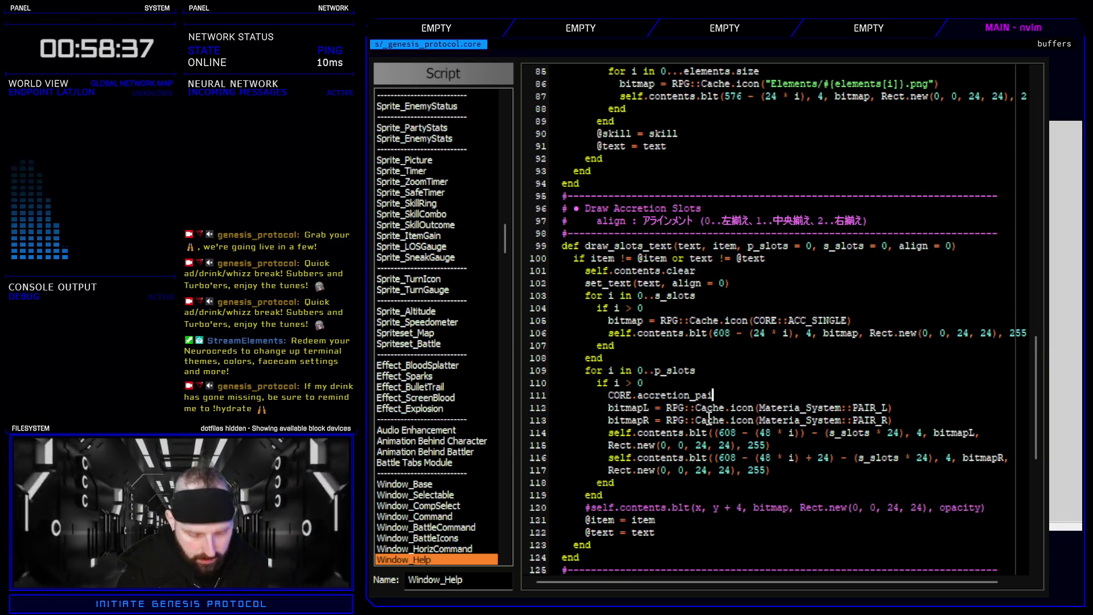
type("r(")
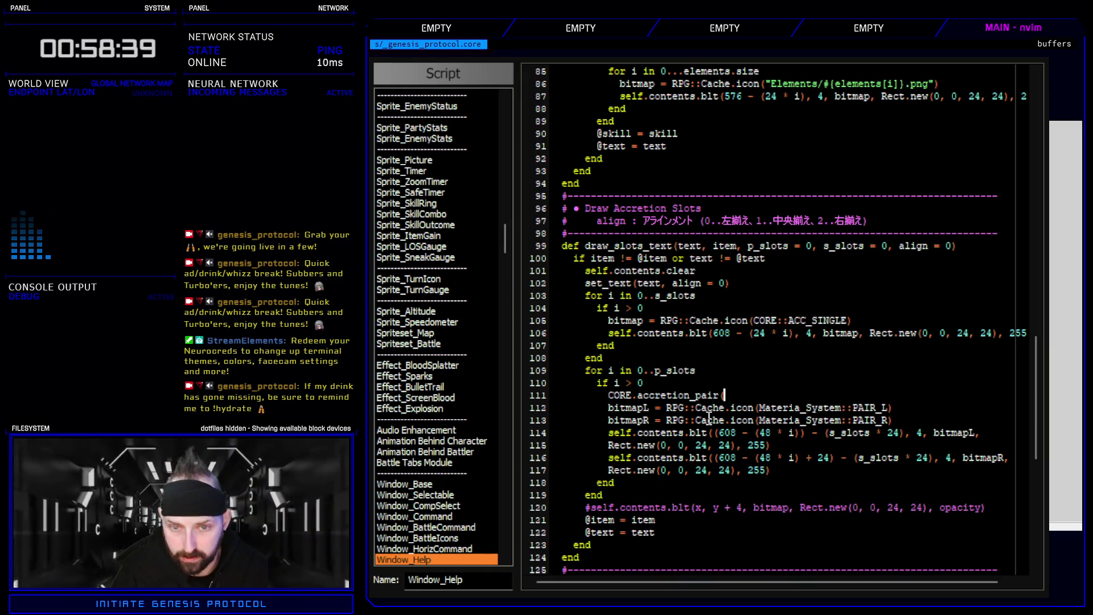
type("left\"")
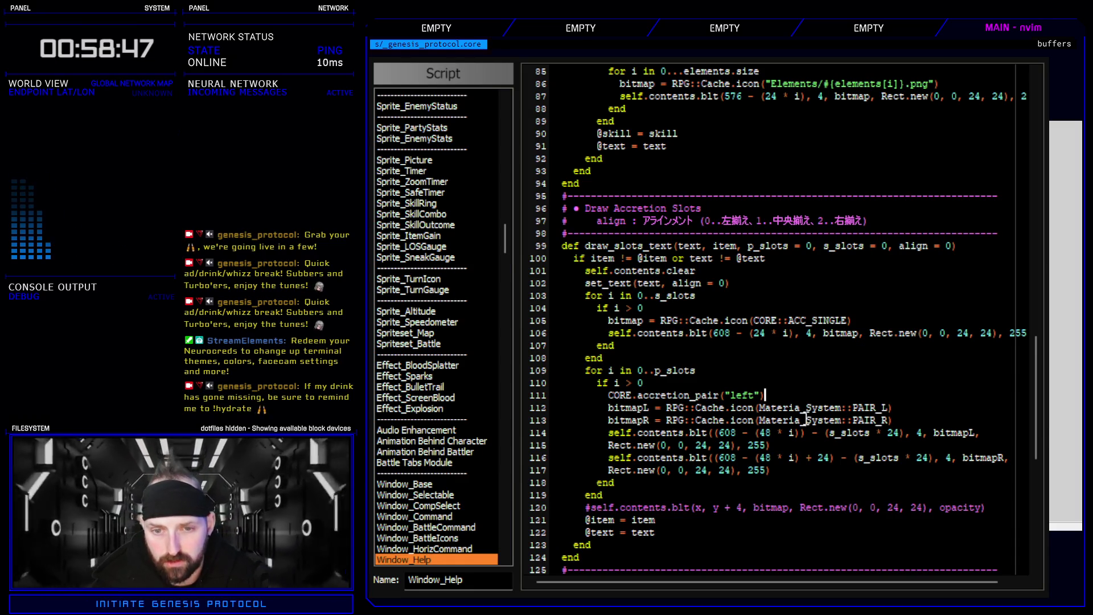
left_click_drag(767, 395, 611, 395)
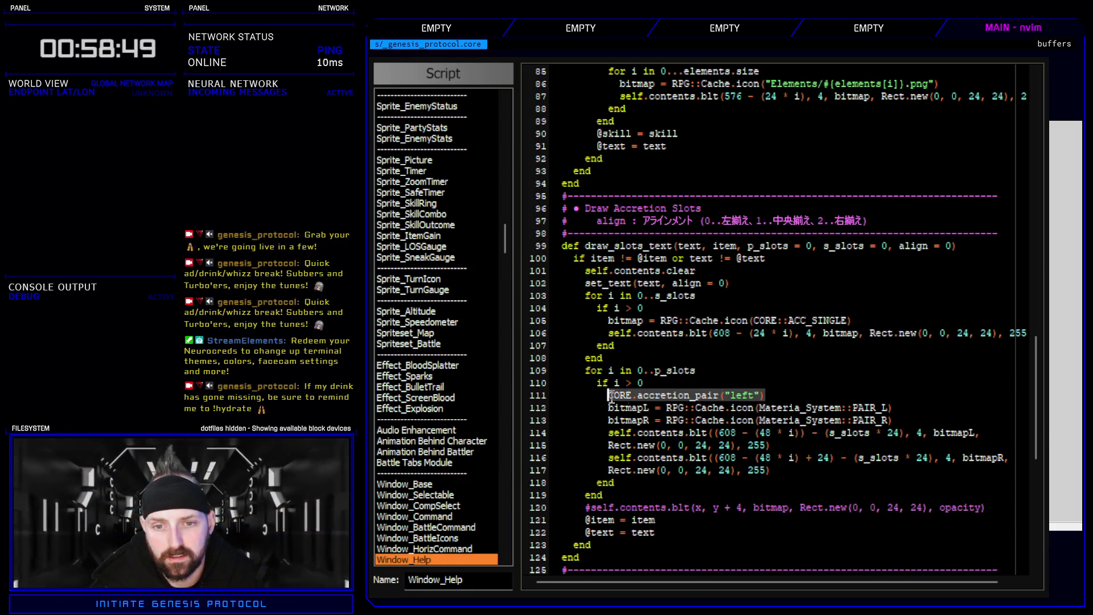
key("d")
key("d")
key("d")
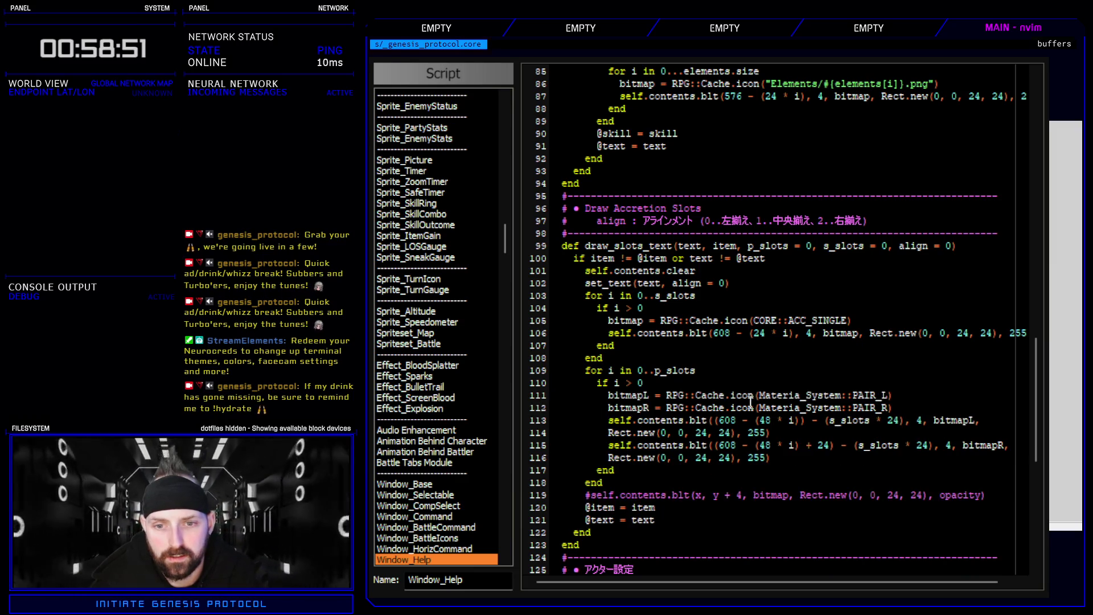
- Change Materia_System:: to CORE::ACC_ on lines 111 and 112, giving ACC_PAIR_L and ACC_PAIR_R
left_click_drag(759, 396, 842, 393)
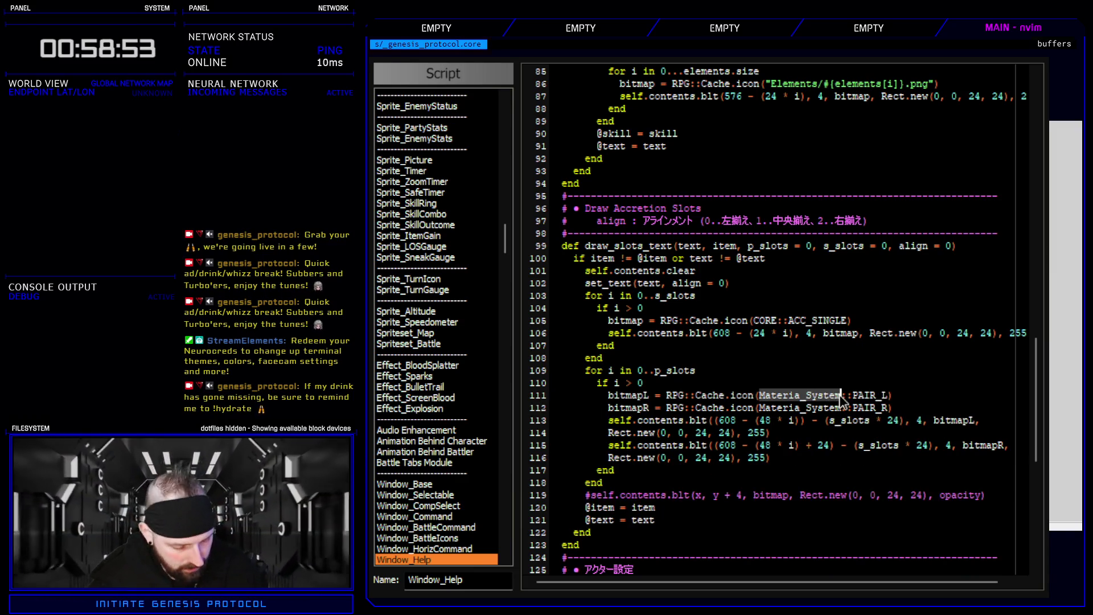
type("con(CORE")
key("Escape")
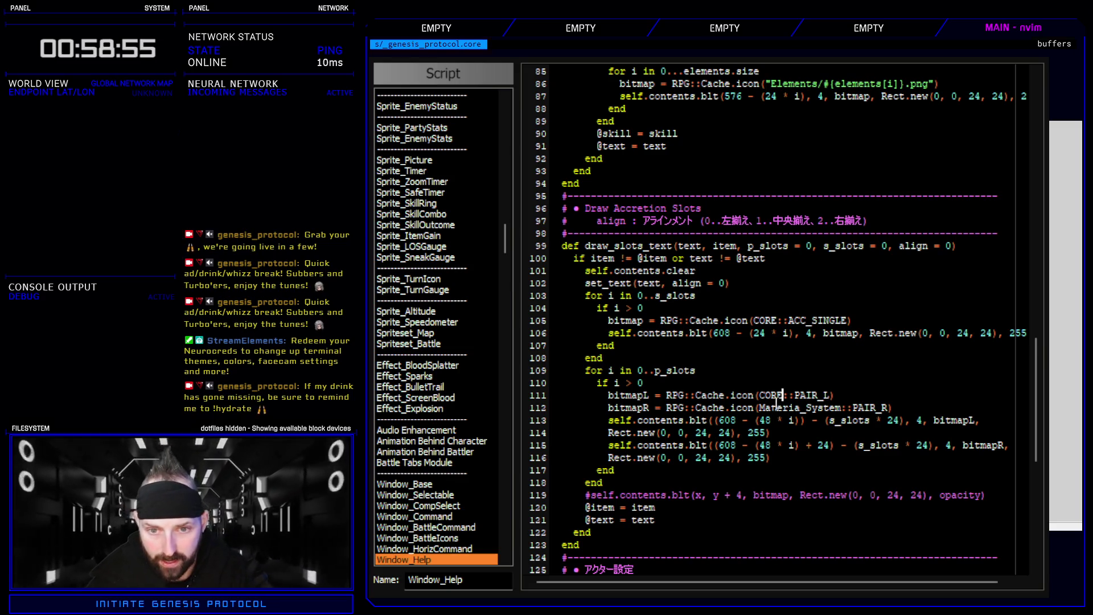
type("iACC_")
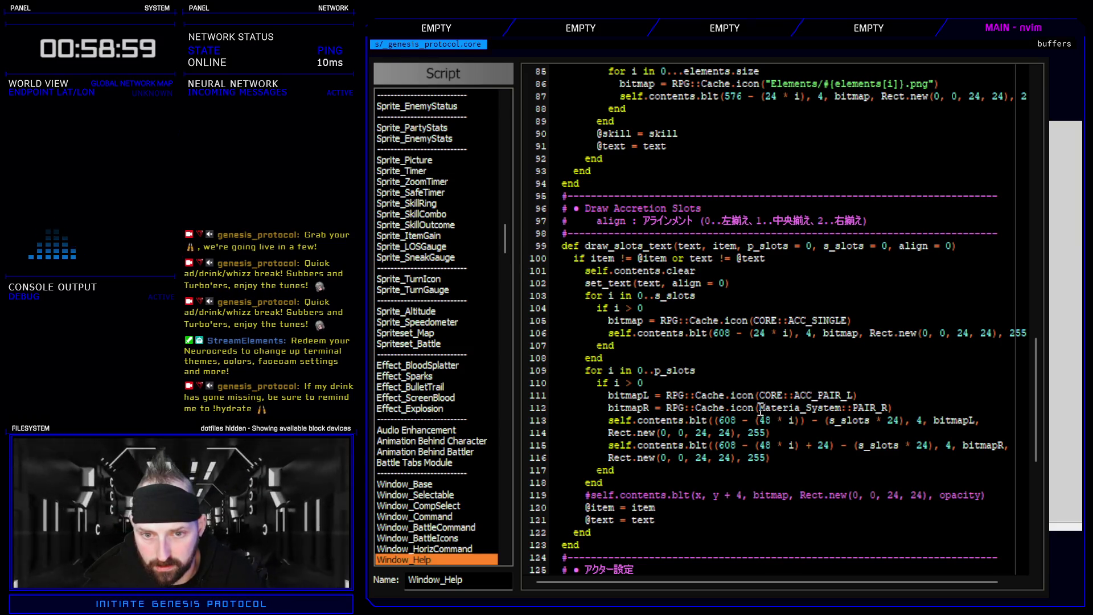
left_click_drag(759, 408, 842, 409)
type("con(CORE")
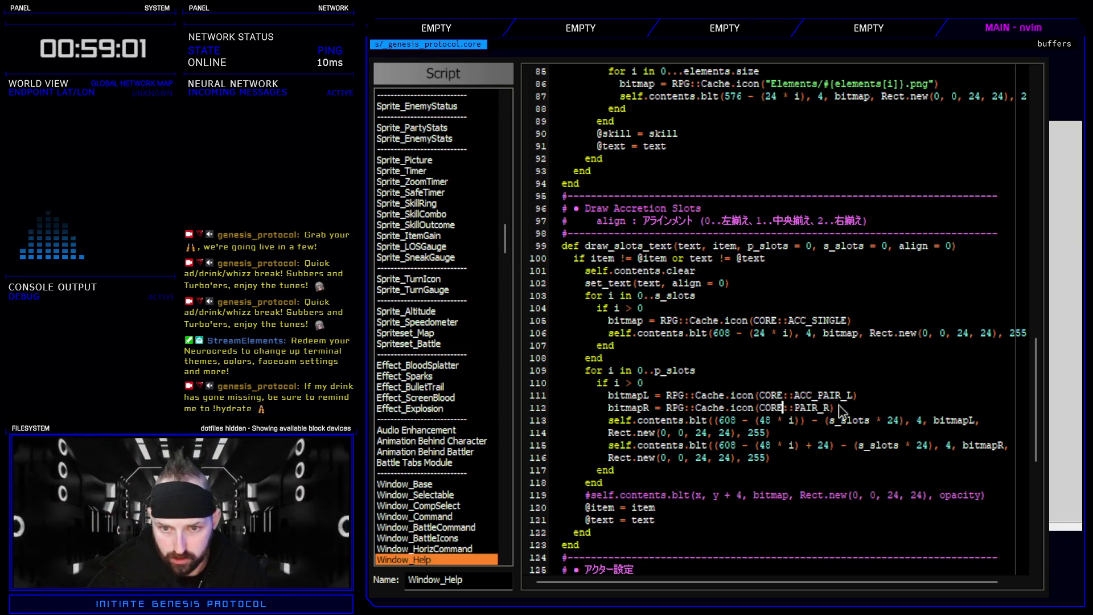
left_click(795, 409)
type("ACC_")
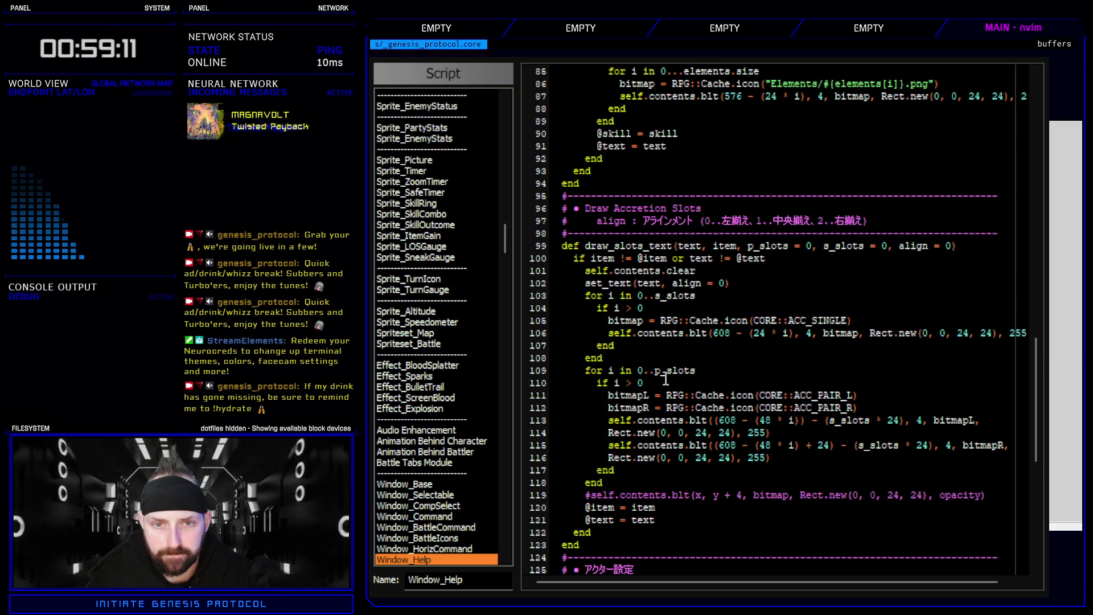
key("ctrl+f")
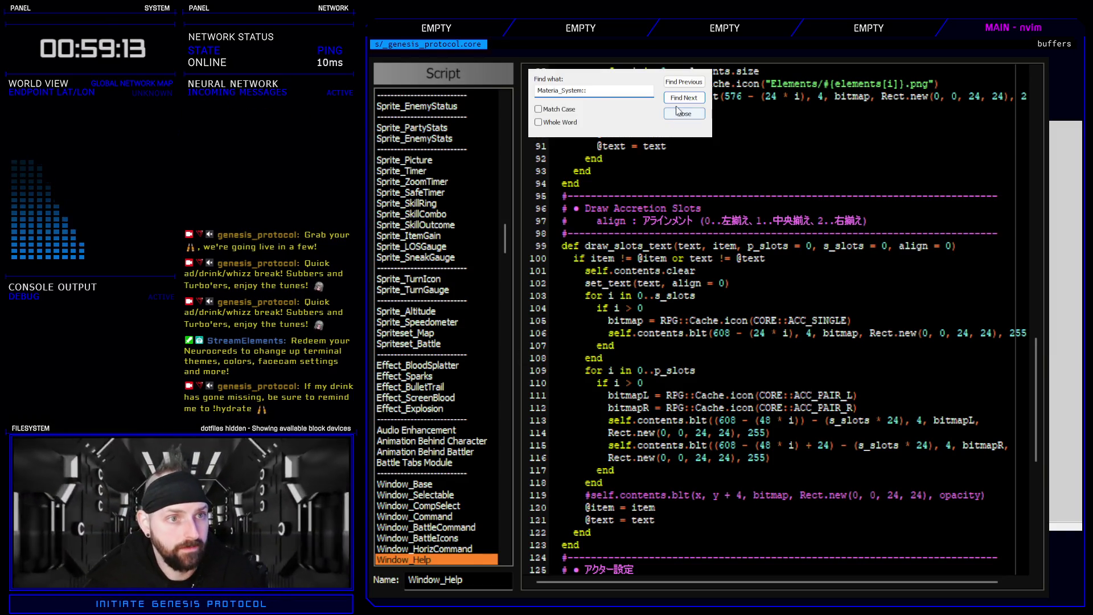
- Open the Window_LockerFind match and keep a commented copy of the MATERIA_LIST line 64
left_click(683, 100)
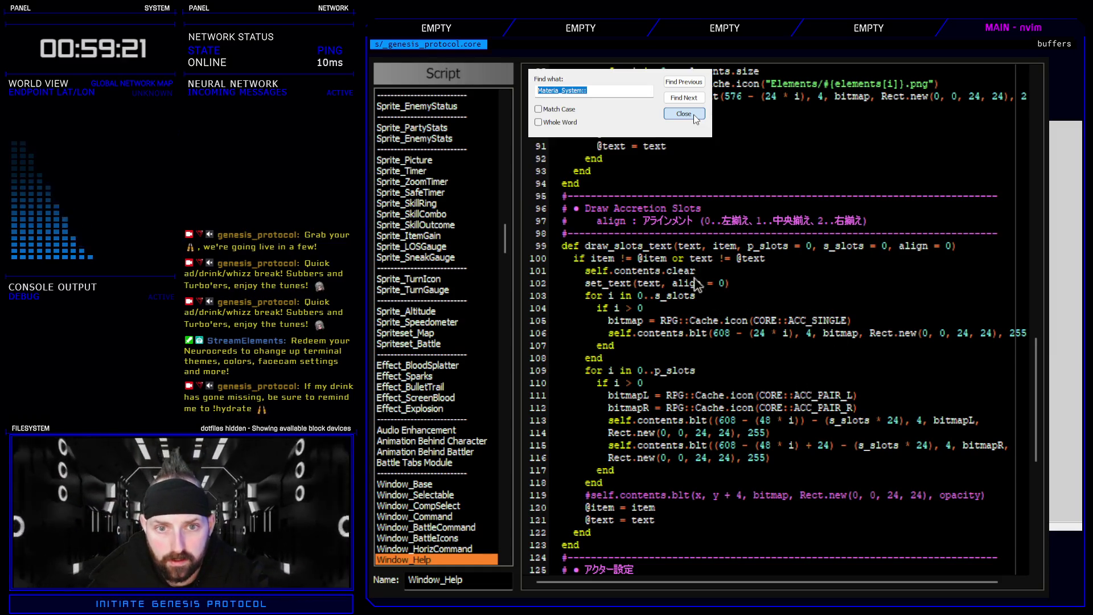
key("ctrl+shift+f")
double_click(748, 252)
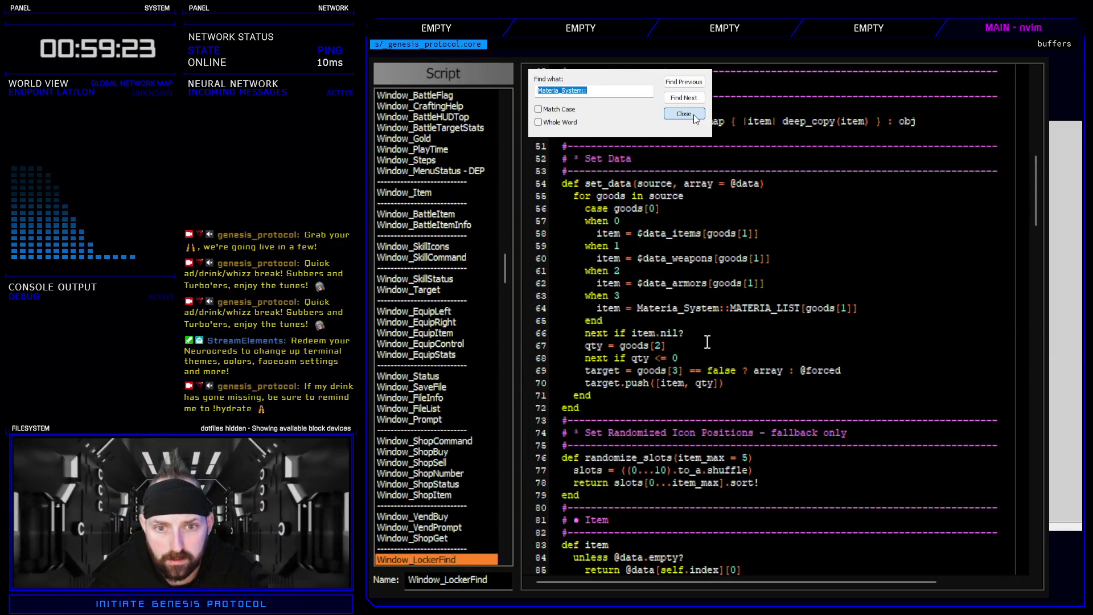
left_click(855, 307)
left_click(648, 296)
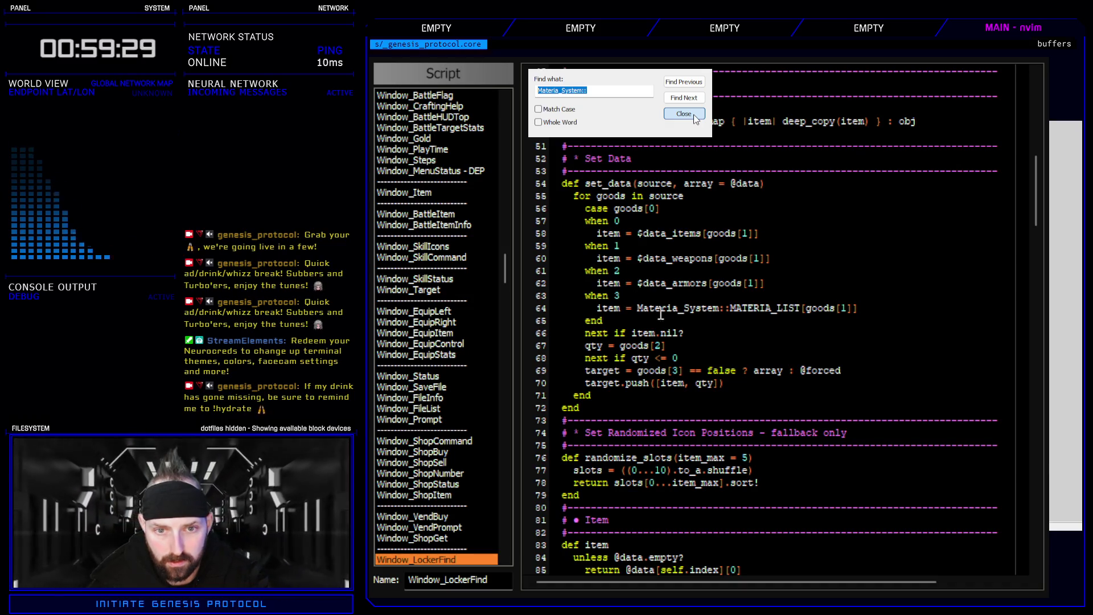
key("p")
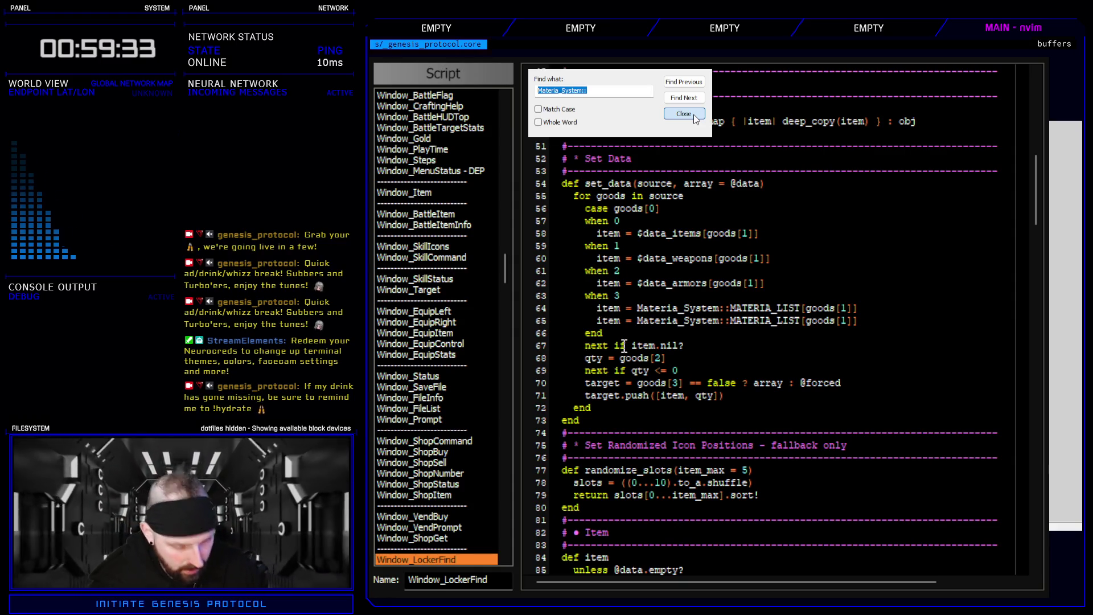
type("#")
- Replace Materia_System::MATERIA_LIST on line 65 with $data_accretions
left_click_drag(639, 321, 800, 321)
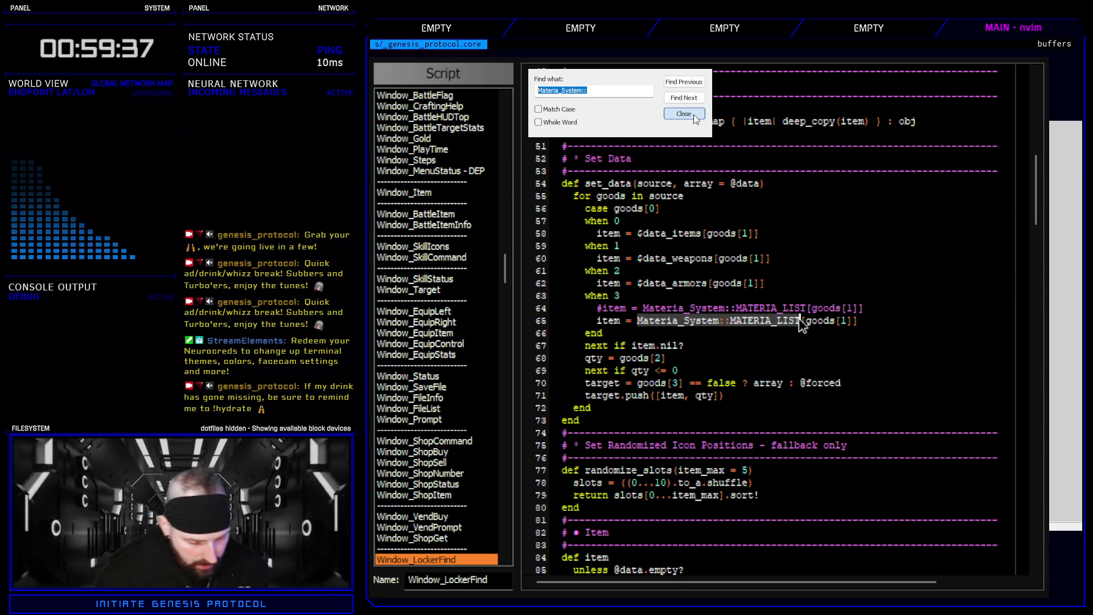
type("$data_ta")
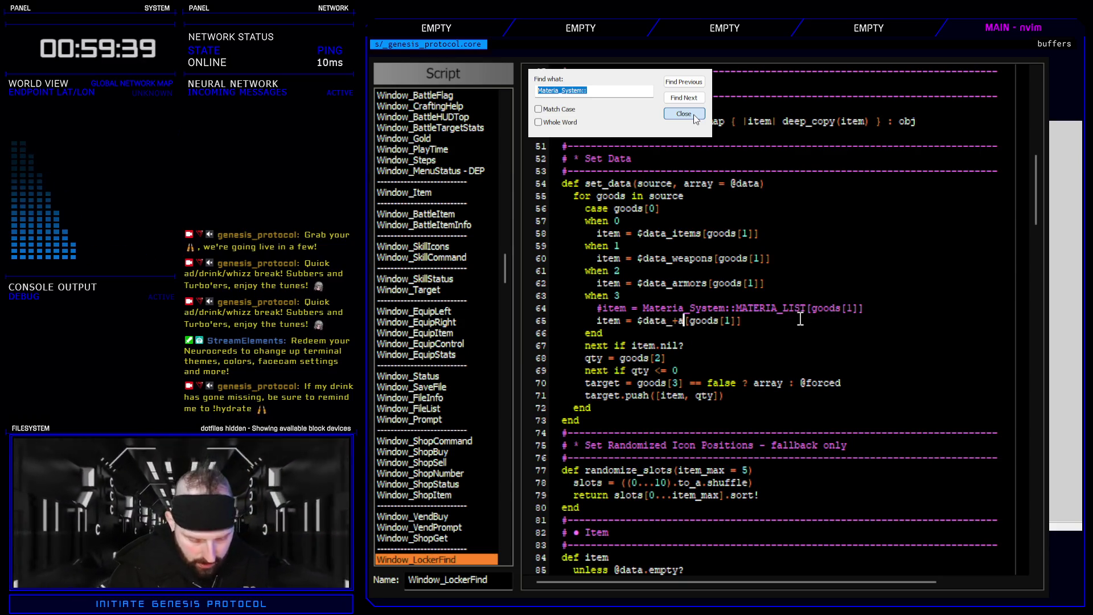
key("BackSpace")
key("BackSpace")
type("accretions")
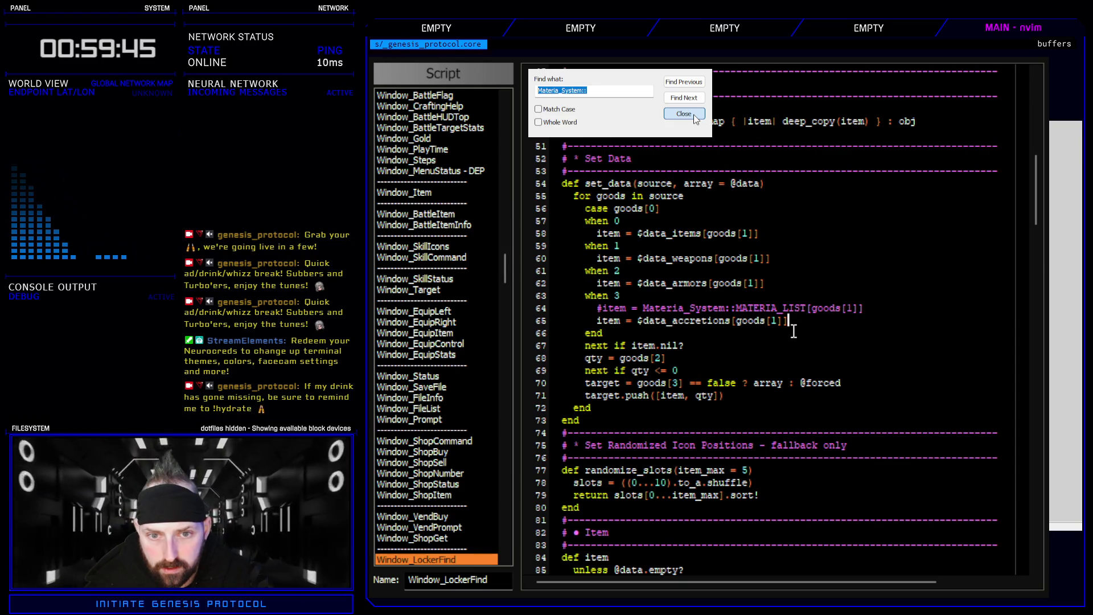
key("BackSpace")
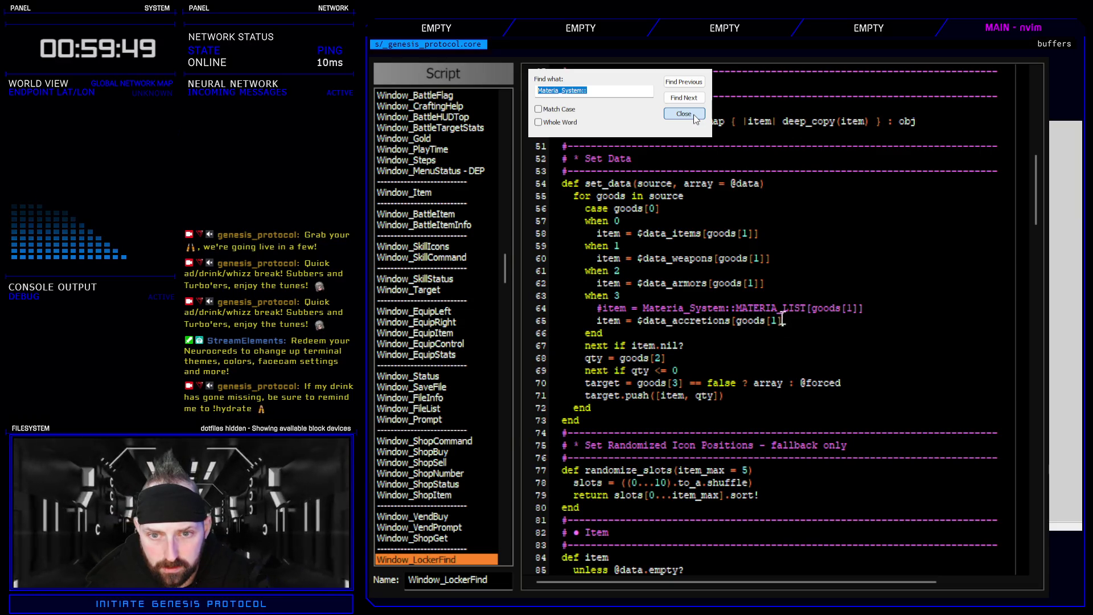
type("]")
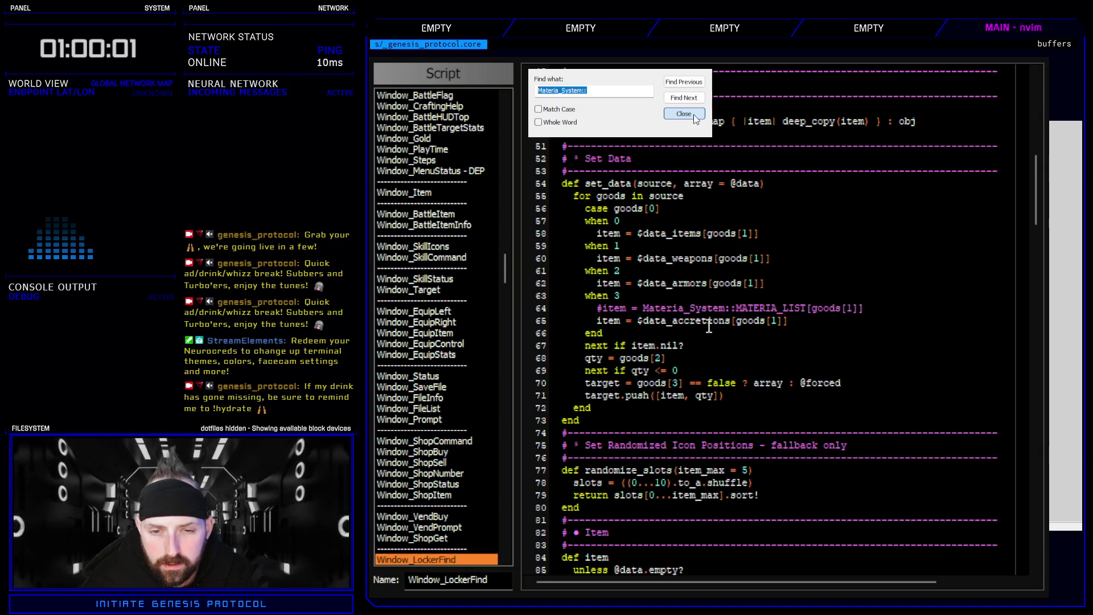
left_click_drag(643, 308, 765, 321)
left_click(765, 320)
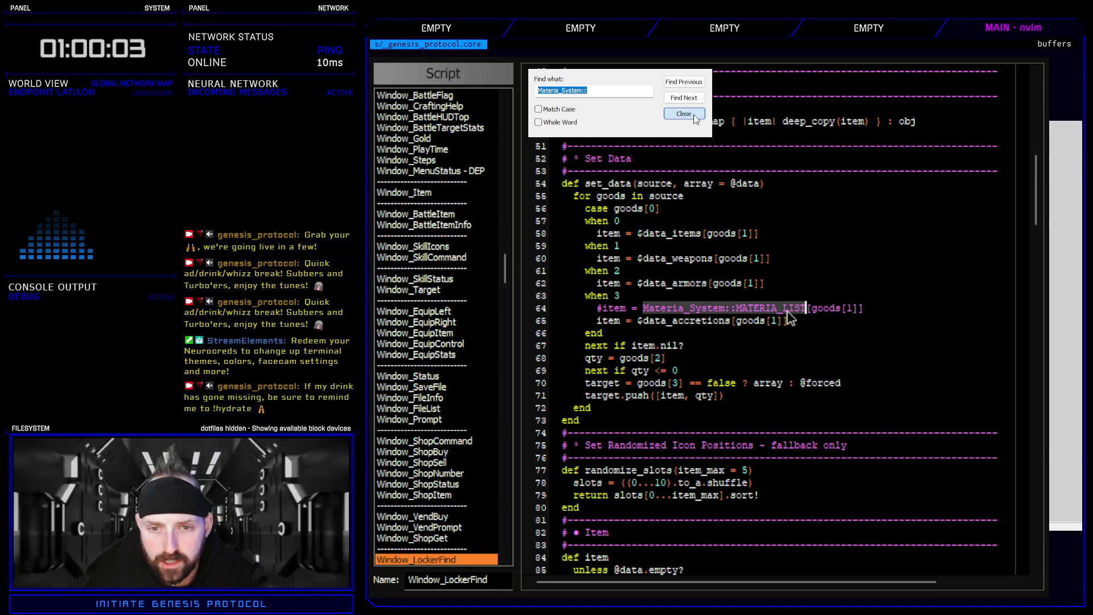
double_click(671, 320)
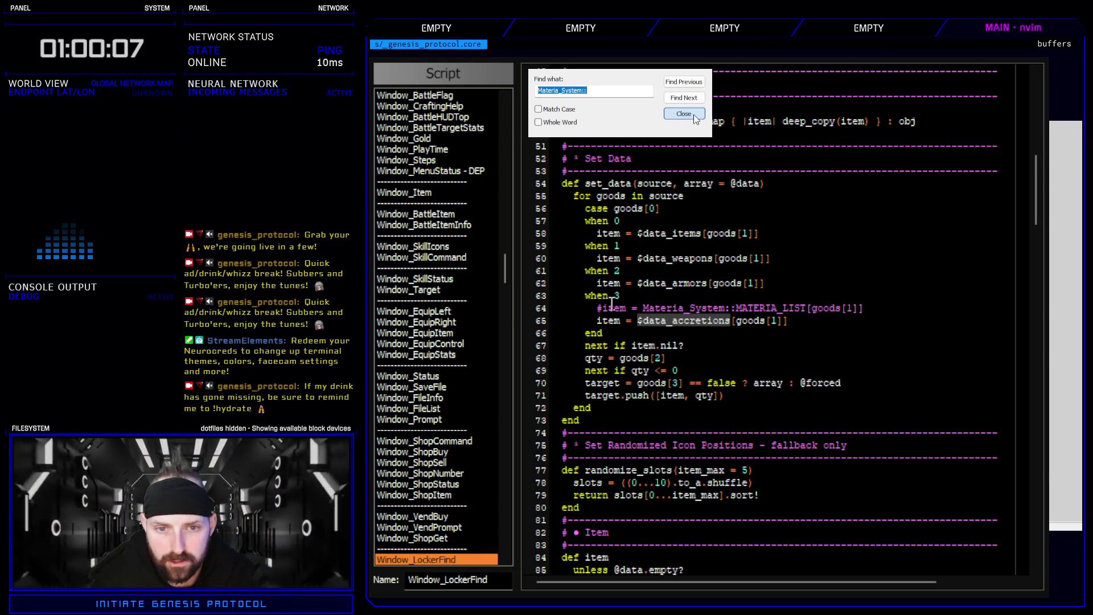
- Delete the commented-out MATERIA_LIST line and check the item lookups on lines 58–64
left_click(522, 308)
key("Delete")
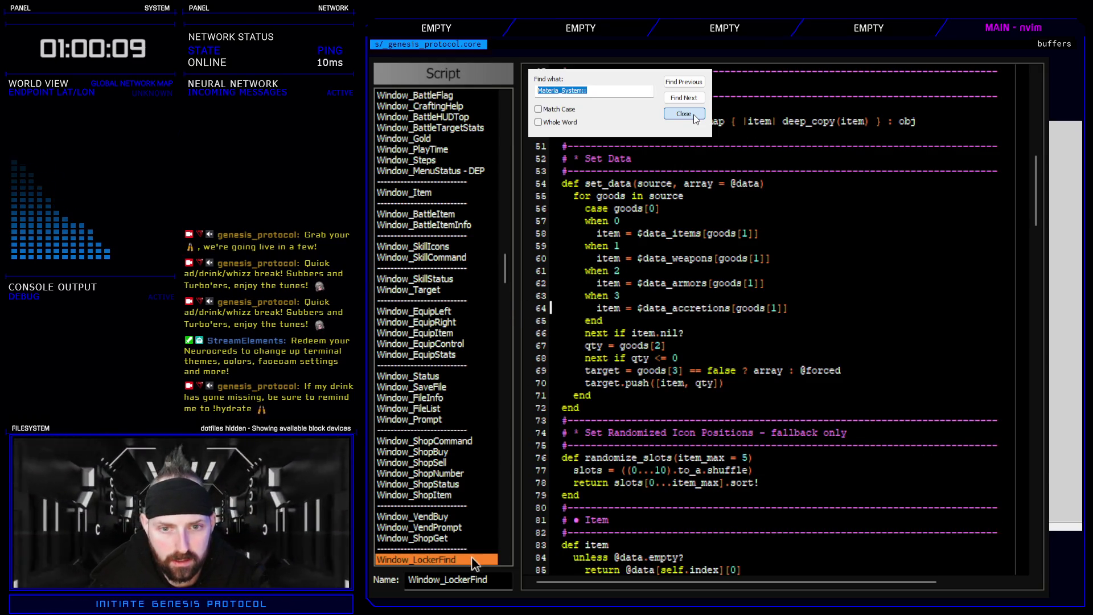
mouse_move(686, 233)
left_mouse_down()
mouse_move(757, 308)
mouse_move(814, 310)
left_mouse_up()
left_click(815, 311)
left_click_drag(689, 243, 701, 307)
left_click(700, 310)
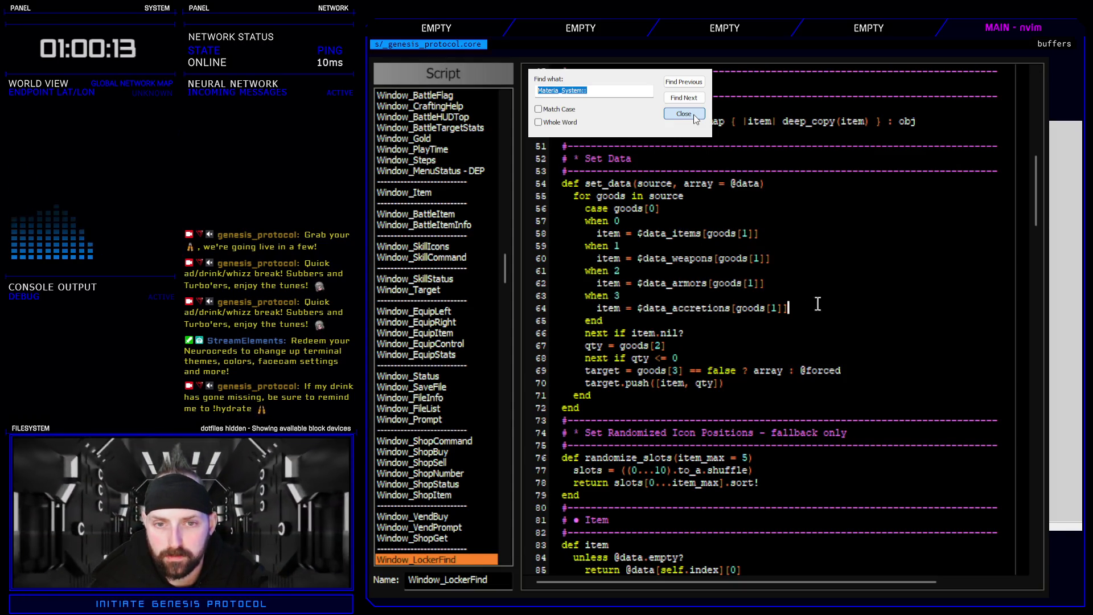
mouse_move(674, 234)
left_mouse_down()
mouse_move(695, 283)
mouse_move(763, 283)
mouse_move(711, 256)
mouse_move(763, 283)
left_mouse_up()
left_click_drag(655, 309, 789, 308)
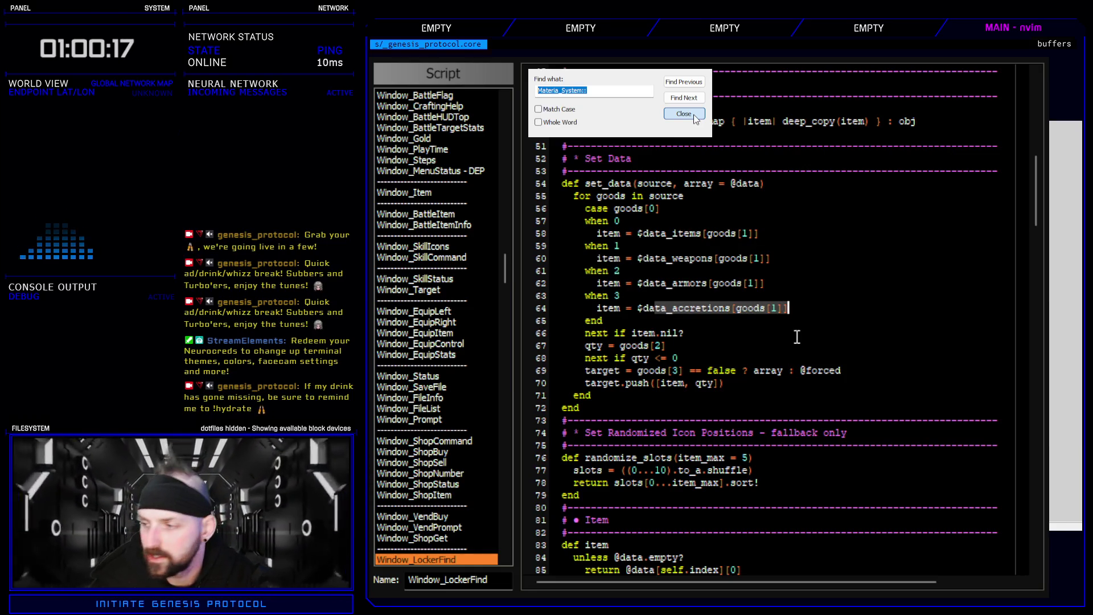
left_click(479, 561)
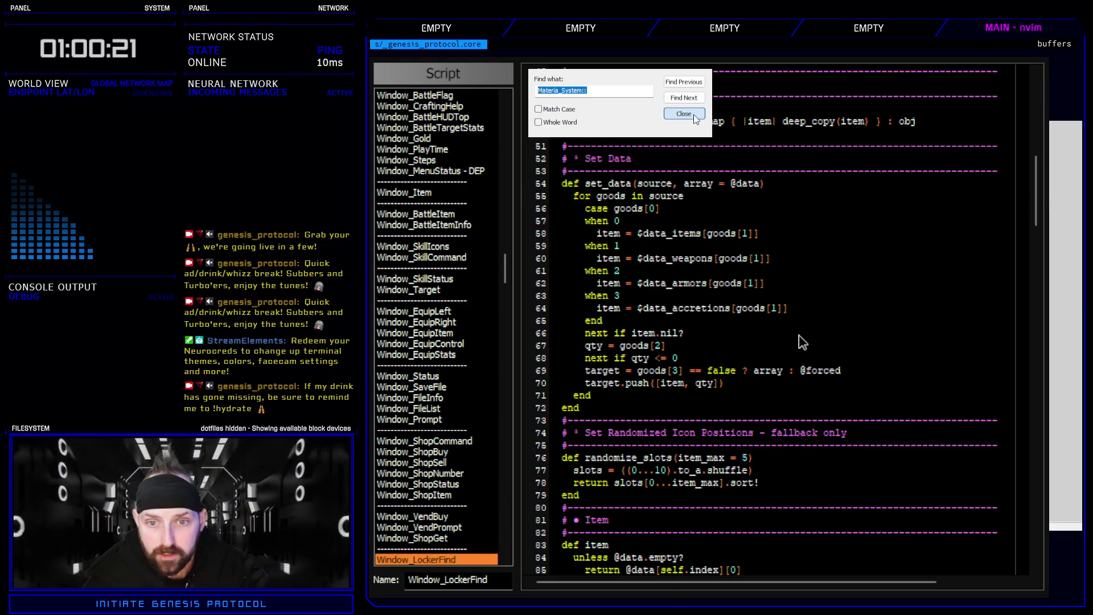
- In Interpreter Map, delete the commented-out MATERIA_LIST line 136
key("ctrl+shift+f")
double_click(701, 267)
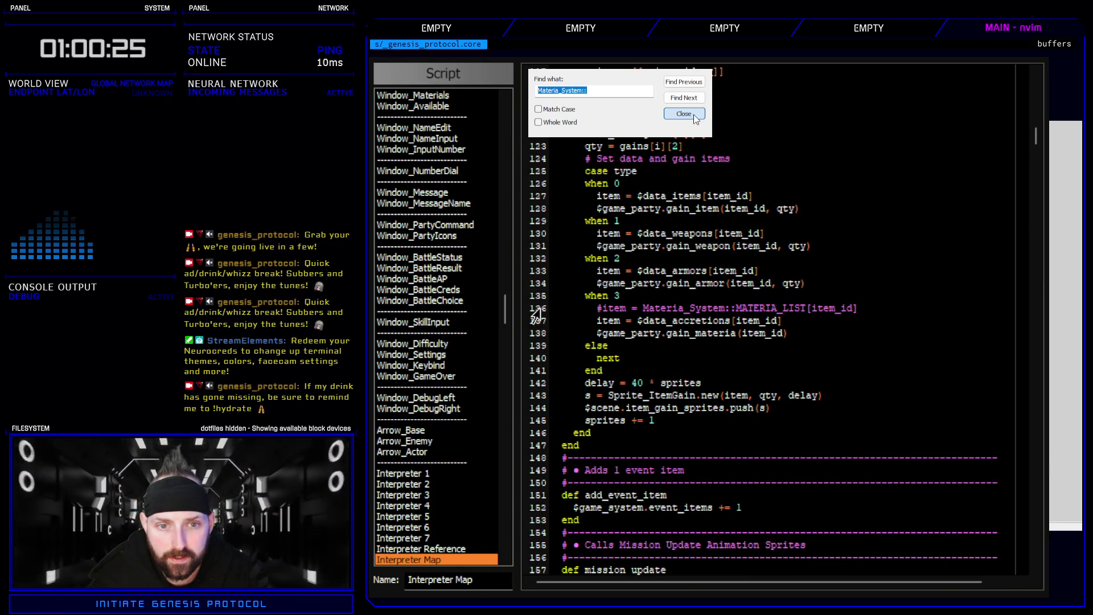
left_click(536, 314)
key("Delete")
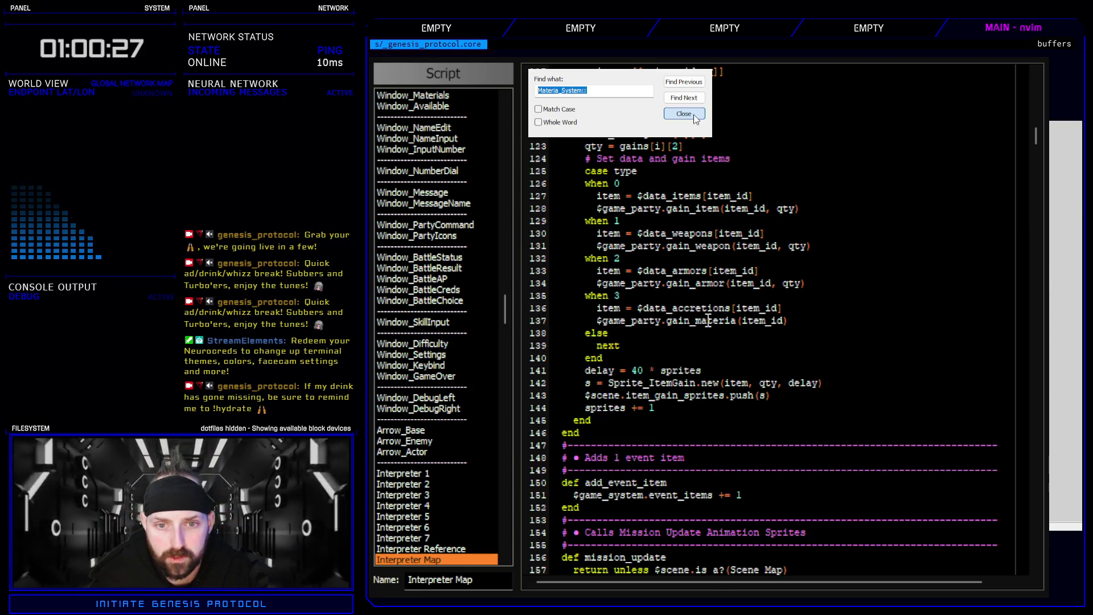
double_click(701, 321)
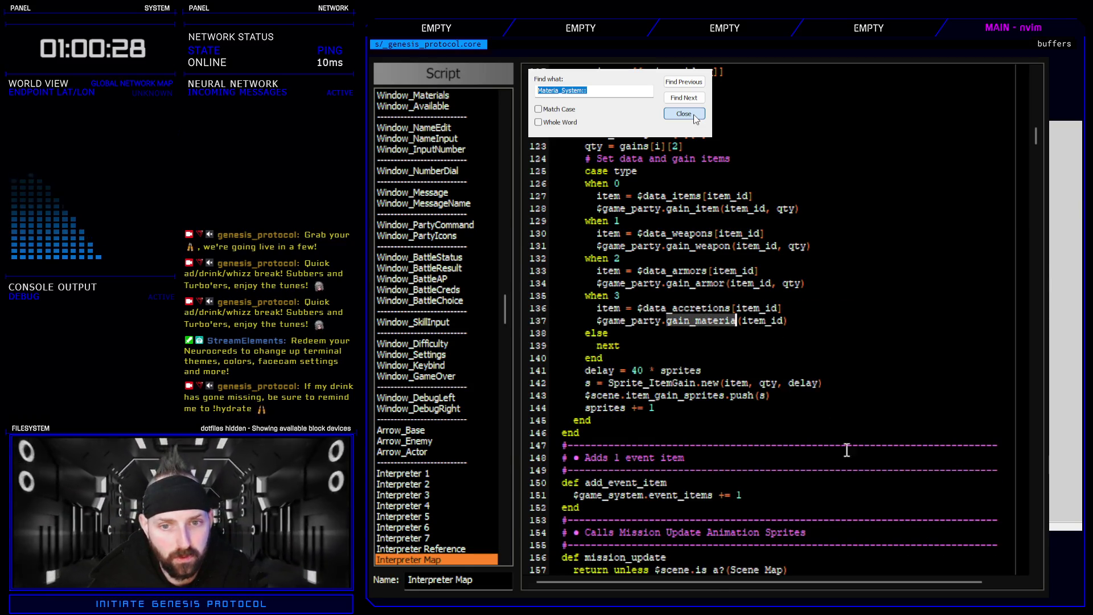
left_click(418, 560)
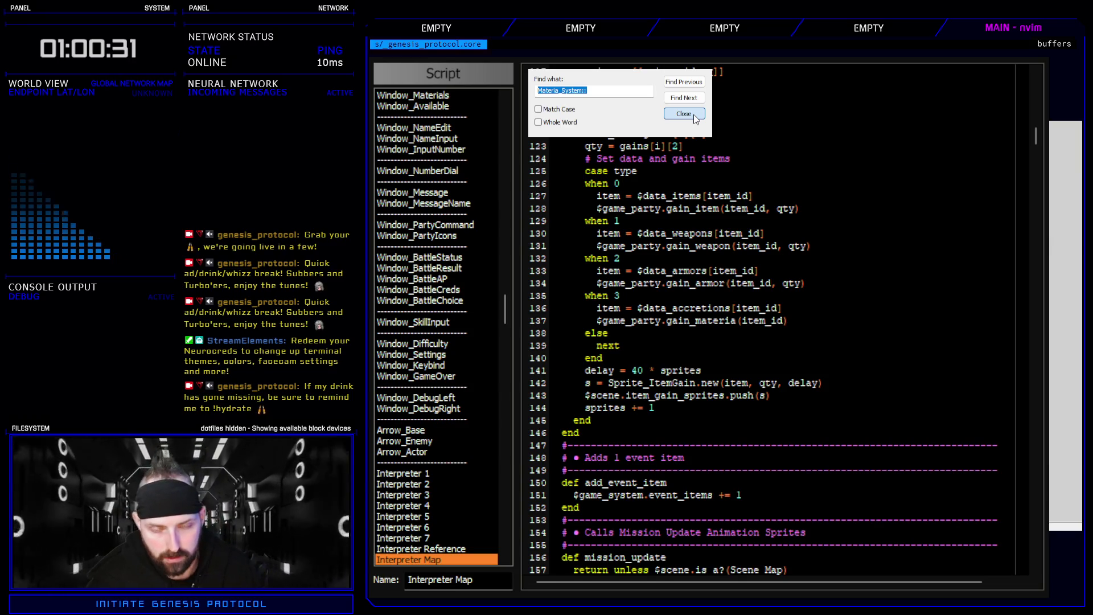
- Search all scripts for 'Materia_System::' and jump to the Scene_Title match
key("ctrl+shift+f")
type("Materia_System::")
key("Return")
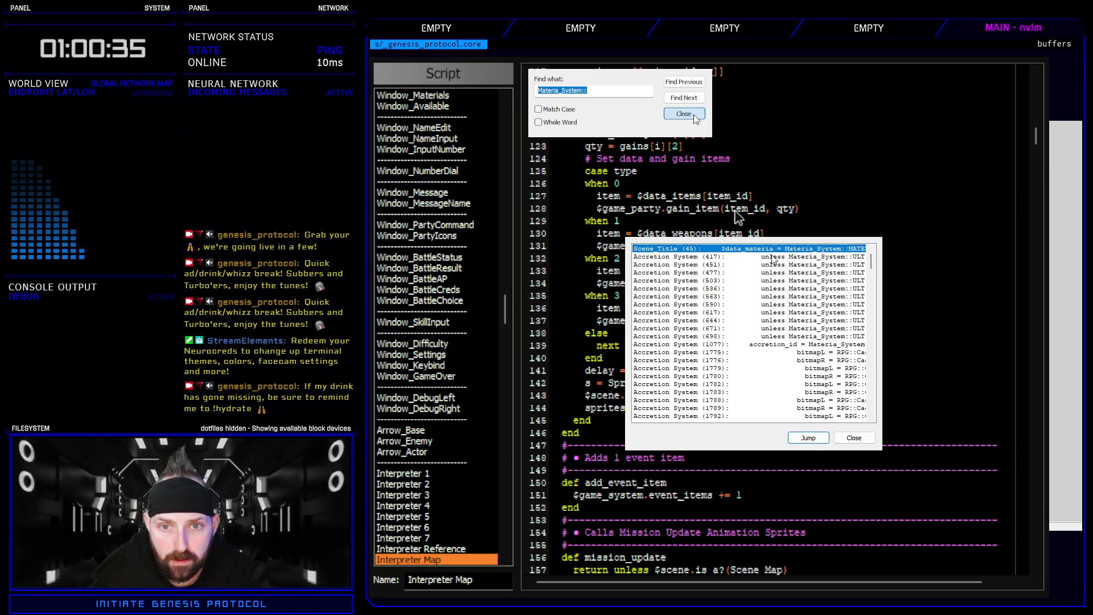
key("Return")
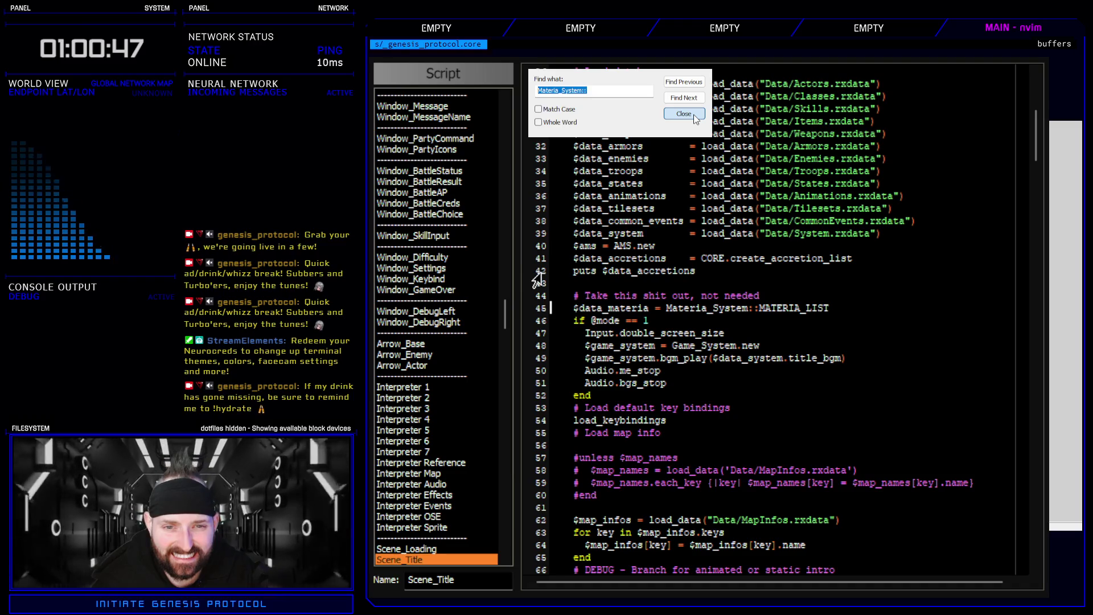
- Remove the blank line after puts $data_accretions, then open Accretion System's Materia_System::ULT match
left_click(720, 267)
key("Delete")
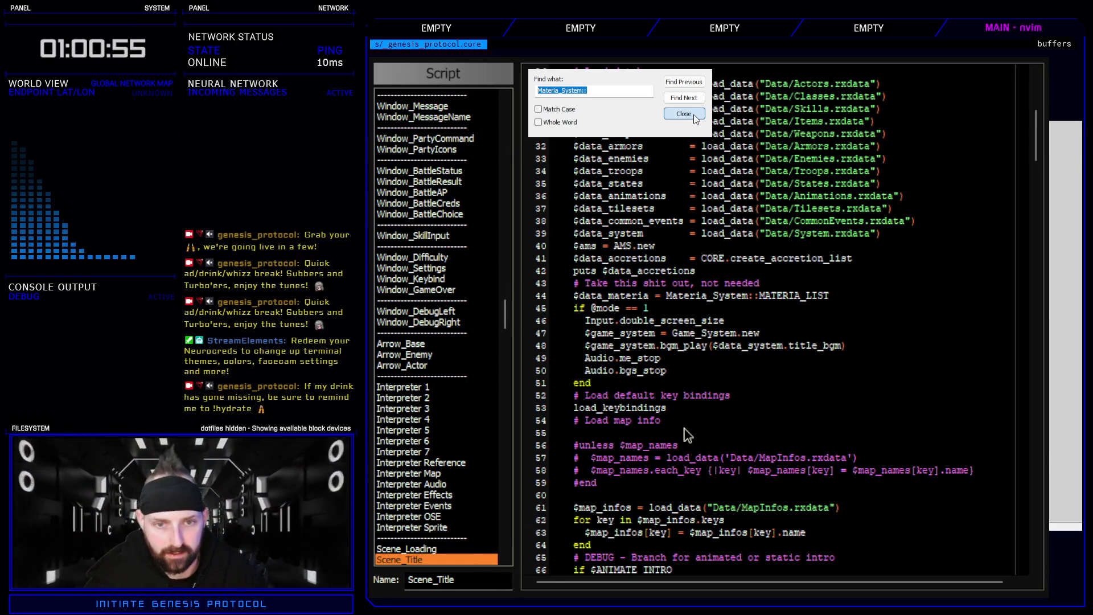
key("ctrl+shift+f")
key("Return")
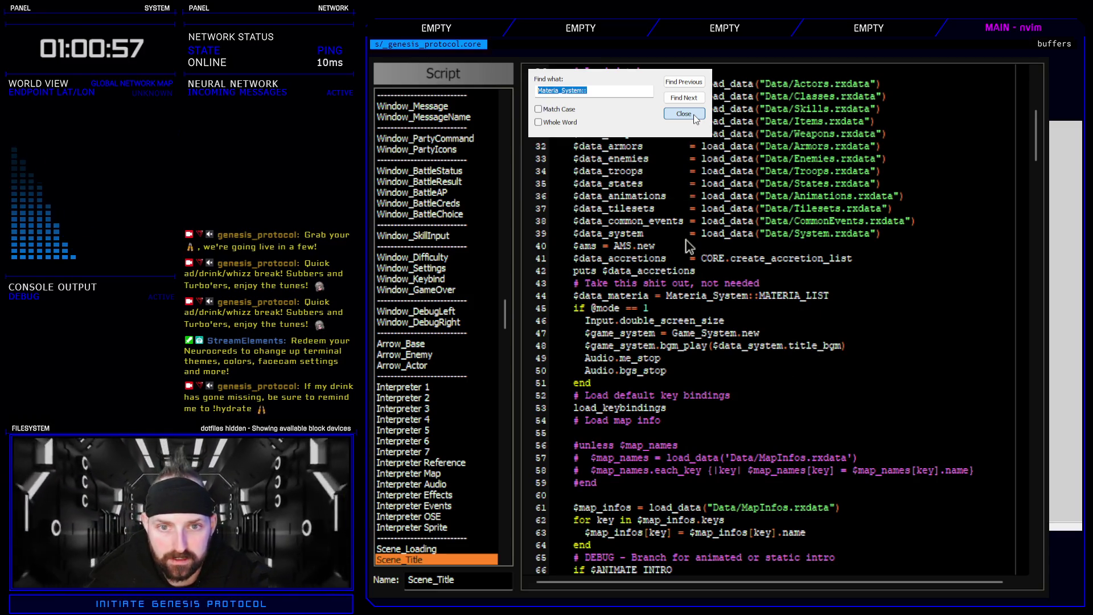
double_click(766, 261)
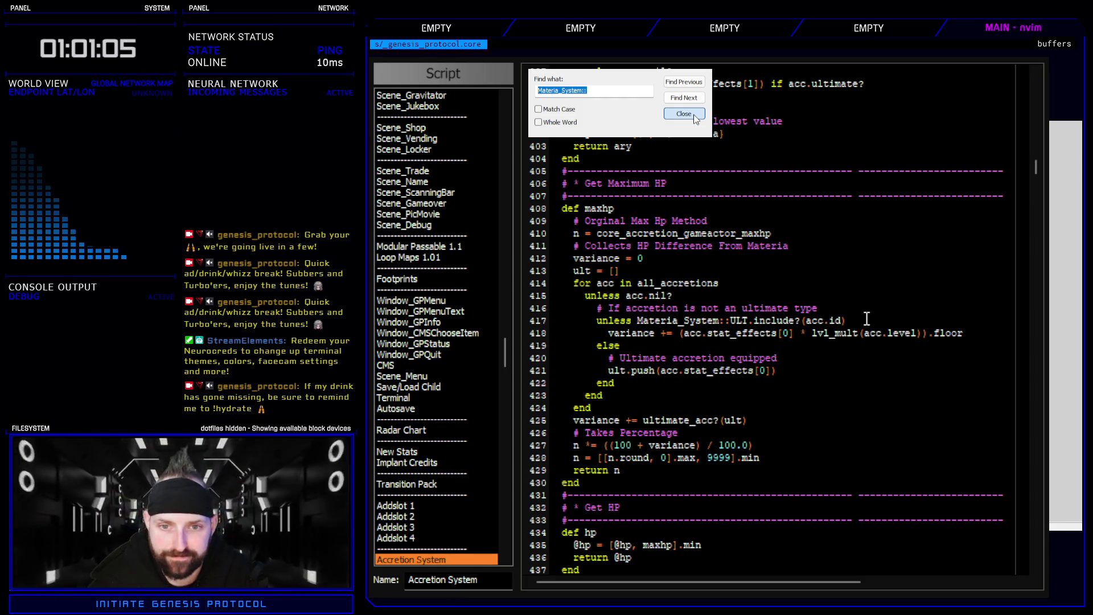
- Replace Materia_System::ULT.include?(acc.id) on line 417 with acc.ultimate?
double_click(662, 320)
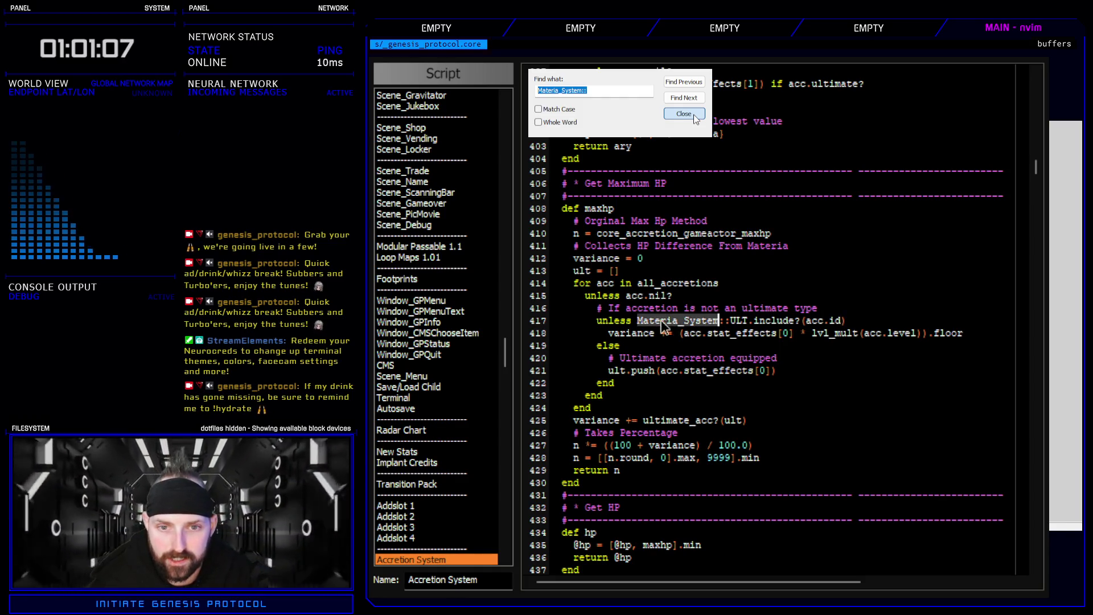
scroll(719, 405, "down", 6)
double_click(595, 401)
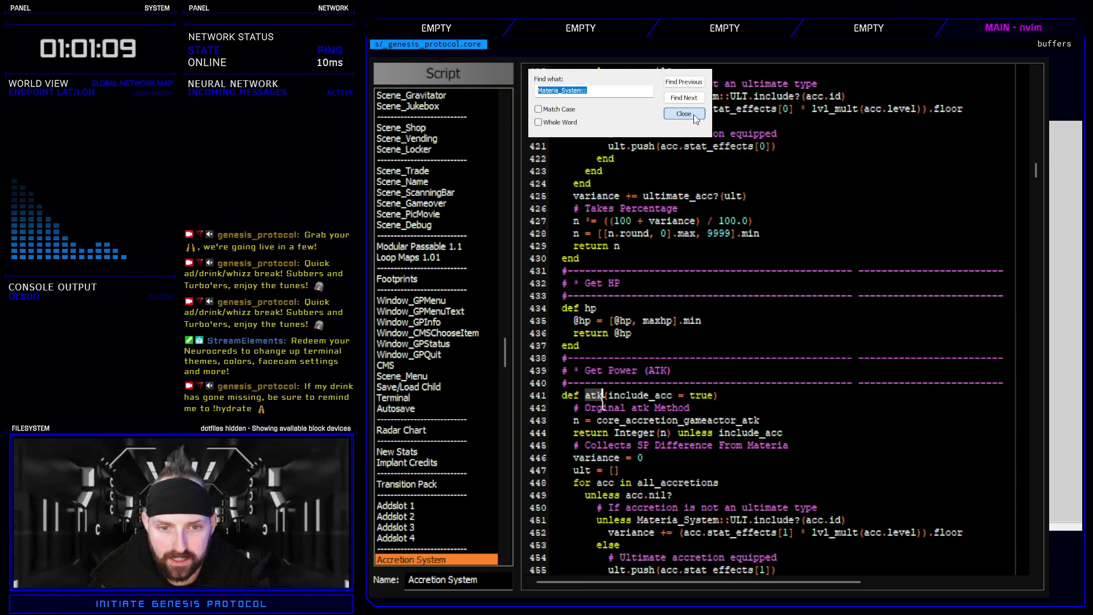
scroll(659, 467, "down", 4)
double_click(696, 370)
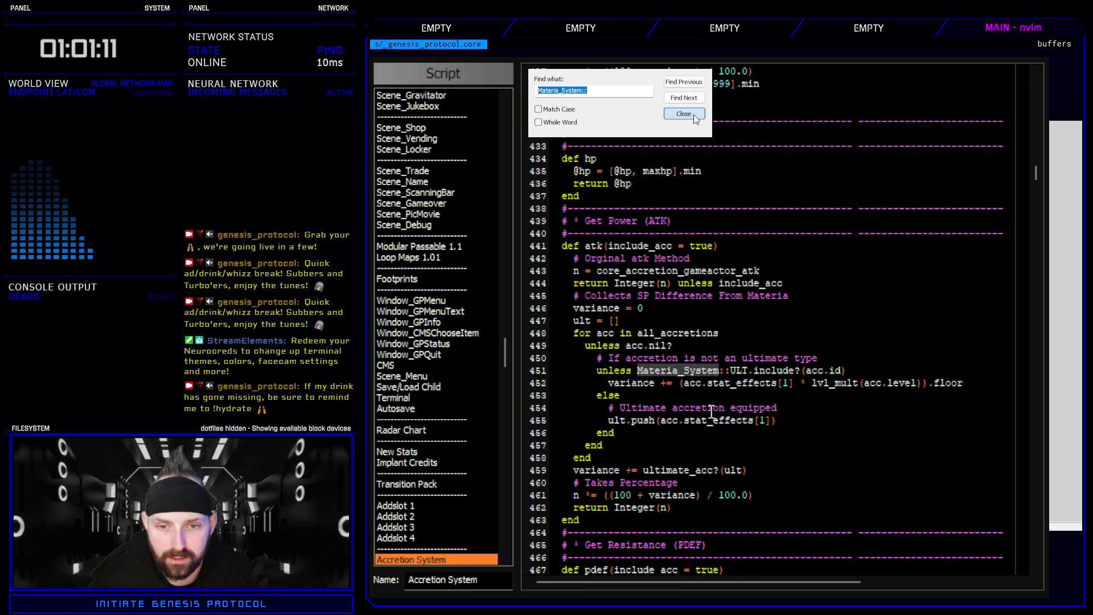
scroll(720, 387, "up", 10)
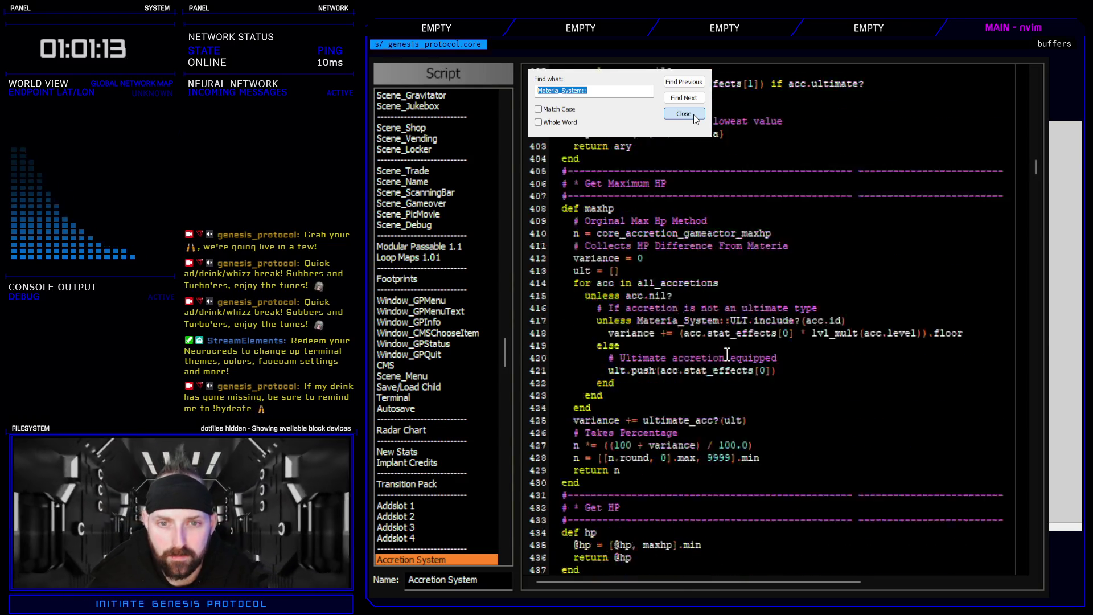
scroll(727, 364, "up", 2)
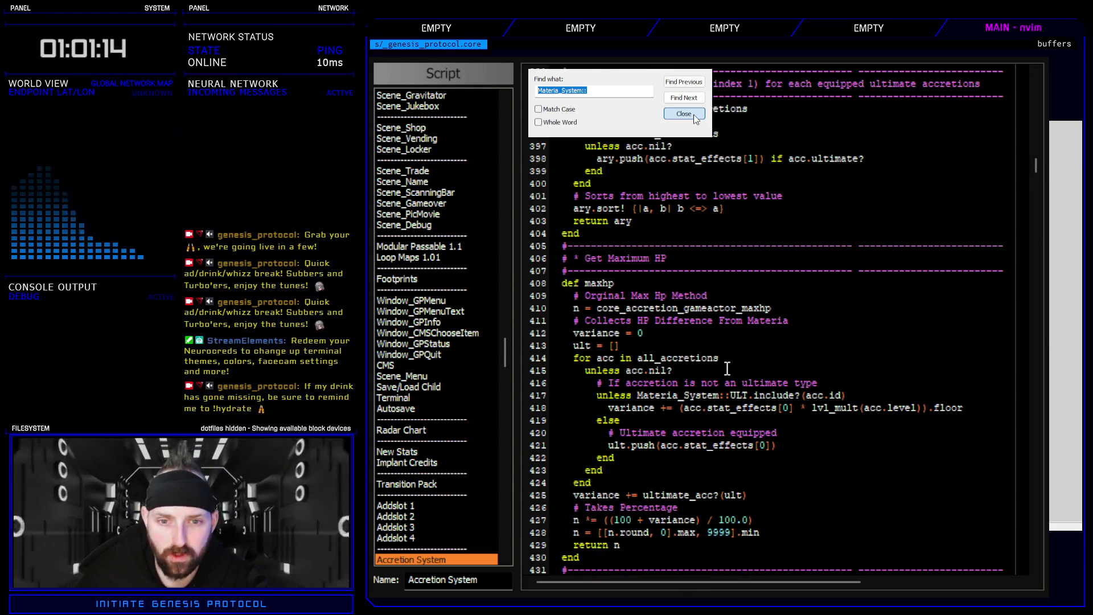
left_click(690, 372)
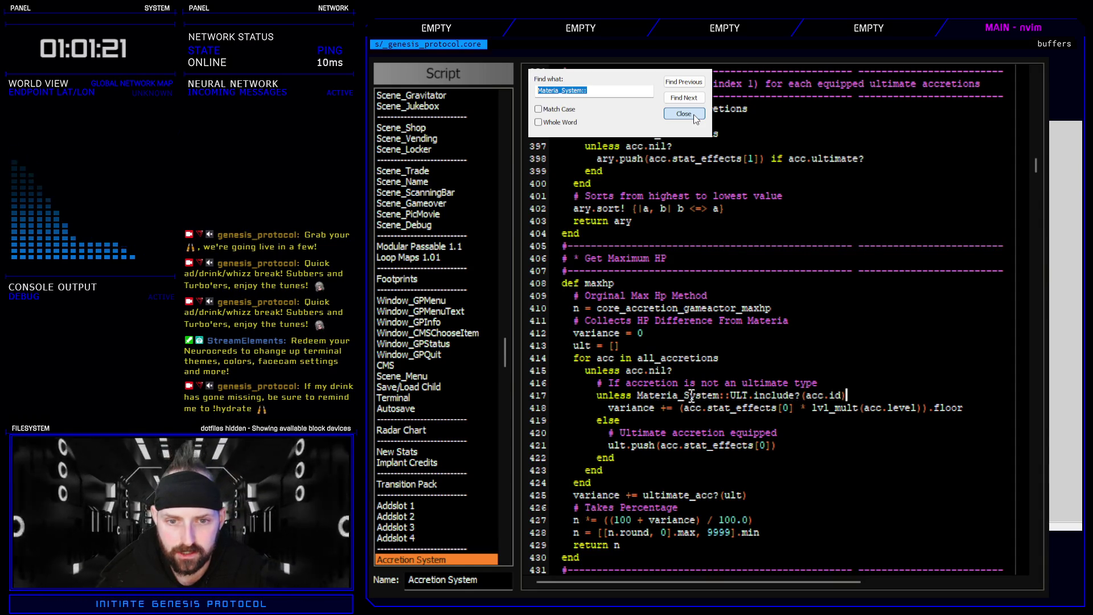
left_click_drag(637, 396, 859, 394)
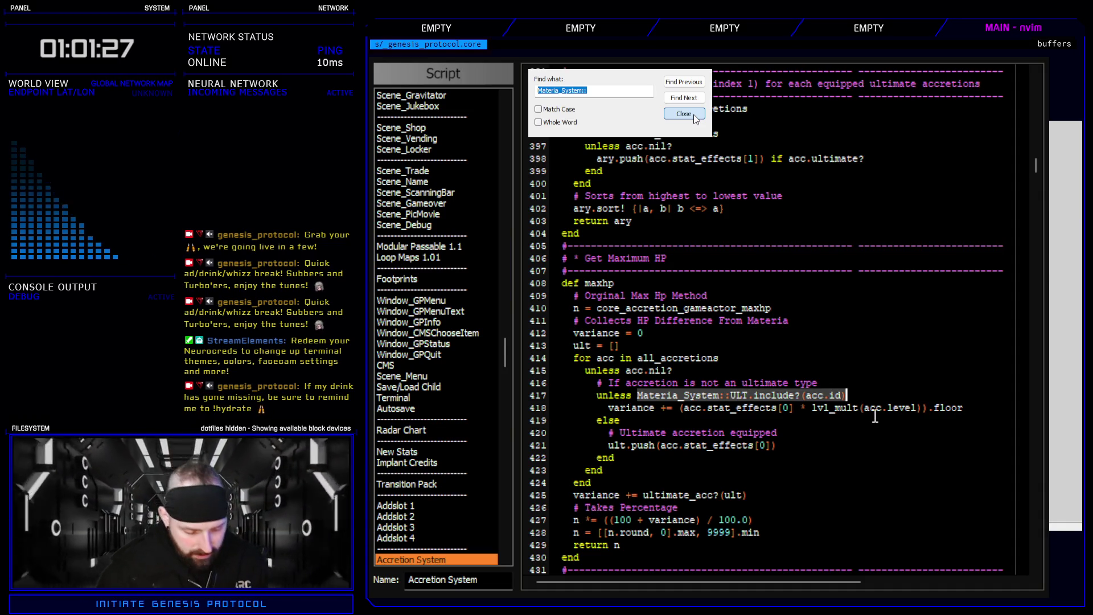
type("a")
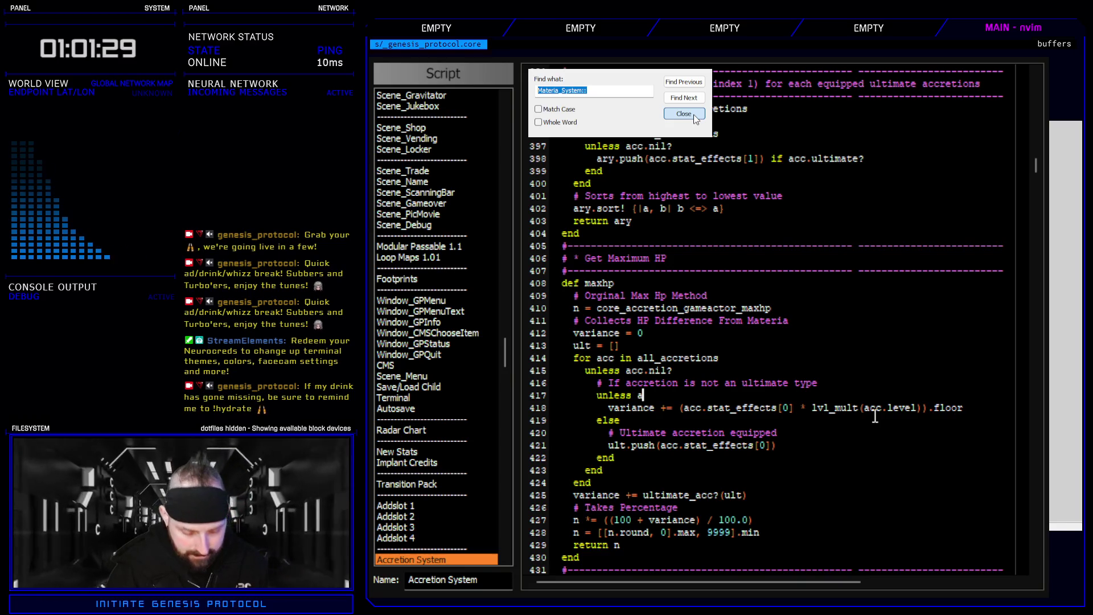
type("cc.ultimate>")
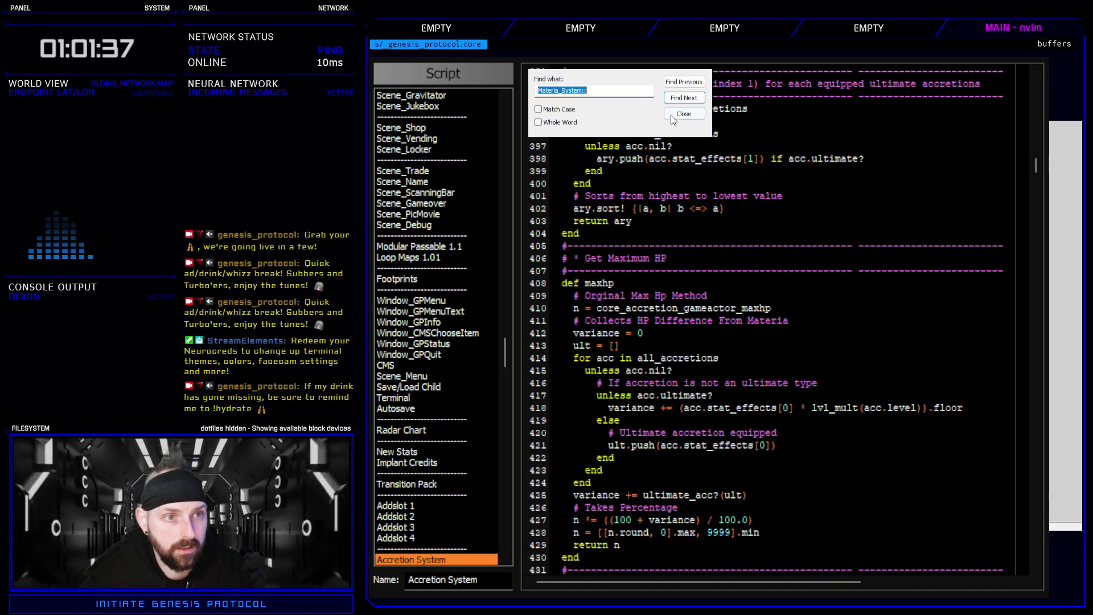
left_click(683, 97)
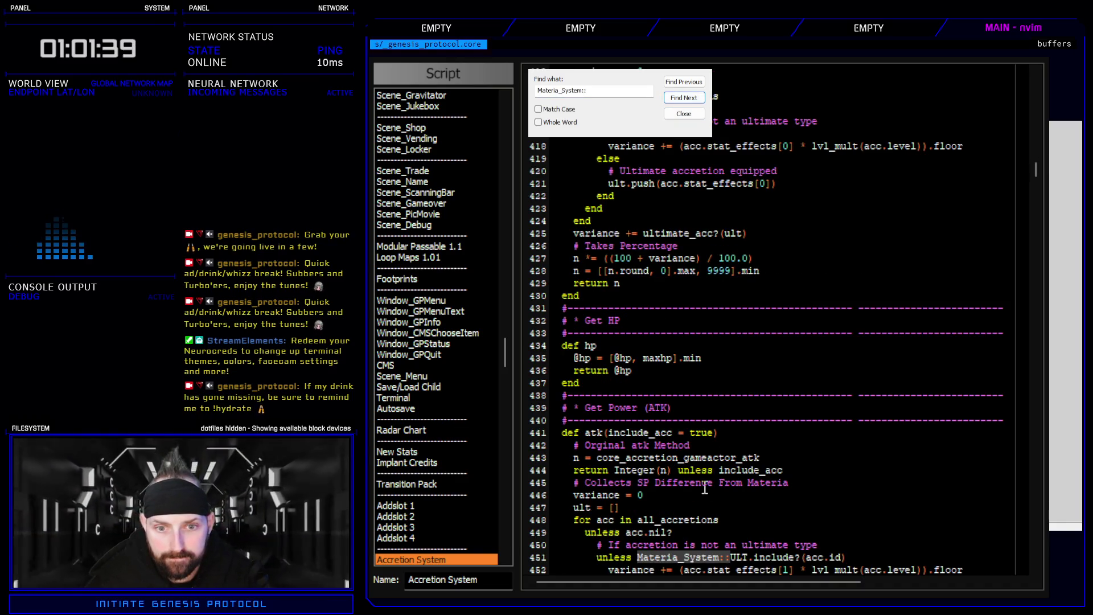
- Change the atk (line 451) and pdef (line 477) ULT checks to unless acc.ultimate?
scroll(706, 490, "down", 6)
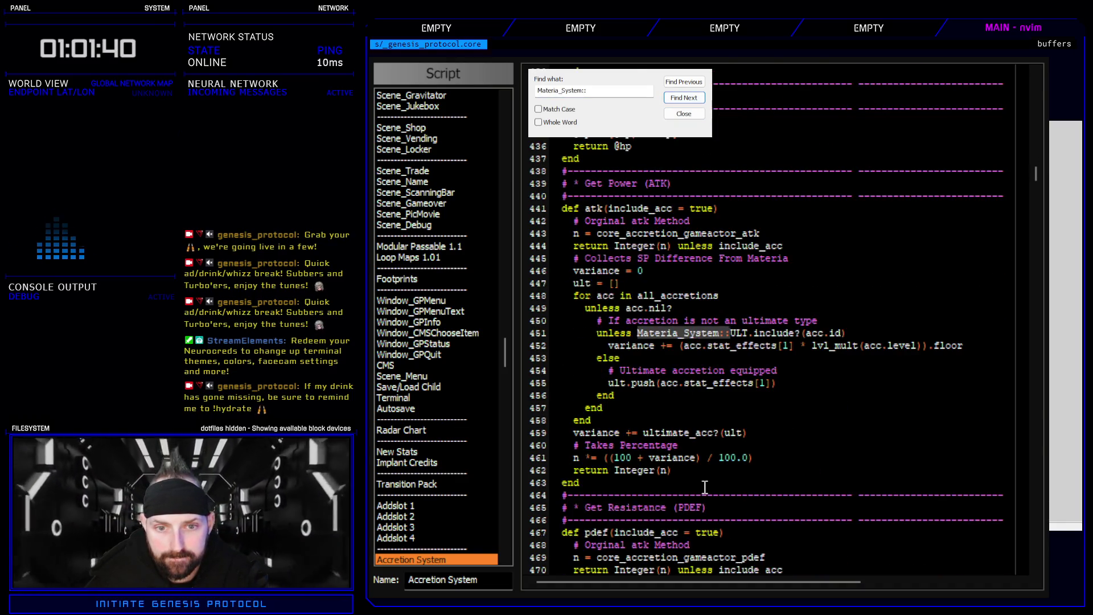
left_click(859, 333)
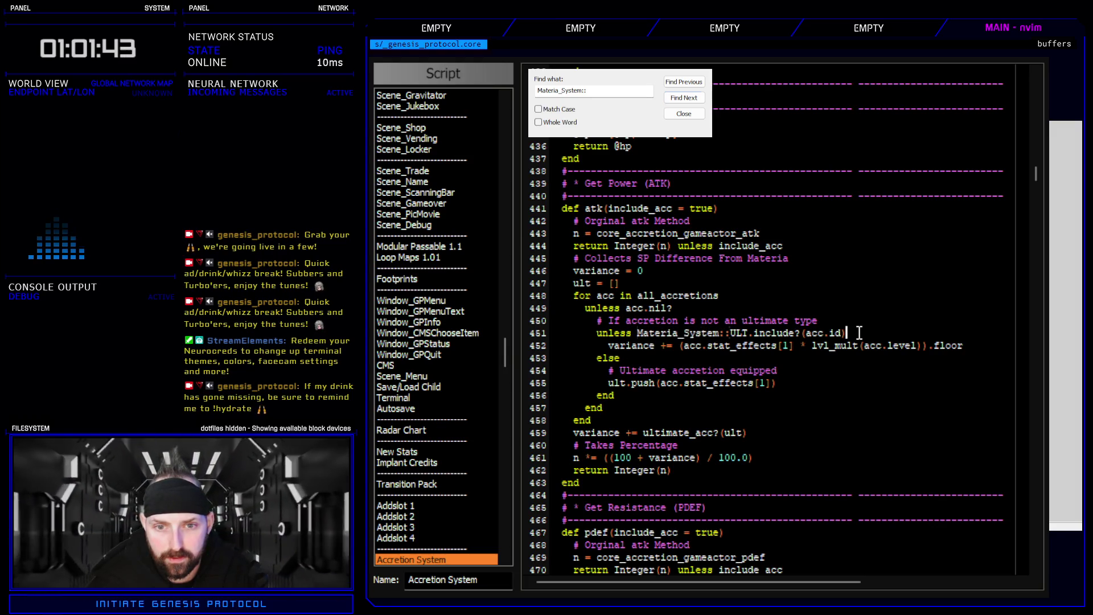
mouse_move(642, 333)
left_mouse_down()
mouse_move(803, 322)
mouse_move(847, 334)
left_mouse_up()
type("acc.ultima")
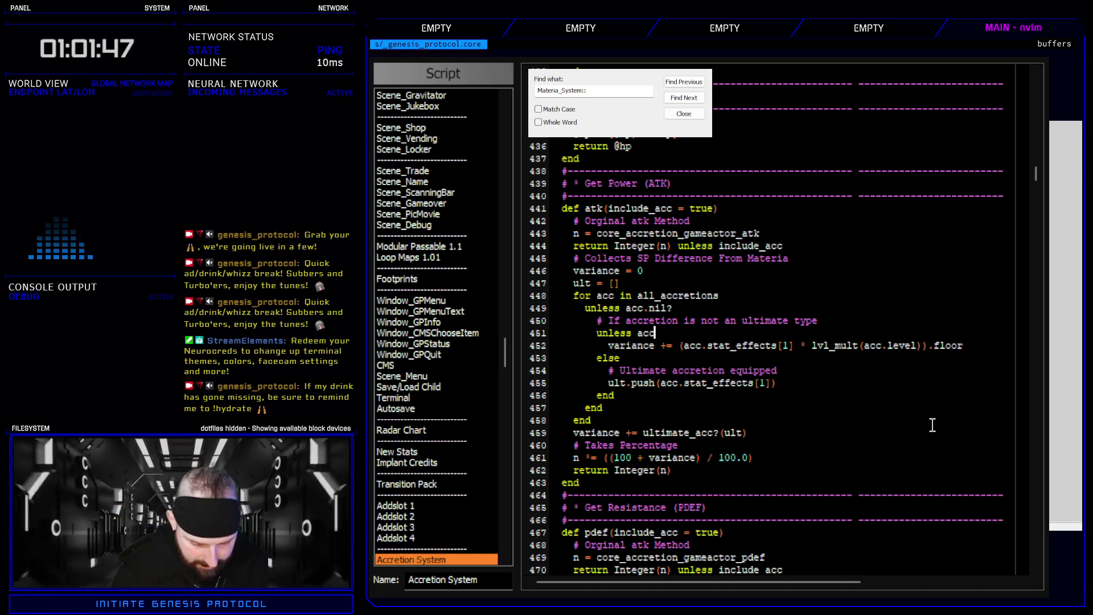
type("te?")
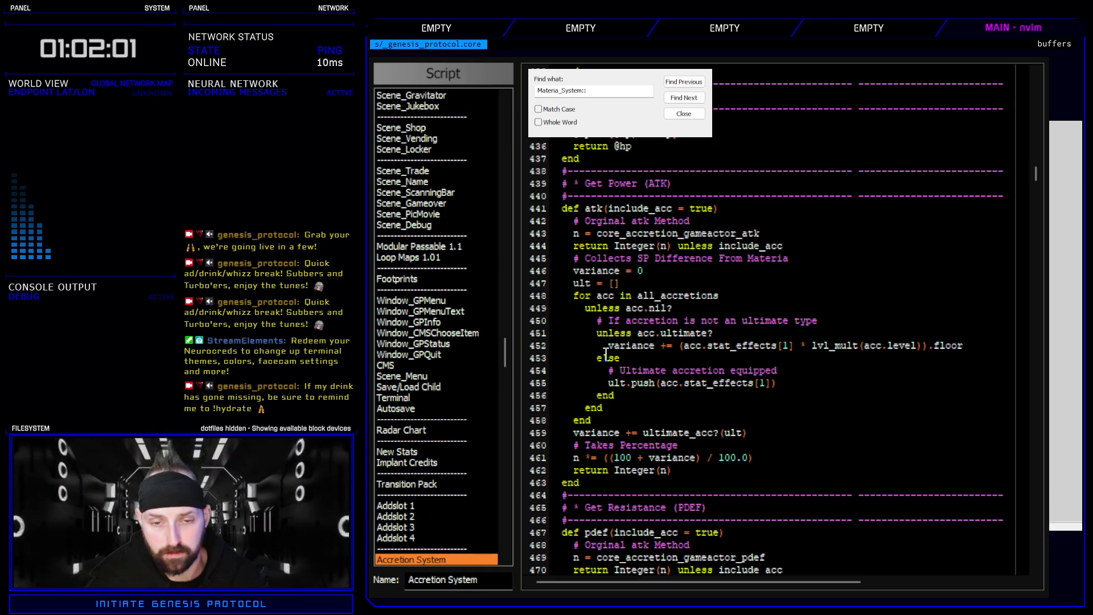
left_click(691, 98)
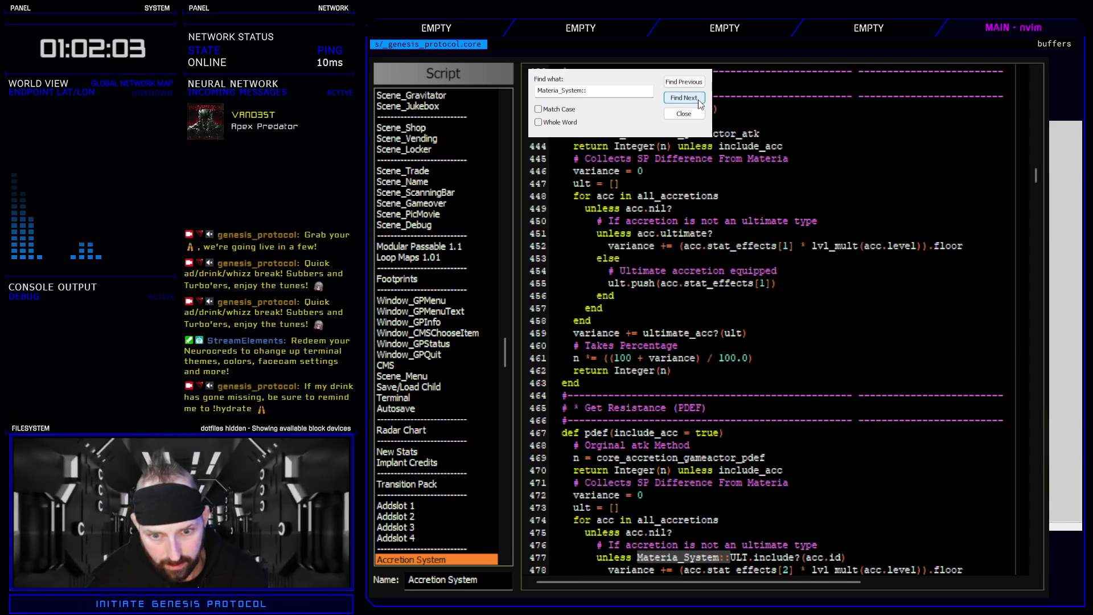
scroll(618, 373, "down", 6)
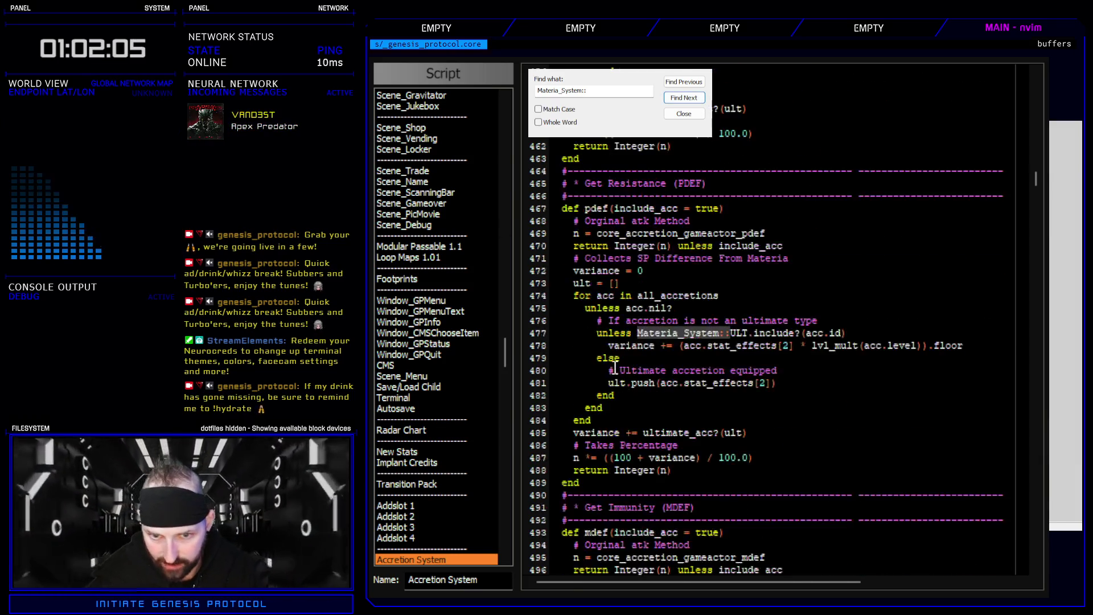
left_click(641, 334)
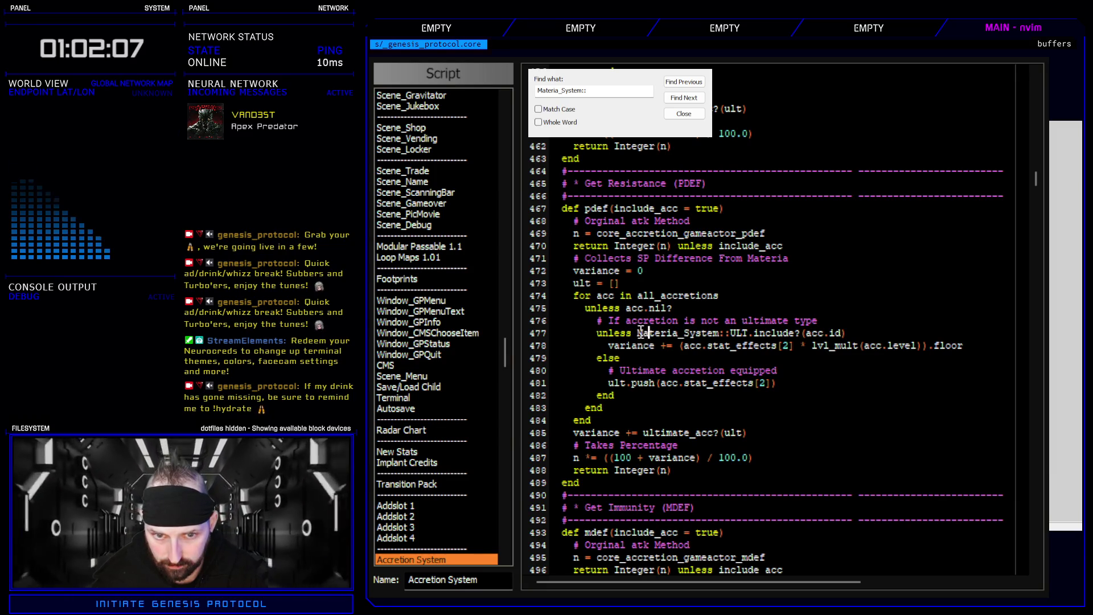
left_click_drag(642, 332, 862, 329)
type("a")
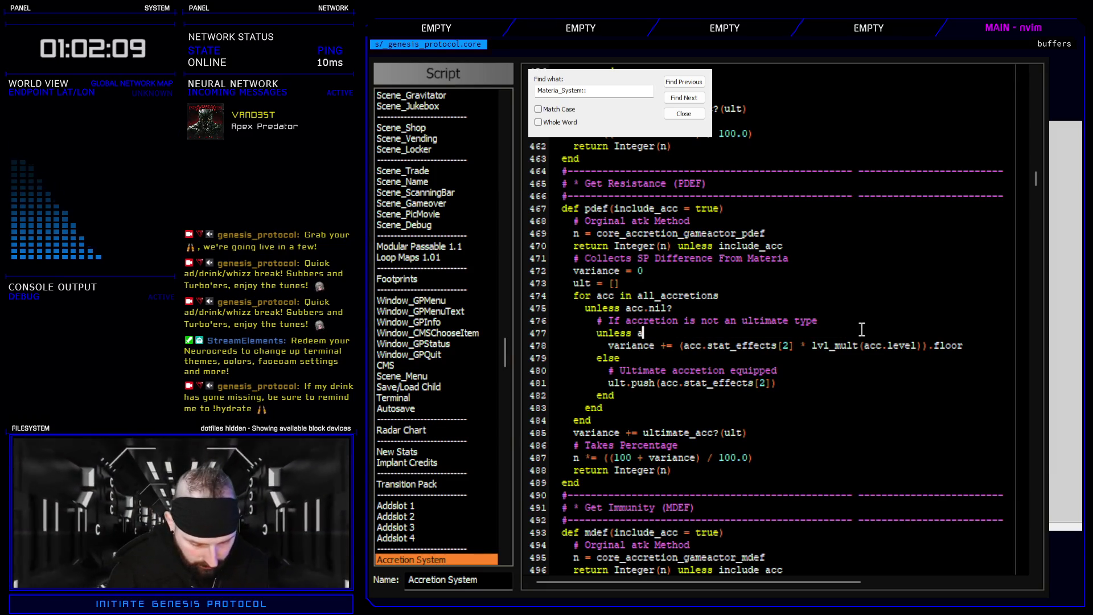
type("cc.ultimate?")
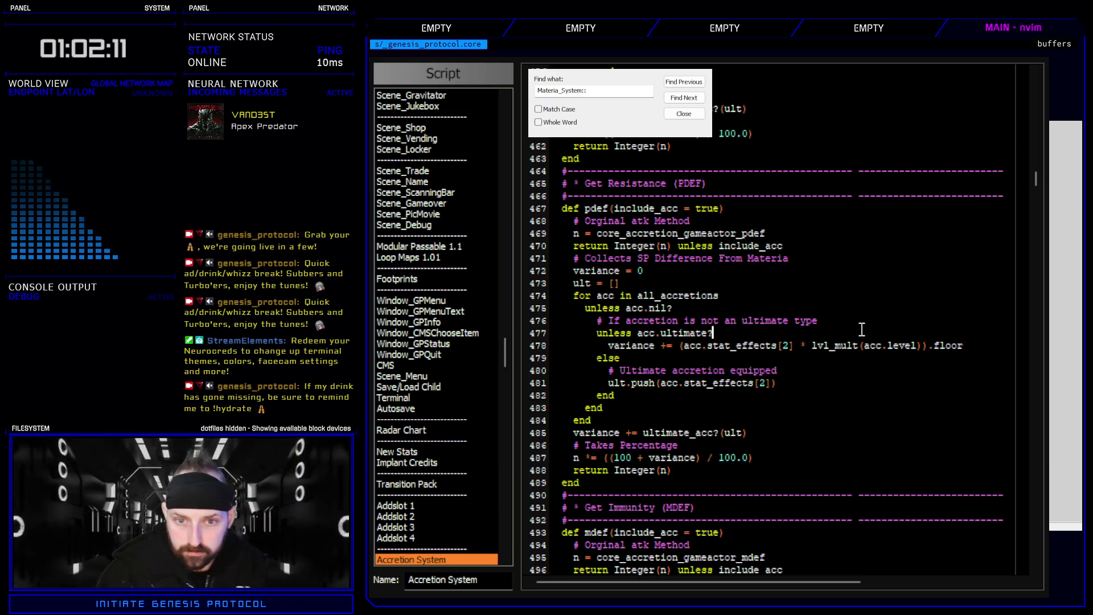
left_click(689, 98)
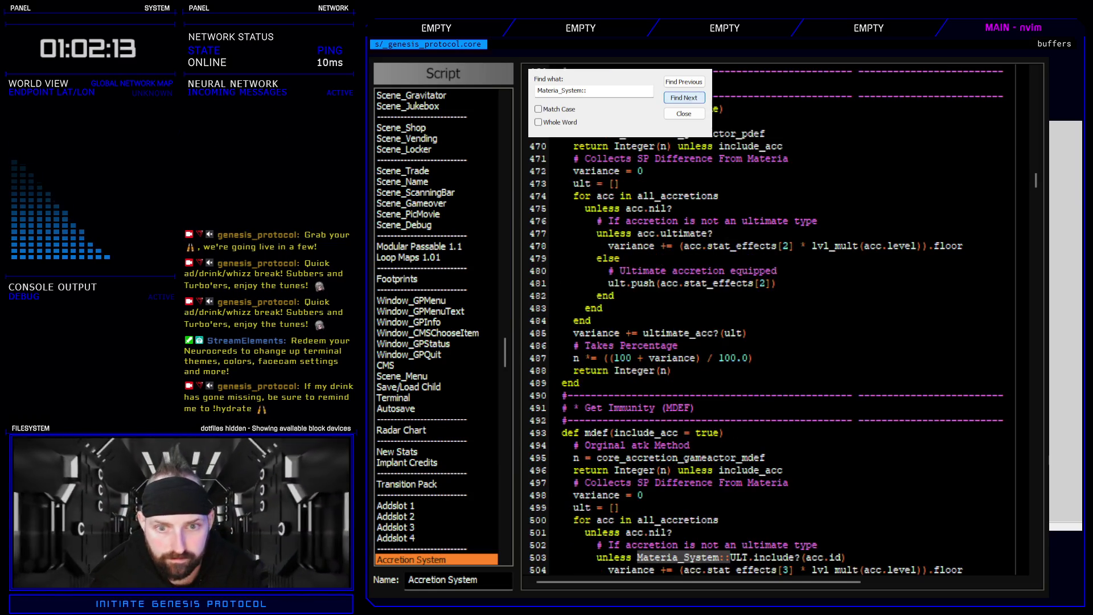
- Rewrite the mdef (line 503) and str (line 536) ULT checks as acc.ultimate?
scroll(638, 339, "down", 6)
left_click(672, 342)
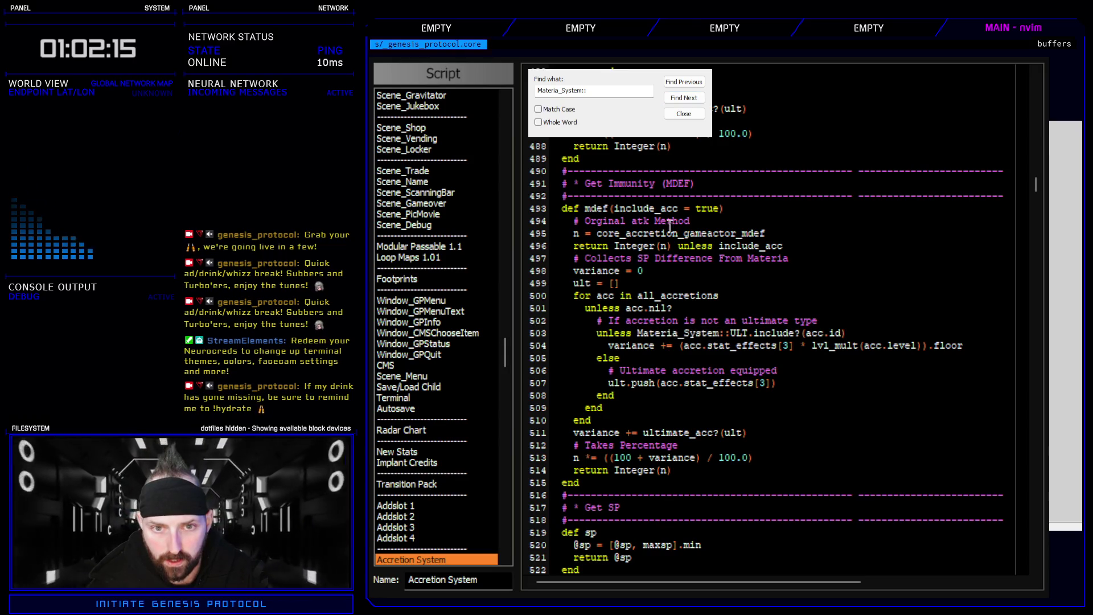
left_click(800, 333)
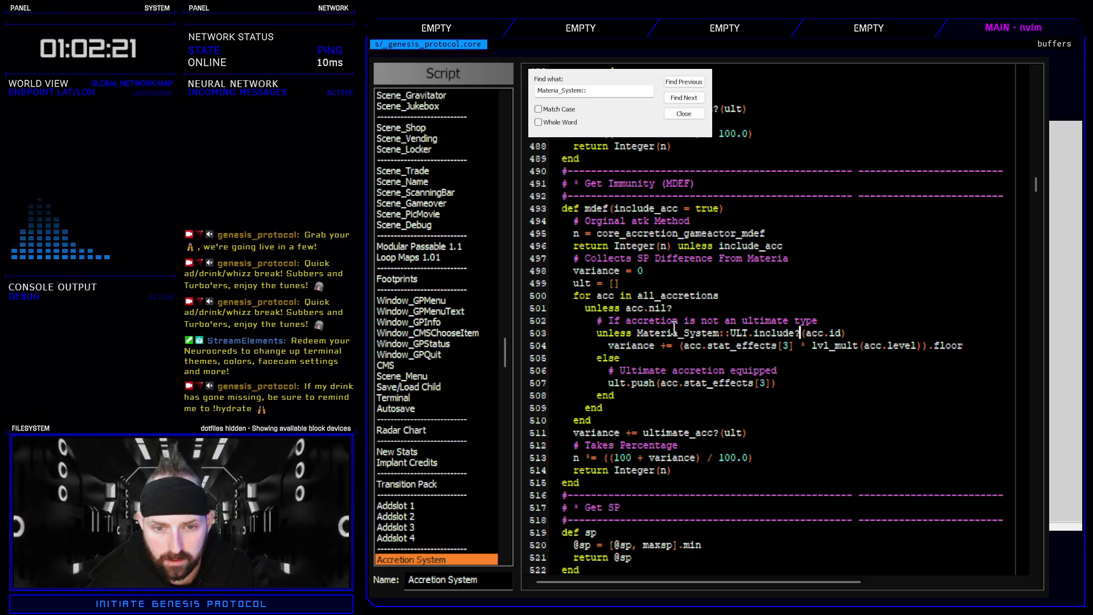
left_click_drag(627, 208, 660, 208)
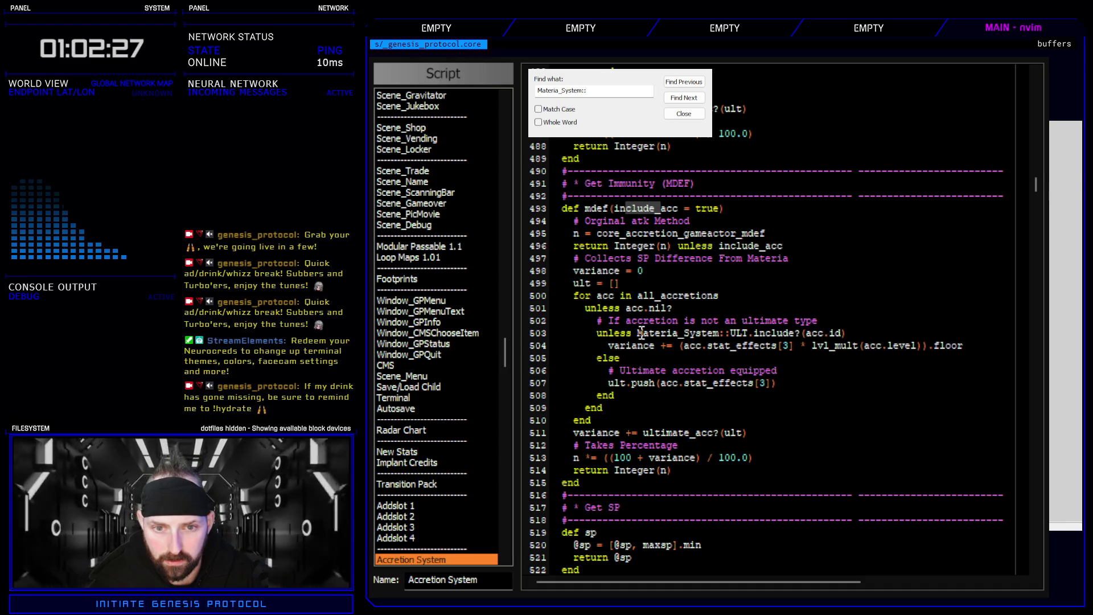
left_click_drag(637, 333, 847, 335)
type("acc.ultimate?")
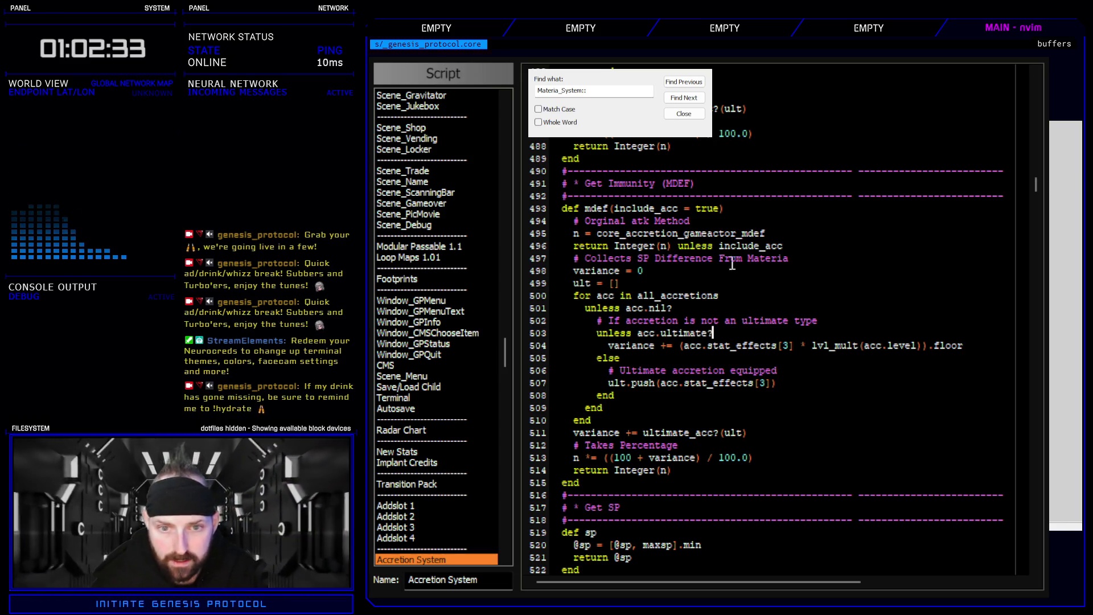
left_click(692, 99)
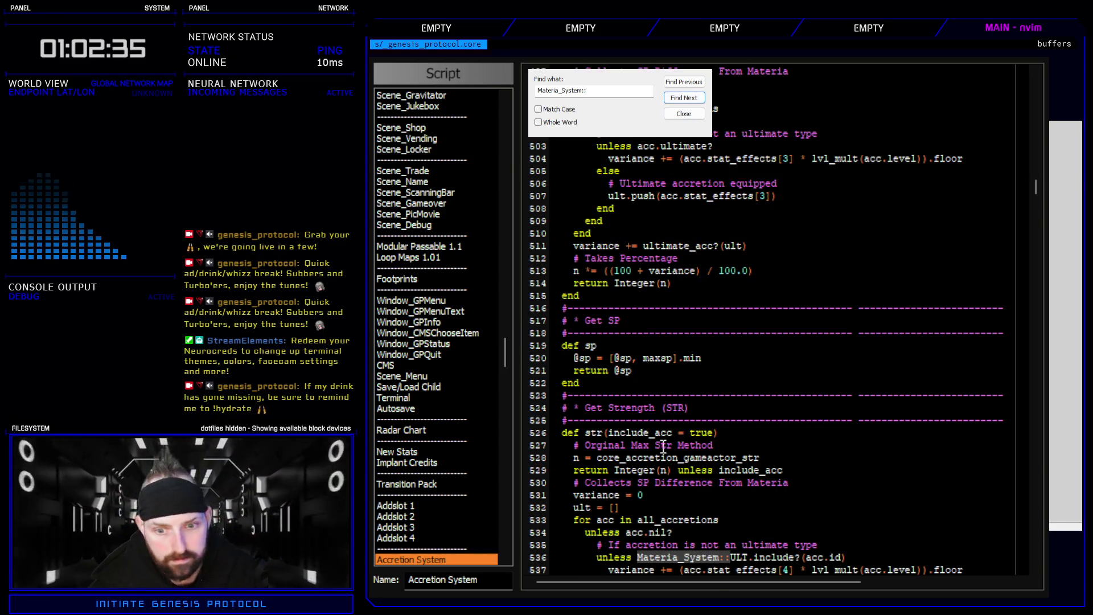
scroll(663, 447, "down", 4)
left_click(687, 420)
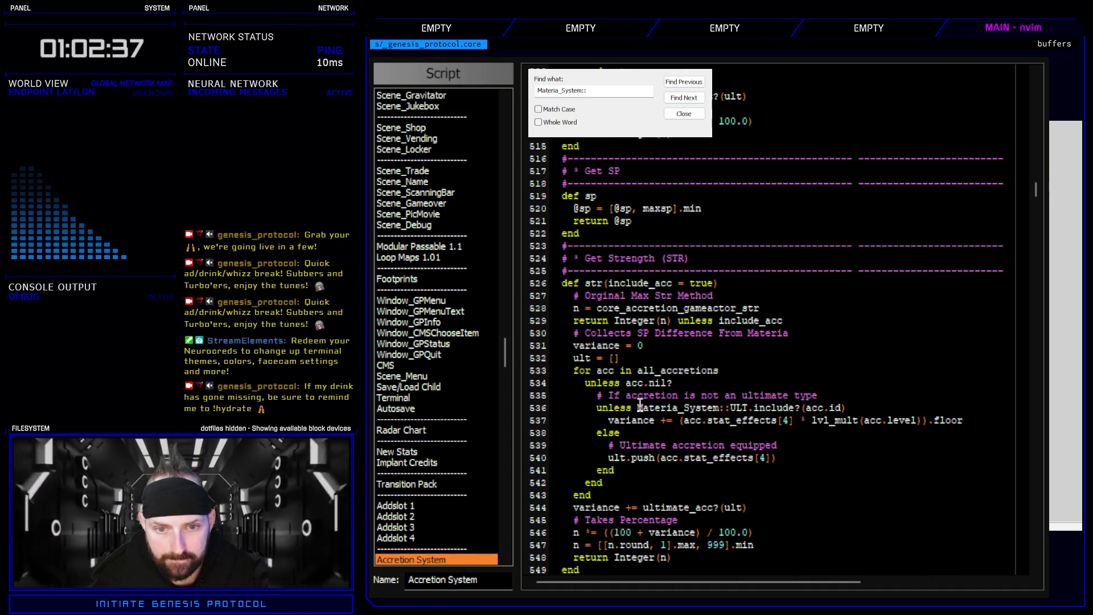
left_click_drag(638, 408, 847, 408)
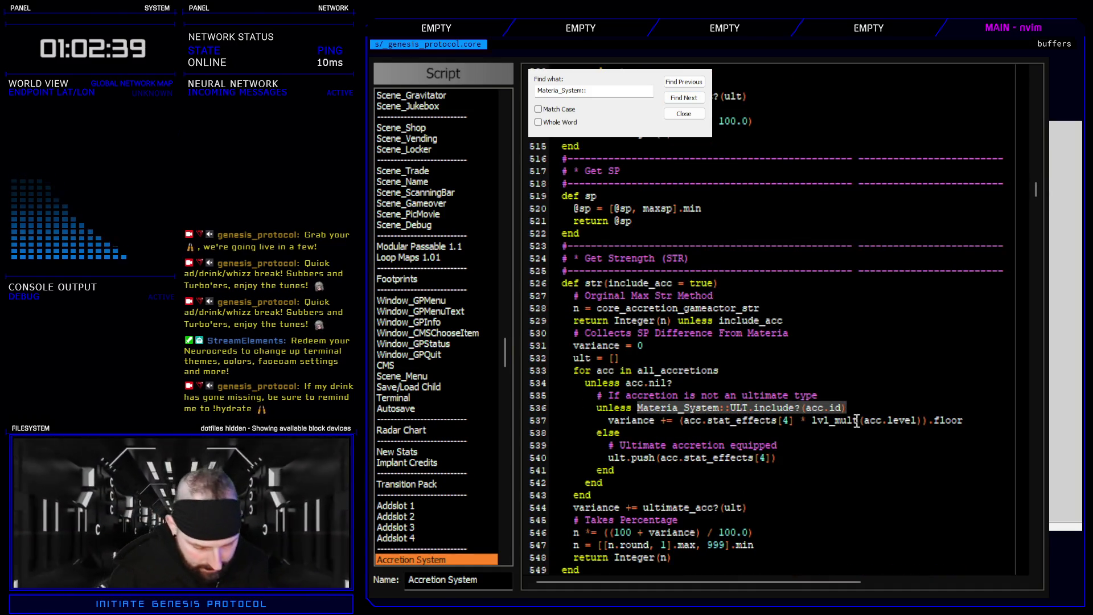
type("acc.ultimate")
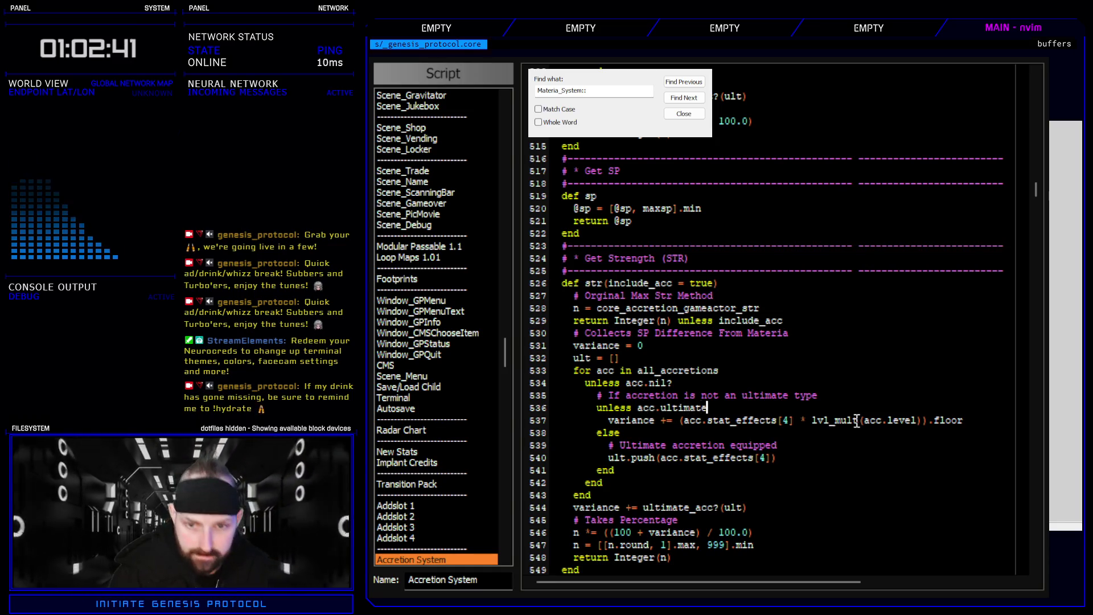
key("BackSpace")
key("BackSpace")
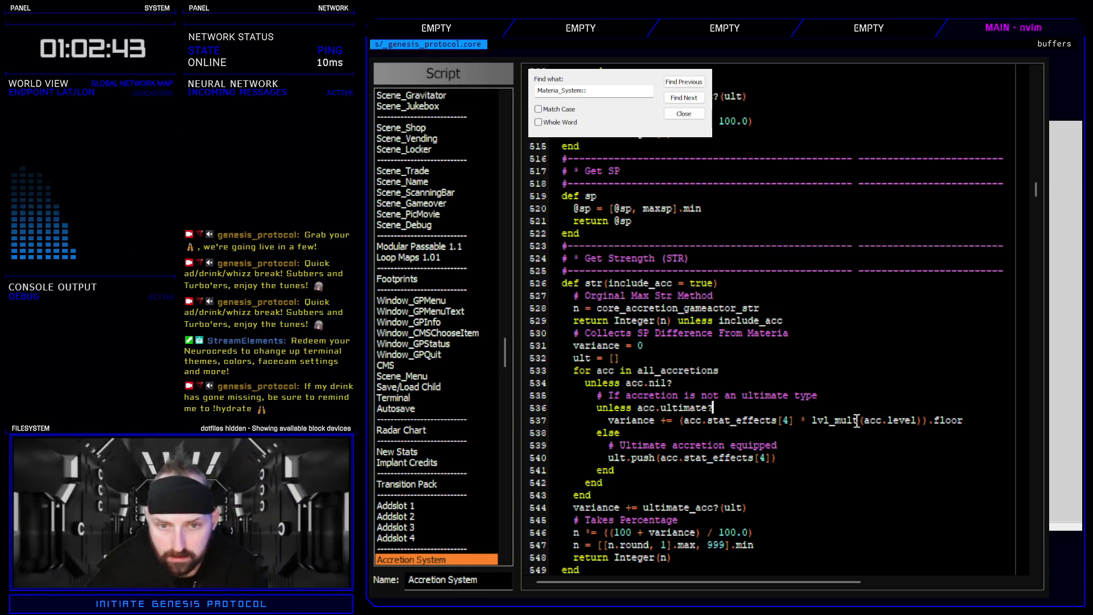
left_click(684, 97)
- Replace the dex (line 563) and agi (line 590) ULT checks with acc.ultimate?
scroll(691, 341, "down", 6)
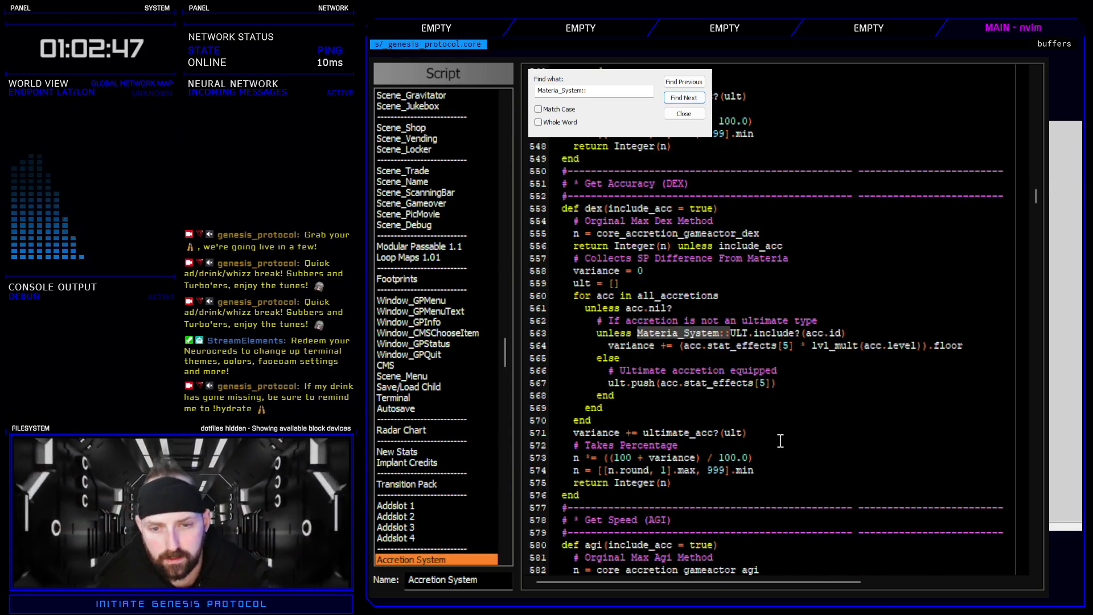
mouse_move(637, 333)
left_mouse_down()
mouse_move(740, 345)
mouse_move(844, 337)
left_mouse_up()
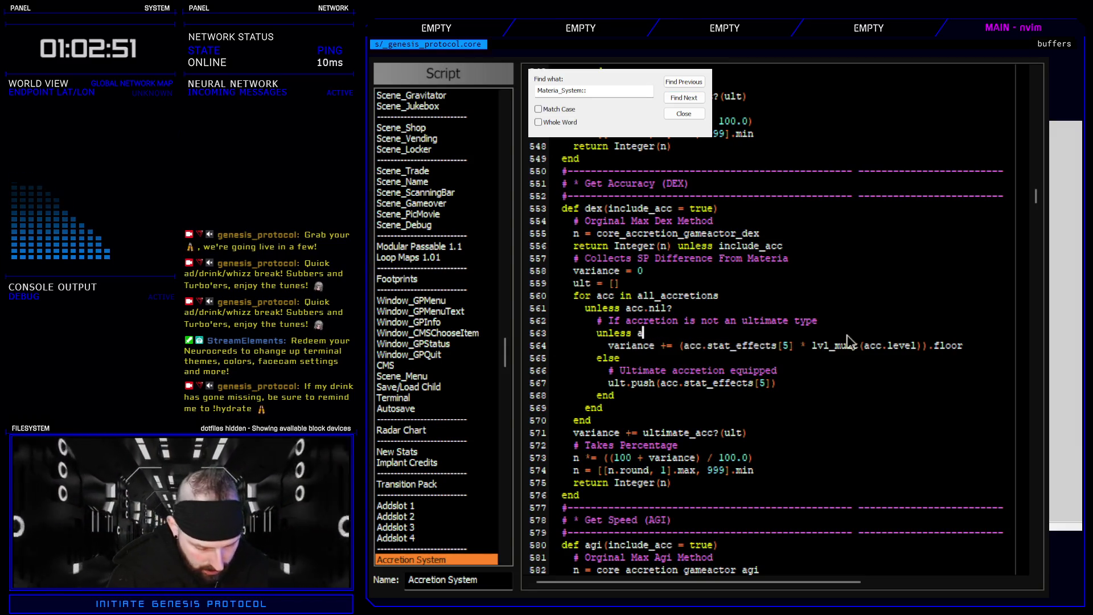
type("acc.ultimate?")
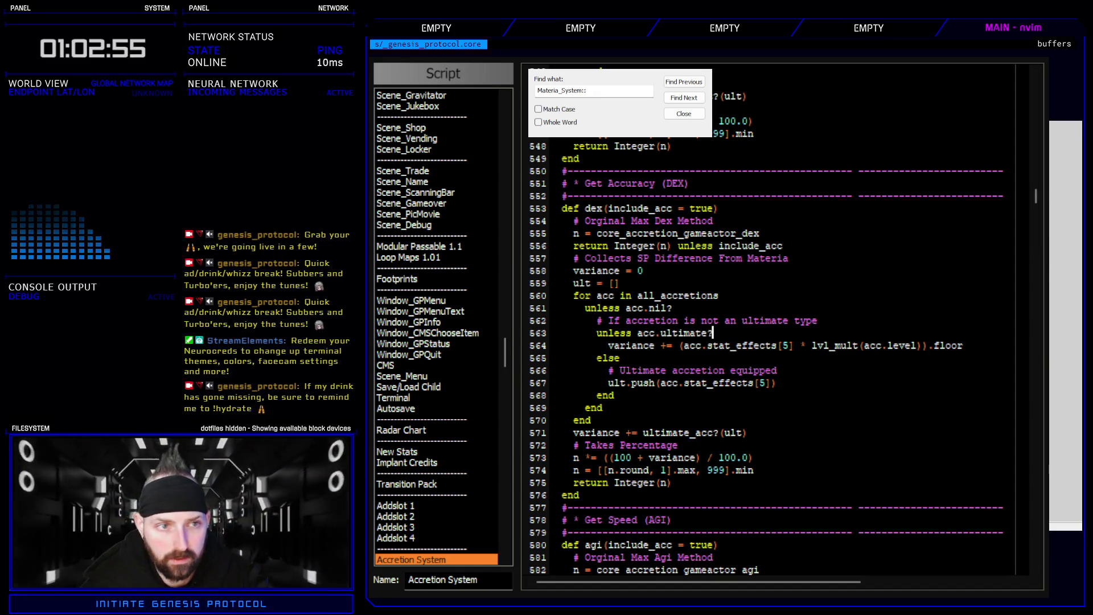
left_click(701, 105)
scroll(696, 352, "down", 4)
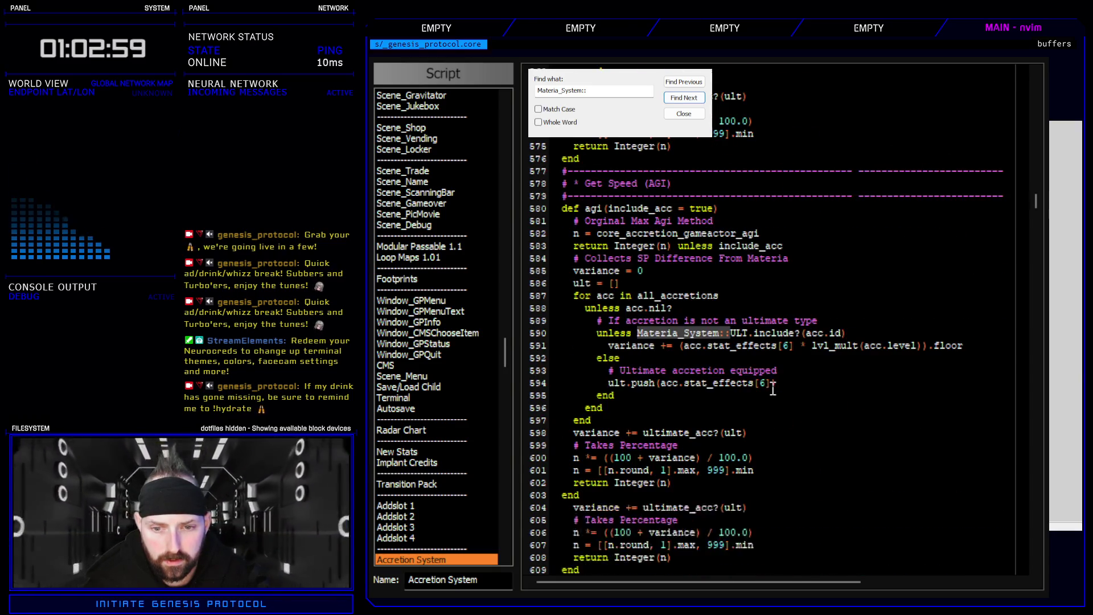
left_click(685, 345)
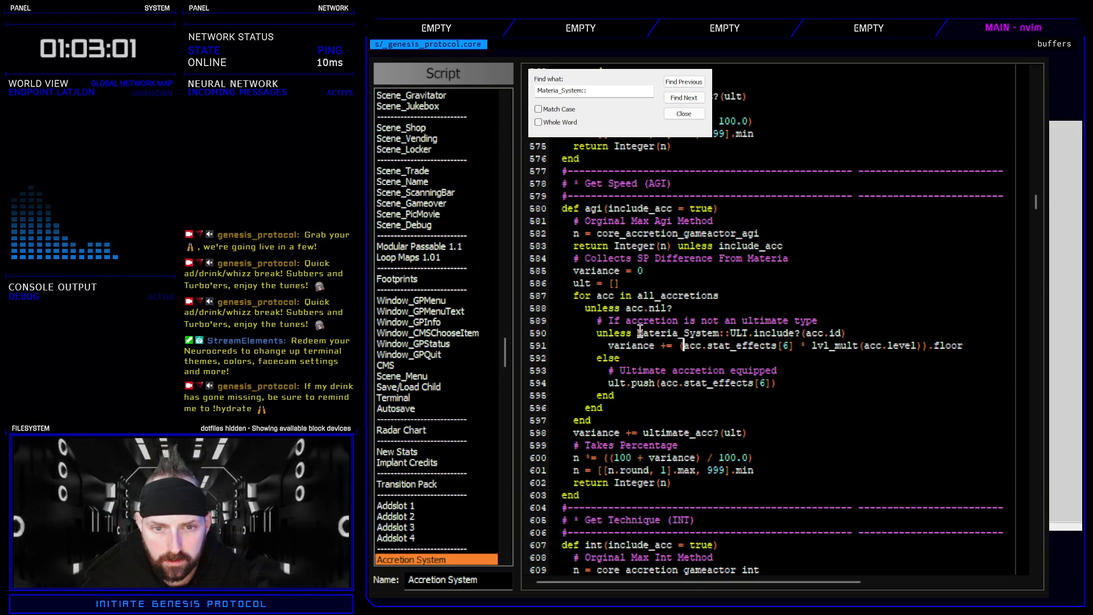
mouse_move(638, 333)
left_mouse_down()
mouse_move(832, 345)
mouse_move(852, 335)
left_mouse_up()
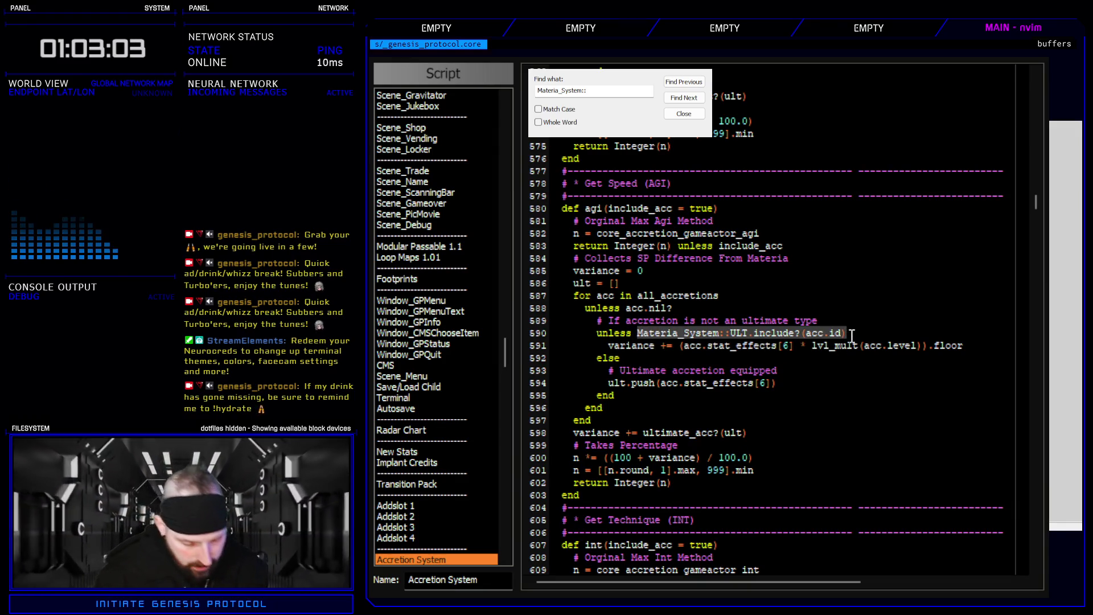
type("acc.ultimate?")
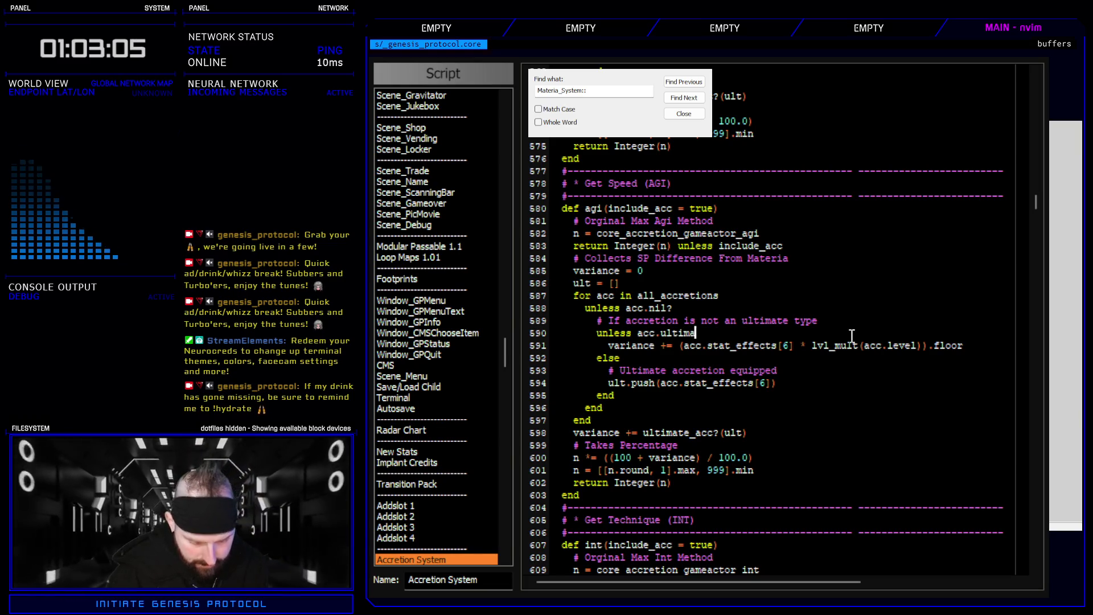
left_click(700, 103)
- Replace the int (line 617) and rec (line 644) ULT checks with acc.ultimate?
scroll(691, 400, "down", 5)
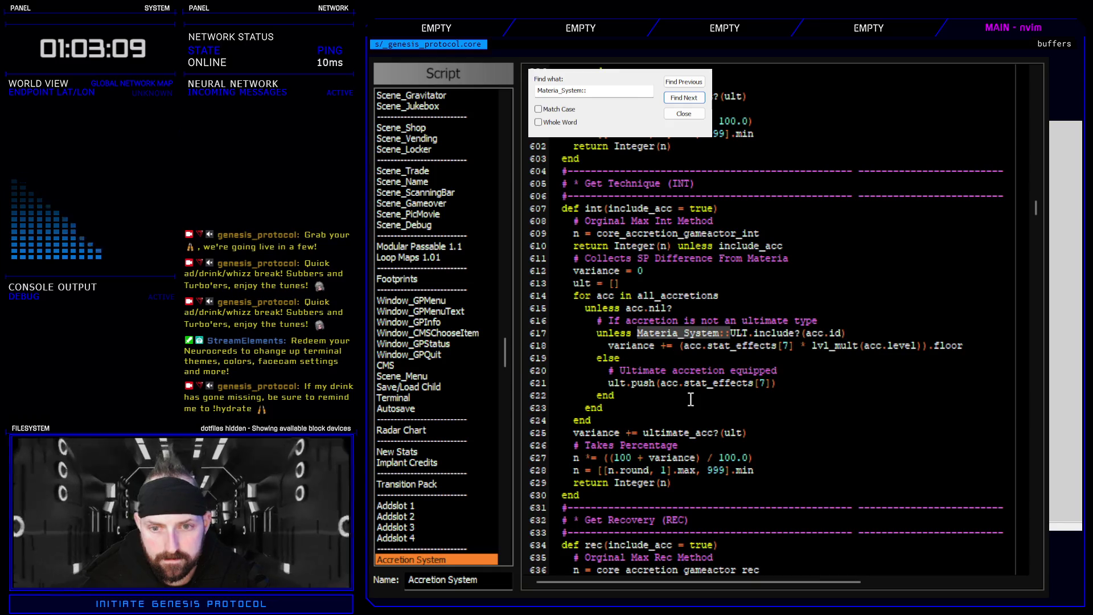
left_click(662, 347)
mouse_move(638, 333)
left_mouse_down()
mouse_move(851, 348)
mouse_move(849, 336)
left_mouse_up()
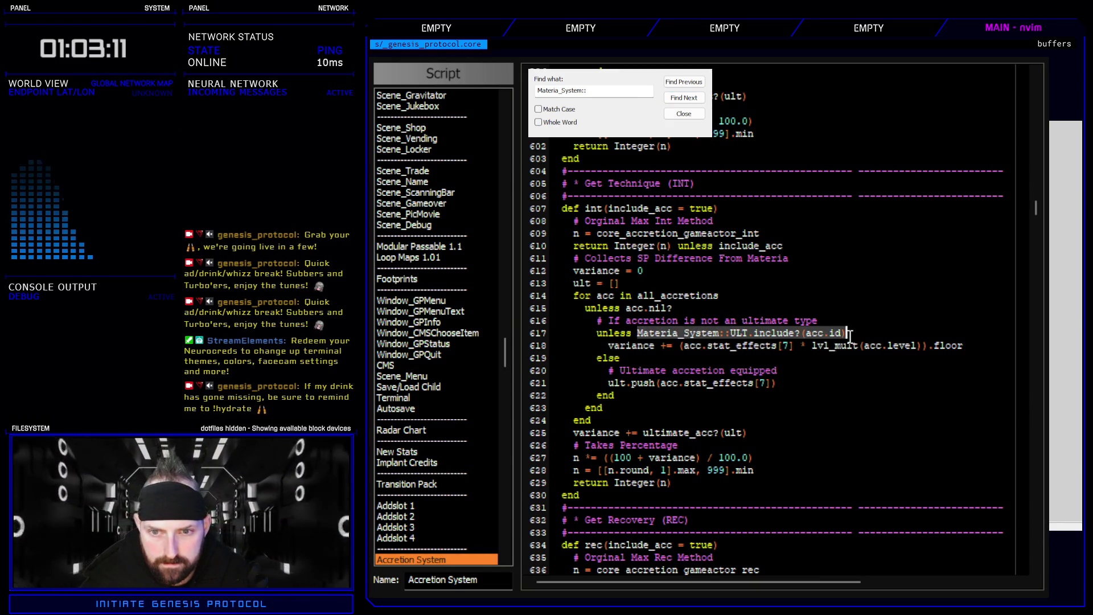
type("acc.ul")
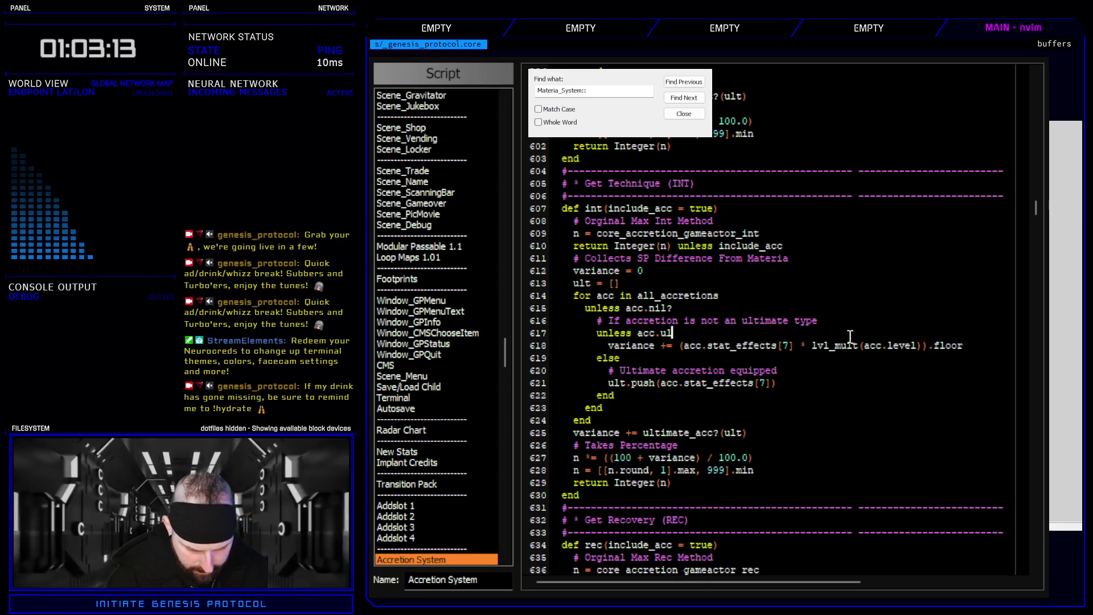
type("timate?")
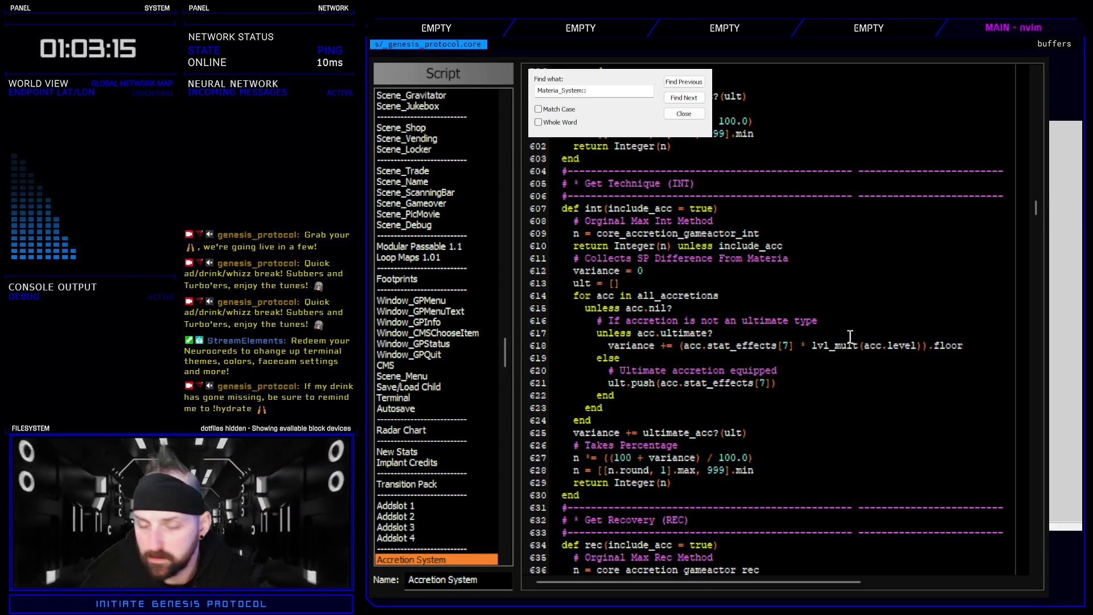
key("F3")
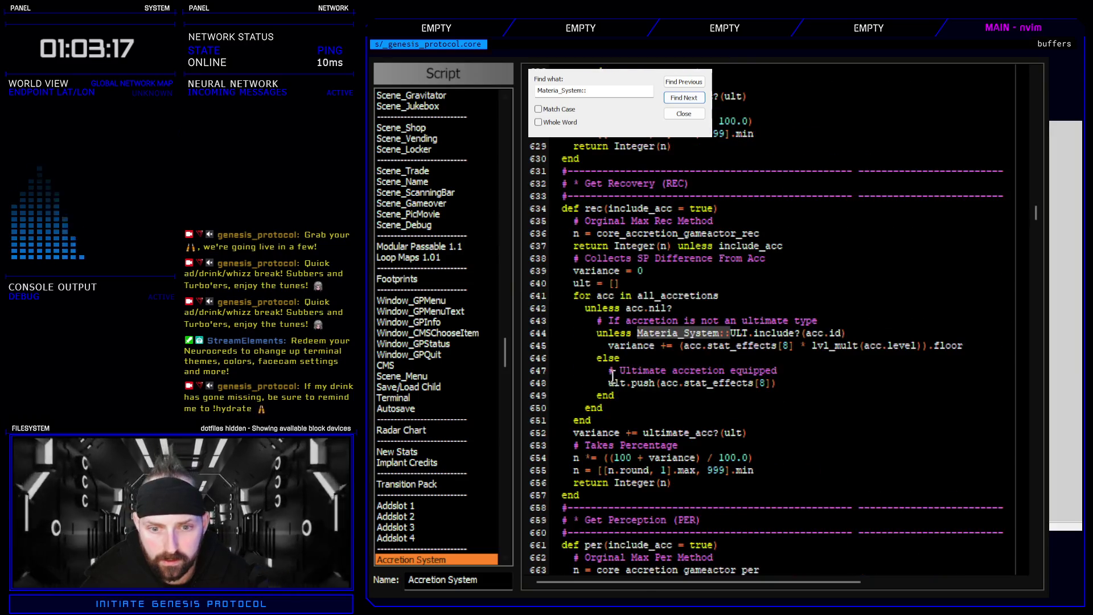
left_click(771, 334)
left_click_drag(637, 333, 847, 333)
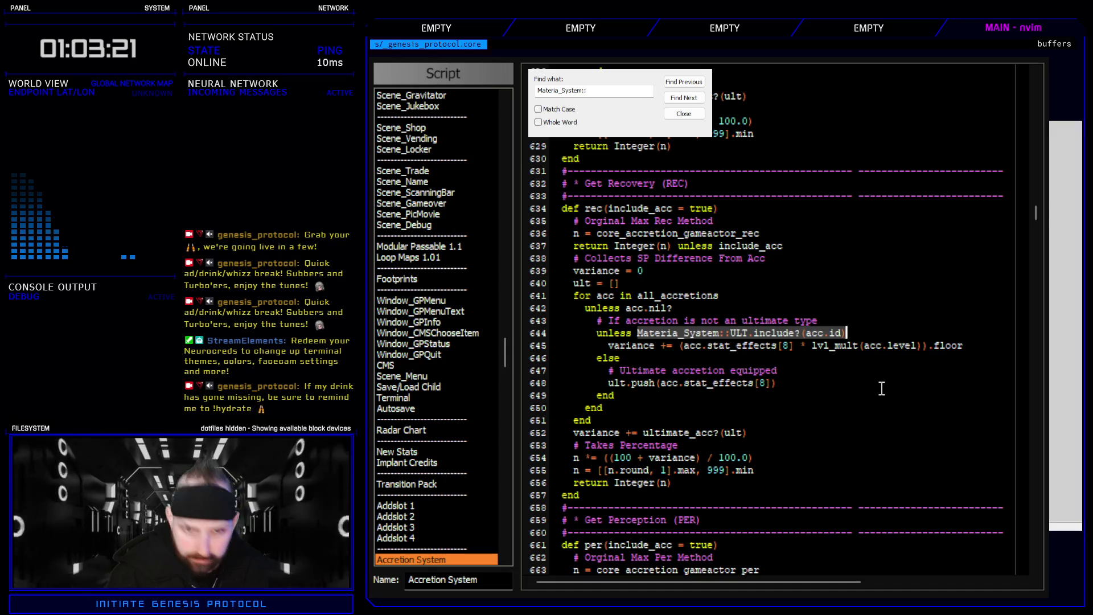
type("acc.ultim")
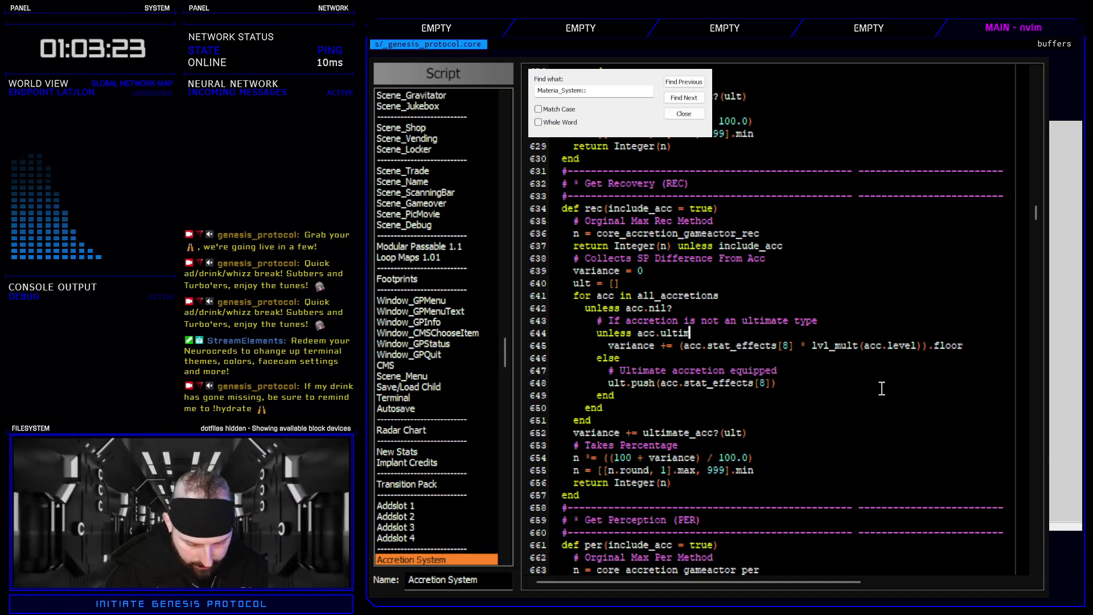
type("ate?")
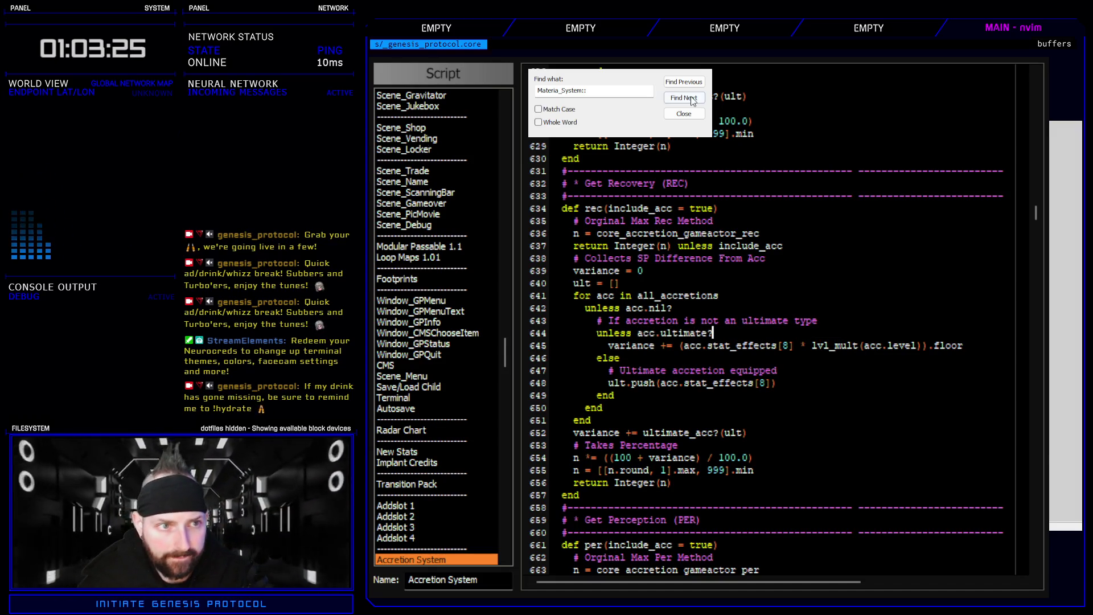
left_click(693, 101)
- Replace the per (line 671) and fury (line 698) ULT checks with acc.ultimate?
left_click(692, 101)
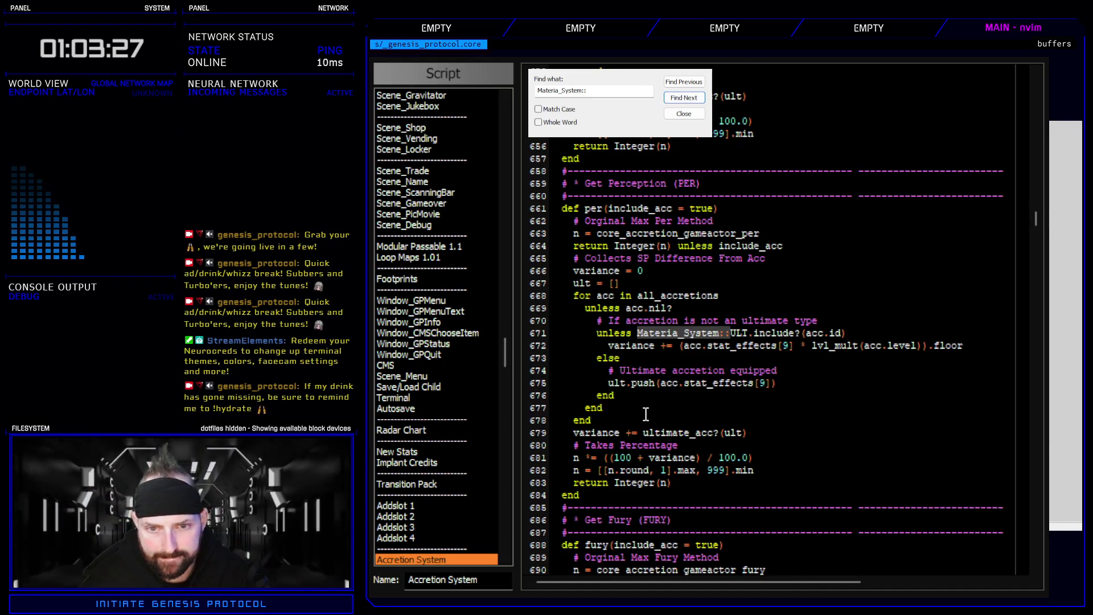
left_click(676, 342)
left_click_drag(638, 336, 849, 336)
type("acc.")
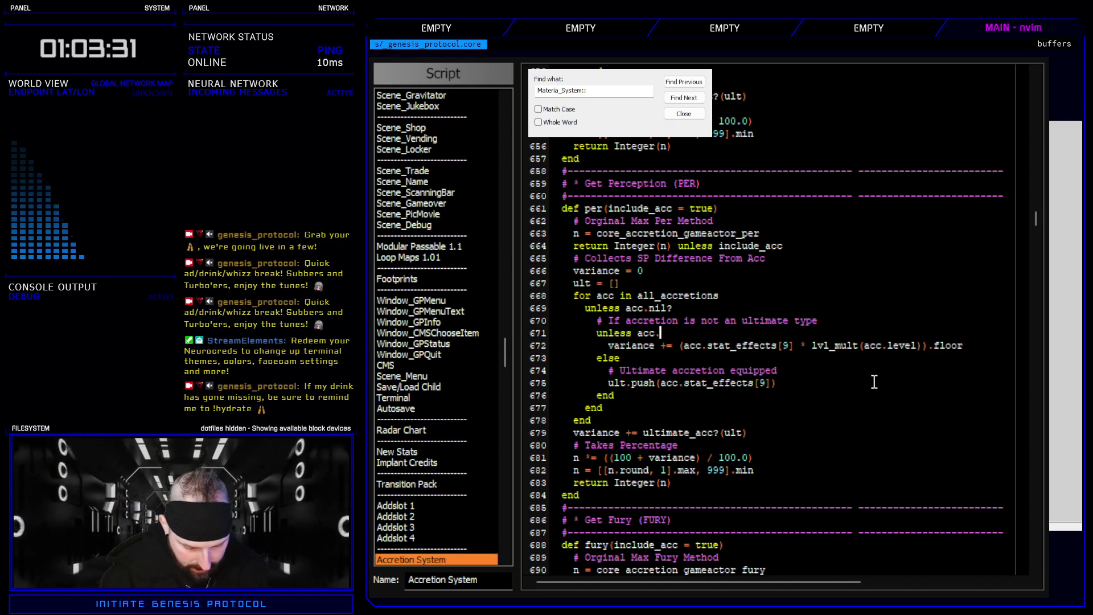
type("ultimate?")
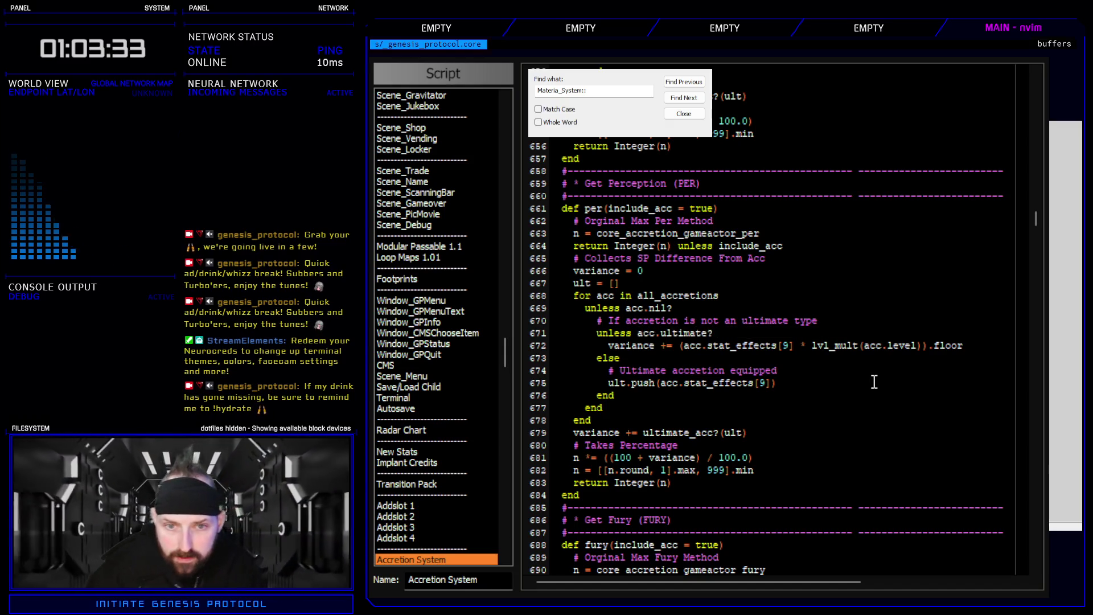
left_click(684, 98)
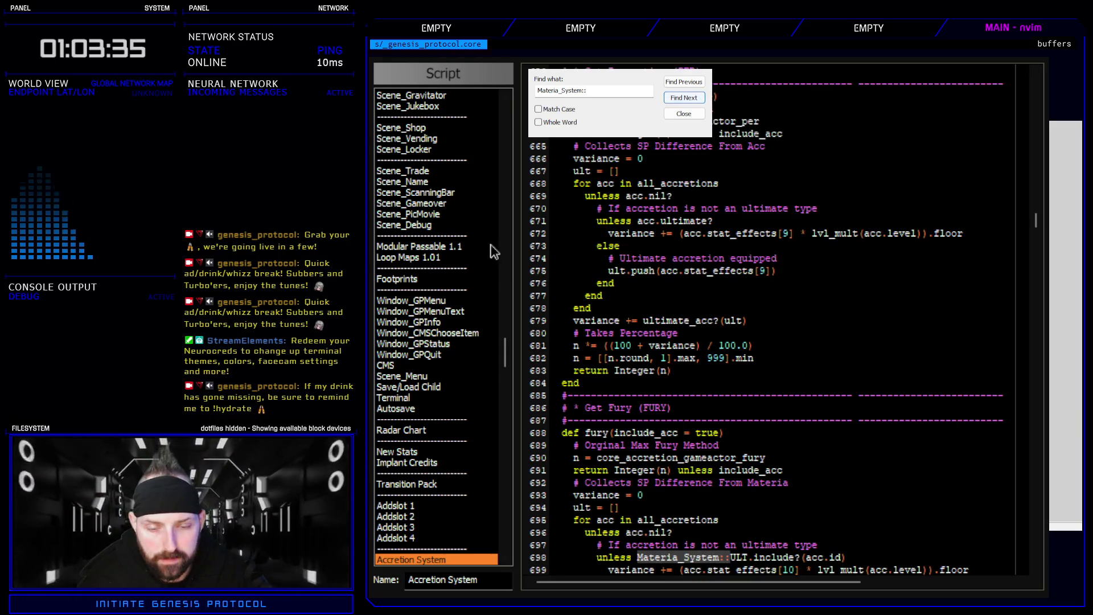
key("Return")
key("Return")
left_click(748, 258)
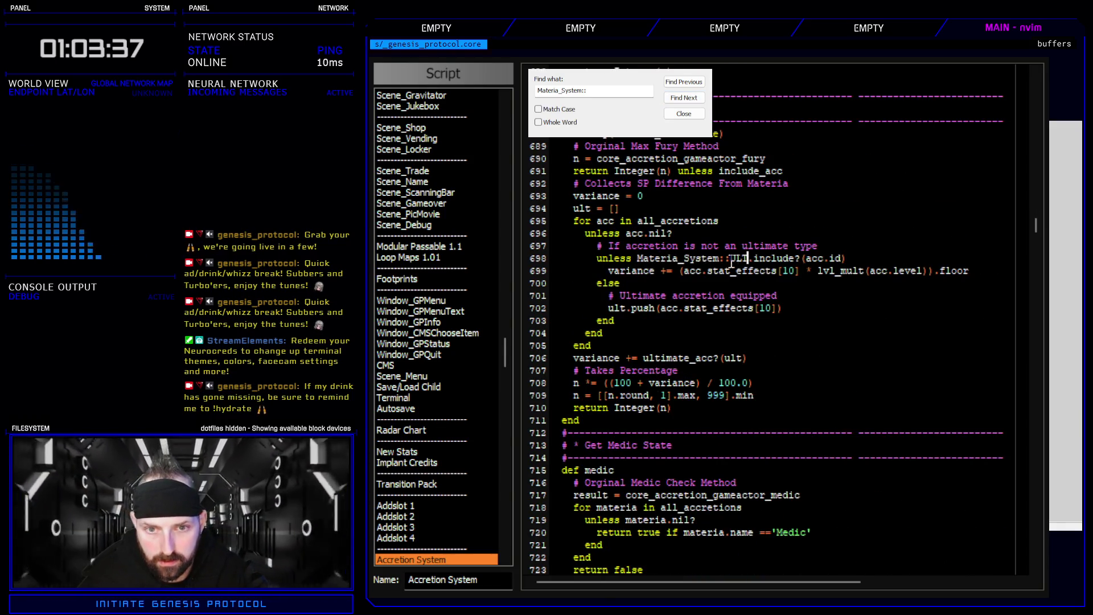
left_click_drag(638, 258, 851, 261)
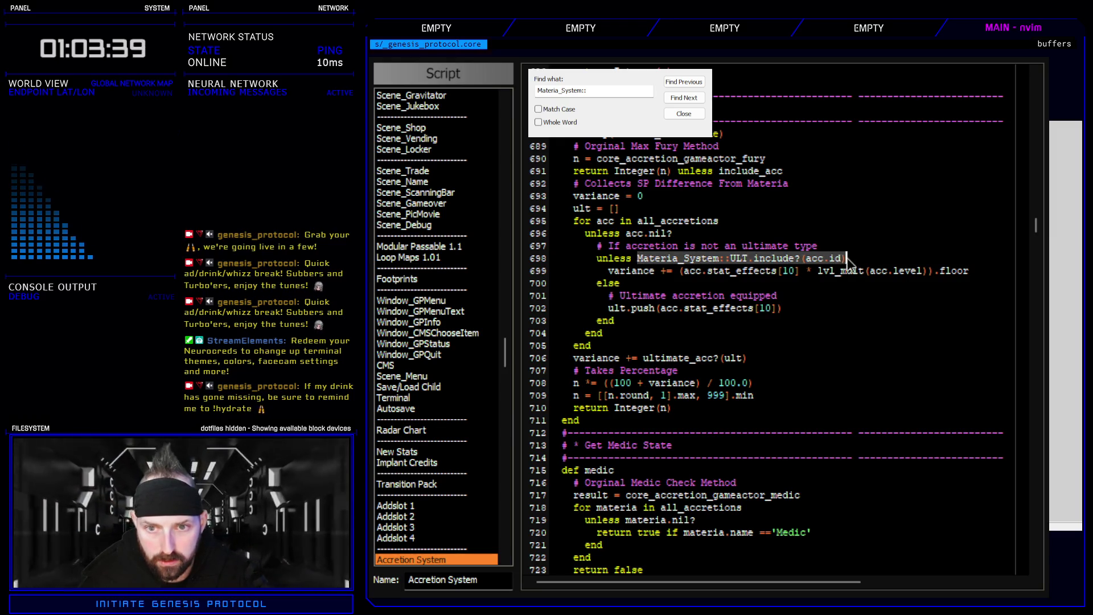
type("acc.ult")
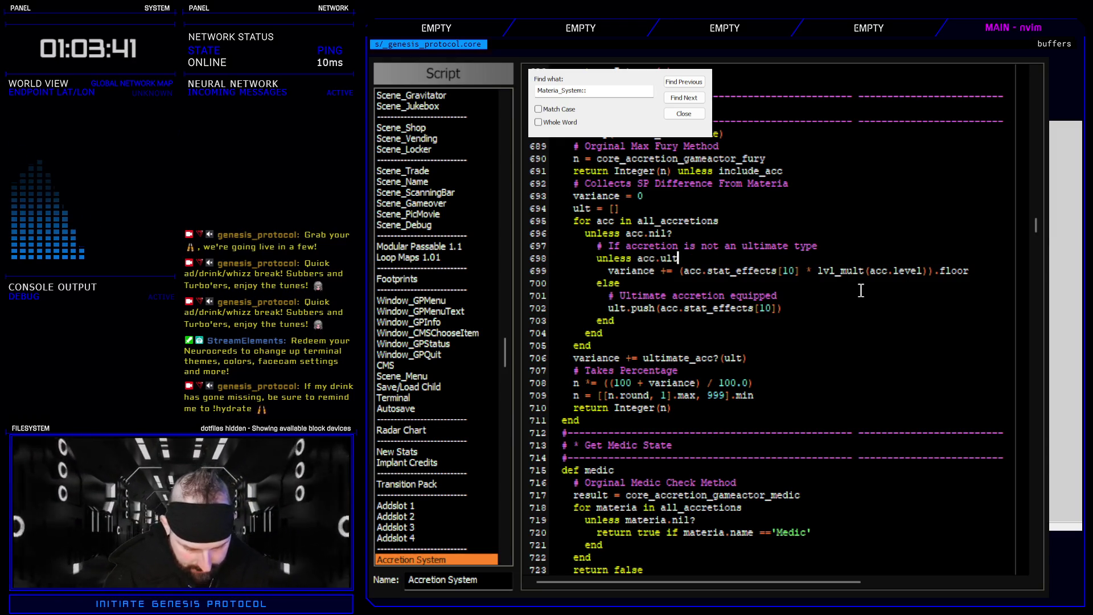
type("imate?")
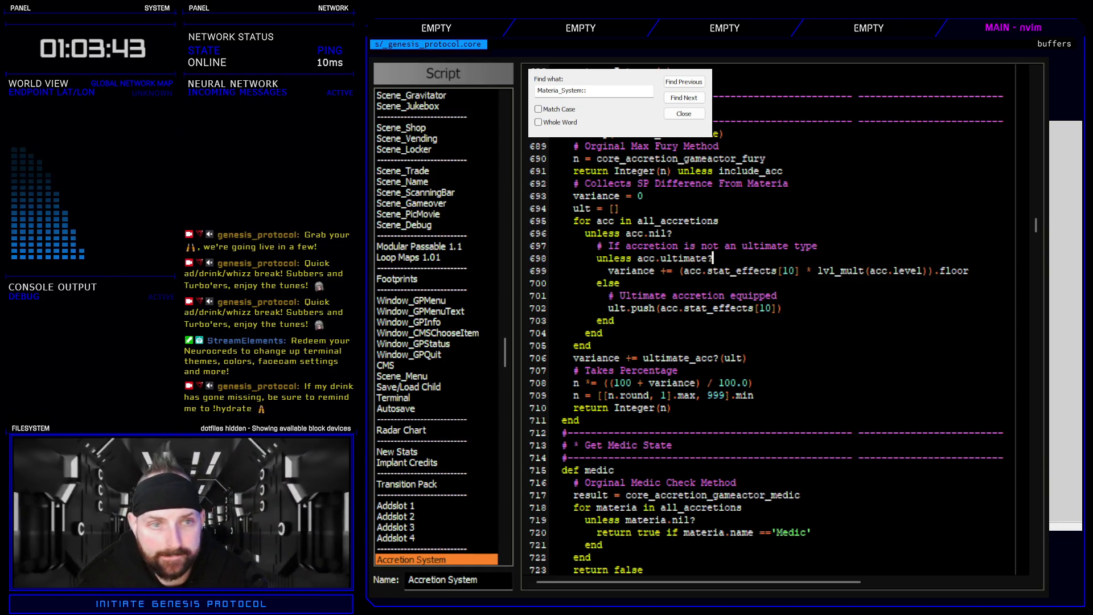
left_click(701, 99)
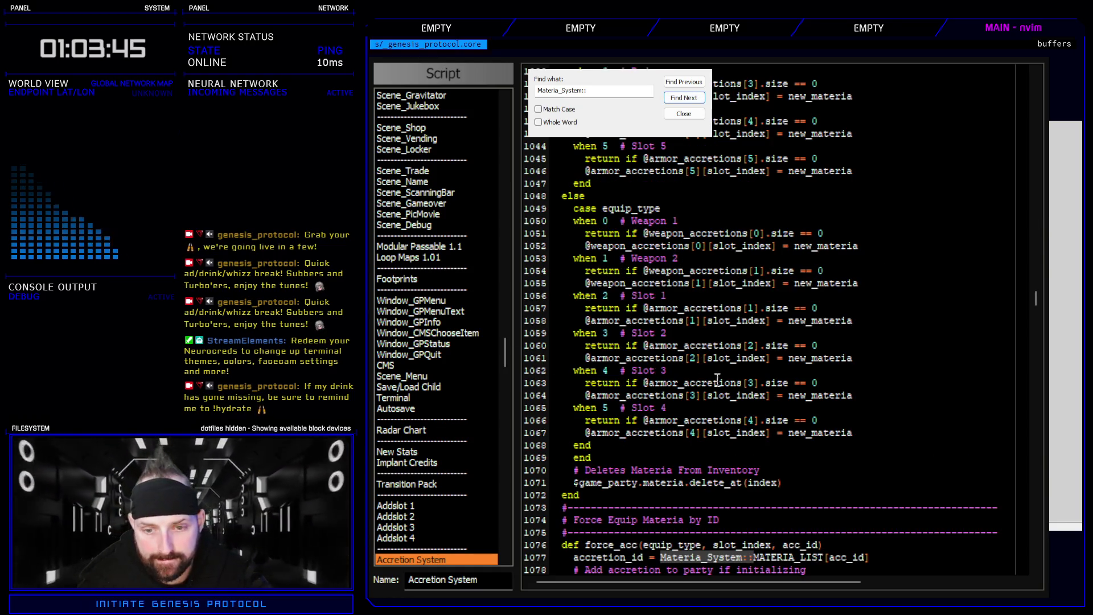
- Change force_acc's line 1077 to accretion_id = $data_accretions[acc_id]
scroll(717, 379, "down", 6)
left_click(720, 334)
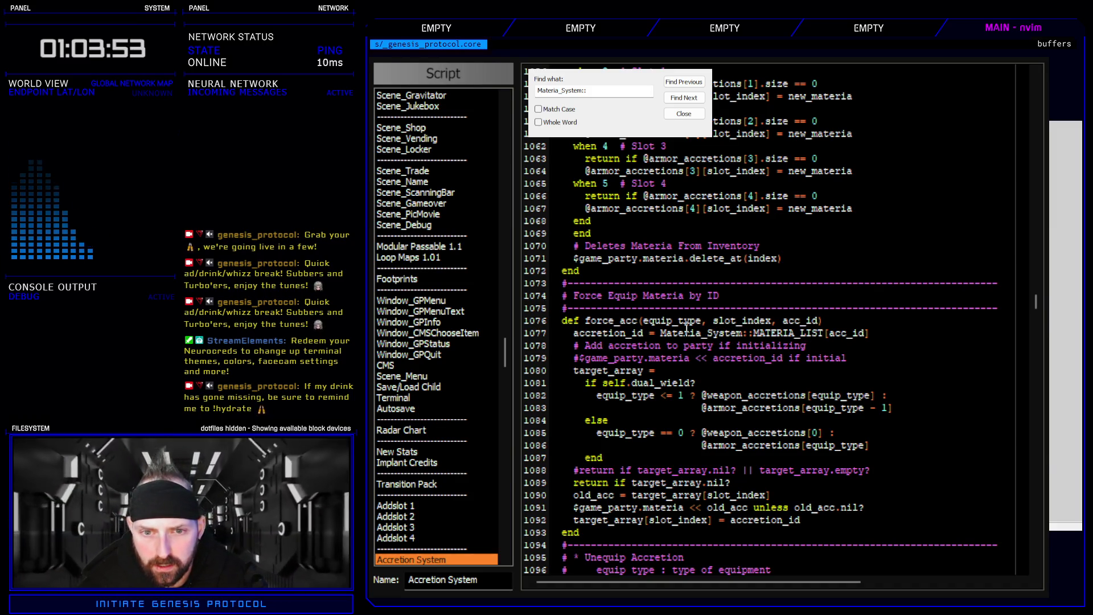
left_click_drag(661, 333, 826, 333)
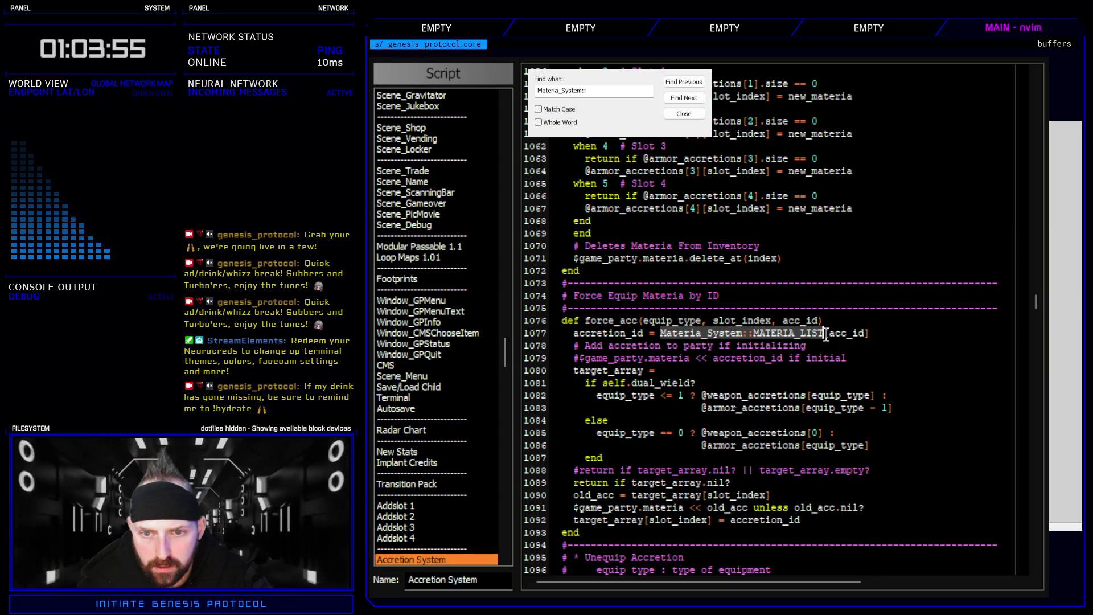
type("$data_")
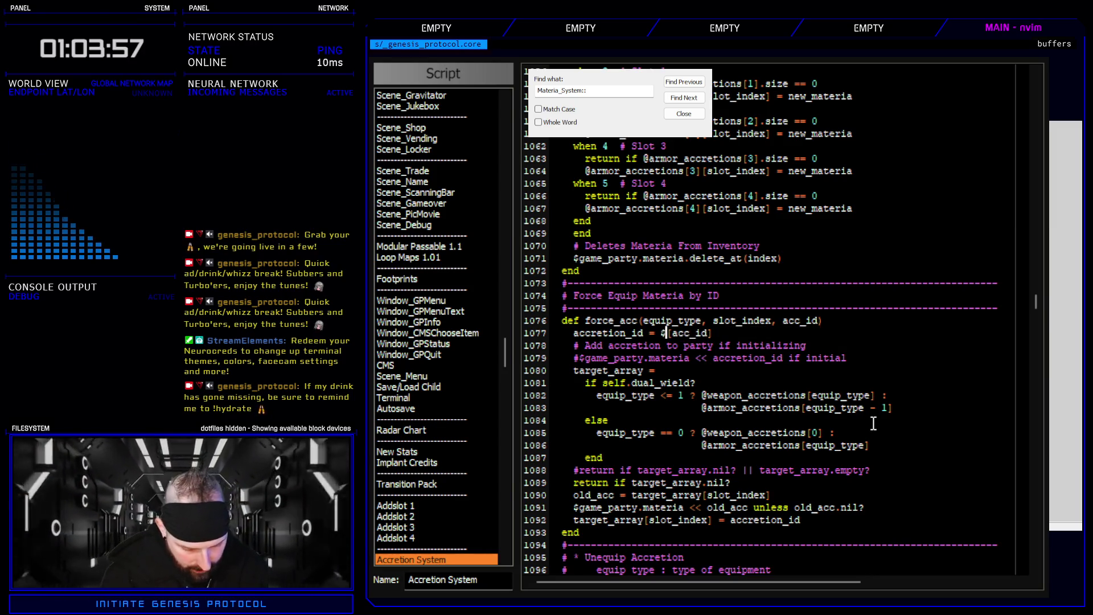
type("accretions")
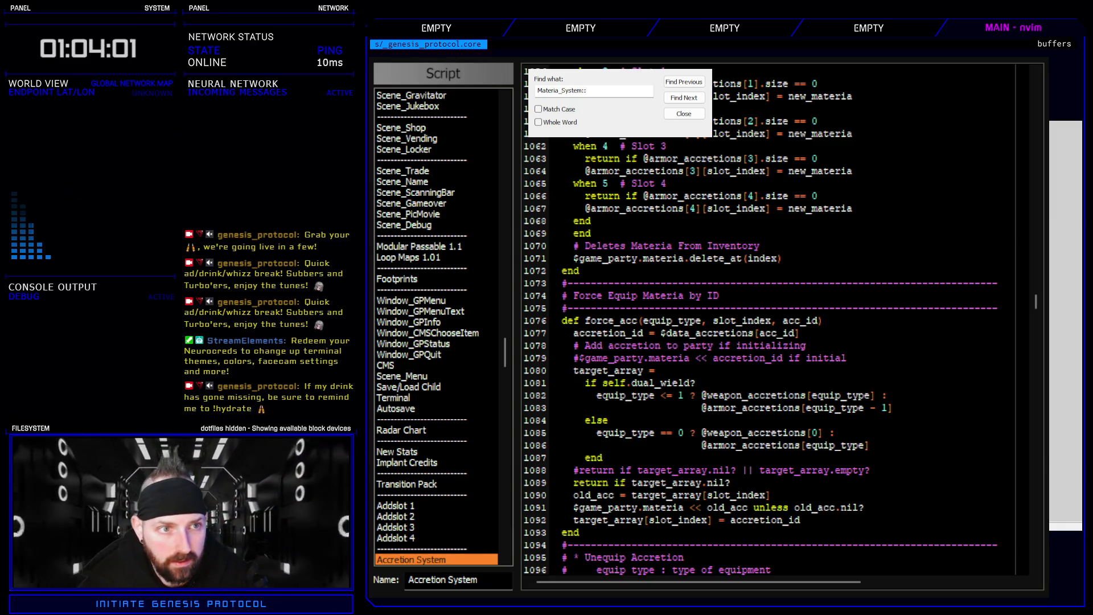
left_click(684, 97)
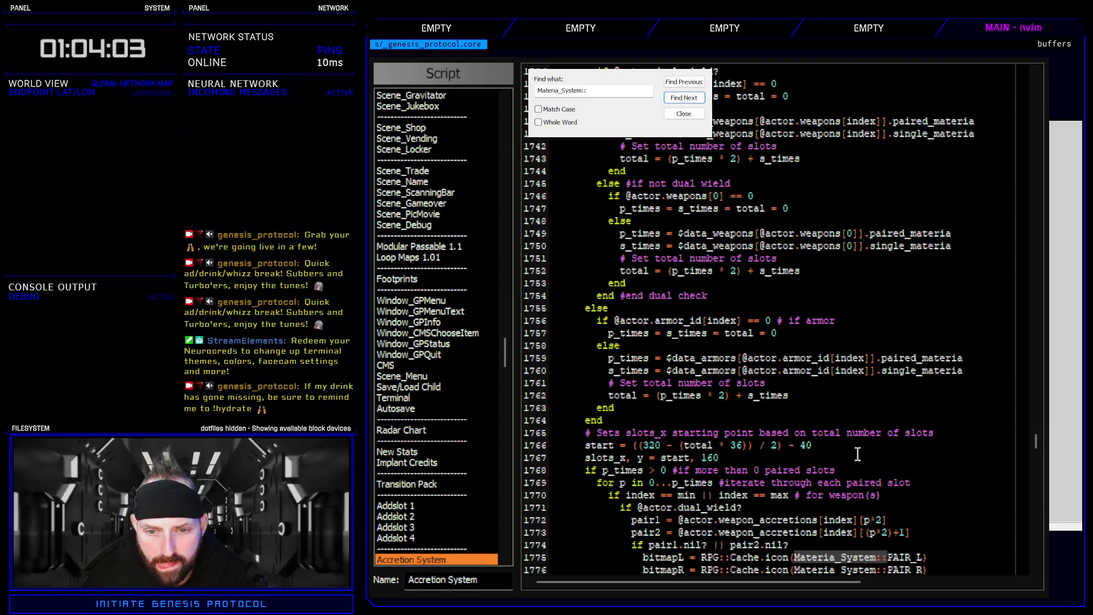
- Replace the Materia_System prefix with CORE::ACC_ on lines 1775 and 1776
scroll(858, 453, "down", 6)
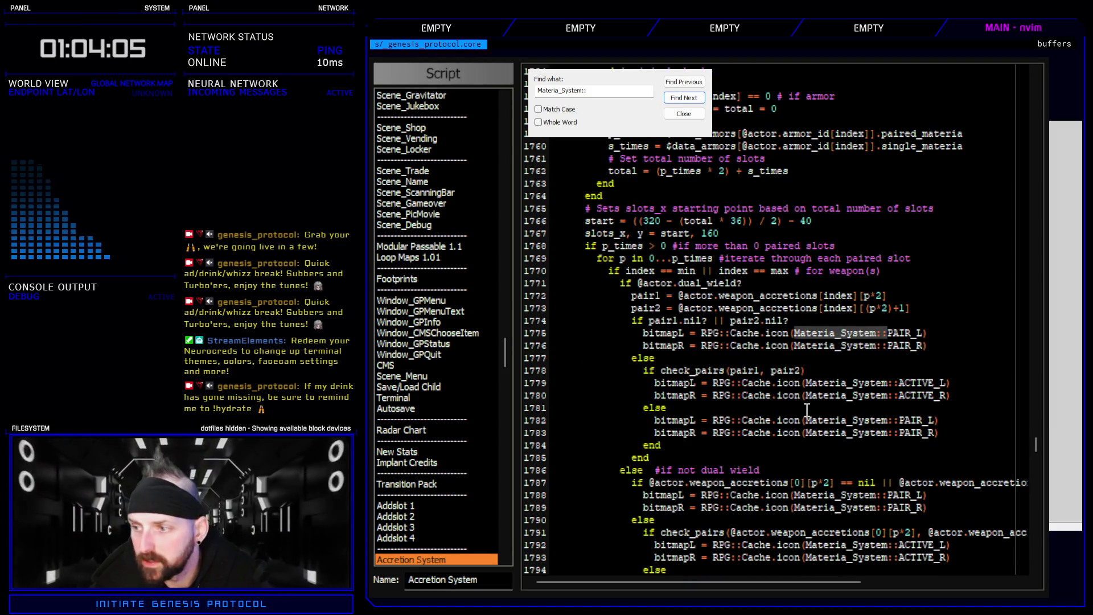
left_click(819, 336)
double_click(819, 336)
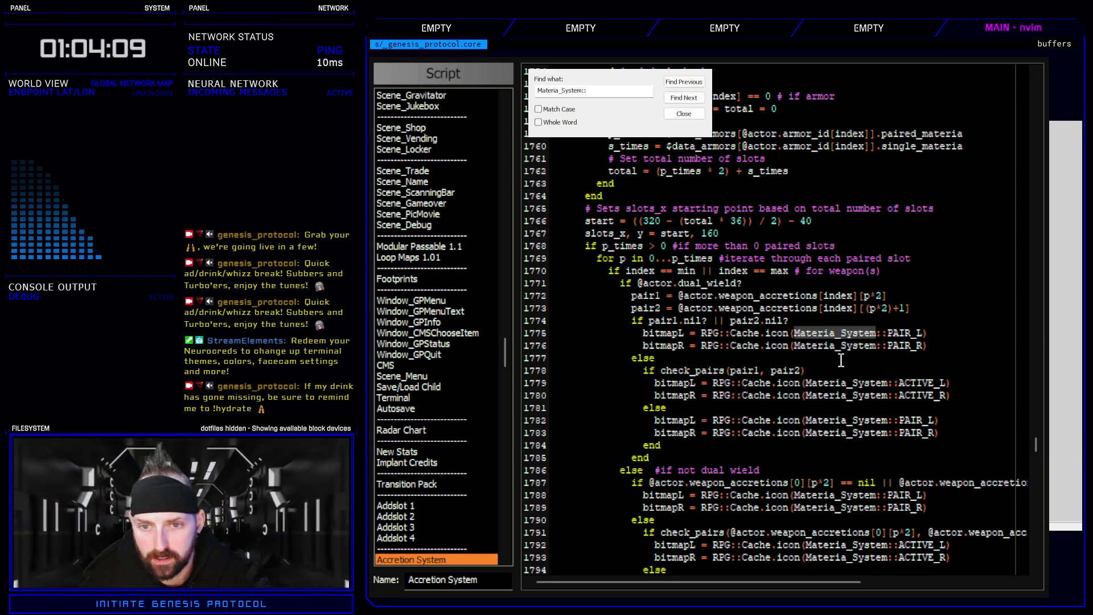
type("CORE")
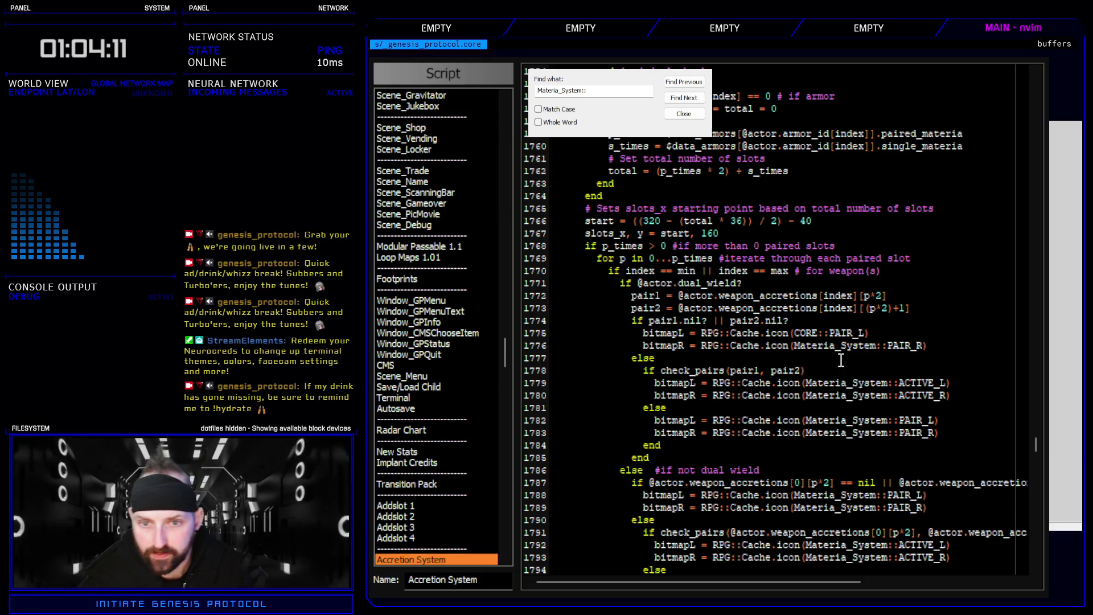
double_click(826, 346)
type("CORE::")
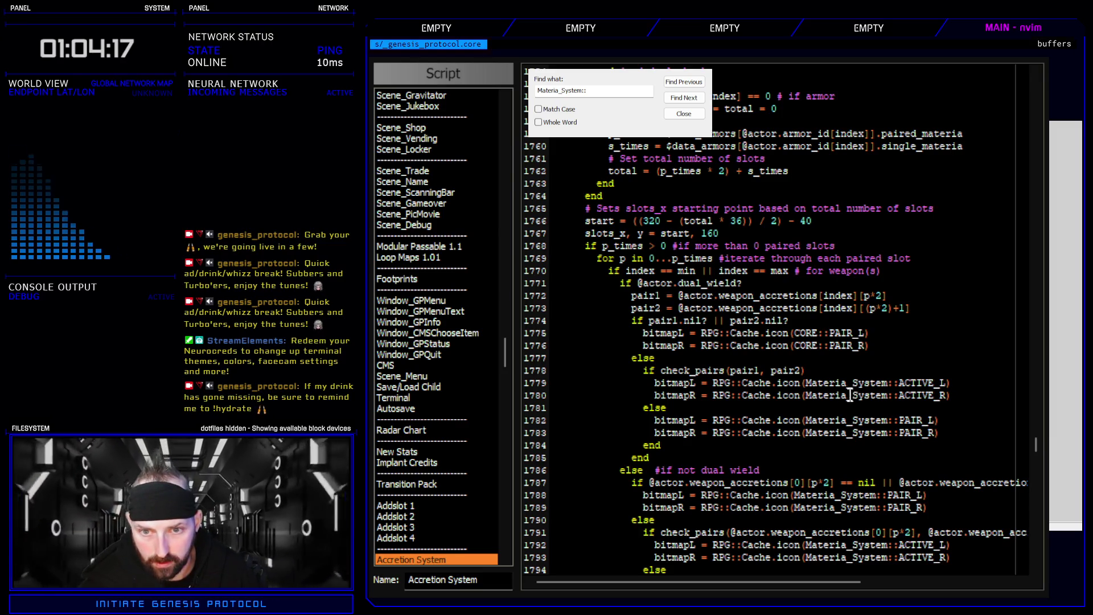
type("ACC_")
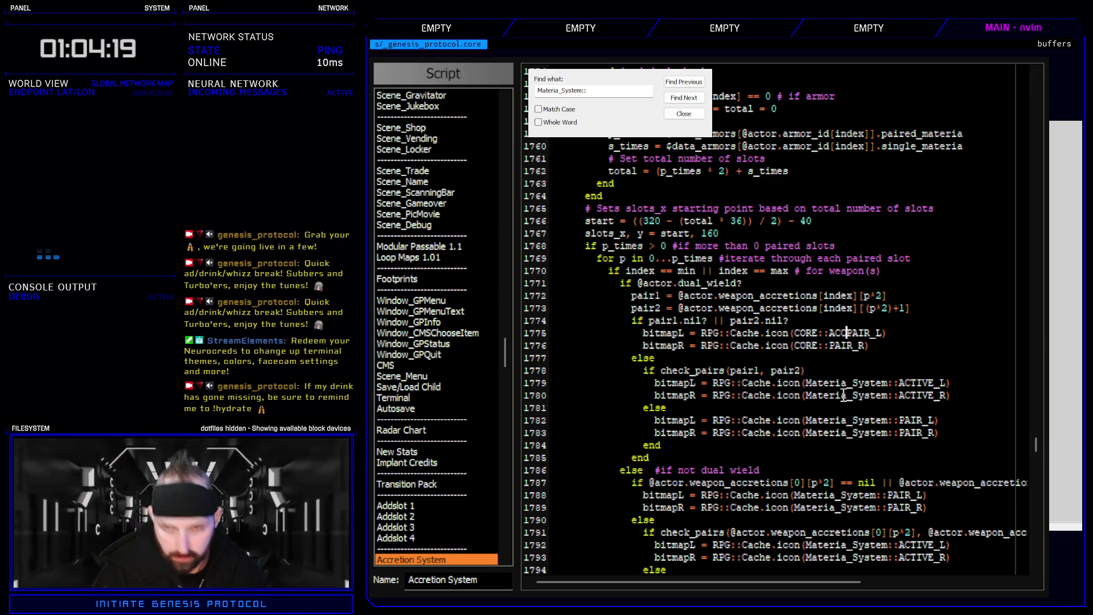
left_click(829, 345)
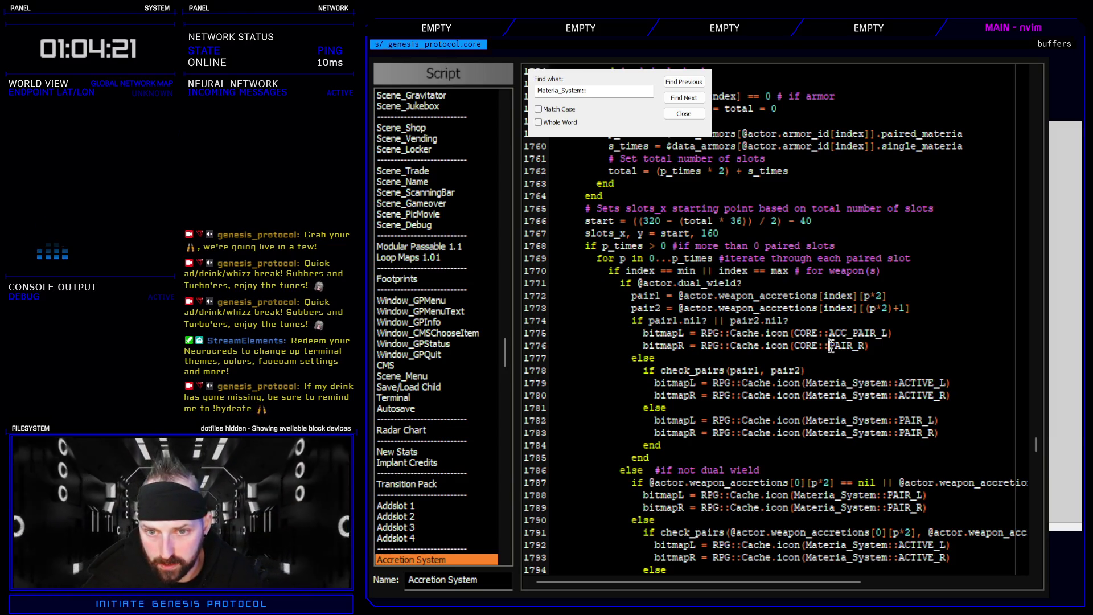
type("ACC_")
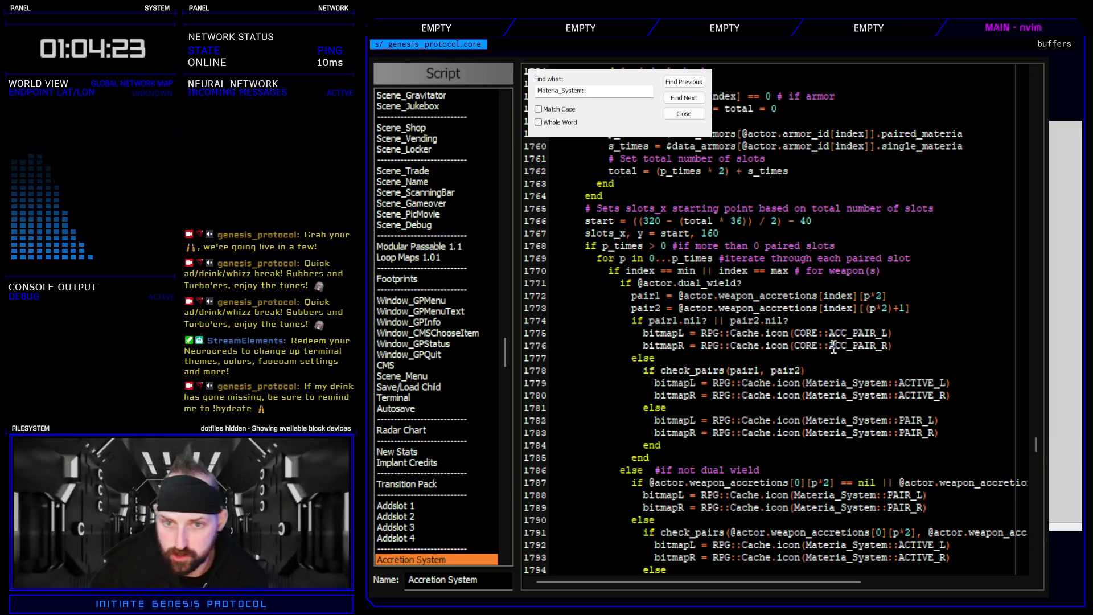
- Change lines 1779–1780 to CORE::ACC_ constants, so line 1779 reads ACC_ACTIVE_L
double_click(844, 383)
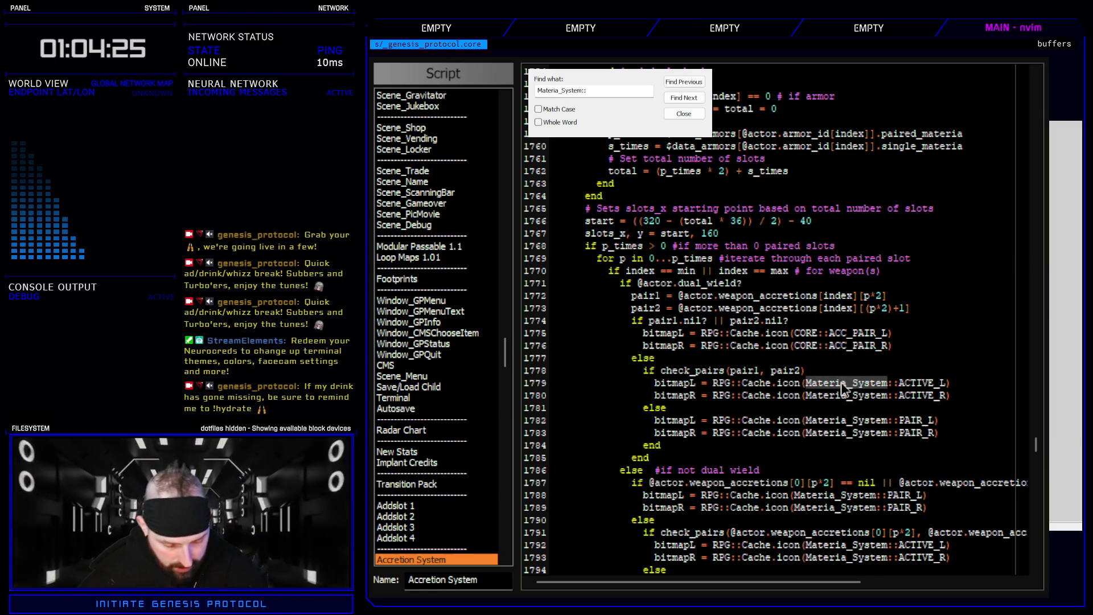
type("CORE")
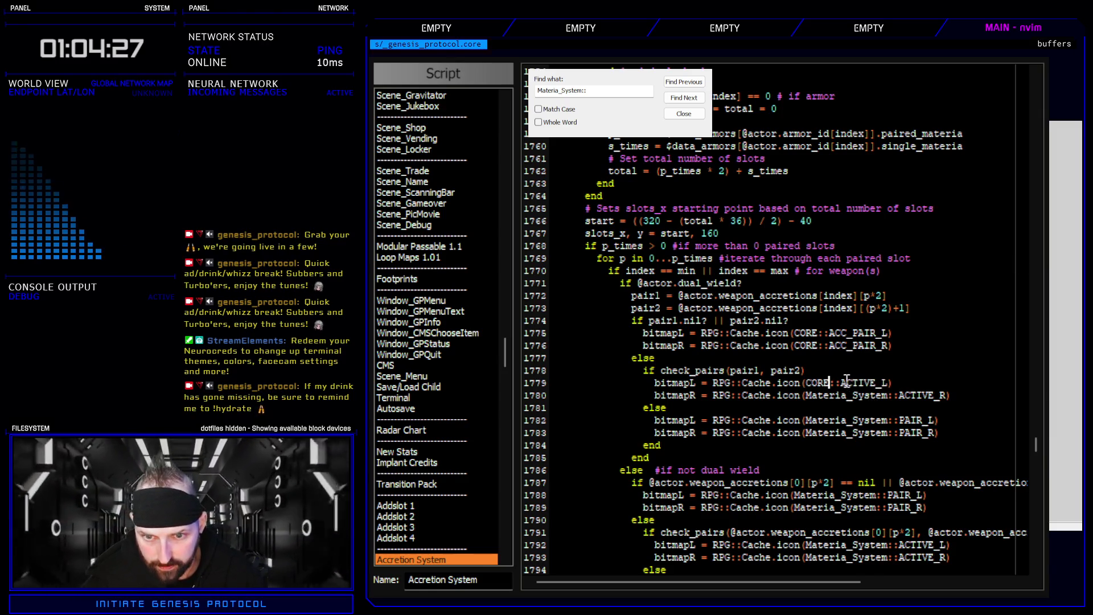
left_click(845, 383)
type("ac")
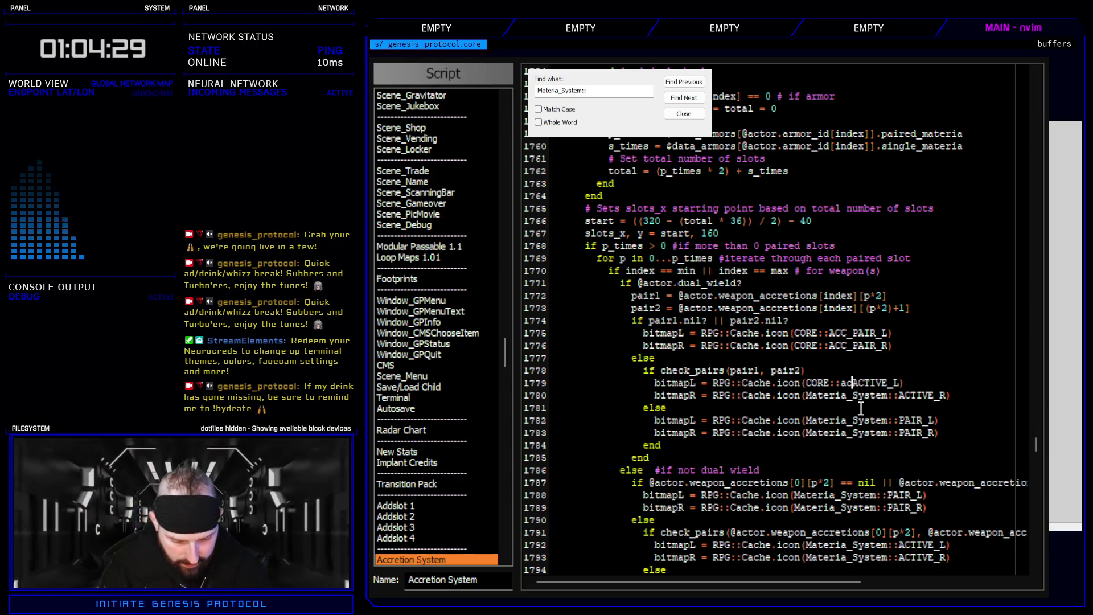
key("BackSpace")
key("BackSpace")
type("ACC_")
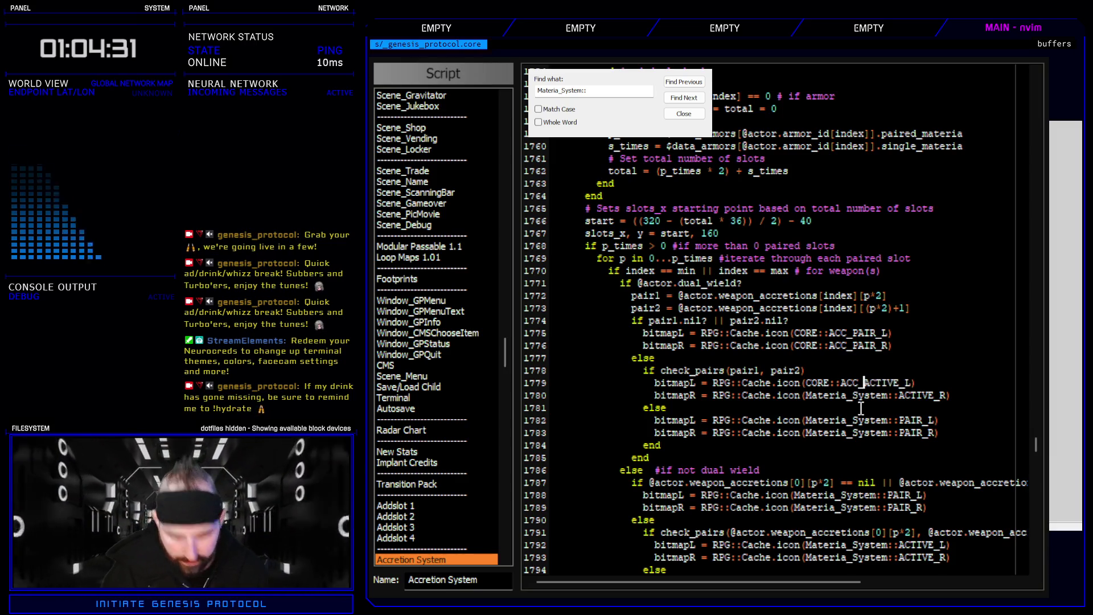
double_click(848, 397)
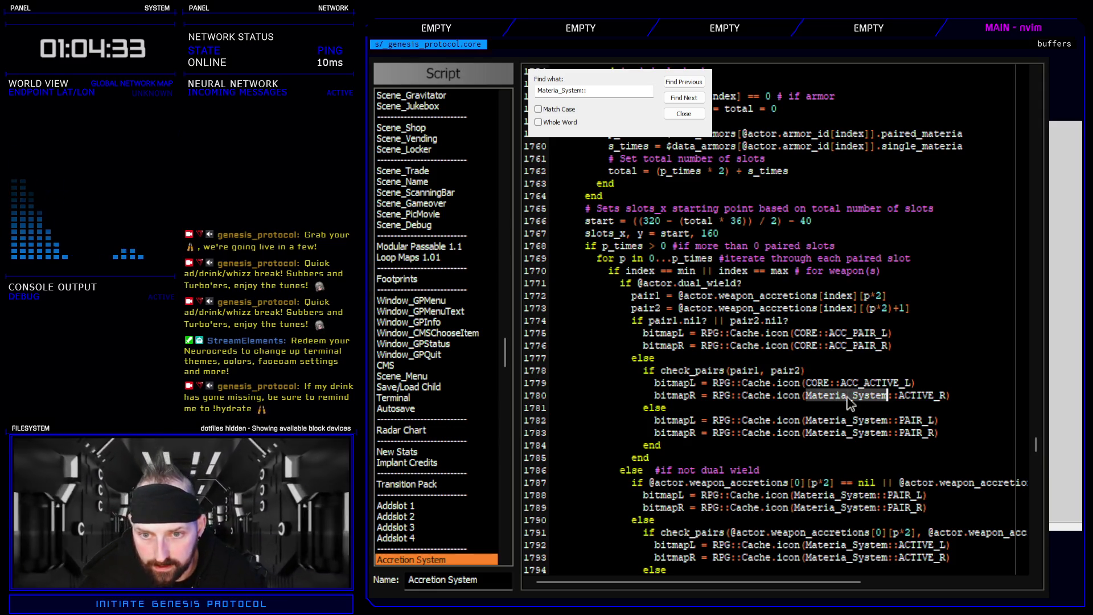
type("CORE::")
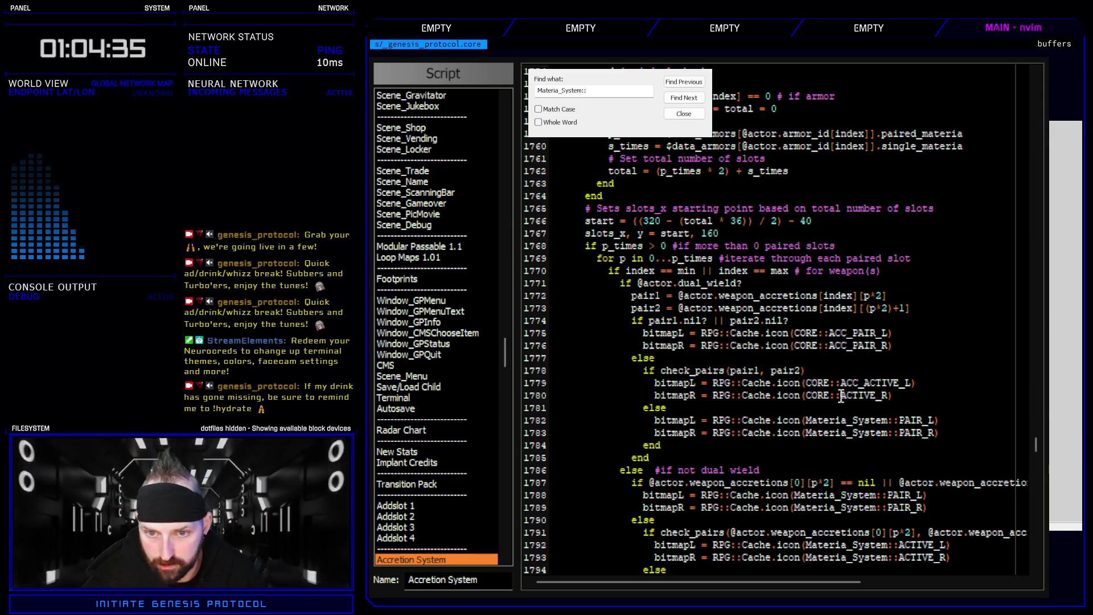
type("ACC_")
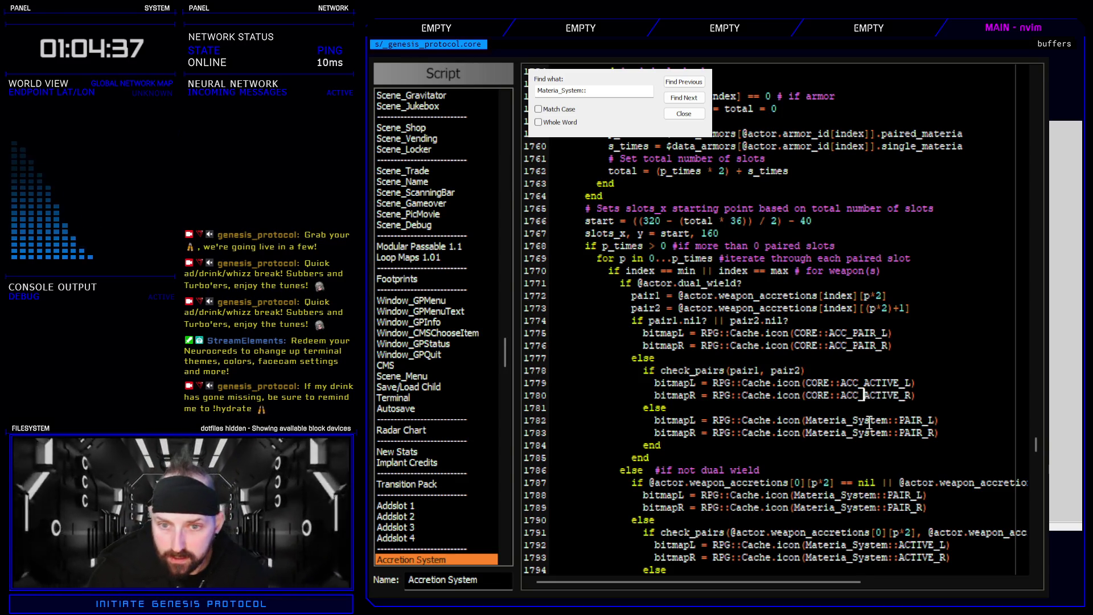
- Switch the icon references on lines 1782 and 1783 to the CORE::ACC_ prefix
scroll(871, 399, "down", 4)
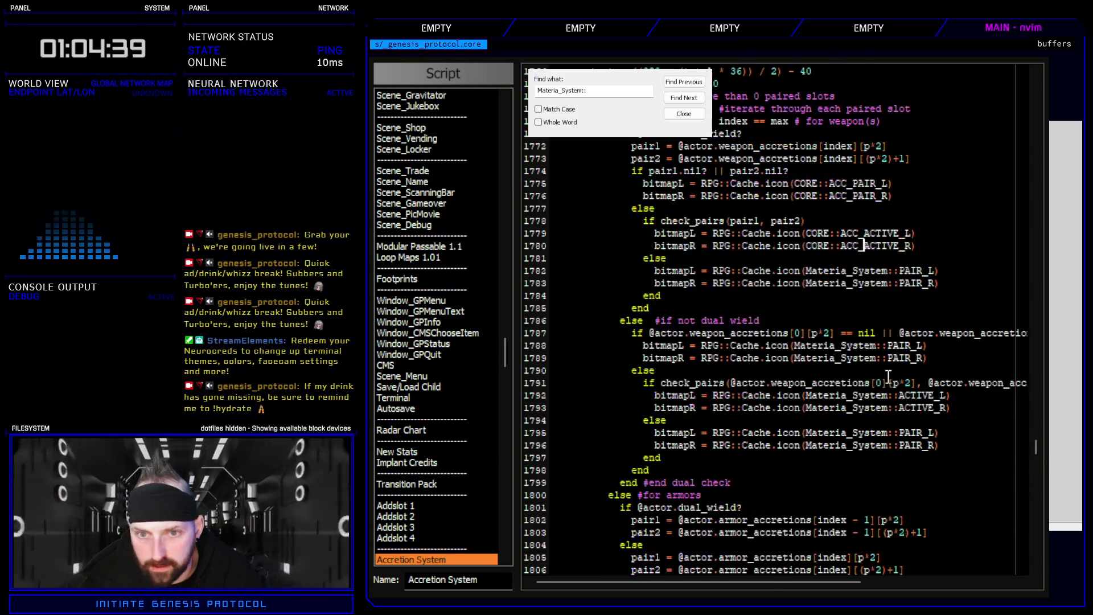
double_click(842, 271)
type("CORE")
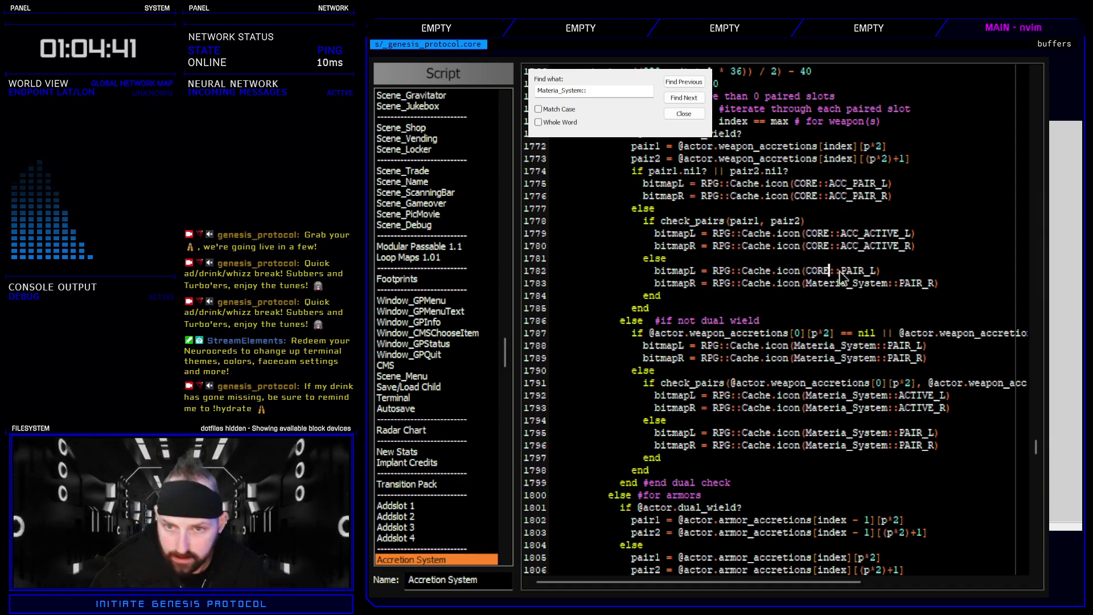
left_click(840, 271)
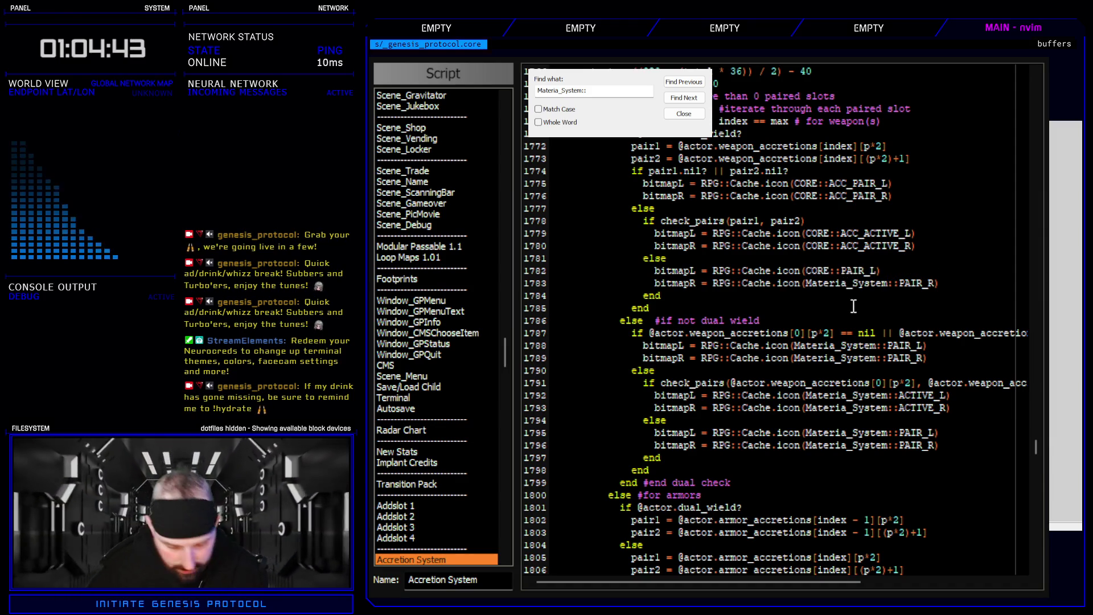
type("ACC_")
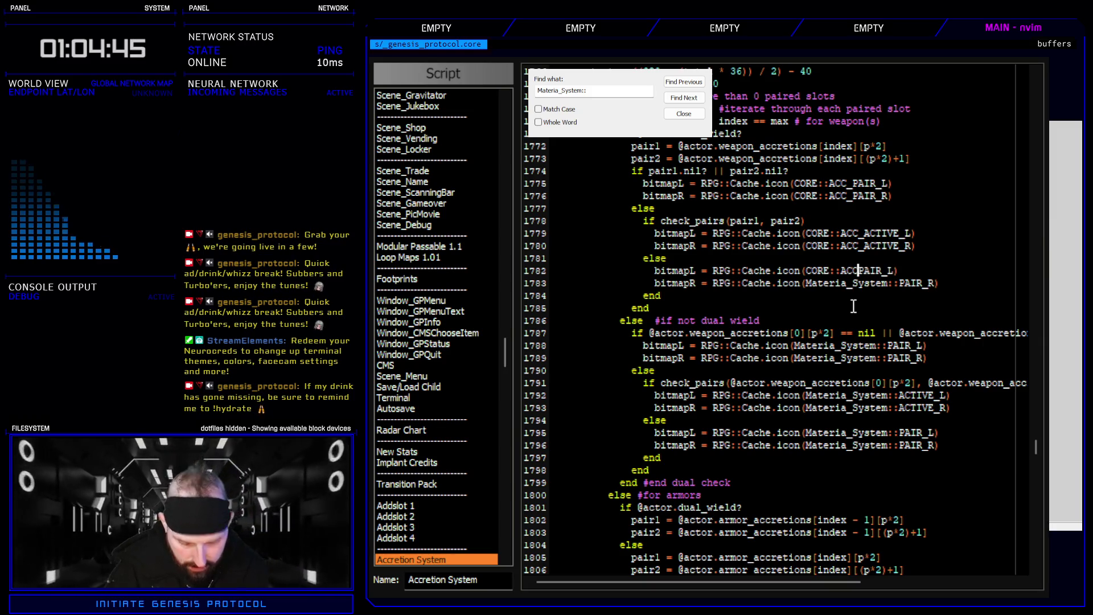
double_click(837, 283)
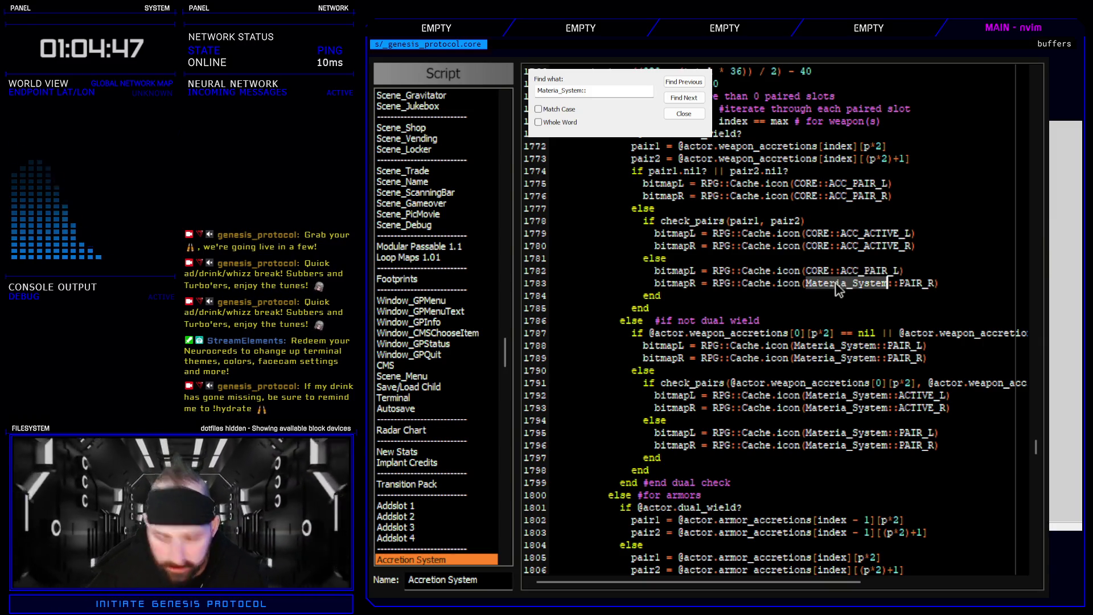
type("CORE::")
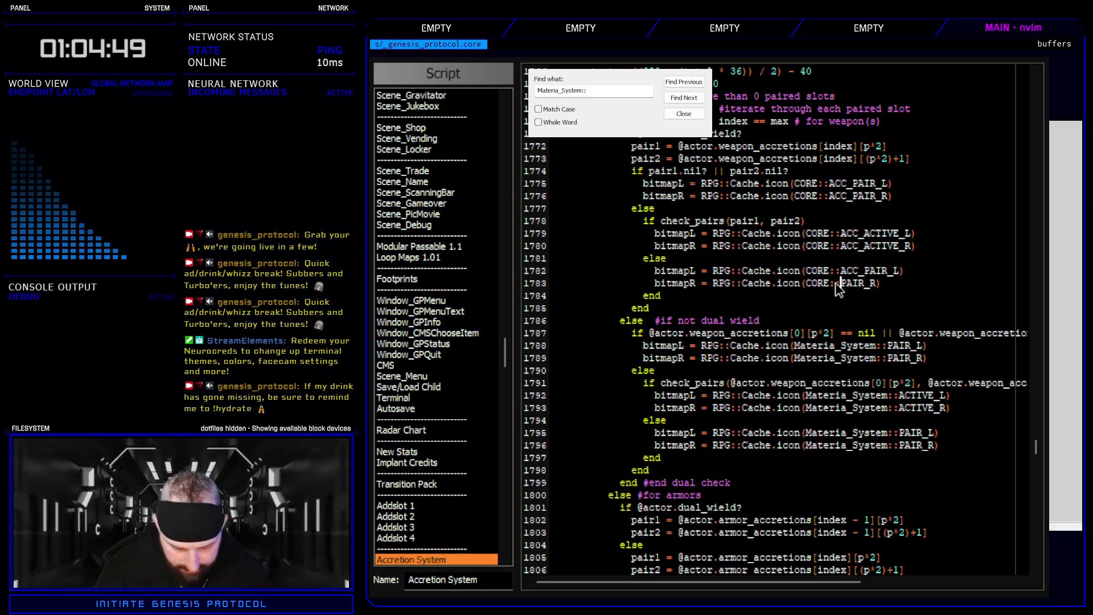
type("ACC_")
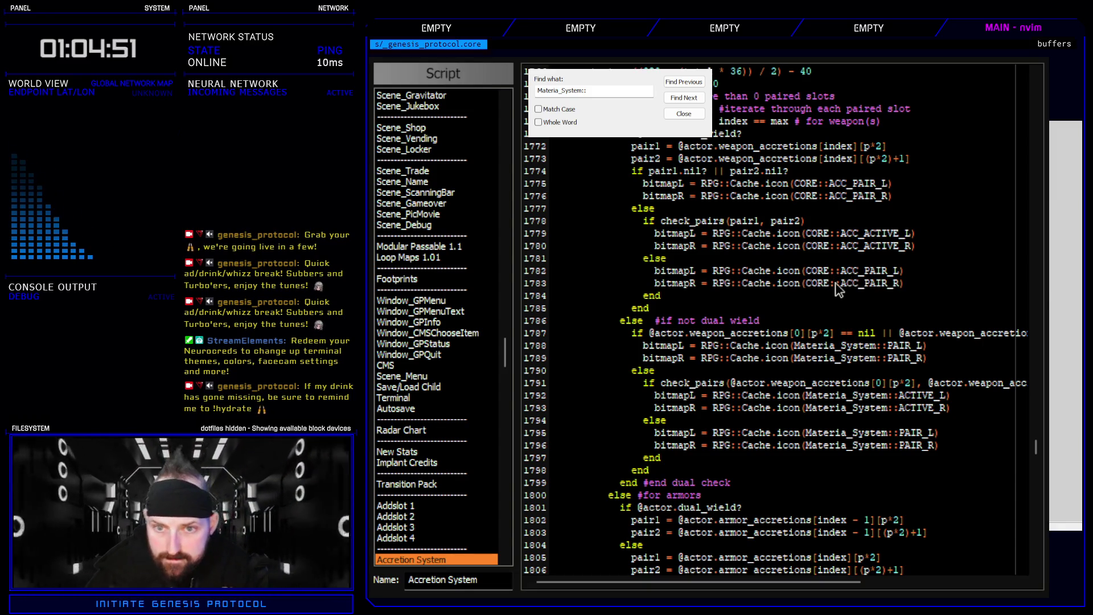
key("Down")
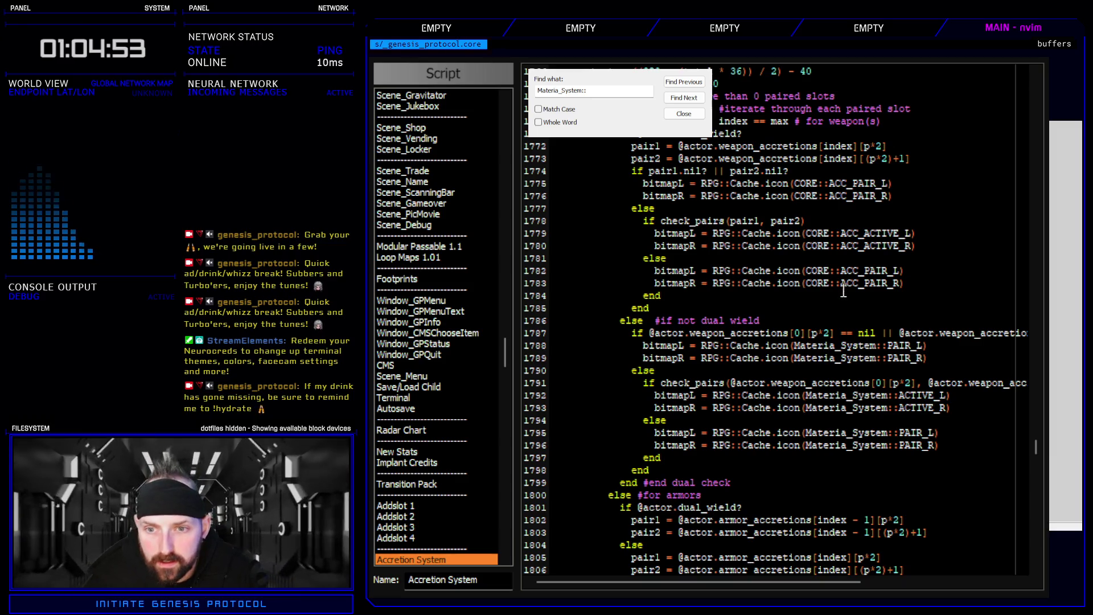
- Replace Materia_System with CORE::ACC_ on lines 1788 and 1789
double_click(823, 345)
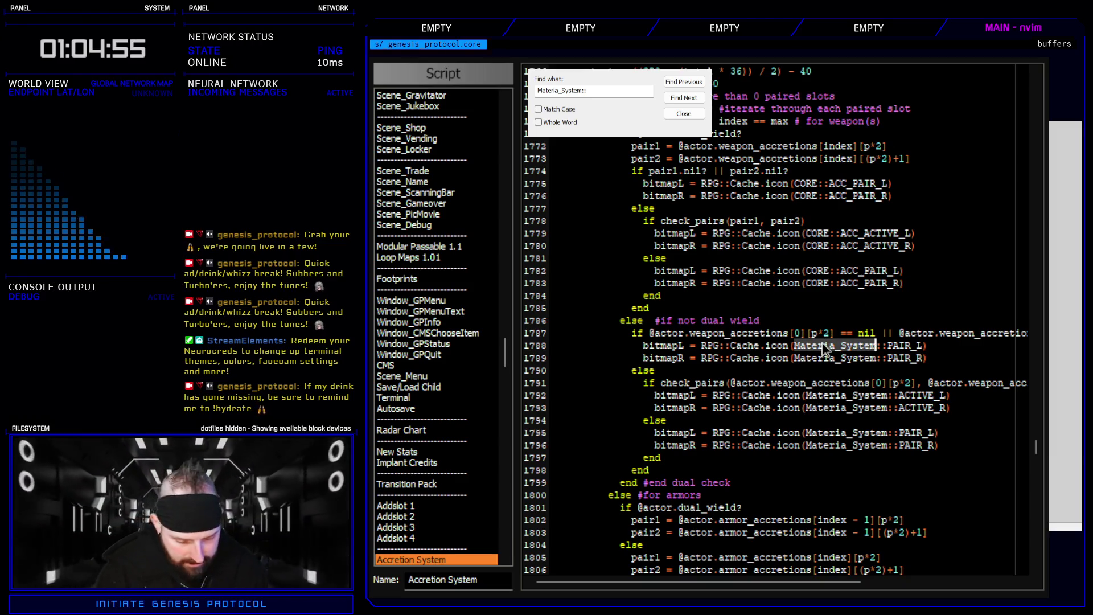
type("CORE::")
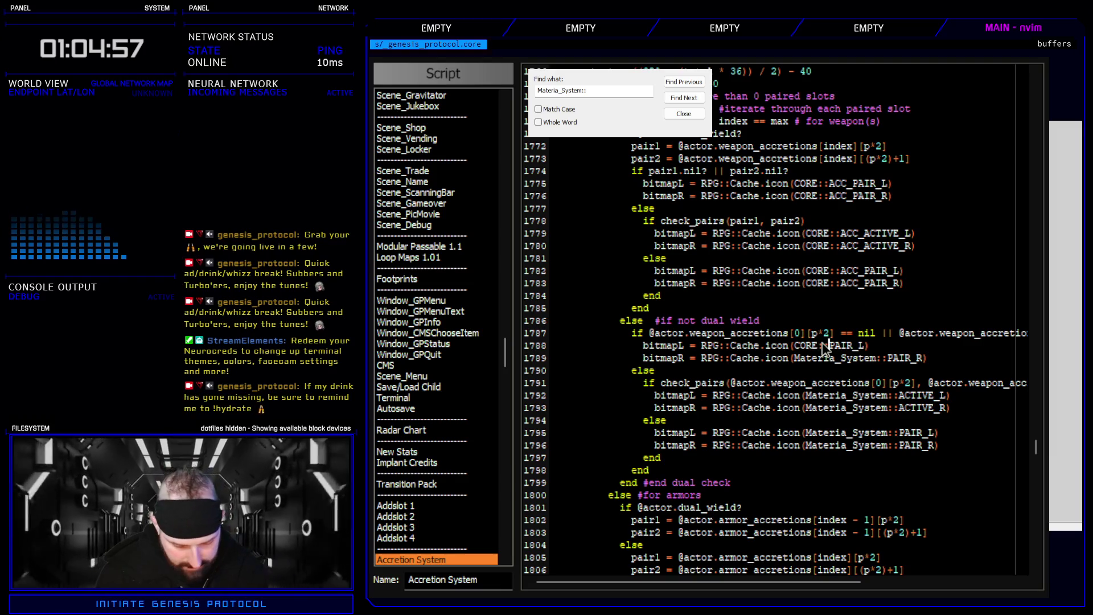
type("ACC_")
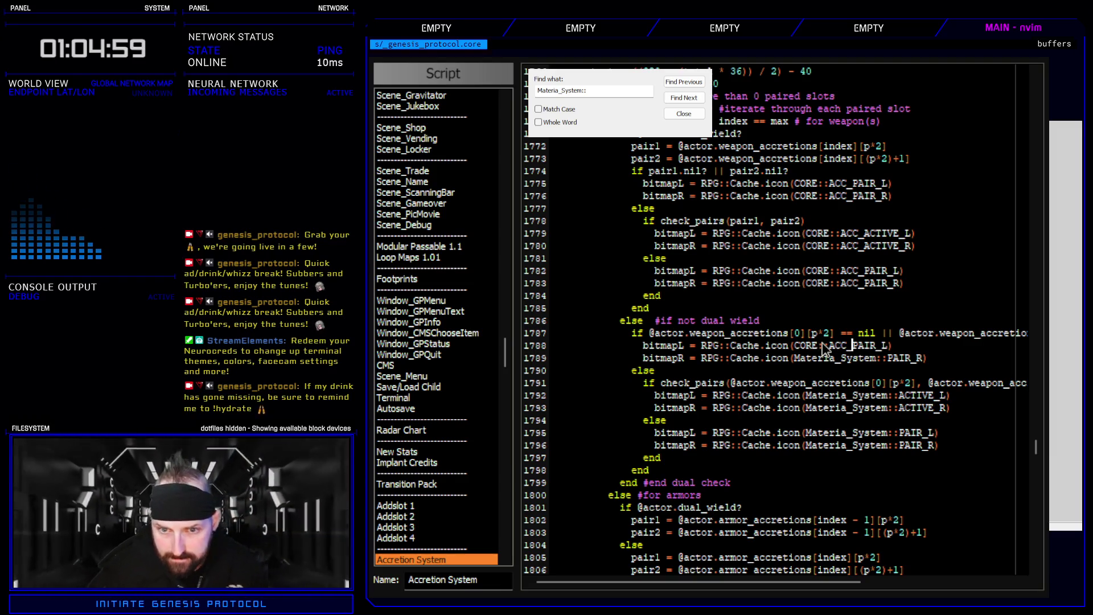
scroll(826, 345, "down", 2)
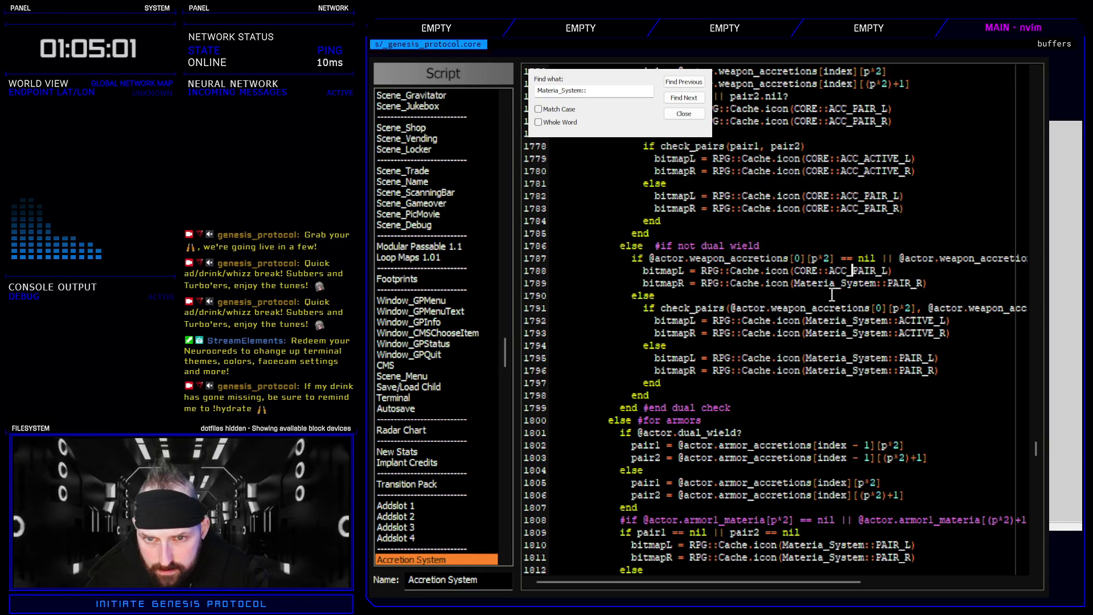
double_click(818, 283)
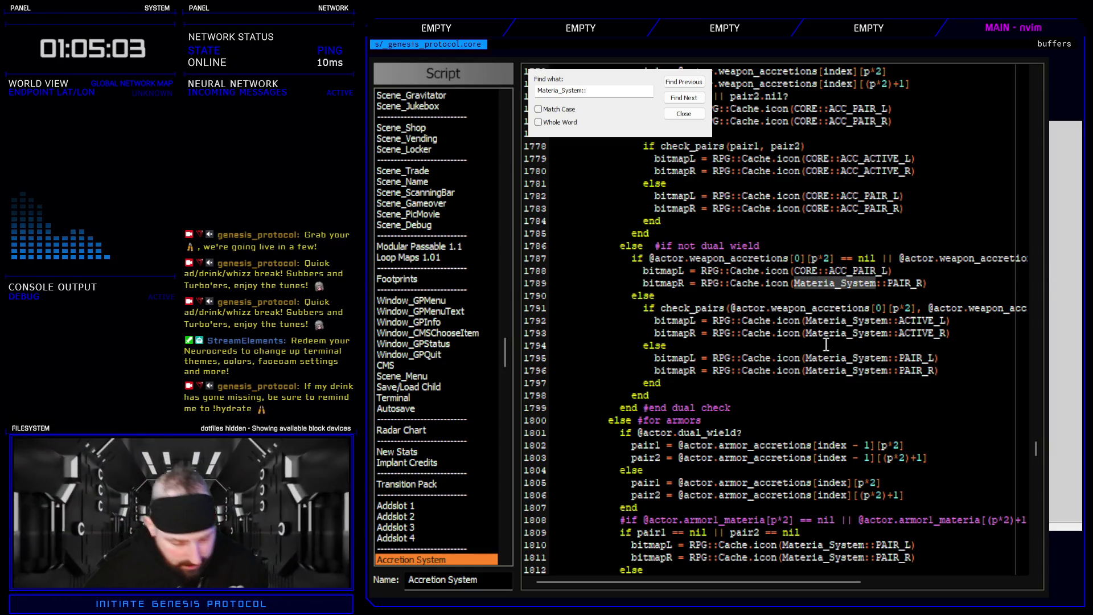
type("CORE")
key("Right")
key("Right")
type("AC")
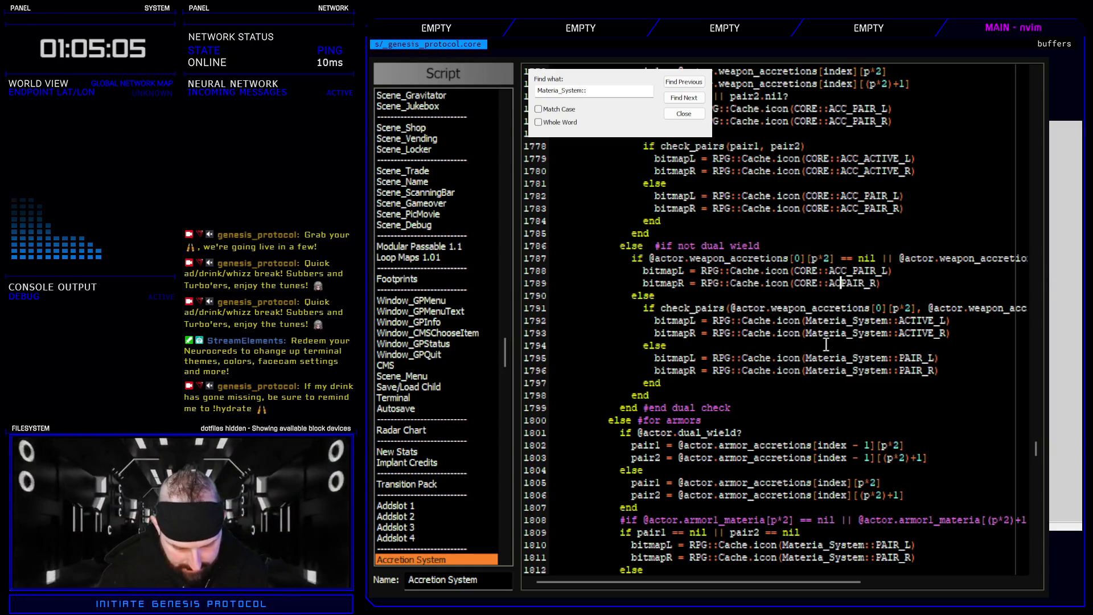
type("C_")
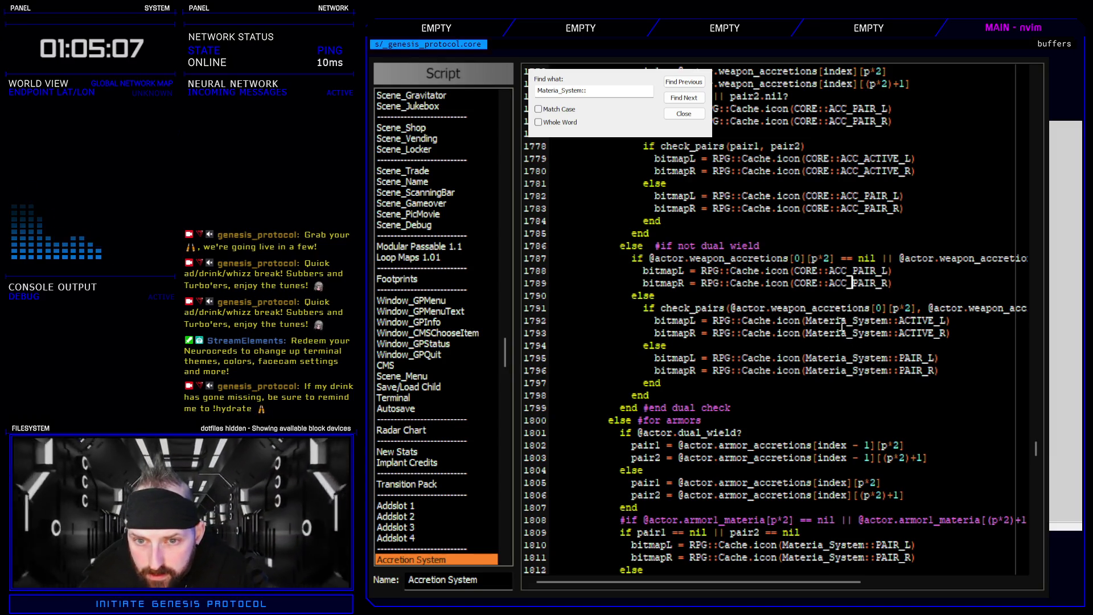
- Convert lines 1792 and 1793 to use CORE::ACC_ constants
double_click(841, 320)
type("CORE")
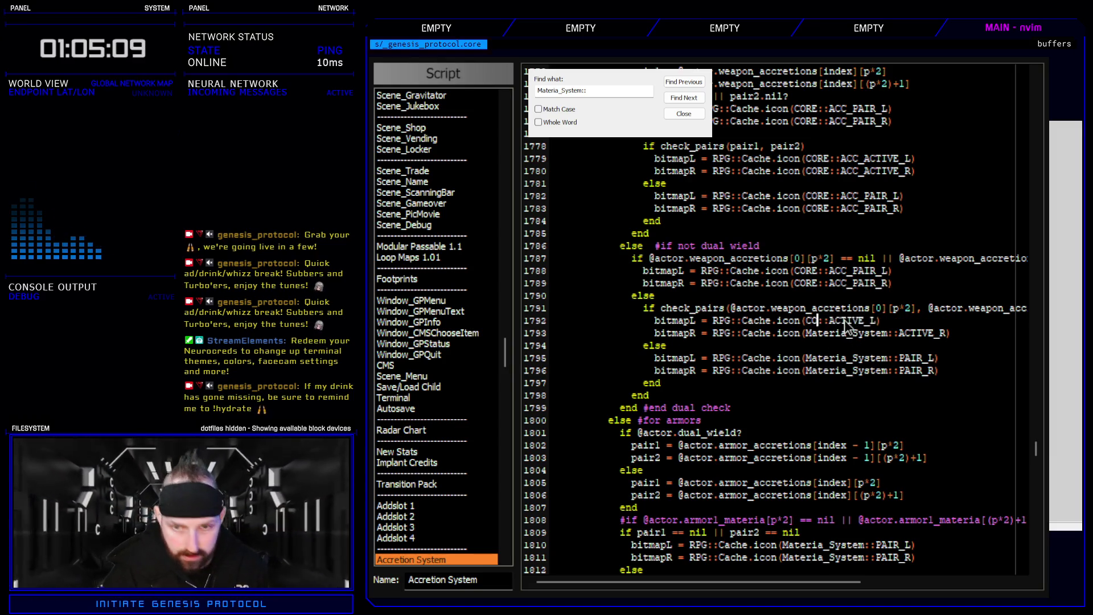
left_click(842, 321)
type("ACC_")
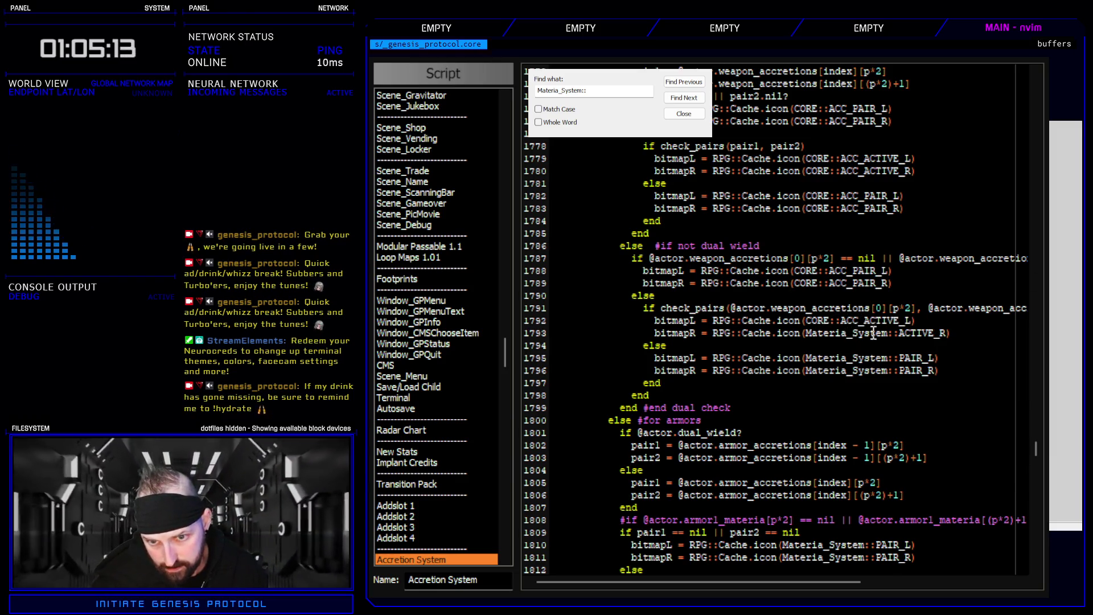
double_click(846, 335)
type("CORE::")
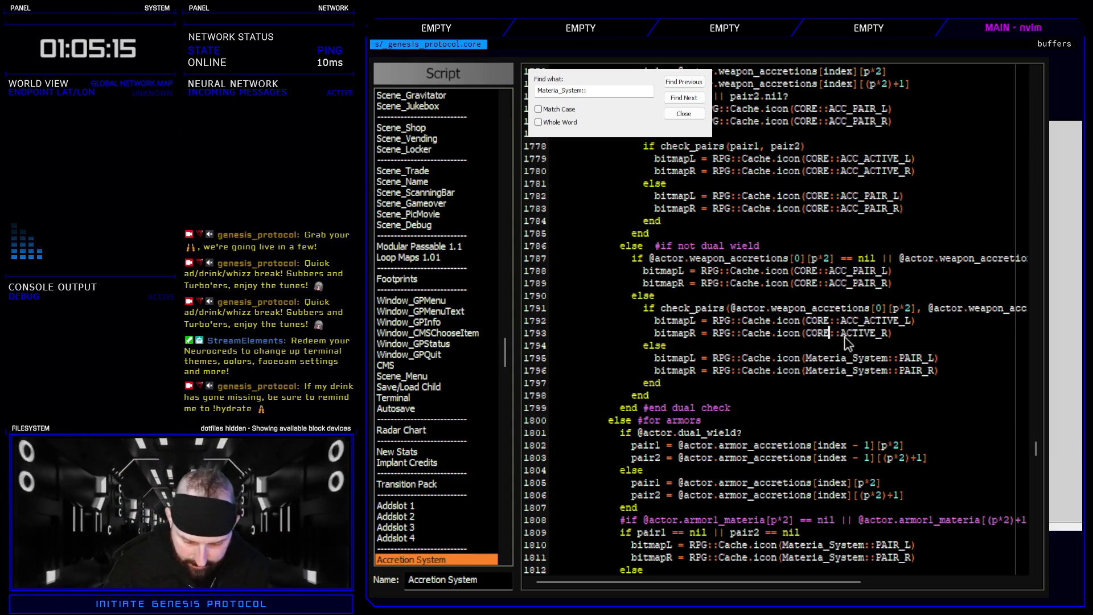
type("ACC_")
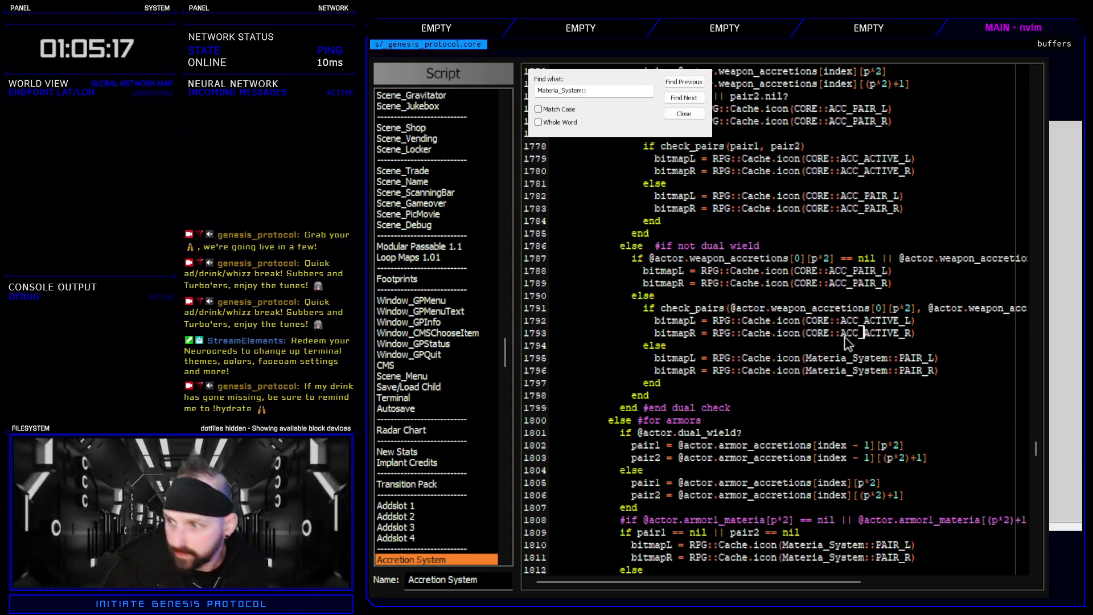
- Make lines 1795–1796 use CORE::ACC_PAIR_L and CORE::ACC_PAIR_R, then find the next occurrence
scroll(836, 325, "down", 2)
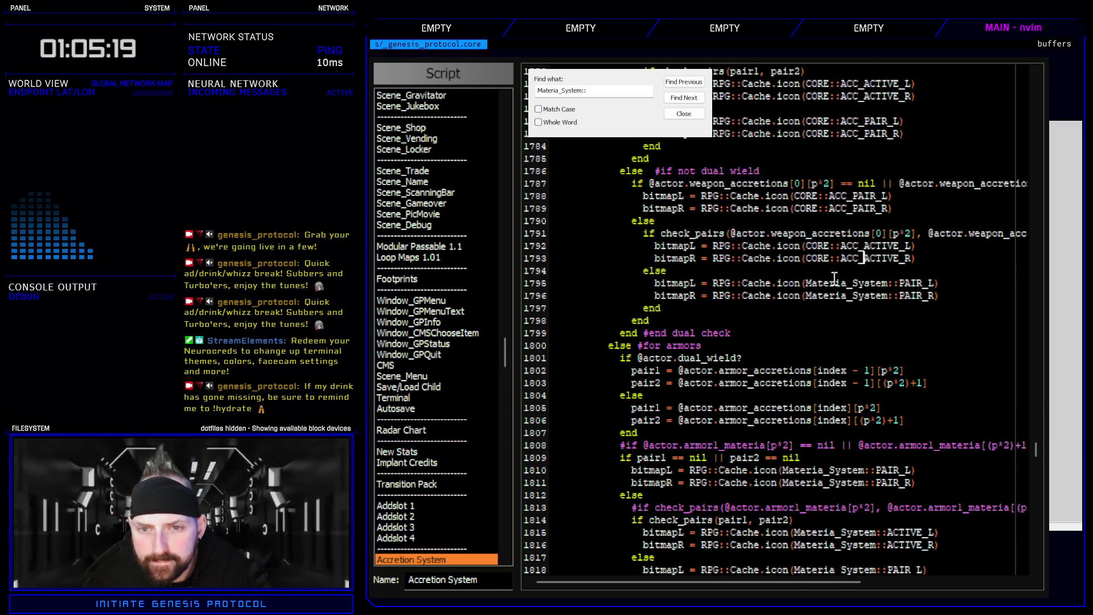
double_click(838, 282)
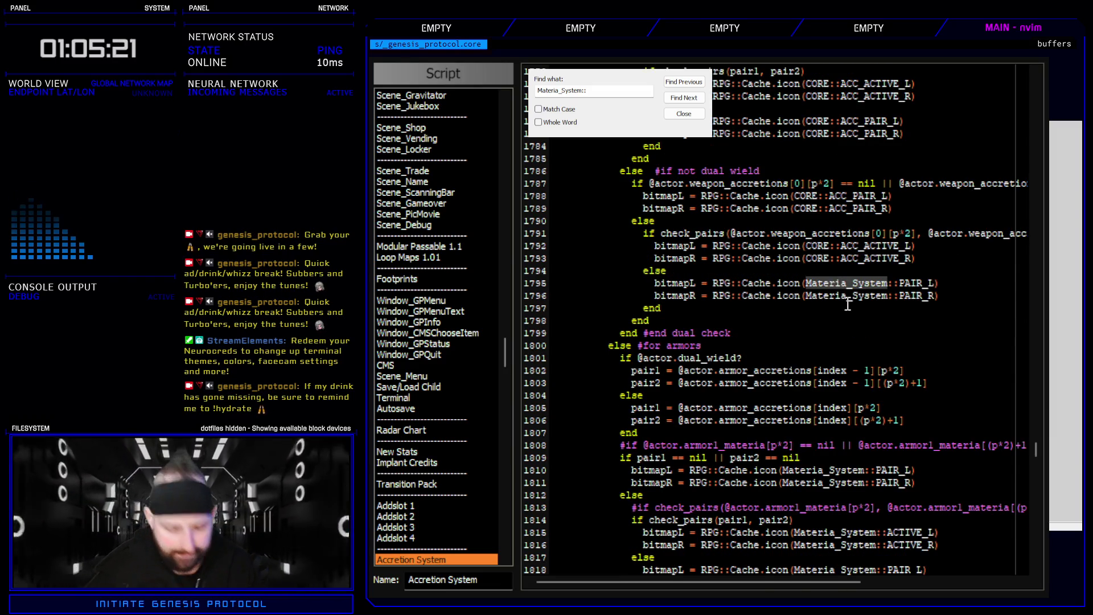
type("CORE")
key("Right")
key("Right")
type("ACC_")
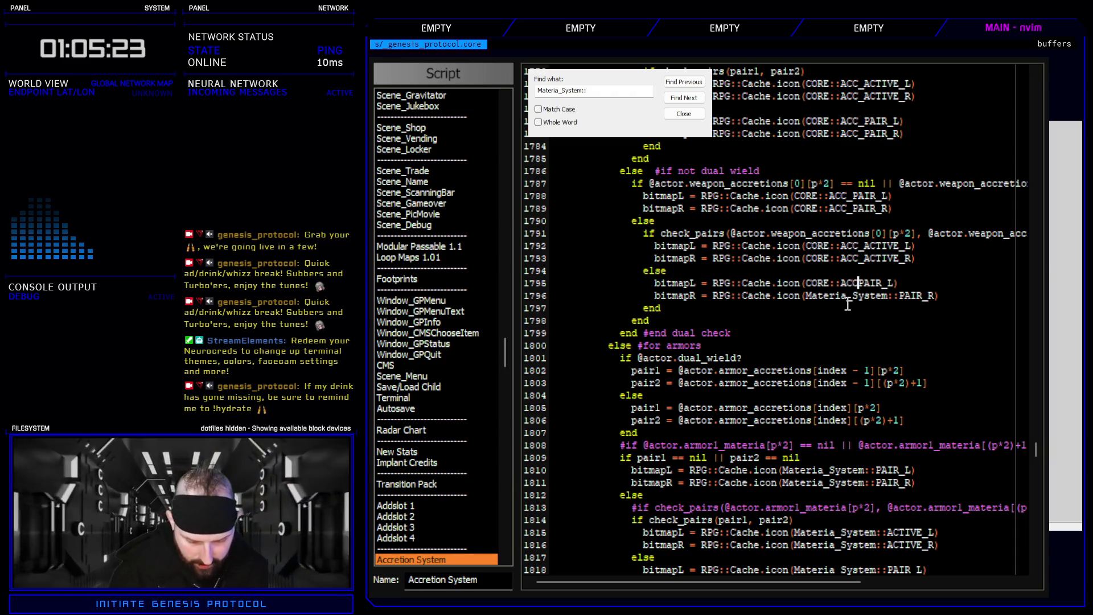
double_click(837, 296)
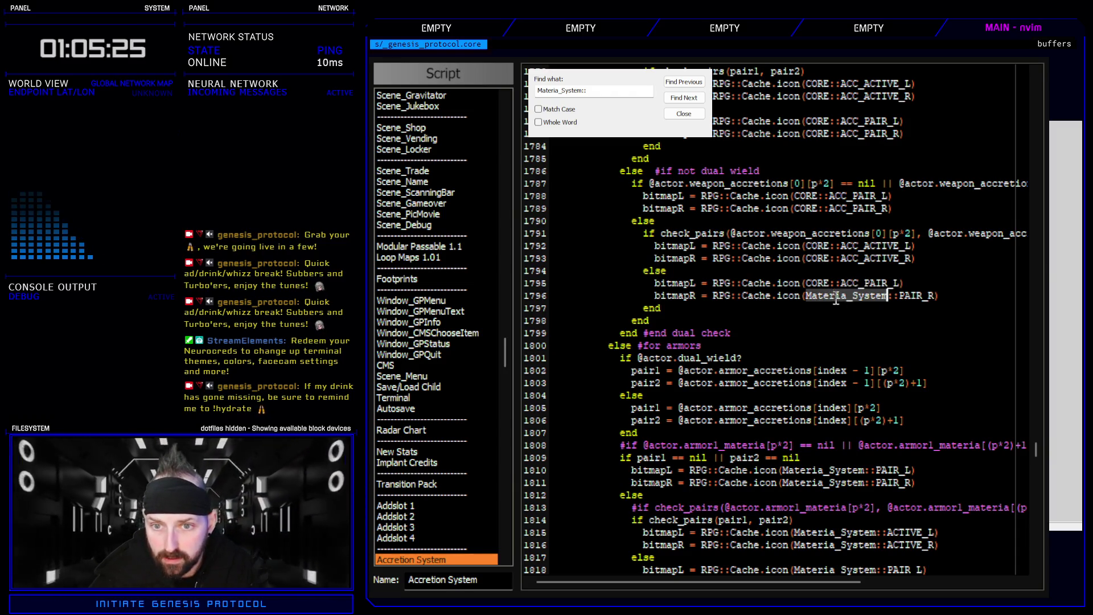
type("CORE")
key("Right")
key("Right")
type("ACC_")
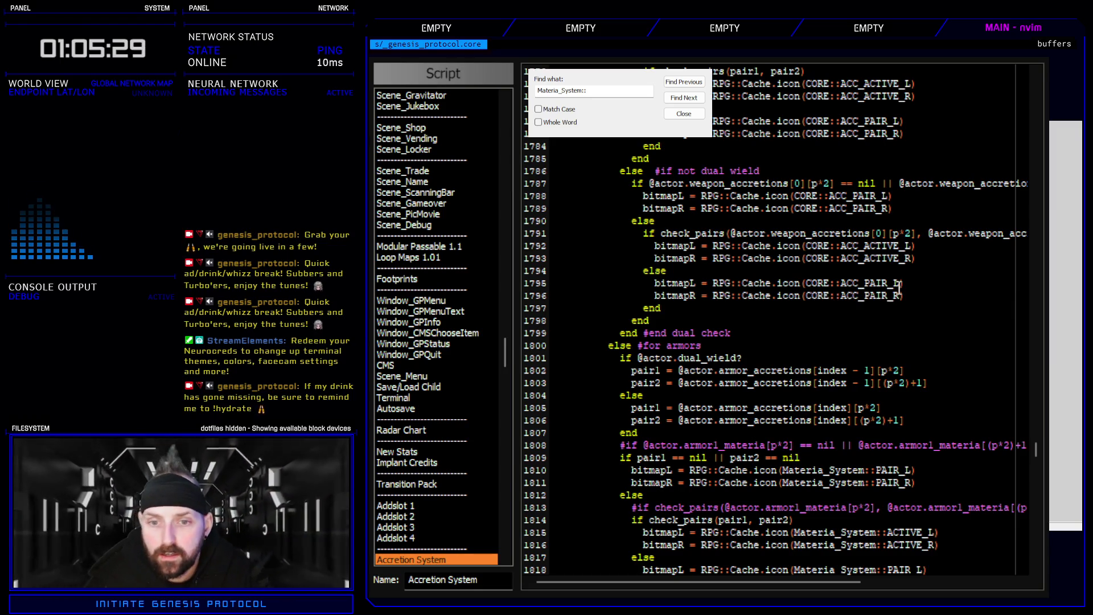
left_click(684, 97)
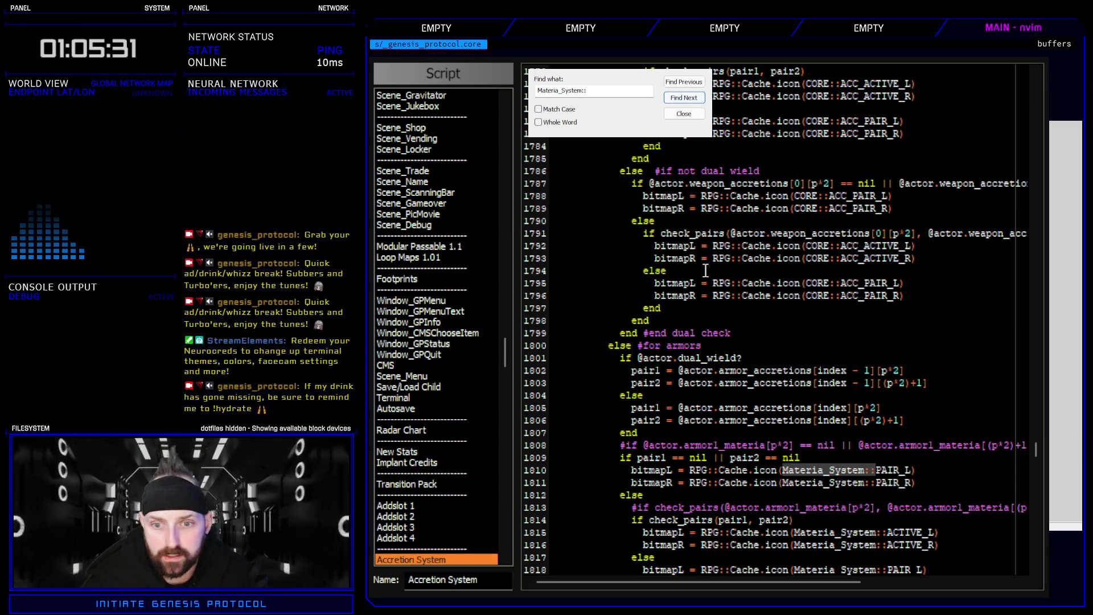
- Switch the pair icons on lines 1810–1811 to CORE::ACC_ constants, cleaning leftover characters
scroll(797, 322, "down", 6)
scroll(808, 330, "up", 2)
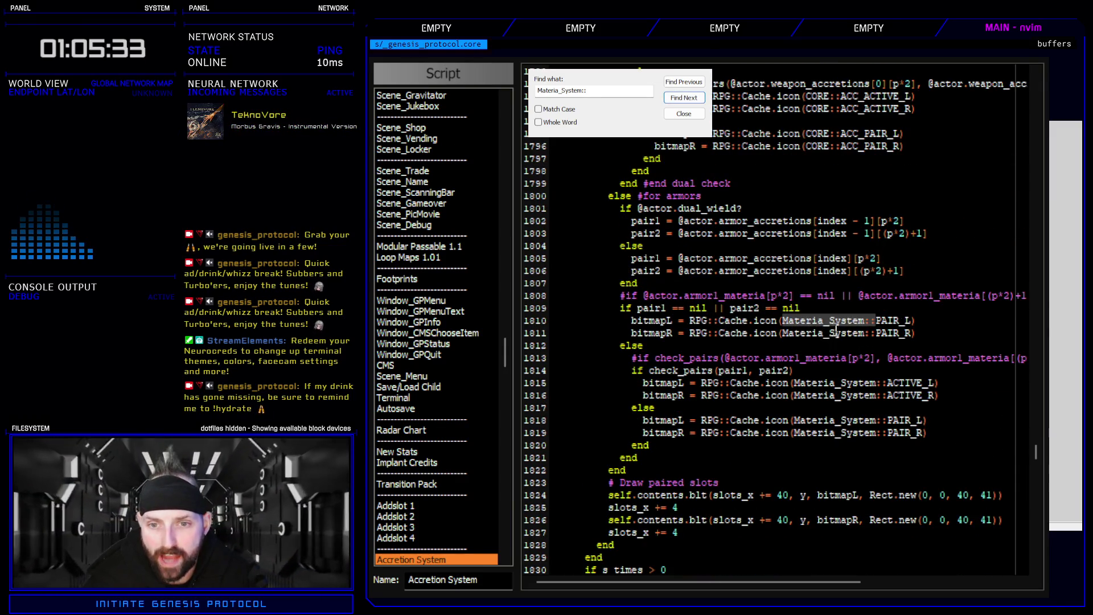
double_click(816, 322)
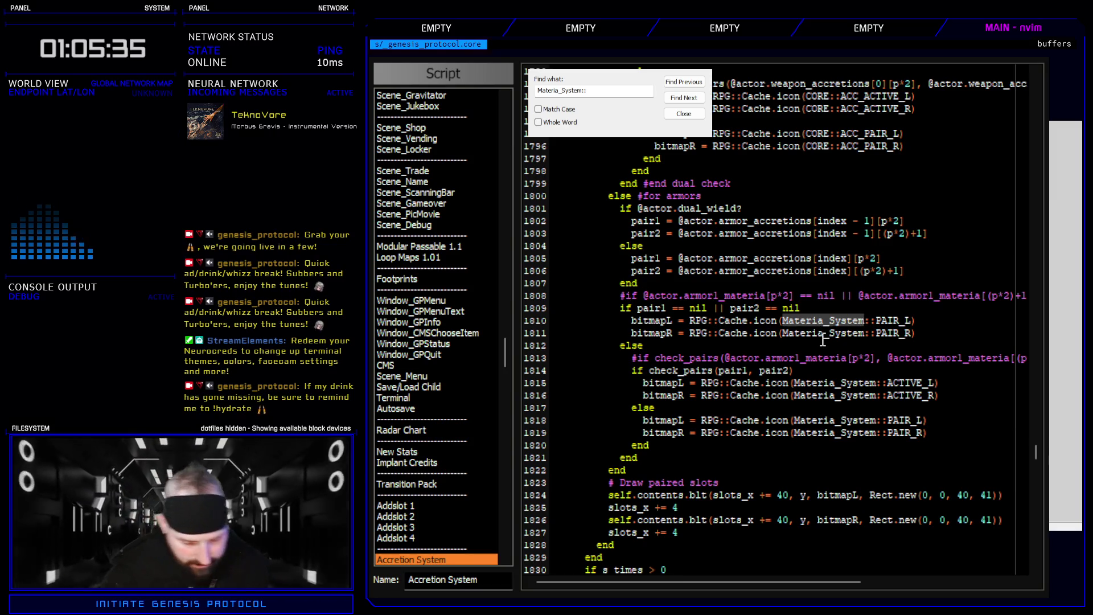
type("CORE::ACC_")
key("Delete")
key("Delete")
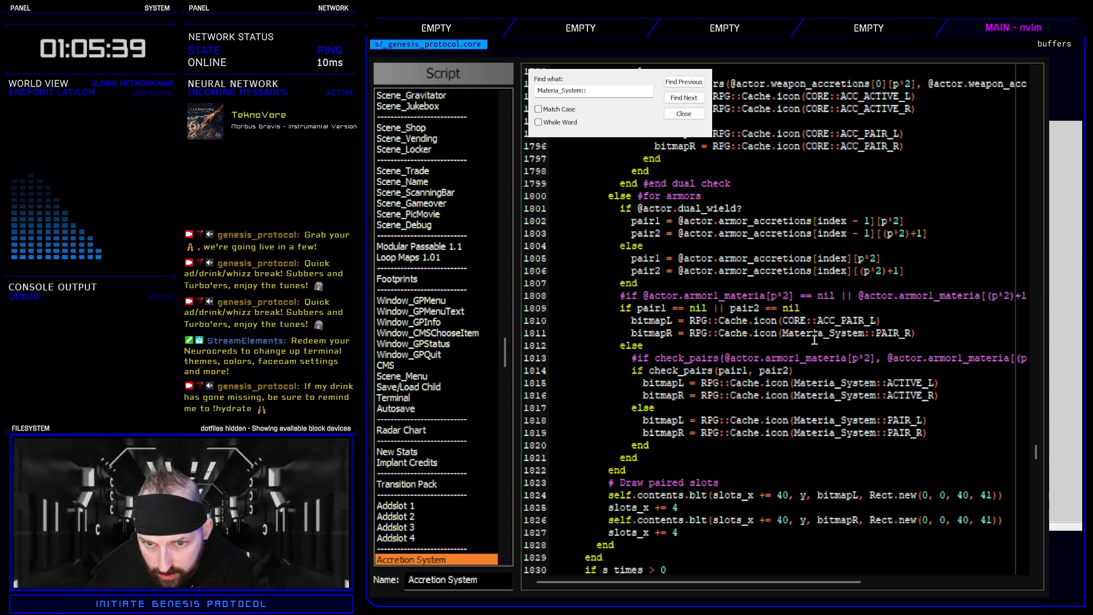
double_click(816, 334)
type("CORE::ACC_")
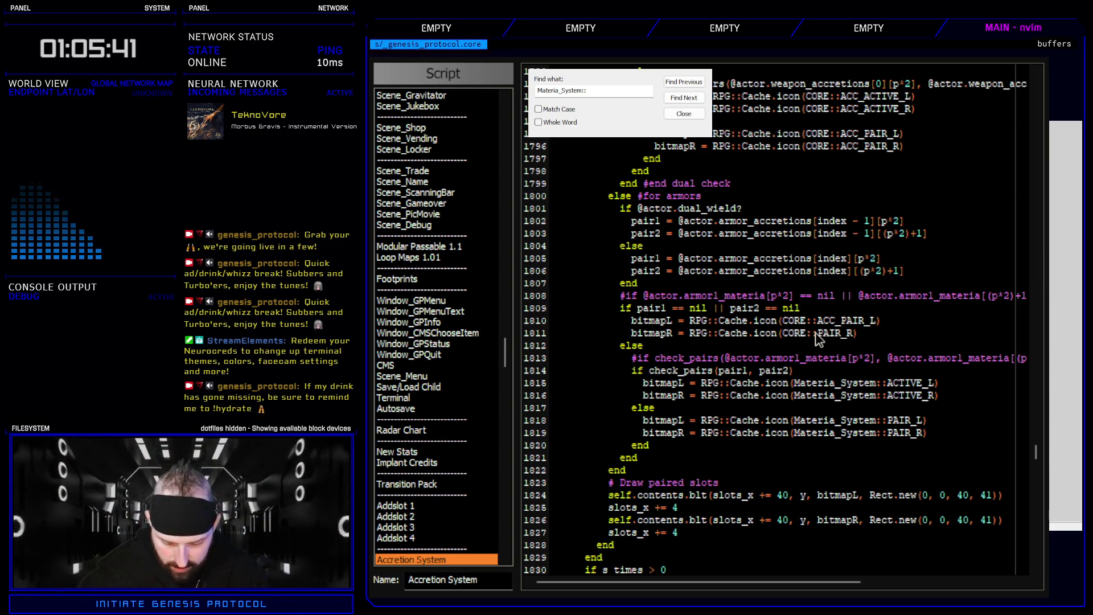
key("Delete")
key("Delete")
type("_")
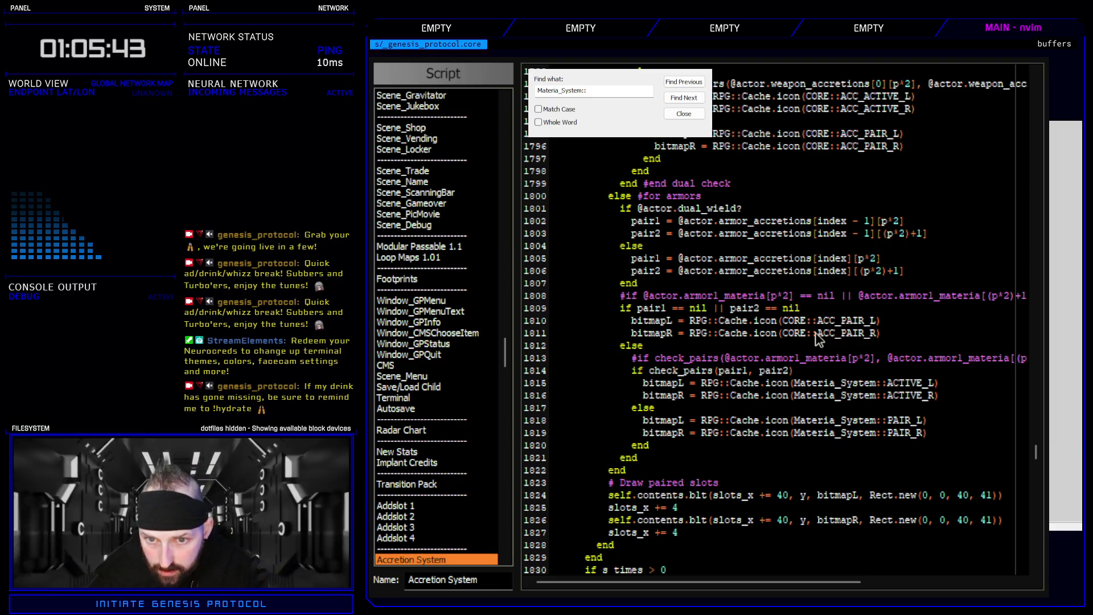
- Change lines 1815–1816 to CORE::ACC_ACTIVE_L and CORE::ACC_ACTIVE_R
double_click(826, 383)
type("C")
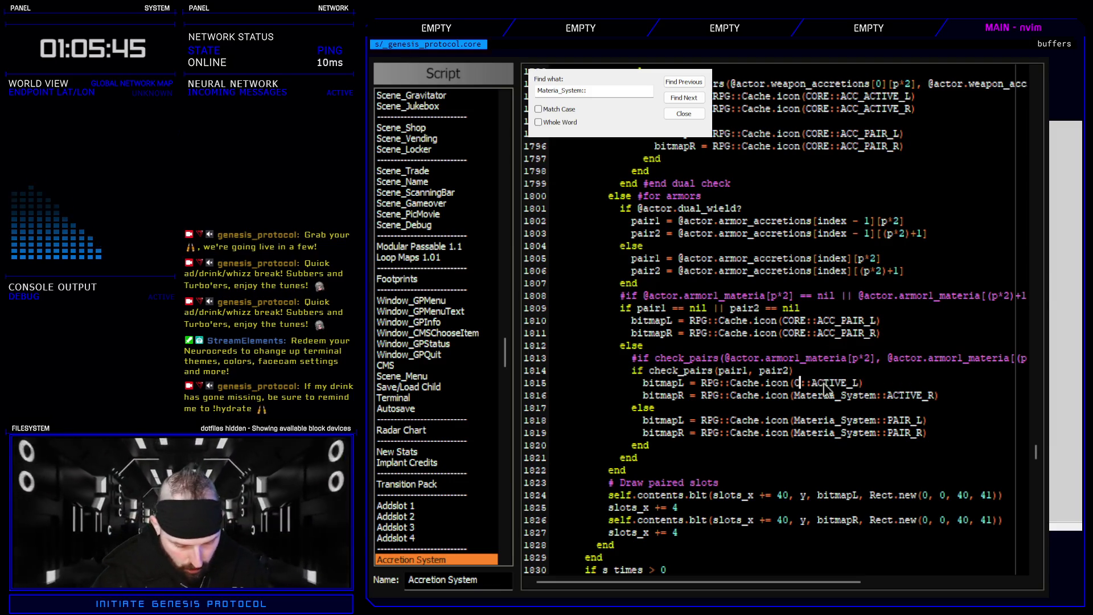
type("ORE::ACC_")
key("Delete")
key("Delete")
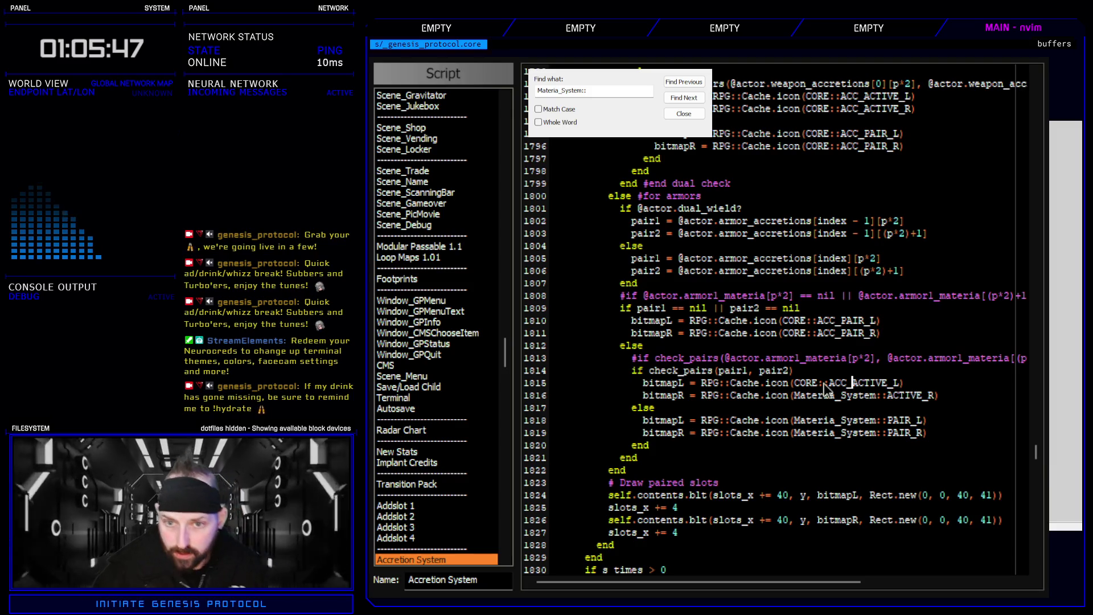
double_click(833, 395)
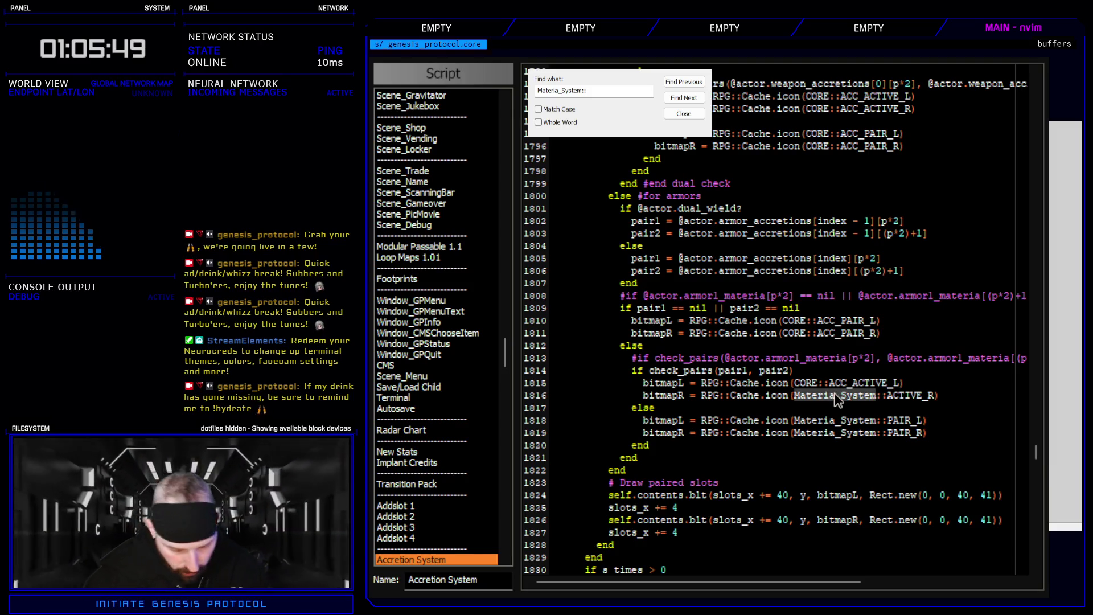
type("CORE::ACC_")
key("Delete")
key("Delete")
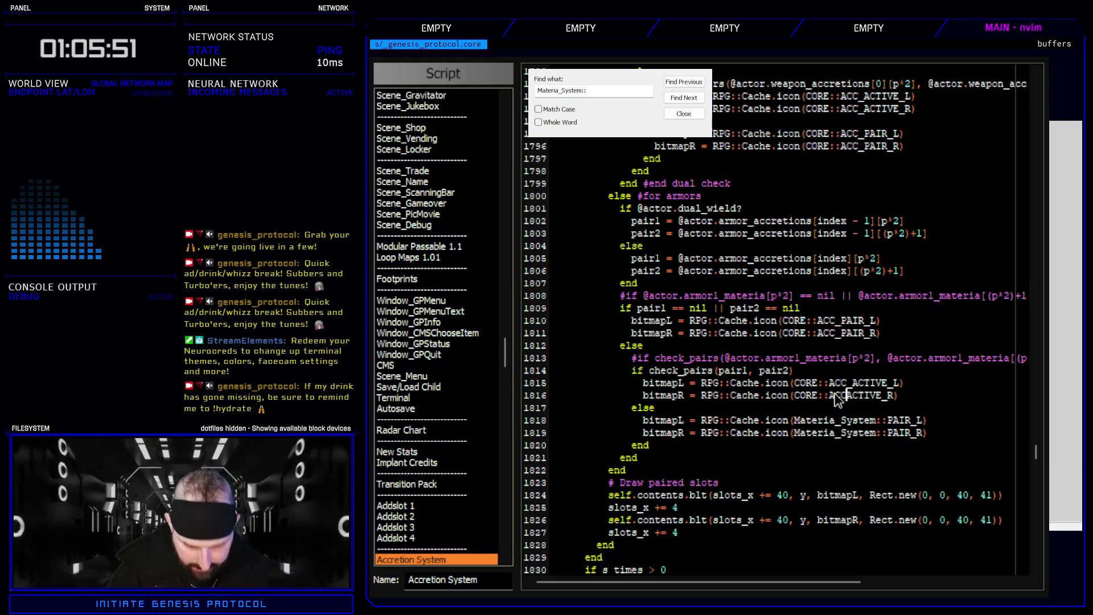
type("_")
- Replace Materia_System with CORE::ACC_ on lines 1818–1819, fixing the CIRE typo
scroll(836, 399, "down", 2)
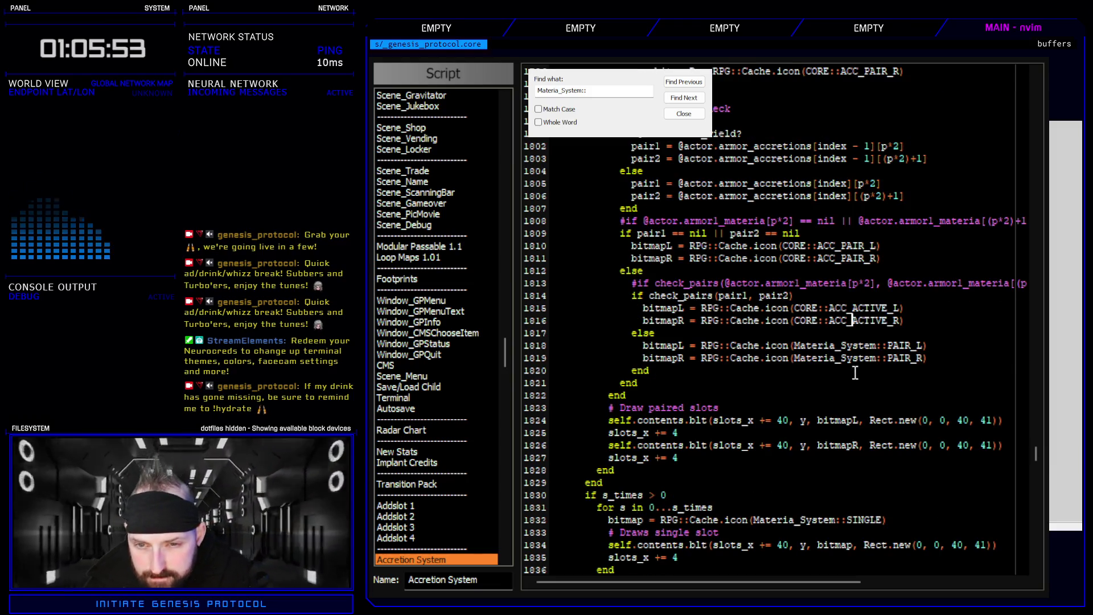
double_click(825, 345)
type("CORE::")
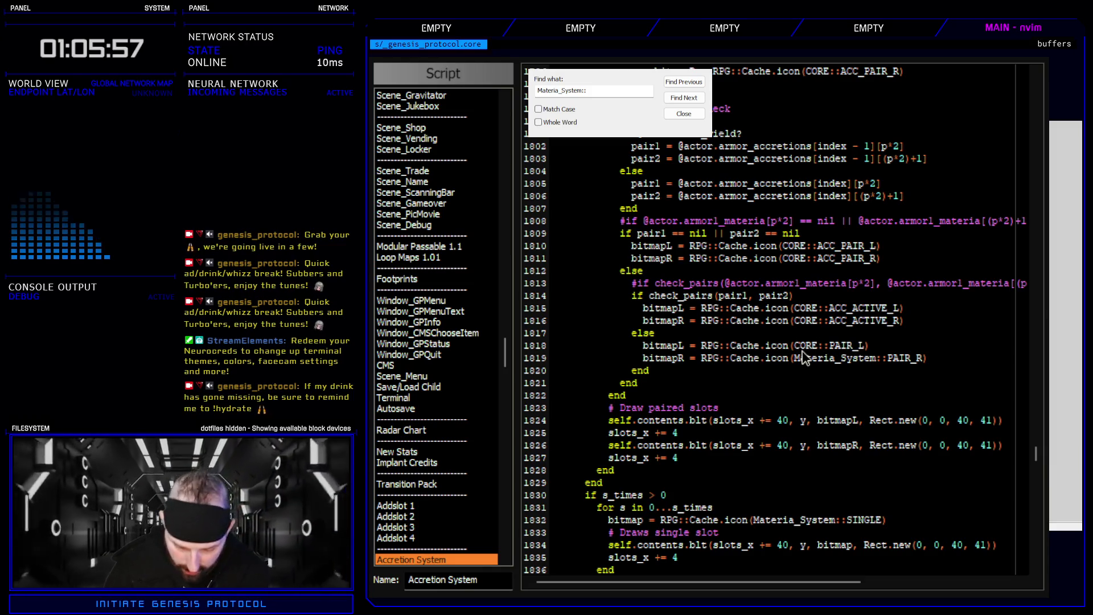
type("ACC_")
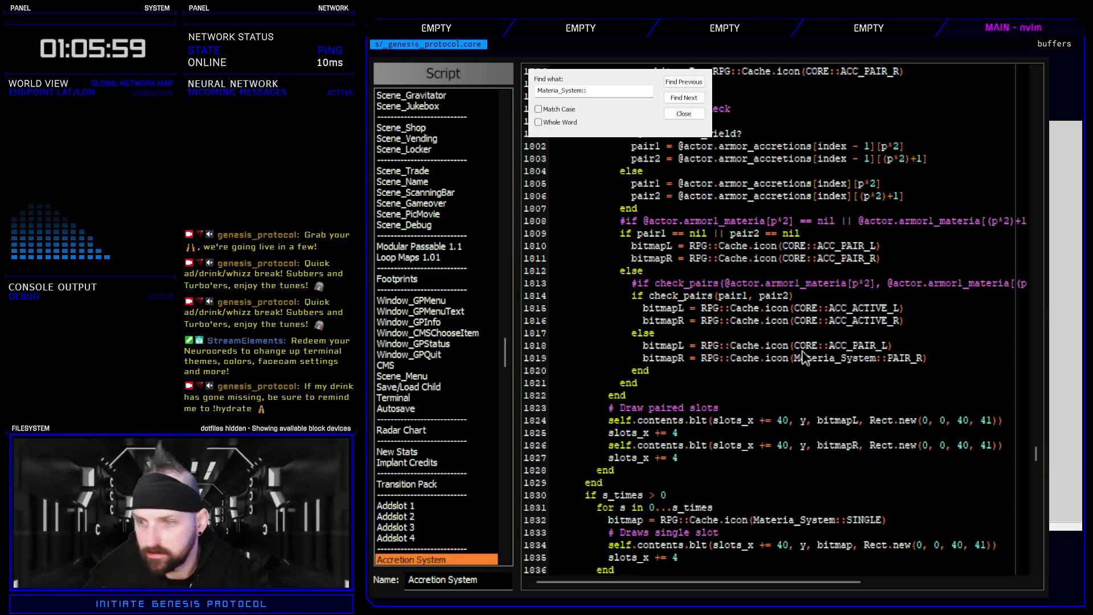
double_click(824, 358)
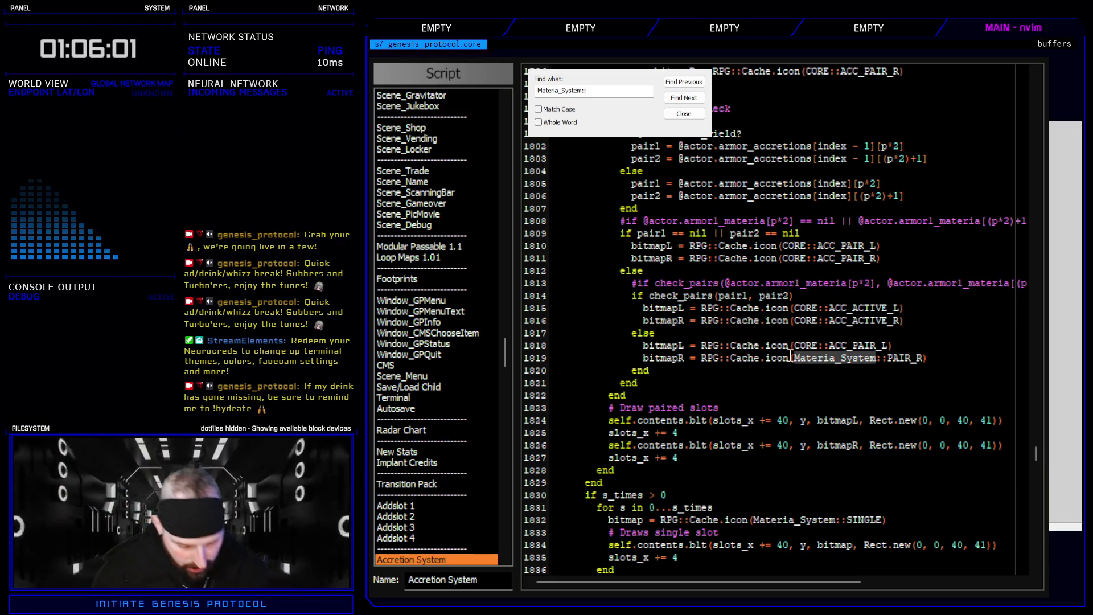
type("CIRE")
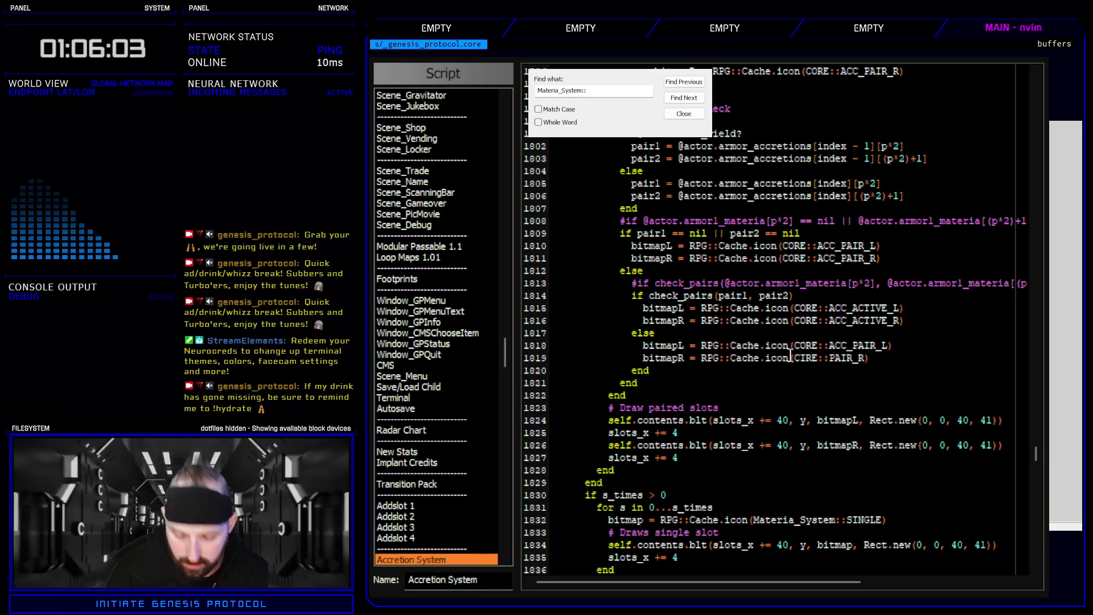
key("BackSpace")
key("BackSpace")
key("BackSpace")
type("ORE::")
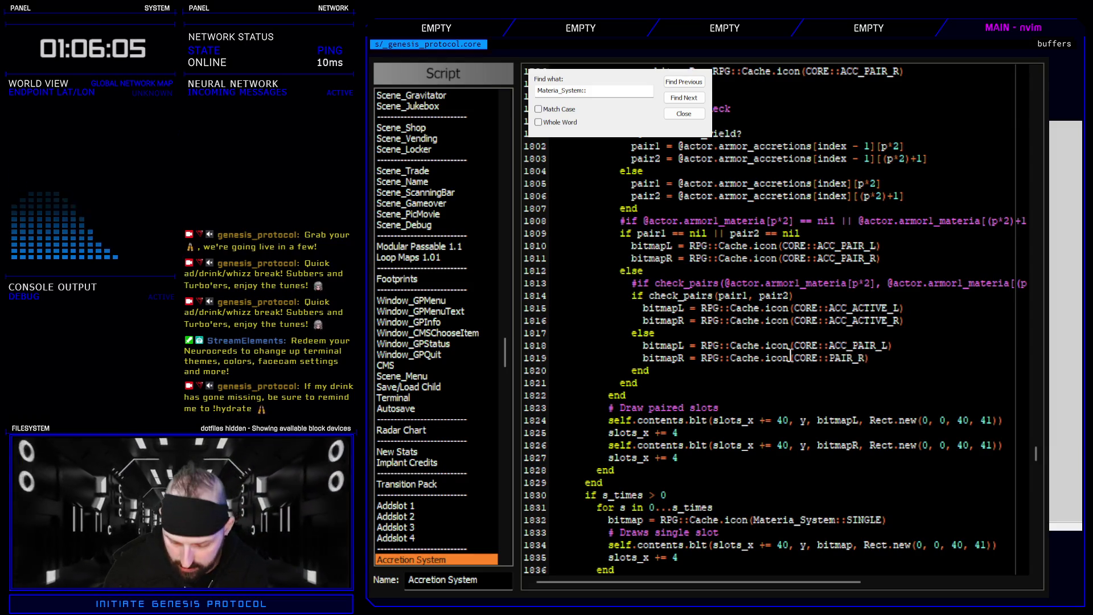
type("ACC_")
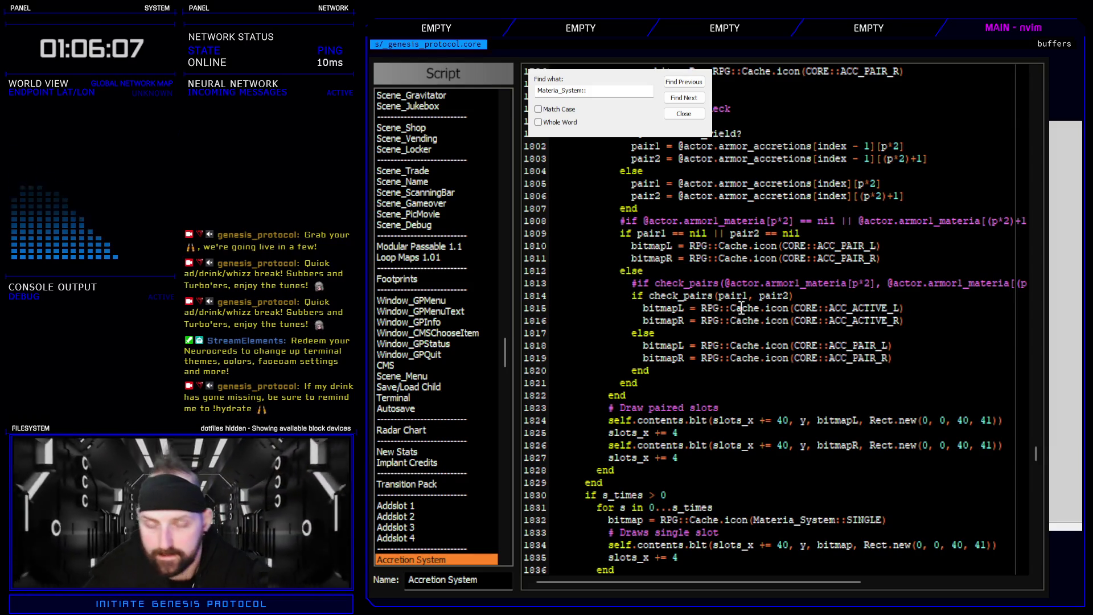
- Make the single-slot icon on line 1832 use CORE::ACC_SINGLE, then find the next occurrence
left_click(693, 98)
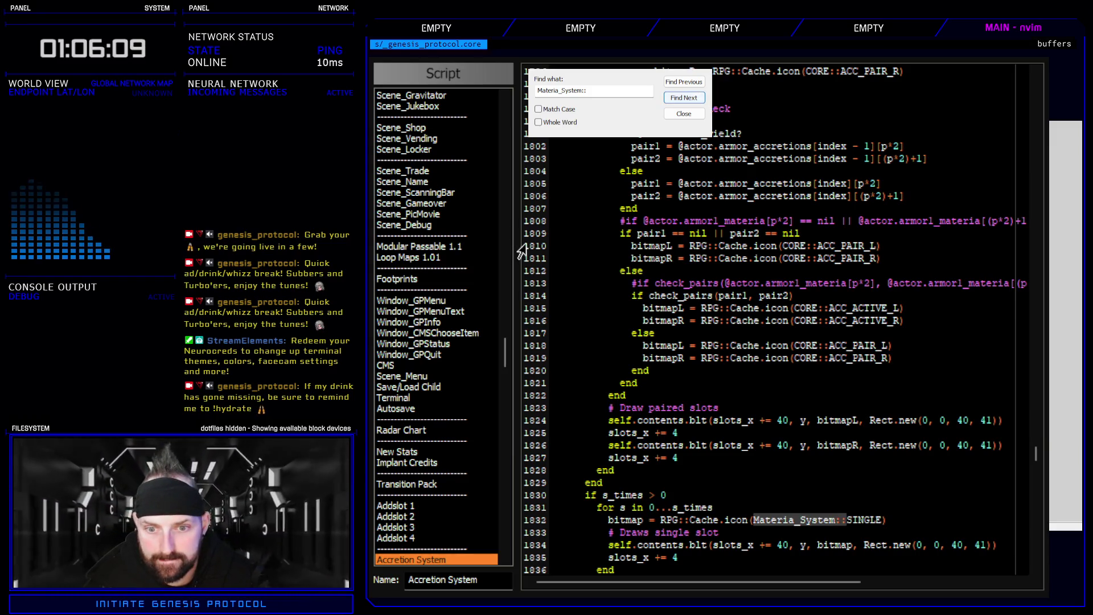
scroll(656, 333, "down", 6)
left_click(820, 296)
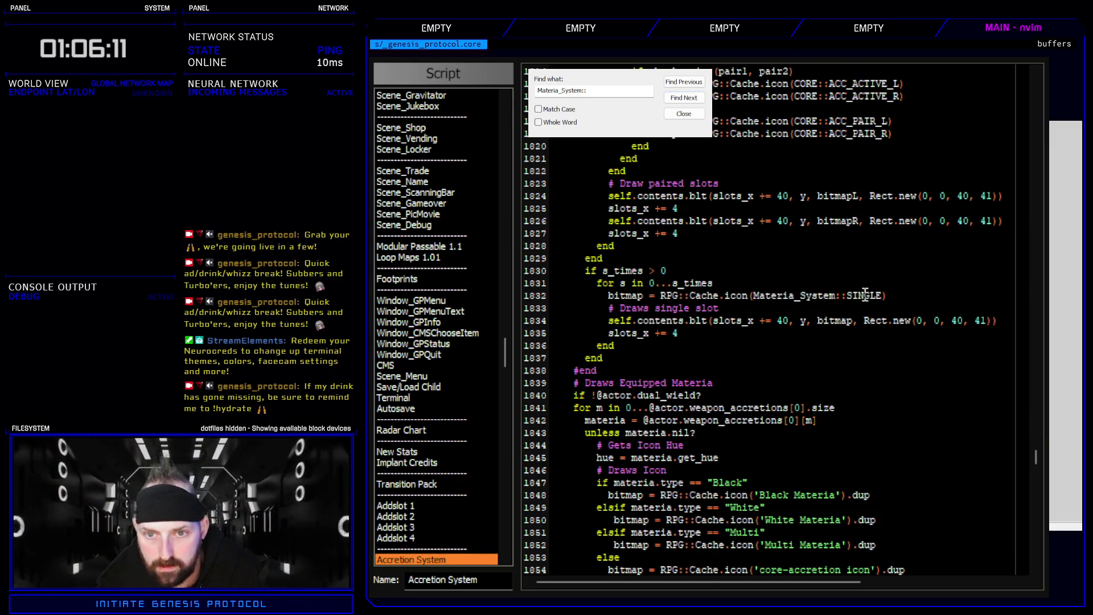
double_click(800, 296)
type("CORE")
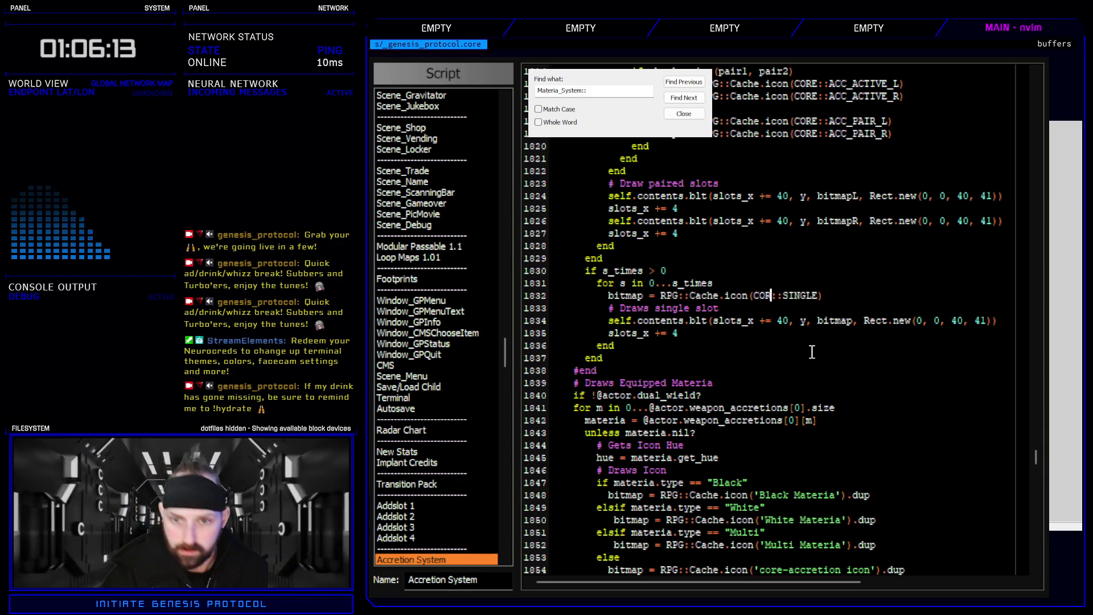
key("Right")
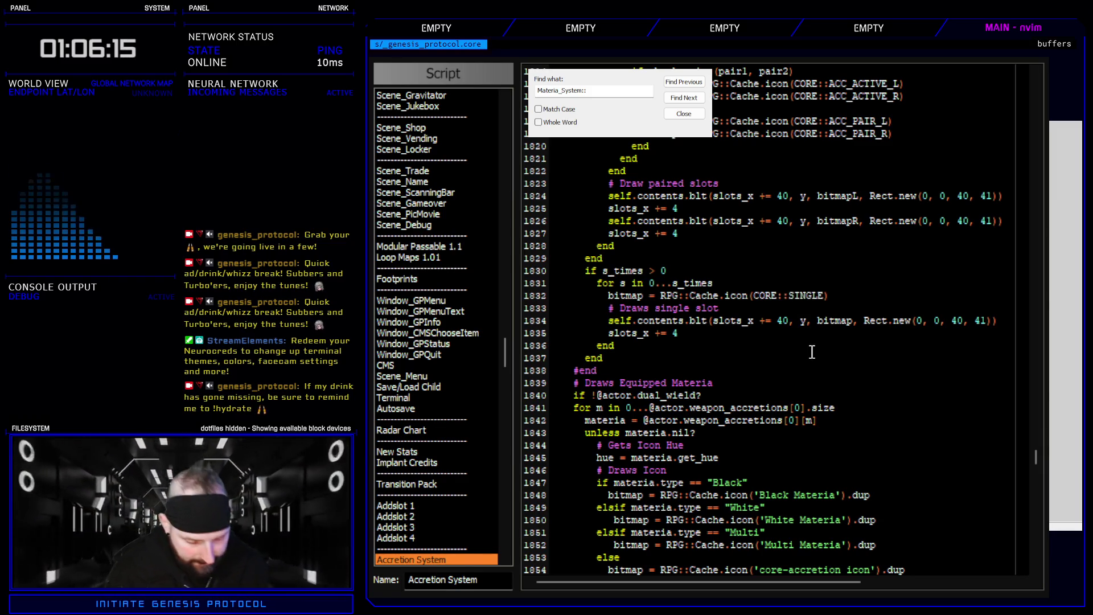
type("ACC_")
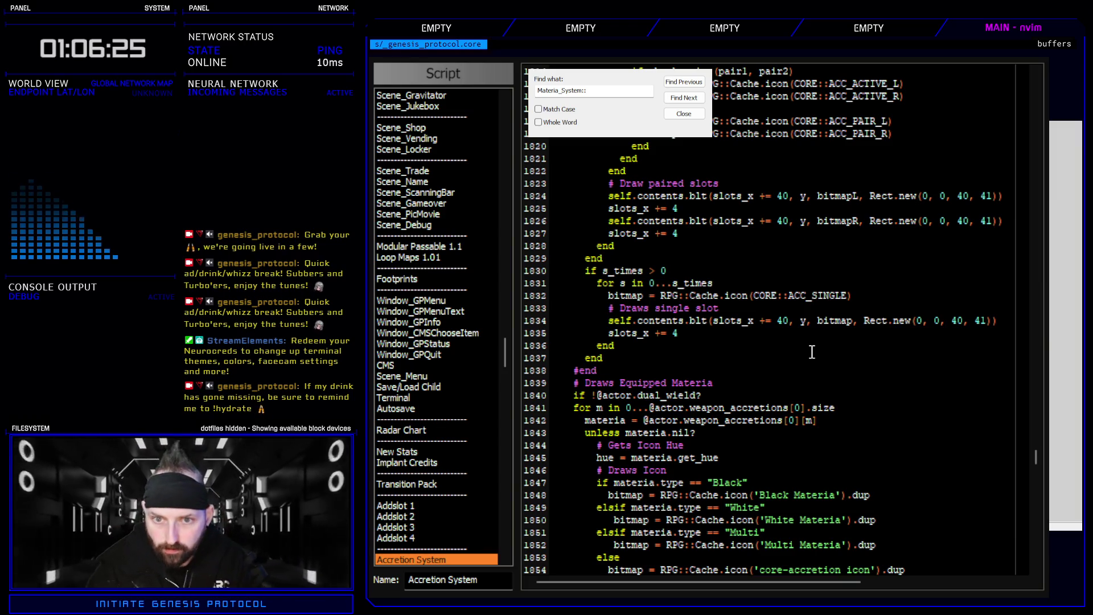
key("Return")
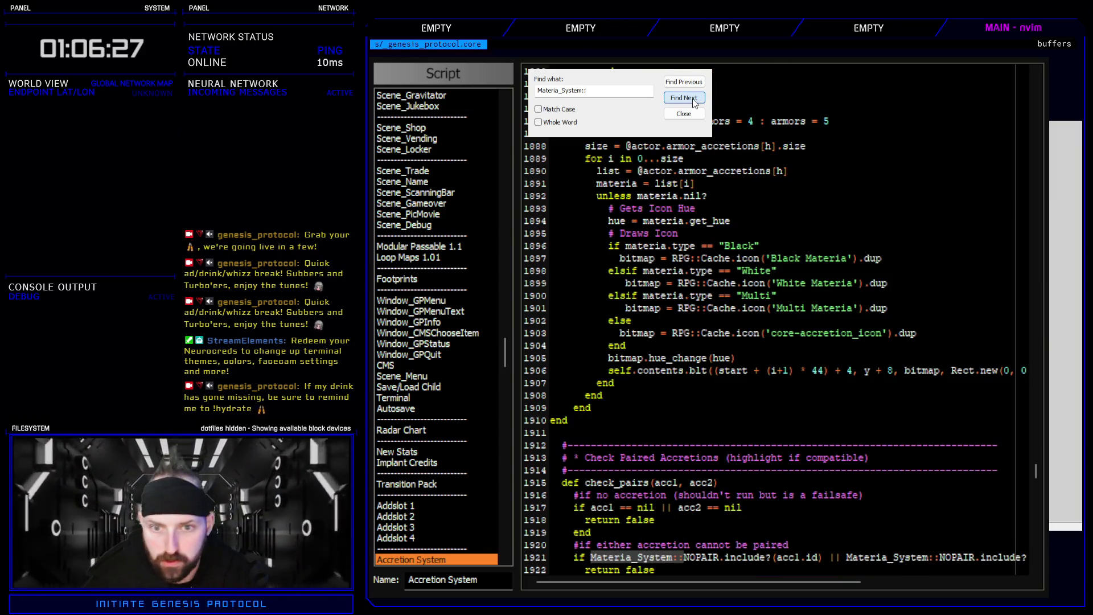
- Inspect the Materia_System::NOPAIR check on line 1921 in check_pairs
scroll(803, 354, "down", 6)
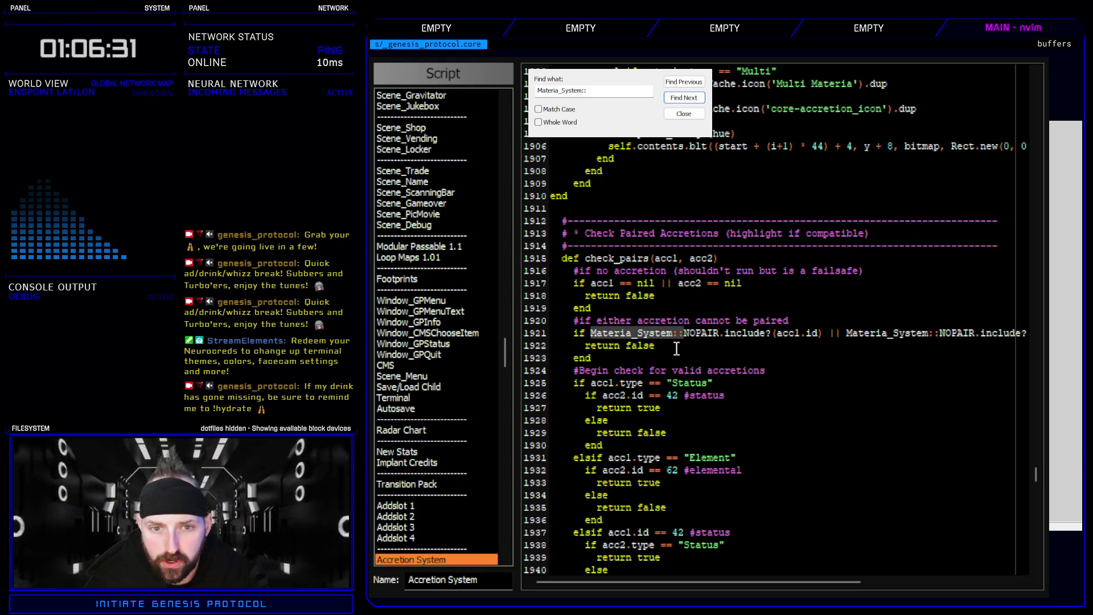
left_click(677, 349)
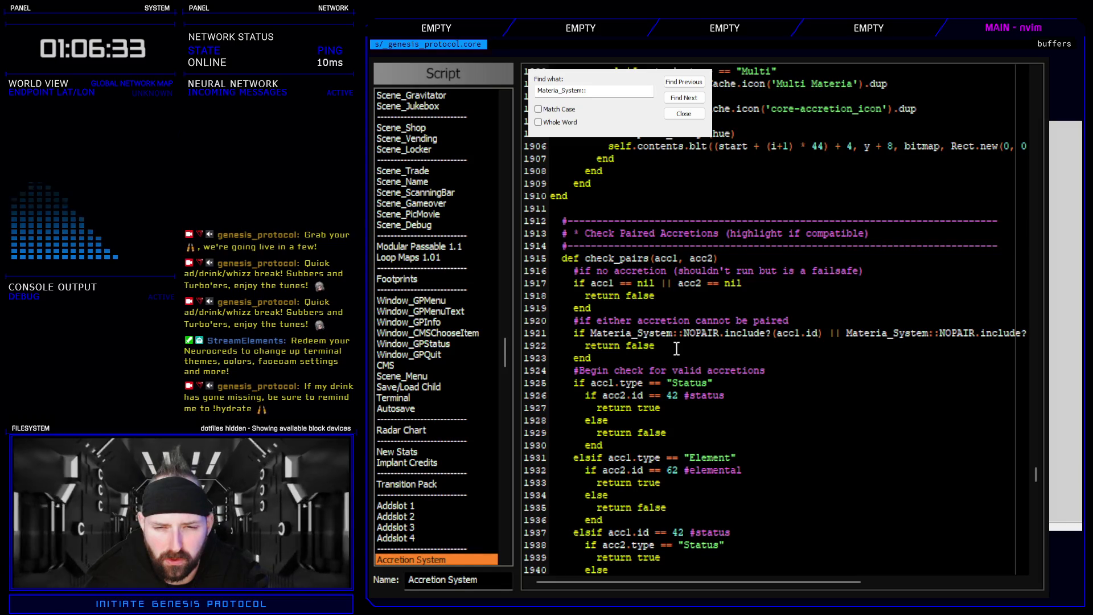
double_click(718, 337)
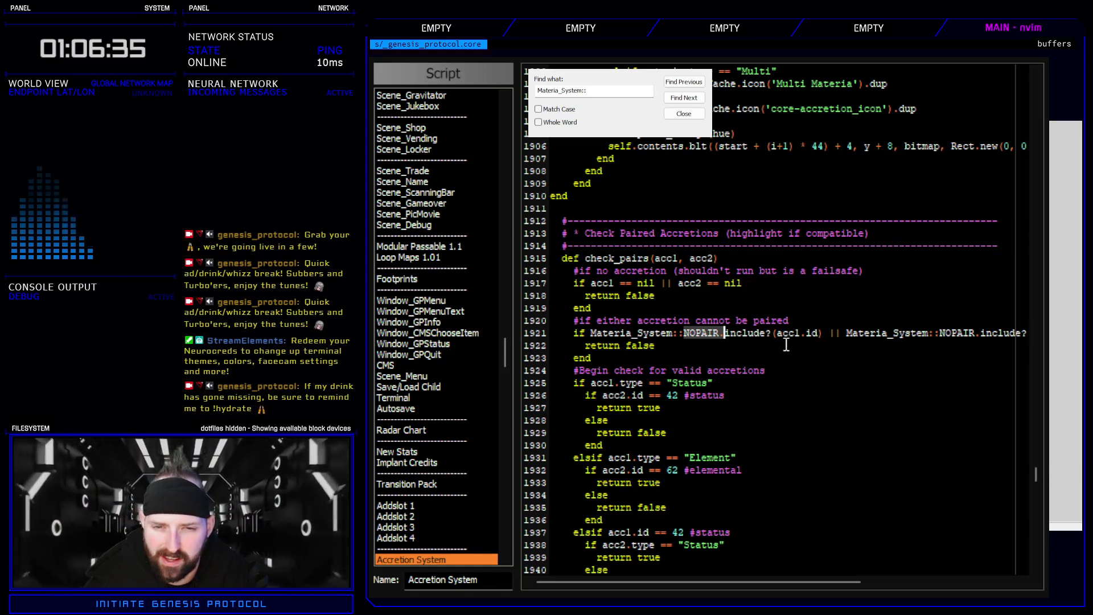
left_click(886, 332)
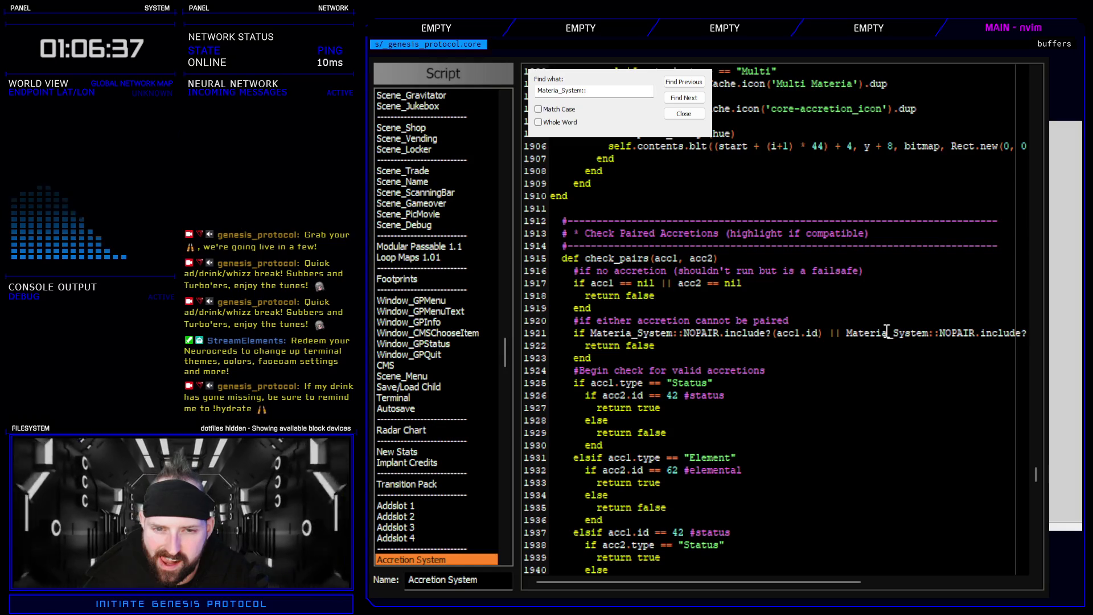
- Step through the following Materia_System:: occurrences with Find Next
left_click(692, 100)
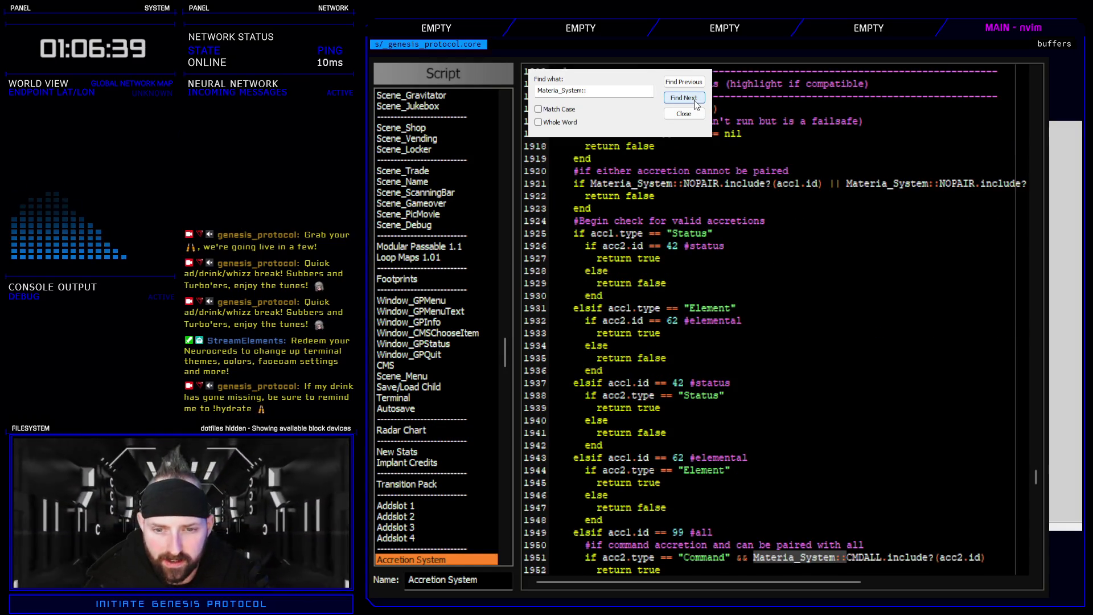
scroll(912, 431, "down", 6)
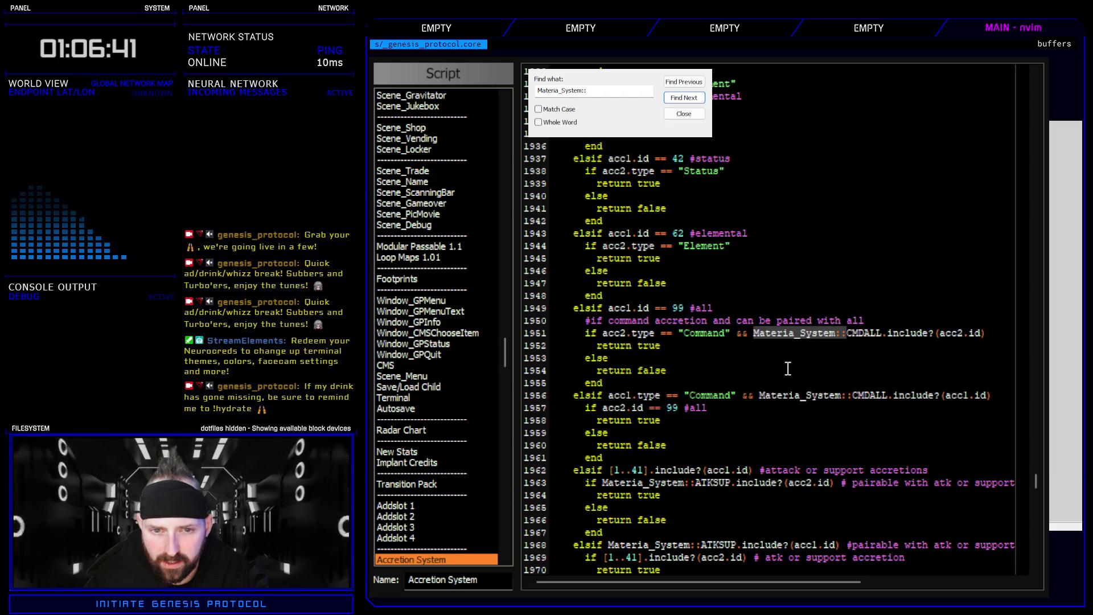
left_click(691, 100)
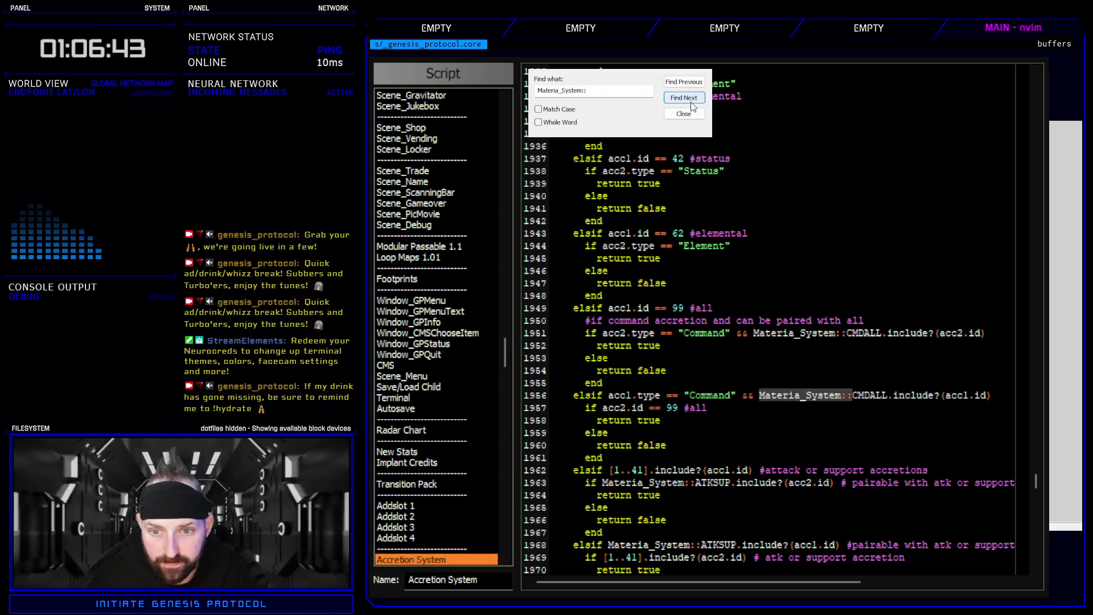
left_click(691, 100)
scroll(734, 364, "down", 6)
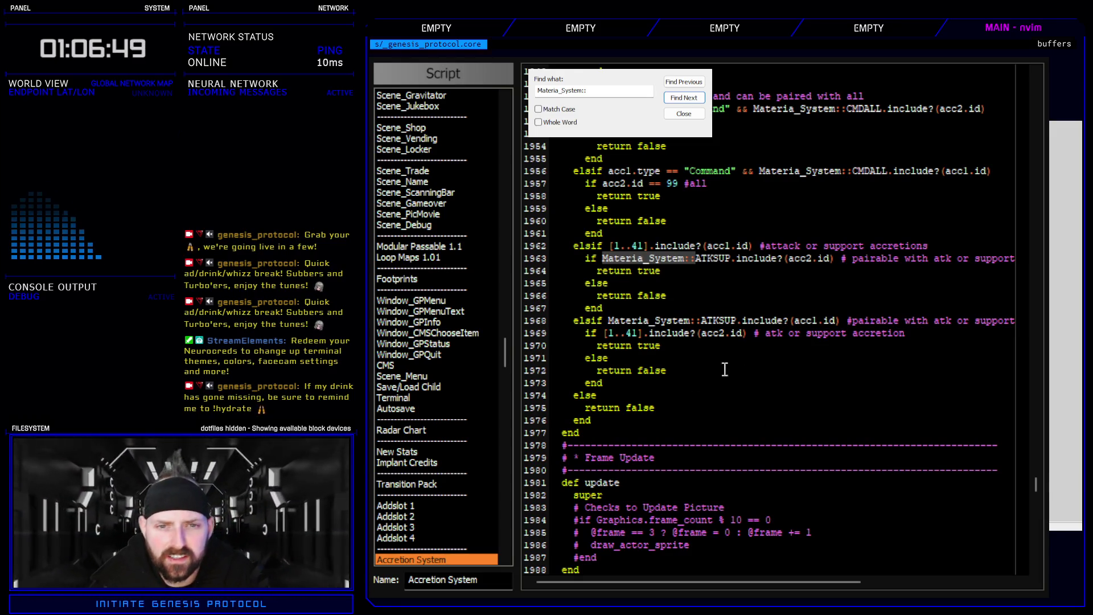
scroll(678, 366, "up", 12)
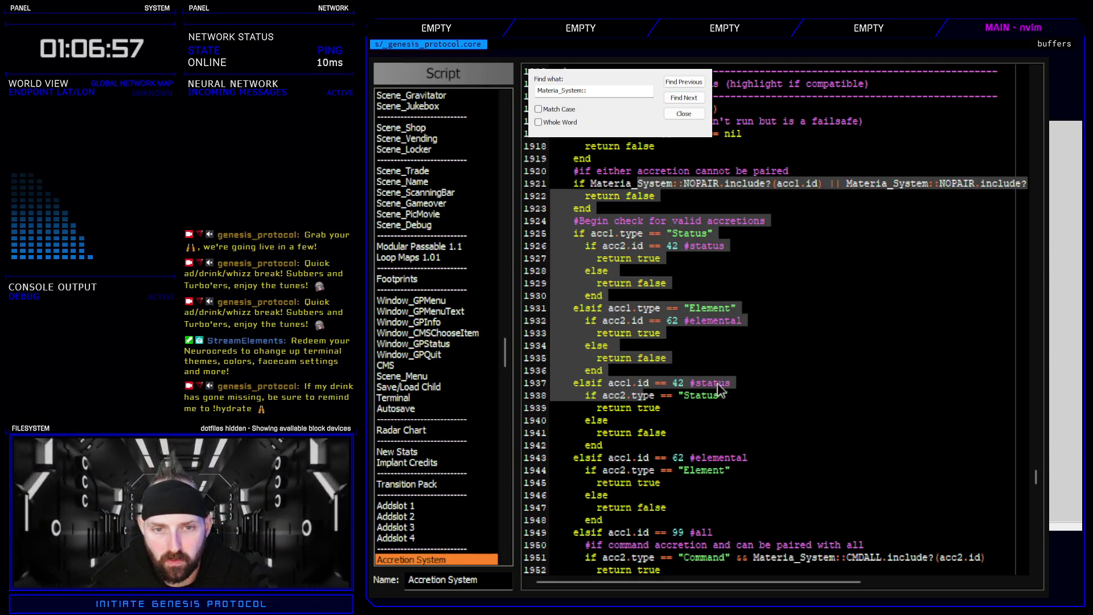
scroll(768, 377, "down", 6)
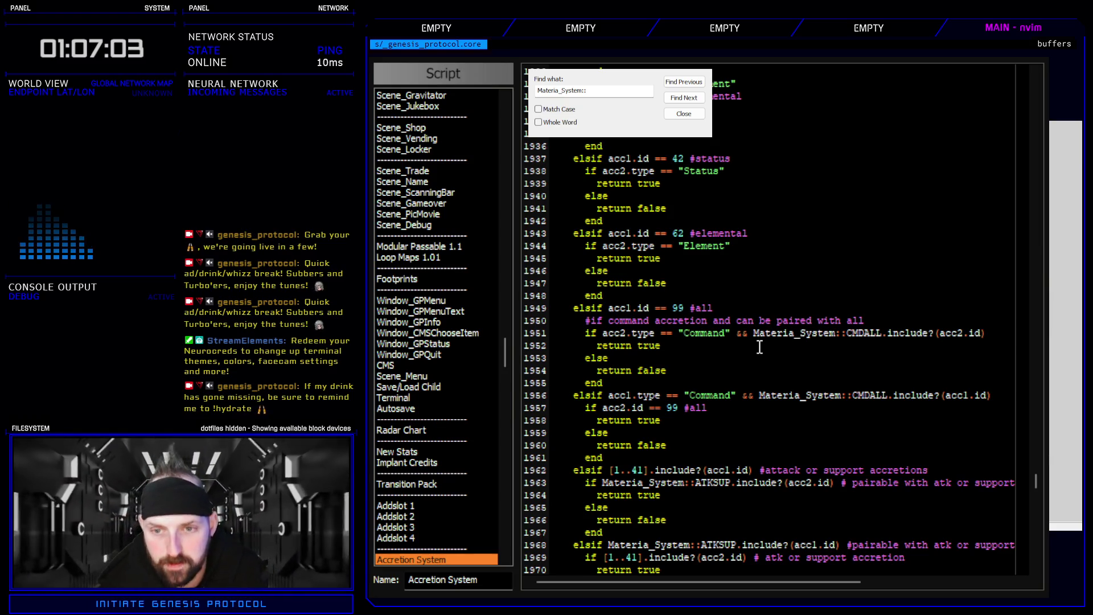
scroll(759, 346, "down", 8)
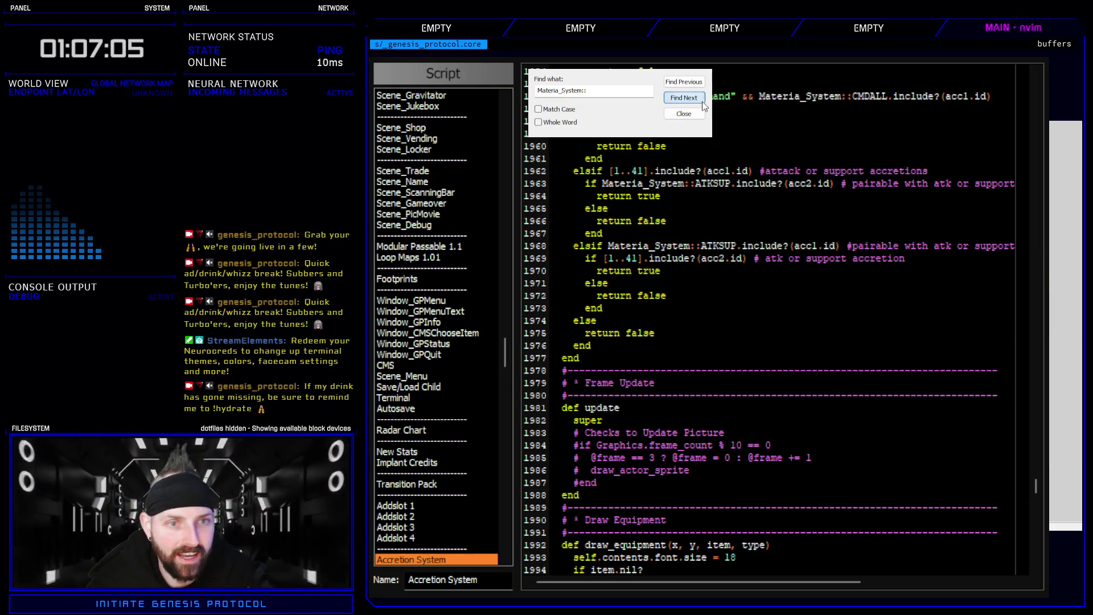
left_click(703, 102)
left_click(703, 103)
left_click(703, 102)
left_click(703, 102)
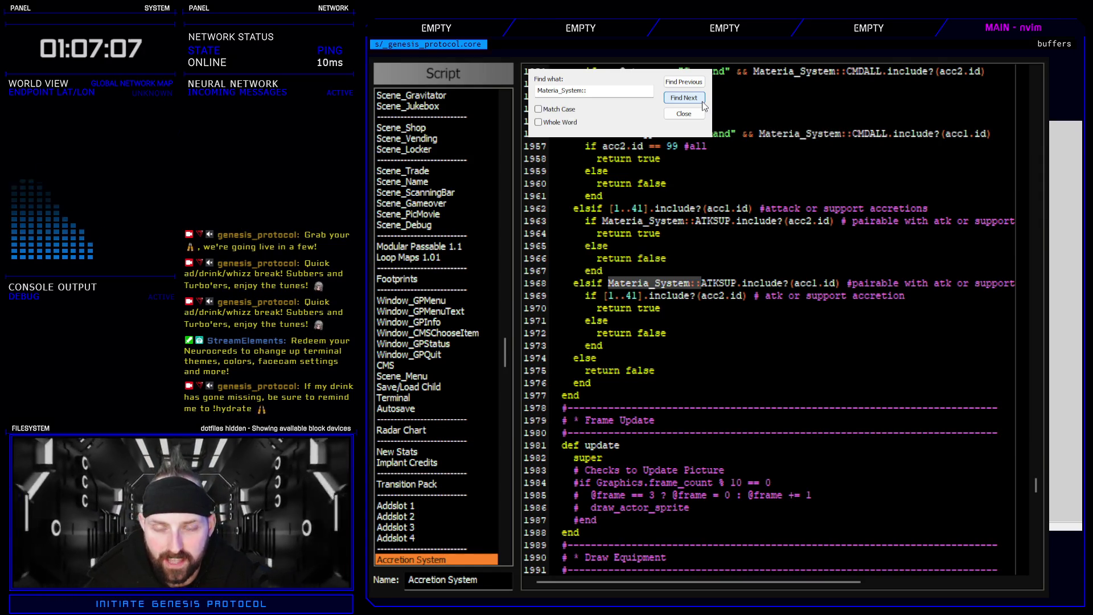
left_click(704, 102)
scroll(914, 400, "down", 18)
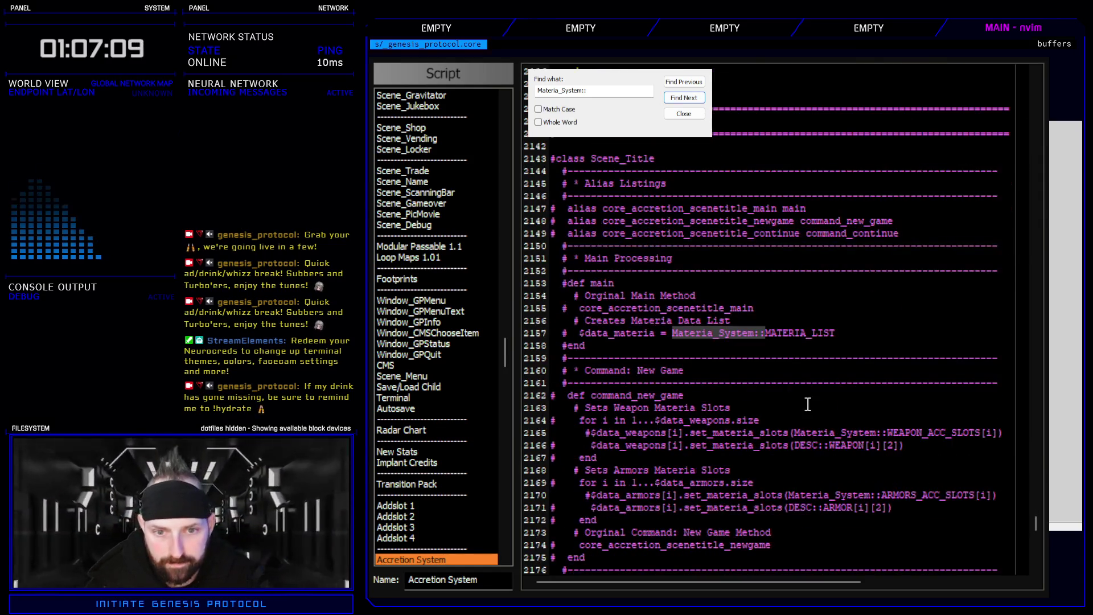
scroll(649, 417, "up", 15)
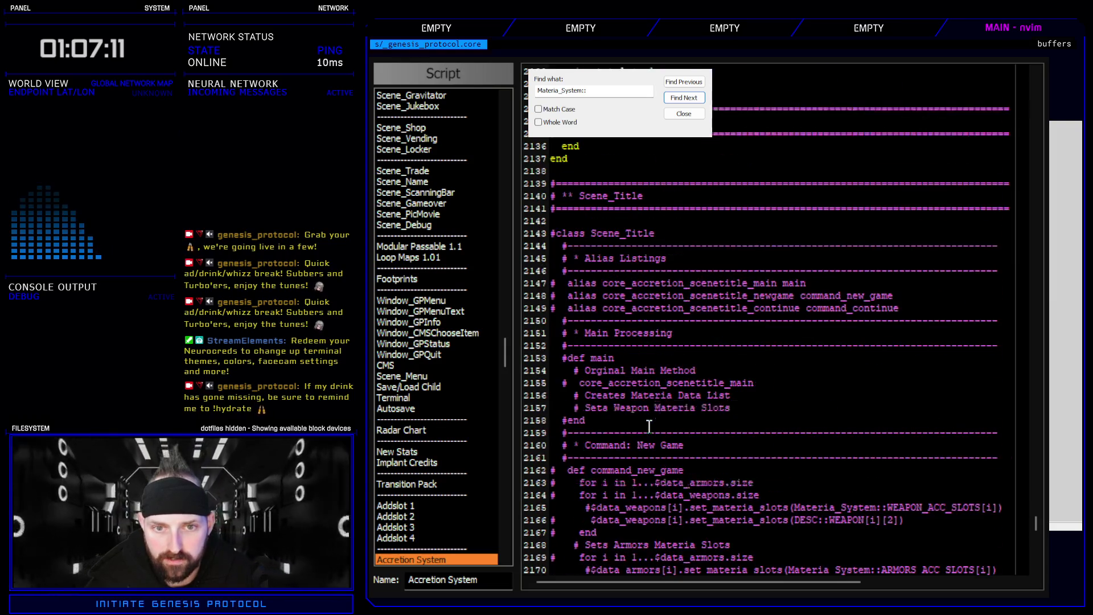
scroll(642, 429, "down", 12)
- Delete the commented-out Scene_Title block from the Accretion System script
left_click_drag(572, 478, 521, 94)
key("Delete")
scroll(544, 203, "up", 10)
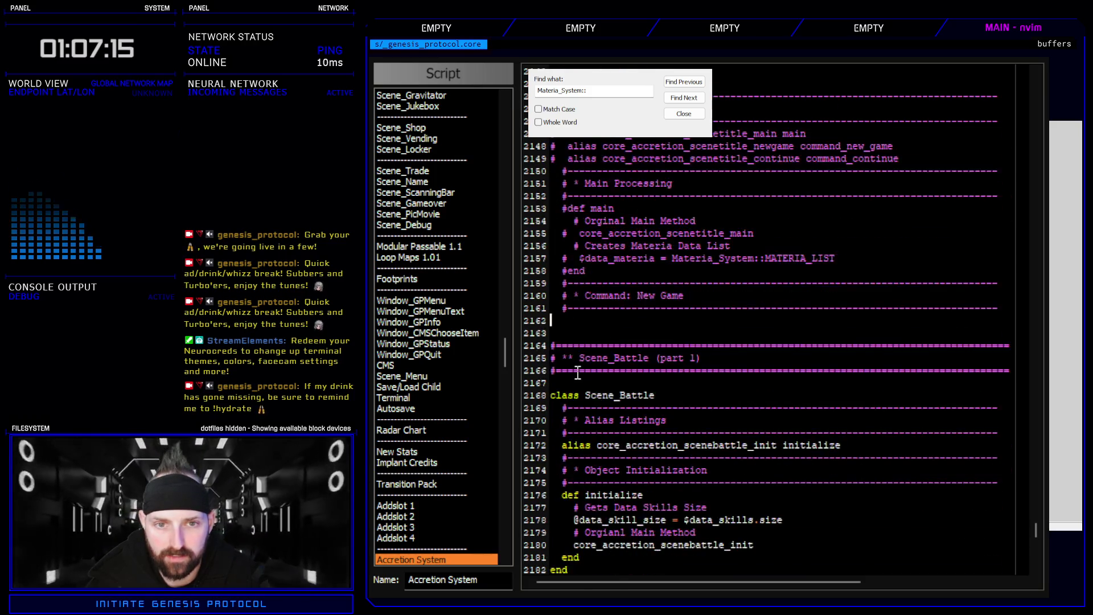
mouse_move(566, 469)
left_mouse_down()
mouse_move(546, 441)
mouse_move(556, 174)
left_mouse_up()
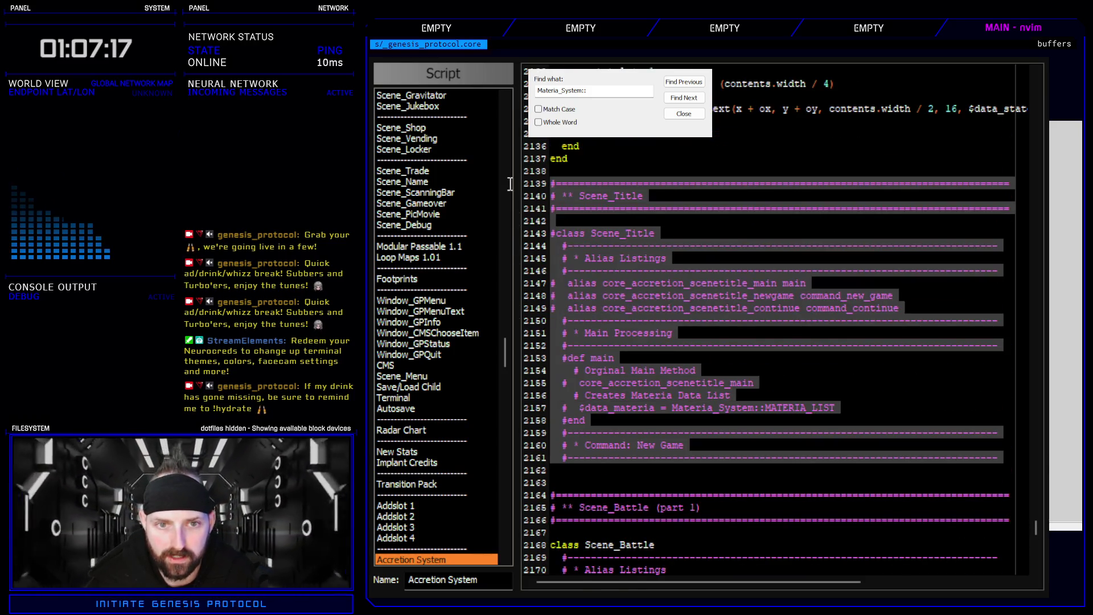
key("Delete")
key("Delete")
key("Delete")
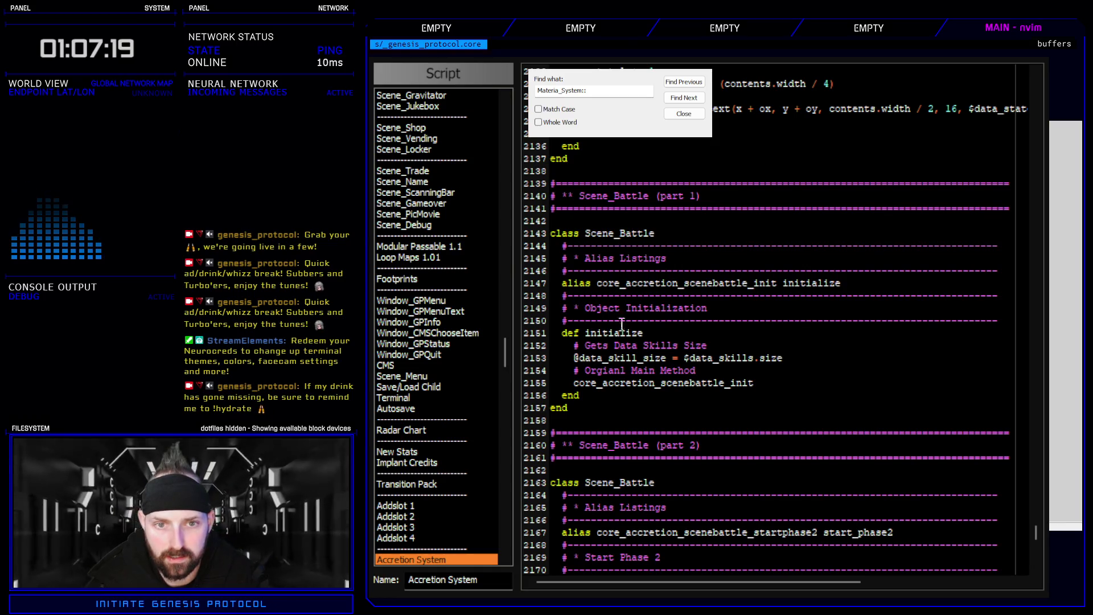
- Continue through the remaining references past line 1951 and open Window_EnhanceSlots at line 241
left_click(701, 99)
left_click(684, 98)
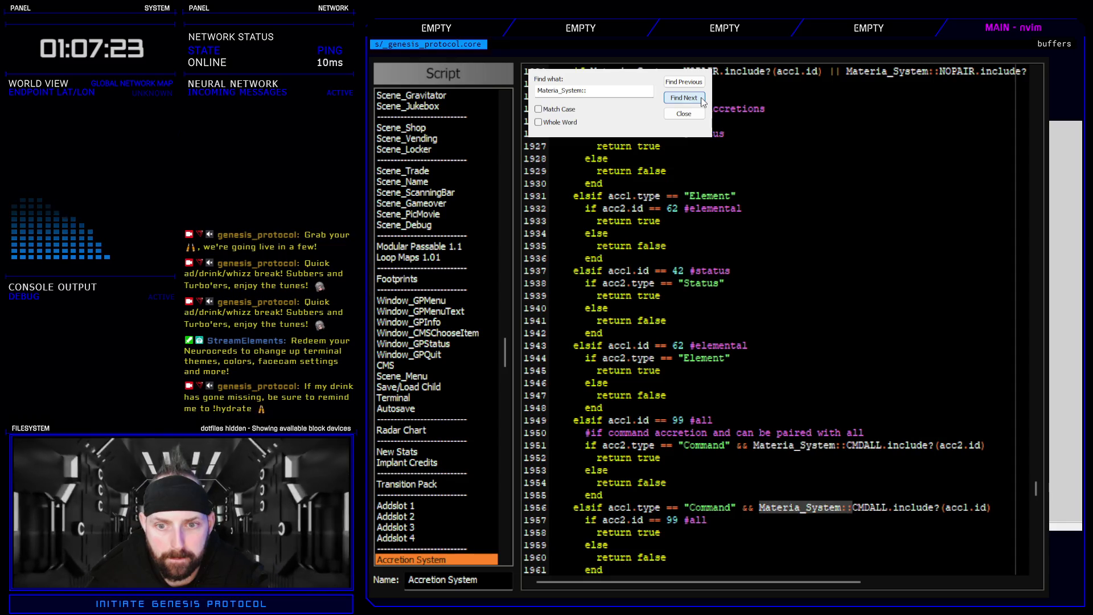
left_click(684, 98)
left_click(684, 97)
left_click(684, 98)
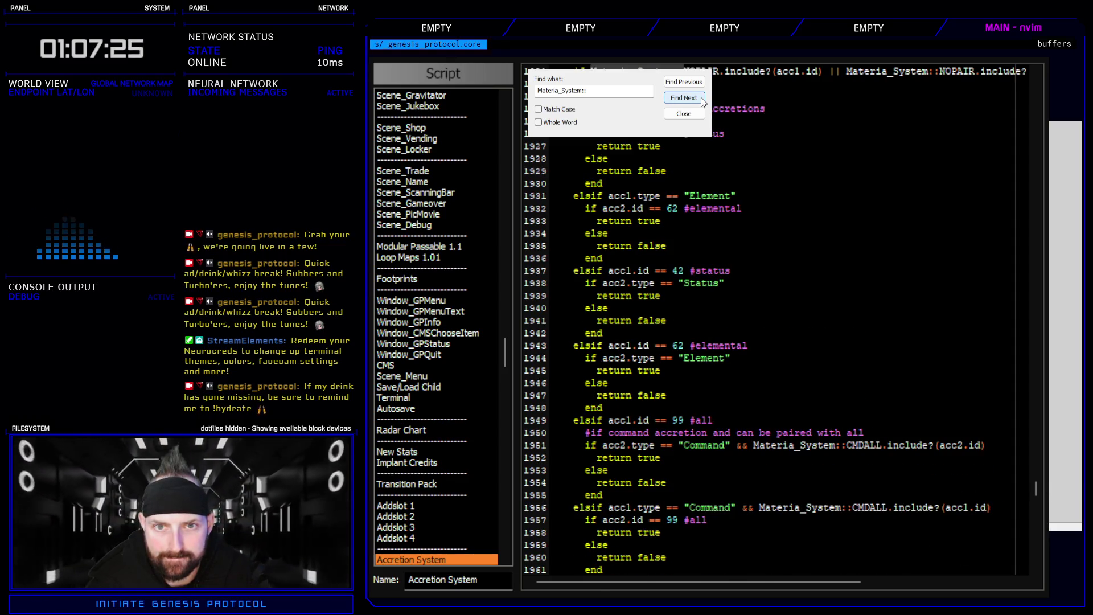
left_click(701, 101)
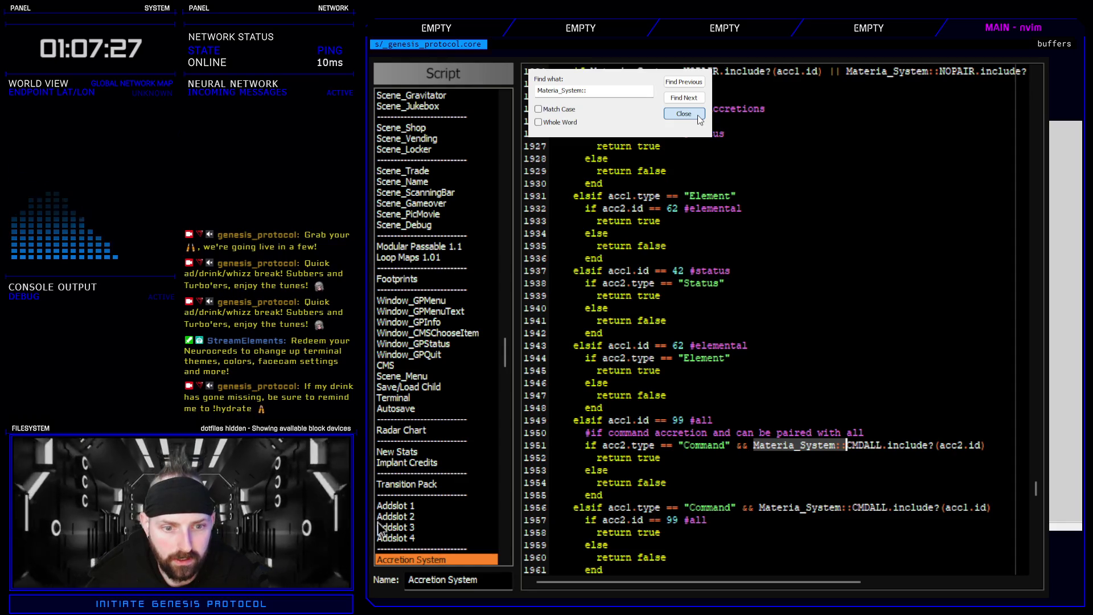
left_click(700, 118)
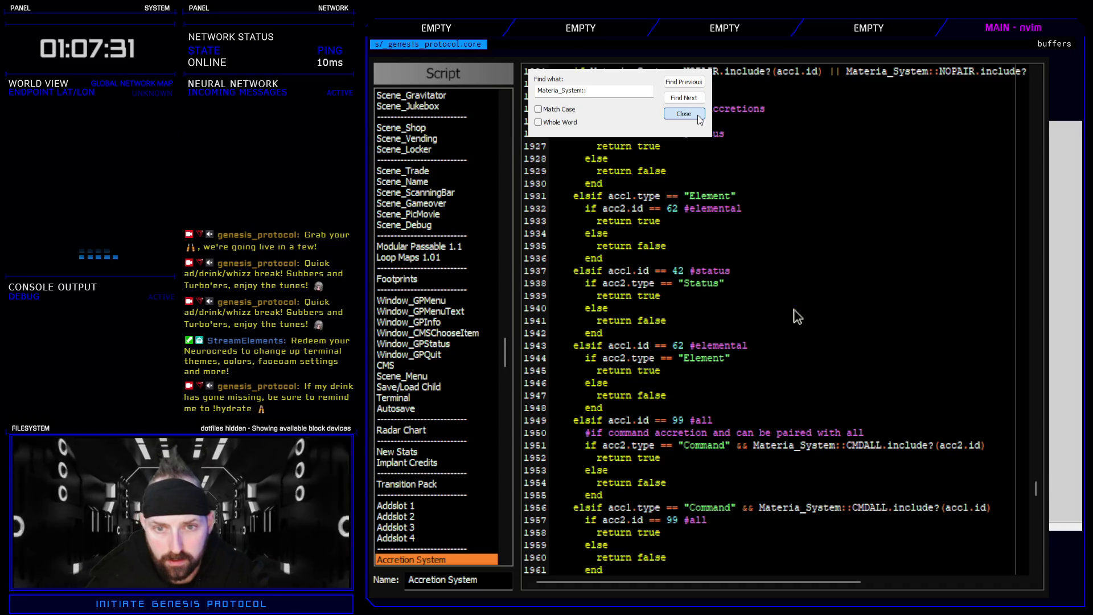
double_click(704, 297)
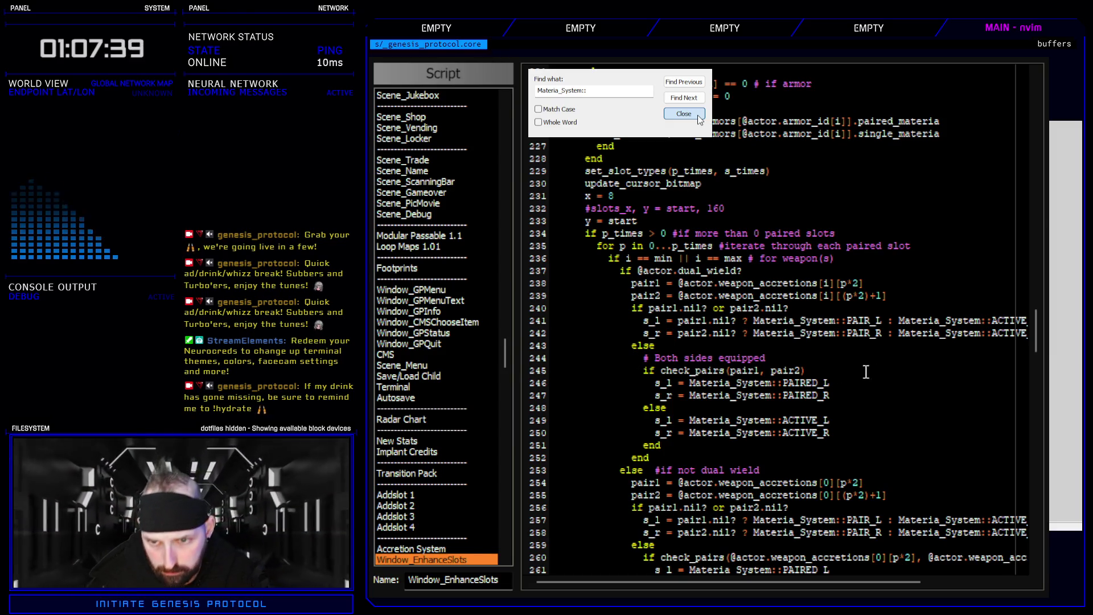
- Change lines 241–242 to CORE::ACC_PAIR_L and CORE::ACC_PAIR_R
mouse_move(902, 582)
left_mouse_down()
mouse_move(1019, 583)
mouse_move(913, 569)
left_mouse_up()
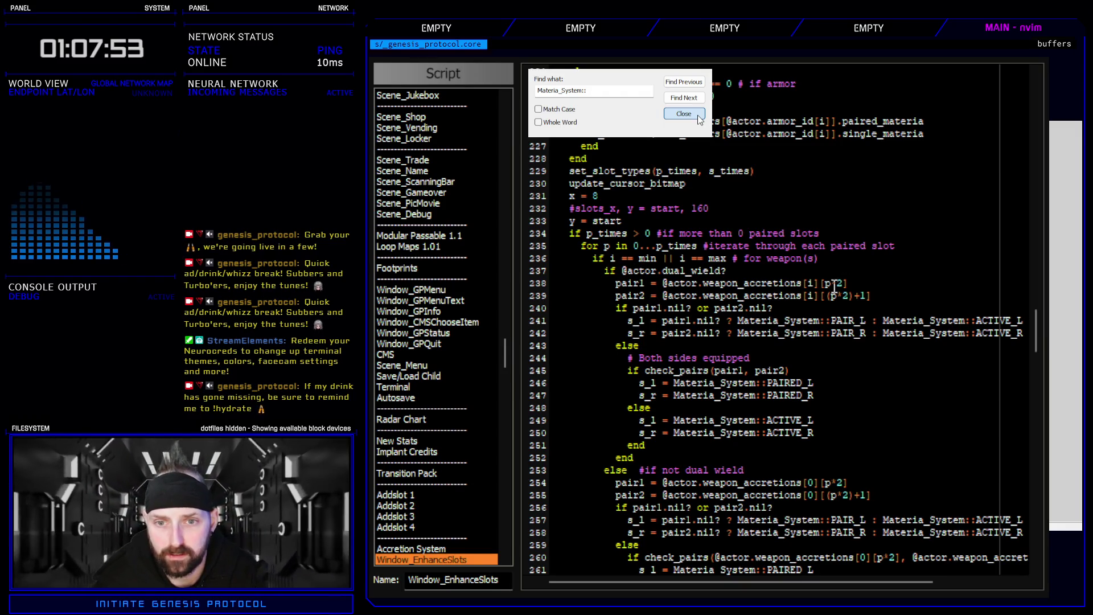
double_click(780, 320)
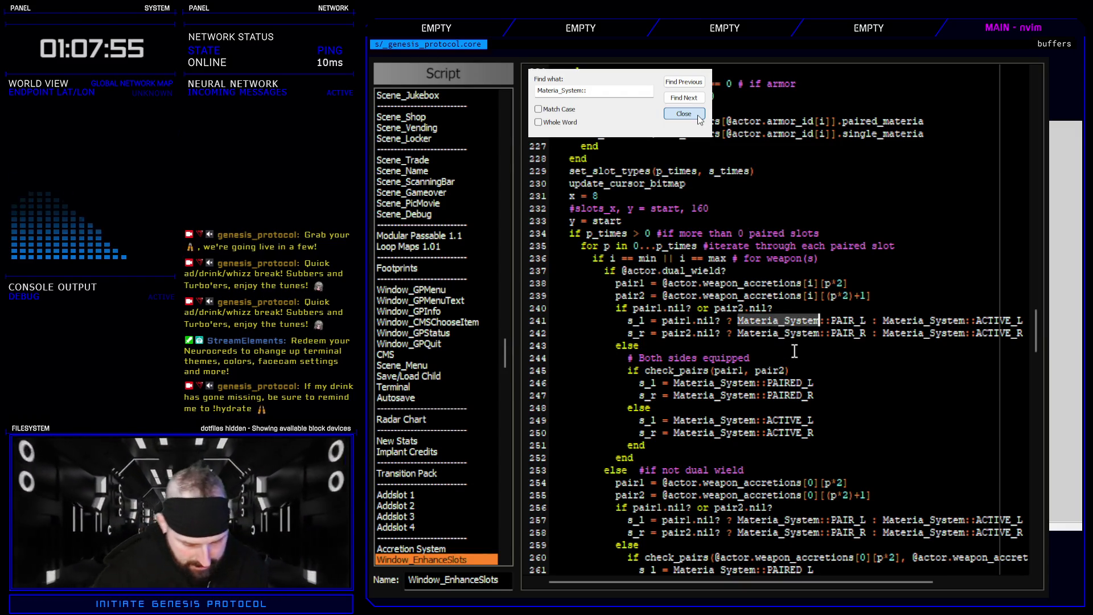
type("CORE")
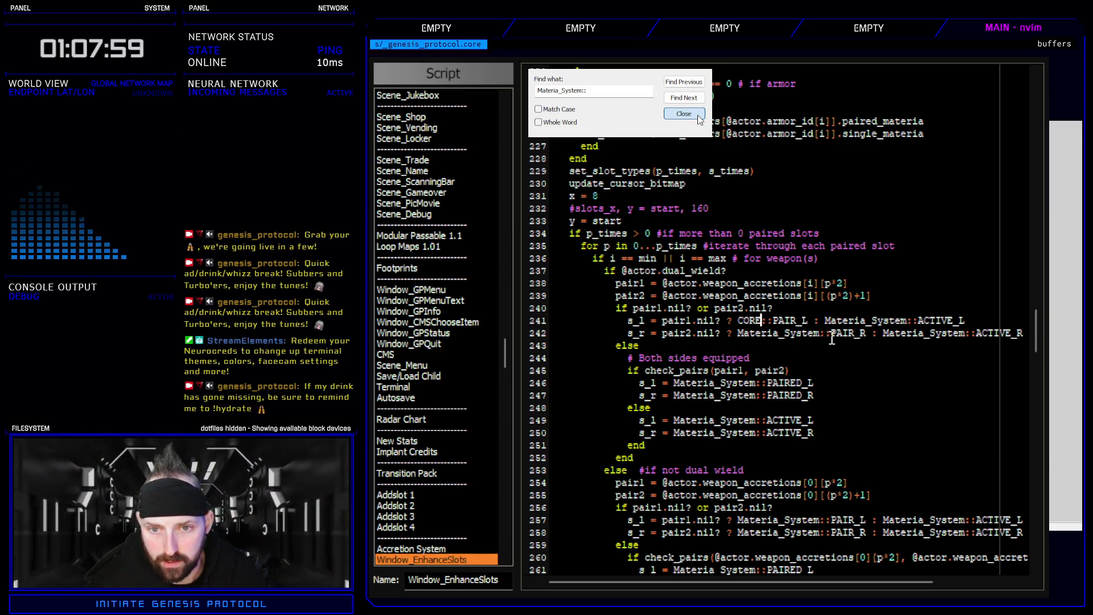
left_click_drag(828, 338, 738, 338)
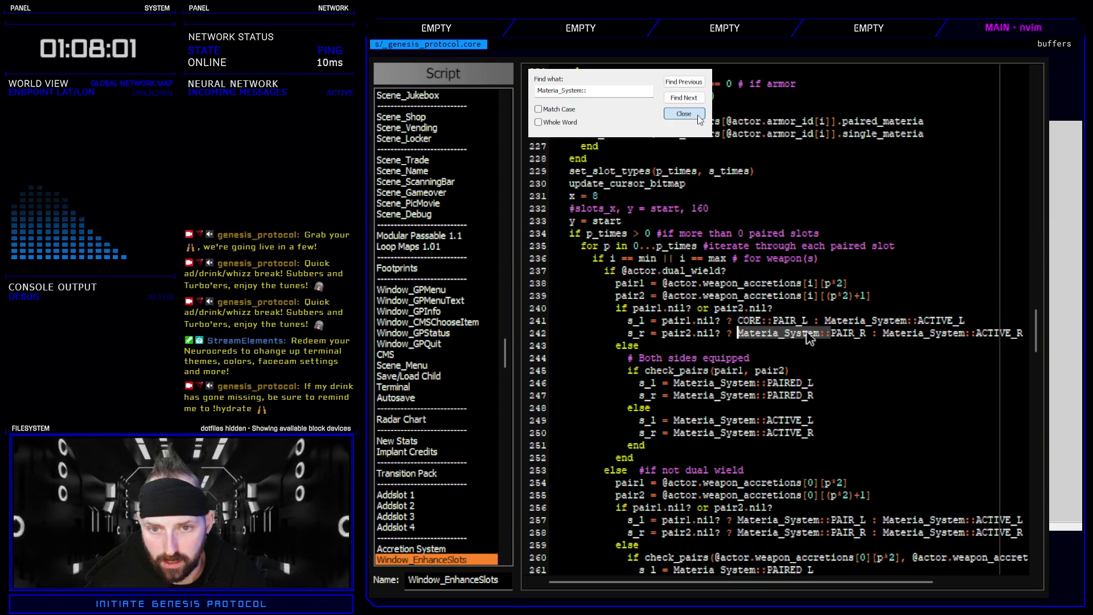
left_click(772, 321)
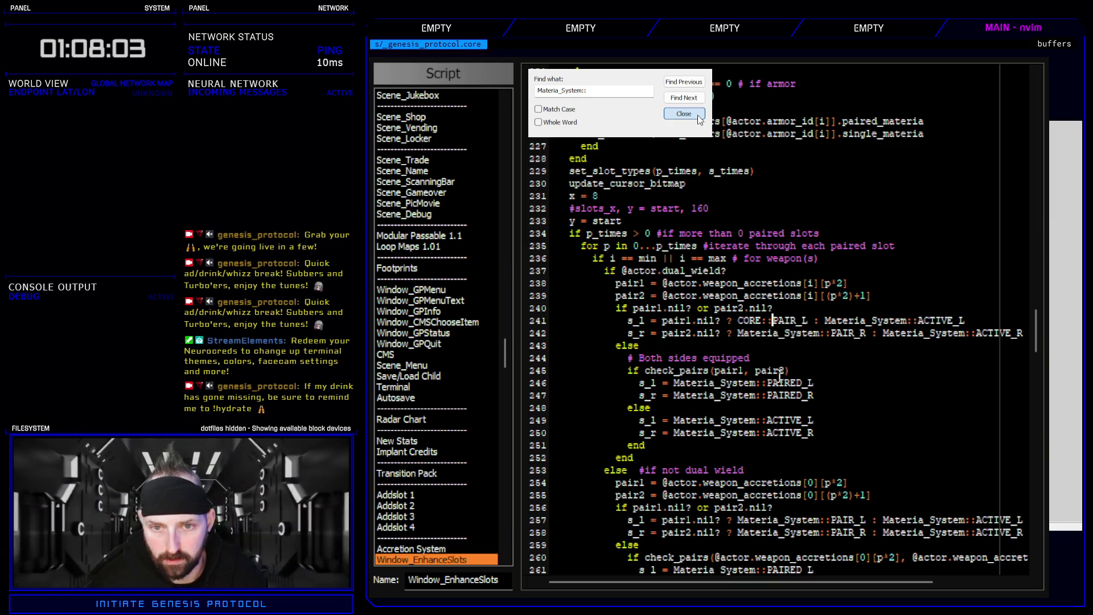
type("ACC_")
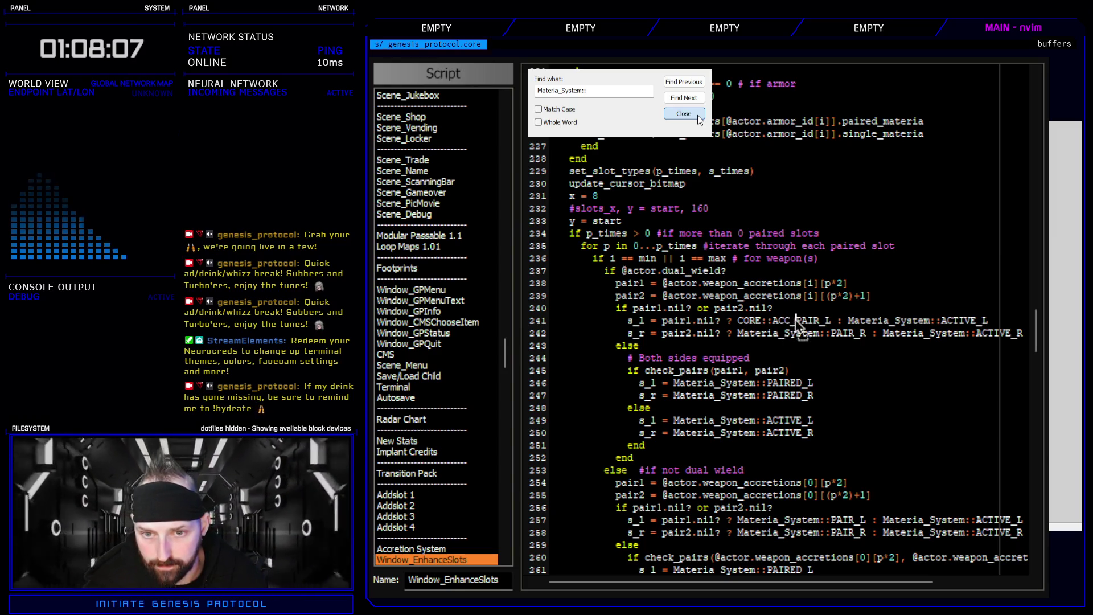
left_click_drag(797, 319, 739, 319)
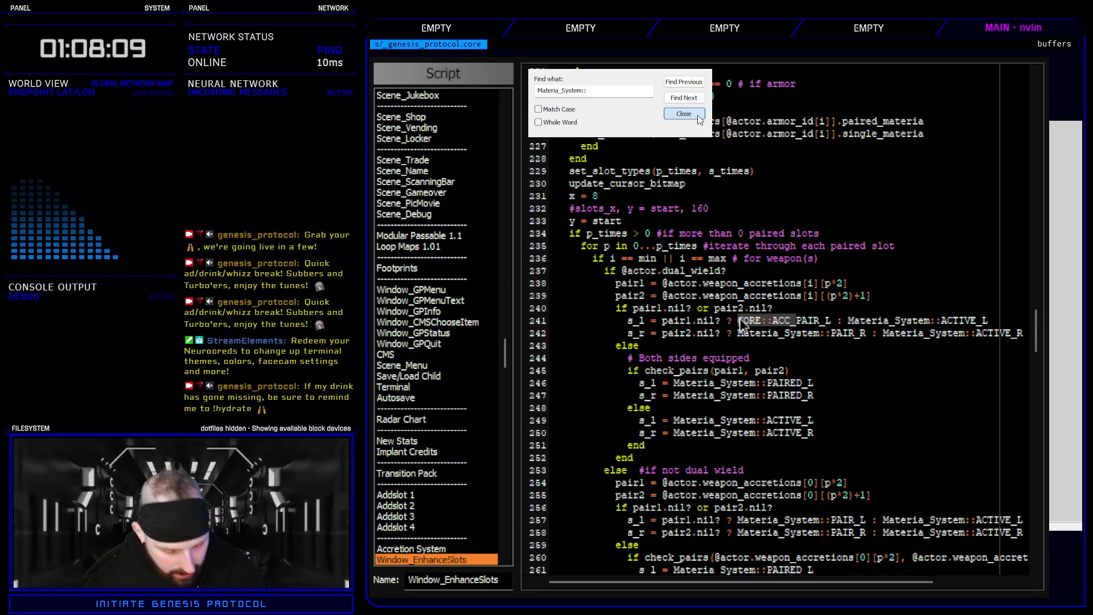
key("y")
left_click_drag(830, 333, 738, 333)
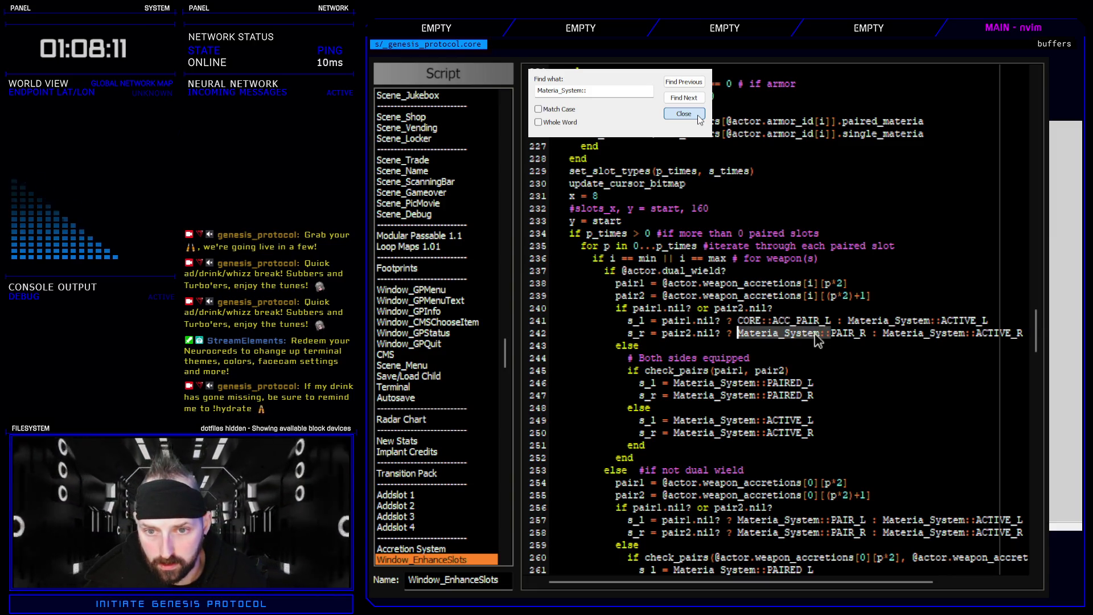
key("p")
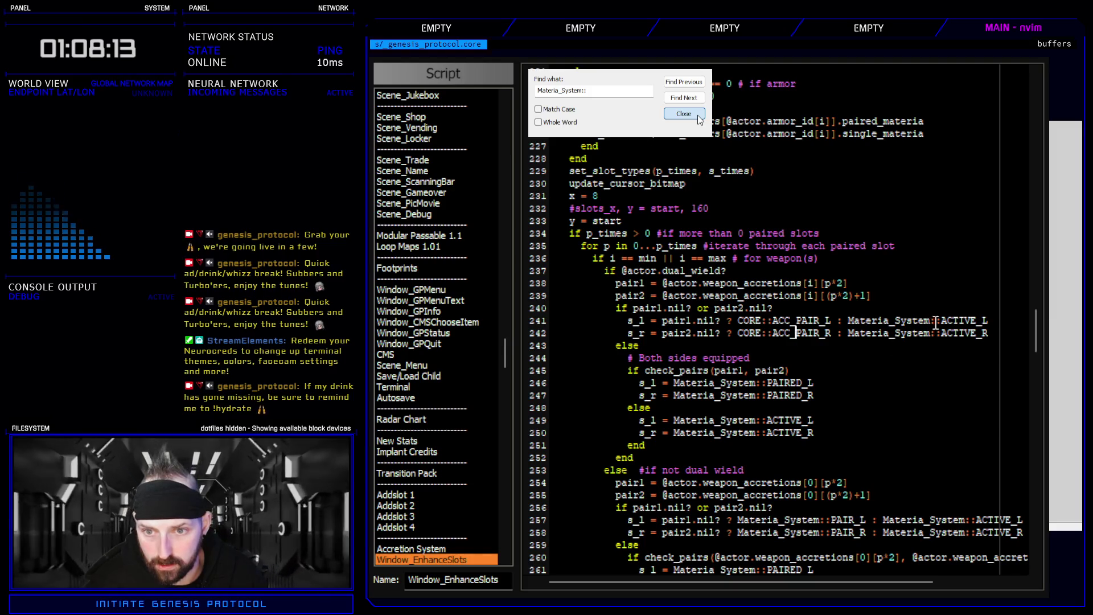
- Make lines 241–242 end with CORE::ACC_ACTIVE_L and CORE::ACC_ACTIVE_R
left_click(936, 321)
key("ctrl+shift+Left")
key("ctrl+shift+Left")
type("CORE::ACC_")
left_click(936, 333)
key("ctrl+shift+Left")
key("ctrl+shift+Left")
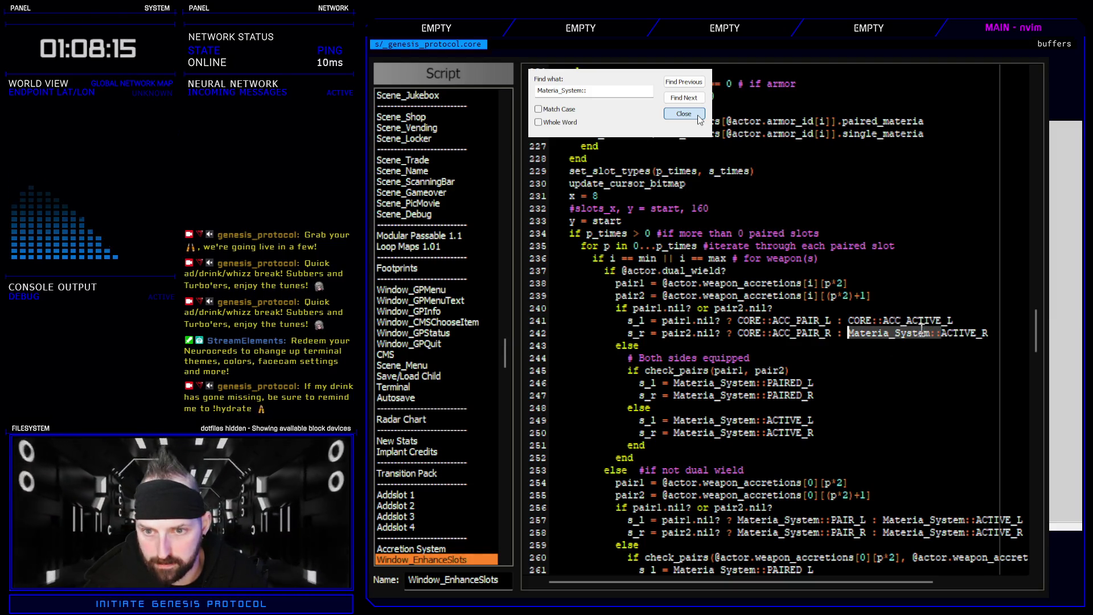
type("CORE::ACC_")
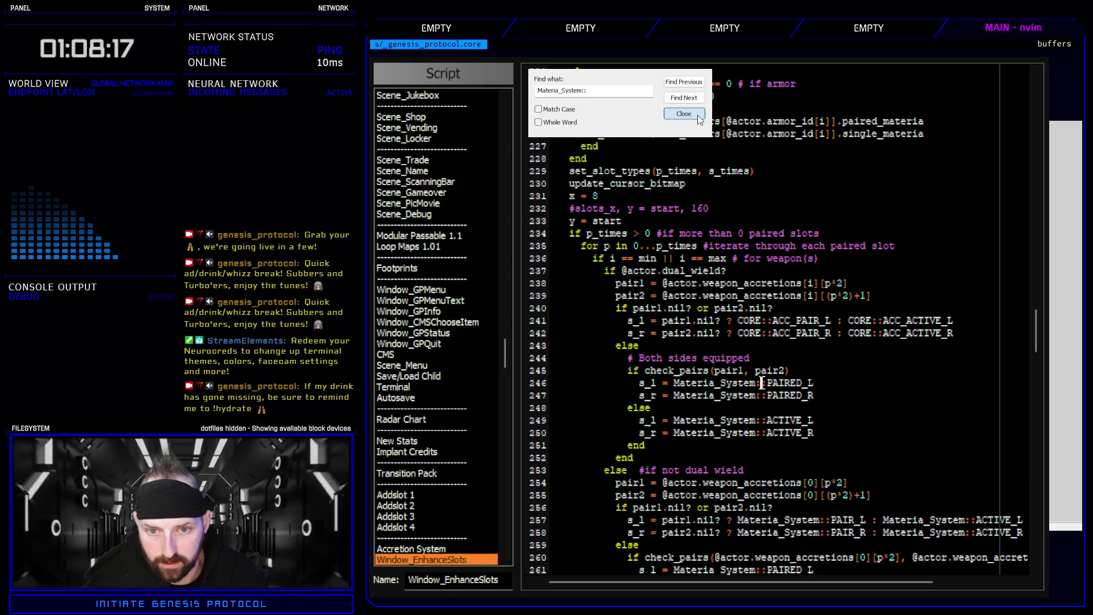
- Paste CORE::ACC_ into lines 246–247 so they read ACC_PAIRED_L and ACC_PAIRED_R
left_click(761, 383)
key("ctrl+shift+Left")
key("ctrl+shift+Left")
type("CORE::ACC_")
left_click(762, 395)
key("ctrl+shift+Left")
key("ctrl+shift+Left")
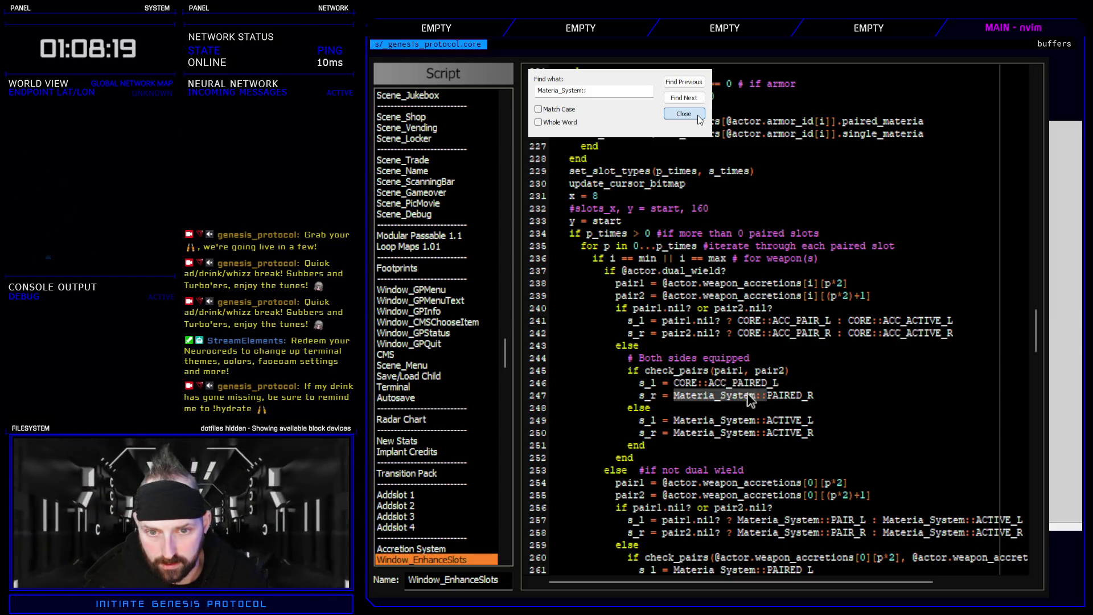
type("CORE::ACC_")
- Paste CORE::ACC_ into lines 249–250 so they read ACC_ACTIVE_L and ACC_ACTIVE_R
left_click(763, 420)
key("ctrl+shift+Left")
key("ctrl+shift+Left")
type("CORE::ACC_")
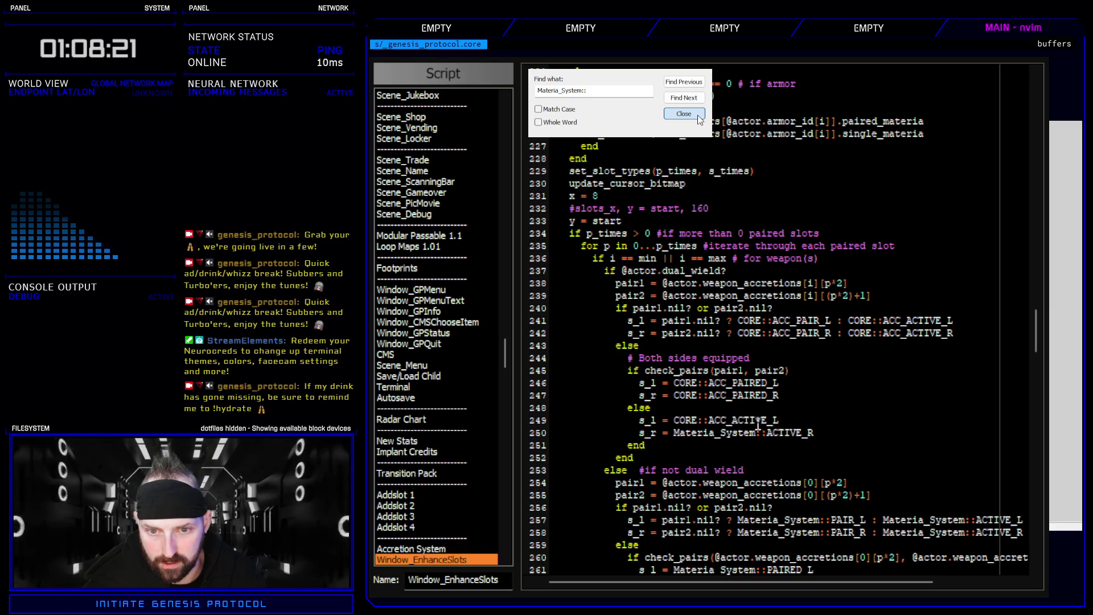
left_click(765, 432)
key("ctrl+shift+Left")
key("ctrl+shift+Left")
type("CORE::ACC_")
scroll(842, 421, "down", 4)
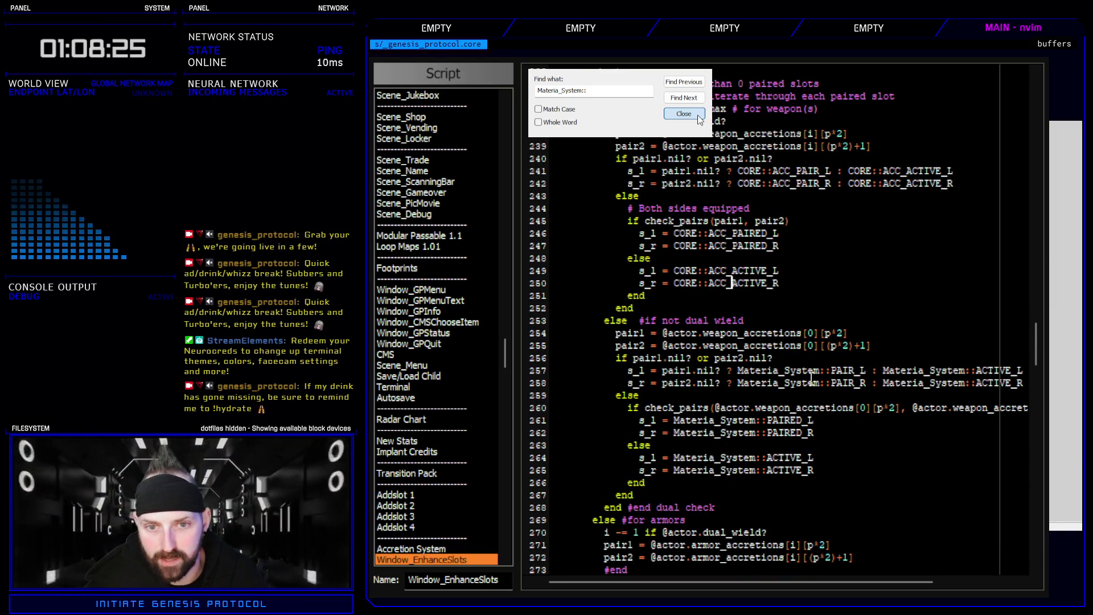
- Change lines 257–258 to use CORE::ACC_PAIR_L/R and CORE::ACC_ACTIVE_L/R
left_click(830, 371)
key("ctrl+shift+Left")
key("ctrl+shift+Left")
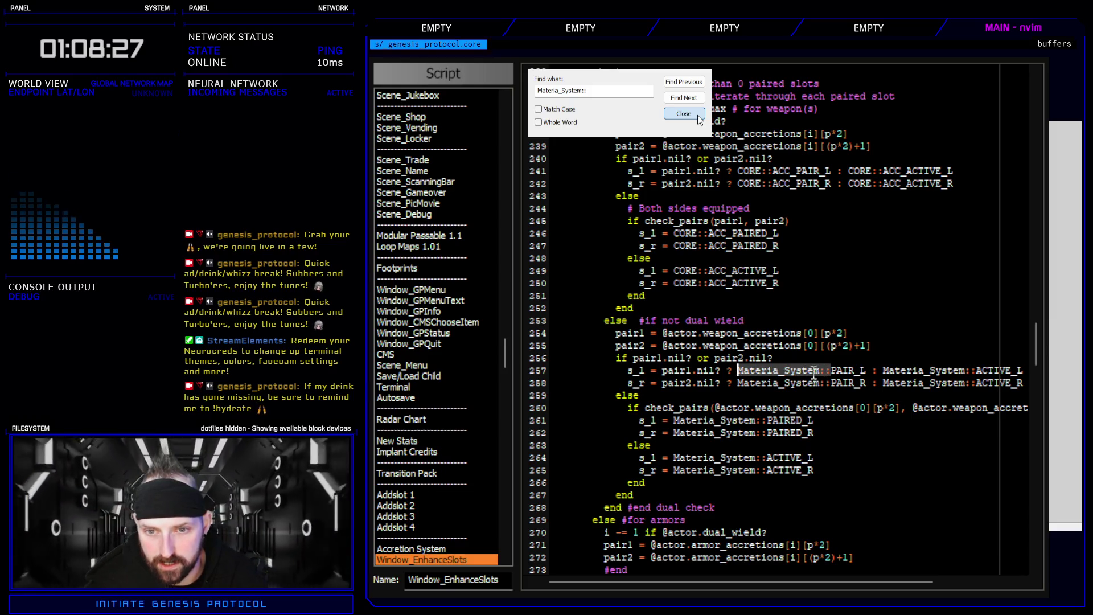
type("CORE::ACC_")
left_click(829, 383)
key("ctrl+shift+Left")
key("ctrl+shift+Left")
type("CORE::ACC_")
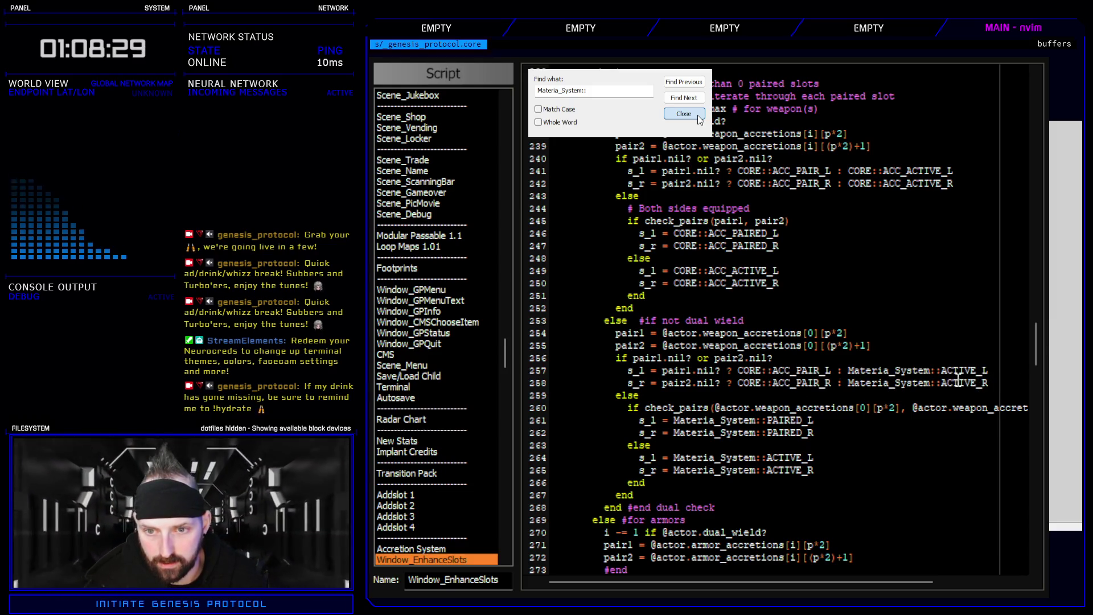
left_click(940, 371)
key("ctrl+shift+Left")
key("ctrl+shift+Left")
type("CORE::ACC_")
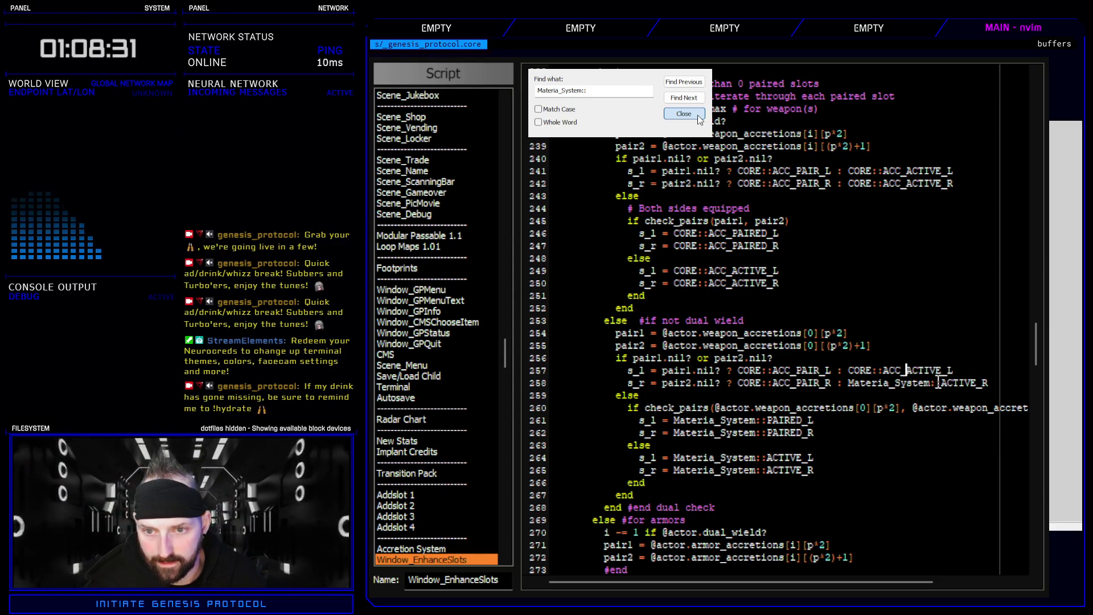
left_click(937, 383)
key("ctrl+shift+Left")
key("ctrl+shift+Left")
type("CORE::ACC_")
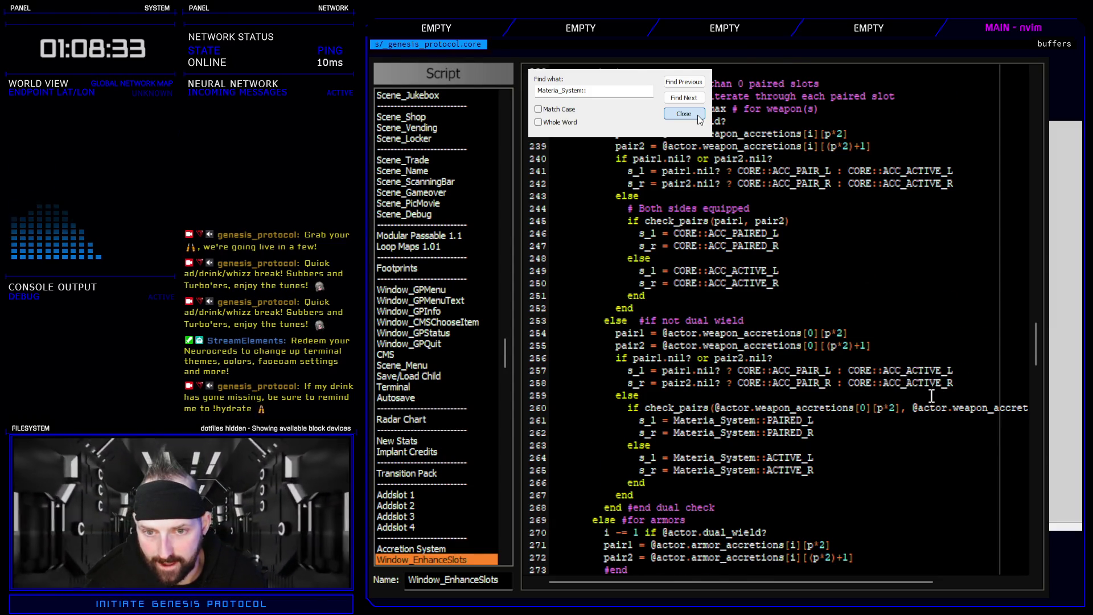
- Change lines 261–265 to CORE::ACC_PAIRED_L/R and CORE::ACC_ACTIVE_L/R
scroll(814, 367, "down", 2)
left_click(762, 345)
key("ctrl+shift+Left")
key("ctrl+shift+Left")
type("CORE::ACC_")
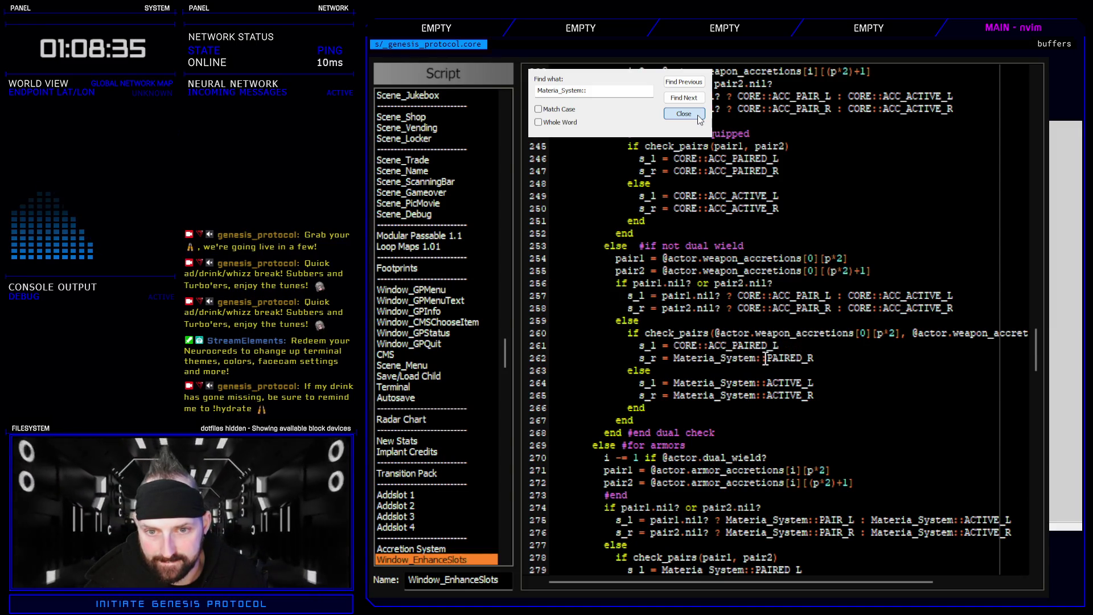
left_click(762, 359)
key("ctrl+shift+Left")
key("ctrl+shift+Left")
type("CORE::ACC_")
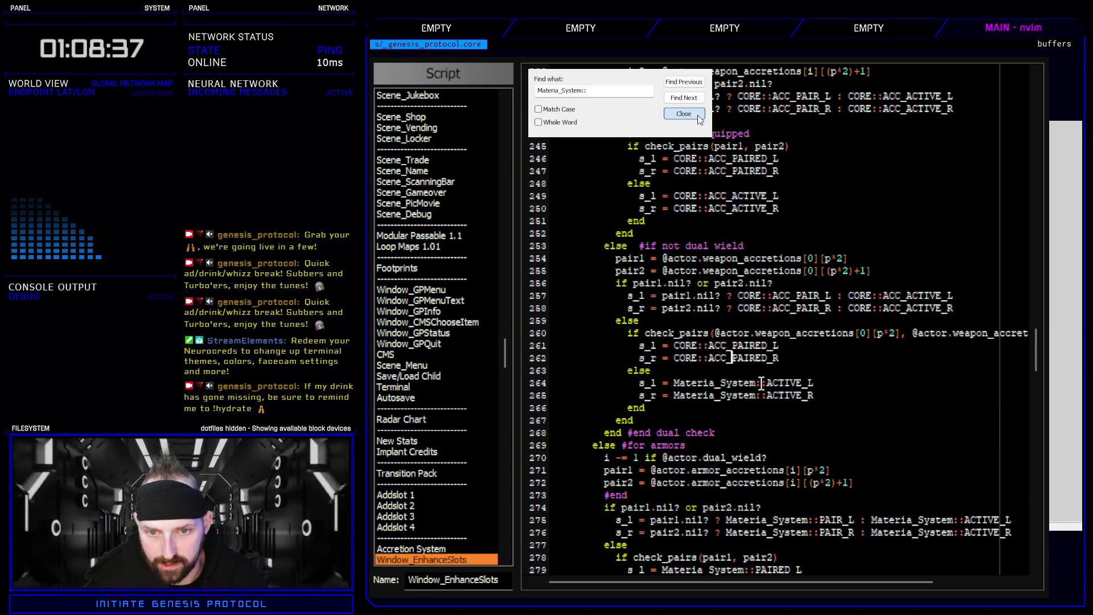
left_click(758, 382)
key("ctrl+shift+Left")
type("CORE::ACC_")
left_click(760, 395)
key("ctrl+shift+Left")
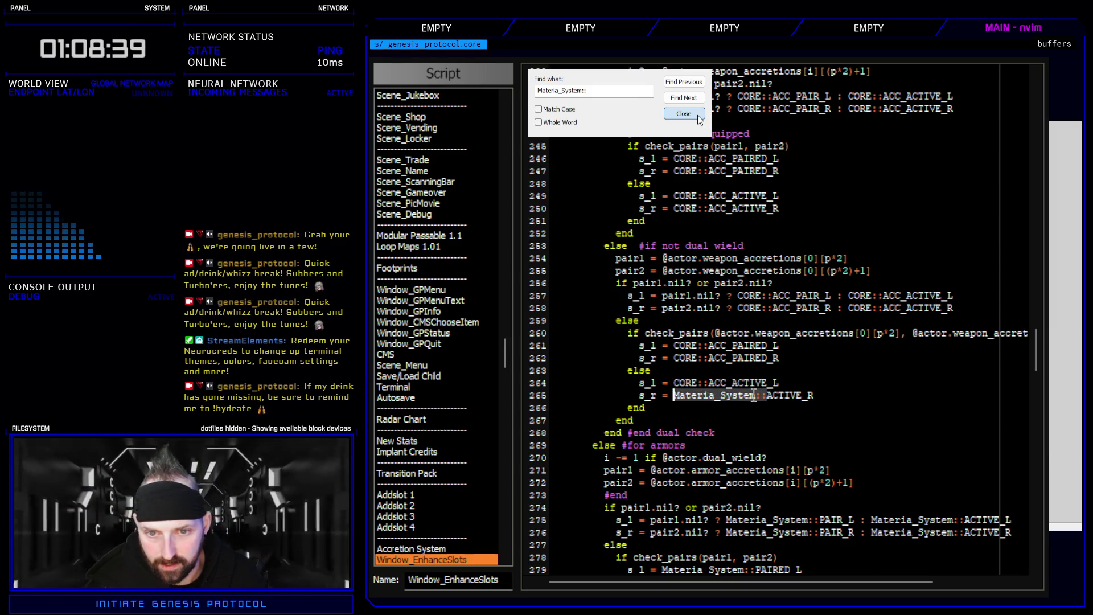
type("CORE::ACC_")
scroll(788, 402, "down", 6)
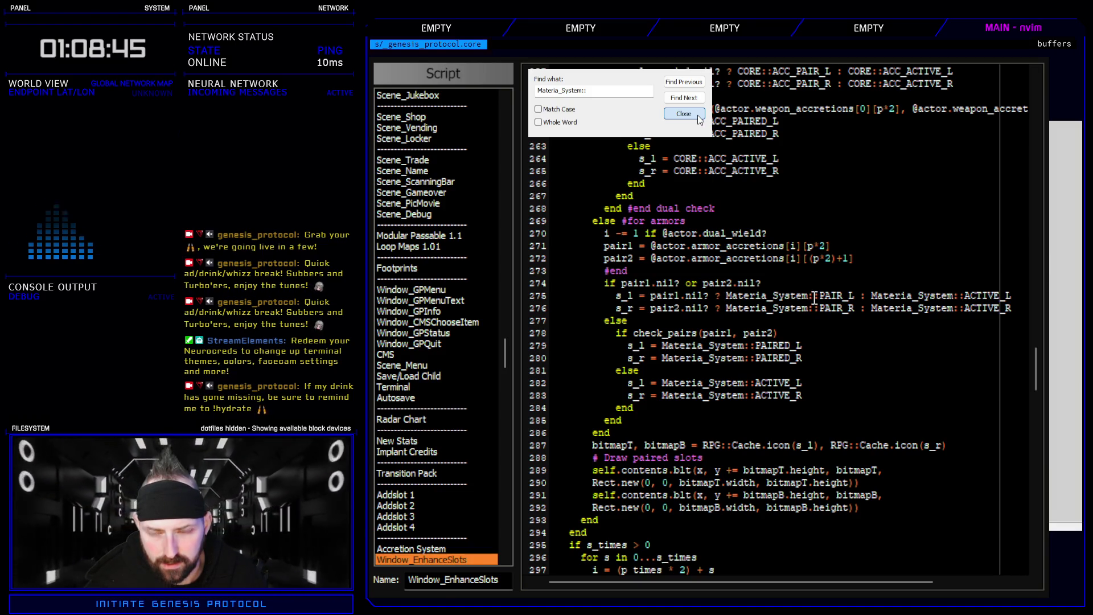
left_click(815, 296)
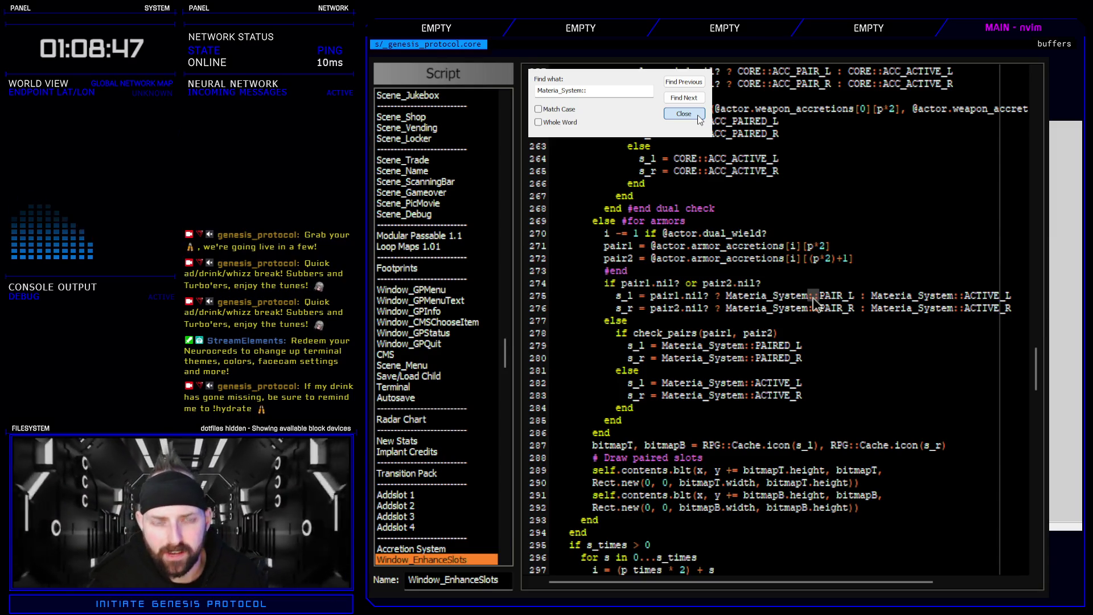
- Change the armor branch's lines 275–276 to CORE::ACC_PAIR_L/R and CORE::ACC_ACTIVE_L/R
scroll(815, 303, "up", 18)
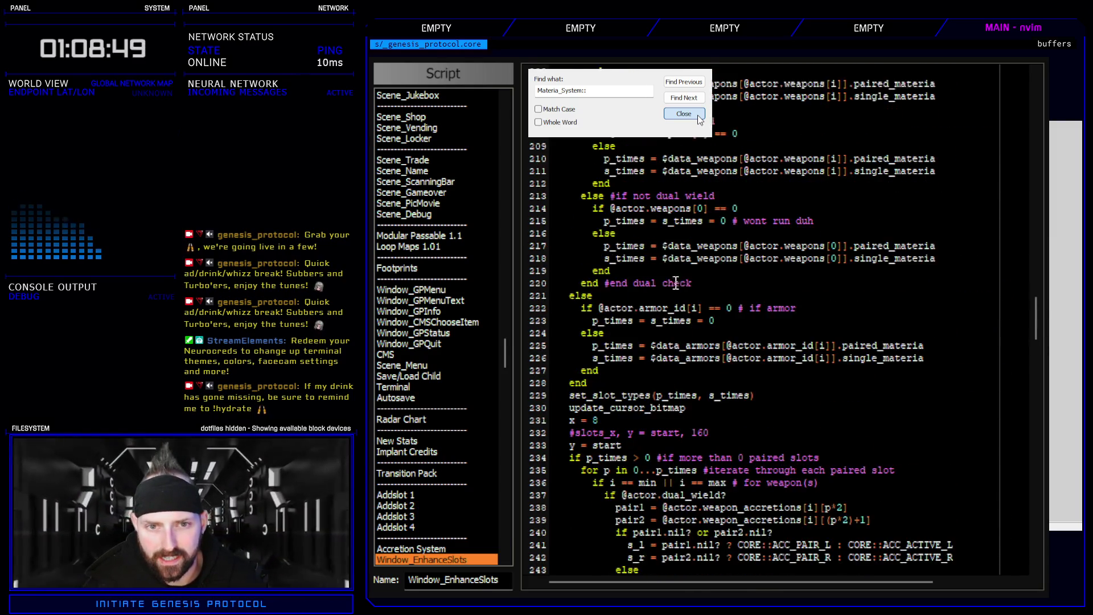
scroll(675, 283, "up", 4)
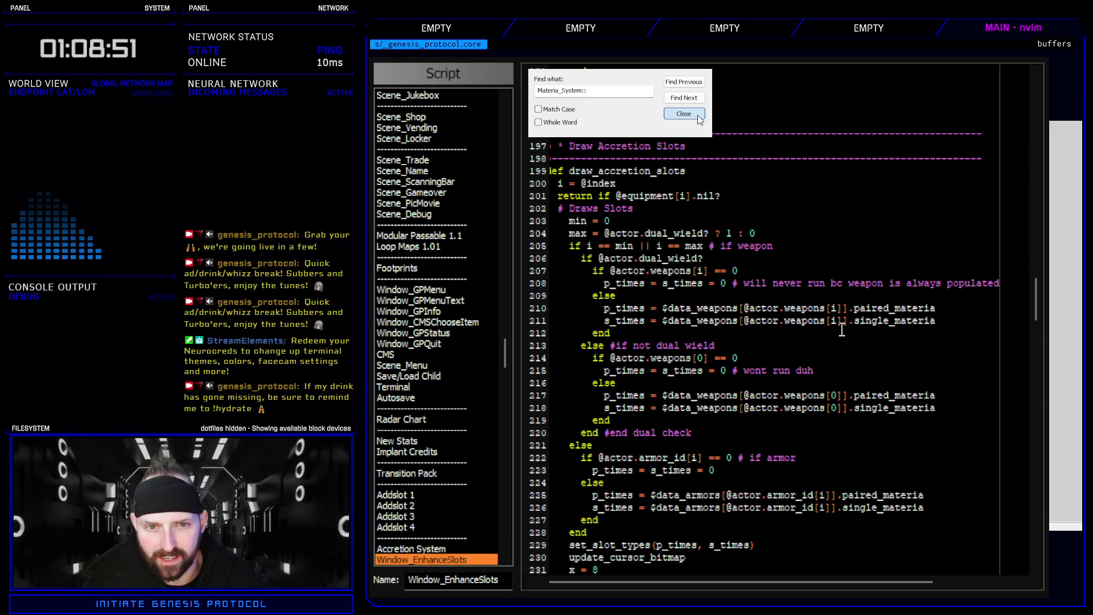
scroll(758, 397, "down", 6)
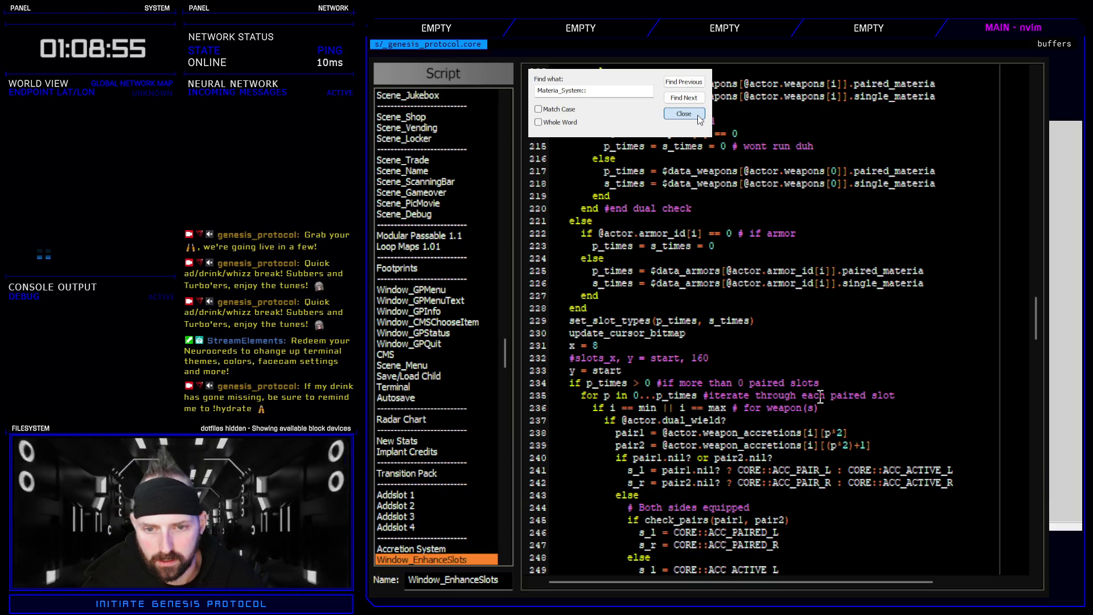
scroll(821, 397, "down", 10)
scroll(820, 397, "down", 10)
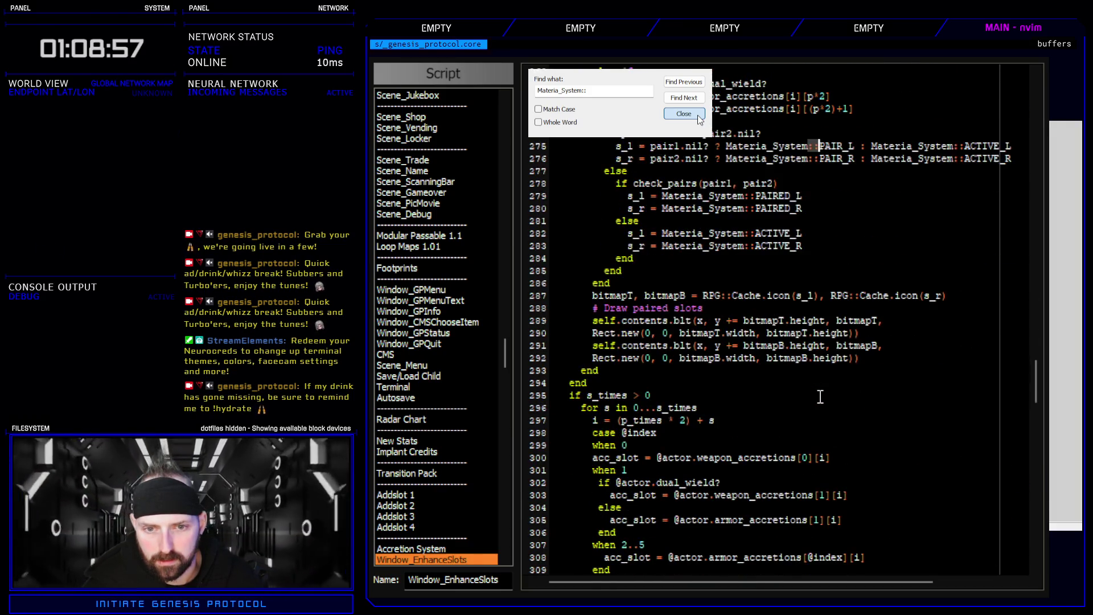
scroll(820, 397, "up", 6)
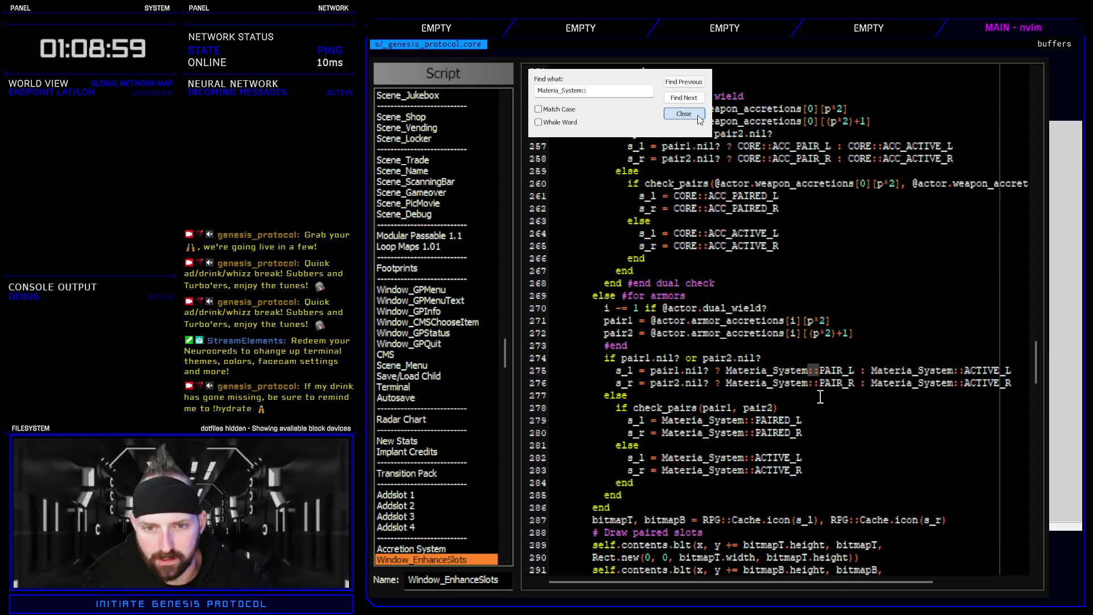
scroll(821, 397, "down", 6)
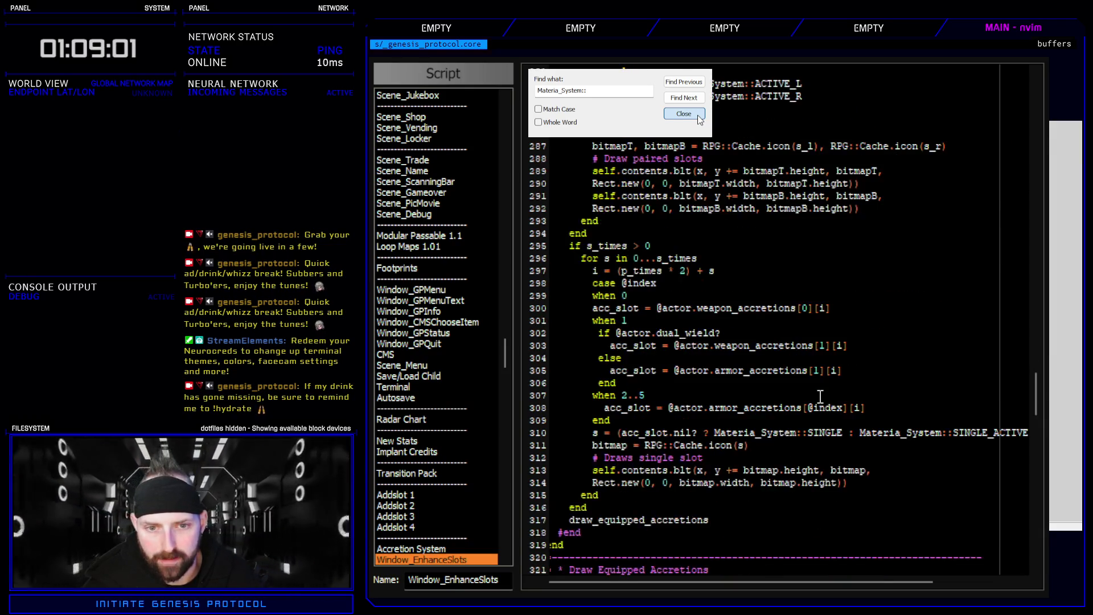
scroll(820, 397, "up", 20)
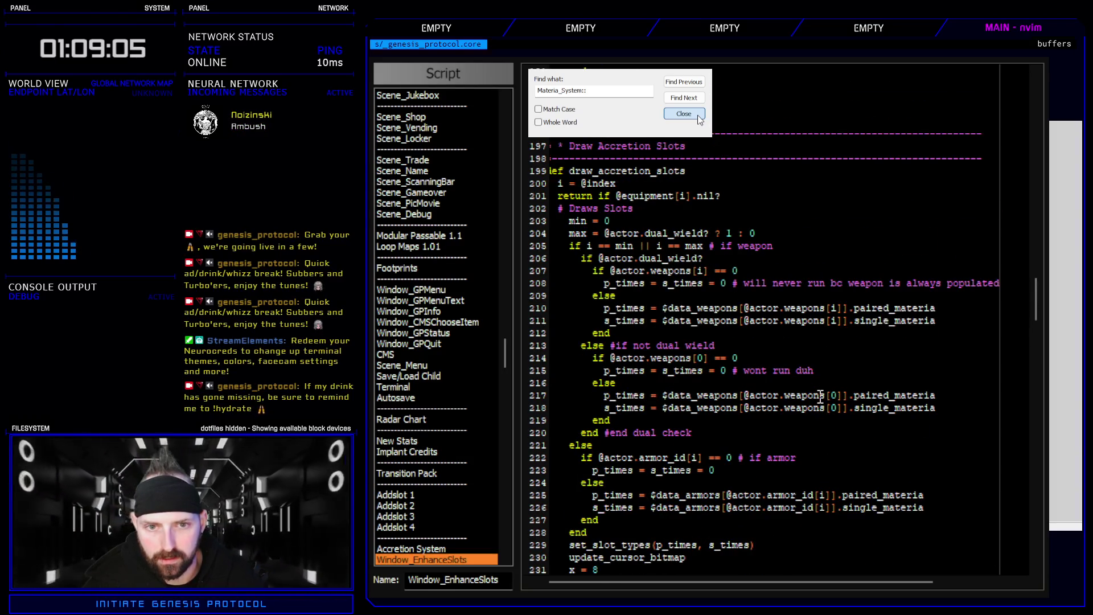
scroll(820, 397, "up", 6)
scroll(815, 398, "down", 12)
scroll(815, 399, "down", 2)
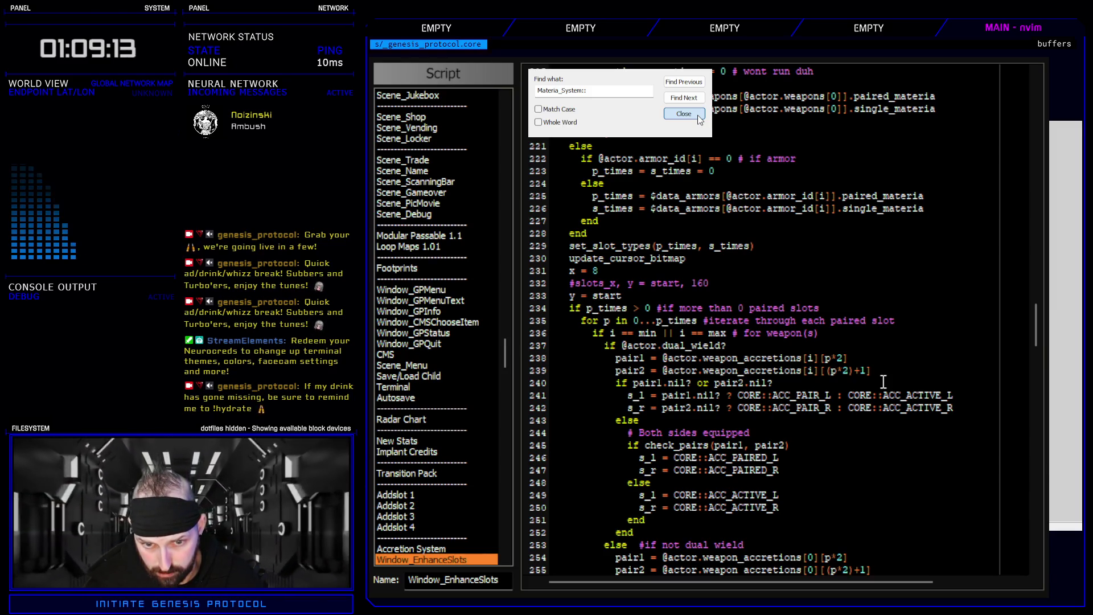
scroll(776, 397, "down", 6)
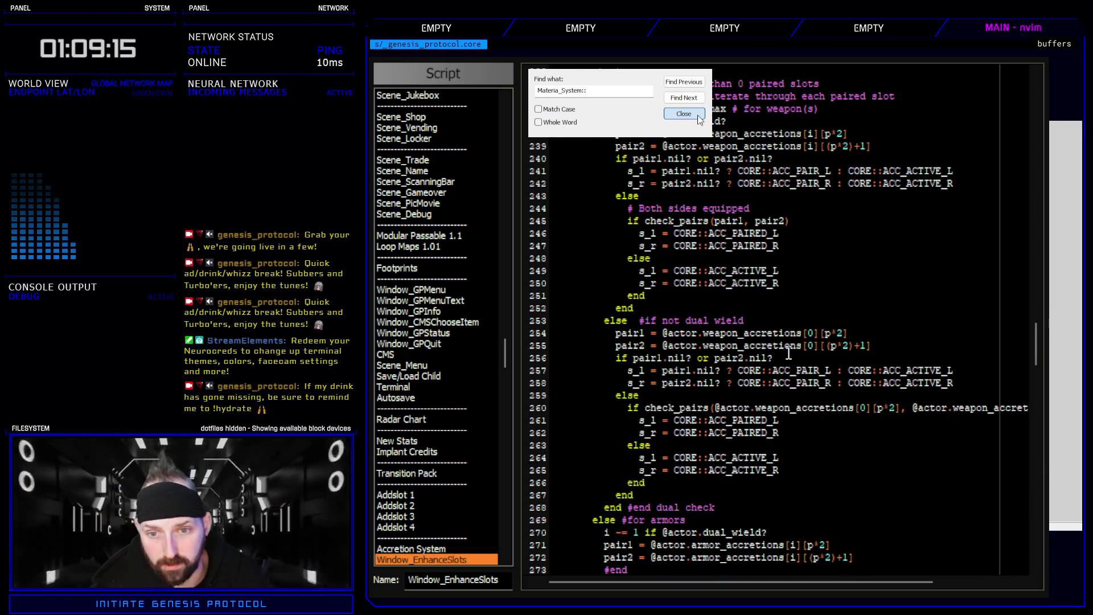
scroll(808, 356, "down", 4)
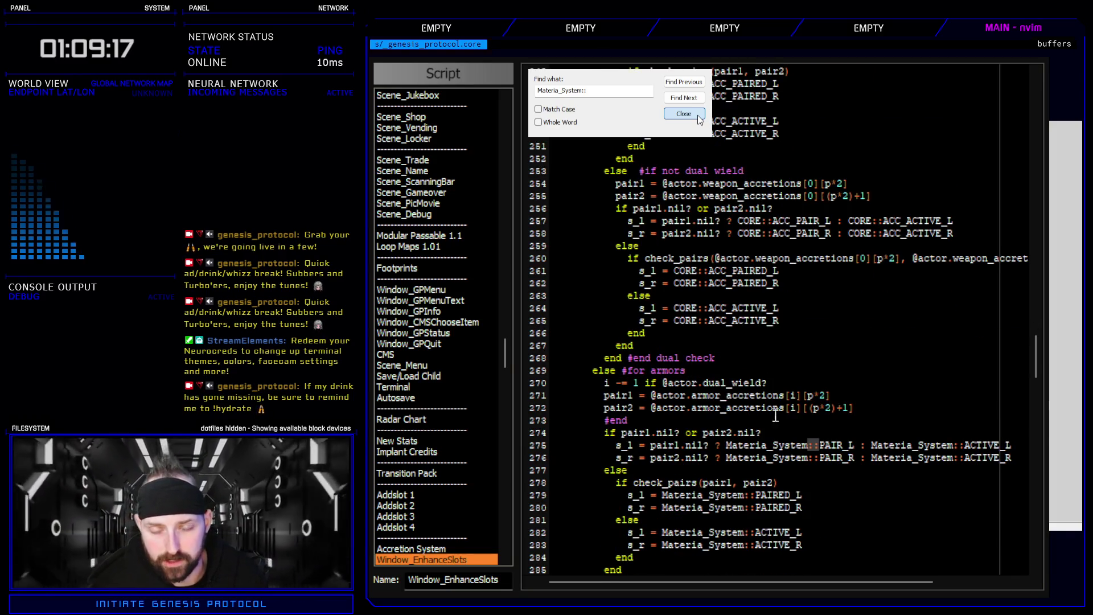
double_click(807, 445)
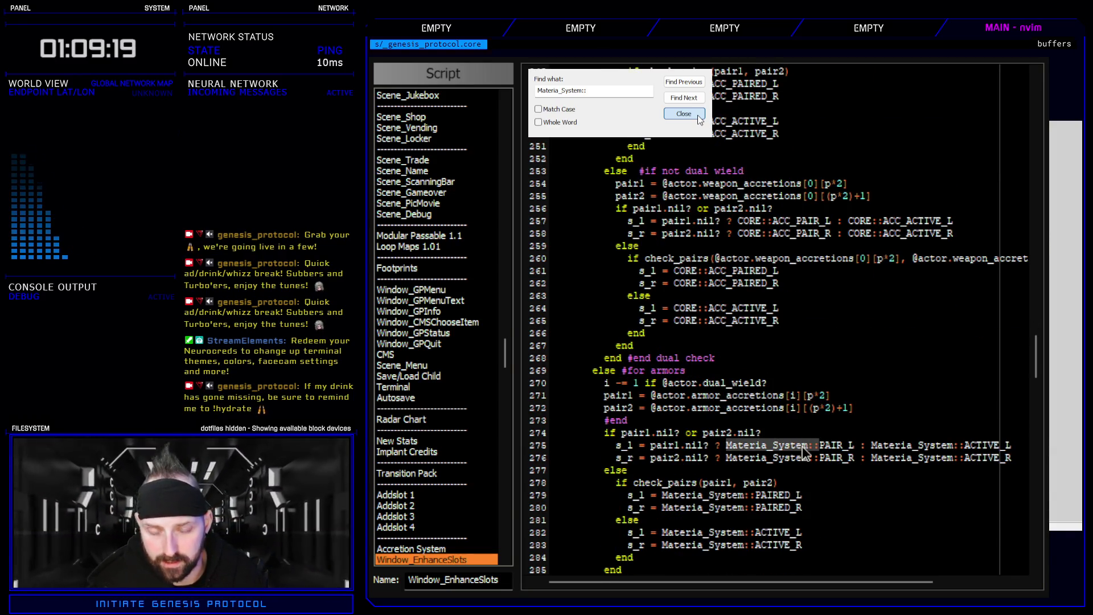
type("CORE::ACC_")
double_click(807, 458)
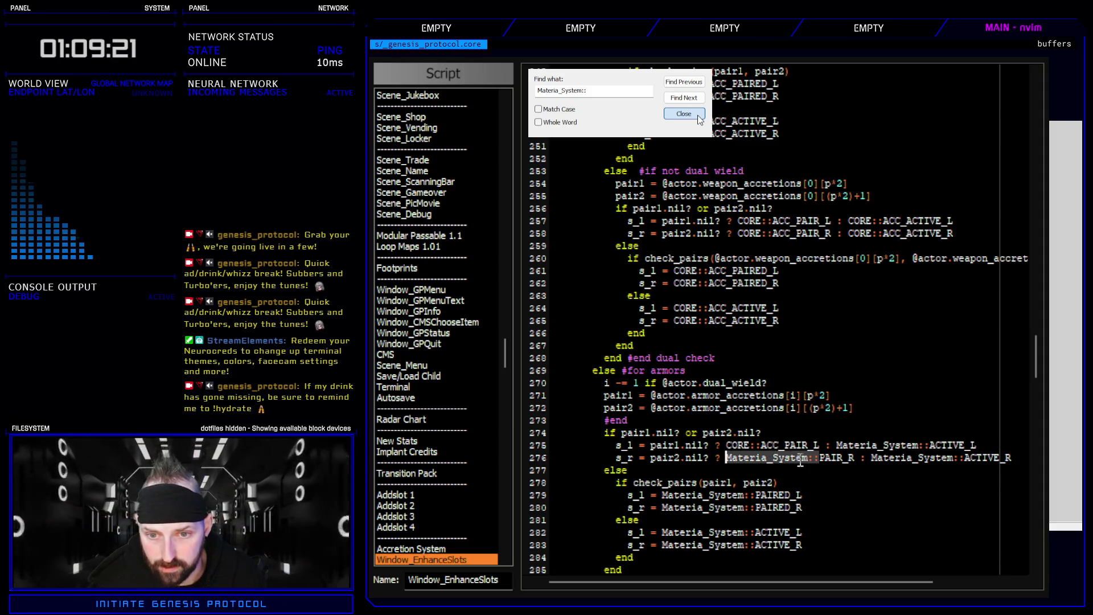
type("CORE::ACC_")
double_click(917, 445)
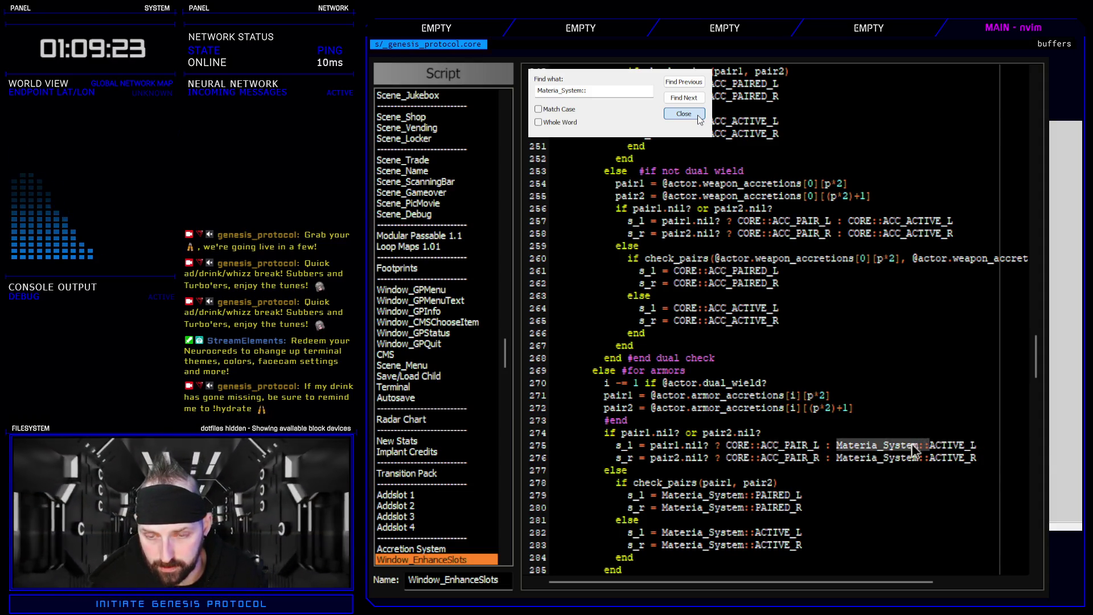
type("CORE::ACC_")
double_click(918, 458)
type("CORE::ACC_")
- Change lines 279–283 to CORE::ACC_PAIRED_L/R and CORE::ACC_ACTIVE_L/R
scroll(899, 456, "down", 4)
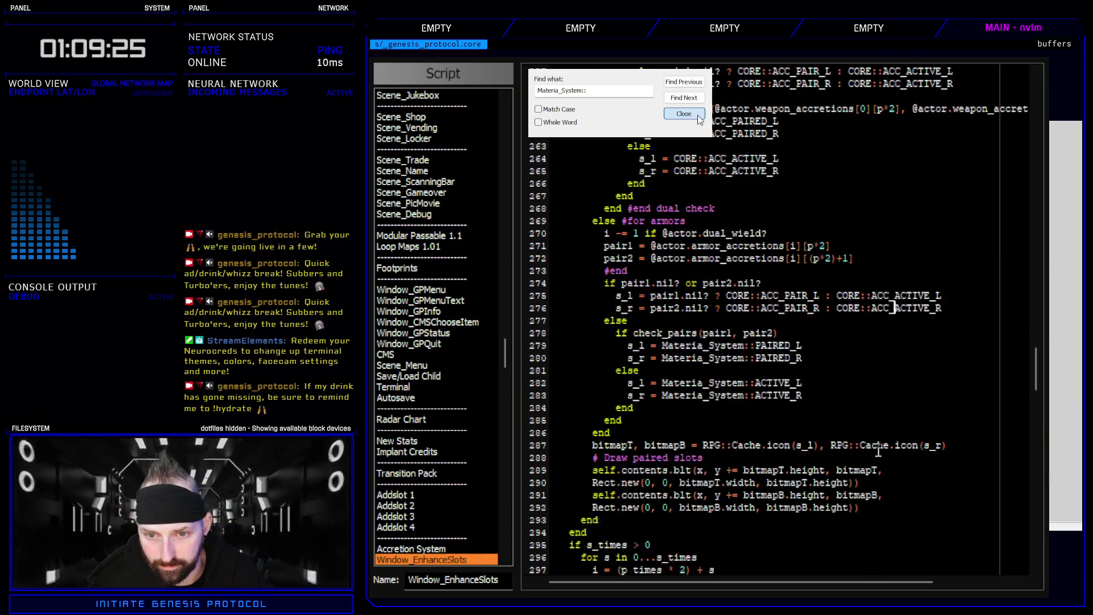
double_click(751, 345)
type("CORE::ACC_")
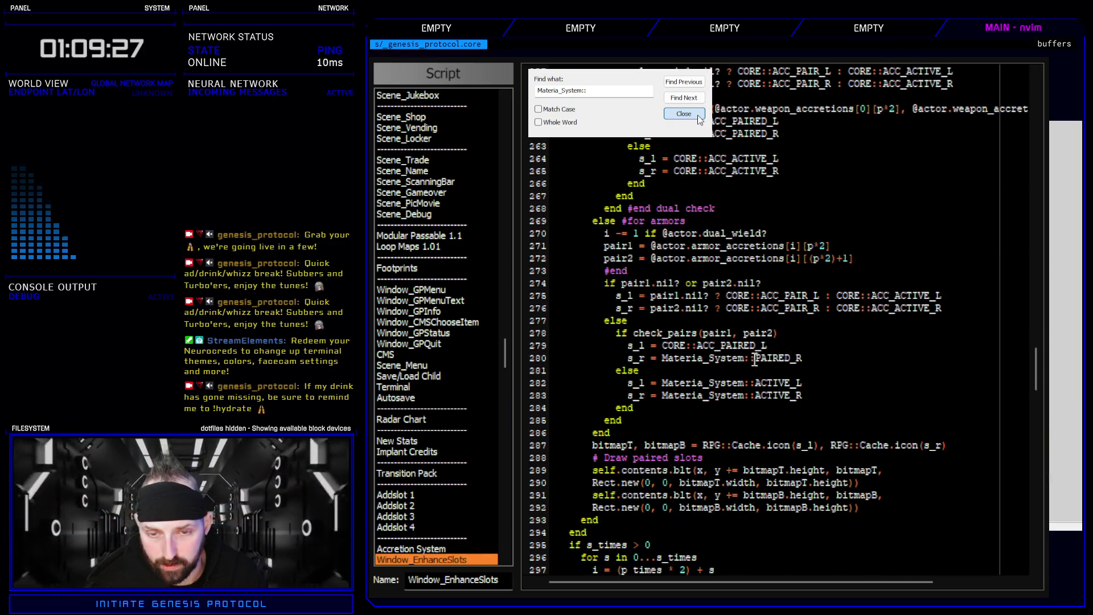
double_click(731, 358)
type("CORE::ACC_")
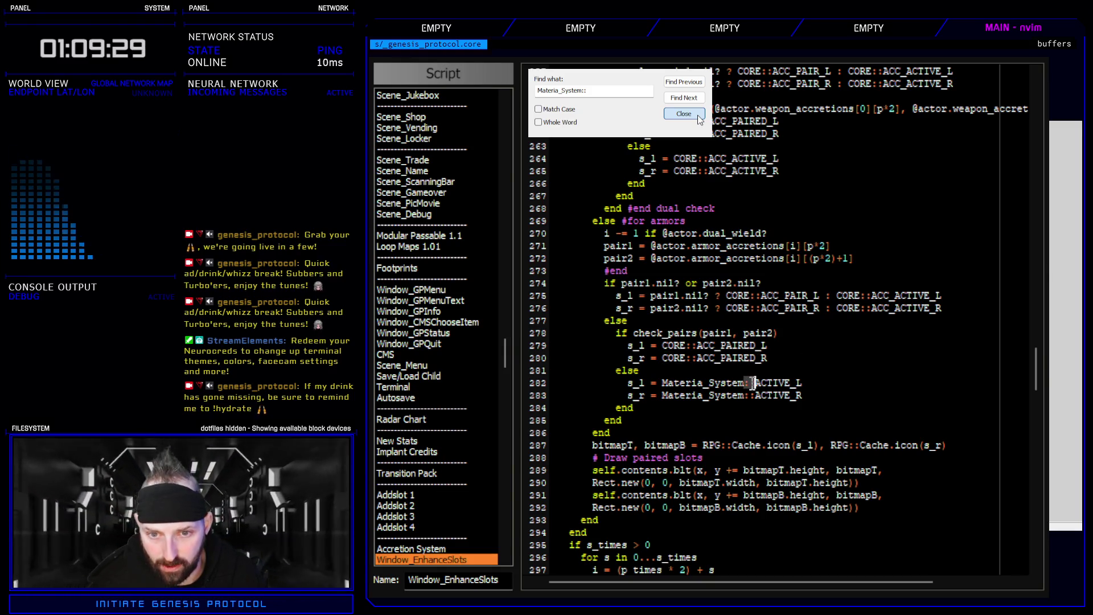
double_click(735, 383)
type("CORE::ACC_")
double_click(736, 396)
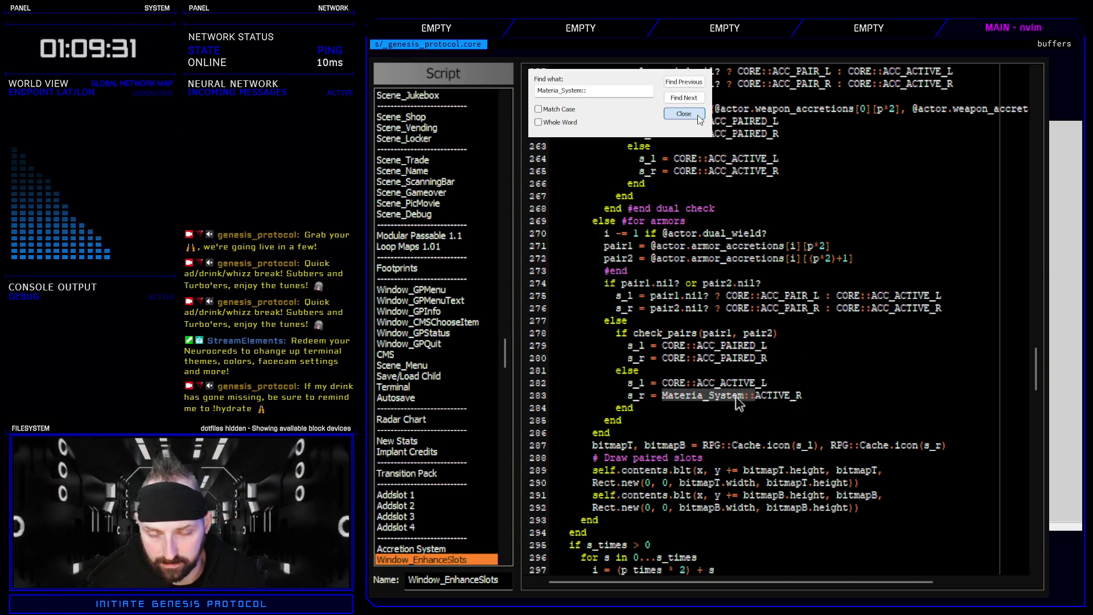
type("CORE::ACC_")
- Change line 310's icons to CORE::ACC_SINGLE and CORE::ACC_SINGLE_ACTIVE
scroll(799, 423, "down", 8)
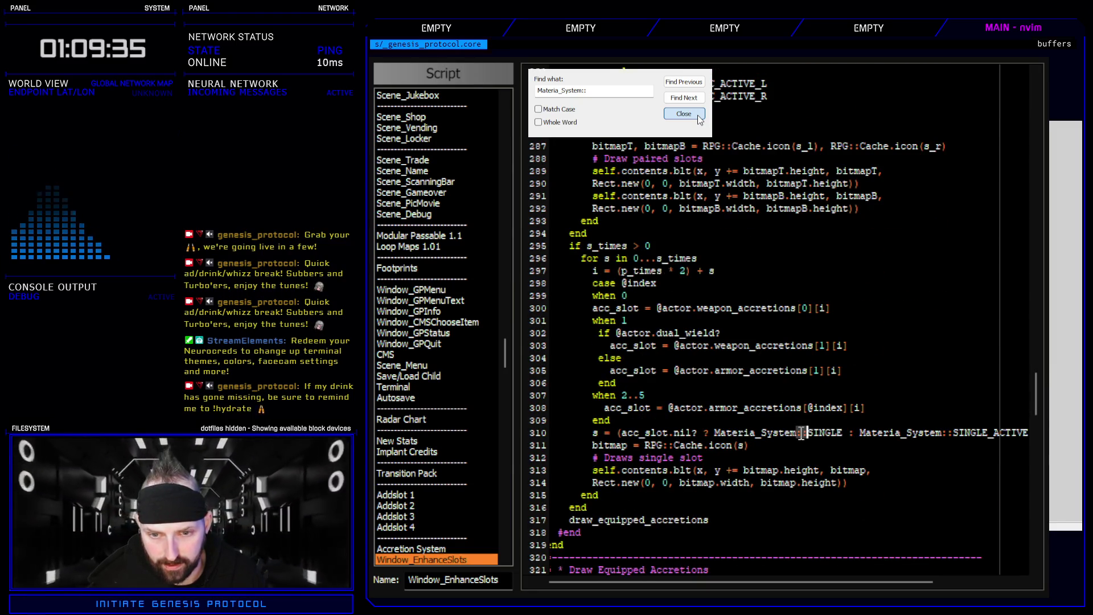
left_click_drag(807, 433, 714, 433)
type("CORE::ACC_")
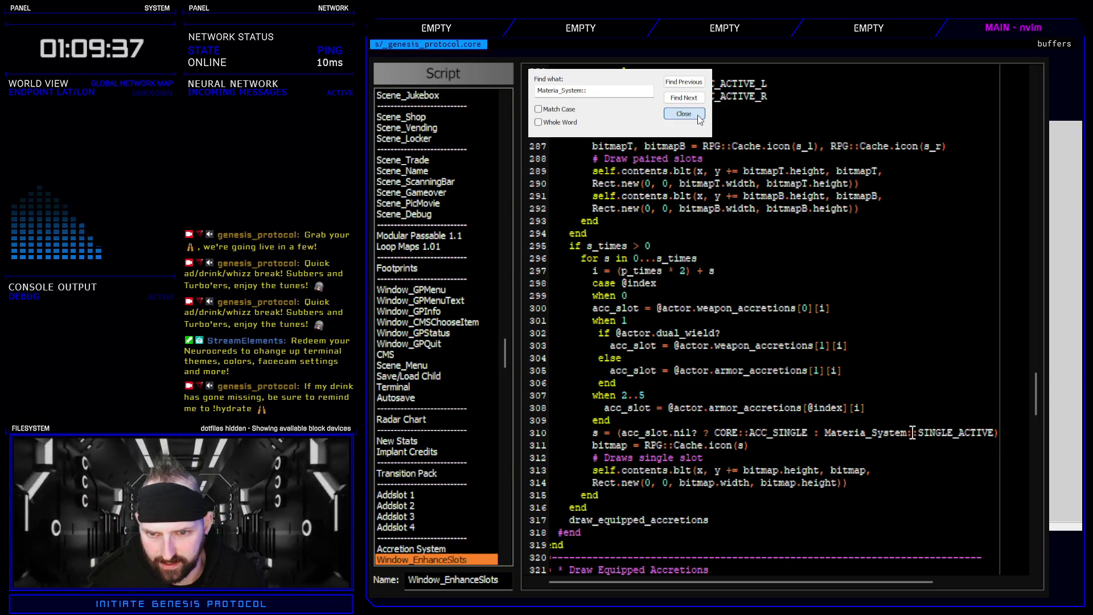
left_click_drag(913, 432, 824, 433)
type("CORE::ACC_")
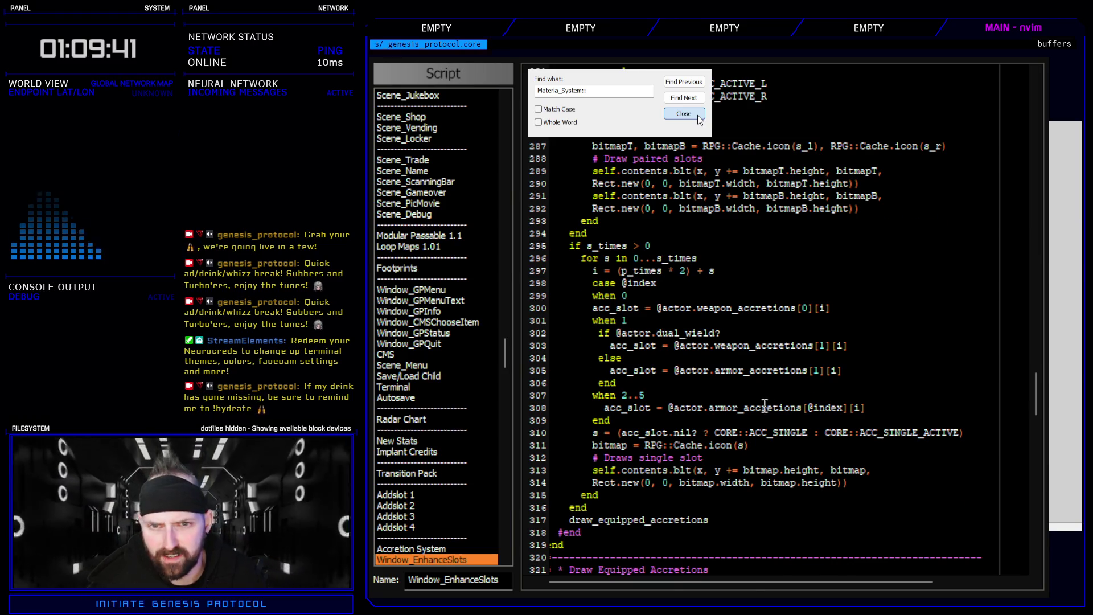
- Break the check_pairs call after [p*2], on line 260 so its second argument moves to line 261
scroll(763, 408, "up", 12)
scroll(763, 408, "up", 6)
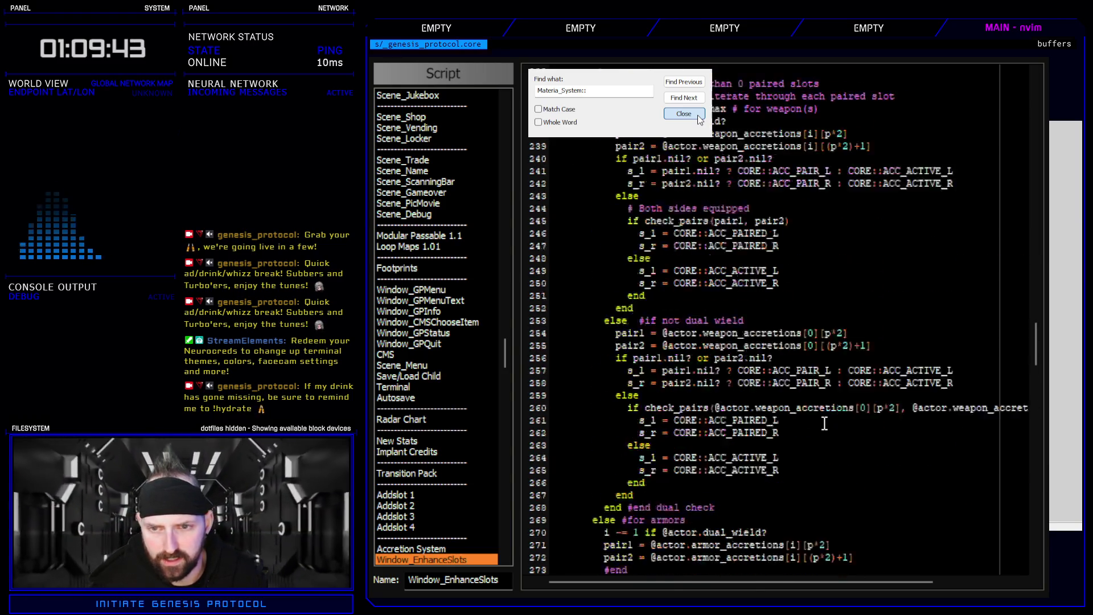
scroll(874, 519, "down", 4)
scroll(903, 579, "right", 3)
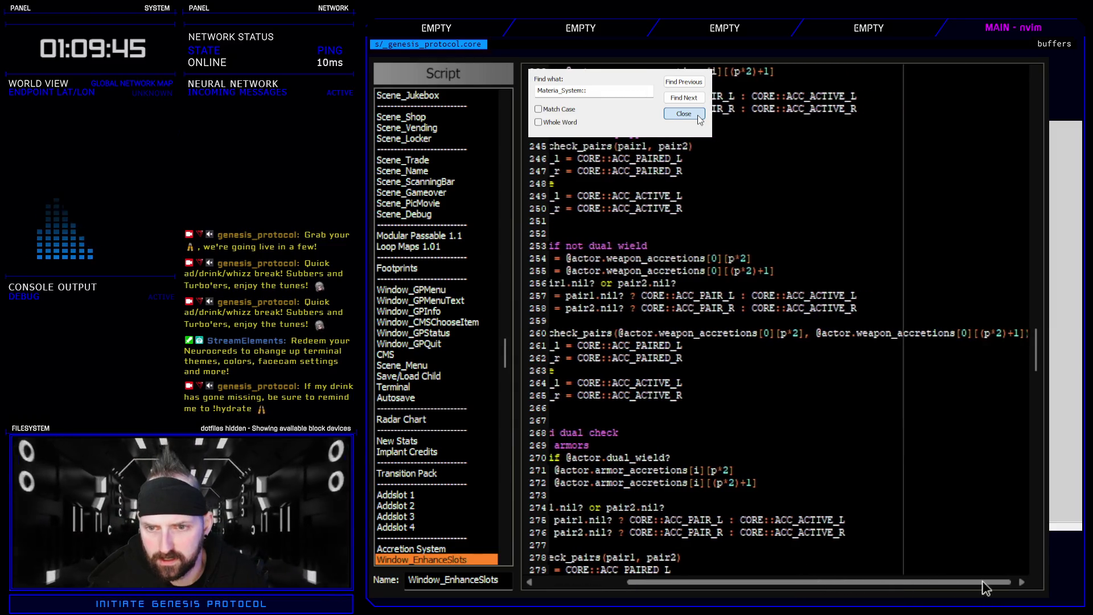
scroll(923, 579, "left", 3)
left_click(911, 332)
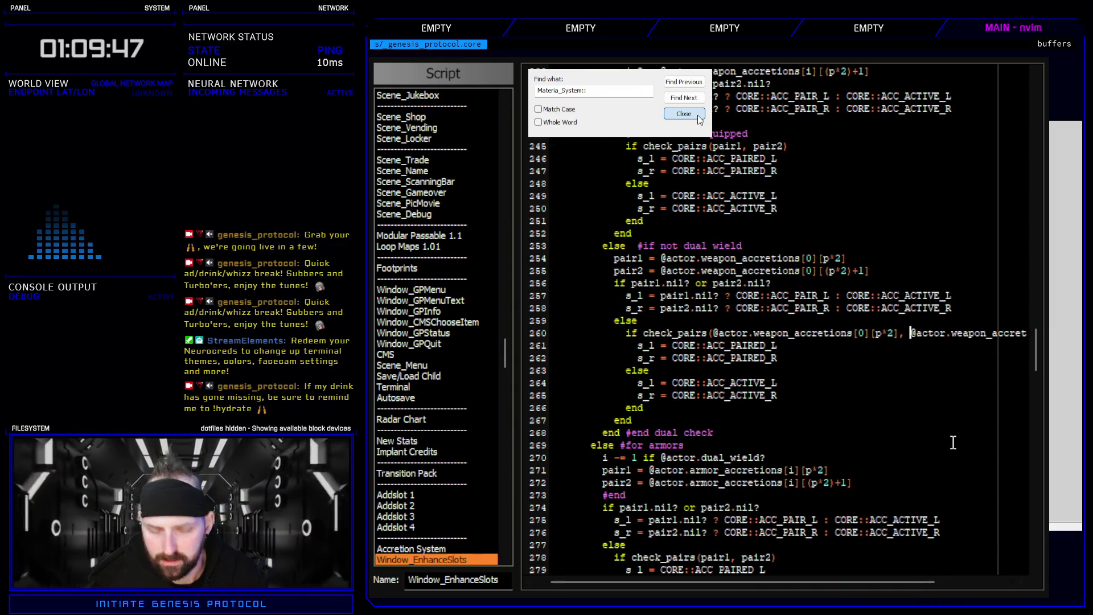
key("Return")
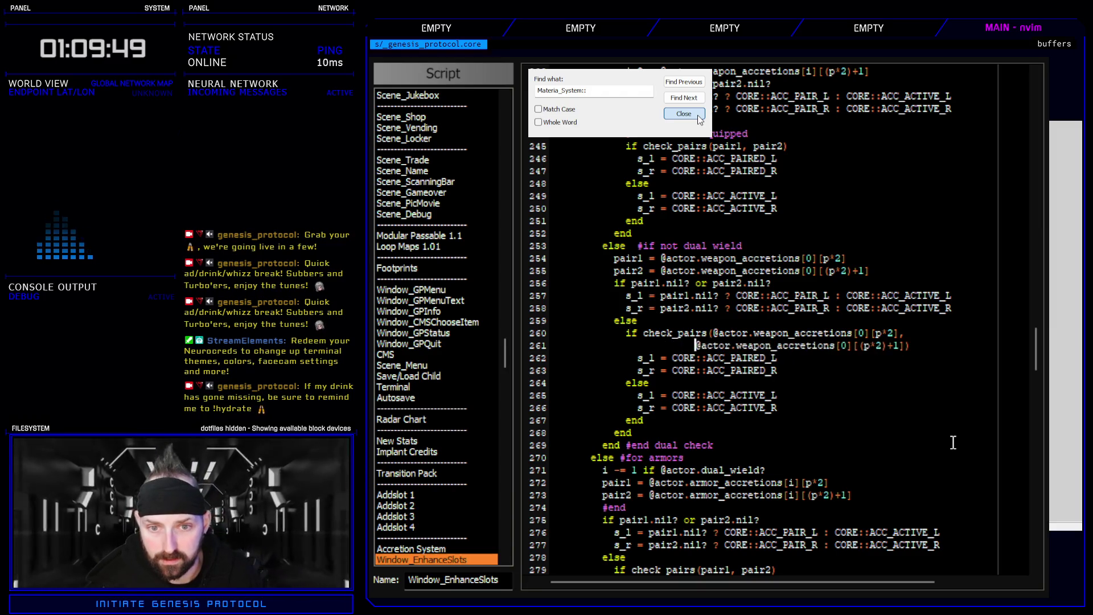
scroll(942, 453, "up", 14)
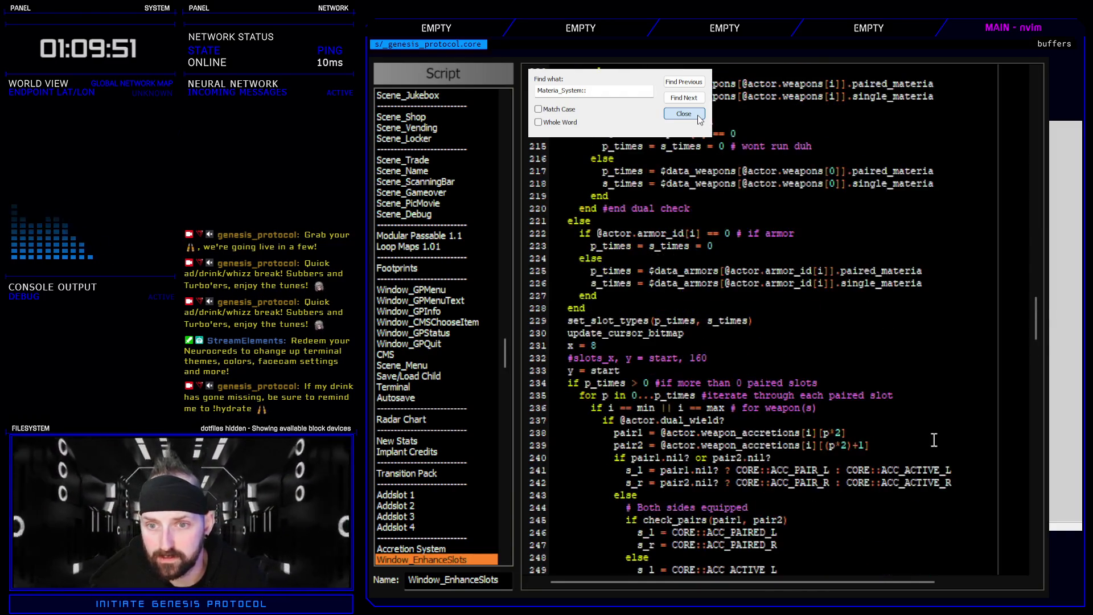
scroll(877, 408, "up", 5)
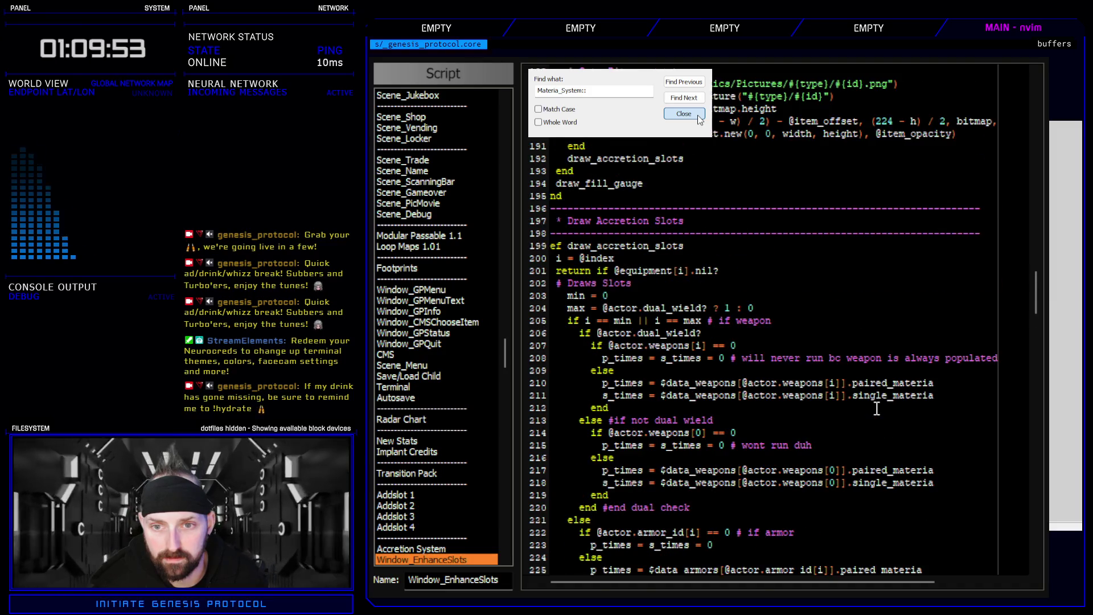
scroll(877, 407, "down", 17)
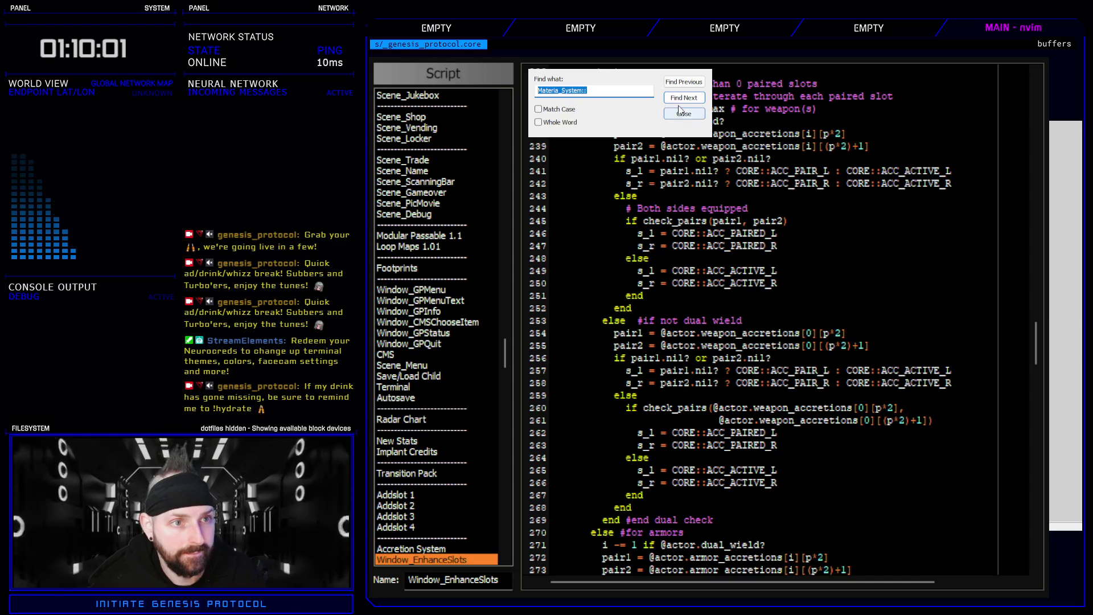
- Step through the remaining Materia_System:: matches in check_pairs with Find Next
left_click(684, 97)
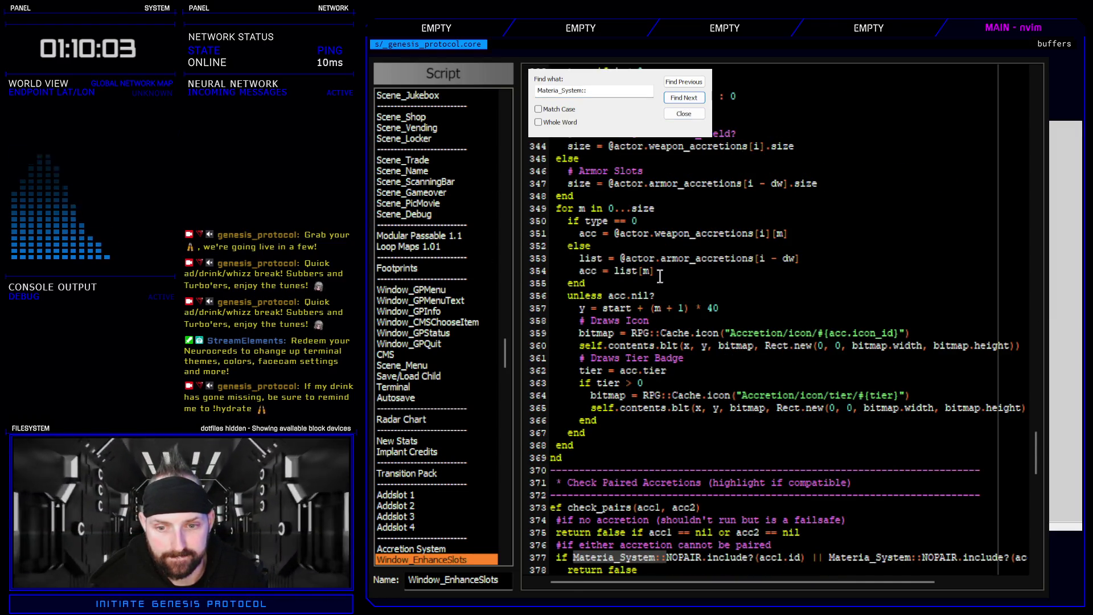
scroll(735, 365, "down", 4)
scroll(674, 432, "down", 4)
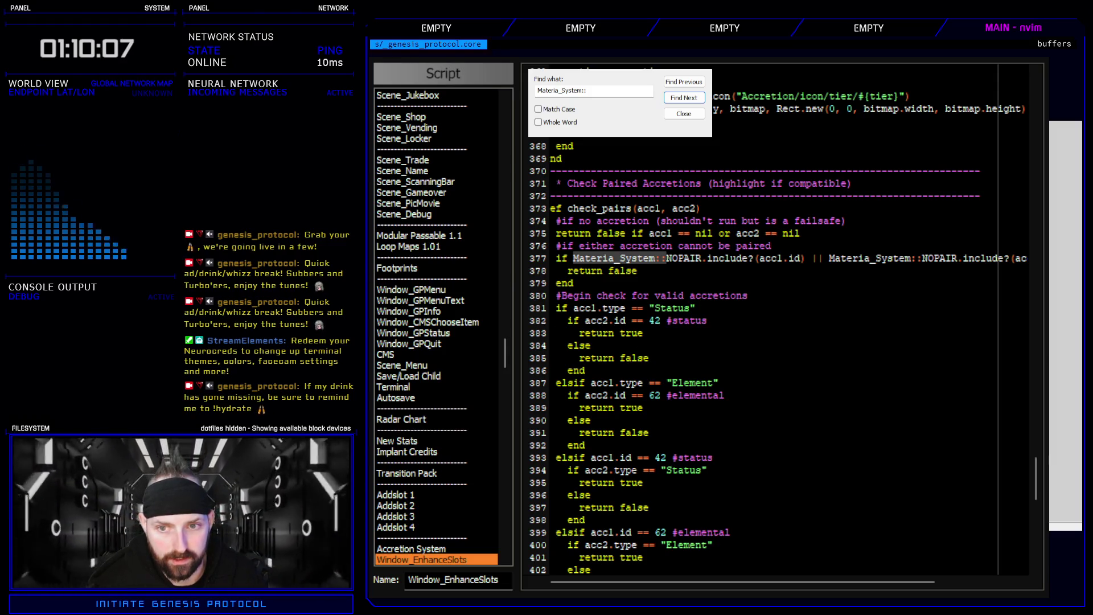
scroll(769, 581, "left", 1)
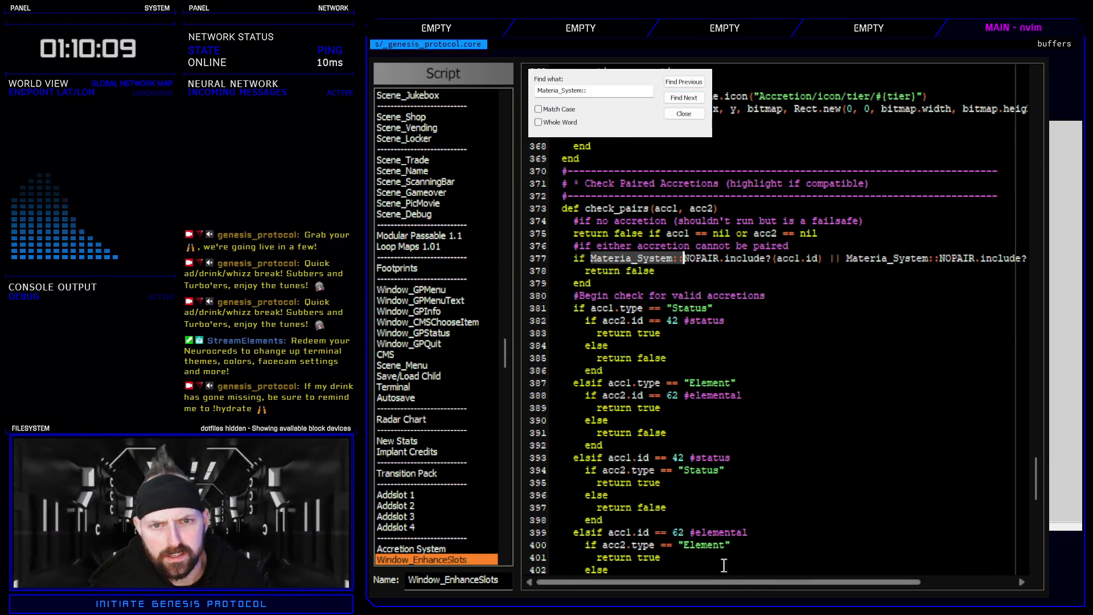
scroll(746, 424, "up", 18)
scroll(746, 424, "up", 10)
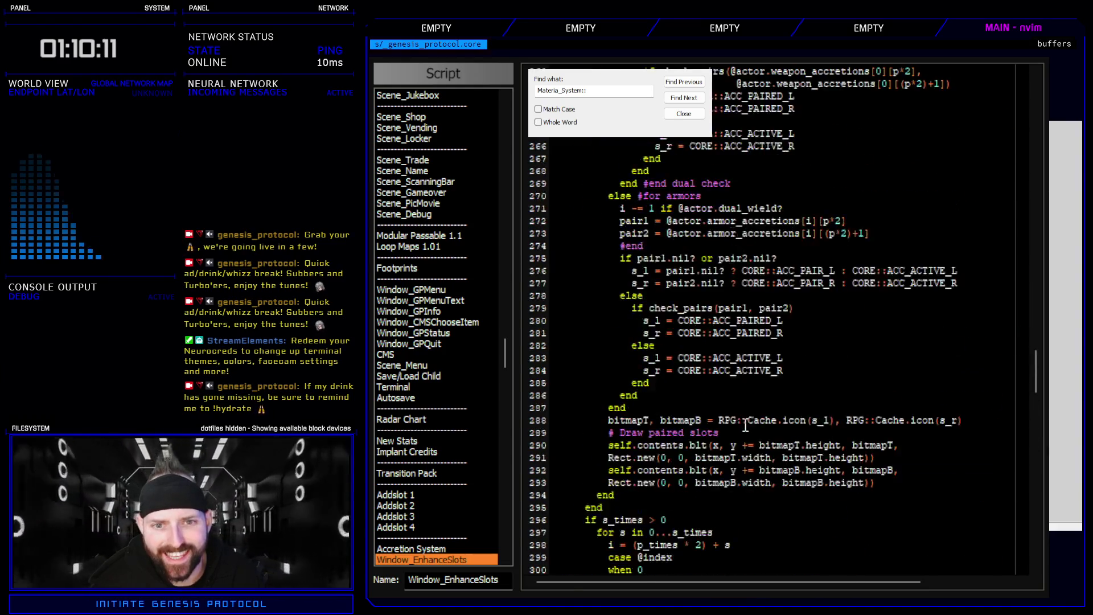
scroll(746, 424, "down", 20)
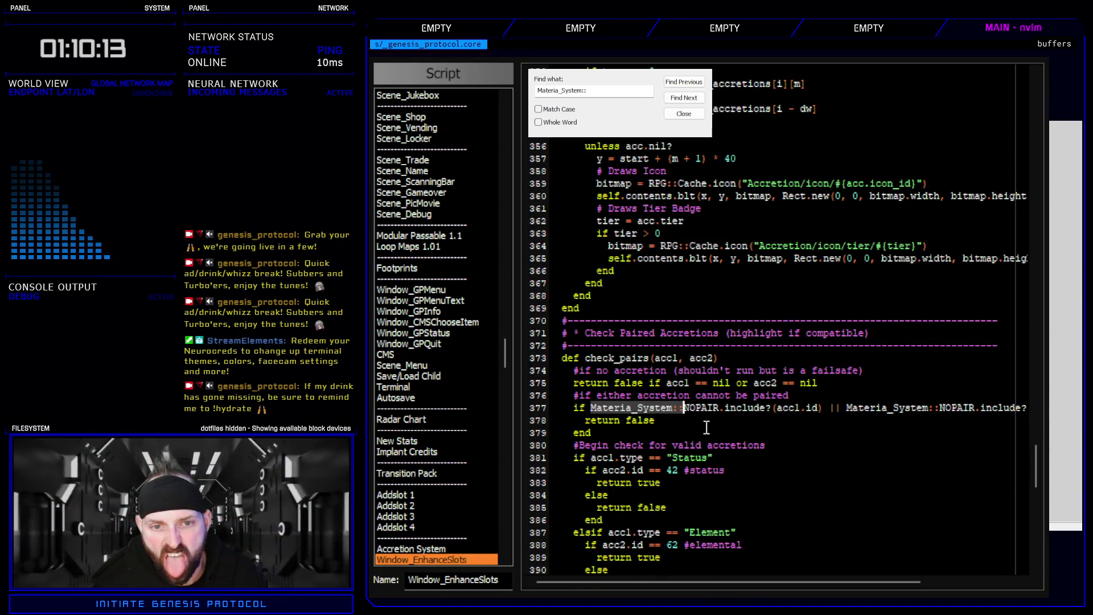
left_click(700, 103)
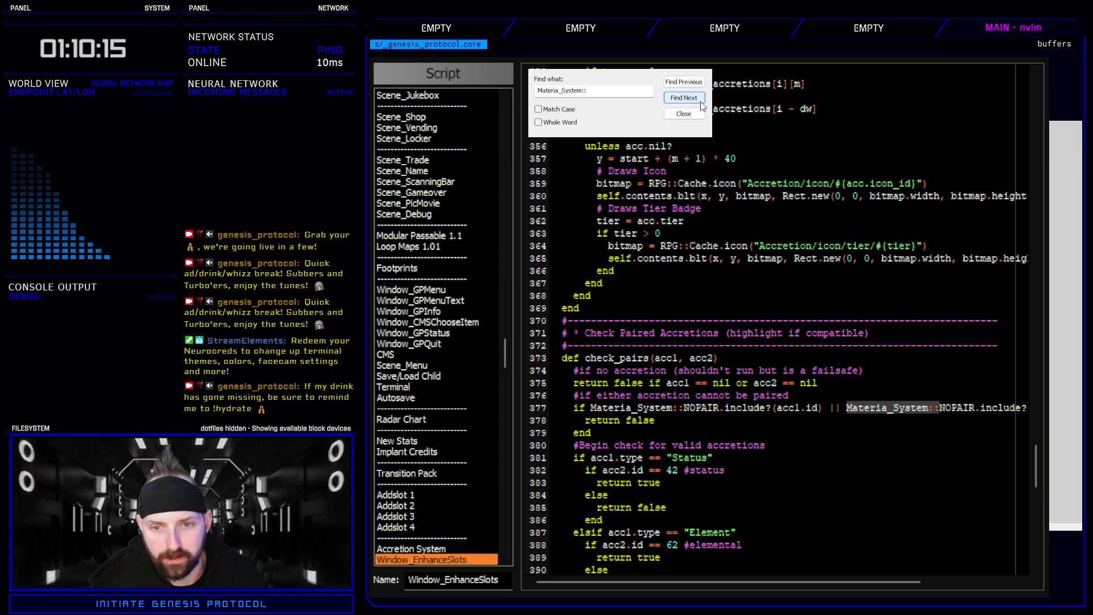
left_click(701, 103)
left_click(701, 104)
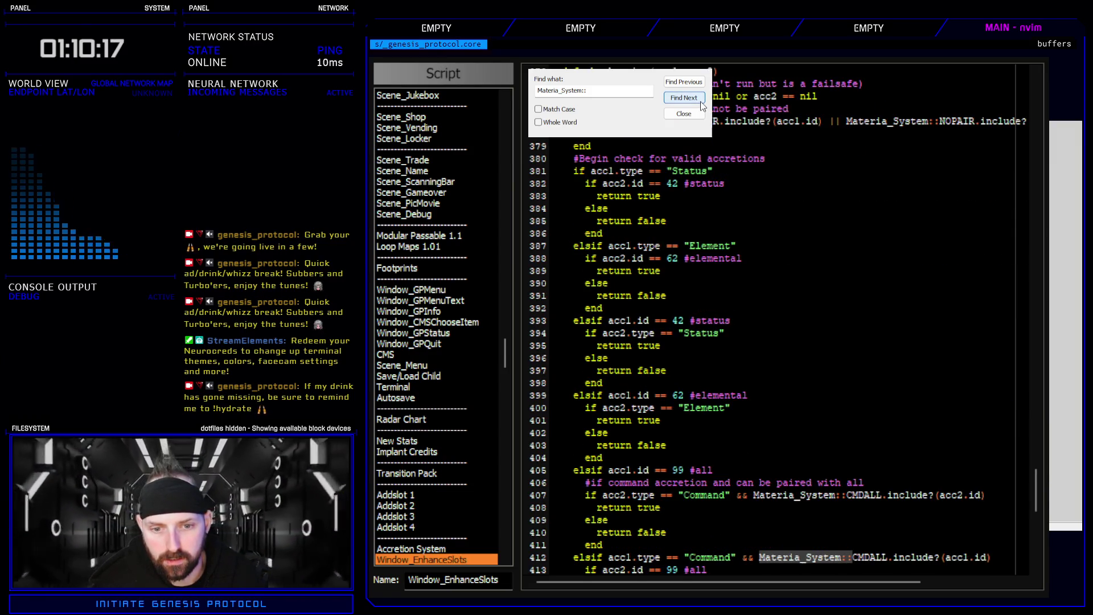
left_click(701, 105)
left_click(701, 105)
left_click(701, 104)
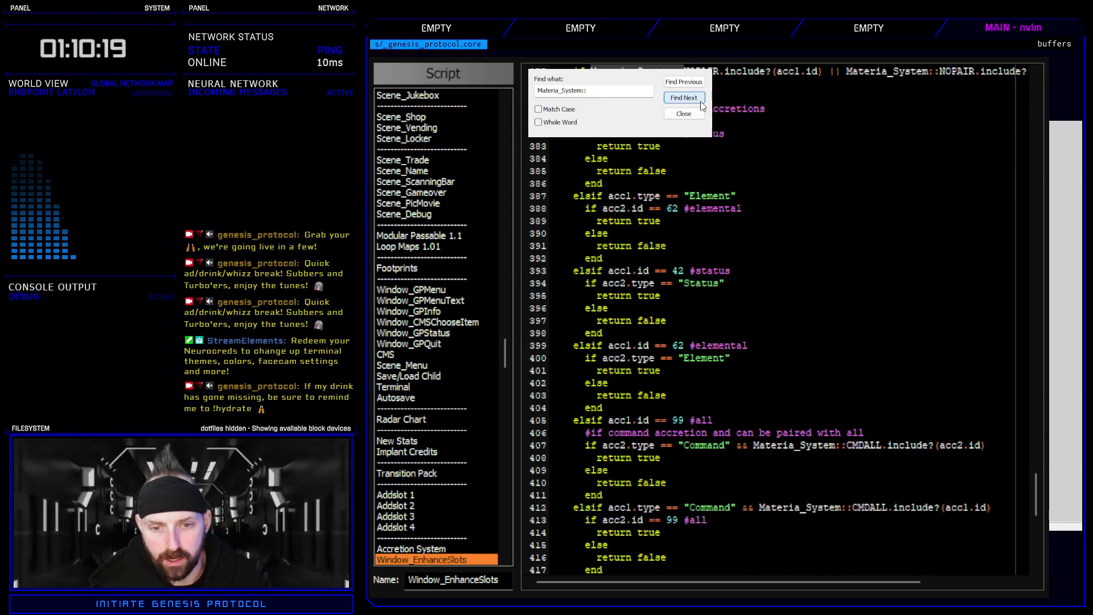
left_click(701, 105)
left_click(701, 104)
left_click(701, 104)
left_click(701, 105)
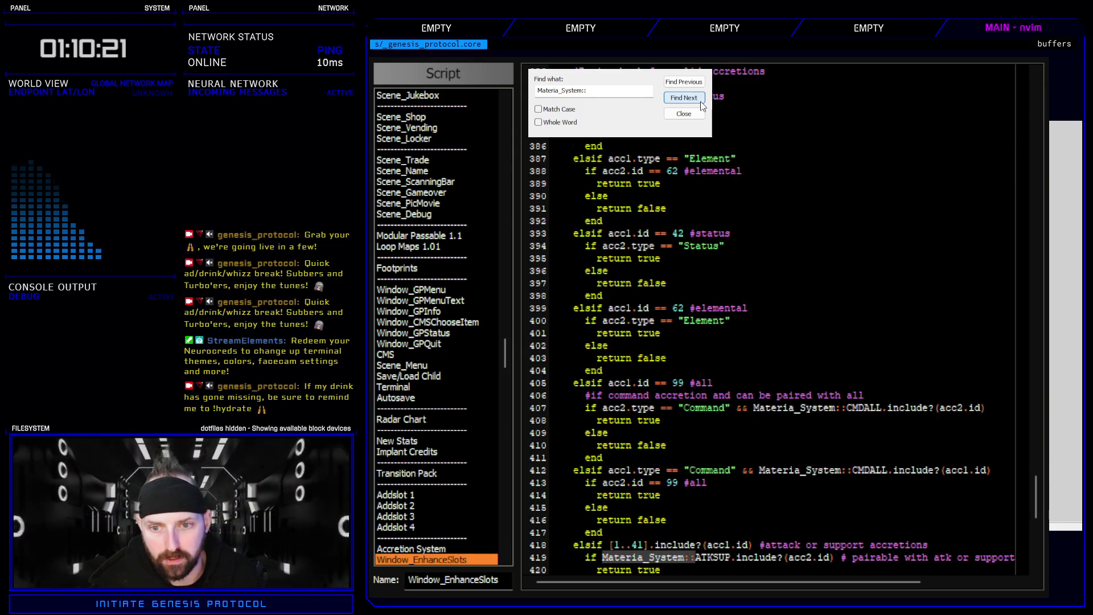
left_click(701, 105)
left_click(701, 104)
left_click(701, 105)
left_click(701, 104)
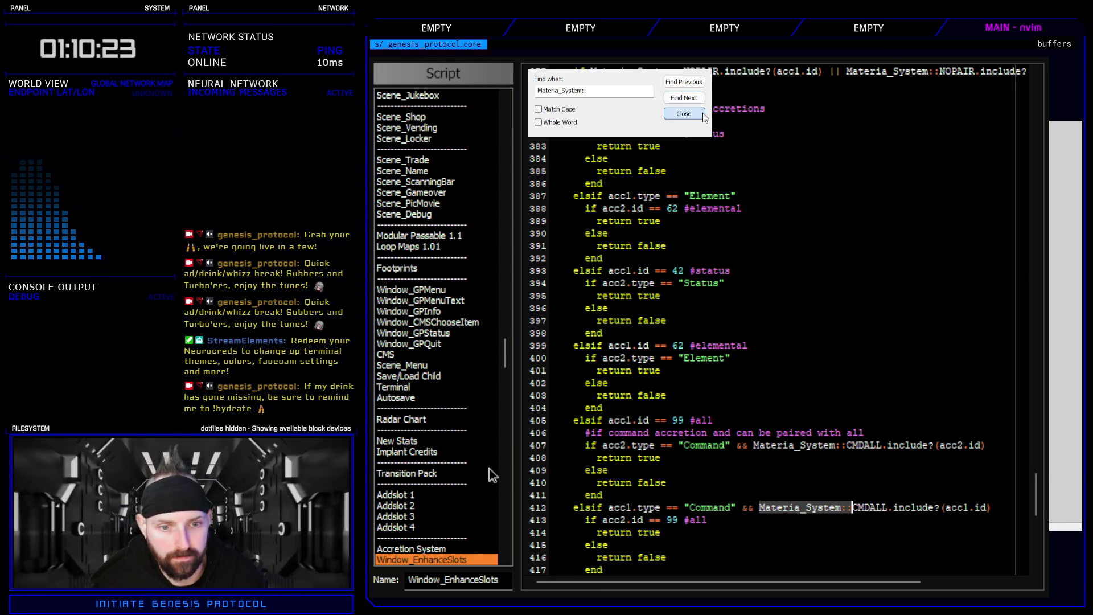
- Reselect Window_EnhanceSlots and bring up the all-scripts search for Materia_System::
scroll(491, 474, "down", 4)
left_click(452, 431)
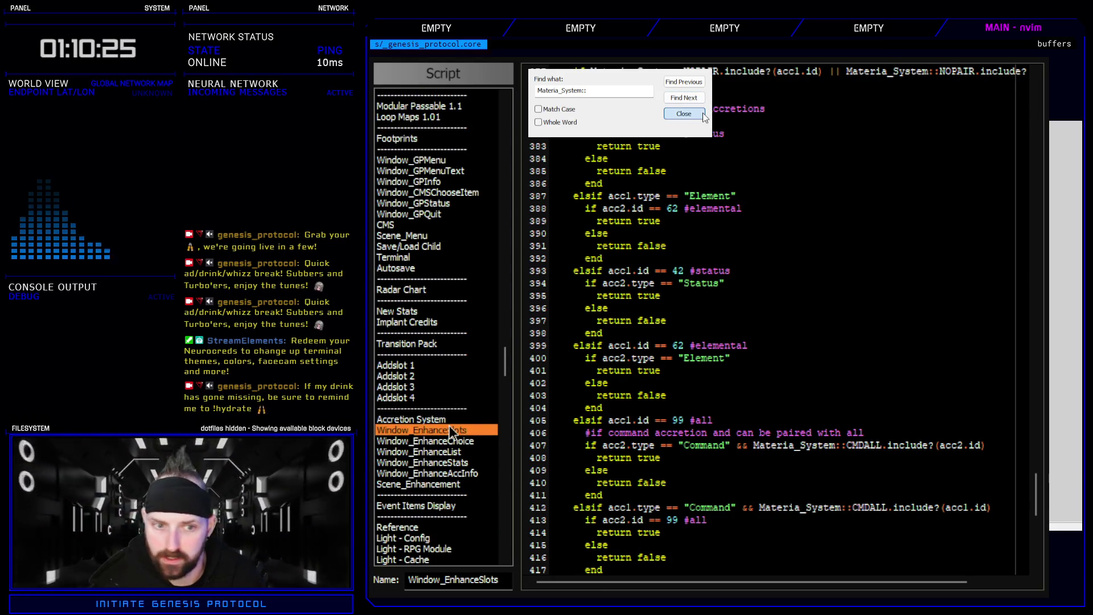
key("ctrl+shift+f")
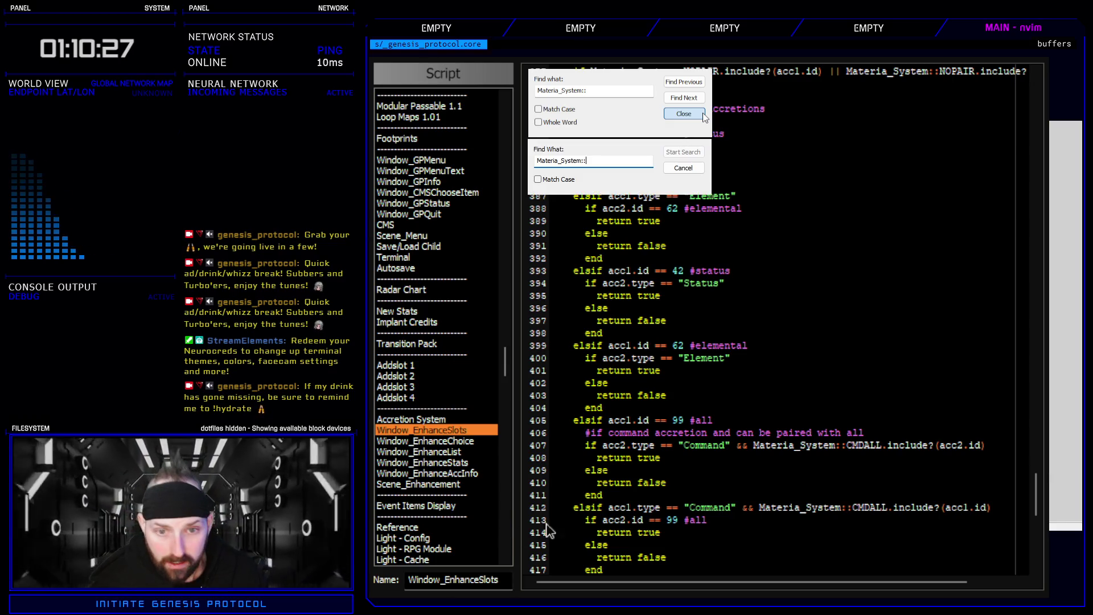
- Change Window_EnhanceAccInfo line 39 to CORE::ACC_ICON, then rerun the all-scripts search
key("Return")
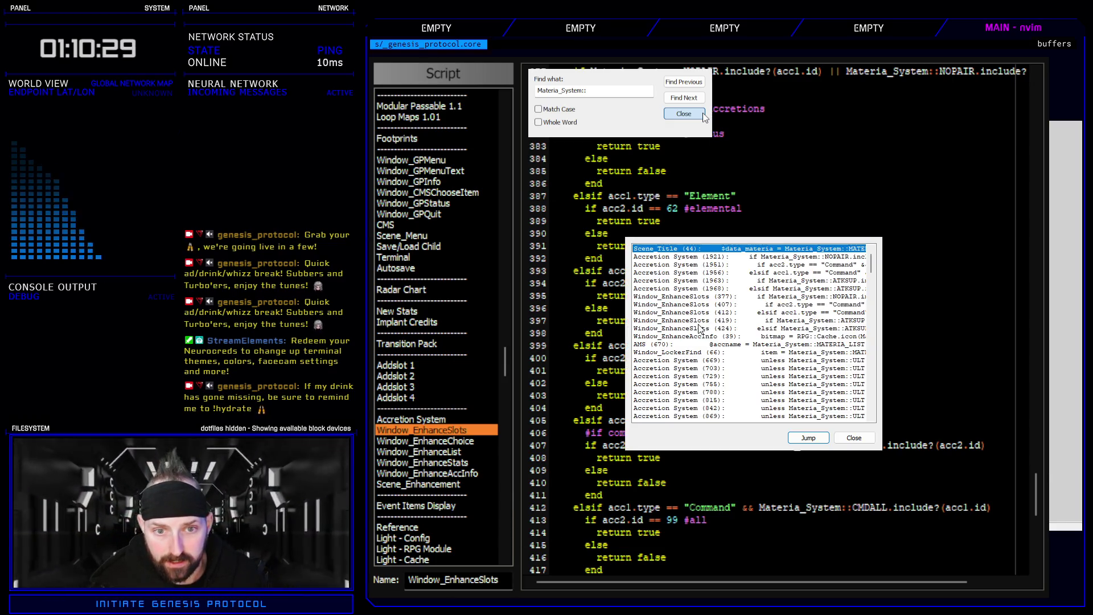
double_click(692, 337)
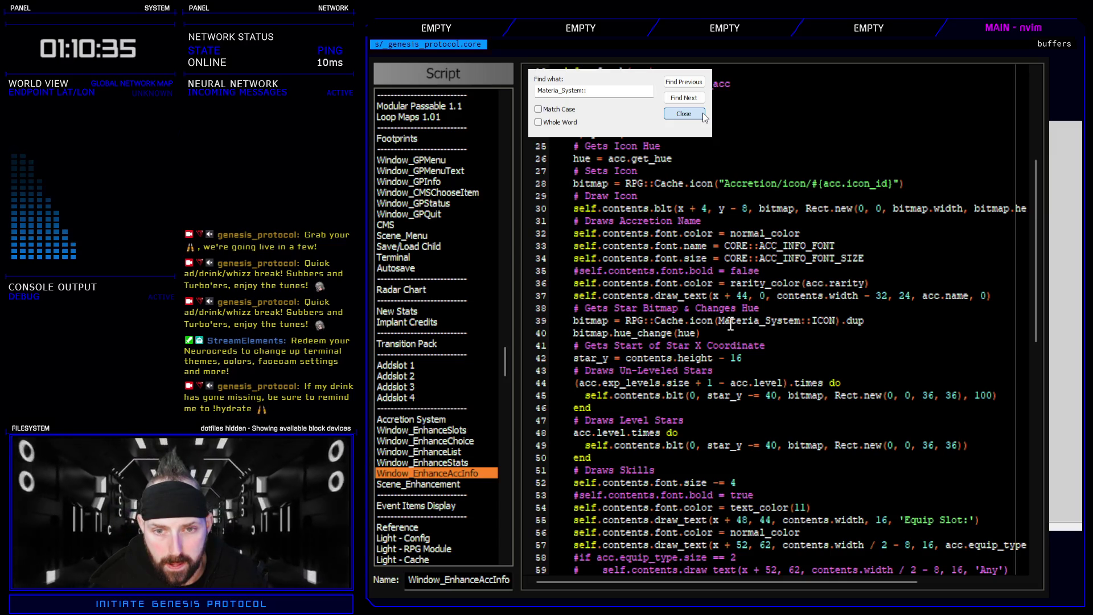
left_click_drag(719, 321, 800, 319)
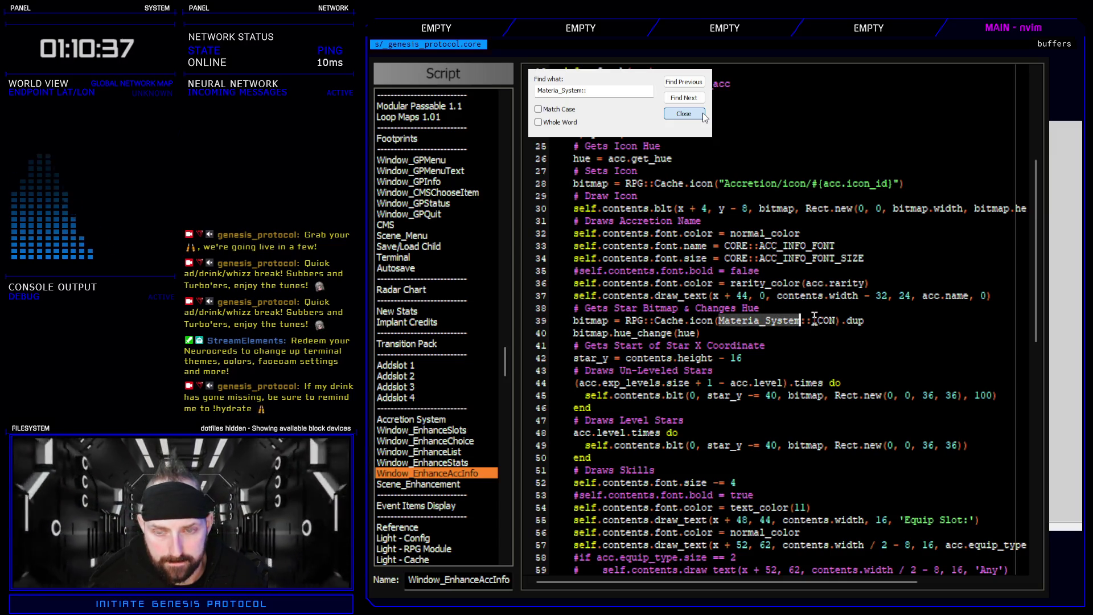
type("CORE")
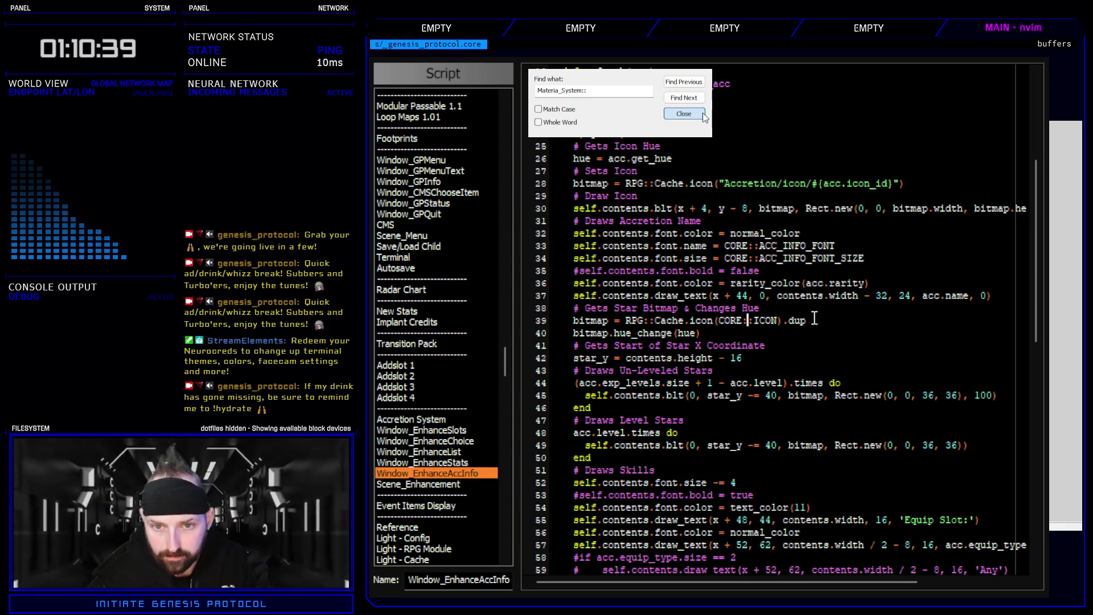
key("Right")
type("ACC")
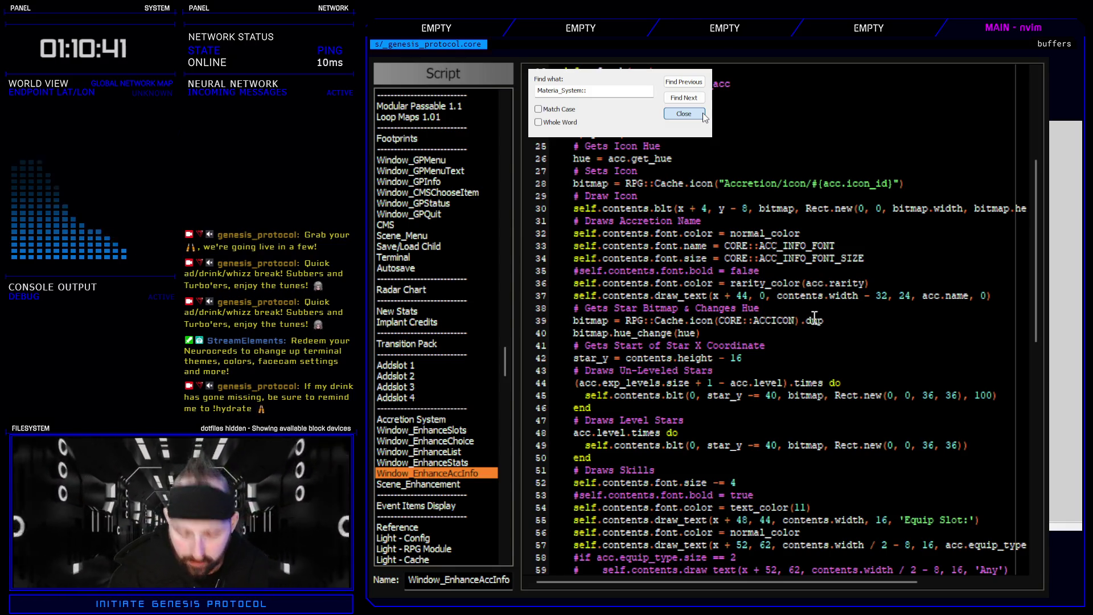
type("_")
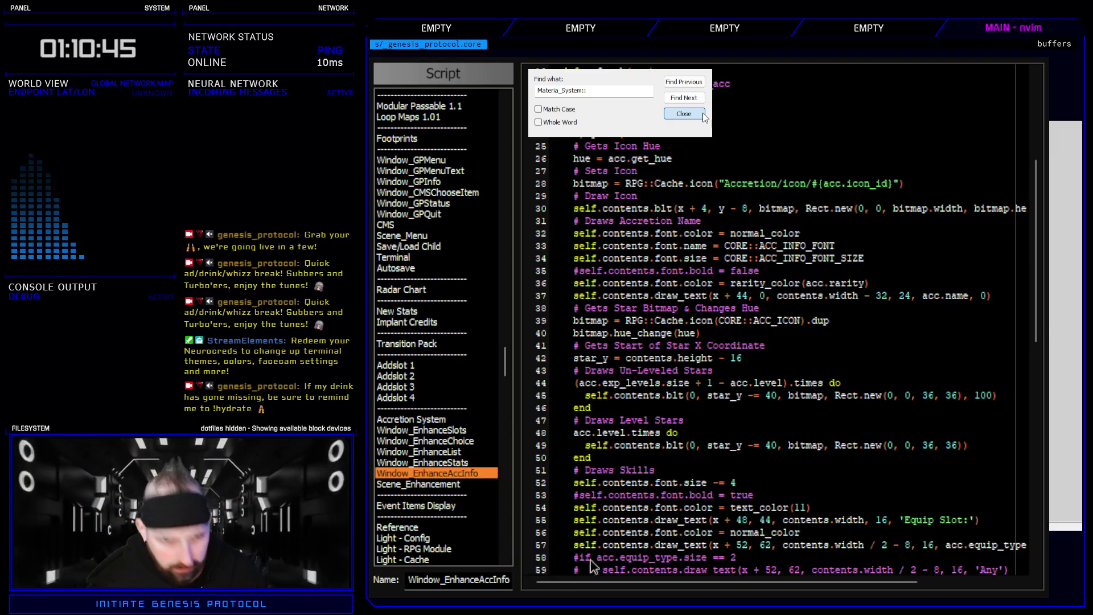
key("ctrl+shift+f")
key("Return")
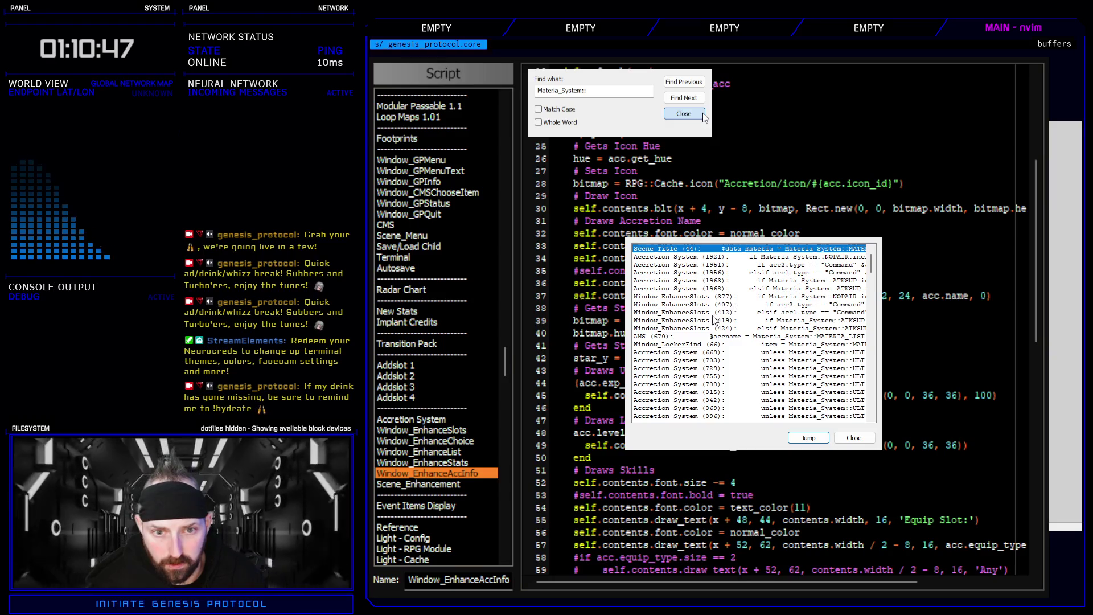
- Replace Materia_System::MATERIA_LIST on AMS line 670 with $data_accretions
double_click(734, 339)
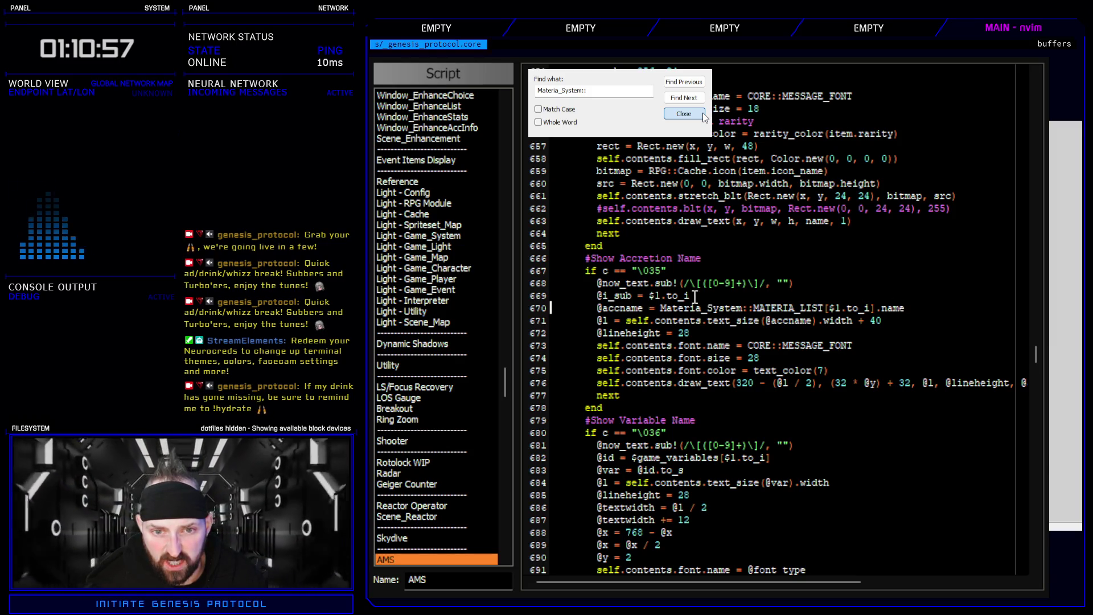
mouse_move(661, 308)
left_mouse_down()
mouse_move(857, 309)
mouse_move(820, 308)
left_mouse_up()
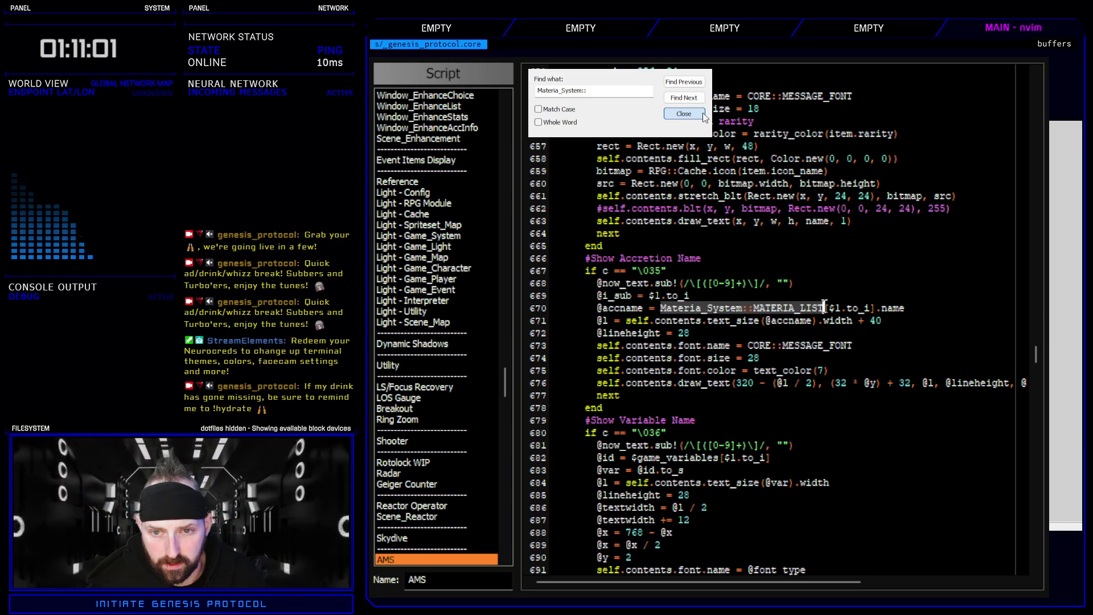
type("$data_ac")
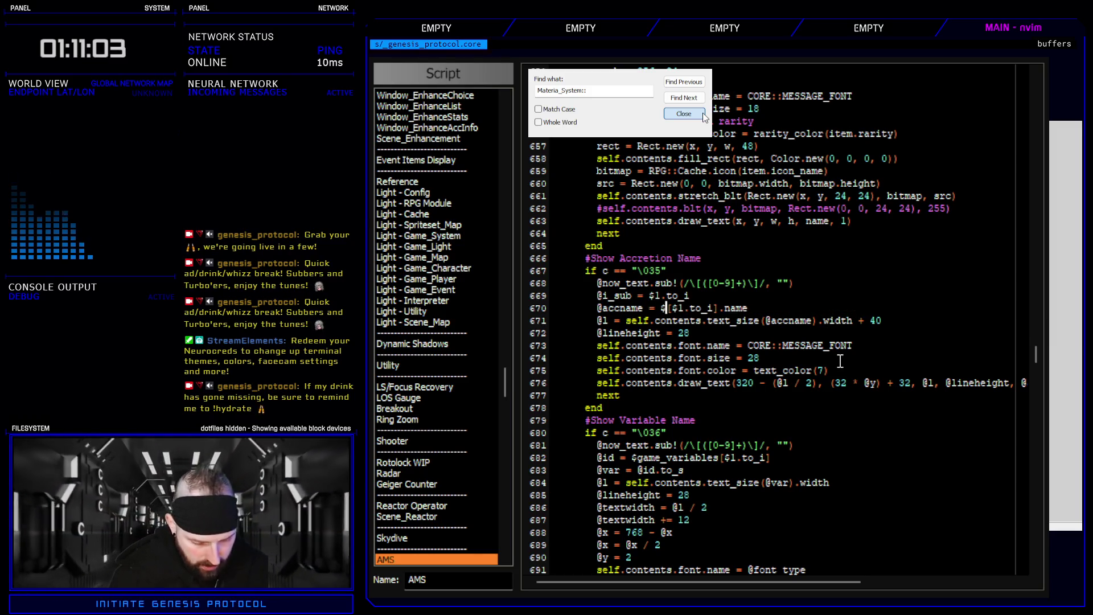
type("cretions")
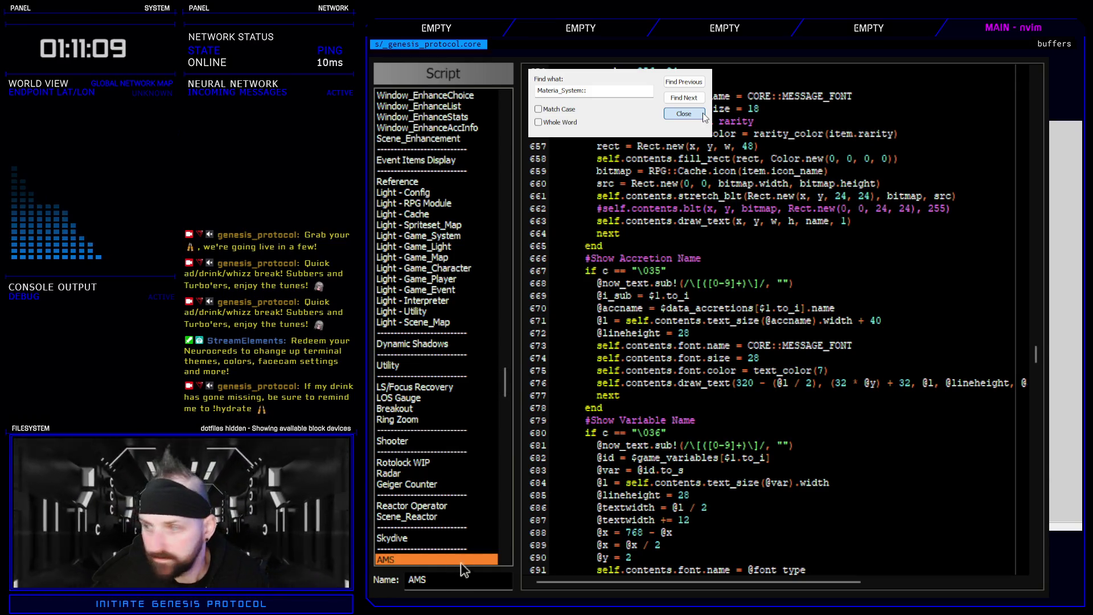
- Rerun the search, view the Window_LockerFind line 66 match, and start a playtest with F12
key("ctrl+shift+f")
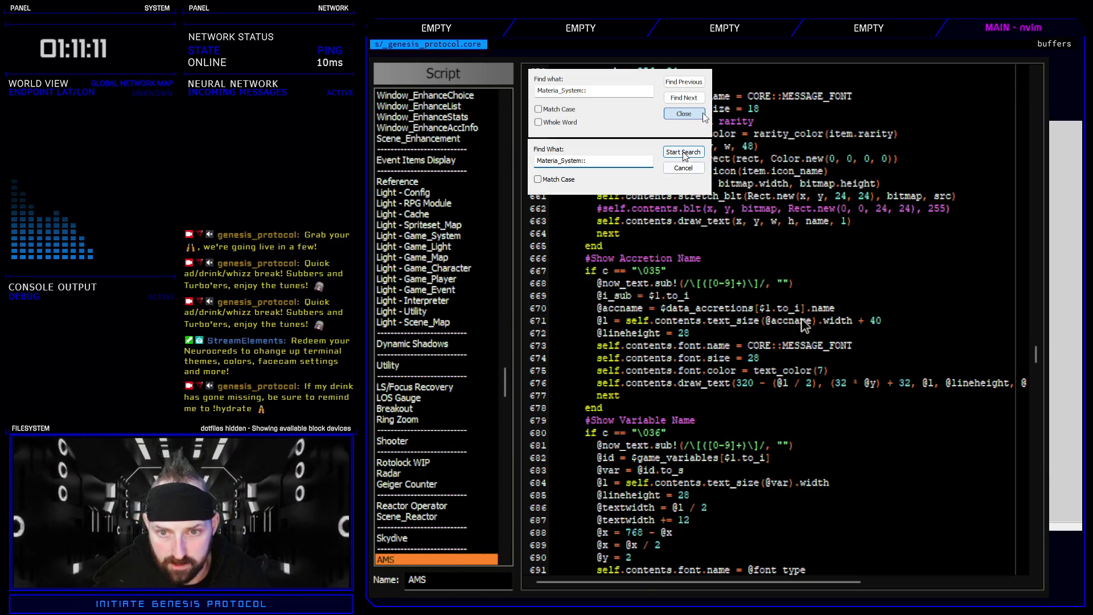
key("Return")
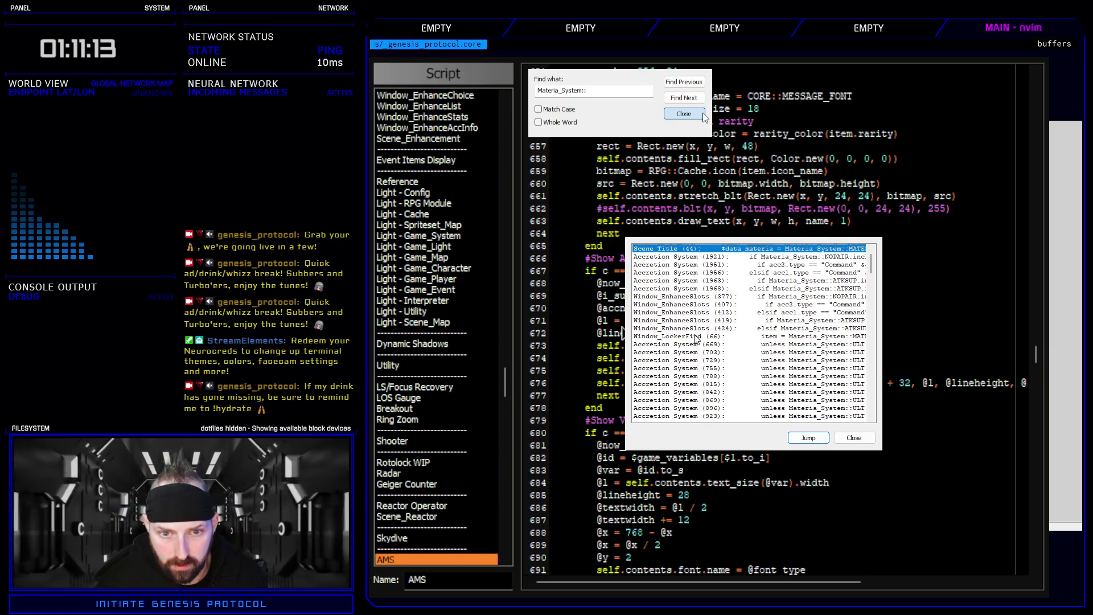
double_click(696, 338)
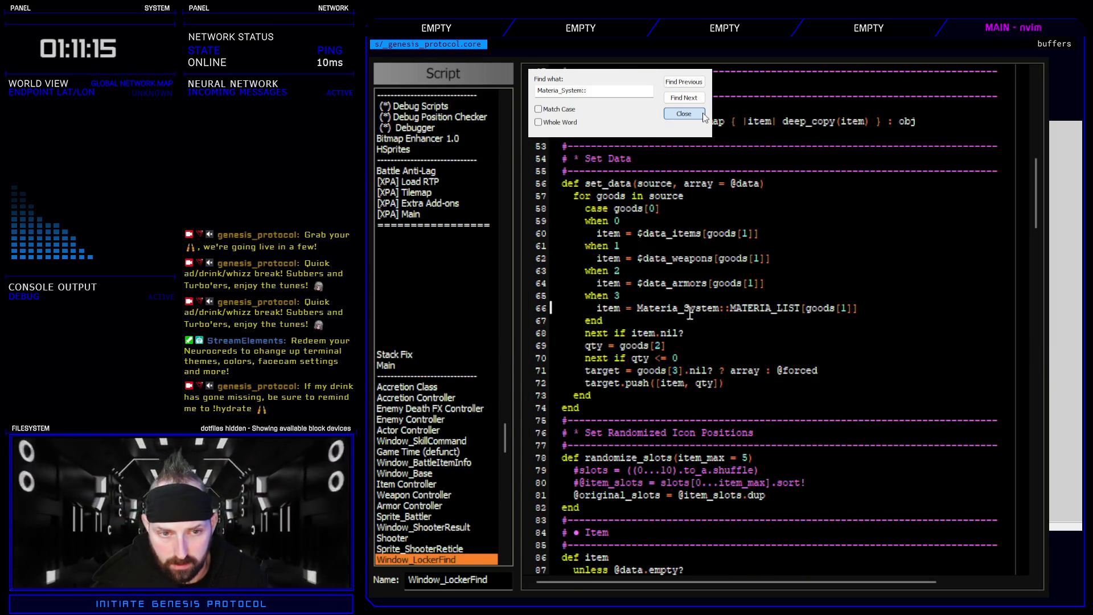
left_click_drag(505, 439, 505, 109)
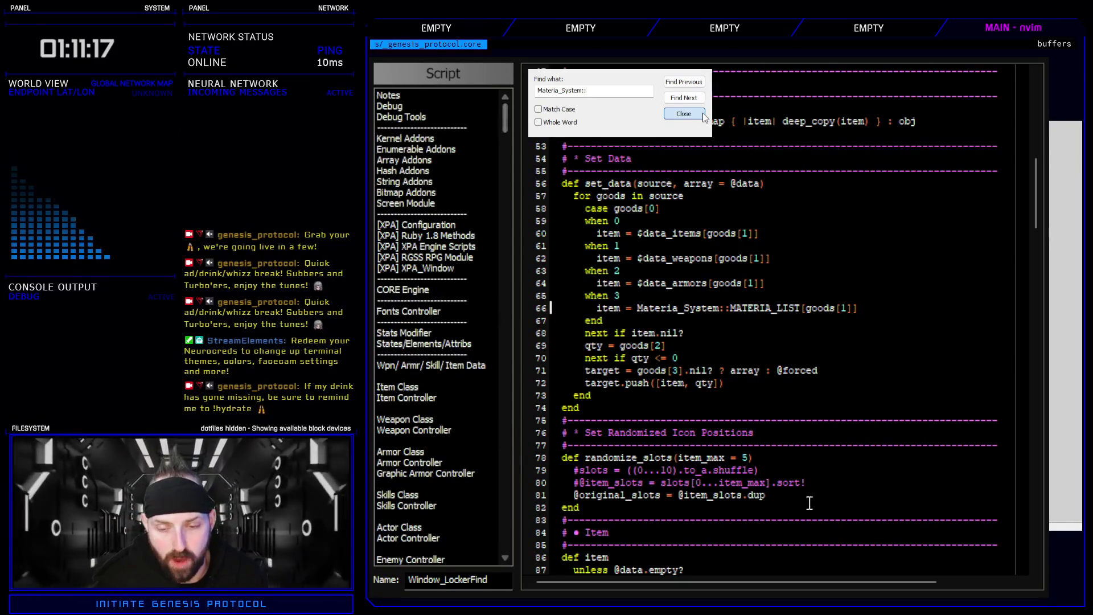
key("F12")
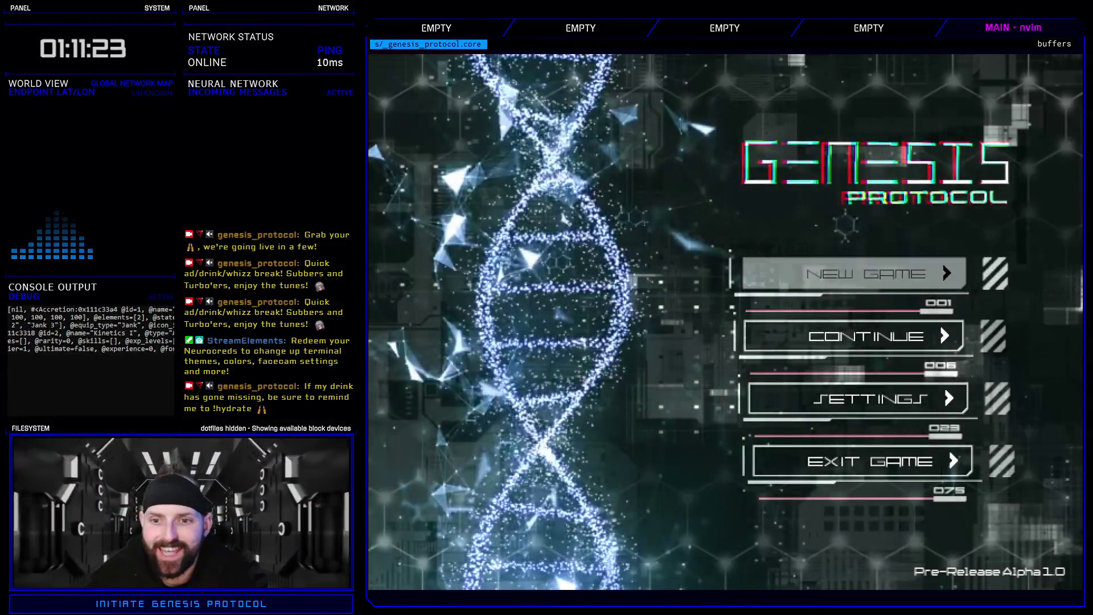
- Load the saved game and view the Kinetics I accretion on Kivos's Cyberarms slot under Enhance
key("Down")
key("Return")
key("Return")
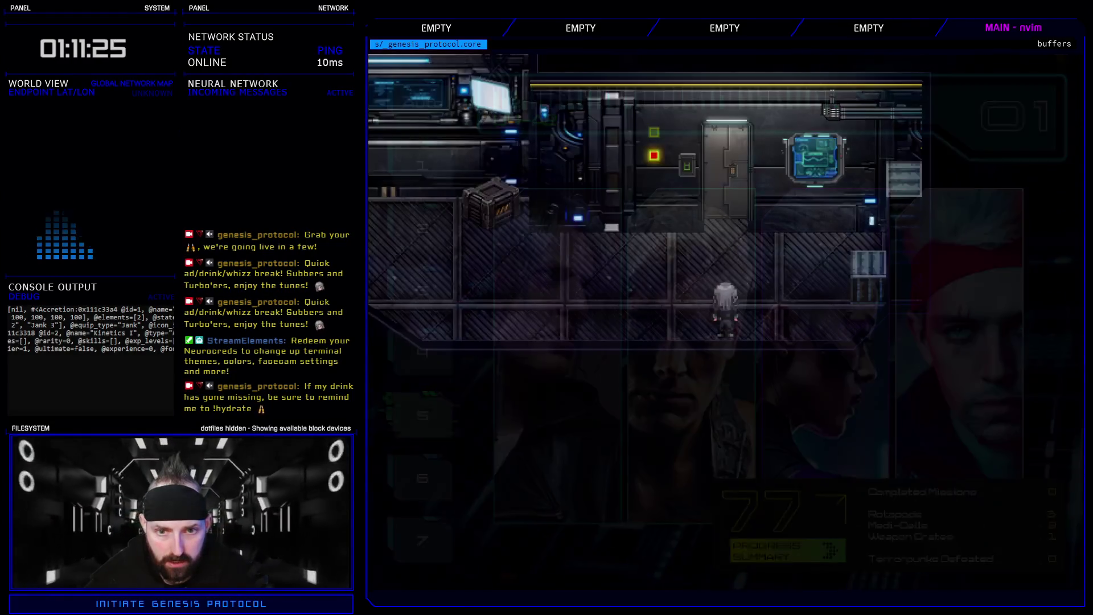
key("Escape")
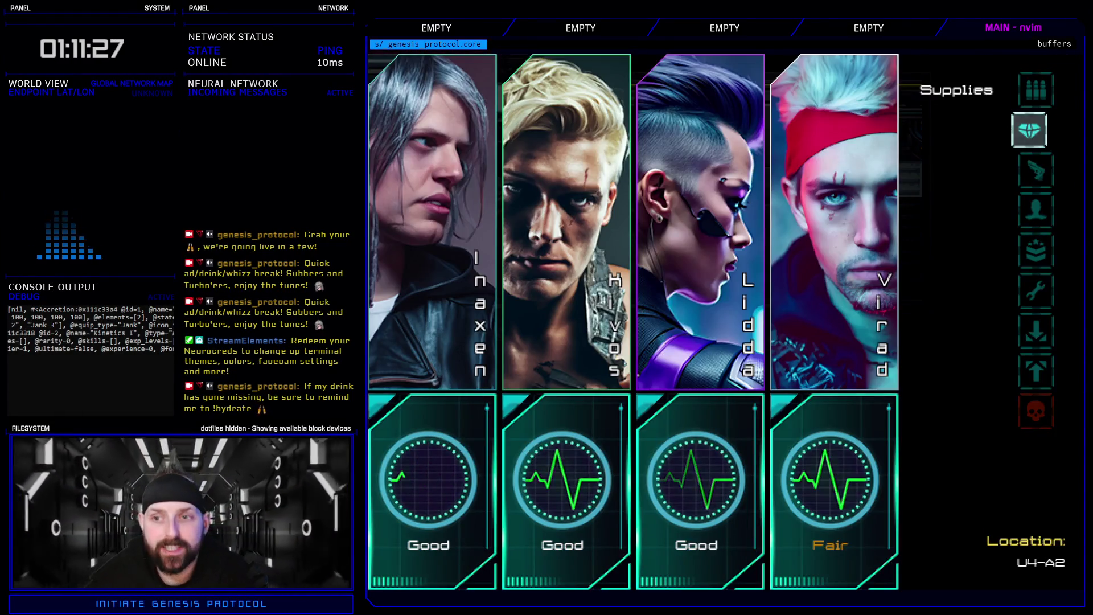
key("Down")
key("Return")
key("Right")
key("Return")
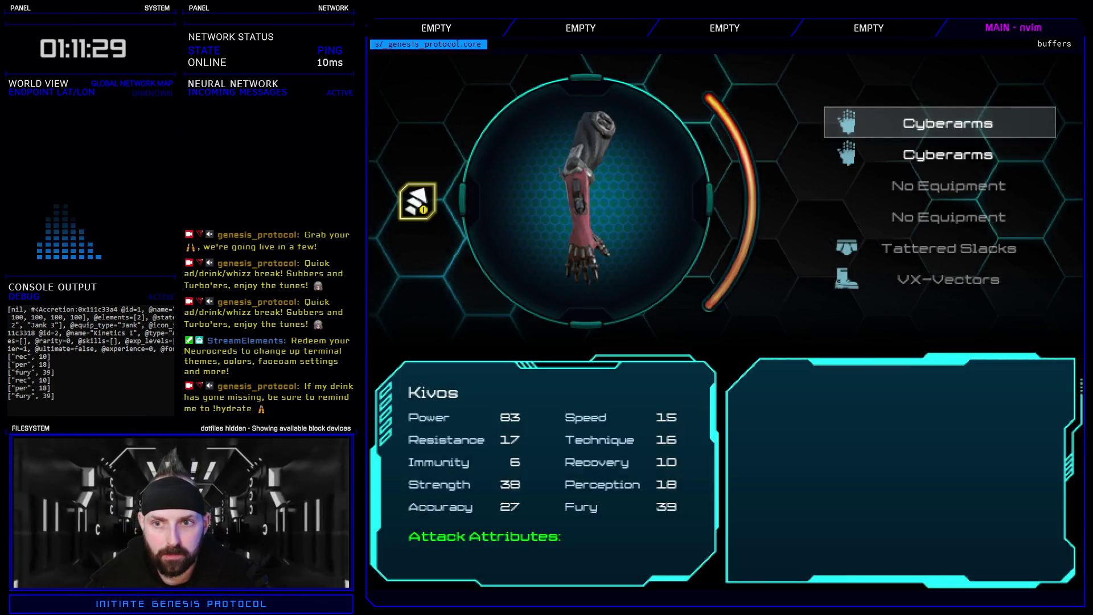
key("Return")
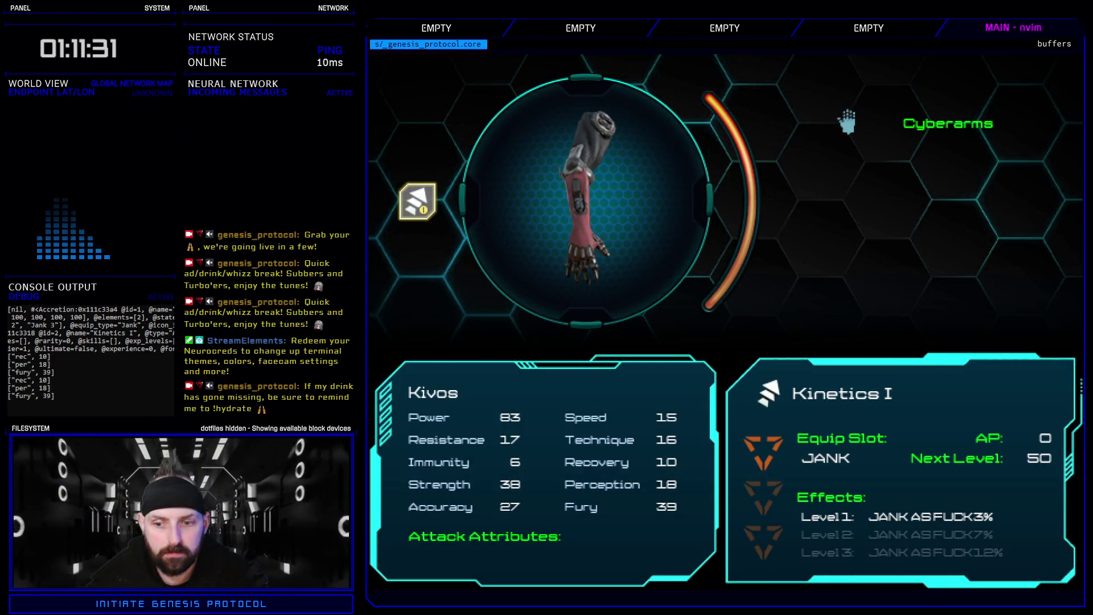
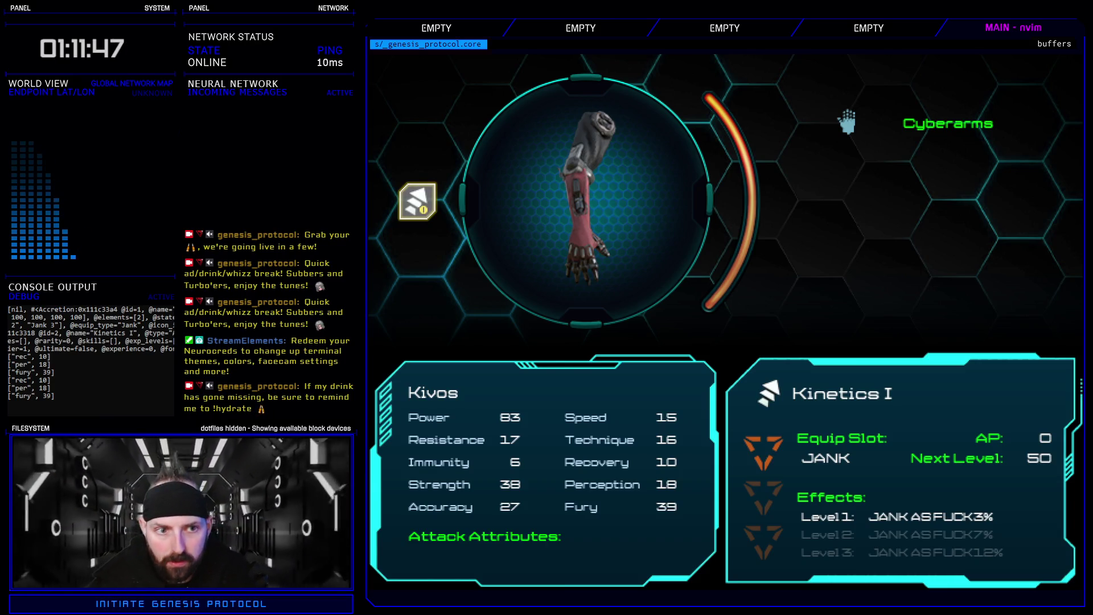
- Review Kivos's equipment slots and the Kinetics I accretion details on the second Cyberarms slot
key("Escape")
key("Down")
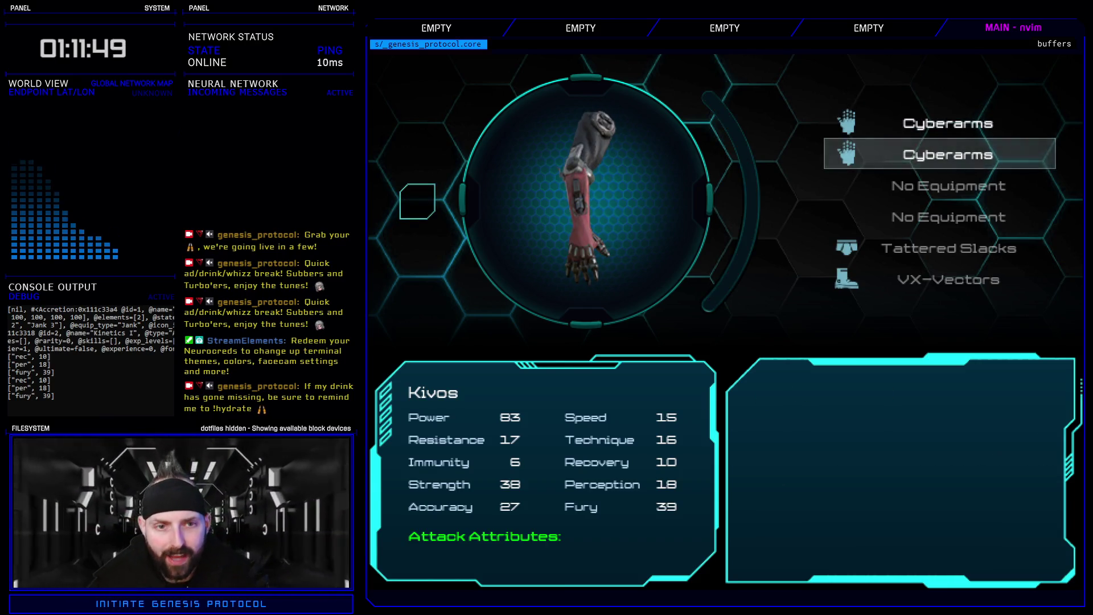
key("Return")
key("Escape")
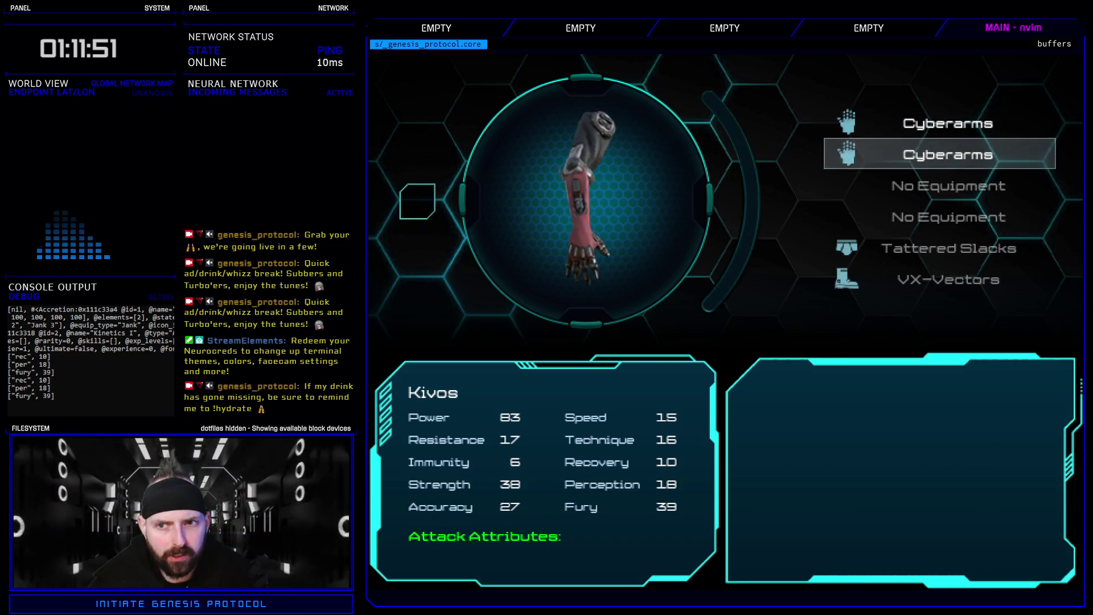
key("Left")
key("Right")
- Back out to the party menu, quit the playtest, and bring up the Script Editor
key("Escape")
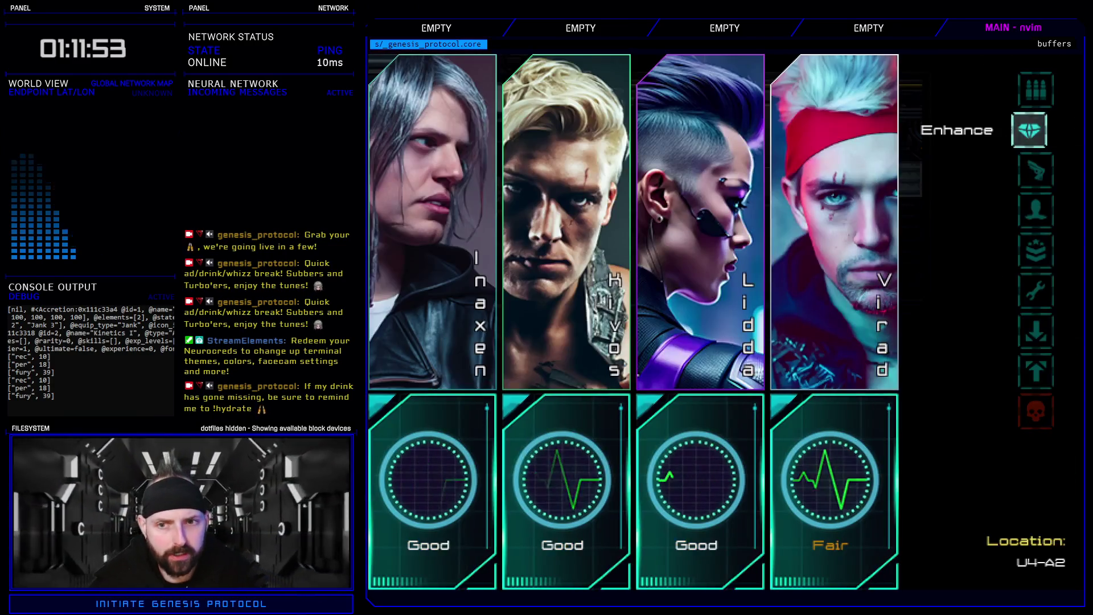
key("Up")
key("Up")
key("Return")
key("Return")
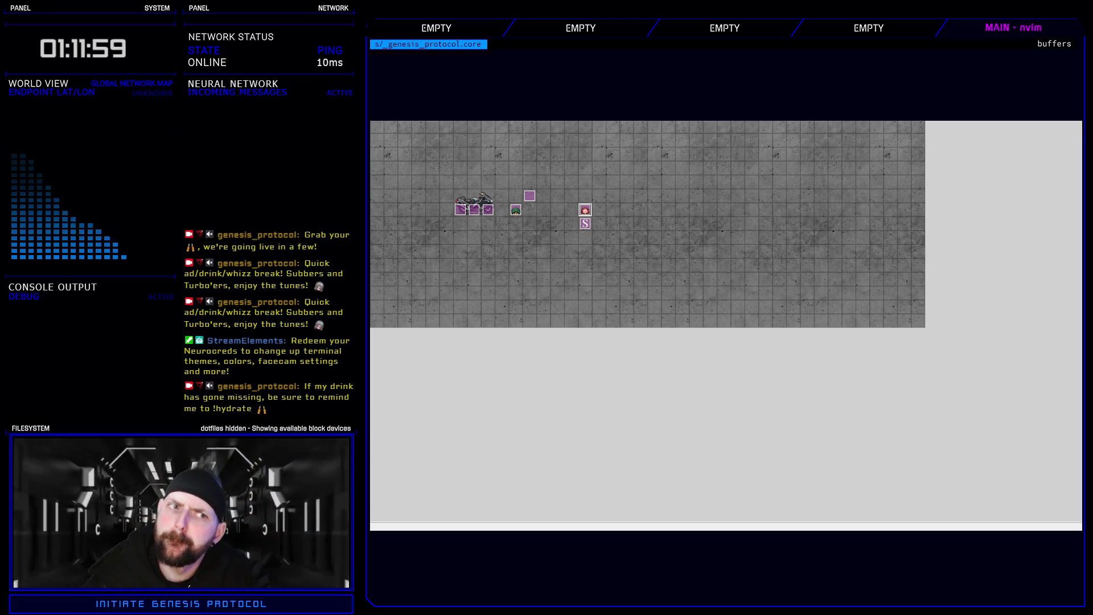
key("F11")
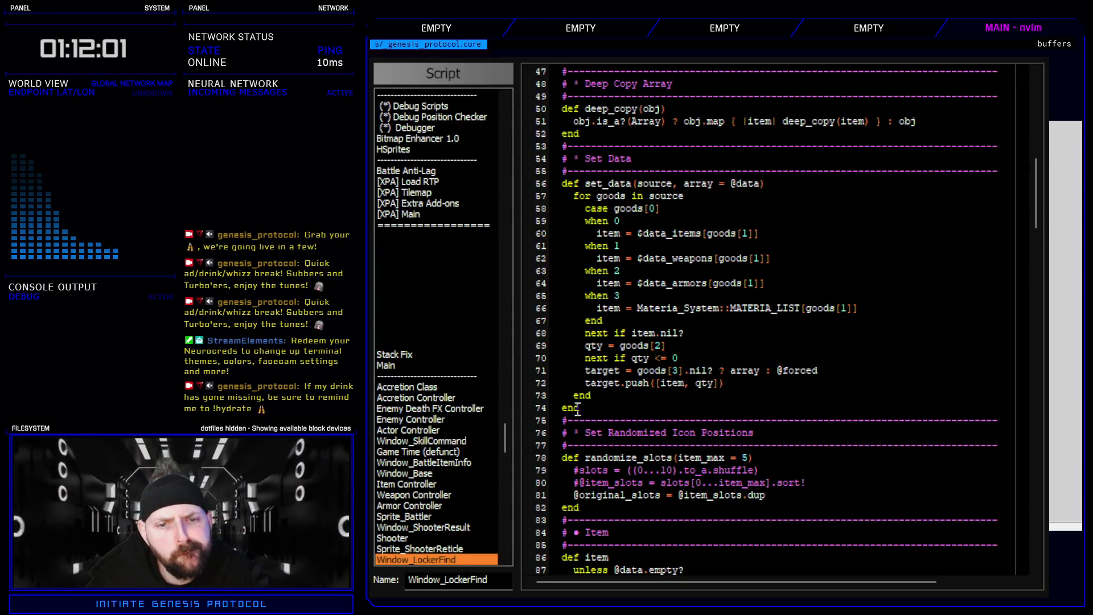
- Look through the Game_Party and Game_Party Addons scripts and search Game_Party for 'materia'
left_click_drag(506, 435, 499, 196)
left_click(415, 149)
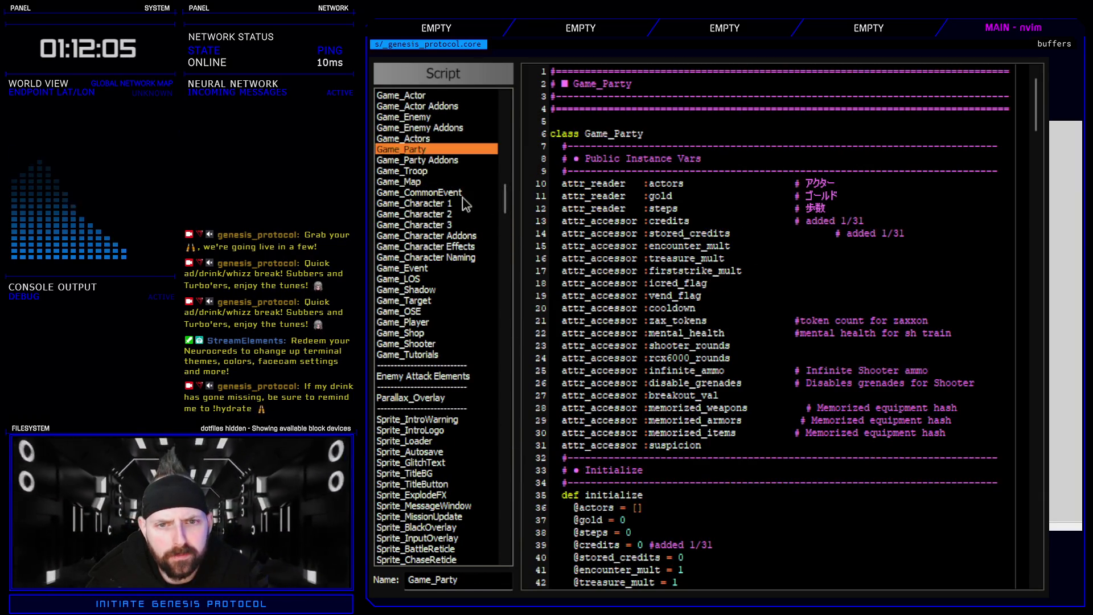
left_click(442, 162)
left_click(441, 151)
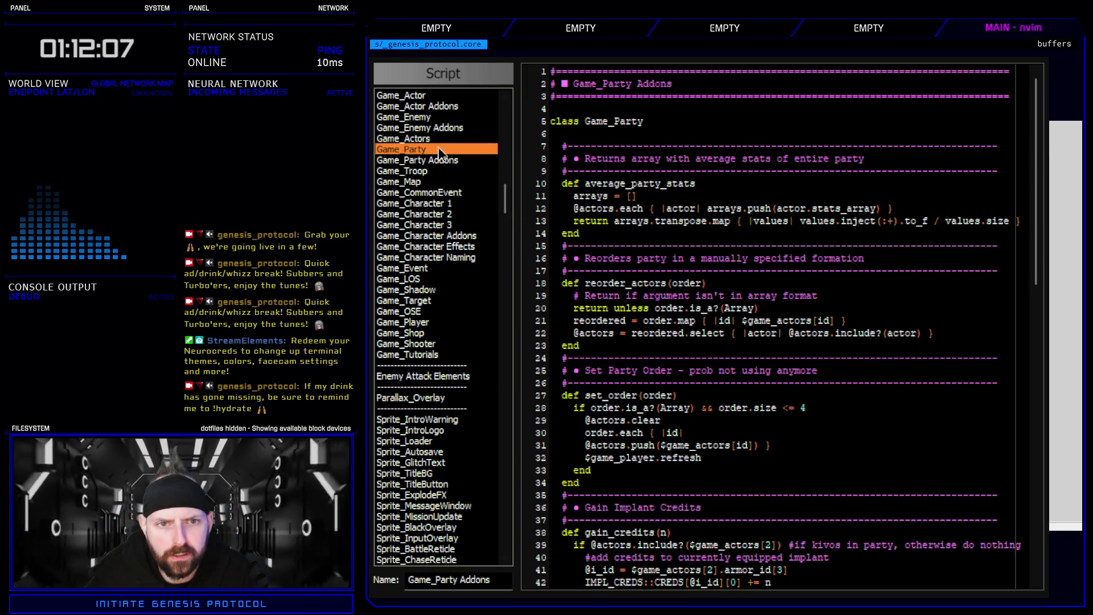
key("ctrl+f")
type("materia")
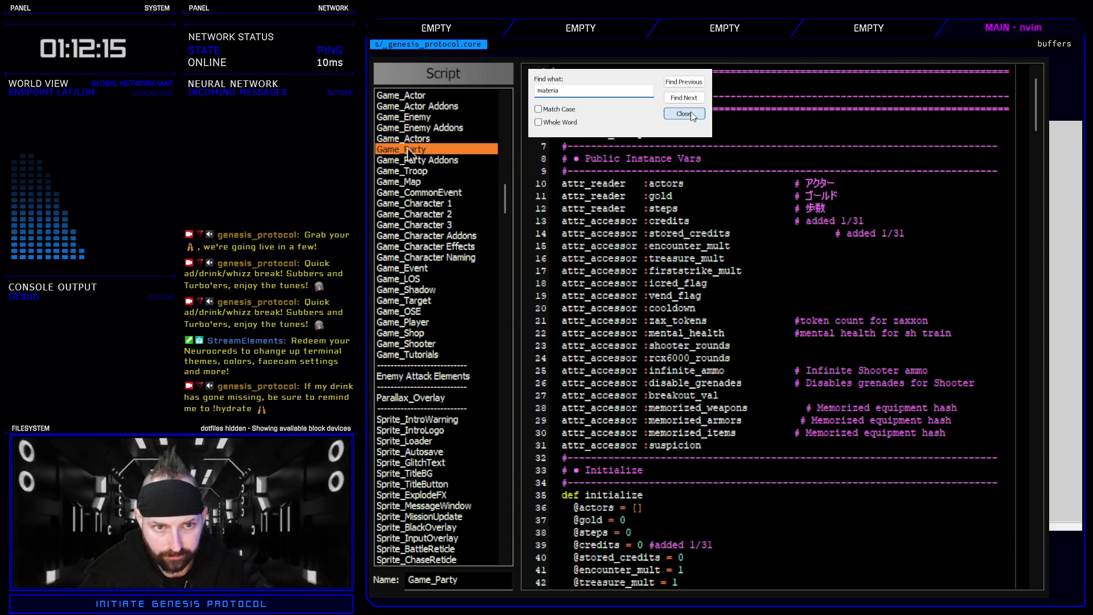
- In the Accretion System script, search for 'party' and step through matches to line 762
left_click_drag(505, 199, 507, 379)
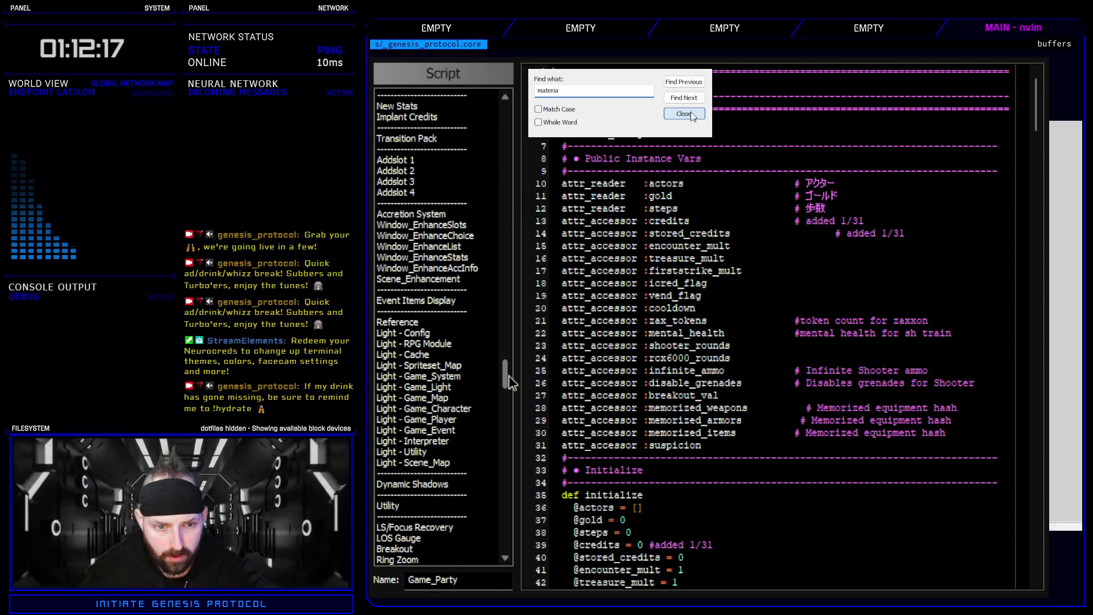
left_click(411, 214)
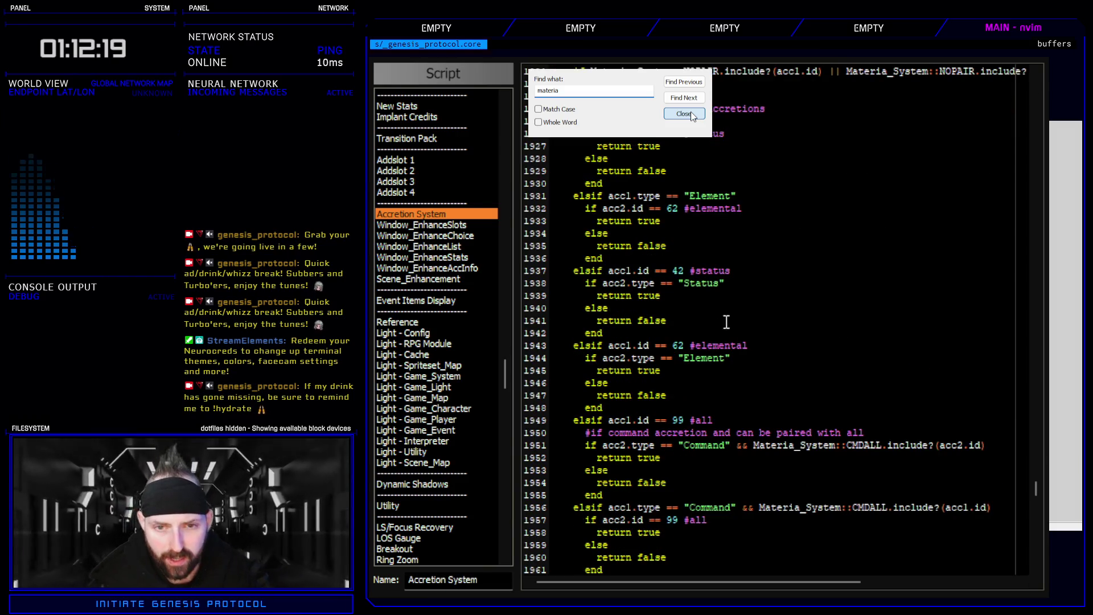
left_click(684, 113)
key("ctrl+f")
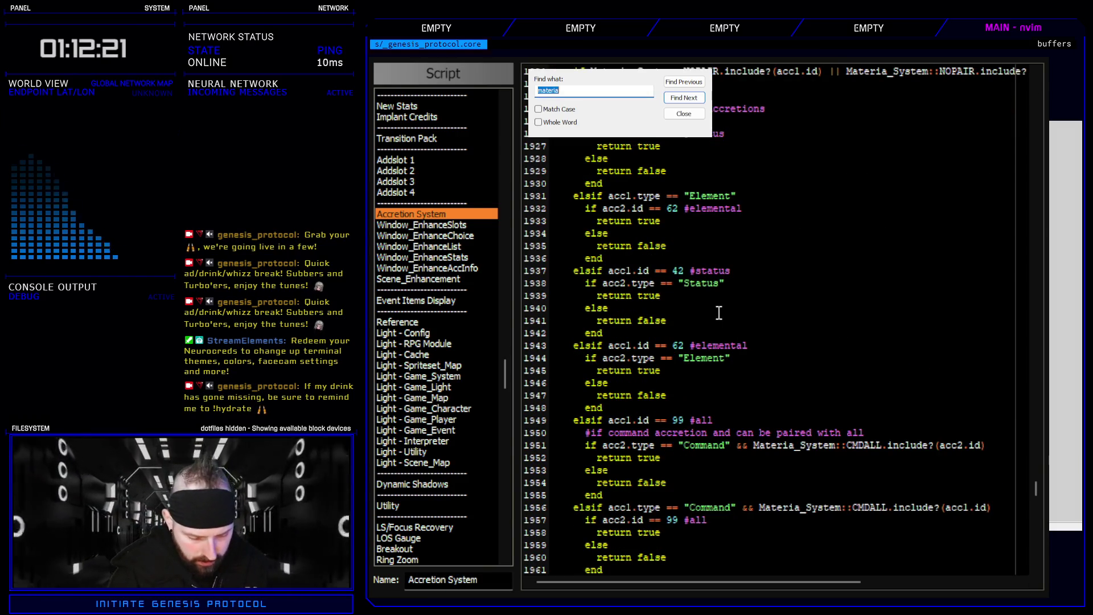
type("party")
key("Return")
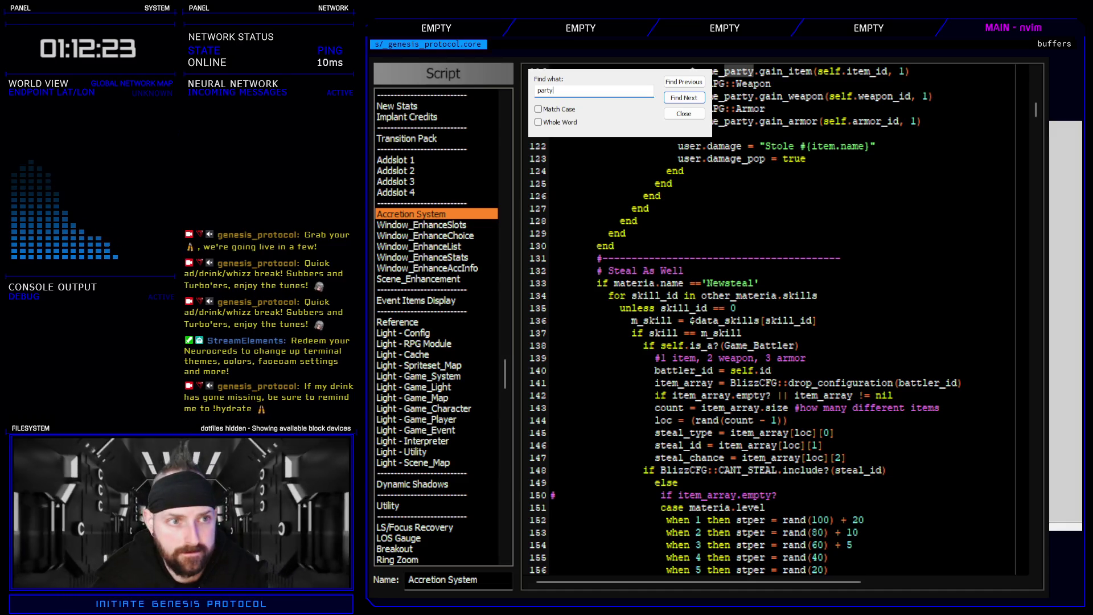
left_click(679, 100)
left_click(679, 100)
left_click(679, 101)
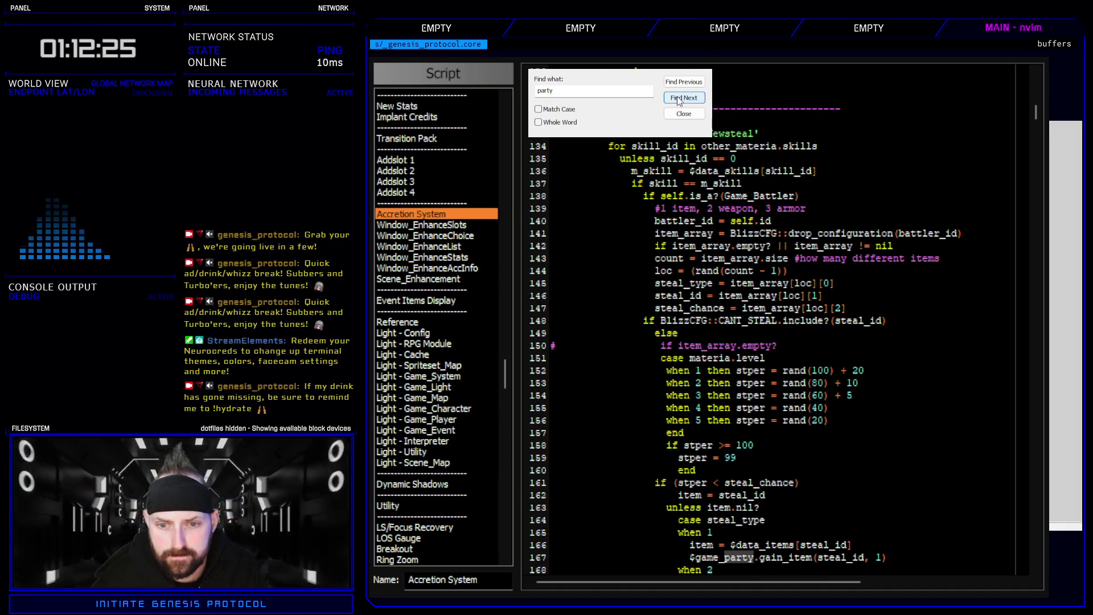
left_click(679, 100)
left_click(679, 101)
left_click(679, 100)
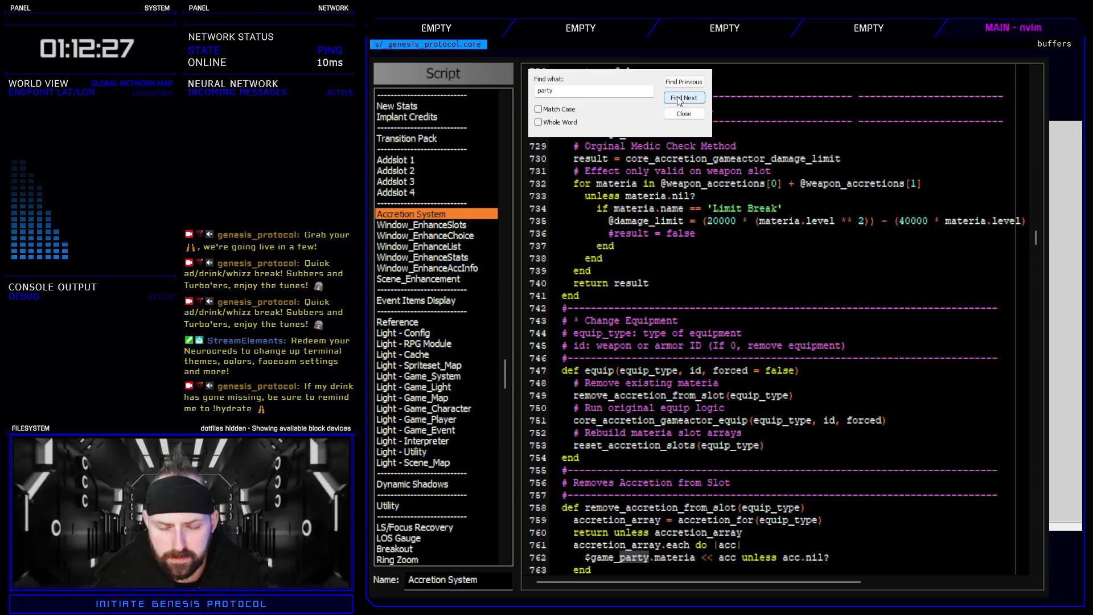
- Select the word materia in $game_party.materia on line 762
scroll(676, 491, "down", 4)
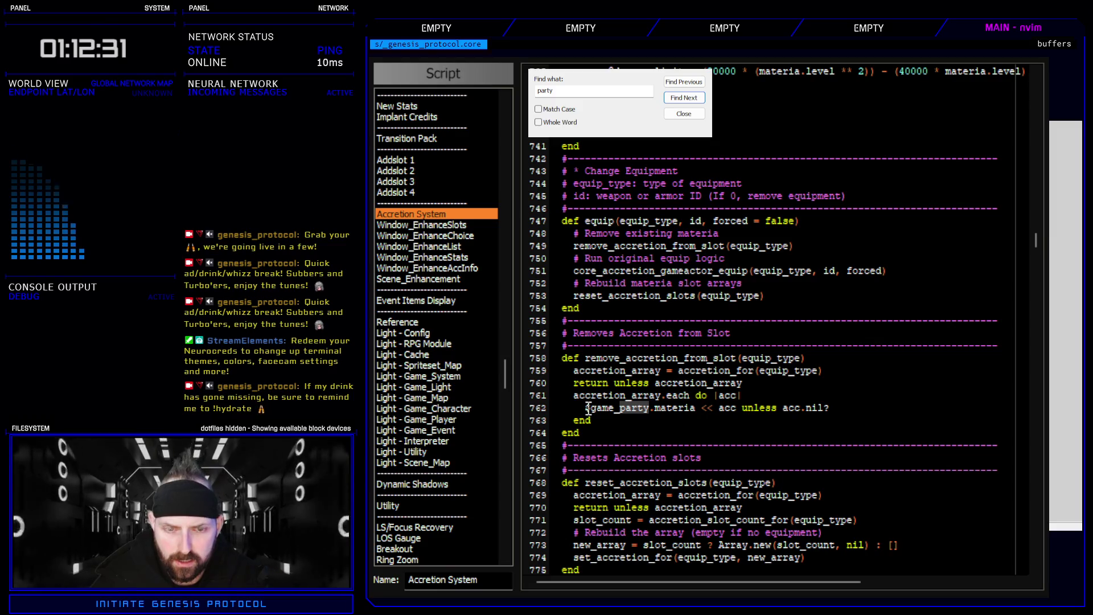
left_click_drag(589, 407, 698, 408)
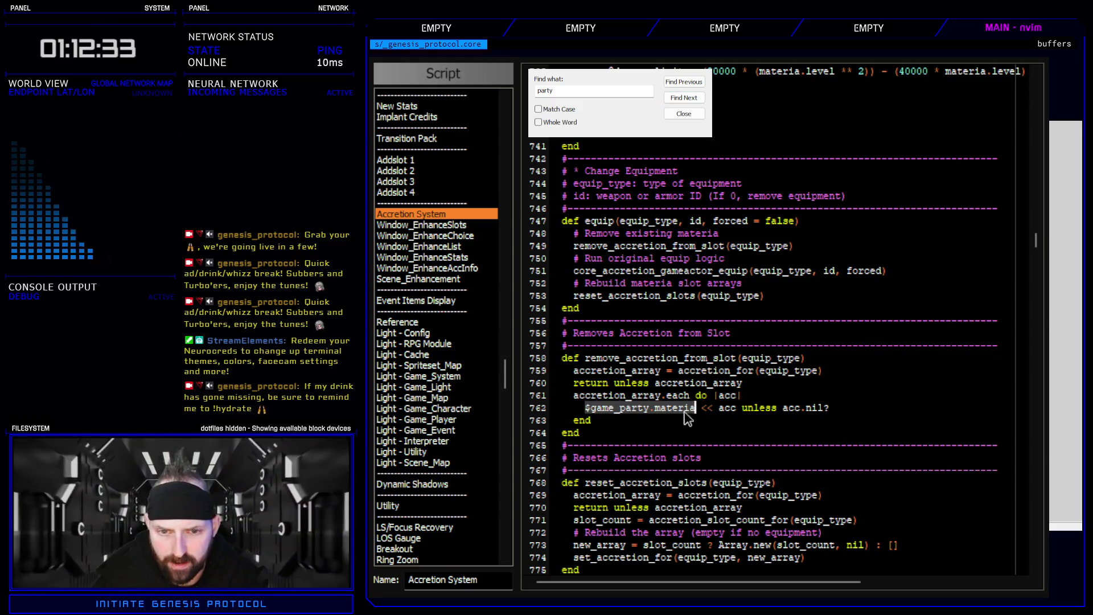
double_click(674, 407)
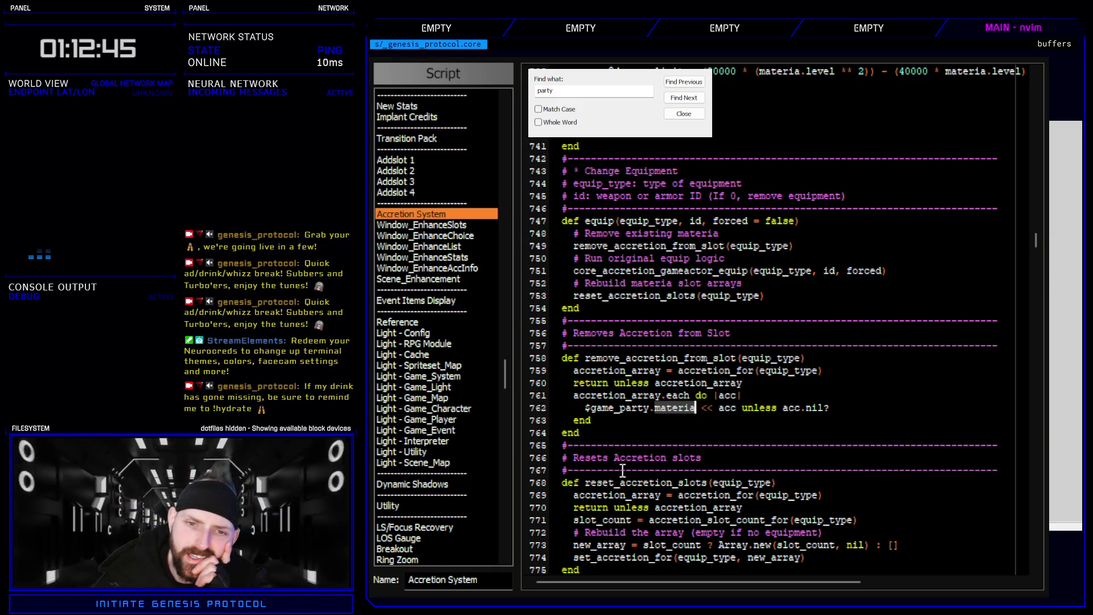
left_click_drag(502, 380, 516, 145)
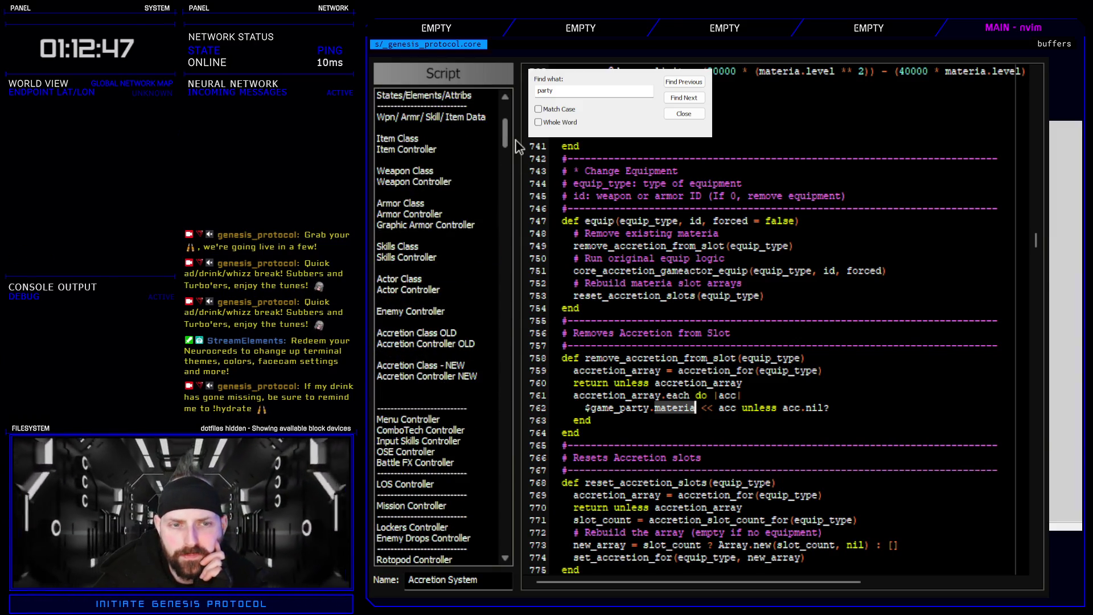
- Compare the Accretion Class OLD and Accretion Class - NEW scripts
left_click(453, 333)
scroll(641, 223, "up", 9)
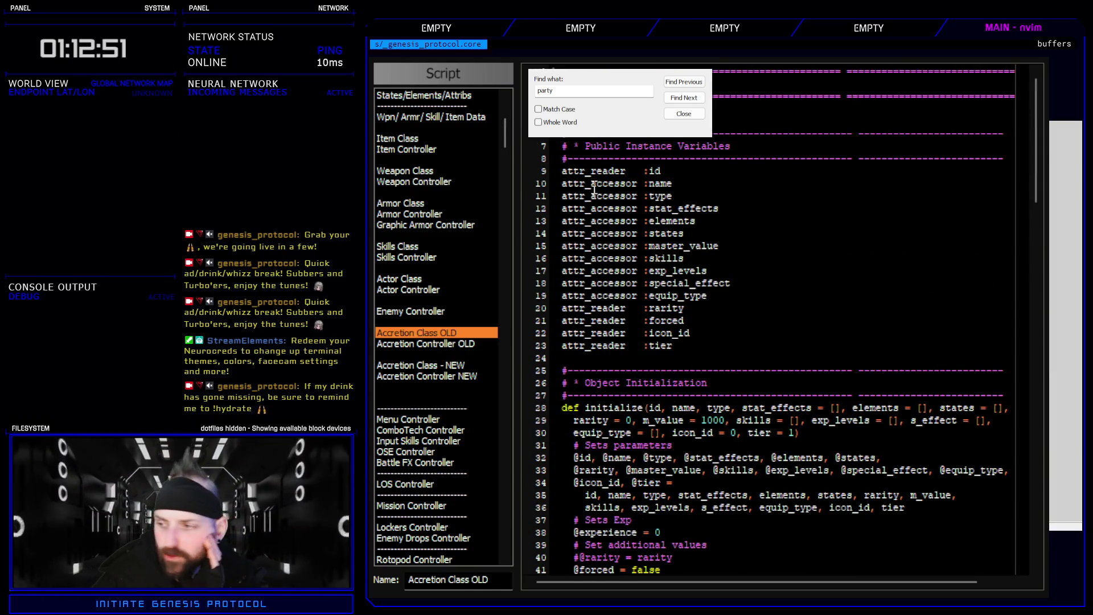
left_click(470, 367)
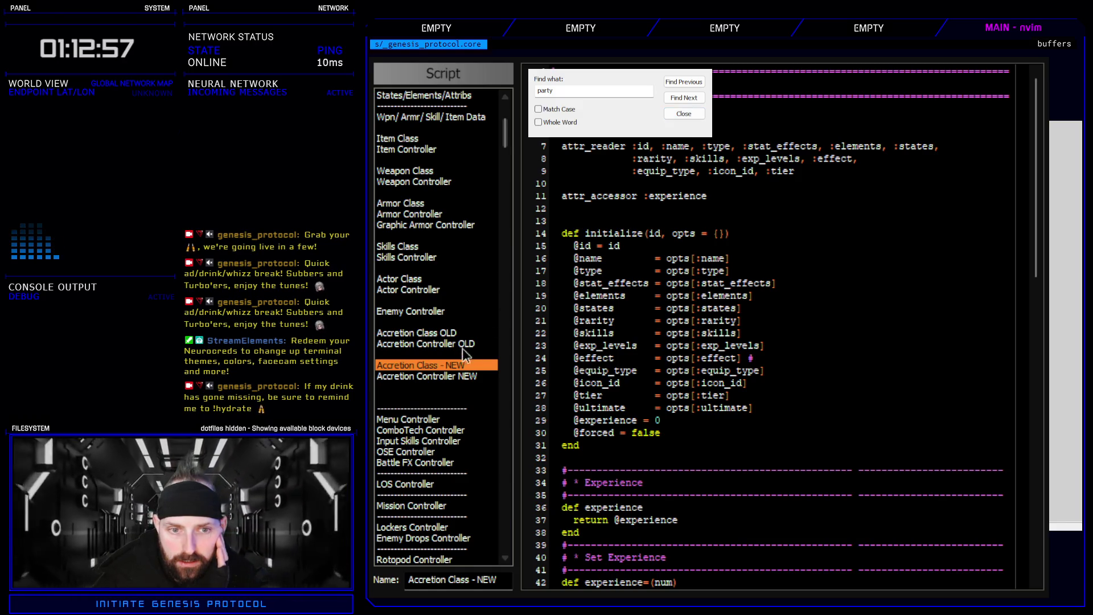
left_click(440, 336)
- Review the effect methods in Accretion Class OLD, then close the editor and start a playtest
scroll(648, 364, "down", 14)
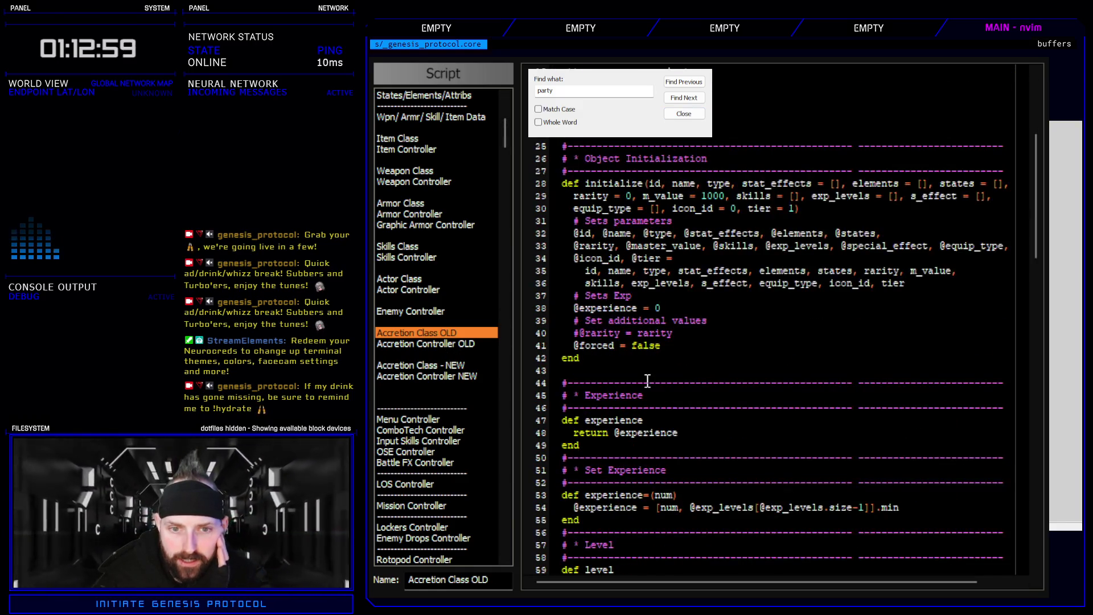
scroll(608, 326, "down", 6)
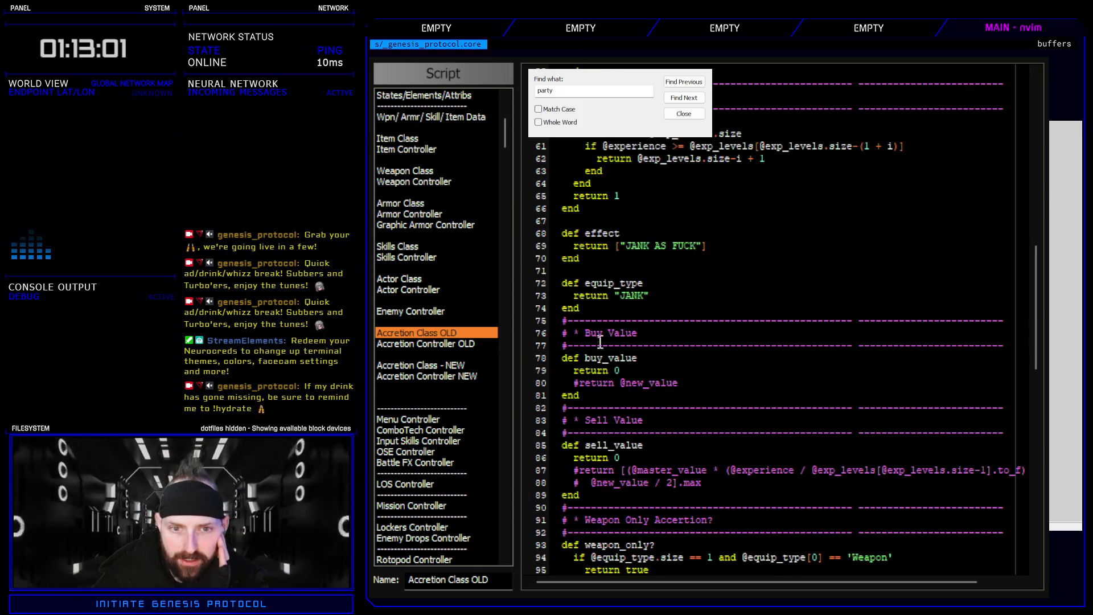
mouse_move(584, 232)
left_mouse_down()
mouse_move(609, 295)
mouse_move(643, 283)
mouse_move(609, 245)
left_mouse_up()
left_click(644, 294)
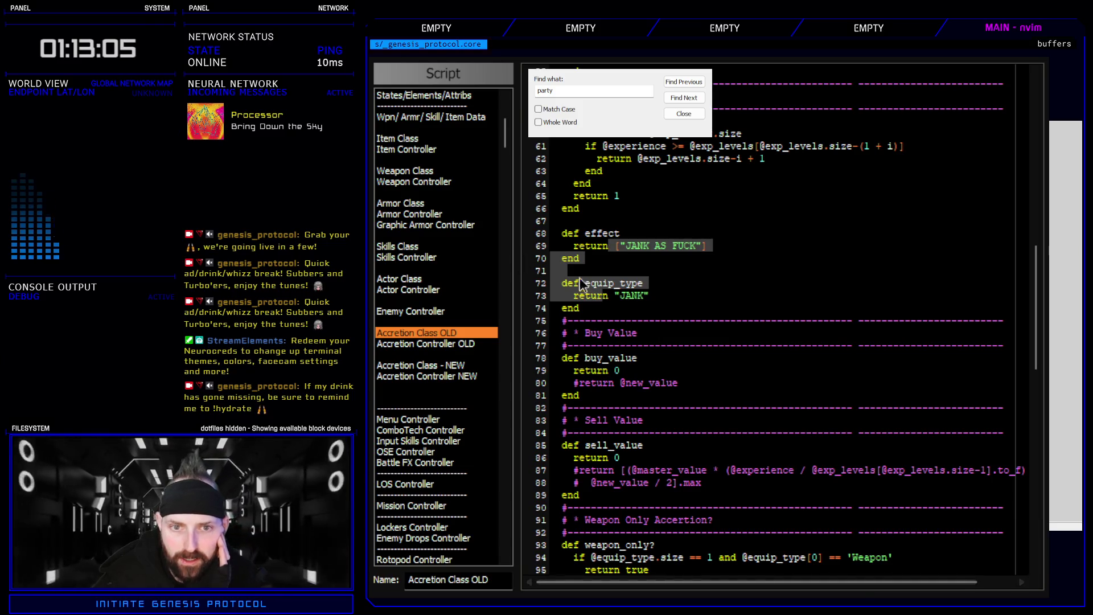
key("alt+Tab")
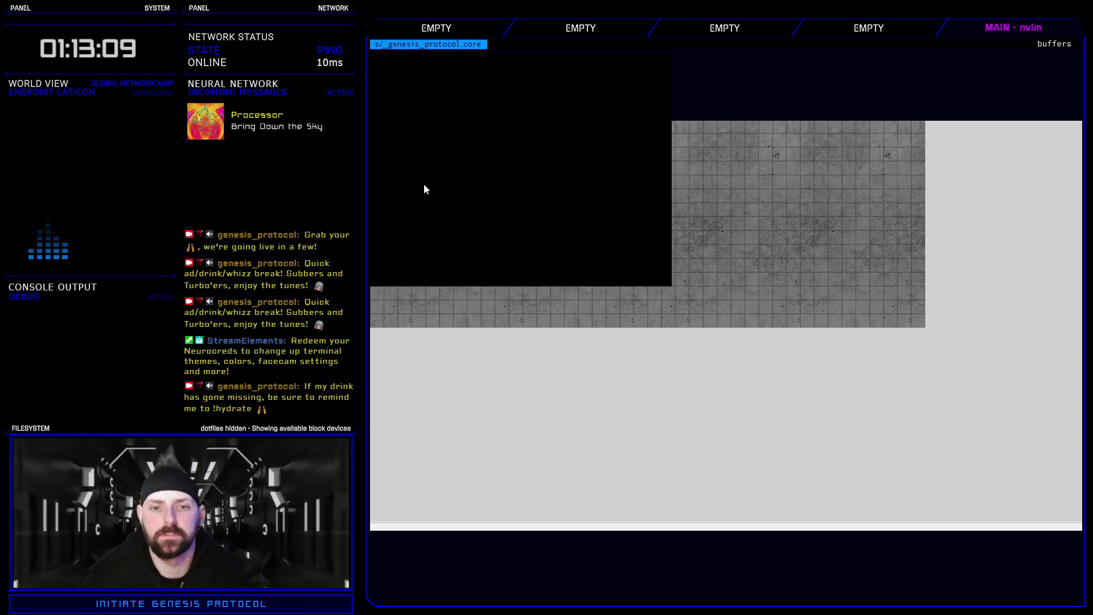
- Load the saved game, view Kivos's Kinetics I accretion on the equipment screen, then switch to Lidda
key("Return")
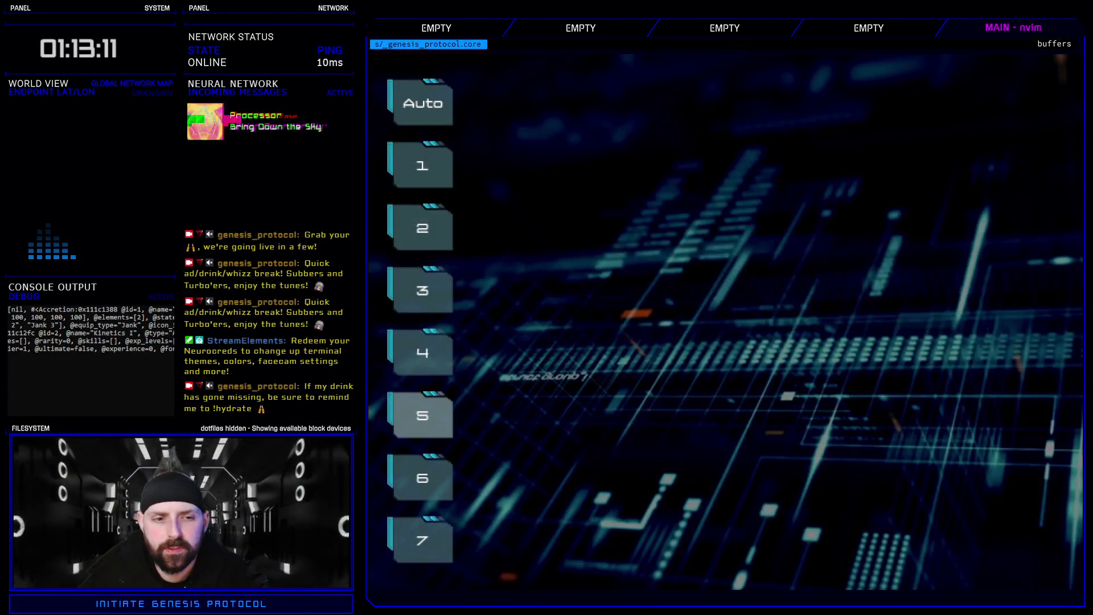
key("Return")
key("Escape")
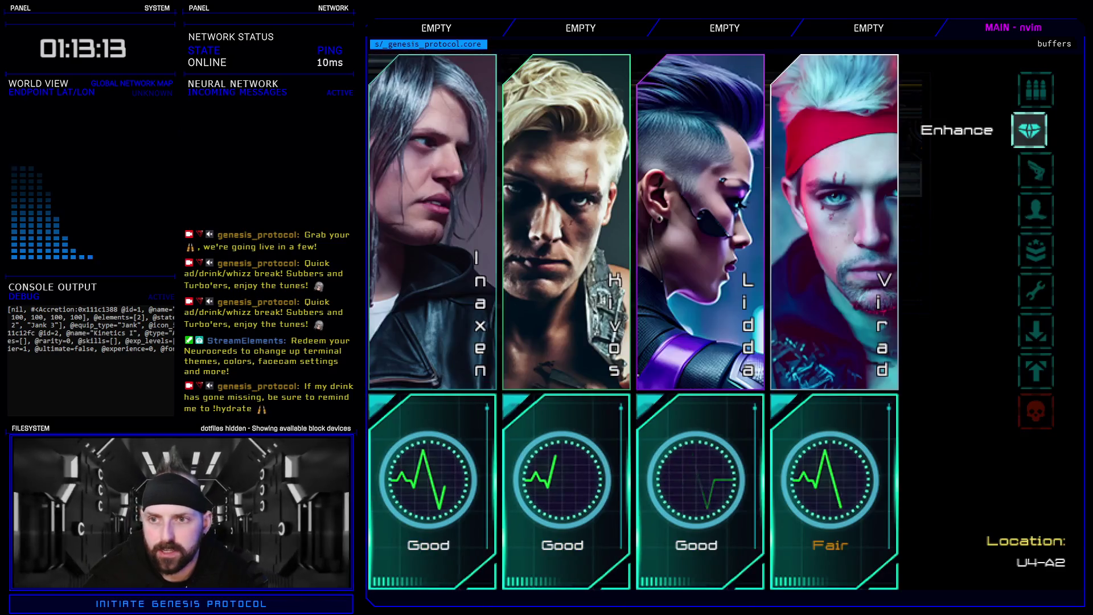
key("Return")
key("Return")
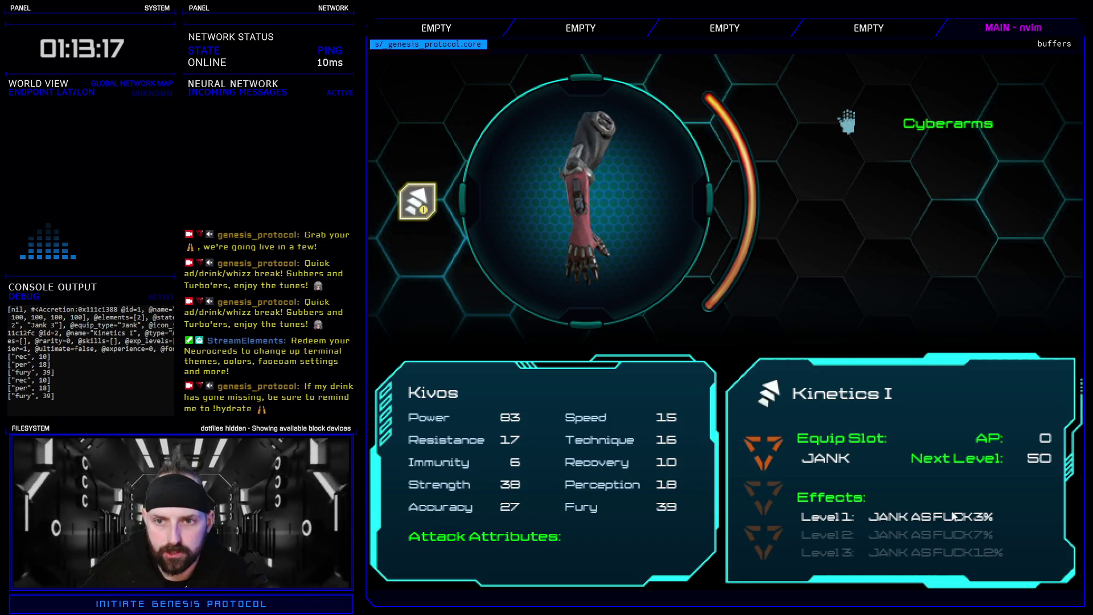
key("Escape")
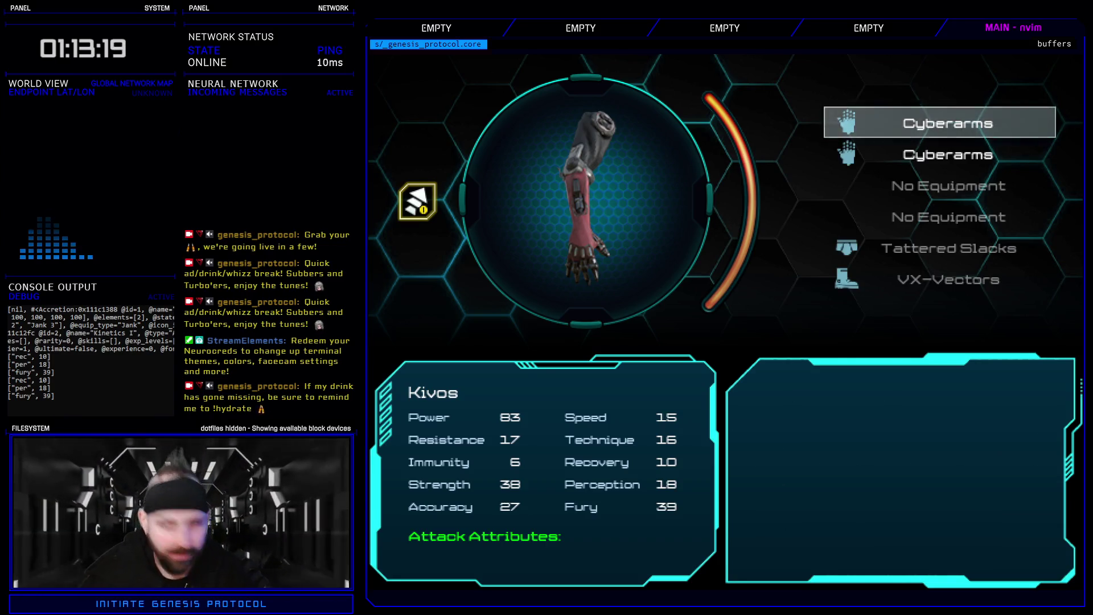
key("Right")
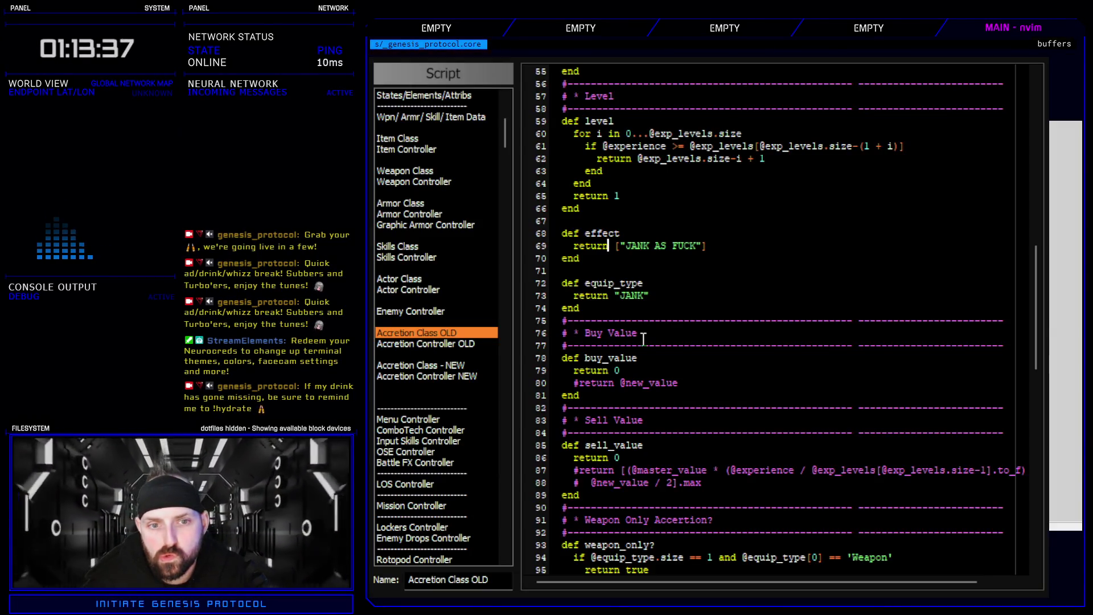
- Open the Window_EnhanceSlots script and scroll through its code
mouse_move(505, 134)
left_mouse_down()
mouse_move(514, 164)
mouse_move(504, 369)
left_mouse_up()
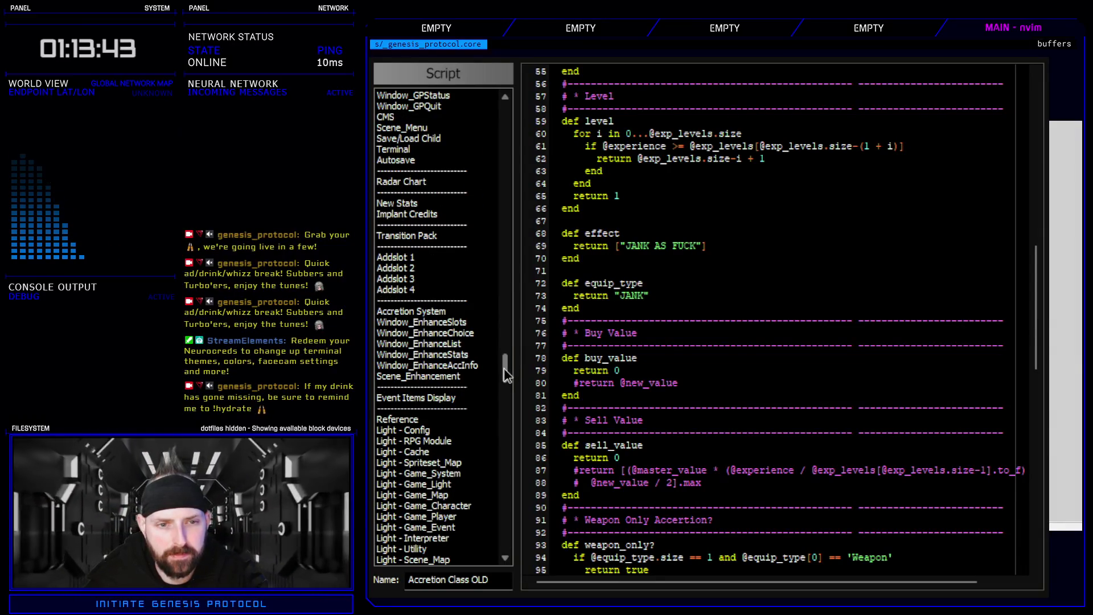
left_click(422, 322)
scroll(958, 411, "up", 6)
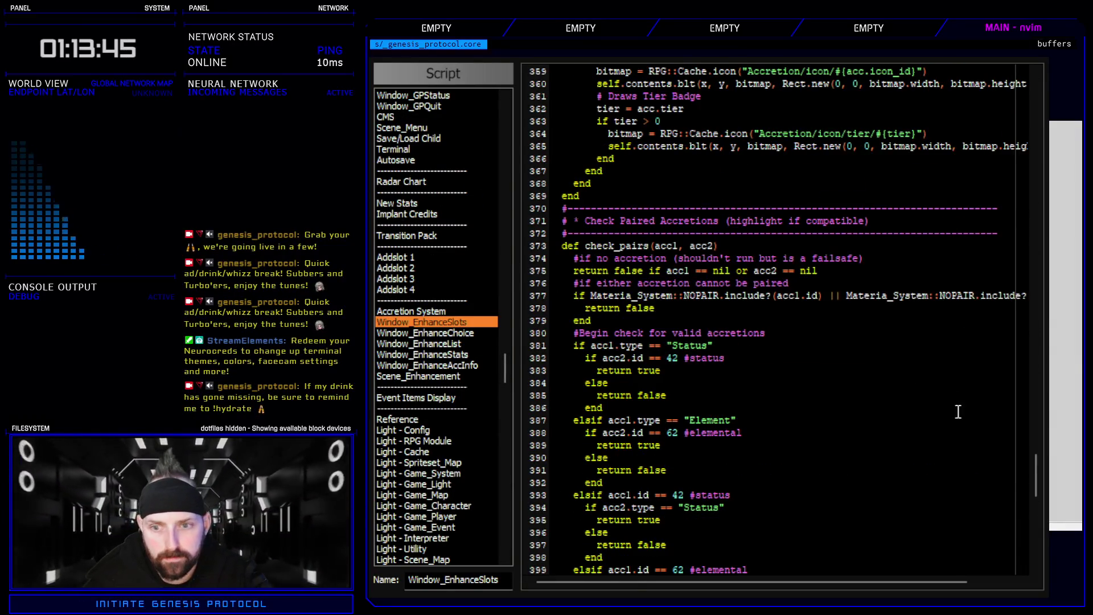
left_click_drag(1029, 468, 1033, 91)
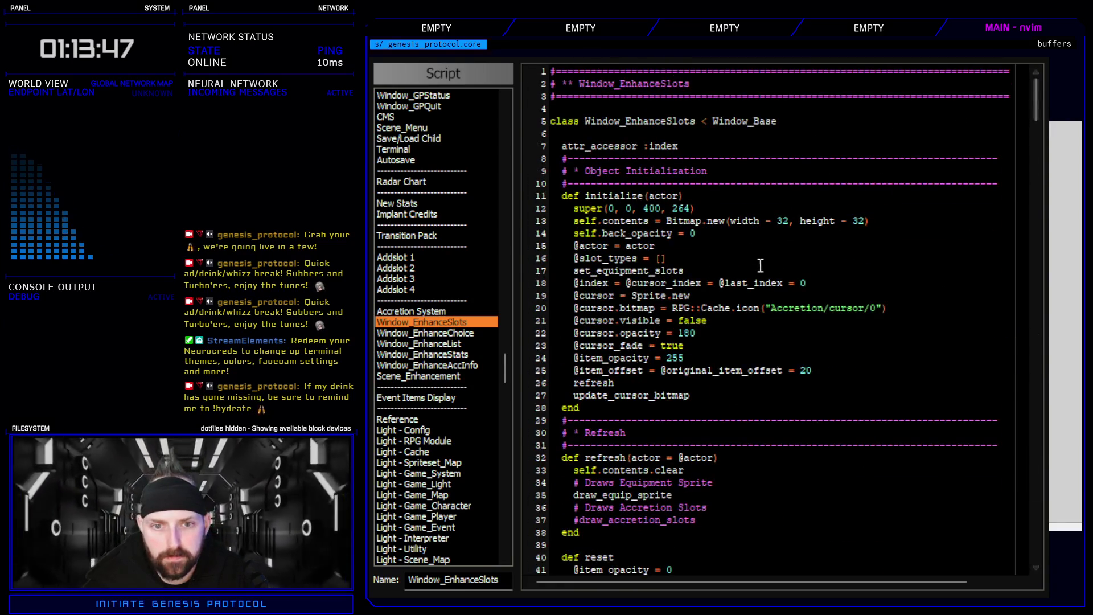
scroll(761, 408, "down", 8)
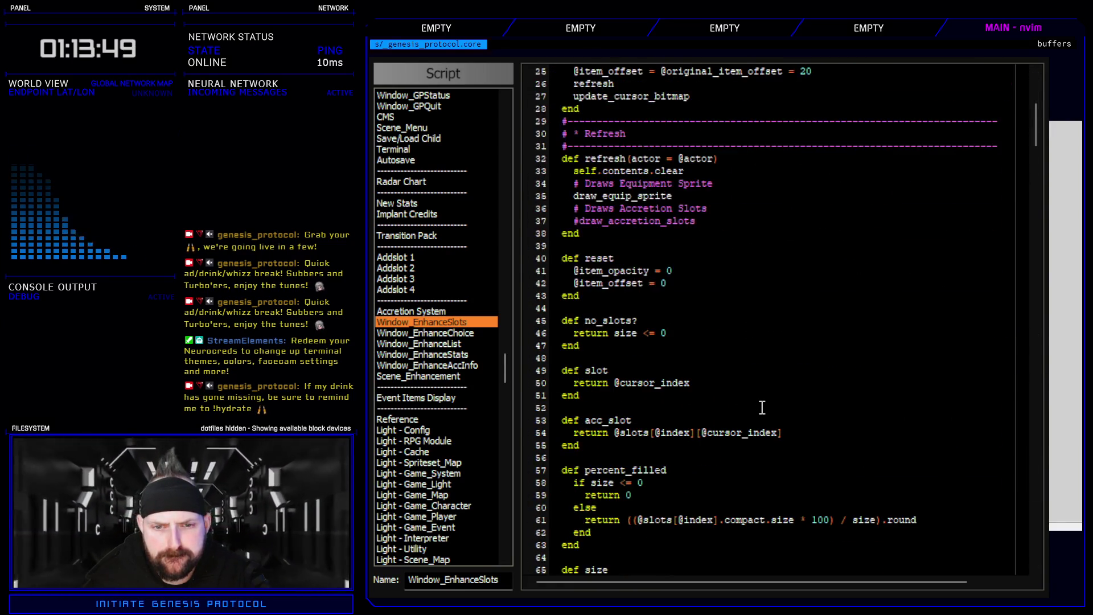
scroll(760, 411, "up", 8)
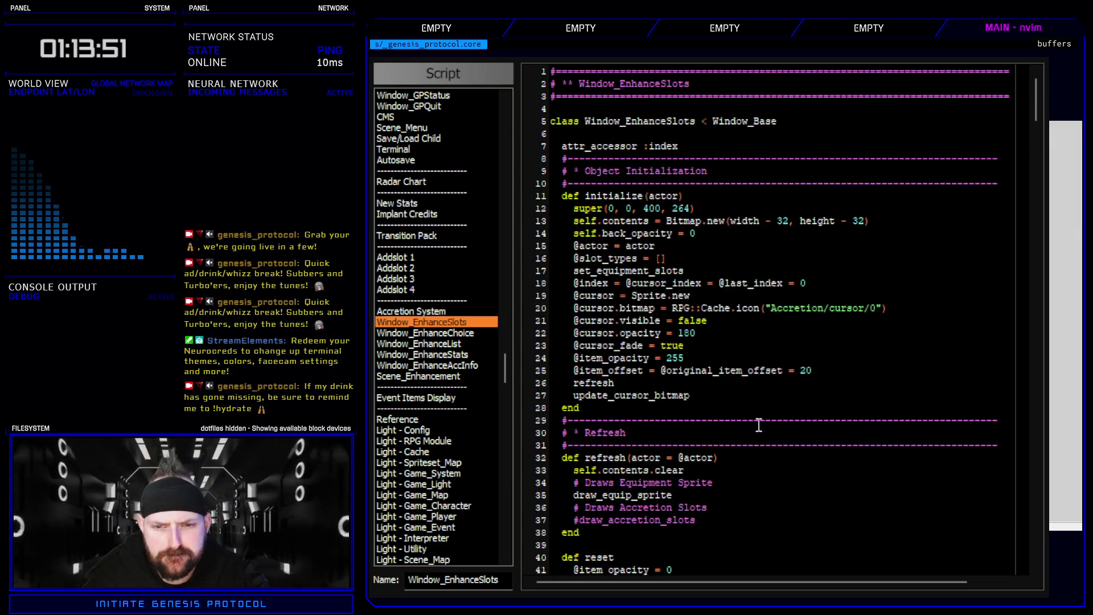
- Search Window_EnhanceSlots for 'materia' and step through every occurrence
left_click(708, 243)
key("ctrl+f")
type("mate")
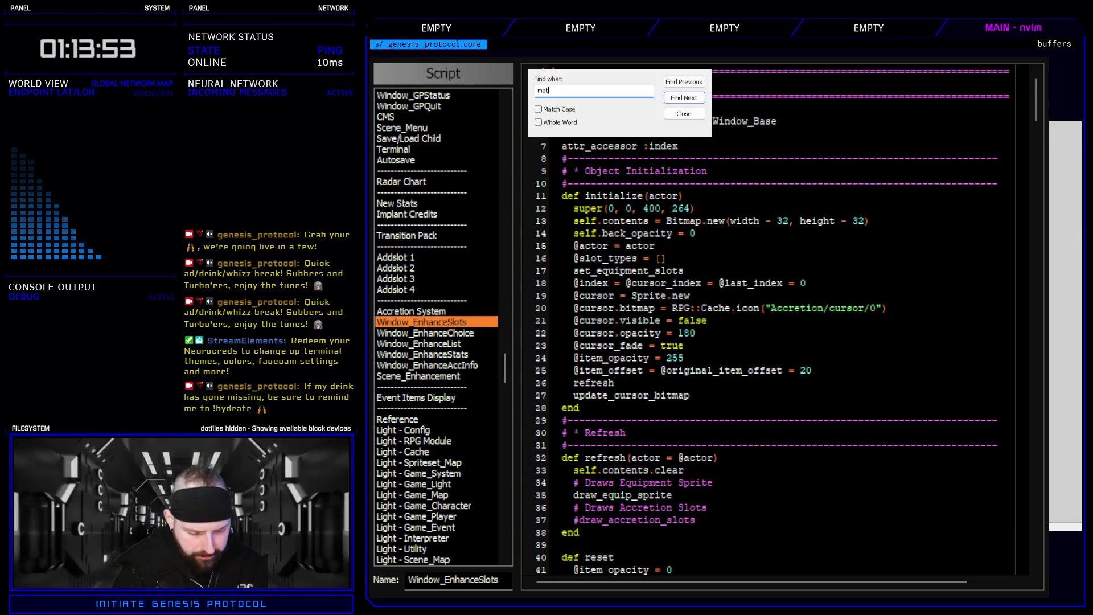
type("ria")
key("Return")
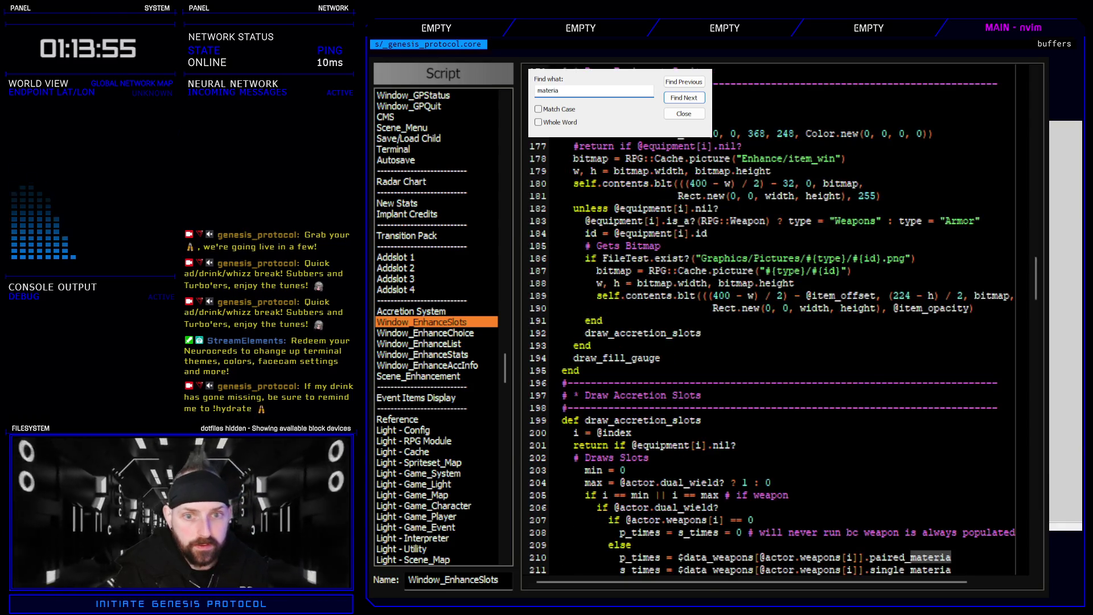
left_click(698, 98)
left_click(698, 99)
left_click(699, 98)
left_click(698, 99)
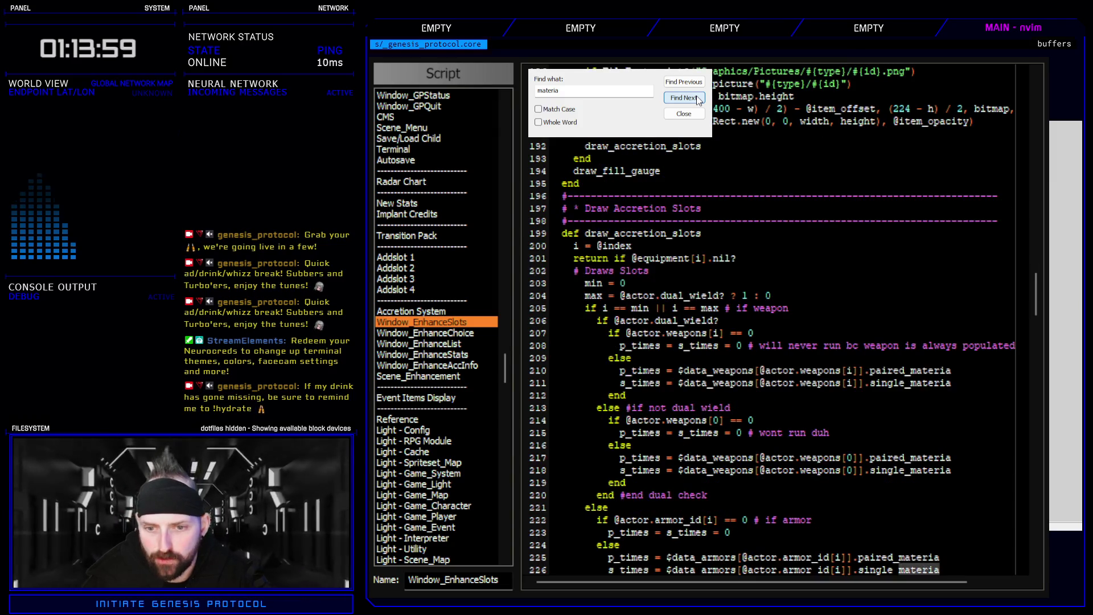
left_click(698, 99)
left_click(698, 98)
left_click(698, 99)
left_click(698, 98)
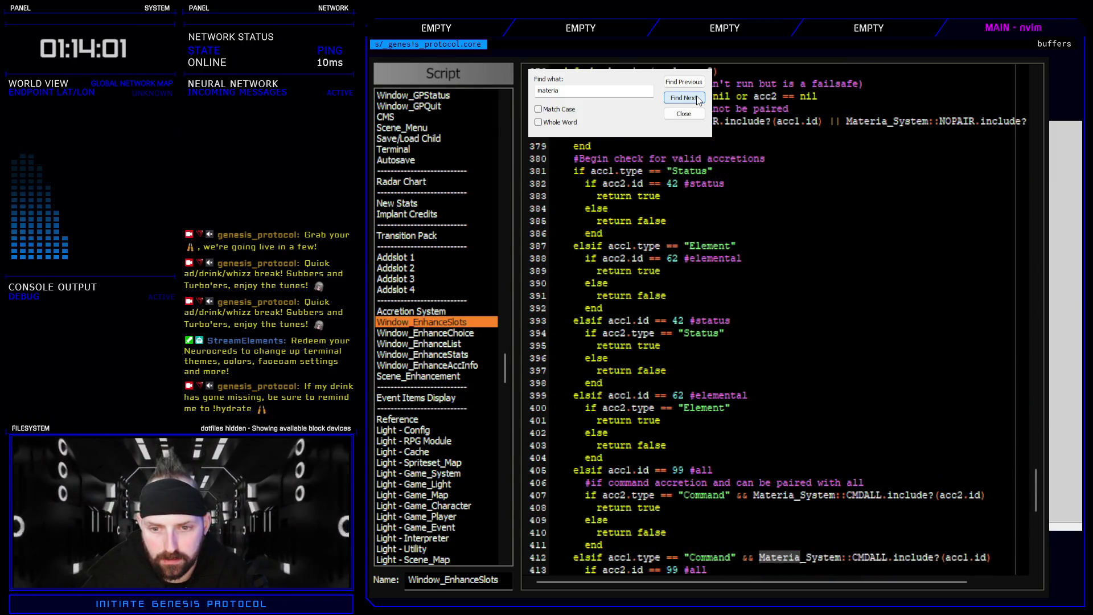
left_click(698, 99)
left_click(698, 99)
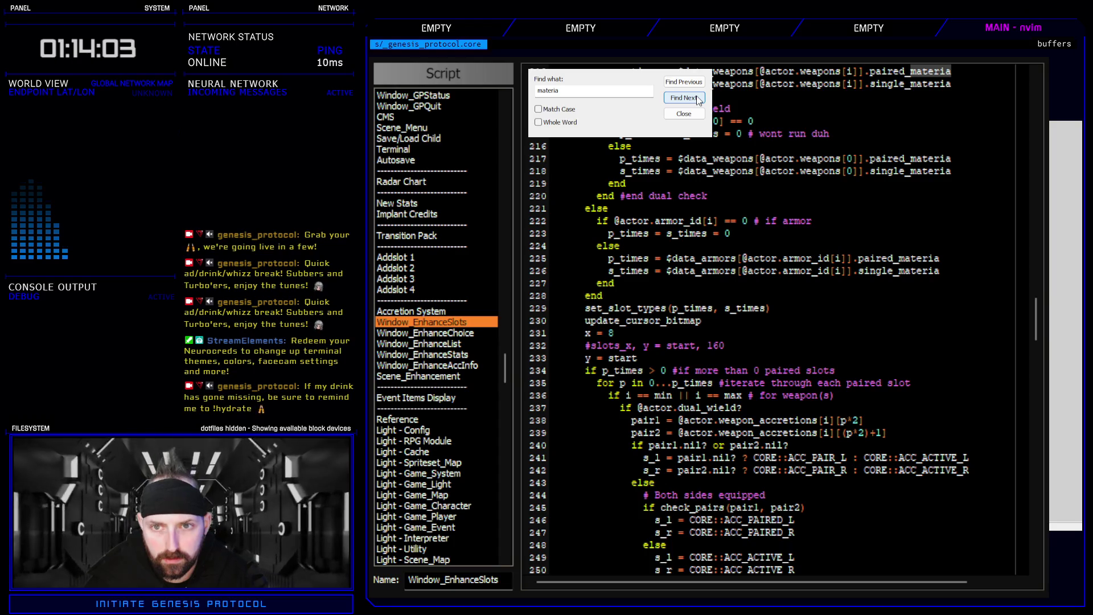
- Open Window_EnhanceList and step through its materia matches
left_click(468, 333)
left_click(477, 343)
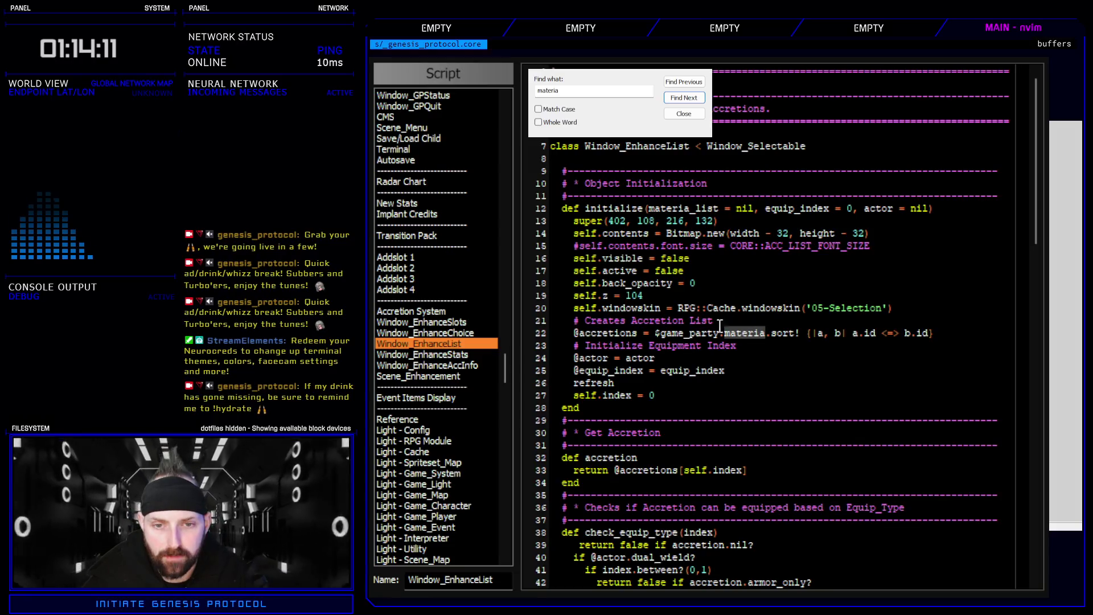
left_click(700, 99)
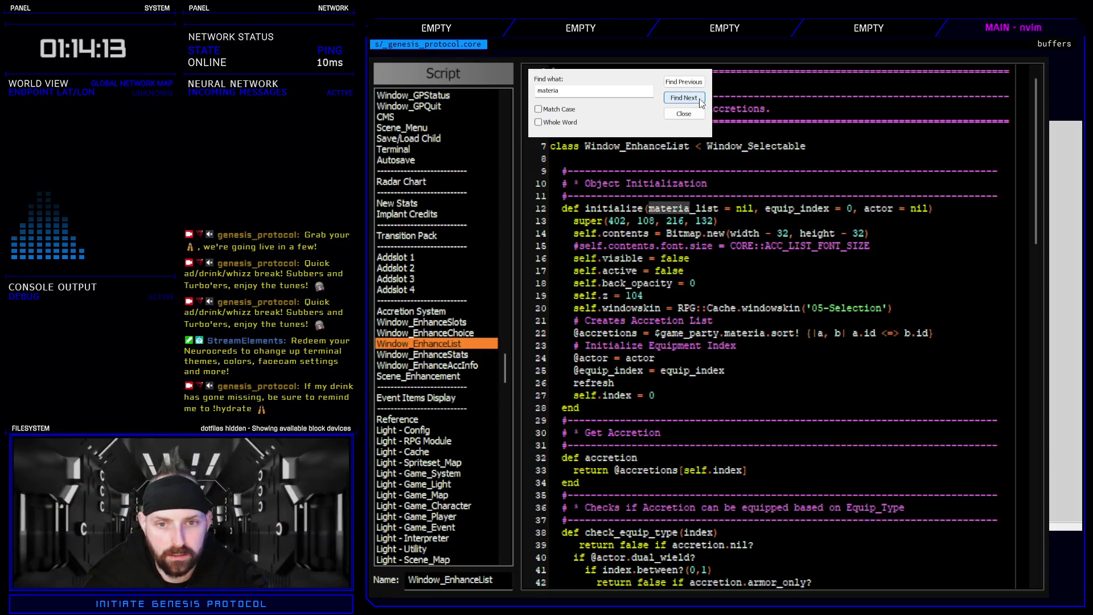
left_click(699, 99)
left_click(699, 100)
left_click(700, 100)
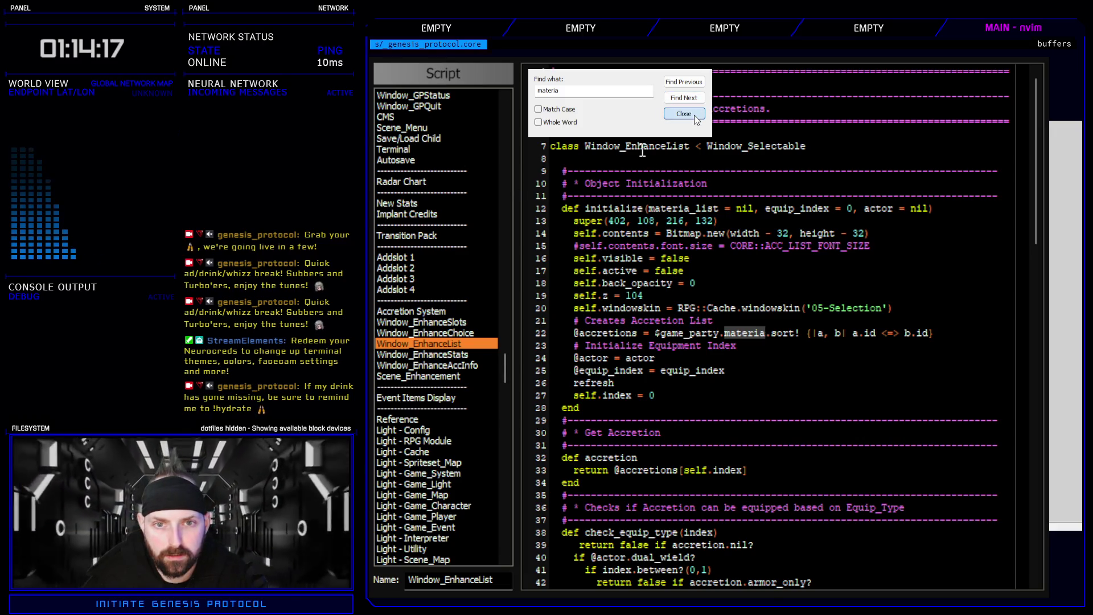
double_click(642, 148)
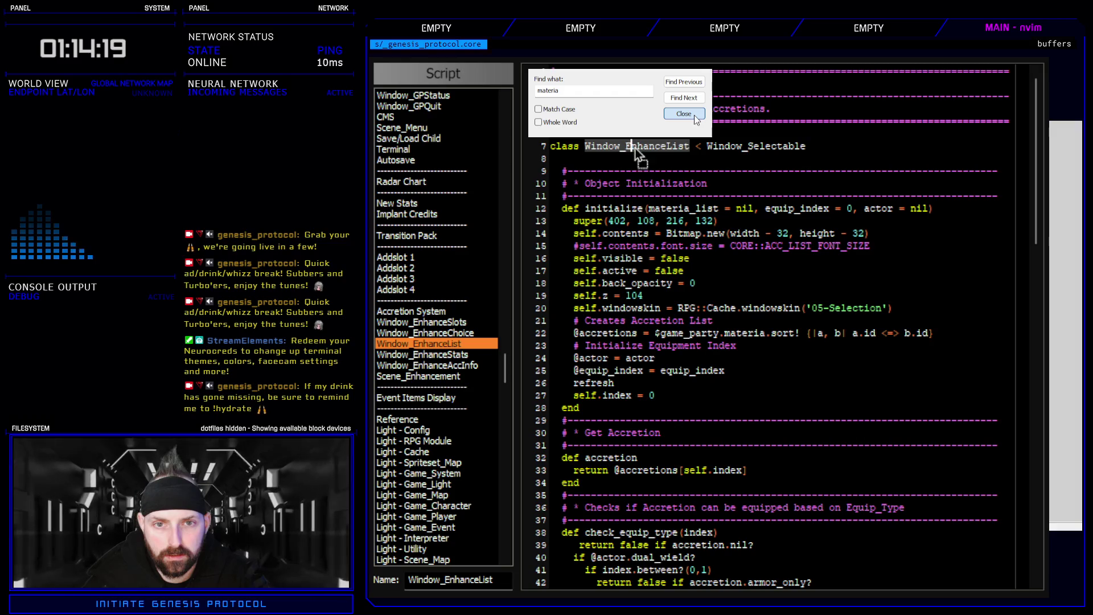
left_click(633, 147)
left_click(720, 320)
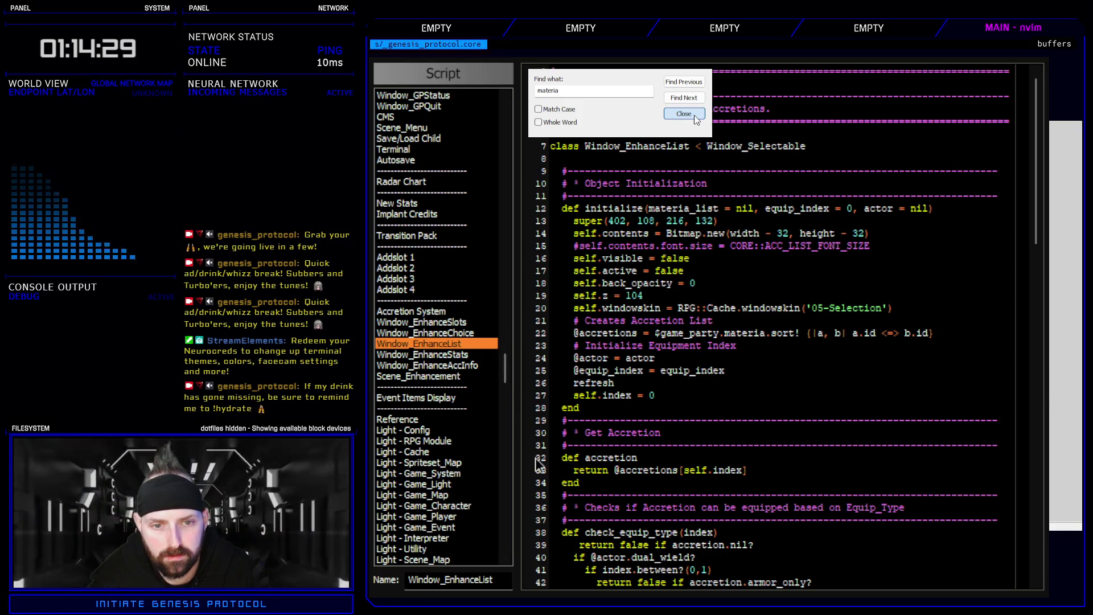
key("ctrl+f")
type("@materia")
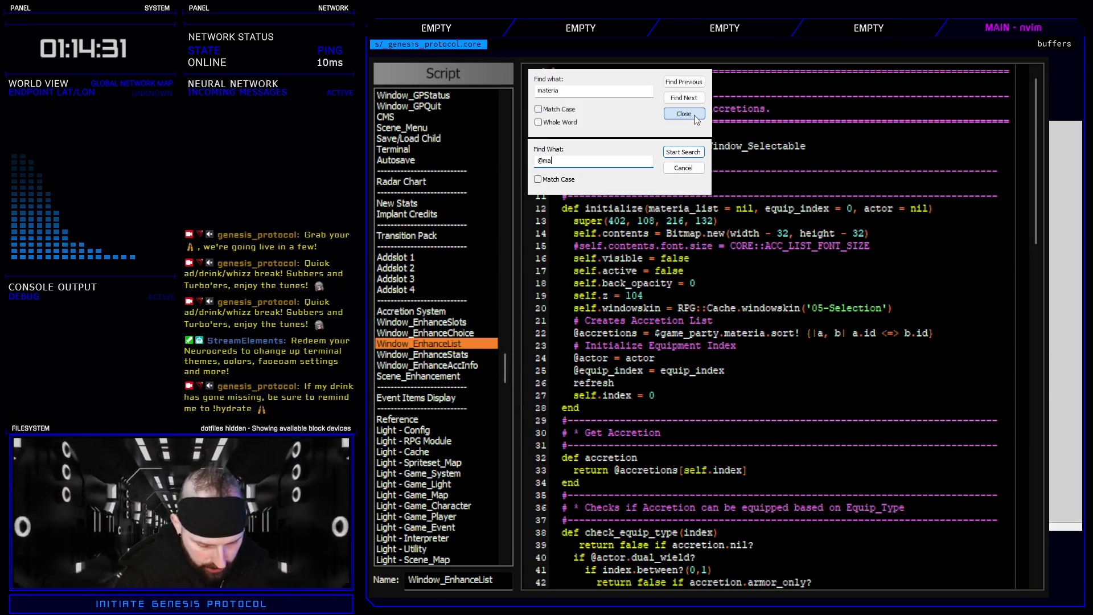
key("Return")
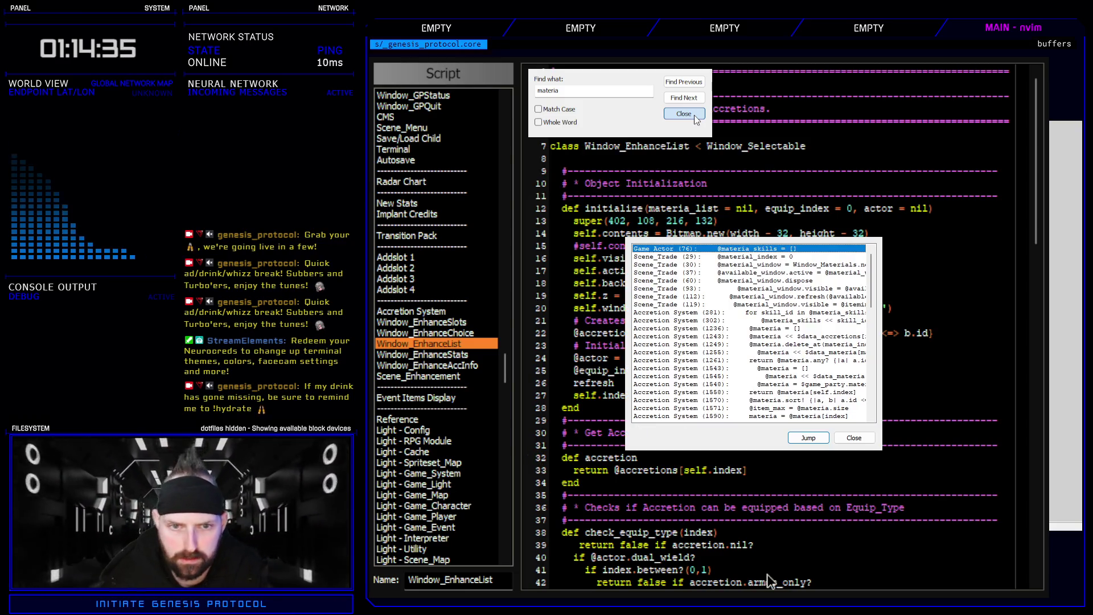
double_click(737, 329)
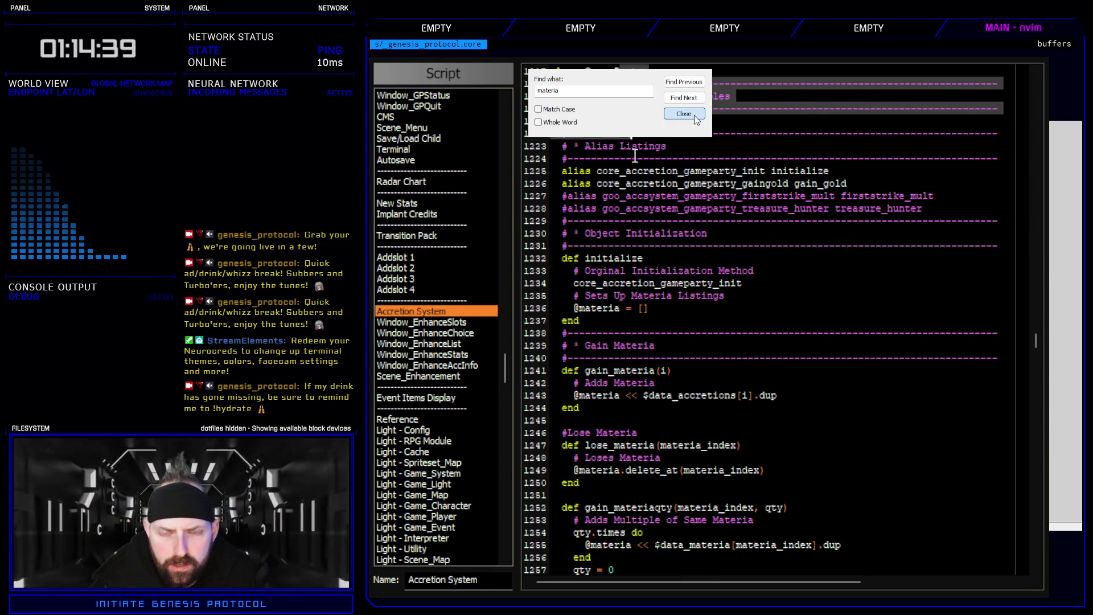
mouse_move(635, 155)
left_mouse_down()
mouse_move(695, 312)
mouse_move(705, 313)
mouse_move(695, 331)
left_mouse_up()
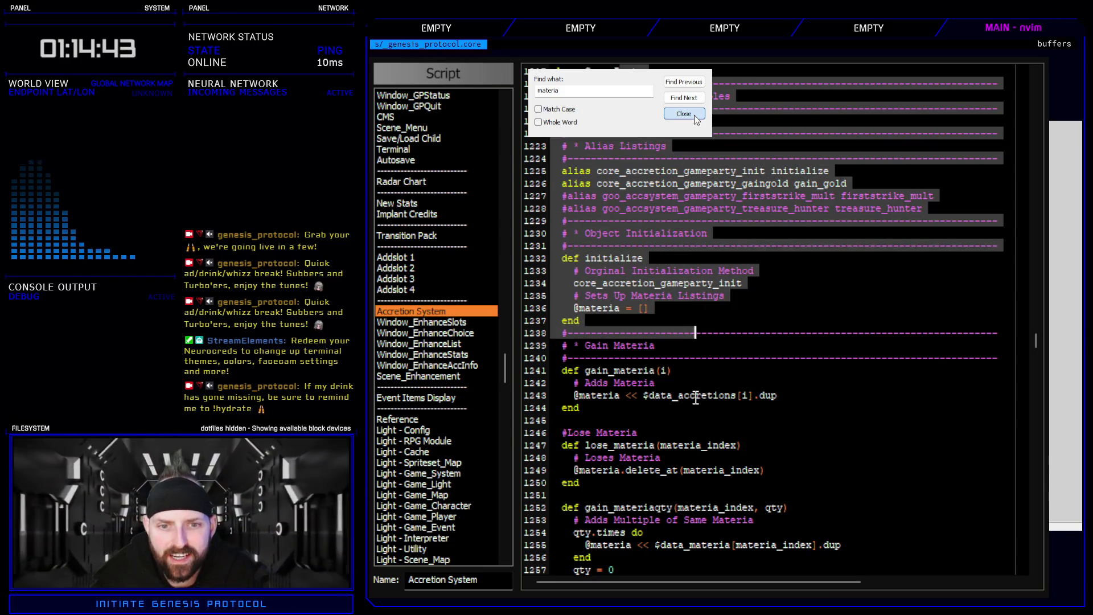
scroll(695, 399, "down", 2)
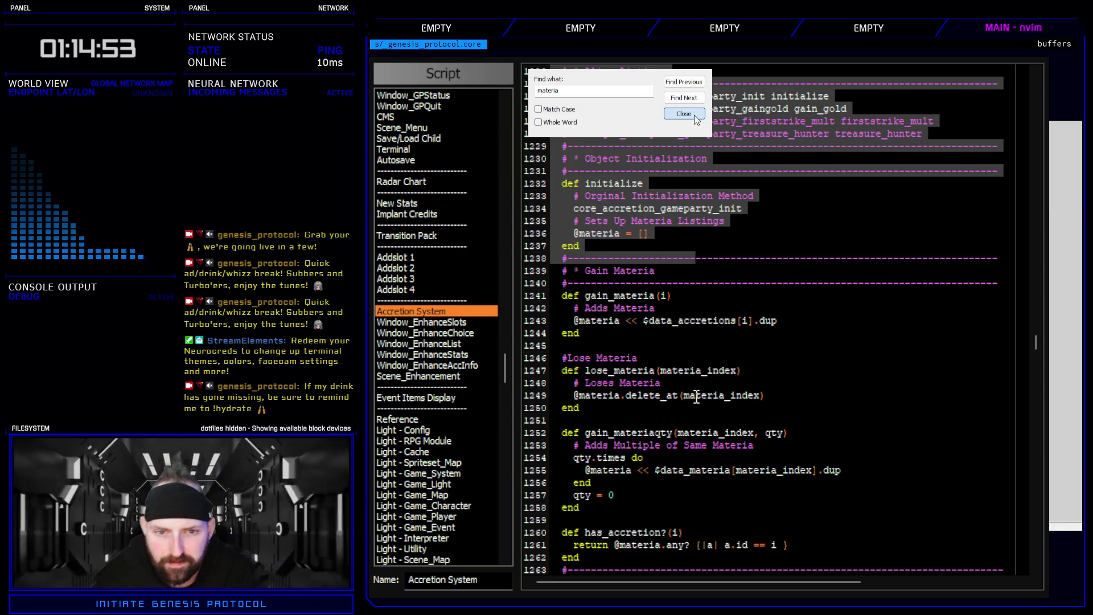
left_click(802, 318)
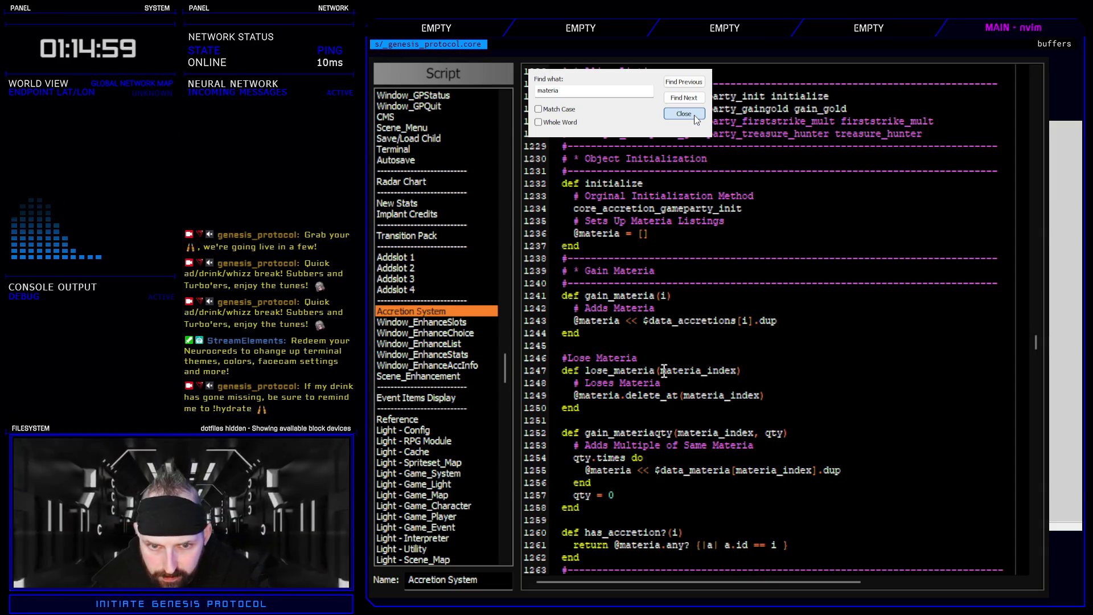
mouse_move(661, 370)
left_mouse_down()
mouse_move(737, 371)
mouse_move(740, 395)
mouse_move(759, 395)
left_mouse_up()
type("i")
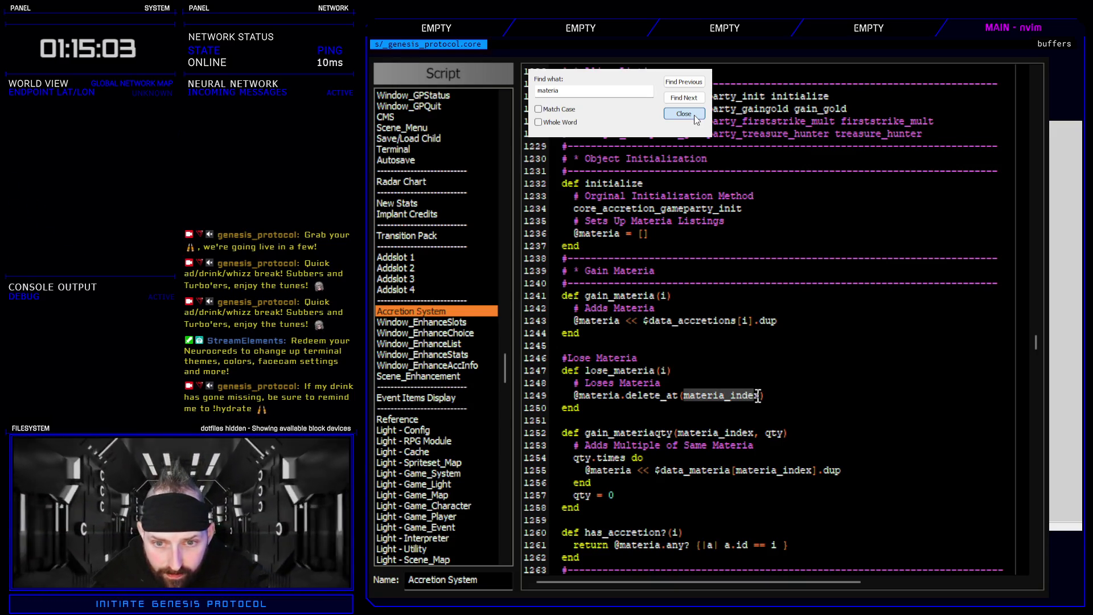
type("i")
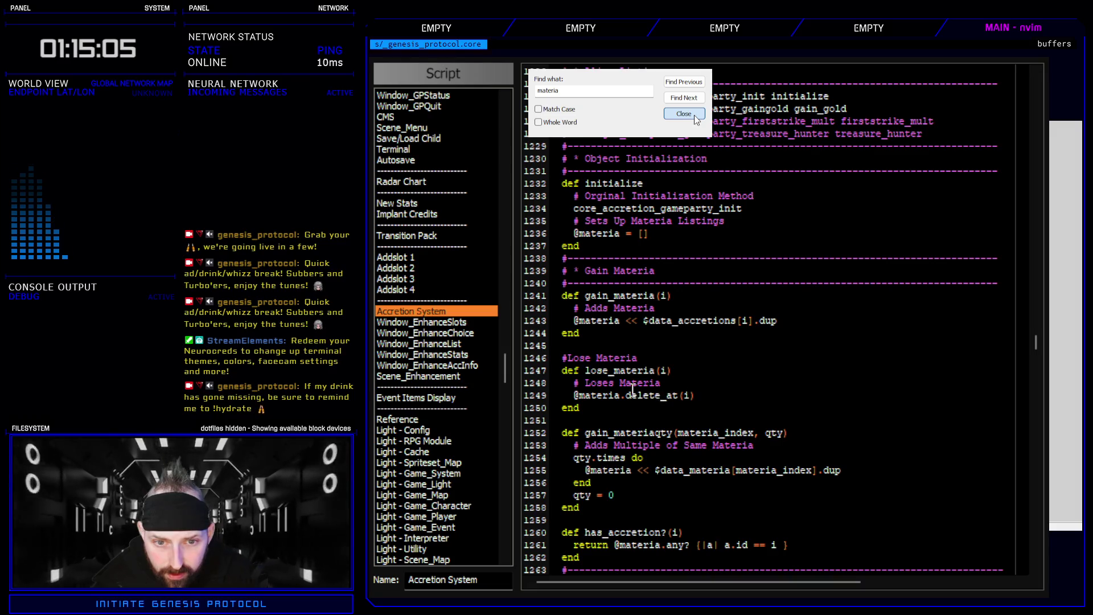
left_click_drag(649, 357, 520, 360)
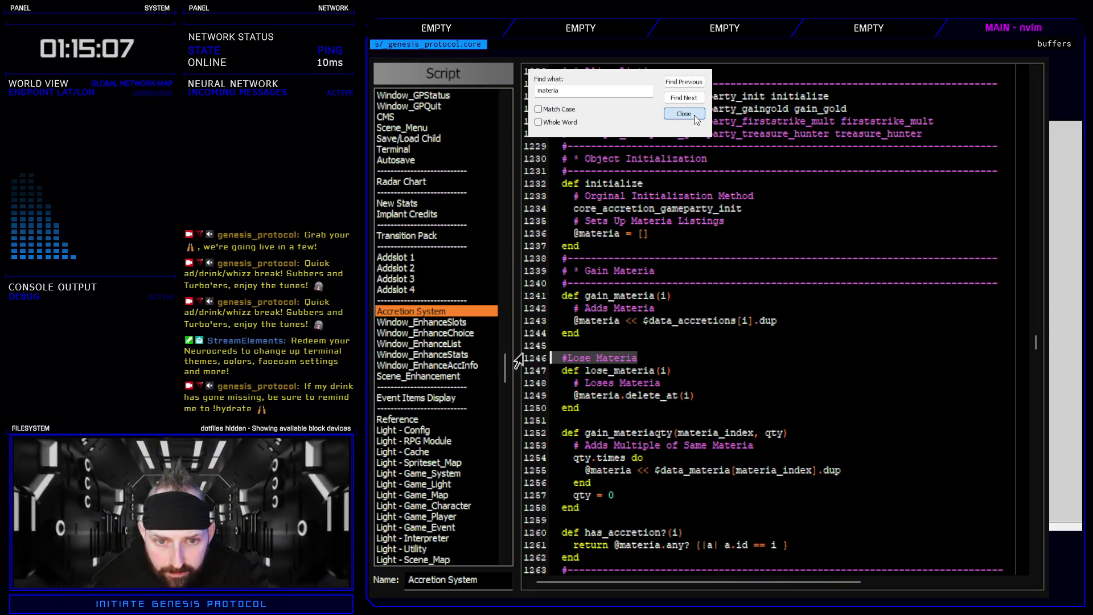
key("BackSpace")
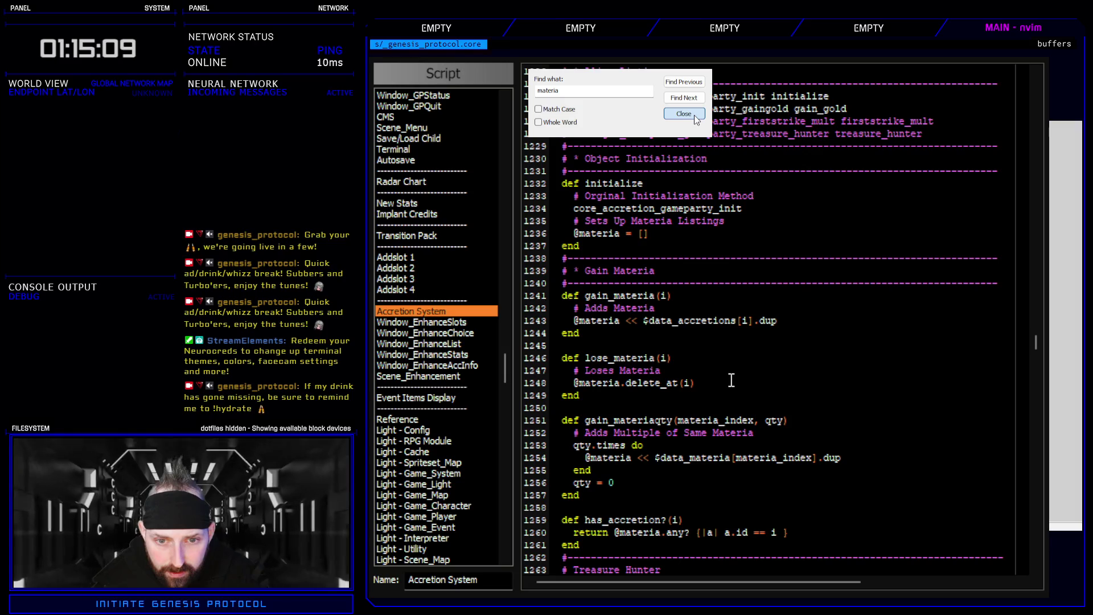
mouse_move(620, 420)
left_mouse_down()
mouse_move(692, 421)
mouse_move(786, 461)
left_mouse_up()
left_click(786, 465)
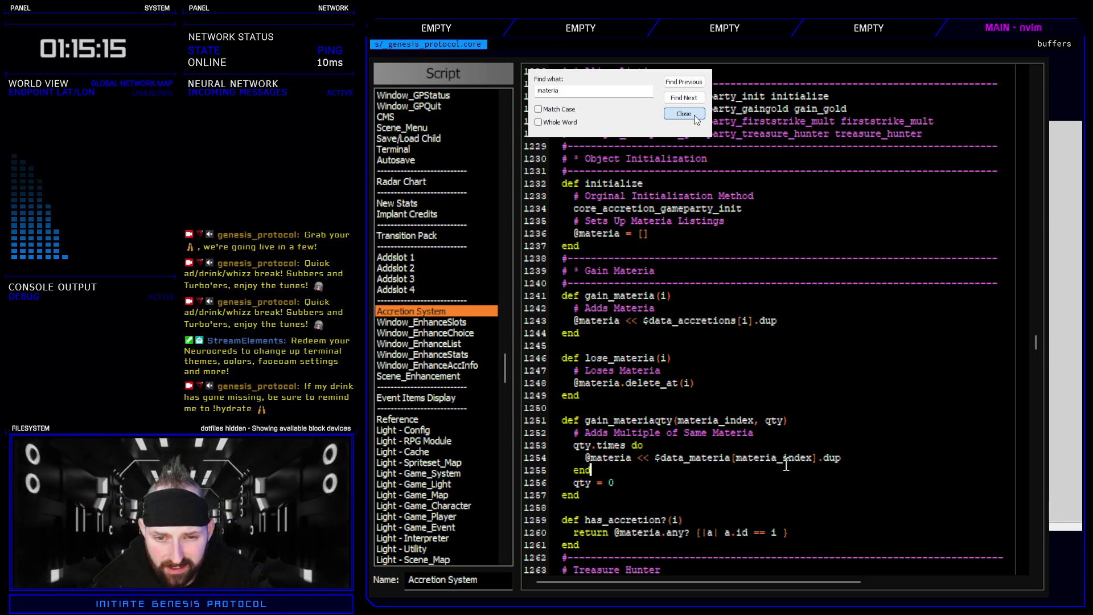
scroll(786, 465, "down", 4)
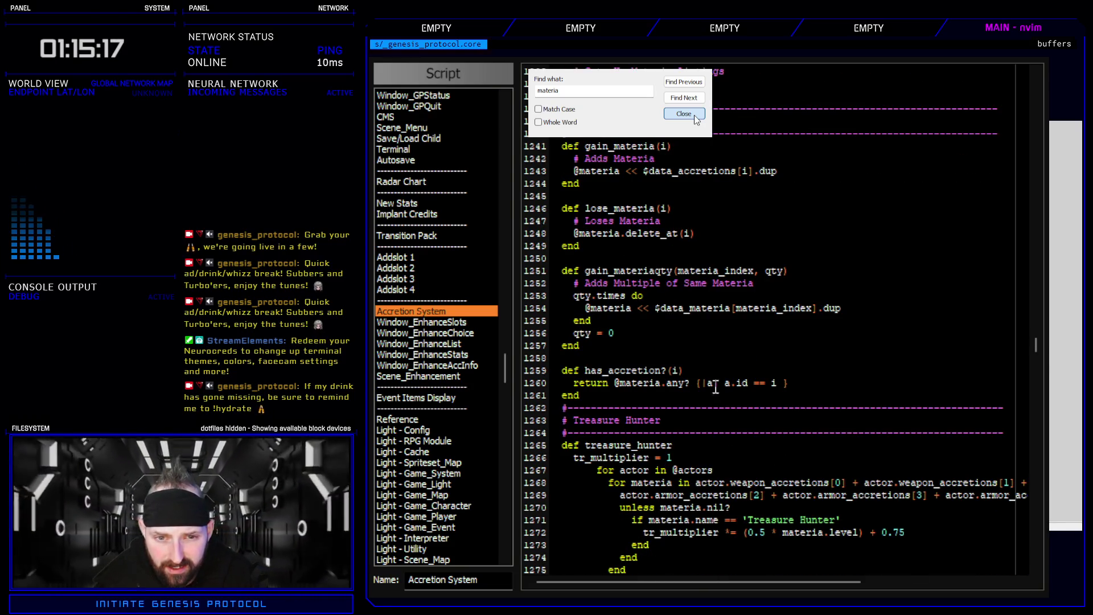
left_click_drag(574, 333, 627, 330)
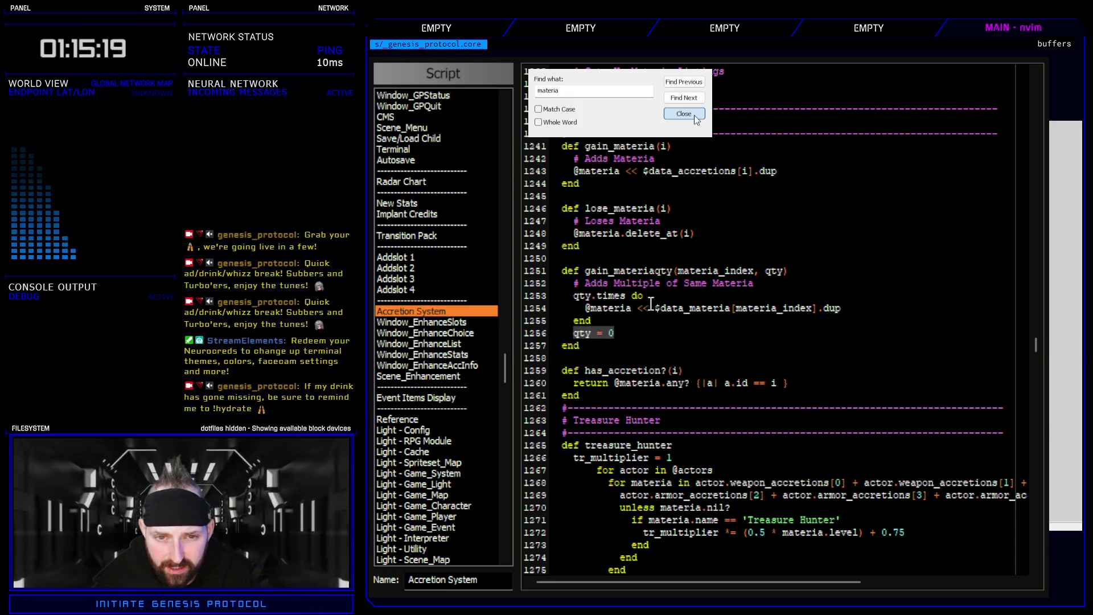
left_click(650, 298)
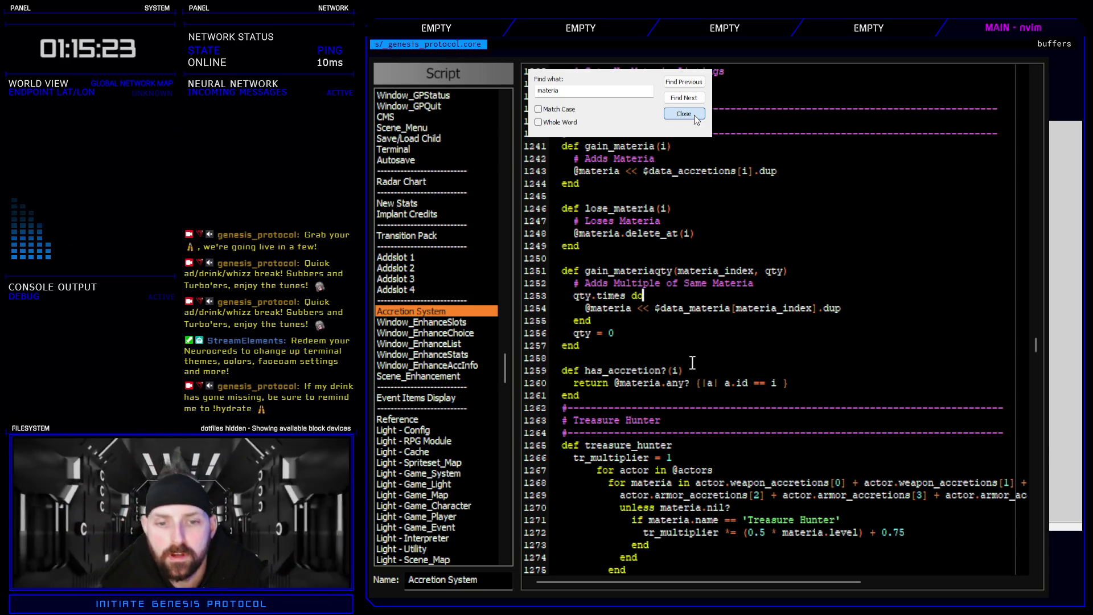
scroll(687, 362, "down", 6)
scroll(723, 388, "down", 8)
scroll(723, 388, "down", 7)
scroll(723, 387, "up", 20)
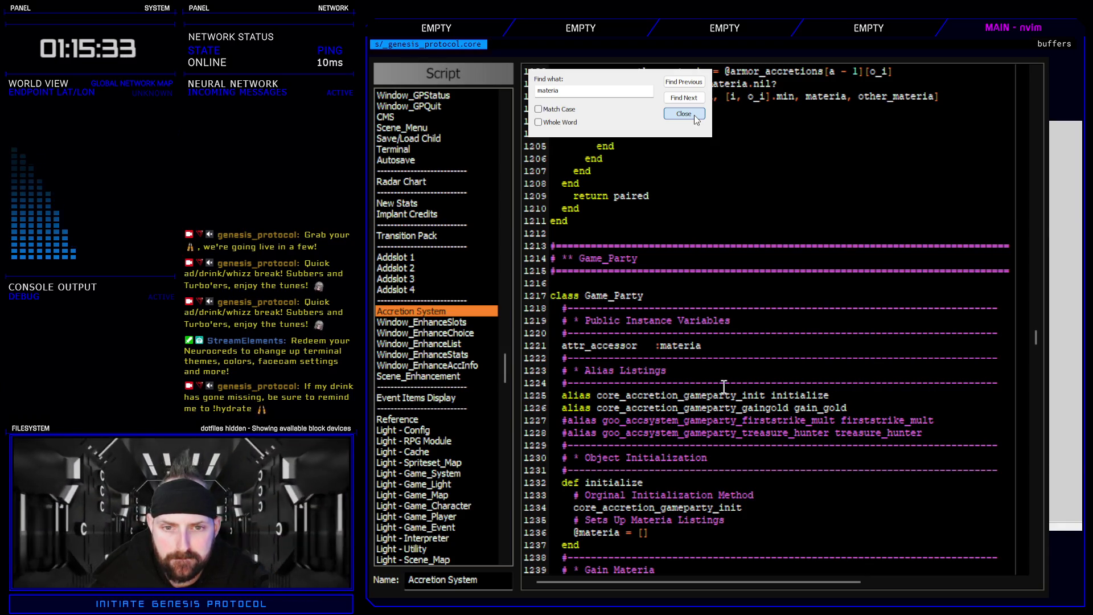
scroll(724, 387, "down", 2)
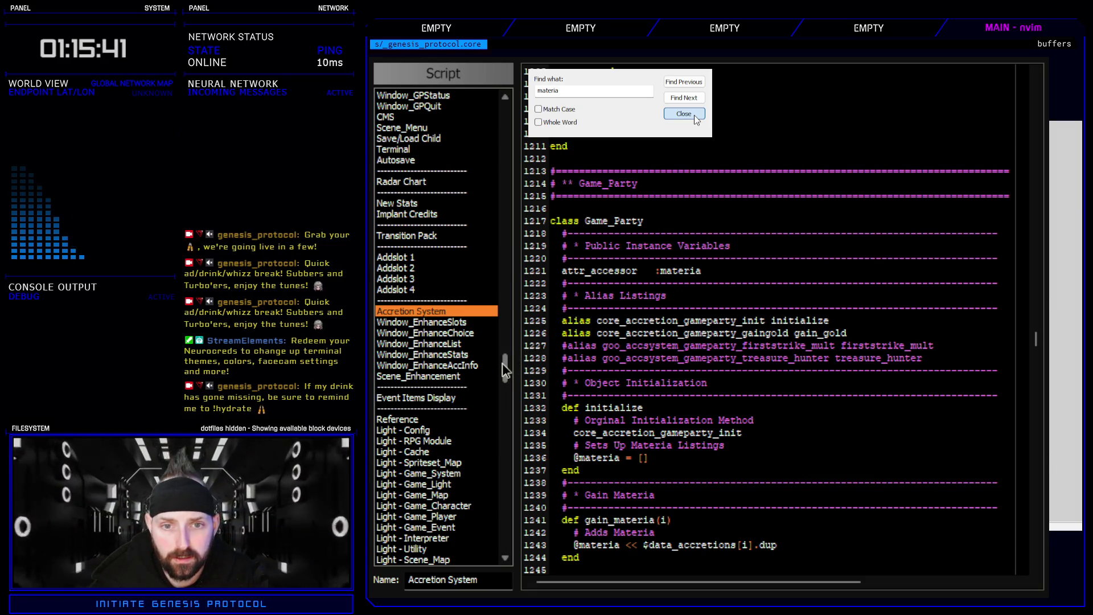
left_click_drag(504, 370, 521, 189)
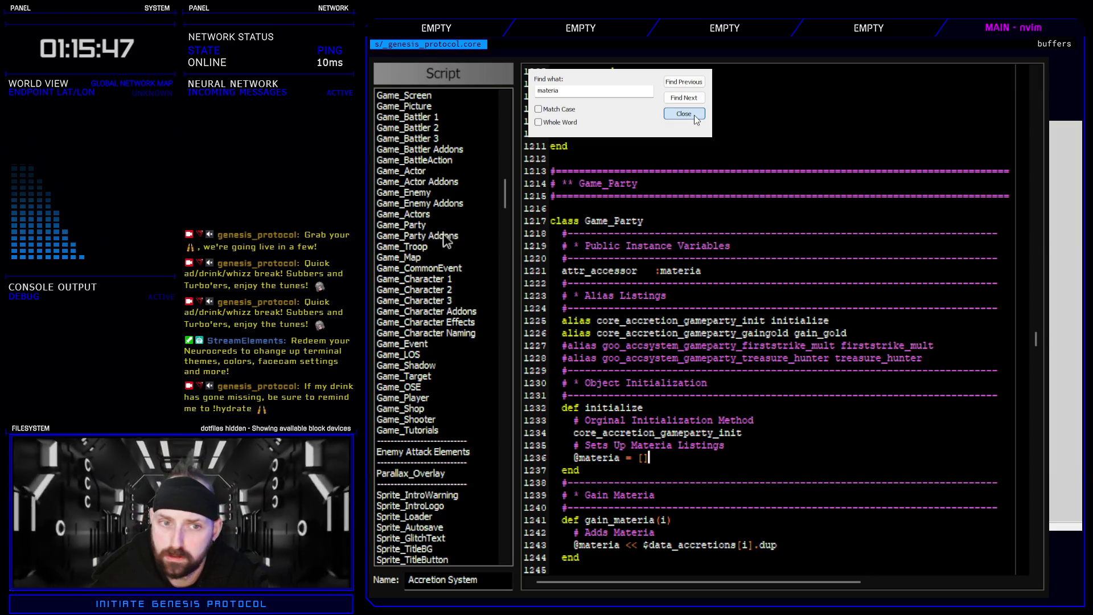
- In Game_Party, add 'attr_accessor :accretions' below the suspicion accessor
left_click(436, 226)
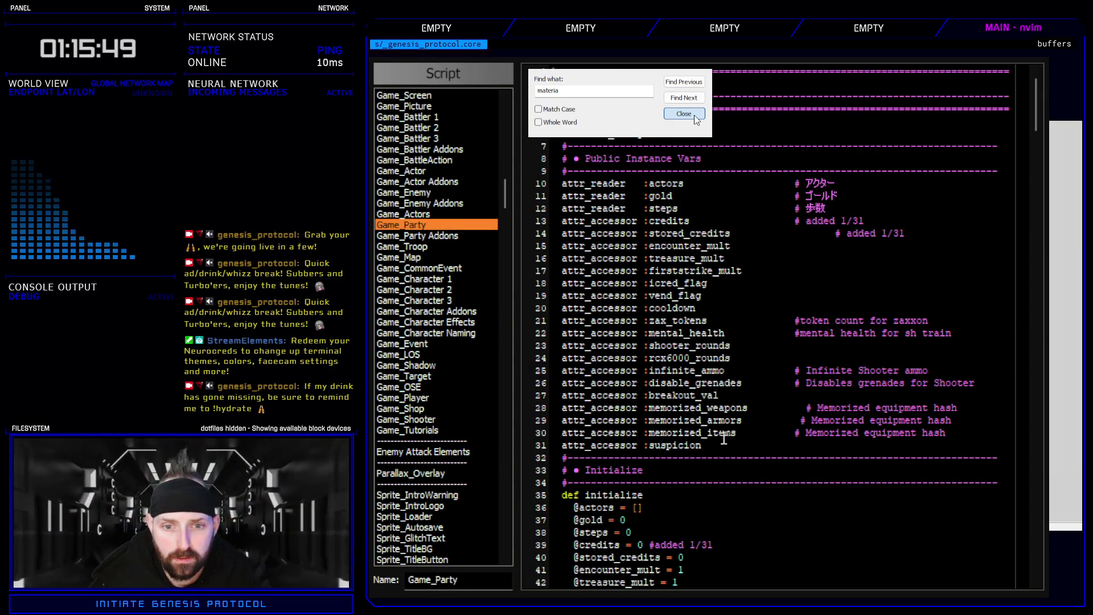
left_click(724, 444)
key("Return")
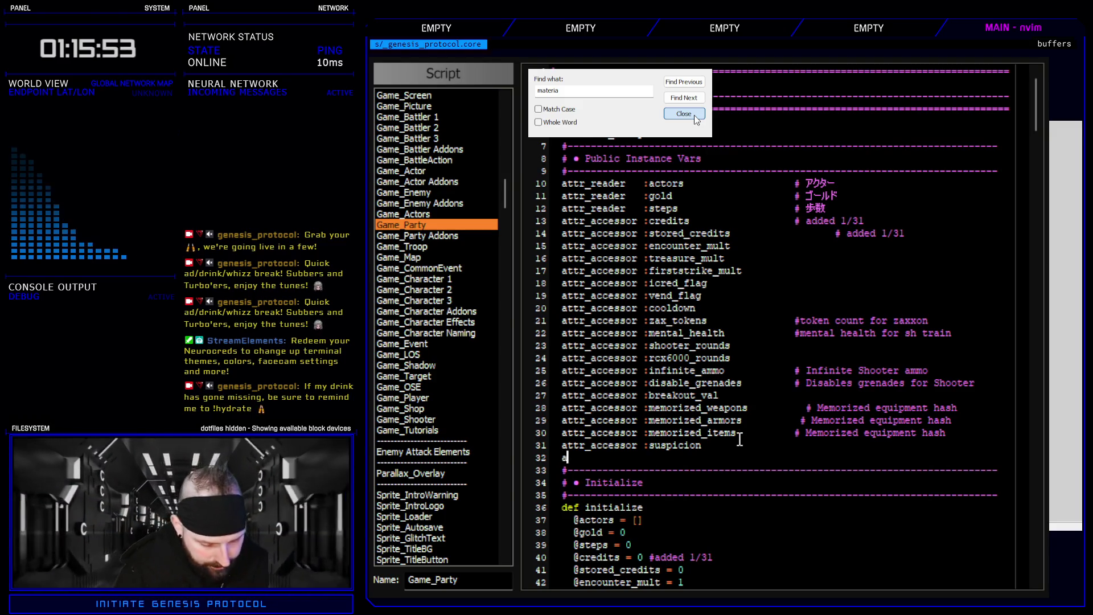
type("ttr_accessor :")
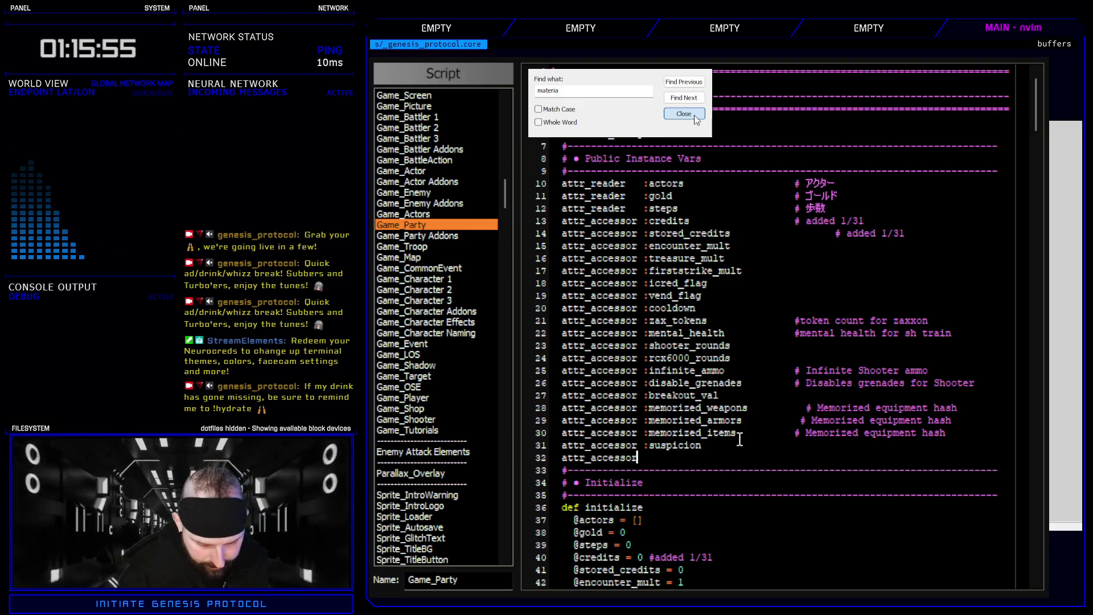
type("acc")
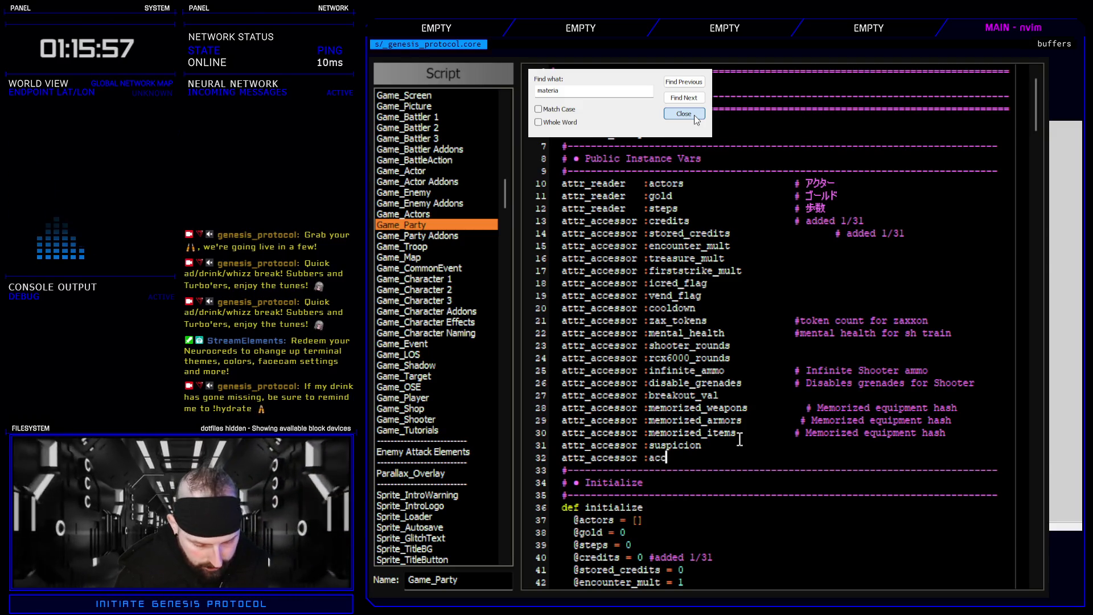
type("retions")
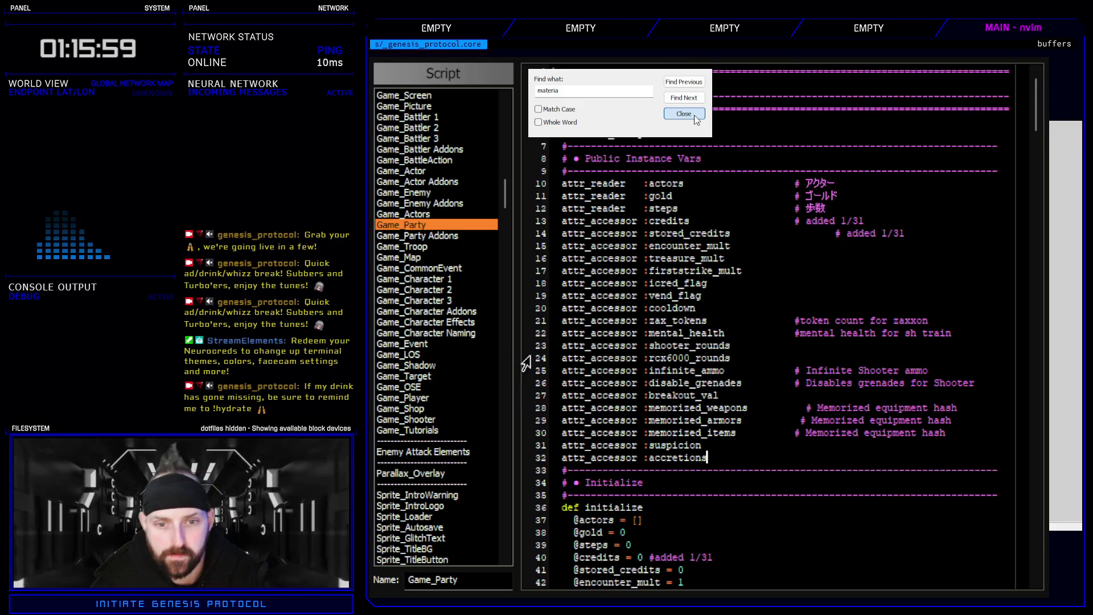
scroll(692, 377, "down", 10)
left_click(670, 447)
key("Return")
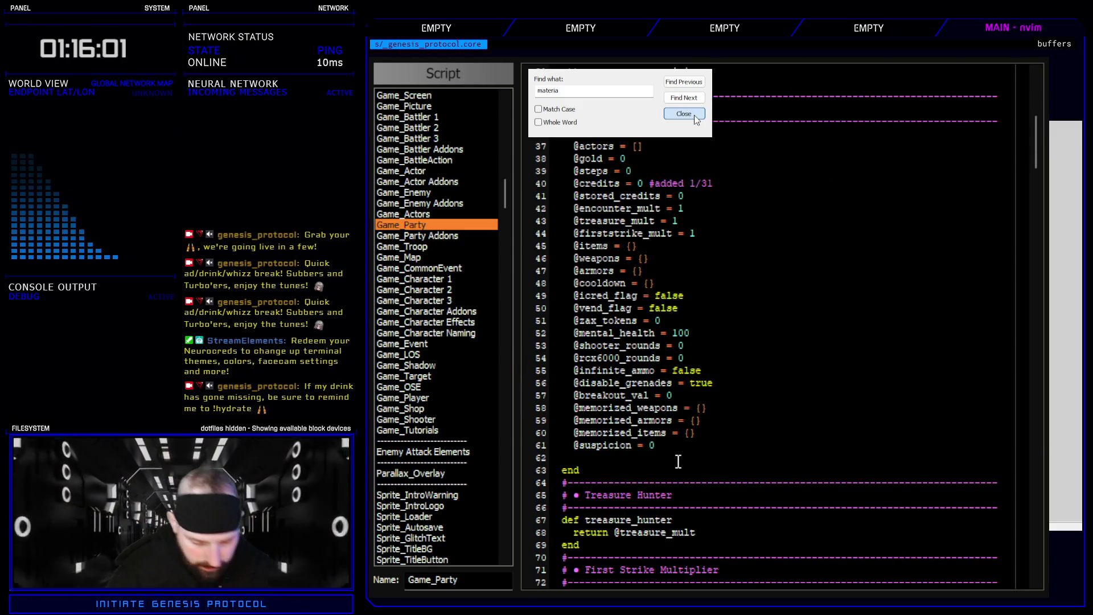
type("@accretions ")
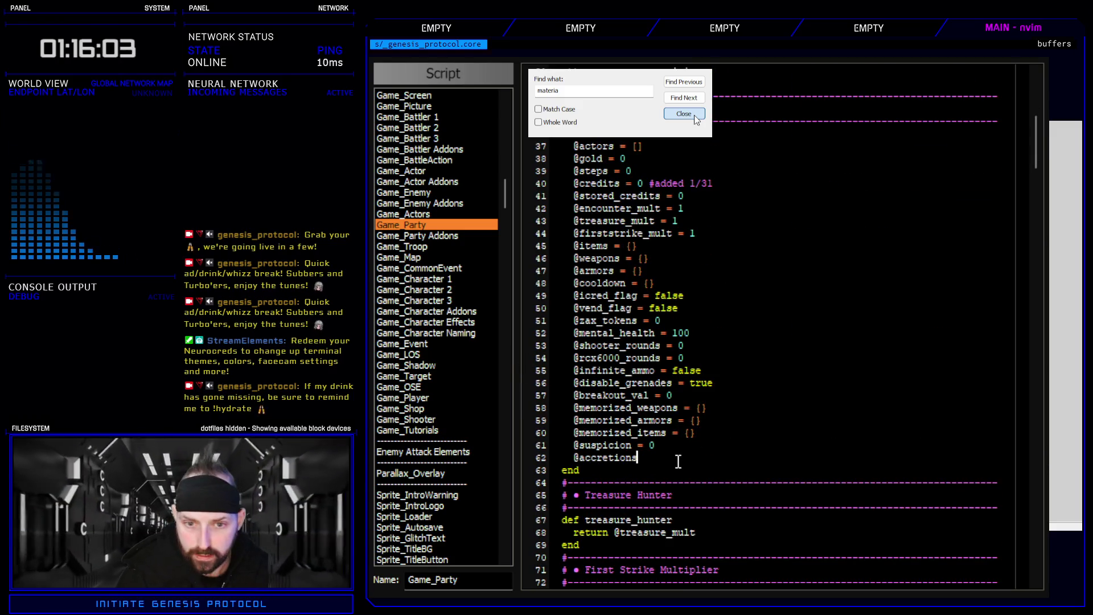
type("= []")
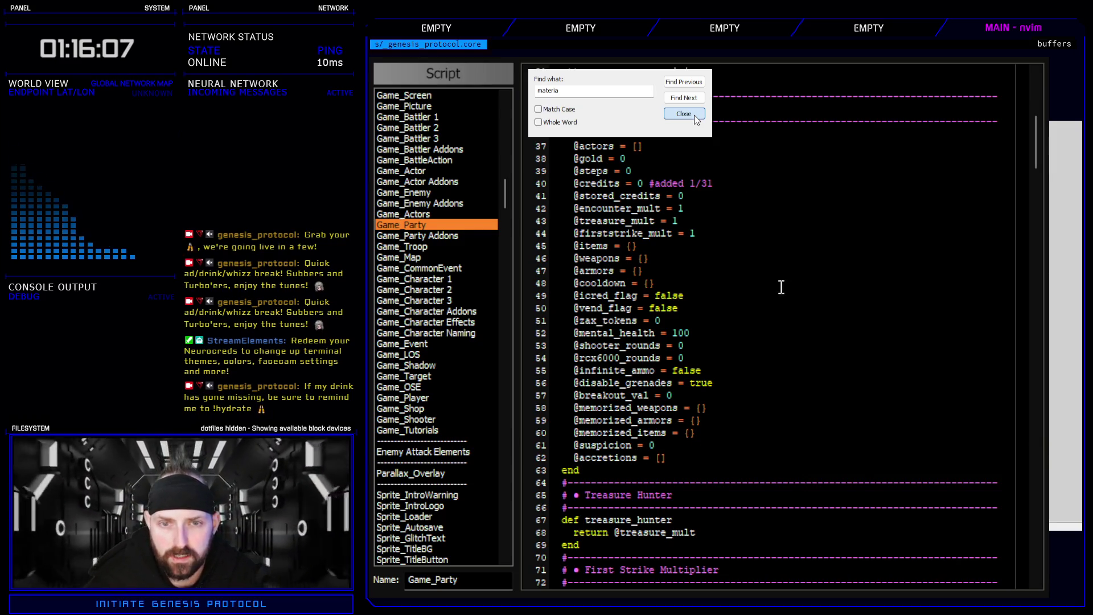
scroll(724, 346, "up", 4)
scroll(713, 449, "down", 6)
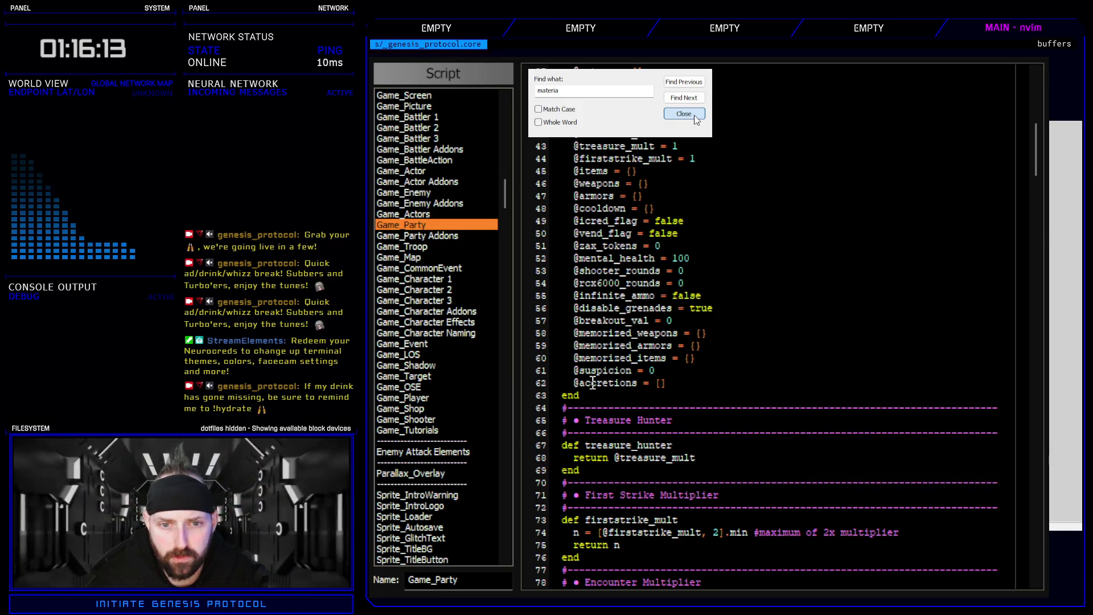
key("ctrl+shift+f")
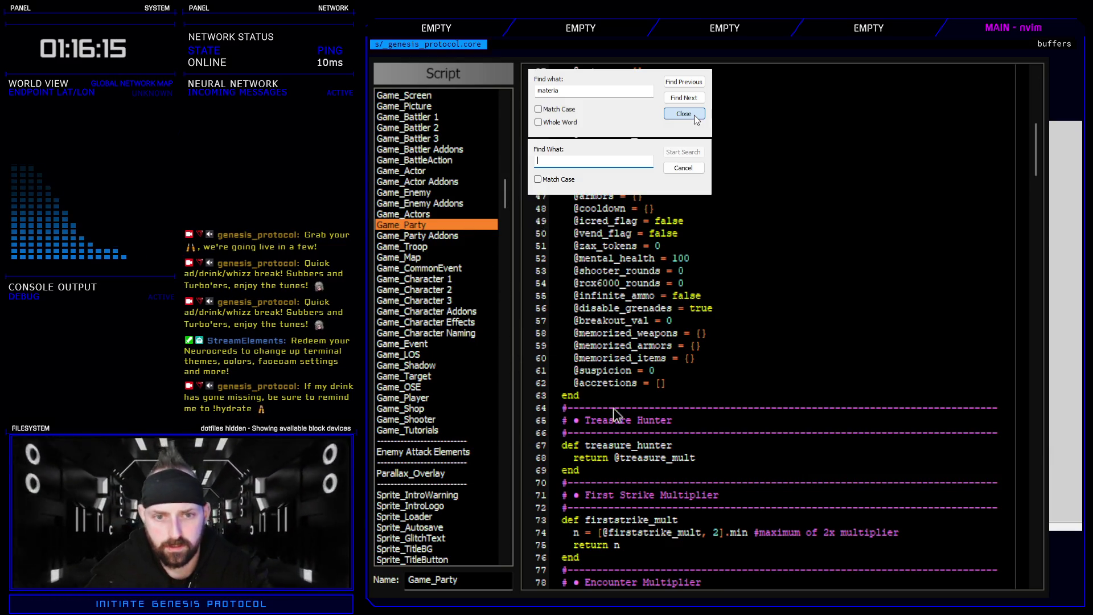
- Search all scripts for '$game_party.materi' and jump to the Game_Actor match on line 186
type("$game_")
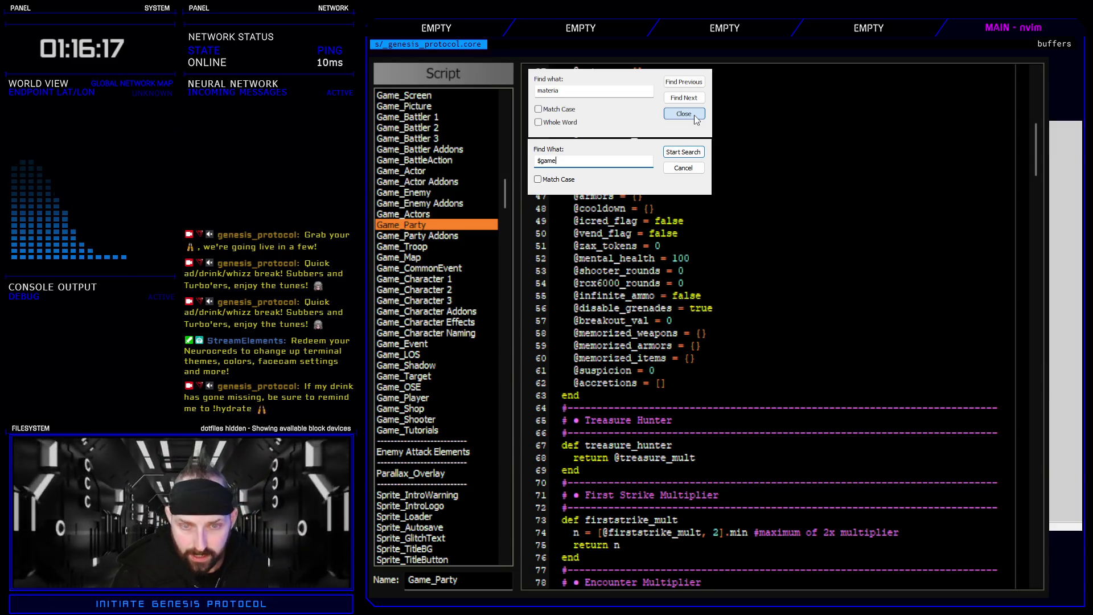
type("party.materia")
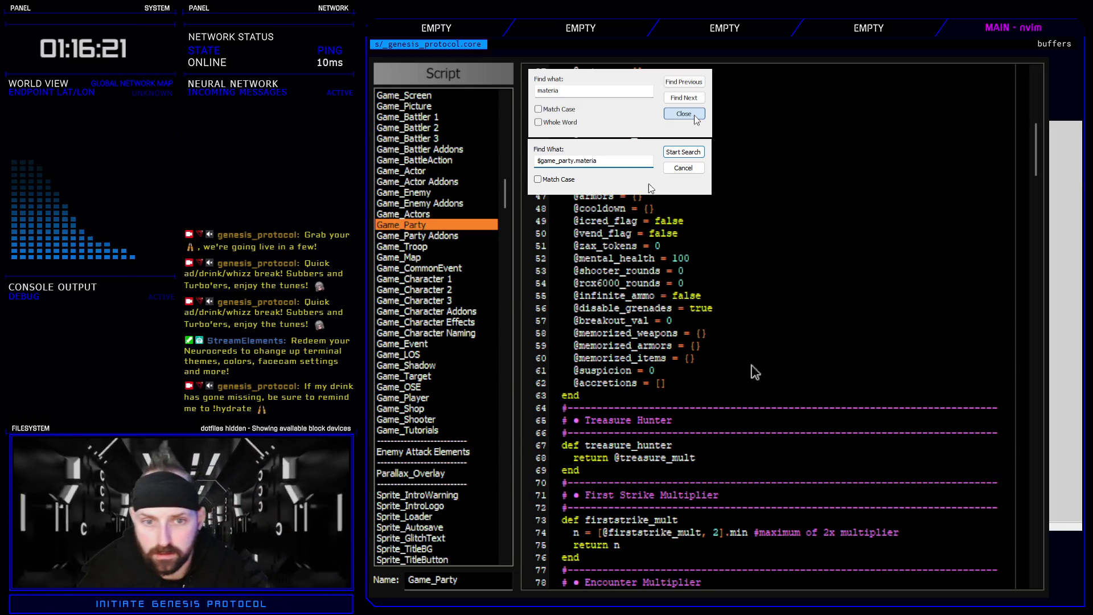
key("Escape")
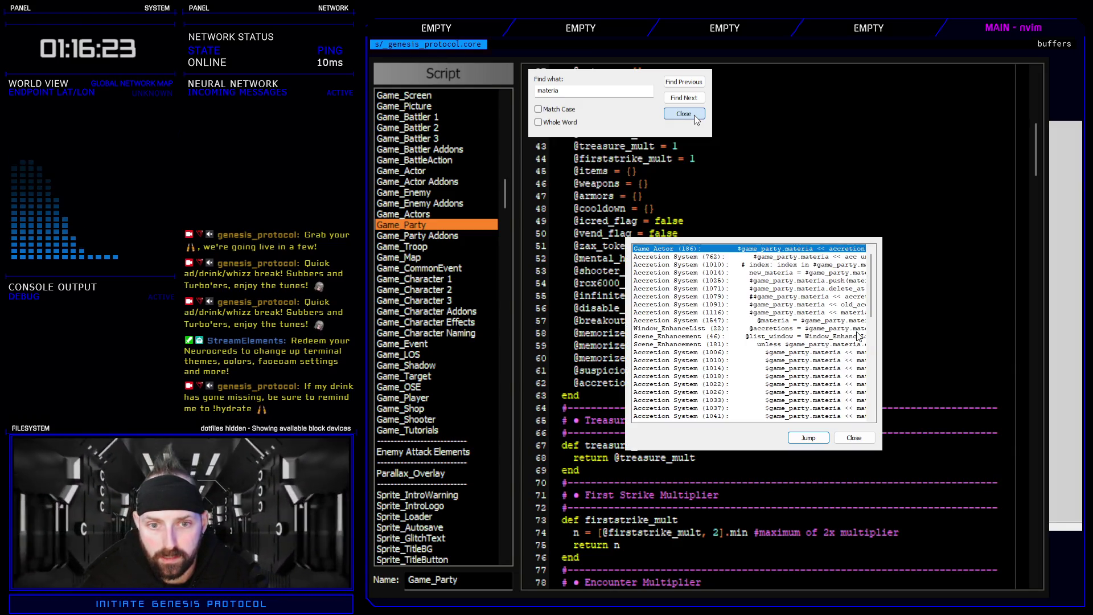
key("Return")
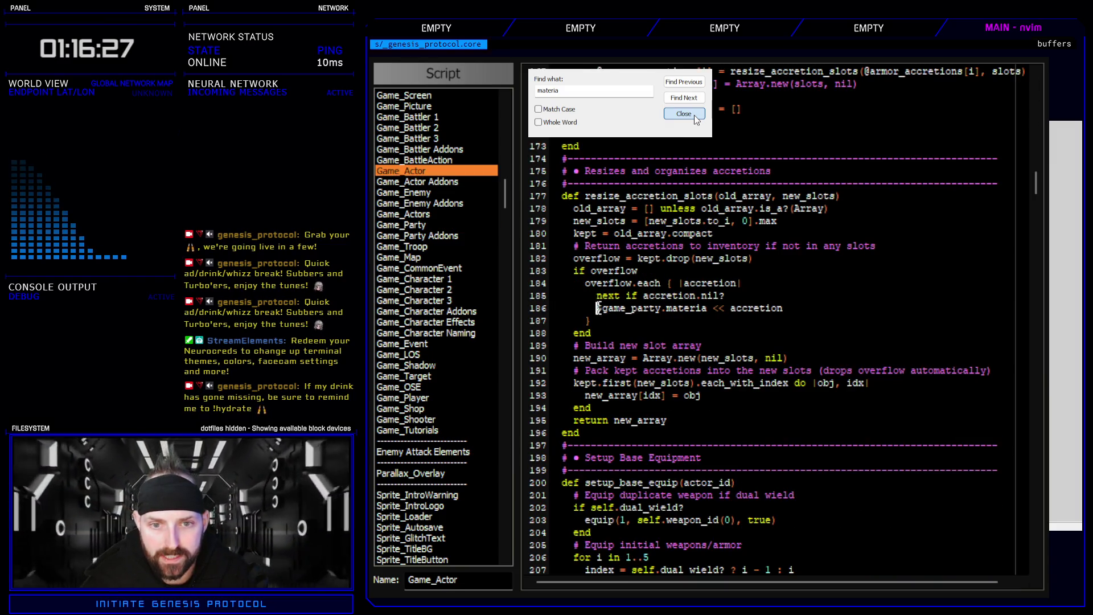
left_click_drag(599, 309, 707, 311)
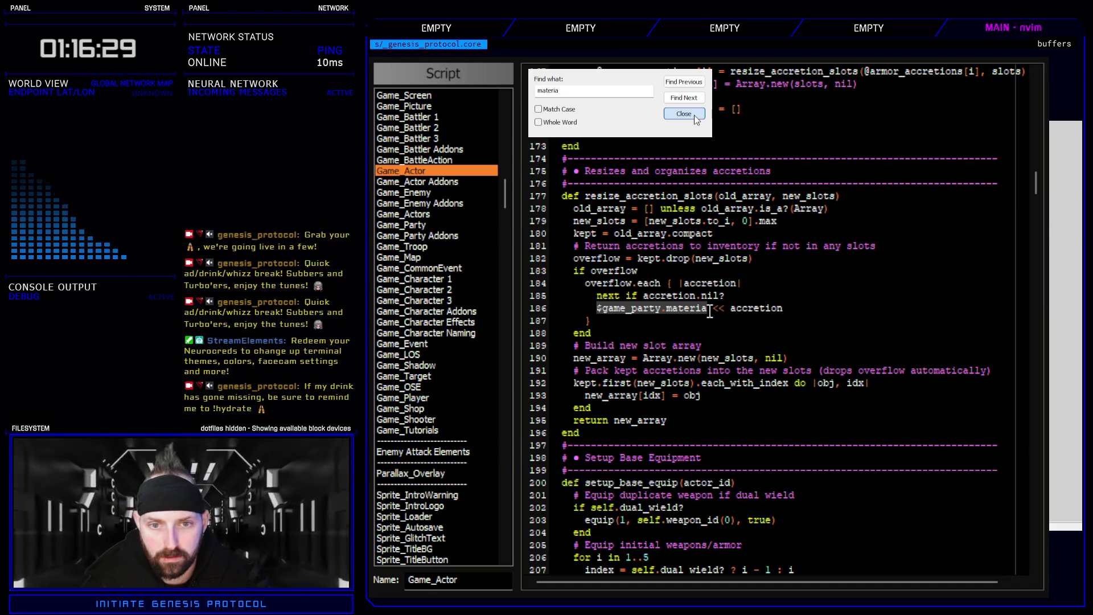
double_click(675, 310)
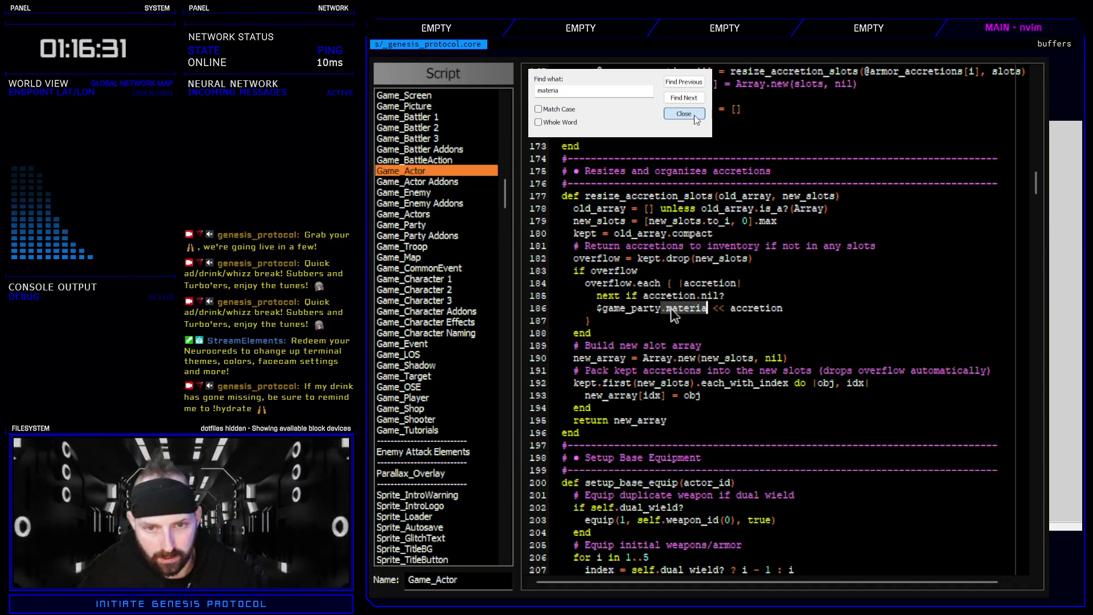
left_click_drag(707, 309, 598, 310)
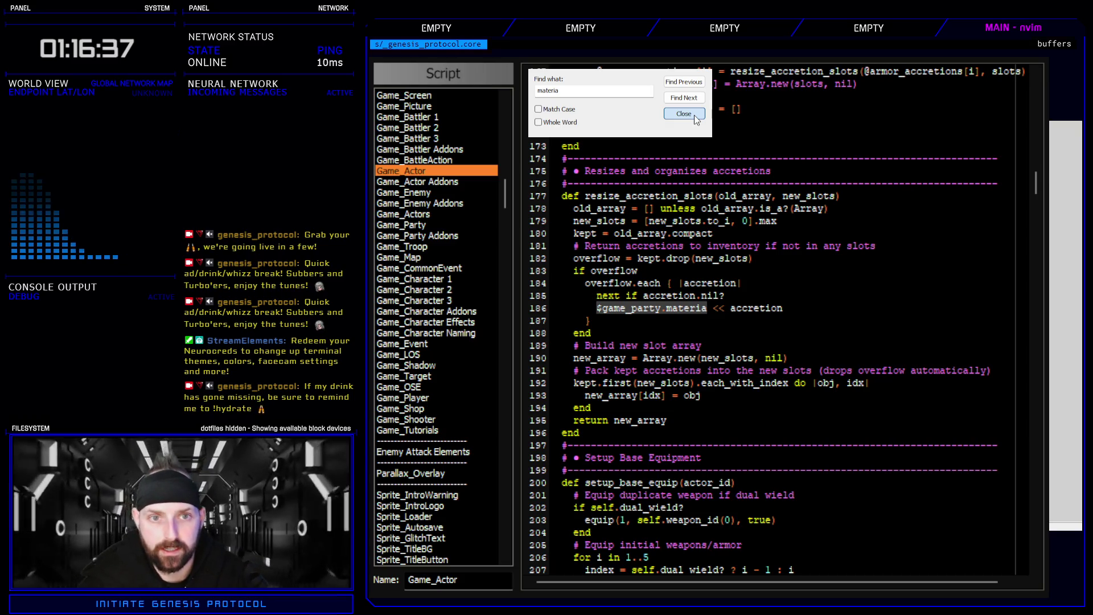
key("ctrl+f")
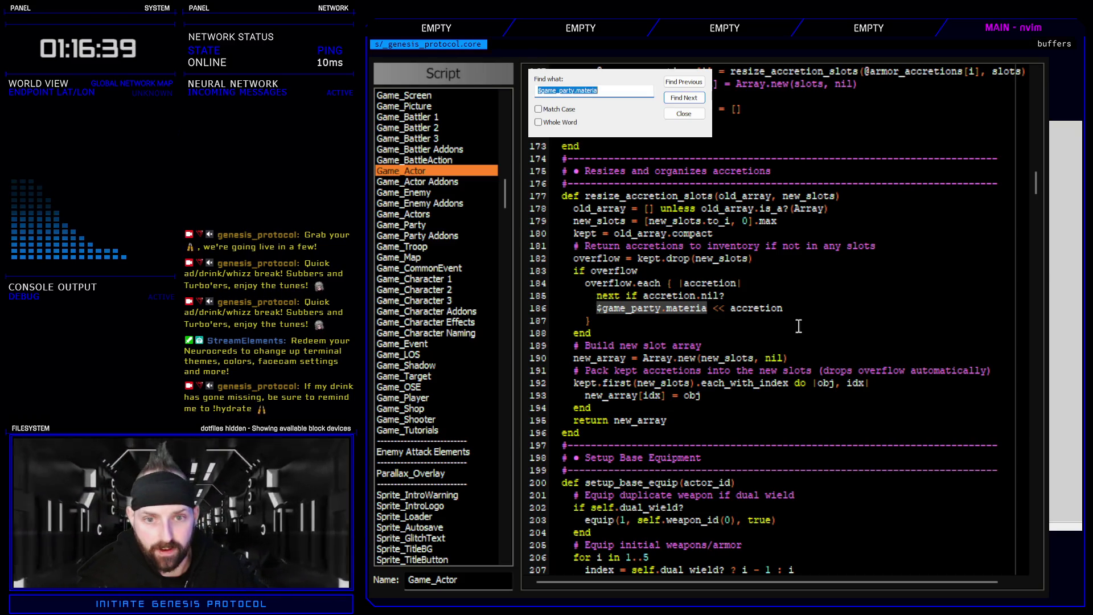
- Replace 'materia' with 'accretions' on line 186 and look for further $game_party.materia occurrences
left_click(706, 310)
left_click_drag(666, 309, 703, 310)
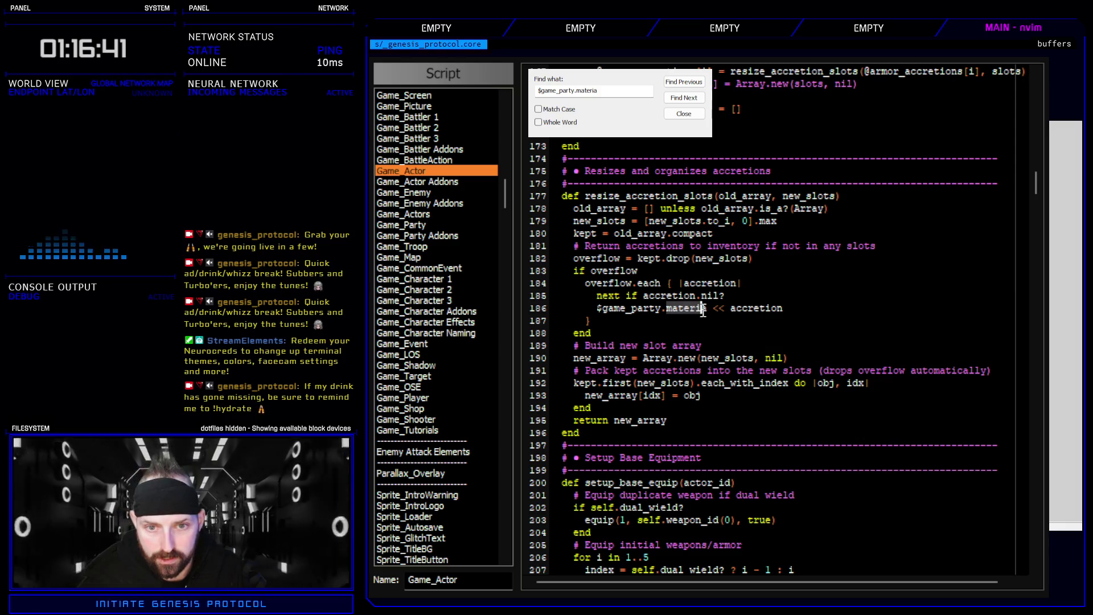
type("accretio")
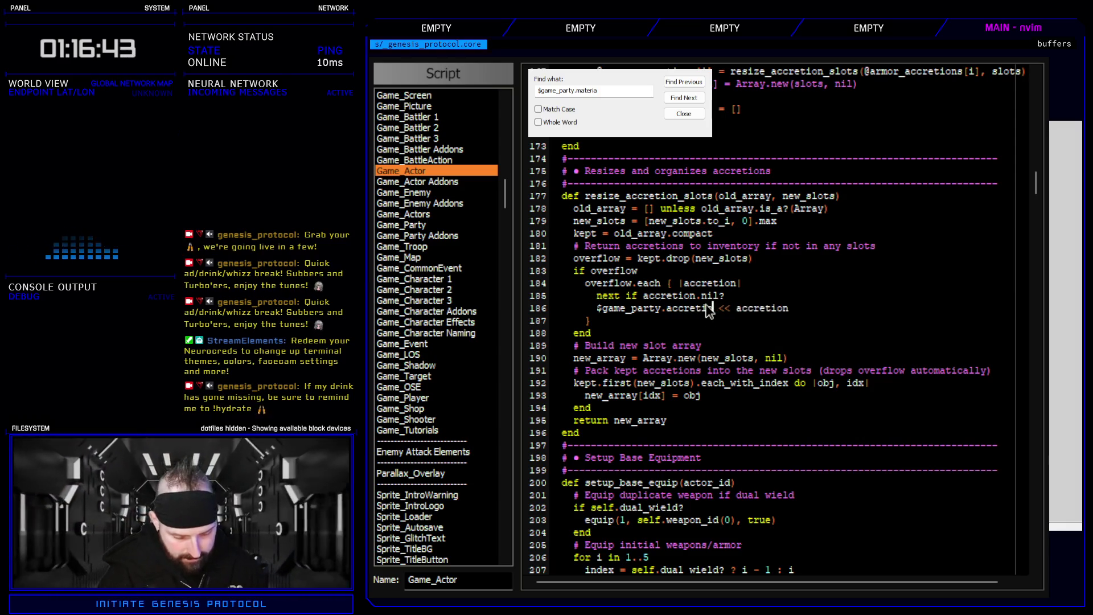
type("ns")
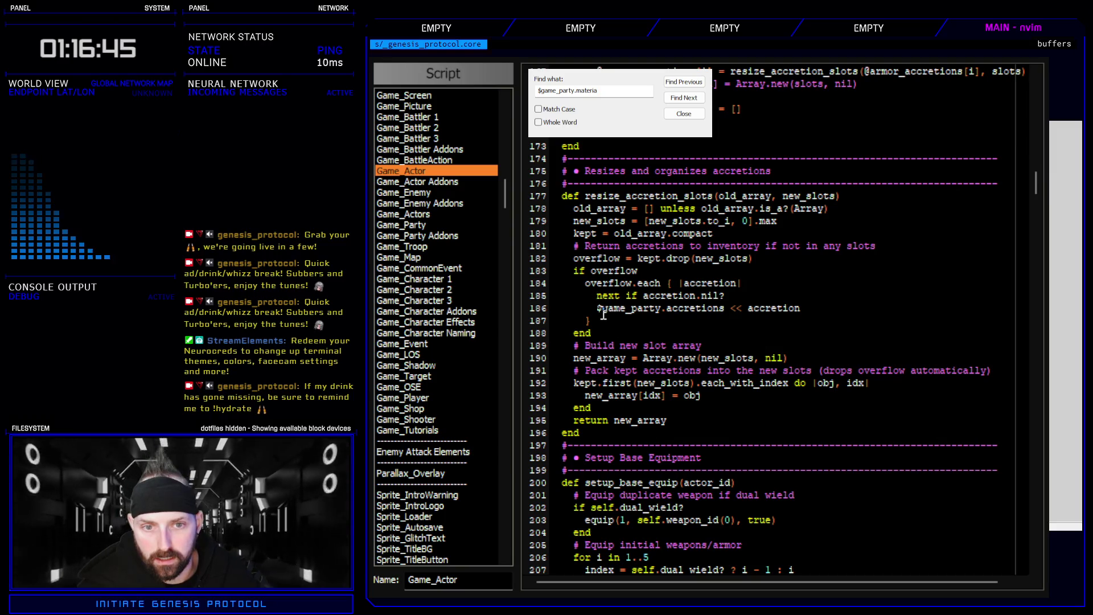
left_click_drag(597, 308, 724, 308)
key("ctrl+c")
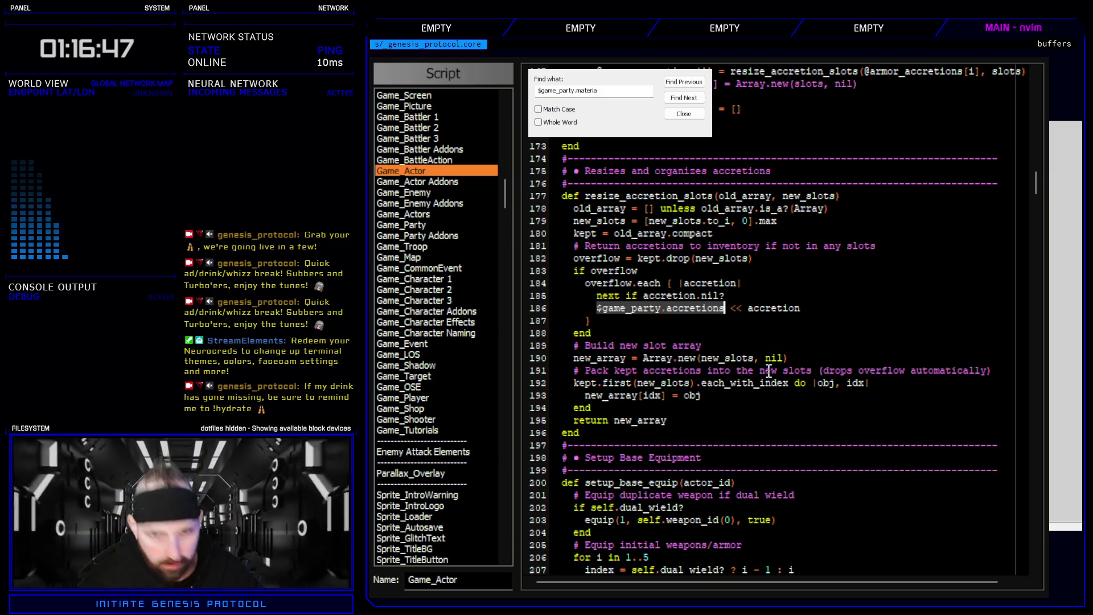
left_click(690, 88)
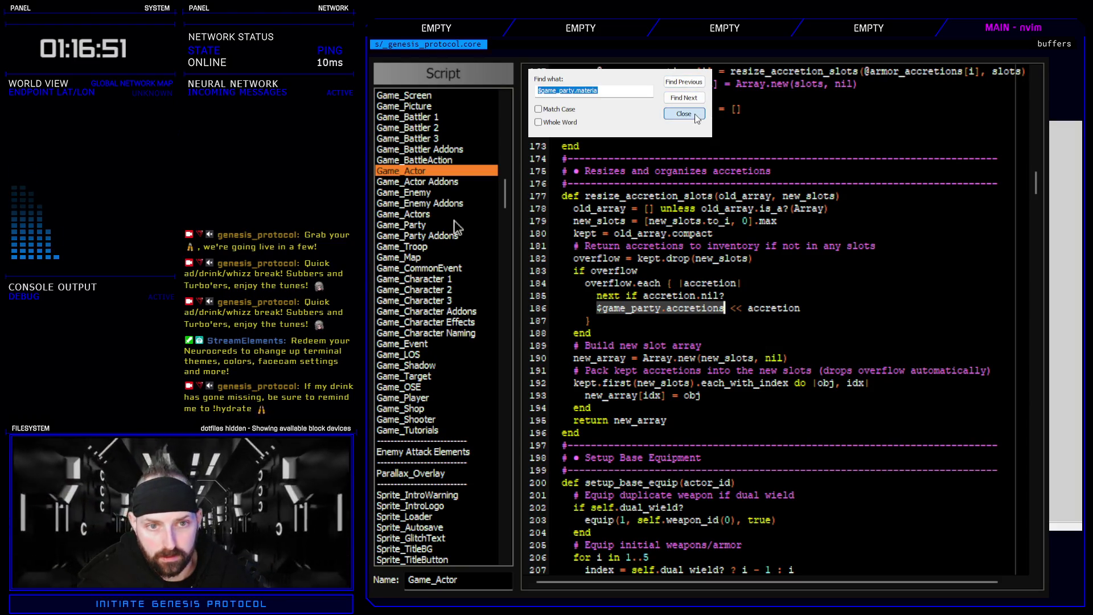
- Search all scripts for $game_party.materia and jump to the Accretion System match
left_click(436, 169)
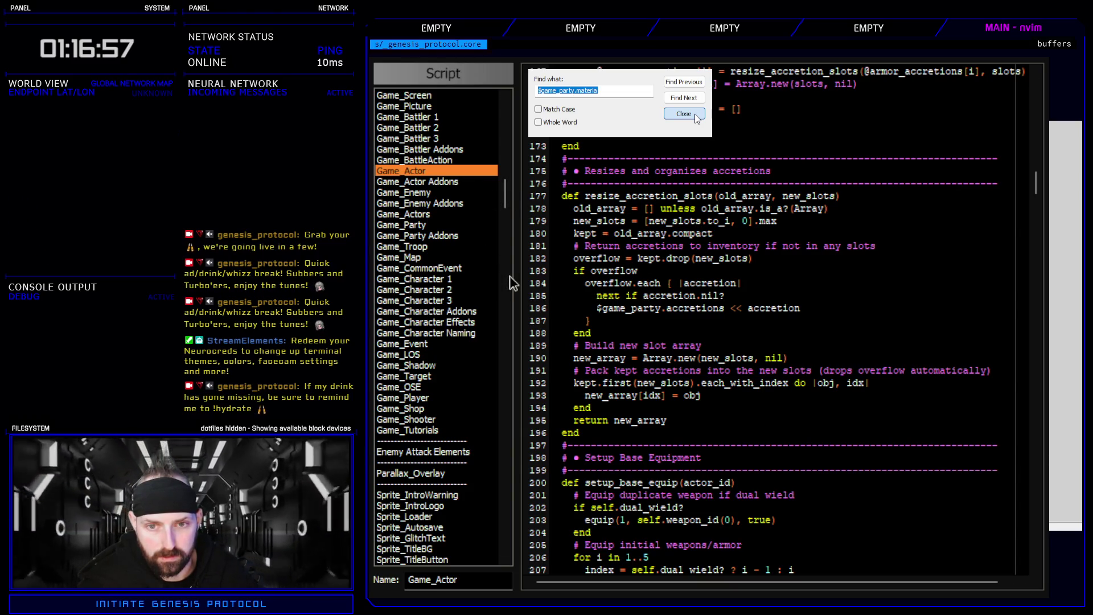
key("ctrl+shift+f")
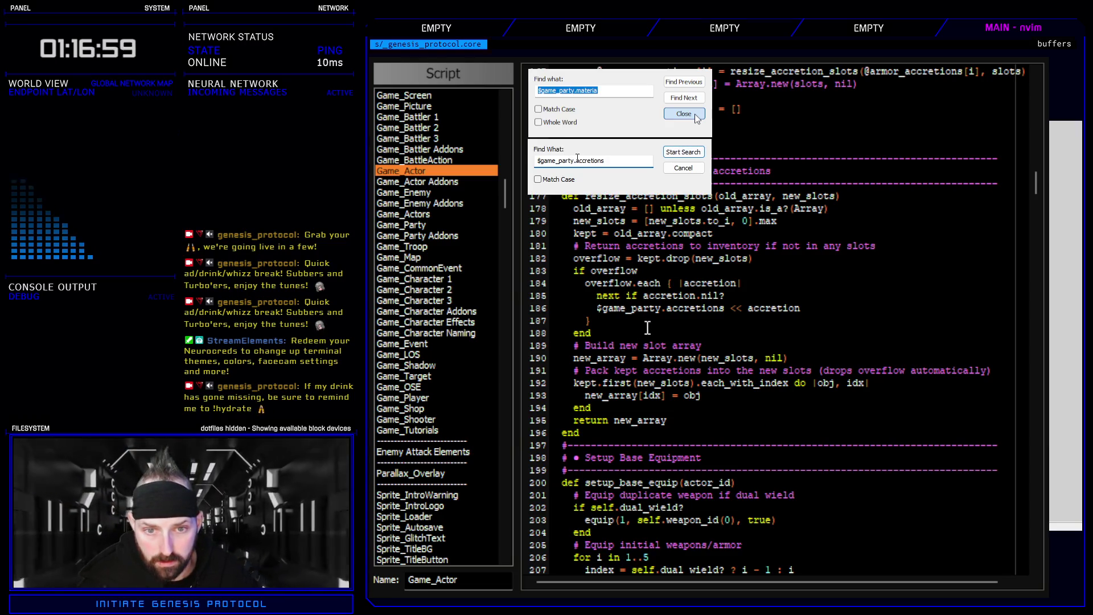
left_click_drag(576, 157, 634, 164)
type("materi")
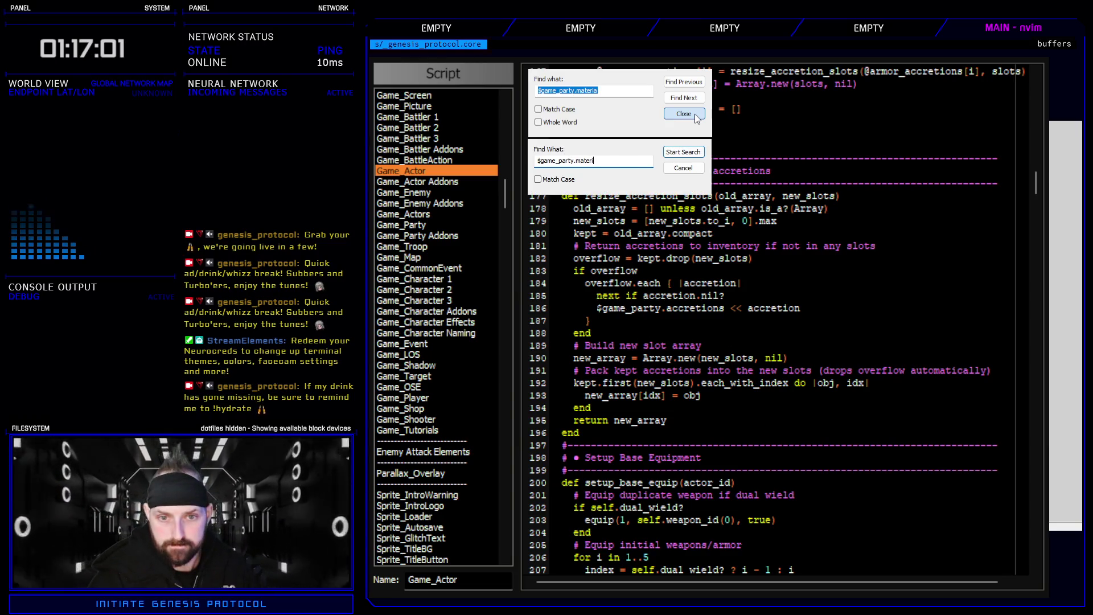
type("a")
key("Return")
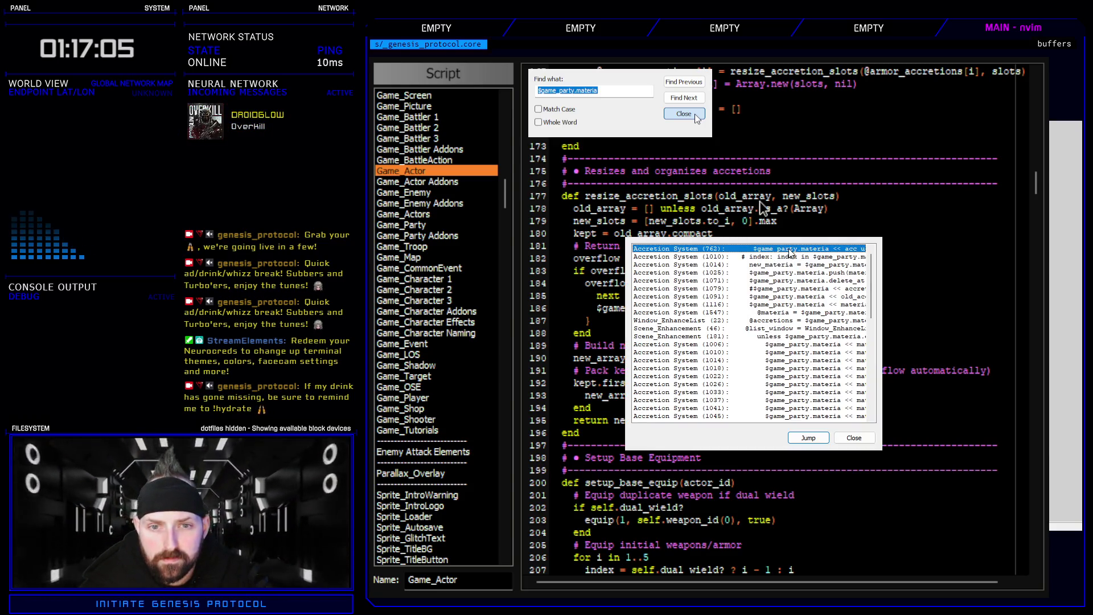
key("Return")
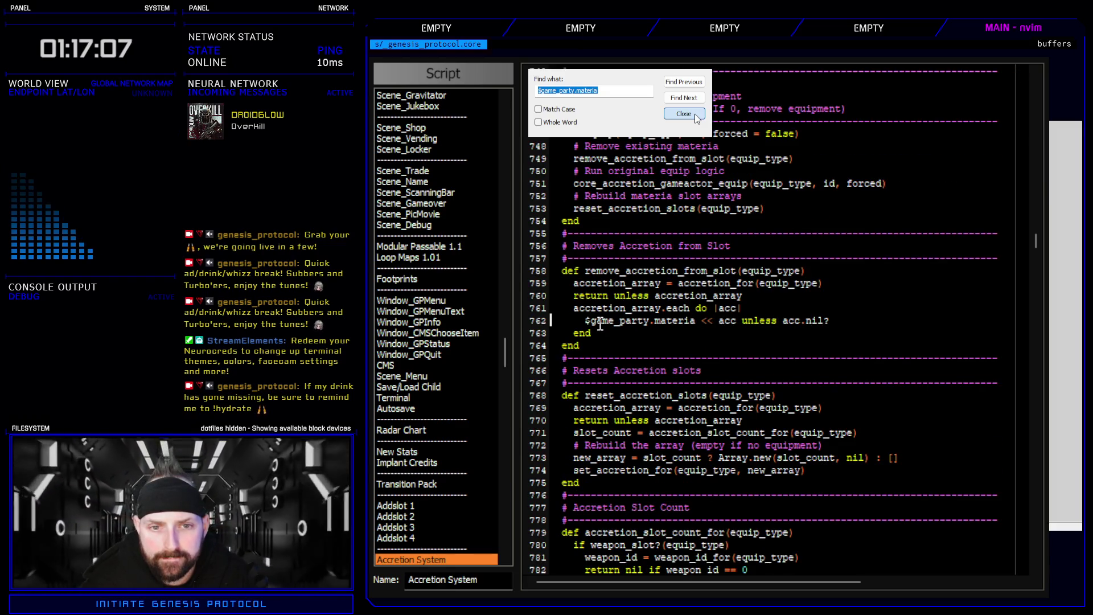
- Replace $game_party.materia with $game_party.accretions on lines 762 and 1014, skipping the comment
left_click_drag(585, 320, 693, 322)
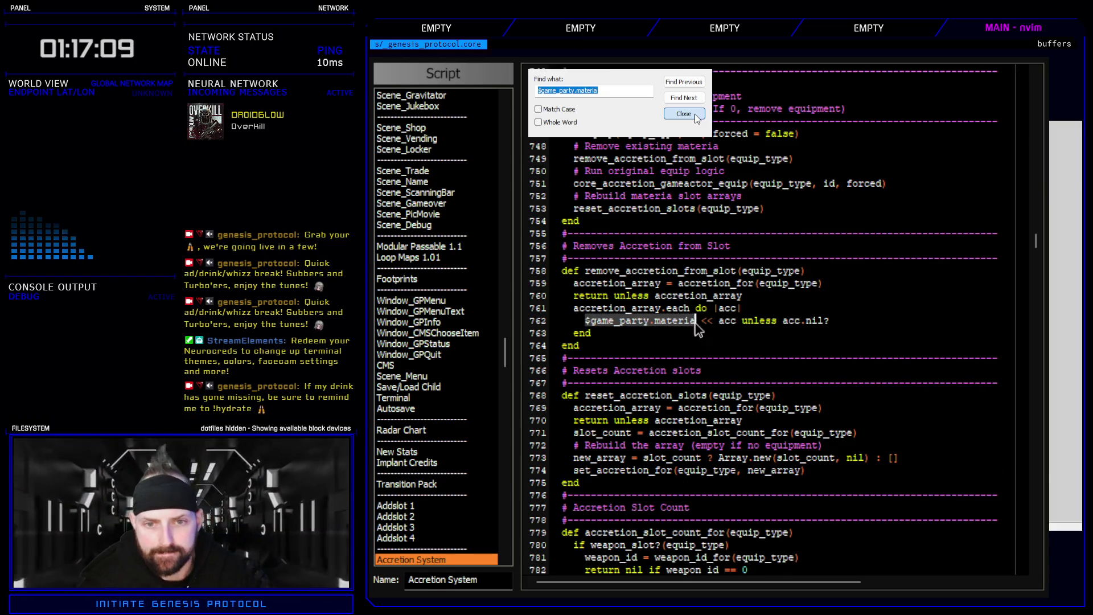
type("$game_party.accretions")
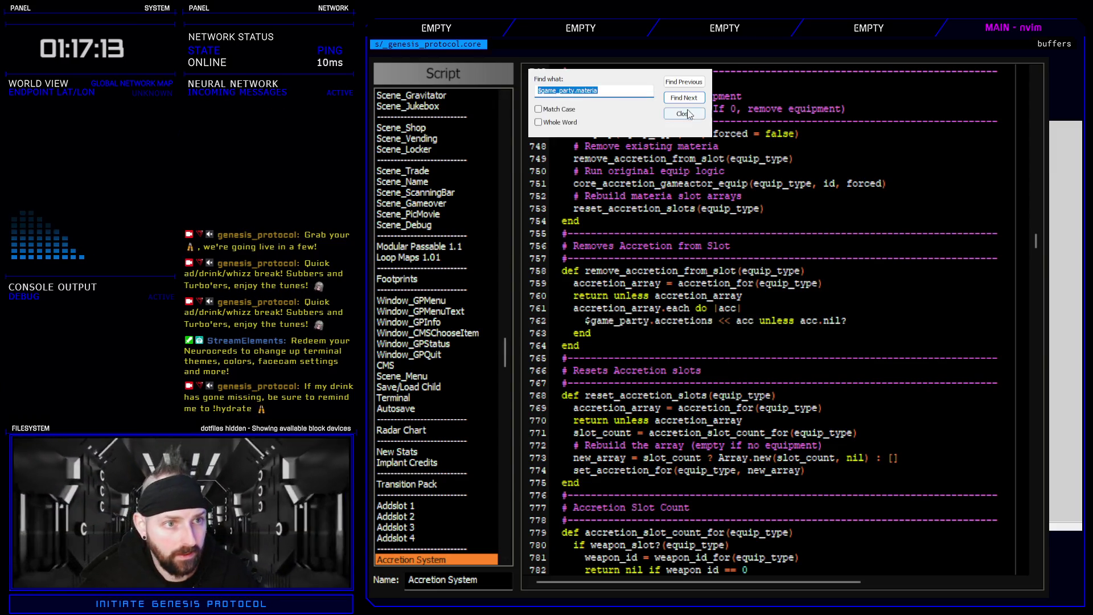
left_click(683, 98)
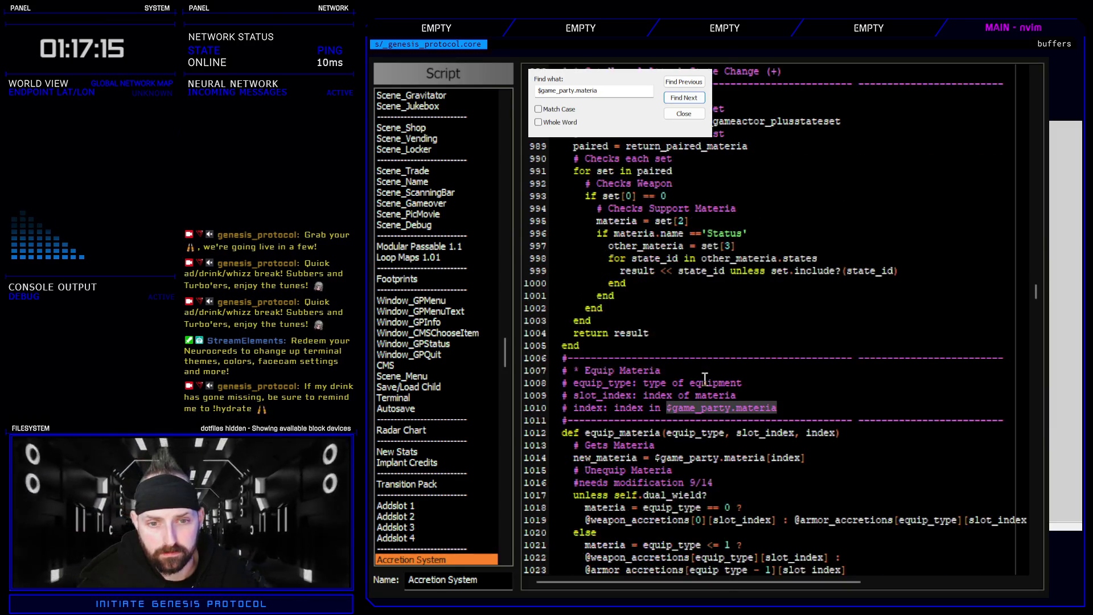
scroll(705, 379, "down", 6)
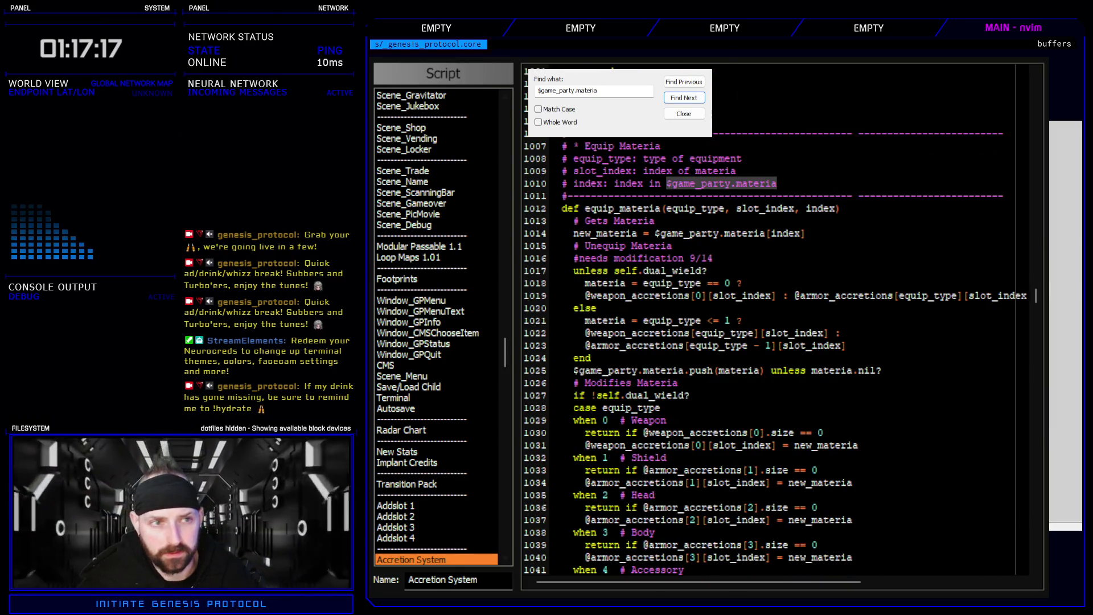
left_click(700, 98)
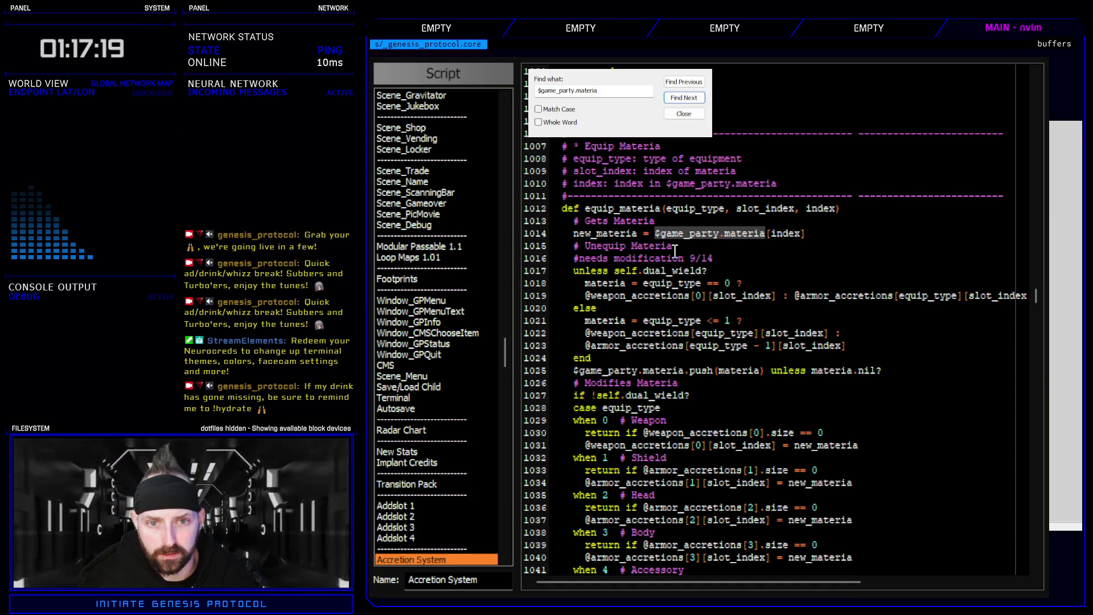
left_click_drag(655, 234, 765, 233)
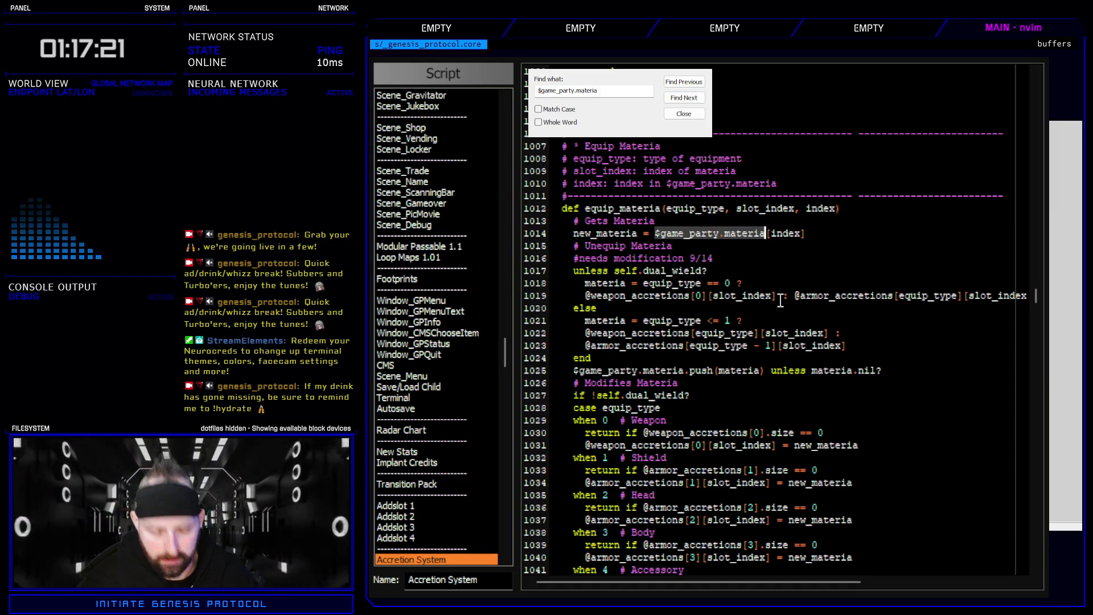
key("ctrl+v")
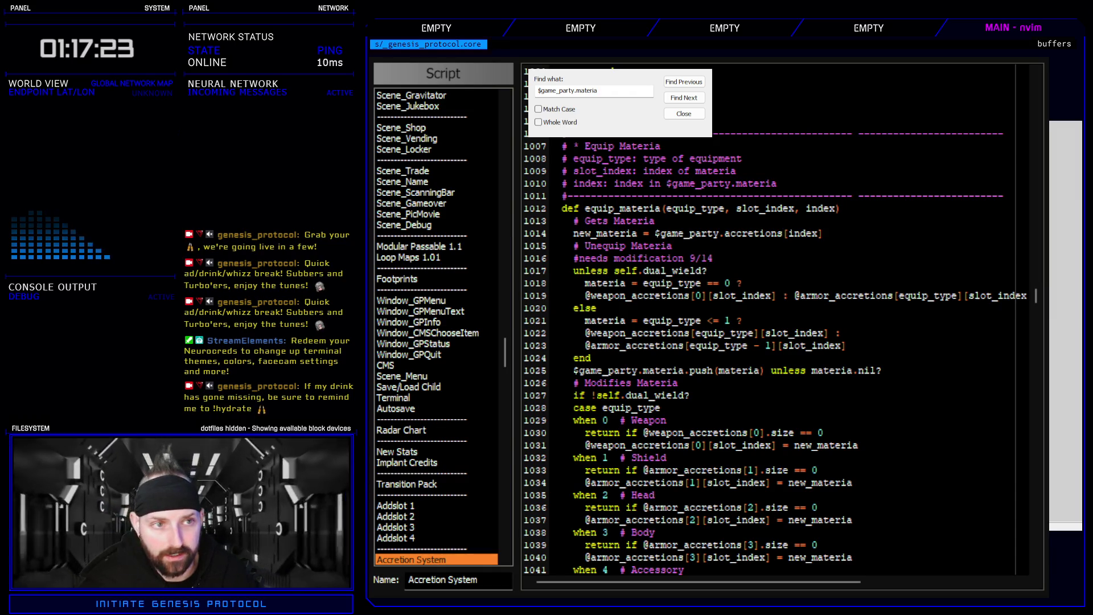
- Select the line 1025 reference, then replace line 1071's with $game_party.accretions
left_click(683, 97)
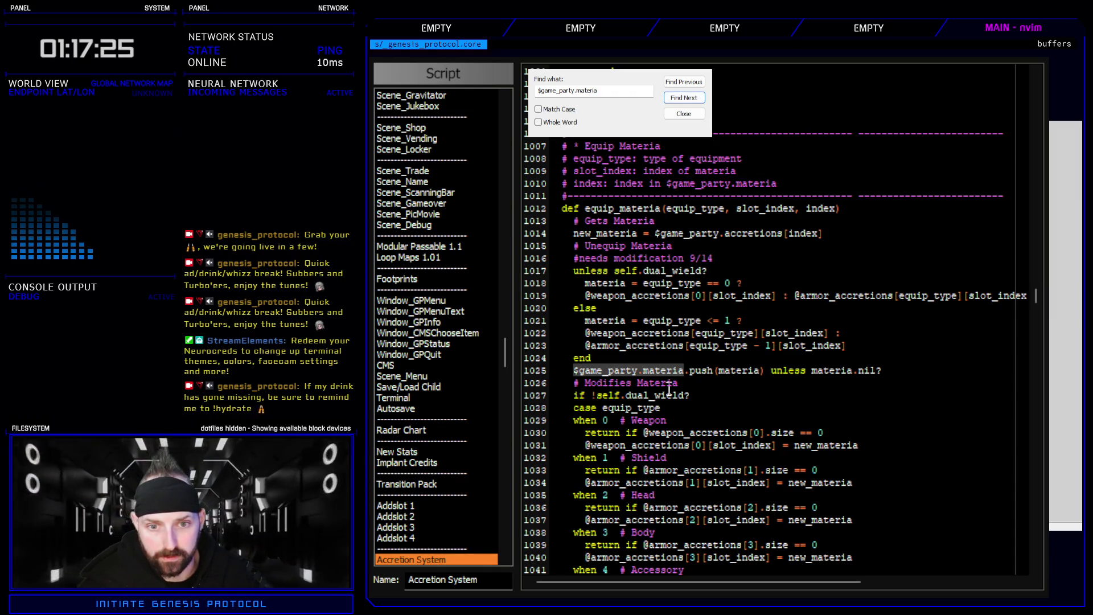
left_click(678, 371)
left_click_drag(574, 371, 685, 373)
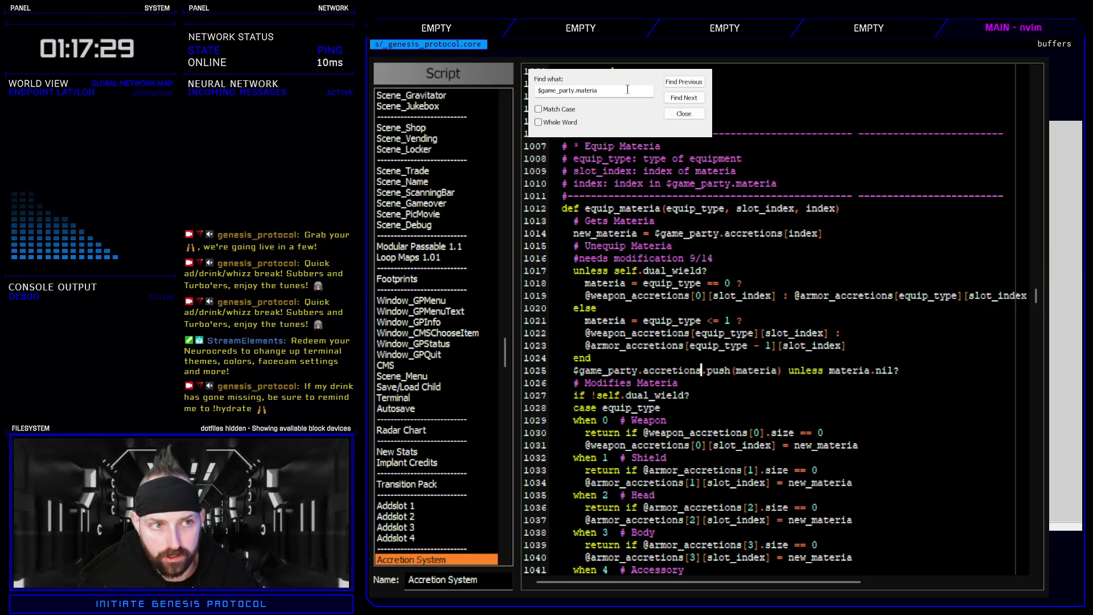
left_click(684, 98)
scroll(683, 421, "down", 4)
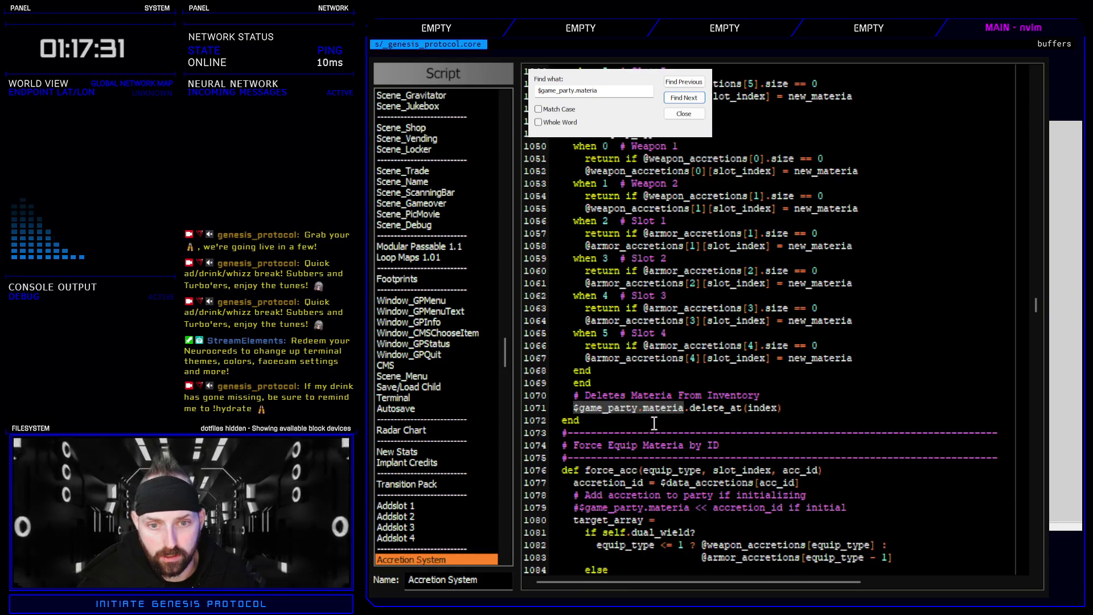
left_click(625, 408)
left_click_drag(575, 408, 687, 408)
type("$game_party.accretions")
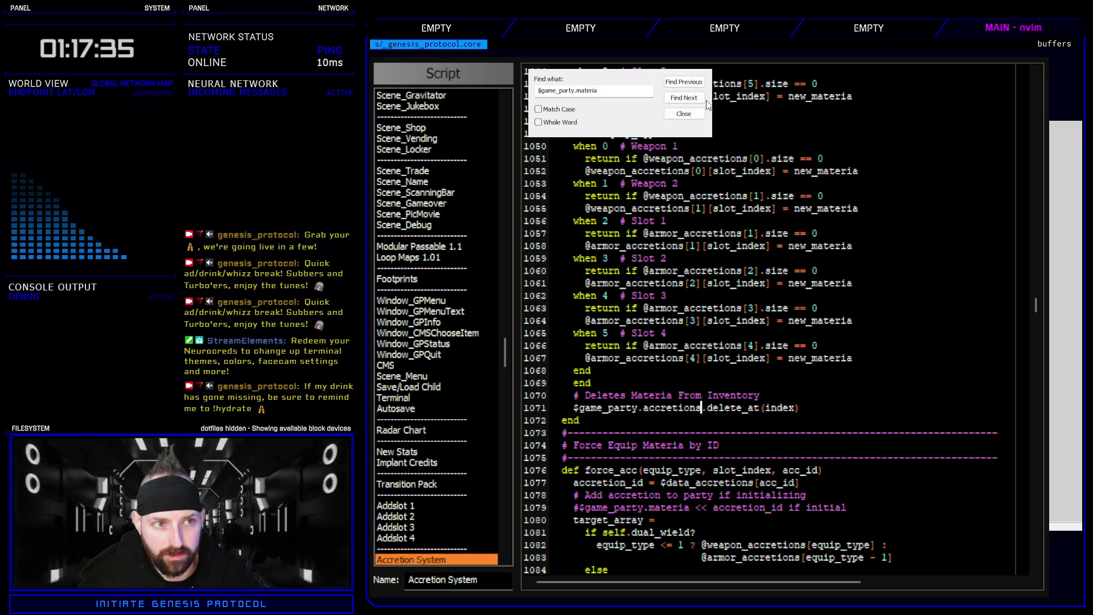
- Skip the commented occurrence and replace the line 1091 reference with $game_party.accretions
left_click(684, 97)
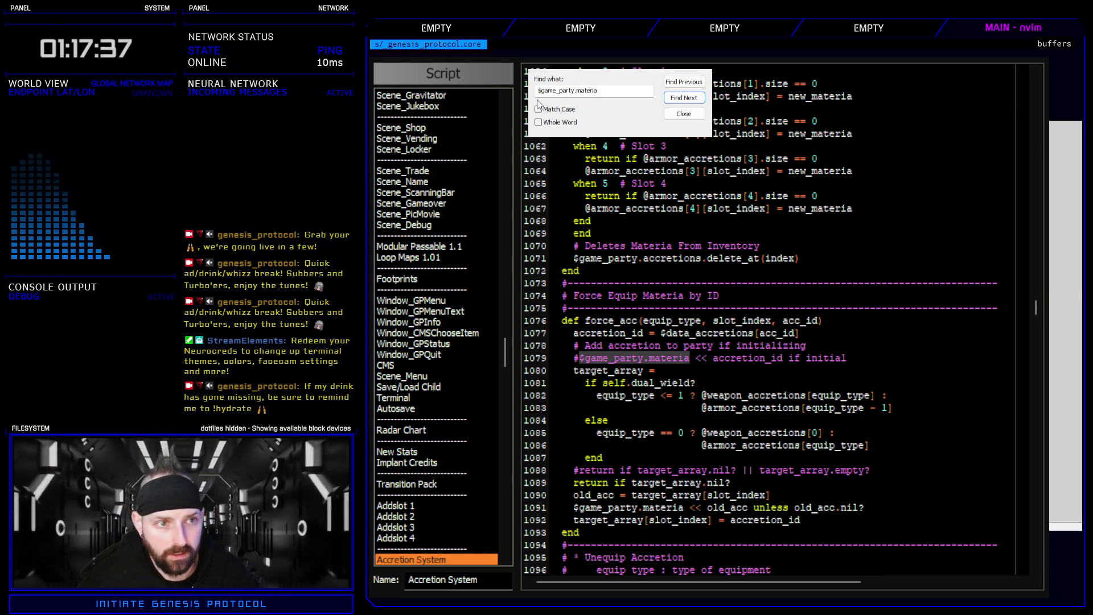
left_click(683, 97)
scroll(706, 363, "down", 4)
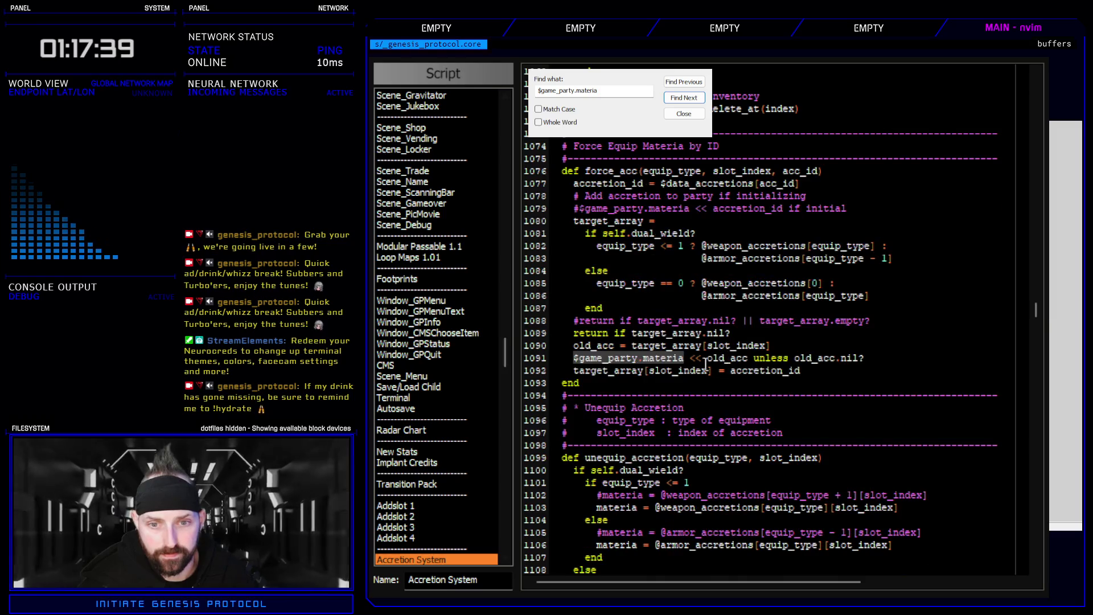
left_click(632, 371)
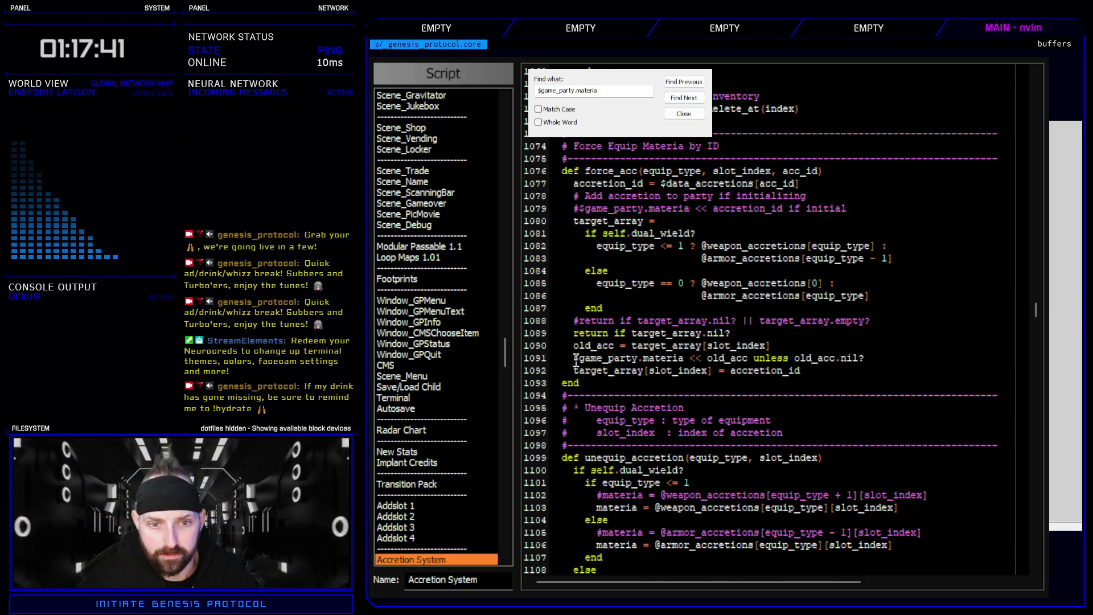
left_click_drag(575, 358, 688, 358)
type("$game_party.accretions")
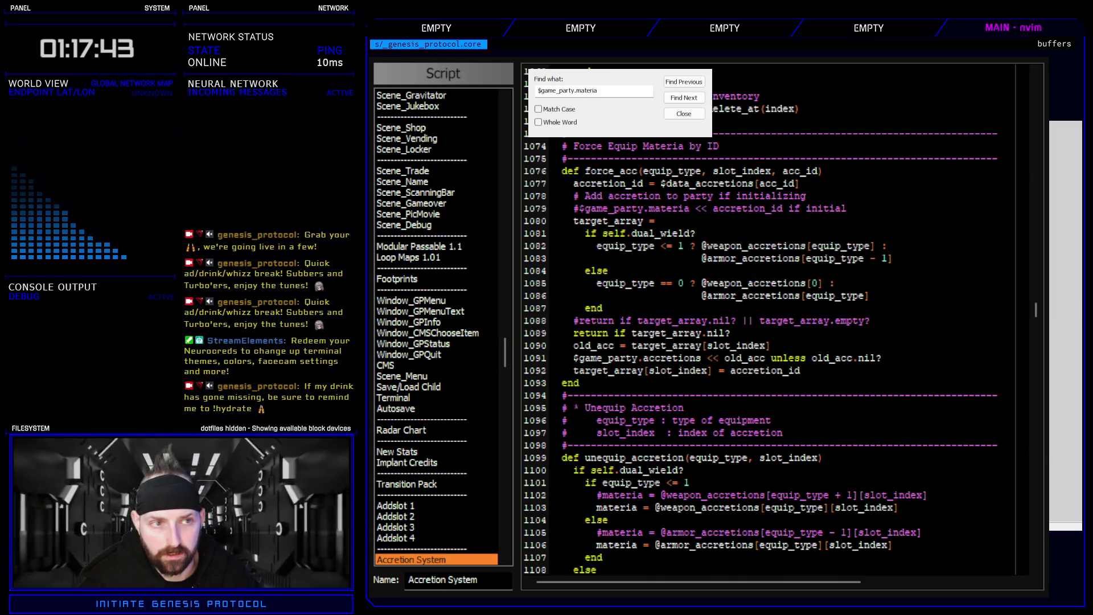
- Replace the $game_party.materia reference on line 1116 with $game_party.accretions
key("Return")
scroll(649, 421, "down", 4)
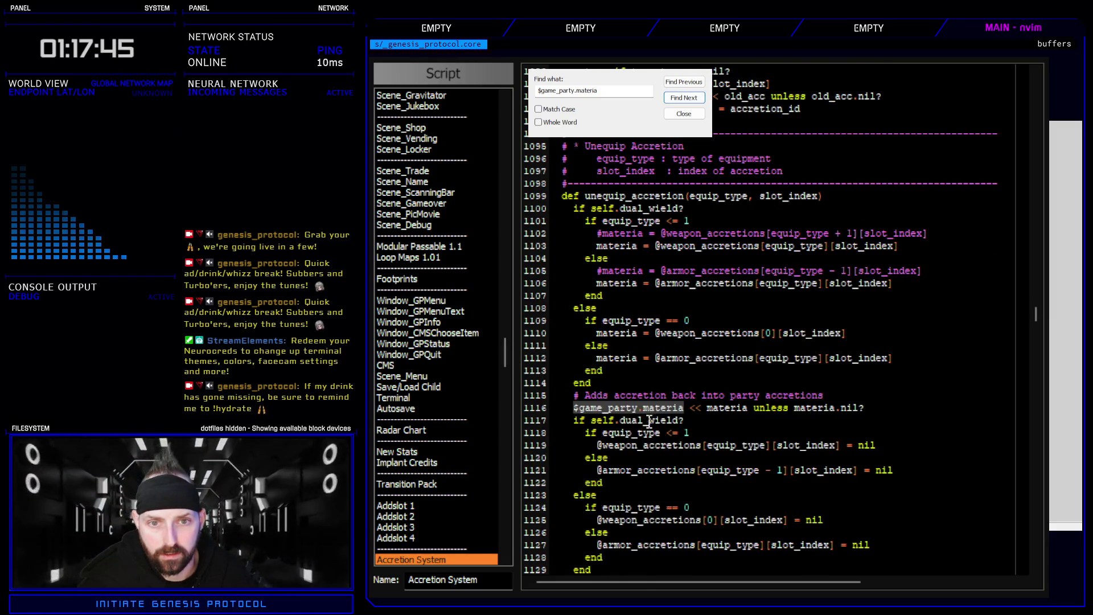
left_click(599, 414)
left_click_drag(573, 408, 686, 412)
type("$game_party.accretions")
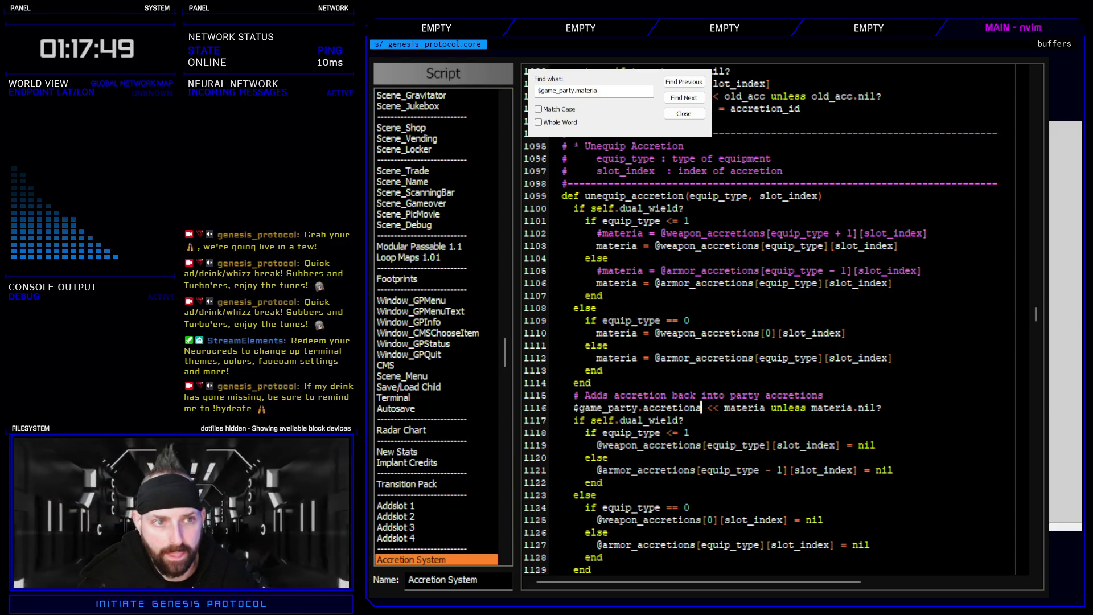
- Change materia to accretions on line 1547 and look for any remaining occurrence
left_click(684, 97)
scroll(746, 429, "down", 4)
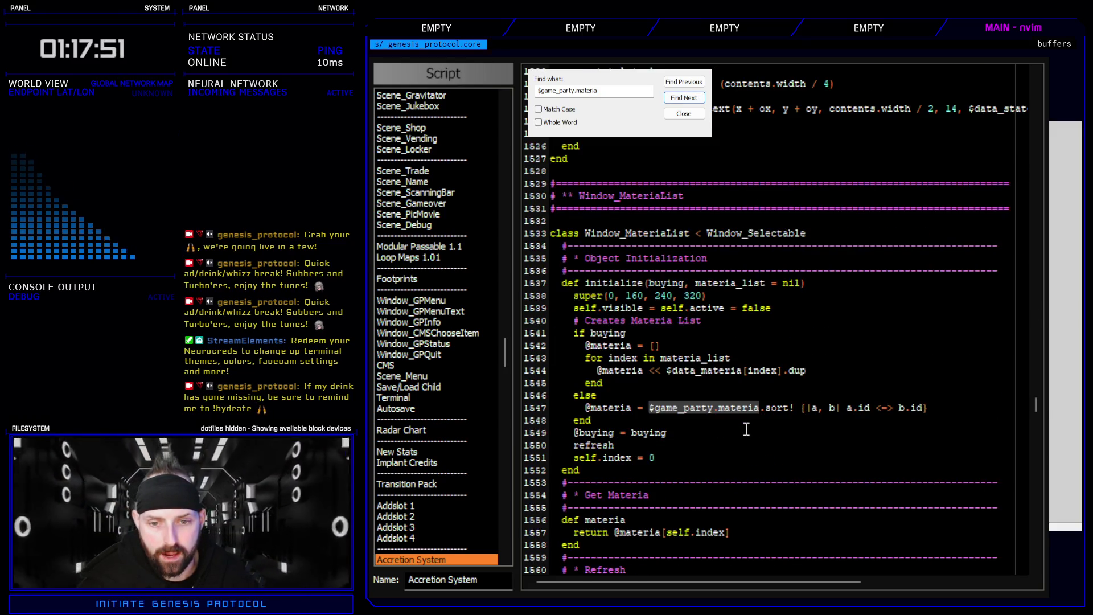
left_click(665, 417)
left_click_drag(651, 407, 708, 417)
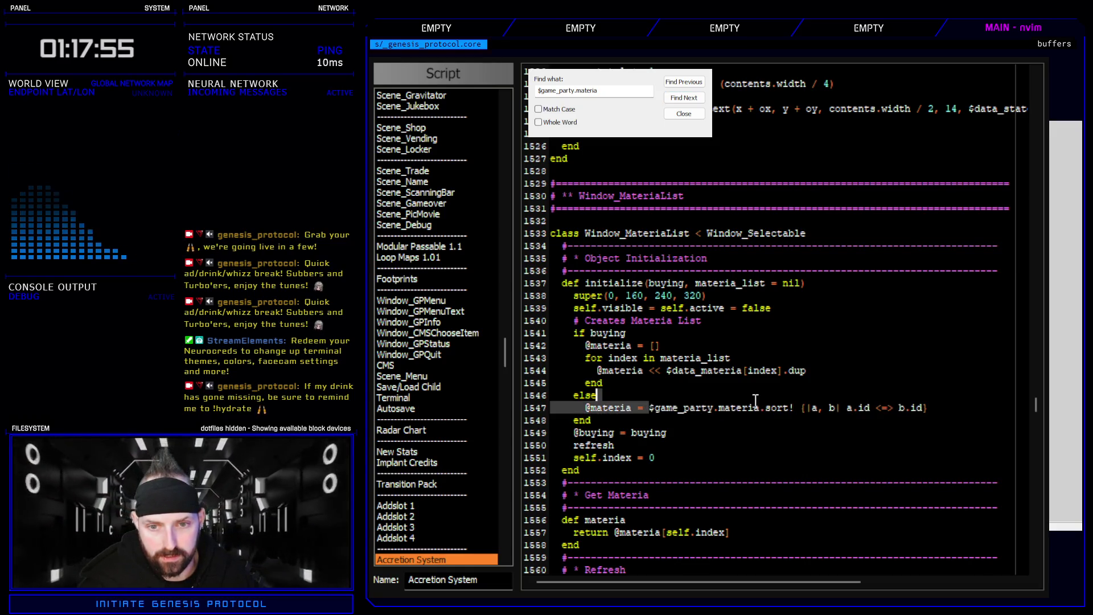
double_click(714, 407)
type("accretions")
left_click(684, 98)
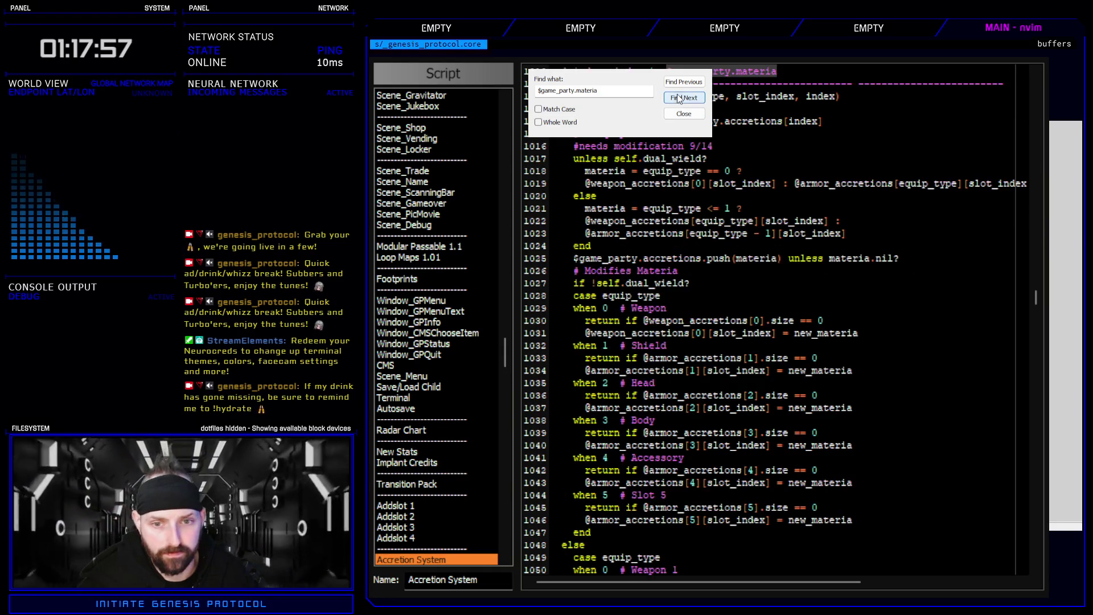
- Search all scripts for $game_party.materia and jump to the Window_EnhanceList match
left_click(689, 102)
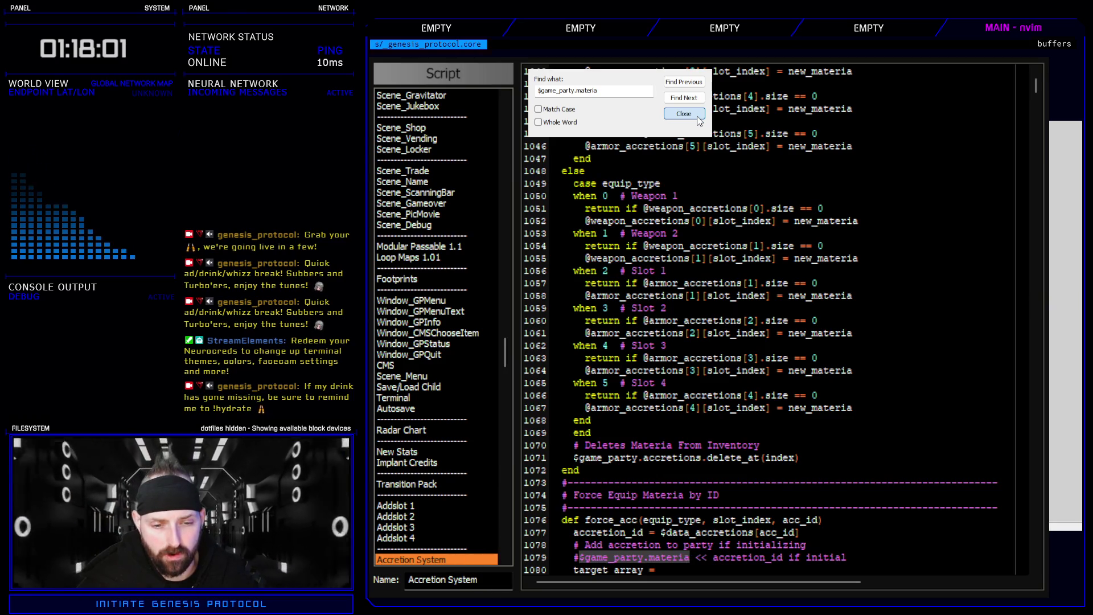
key("ctrl+shift+f")
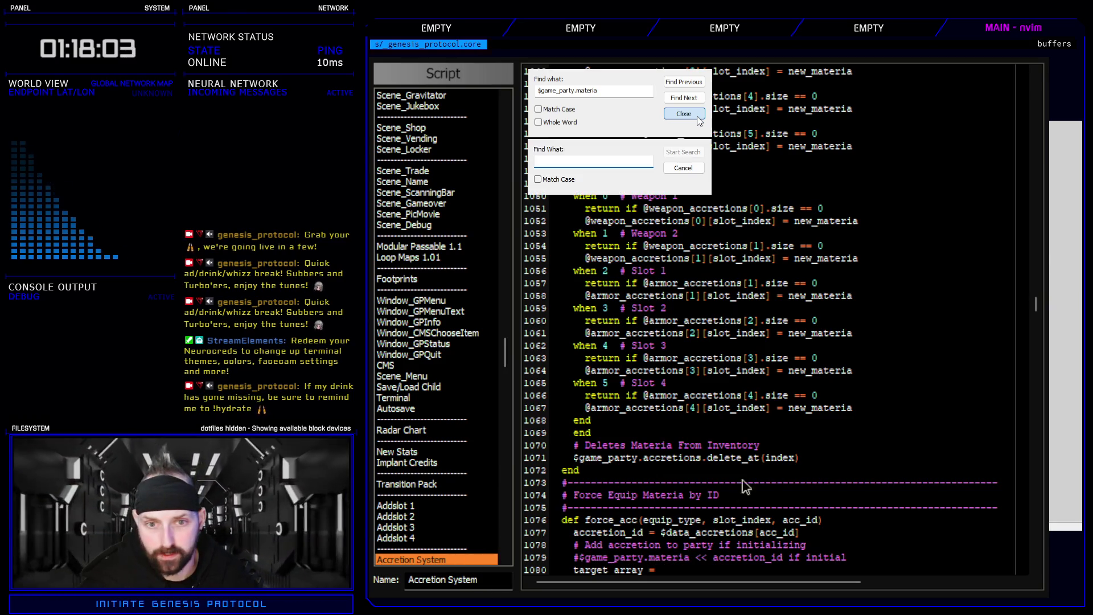
type("$game_party.accretions")
key("ctrl+shift+Left")
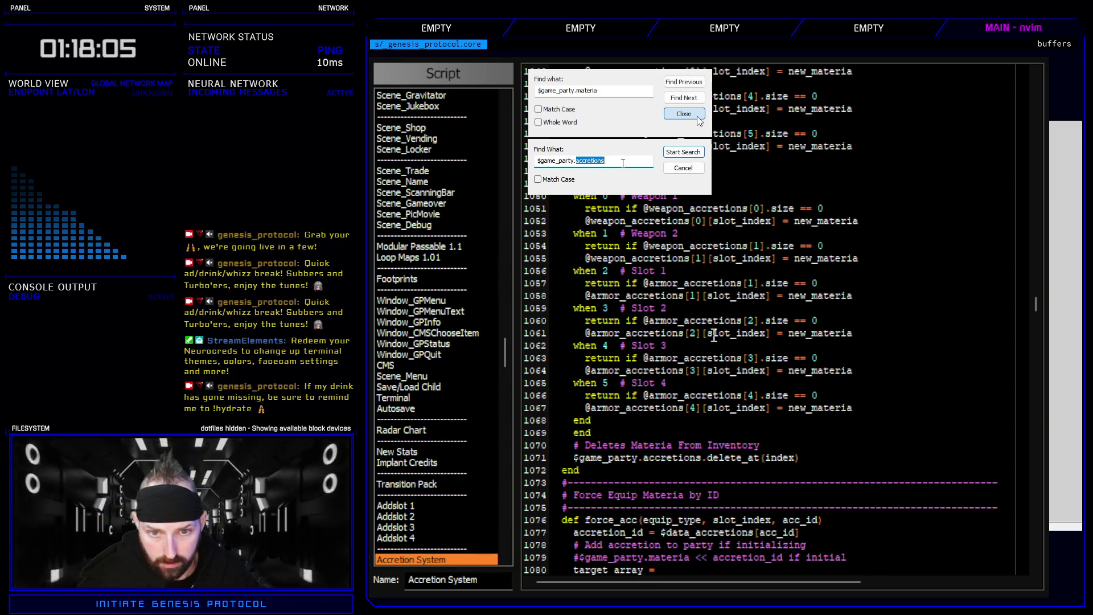
type("materia")
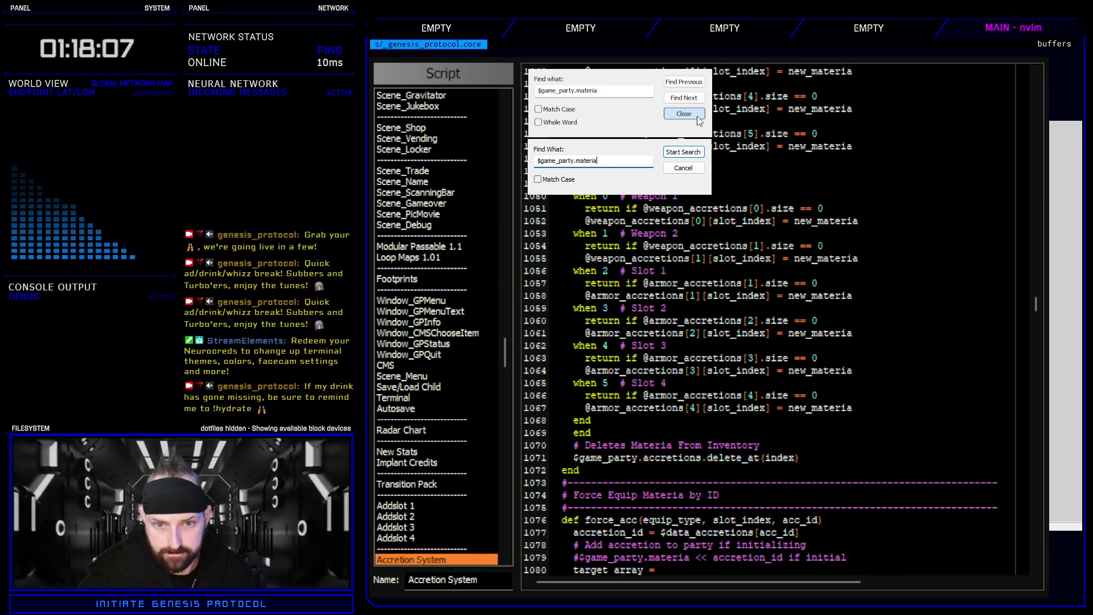
key("Escape")
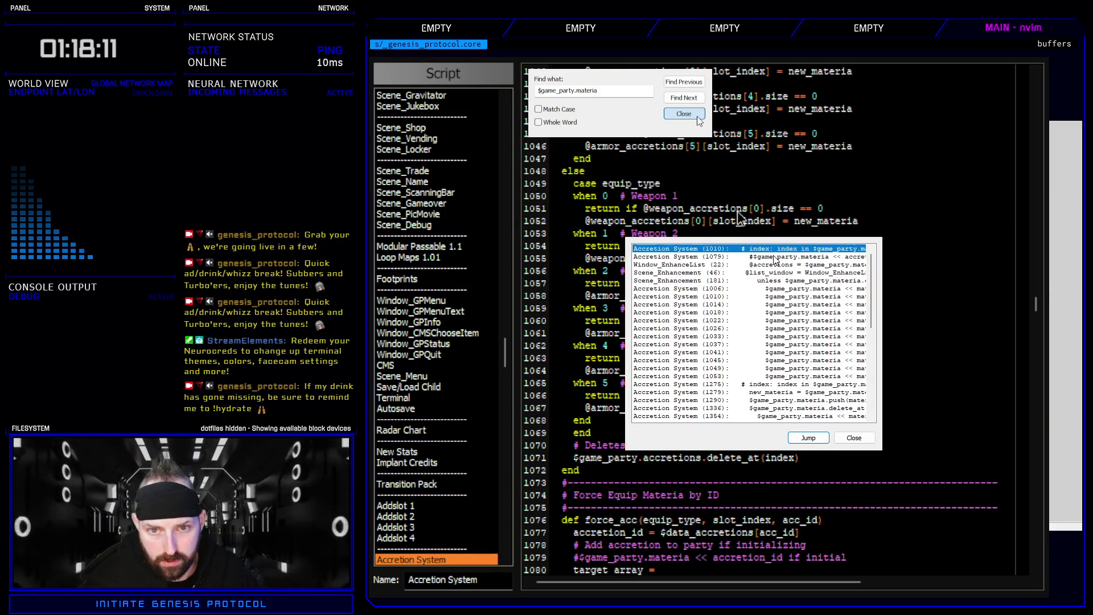
left_click(775, 258)
double_click(766, 265)
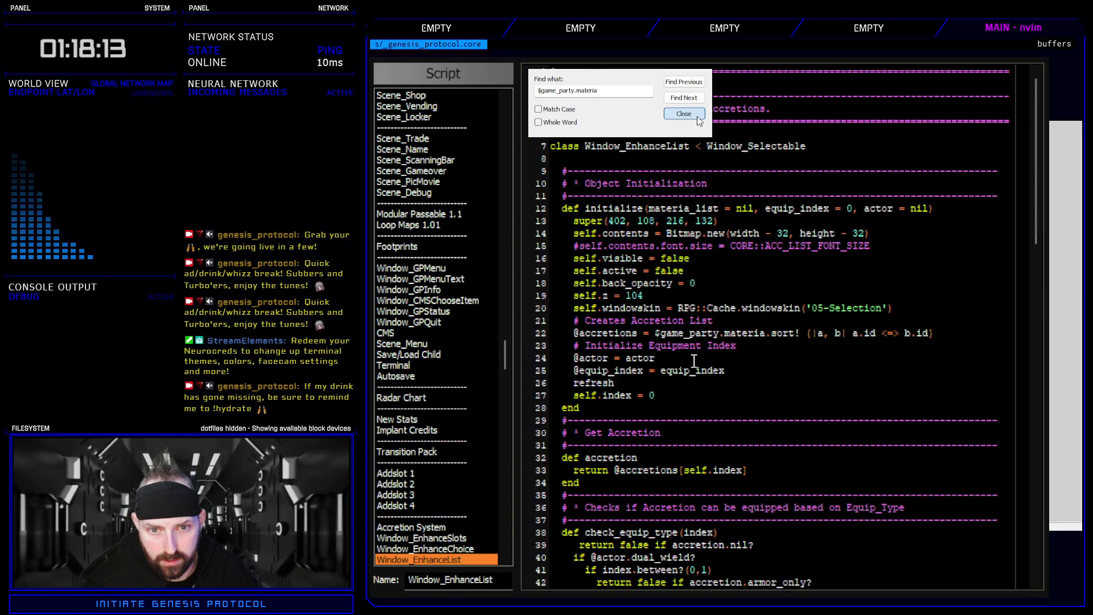
- Replace line 22's reference with $game_party.accretions and re-list remaining $game_party.materia matches
left_click_drag(656, 333, 763, 338)
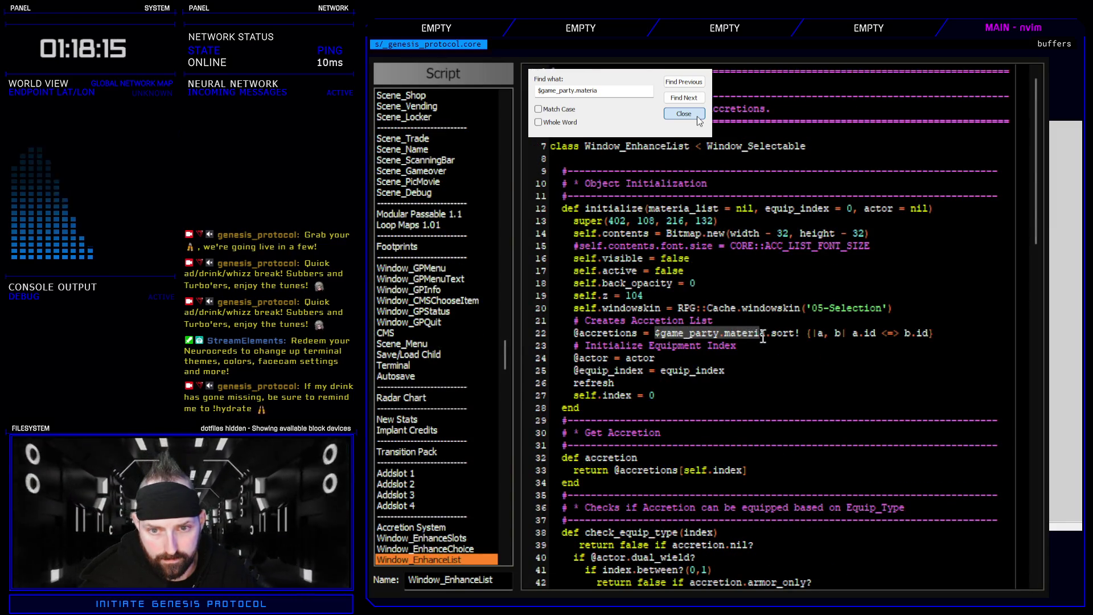
type("$game_party.accretions")
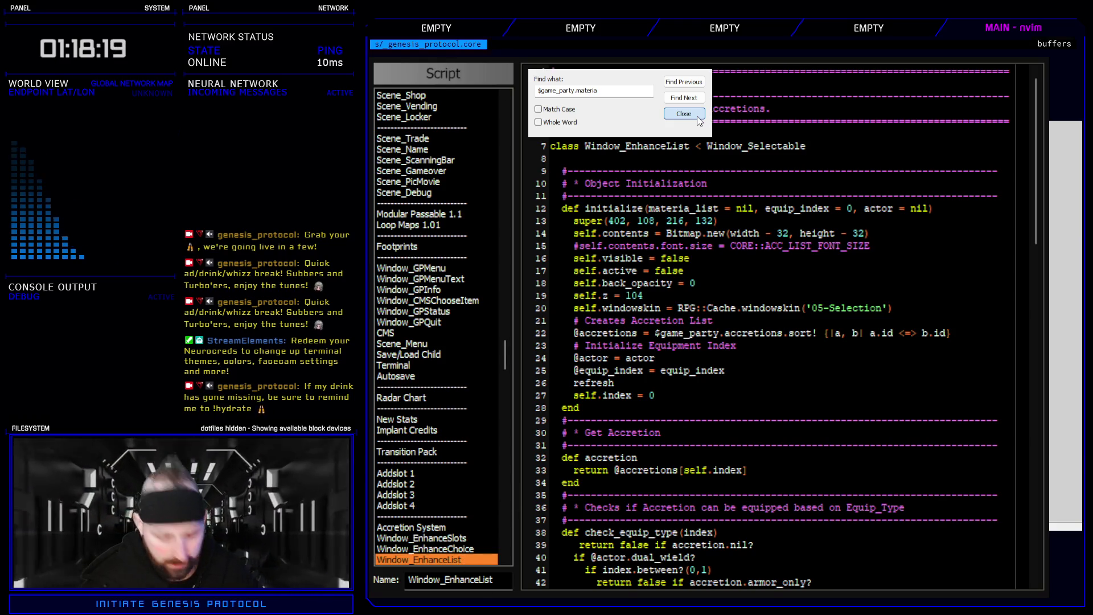
key("ctrl+shift+f")
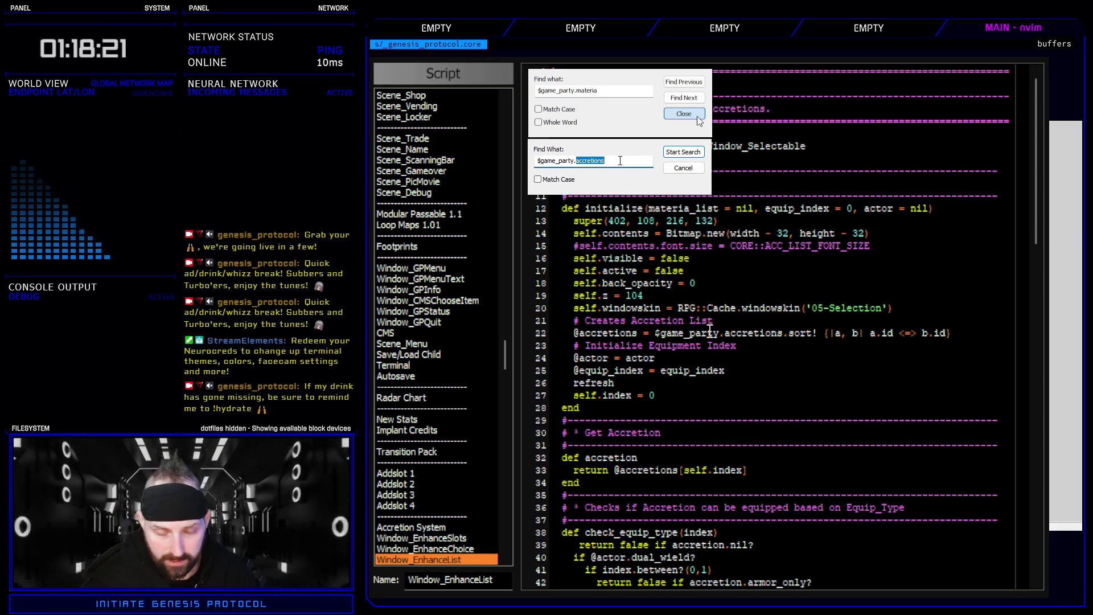
type("materia")
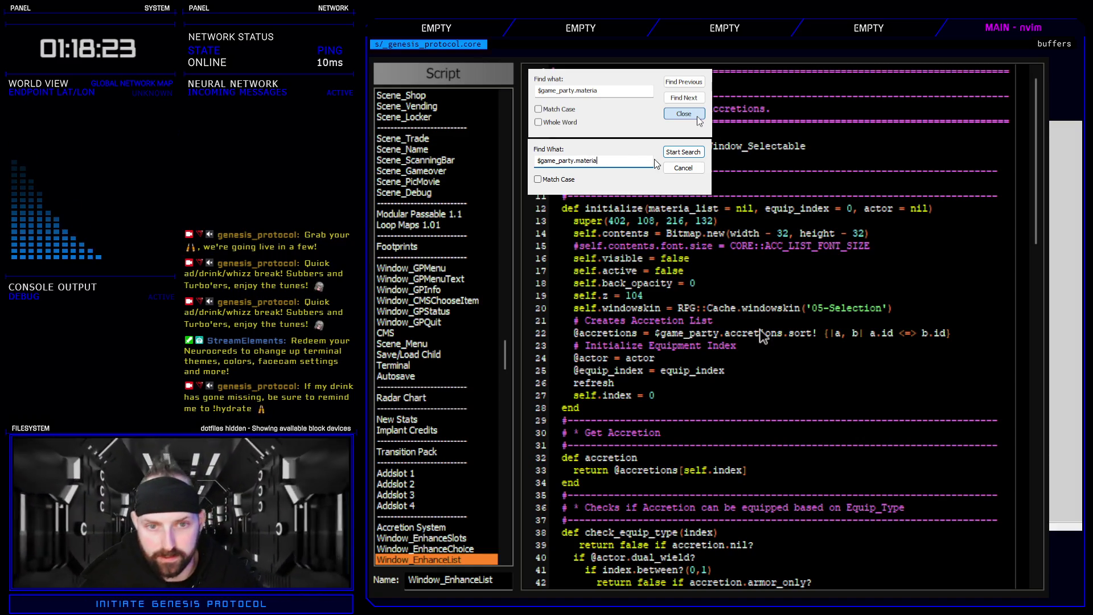
key("Return")
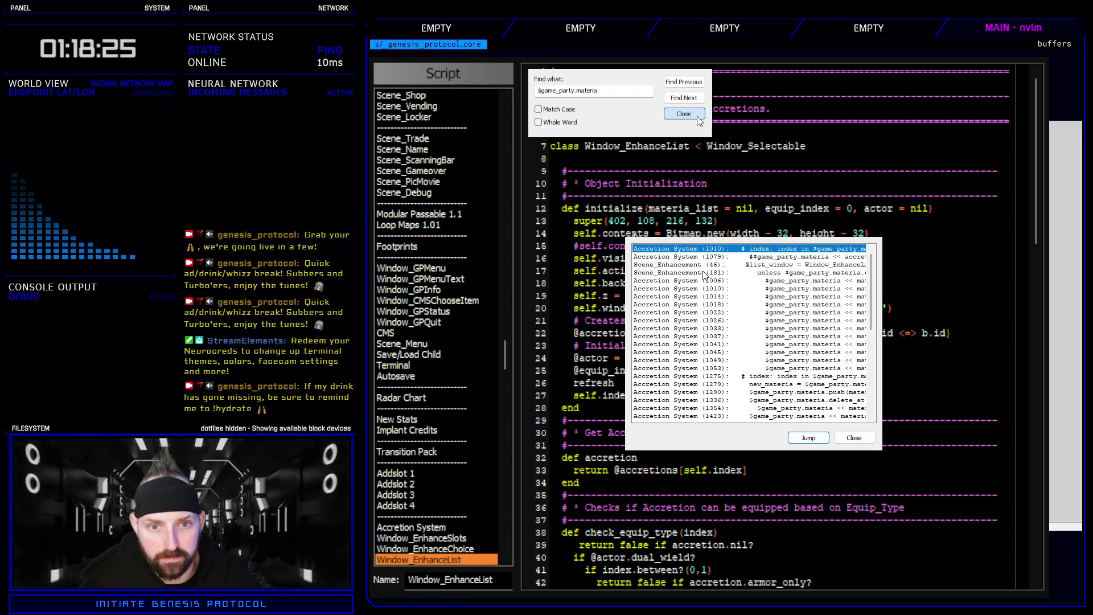
- Replace $game_party.materia with $game_party.accretions on Scene_Enhancement lines 46 and 181
double_click(672, 265)
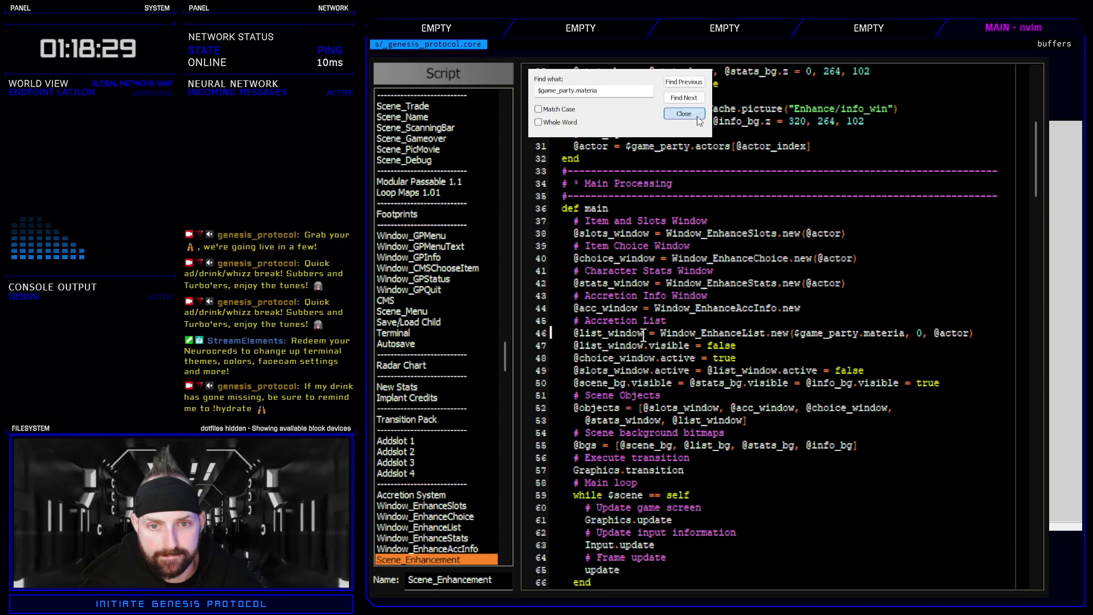
left_click_drag(798, 333, 906, 337)
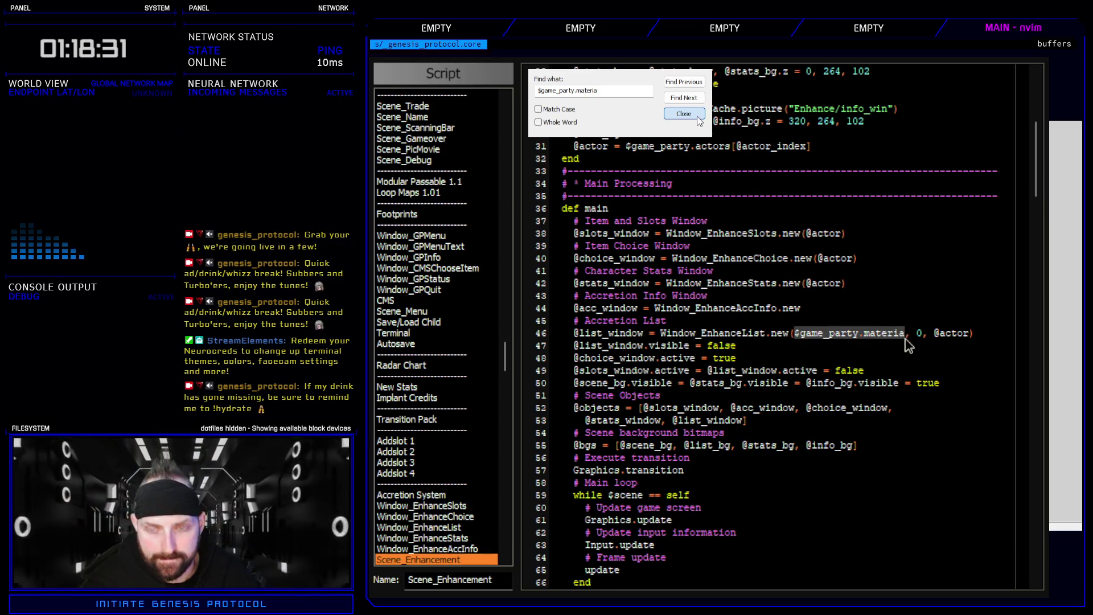
type("$game_party.accretions")
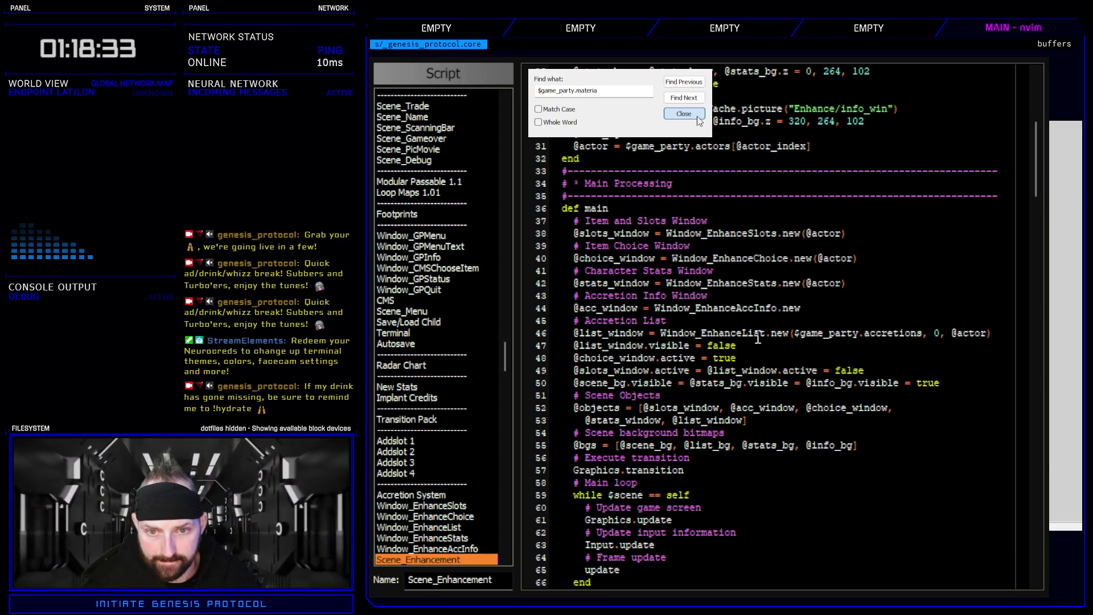
key("ctrl+f")
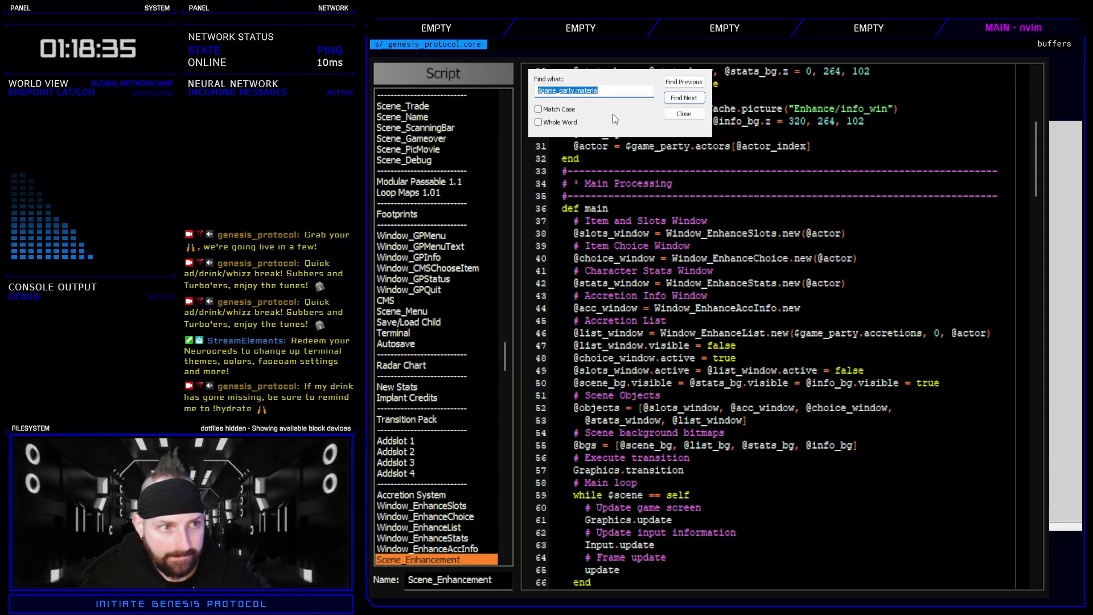
left_click(691, 101)
scroll(633, 347, "down", 6)
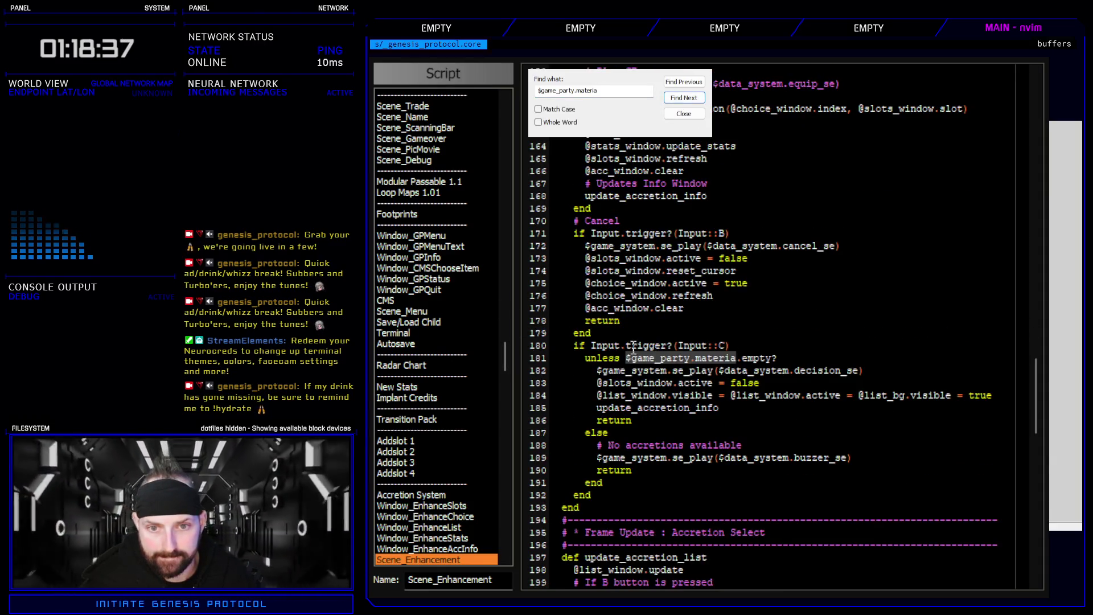
left_click_drag(627, 358, 736, 358)
type("$game_party.accretions")
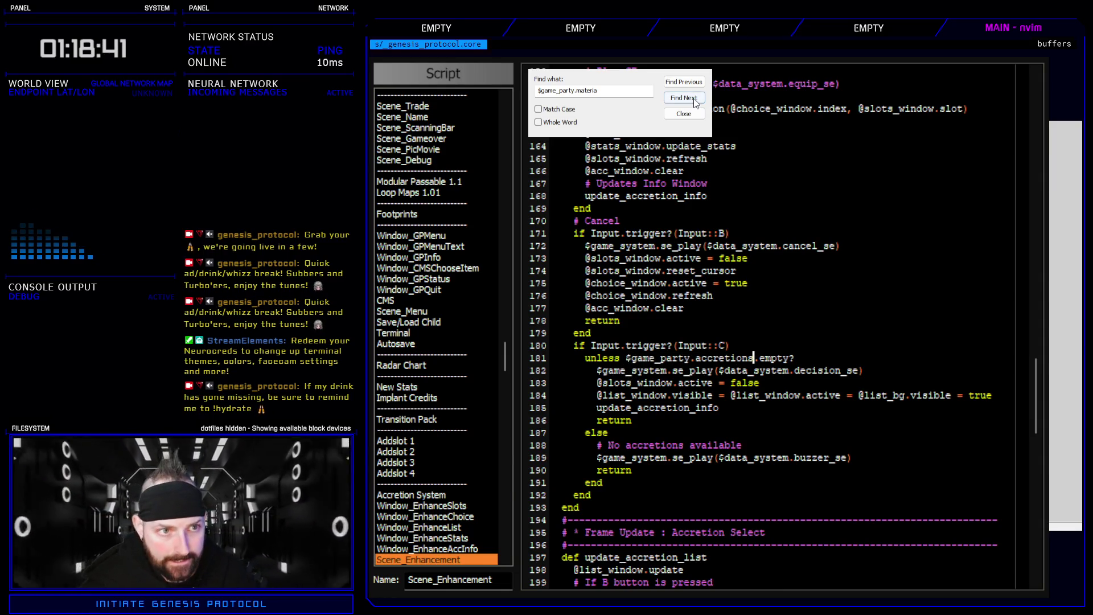
left_click(694, 113)
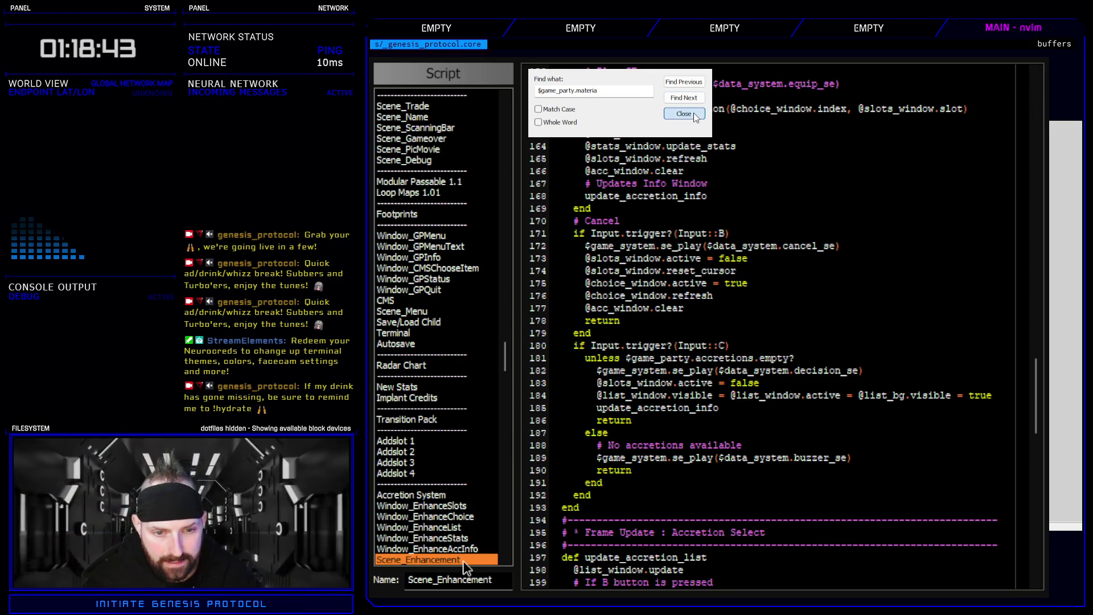
- Re-search $game_party.materia, inspect the Accretion System line 1006 match, and close the Script Editor
key("ctrl+shift+f")
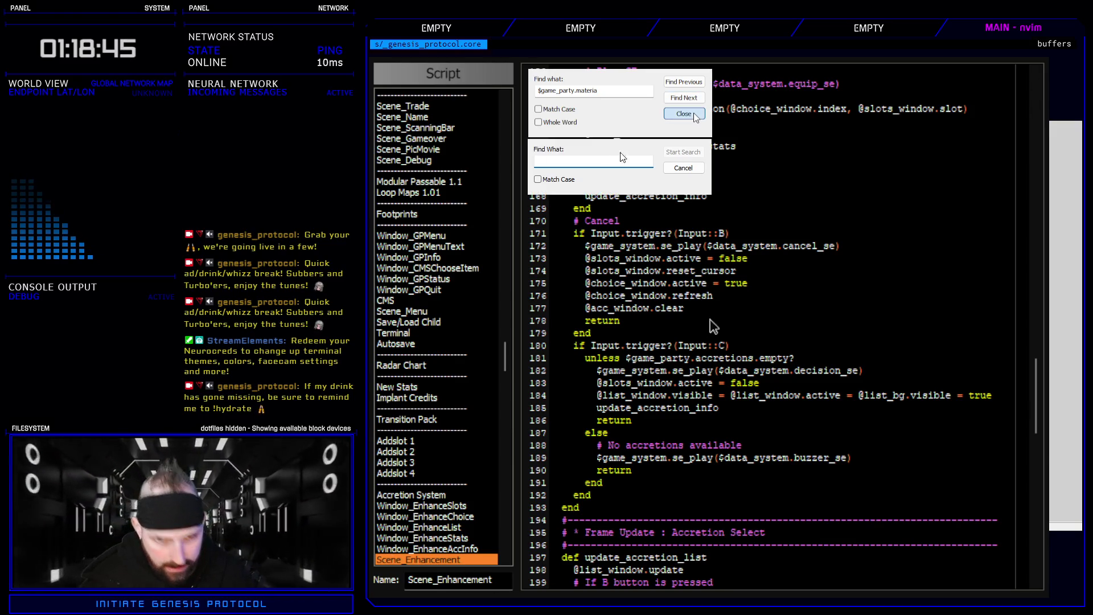
type("$game_party.accretions")
key("ctrl+shift+Left")
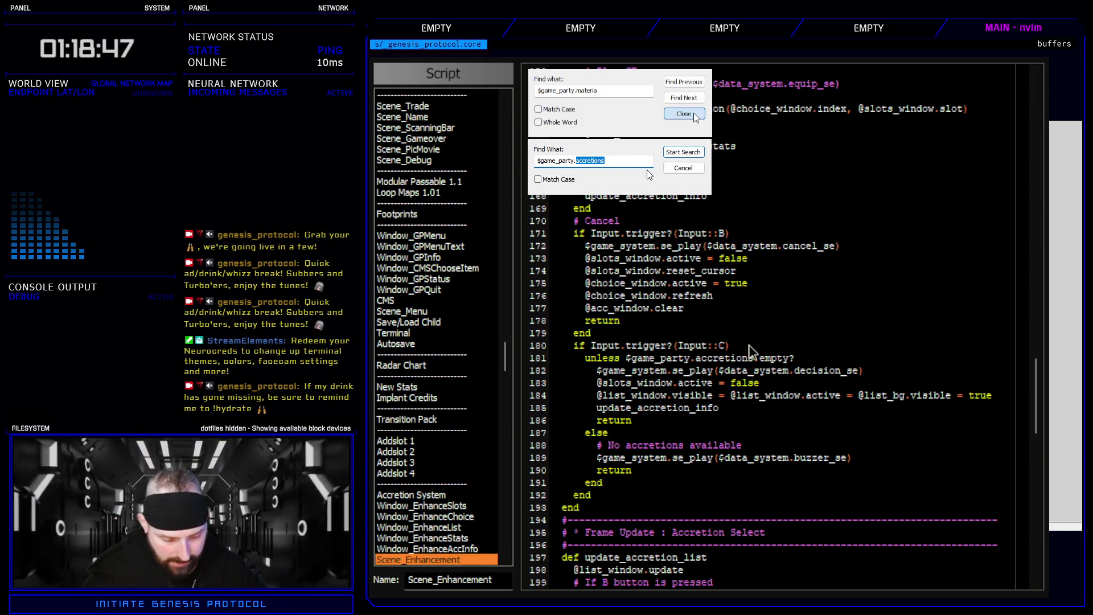
type("materia")
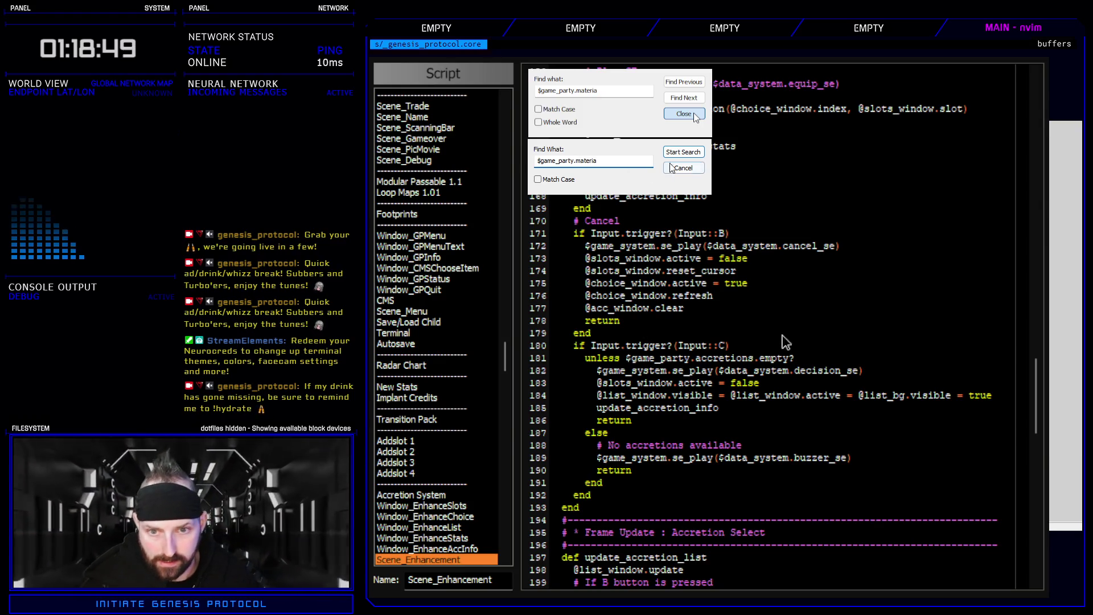
key("Return")
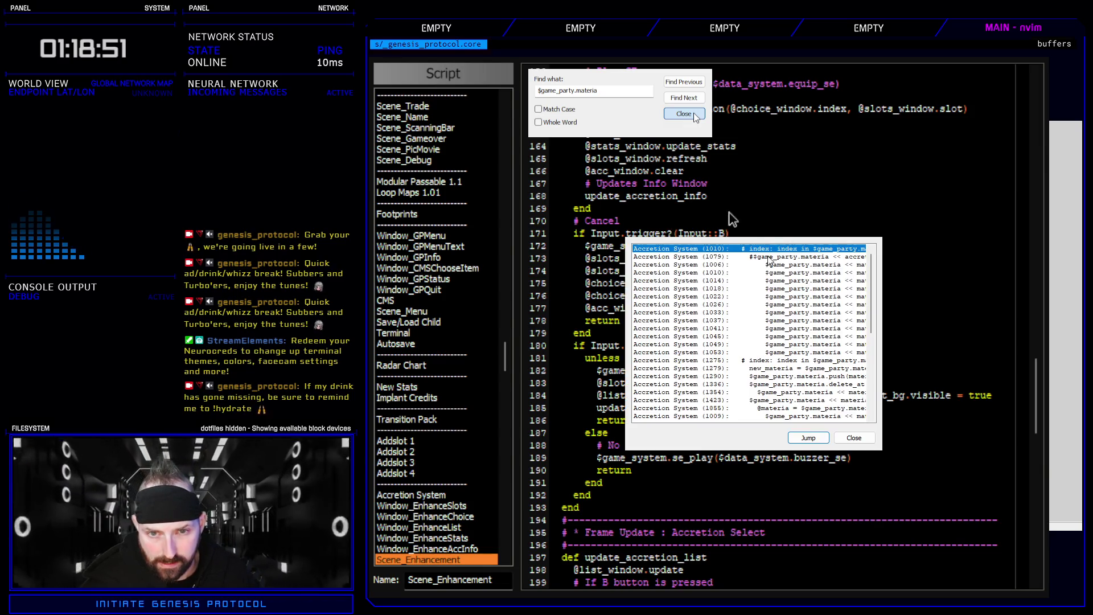
double_click(785, 265)
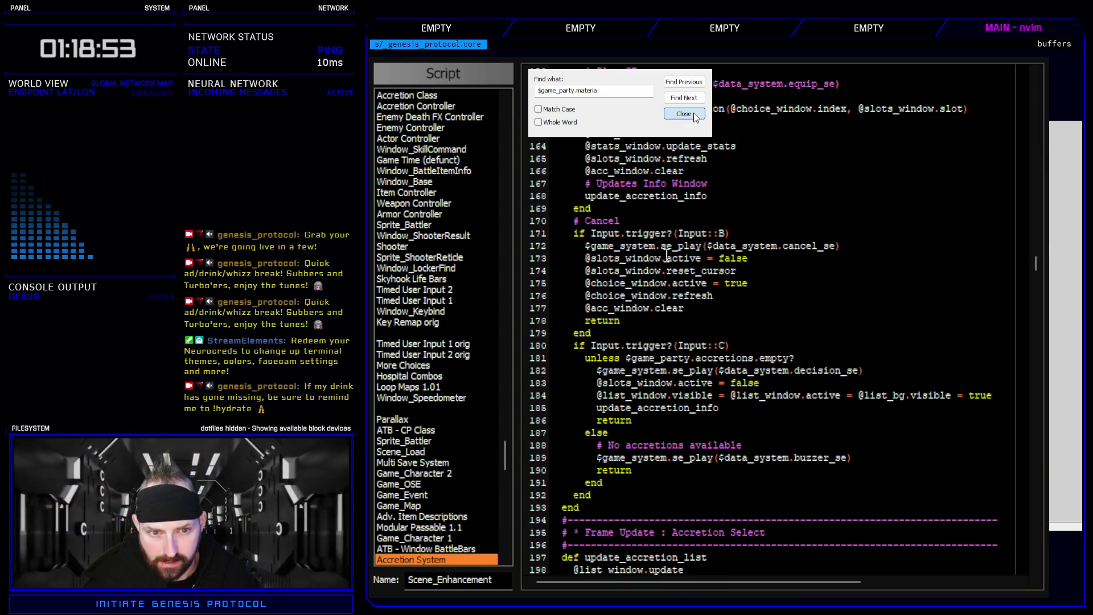
scroll(511, 464, "down", 3)
scroll(511, 464, "up", 10)
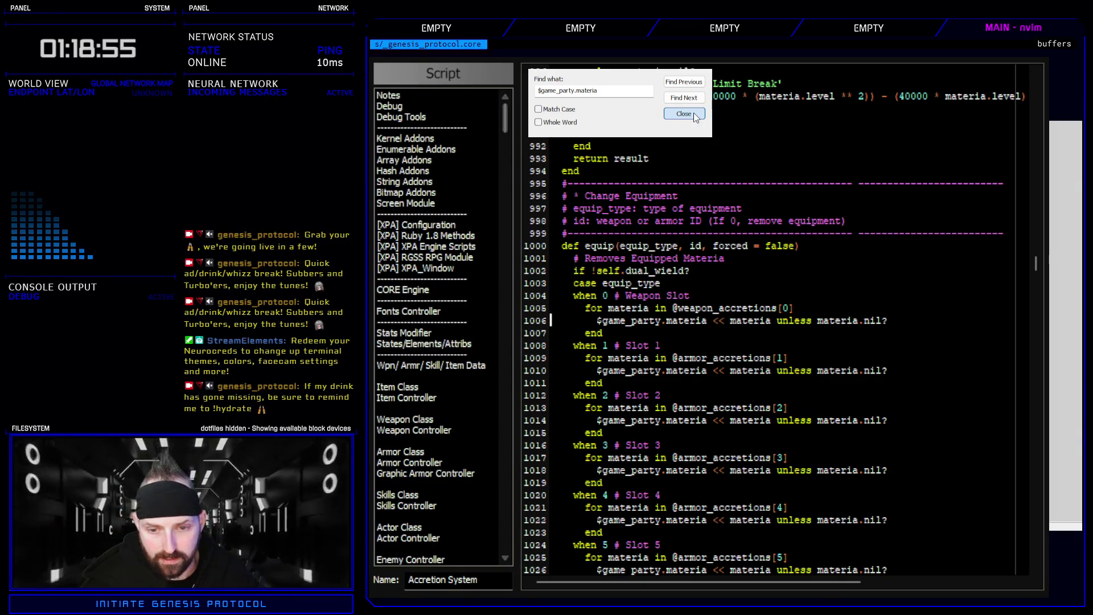
left_click(695, 114)
key("Escape")
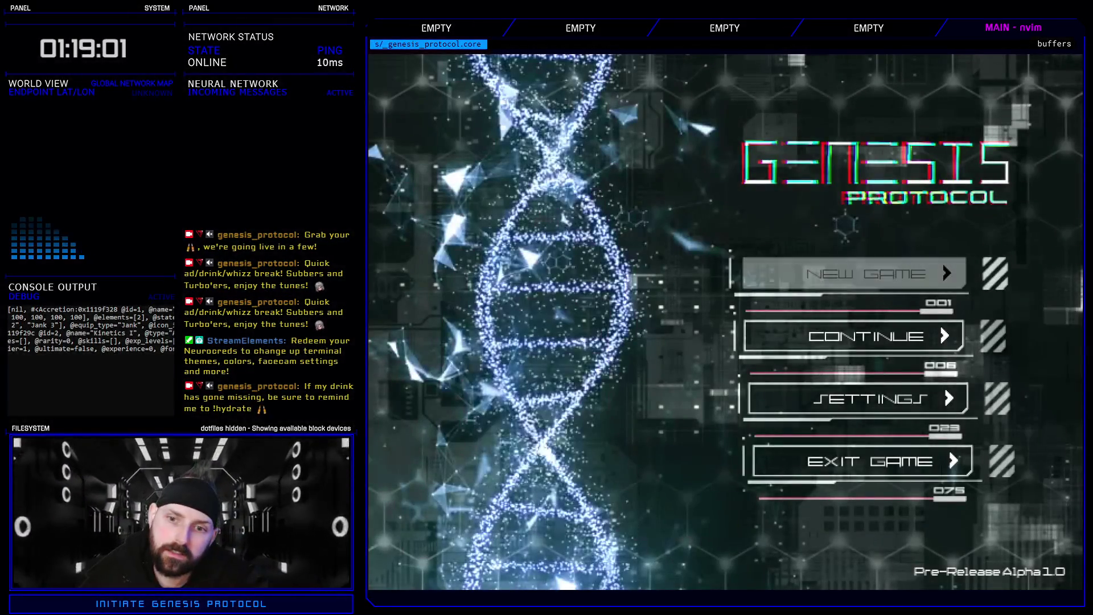
- Continue from the title screen, load save slot 5, and open then close the party menu
key("Down")
key("Return")
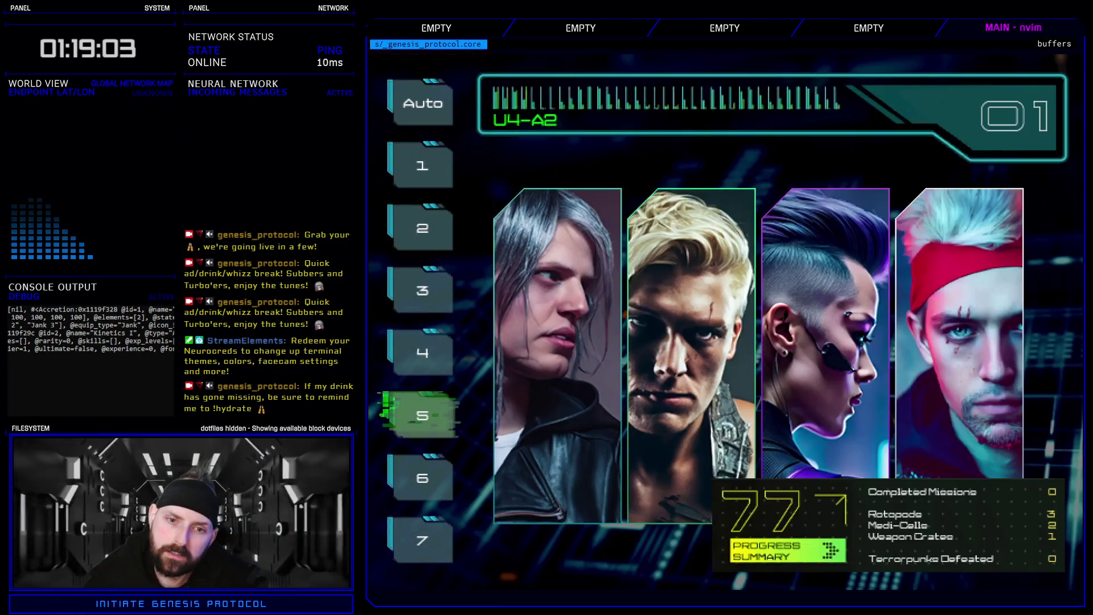
key("Return")
key("Escape")
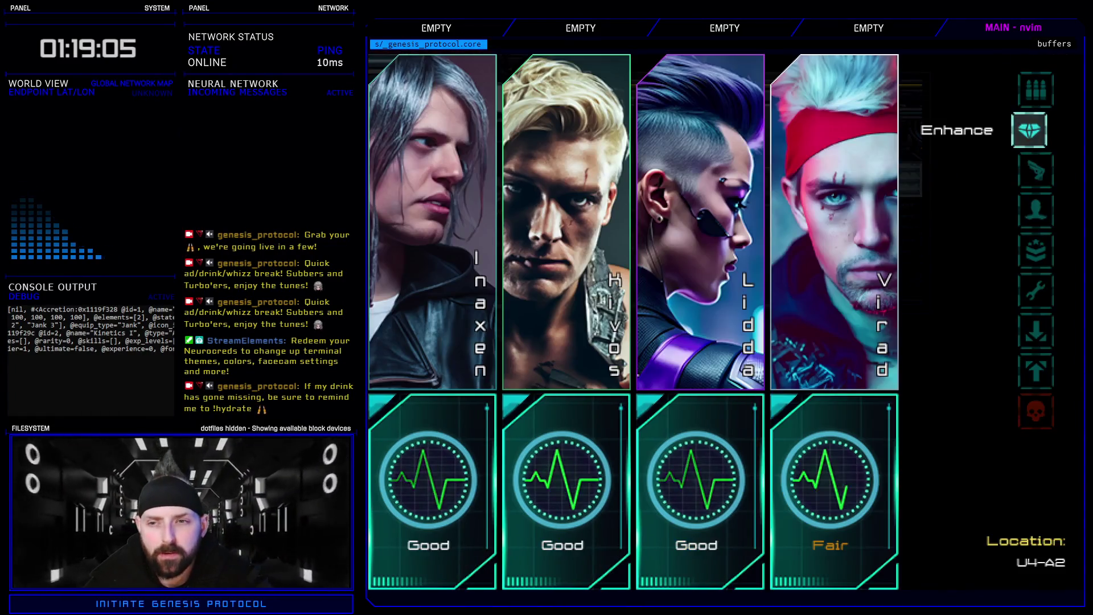
key("Return")
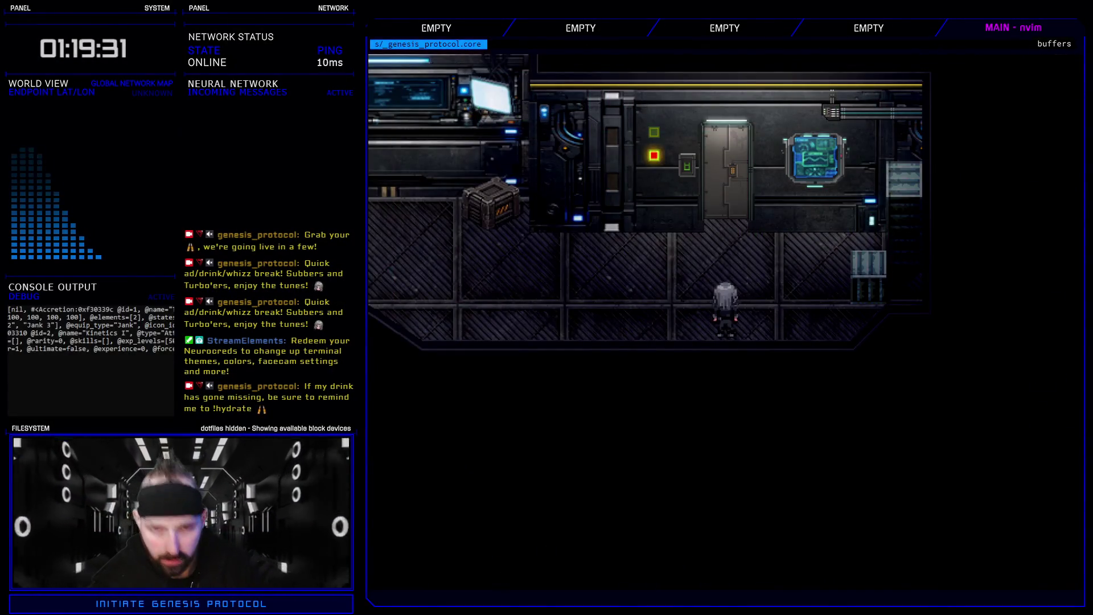
- Open the debug Manage Party screen and browse its entries like vend_flag and breakout_val
key("F9")
key("Down")
key("Down")
key("Return")
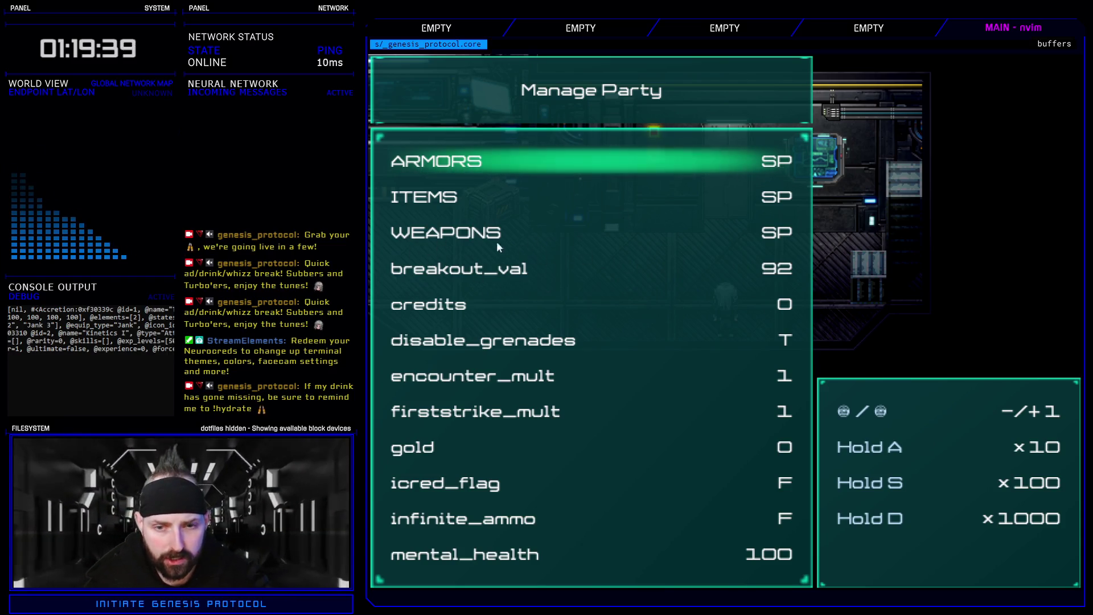
key("Up")
key("Up")
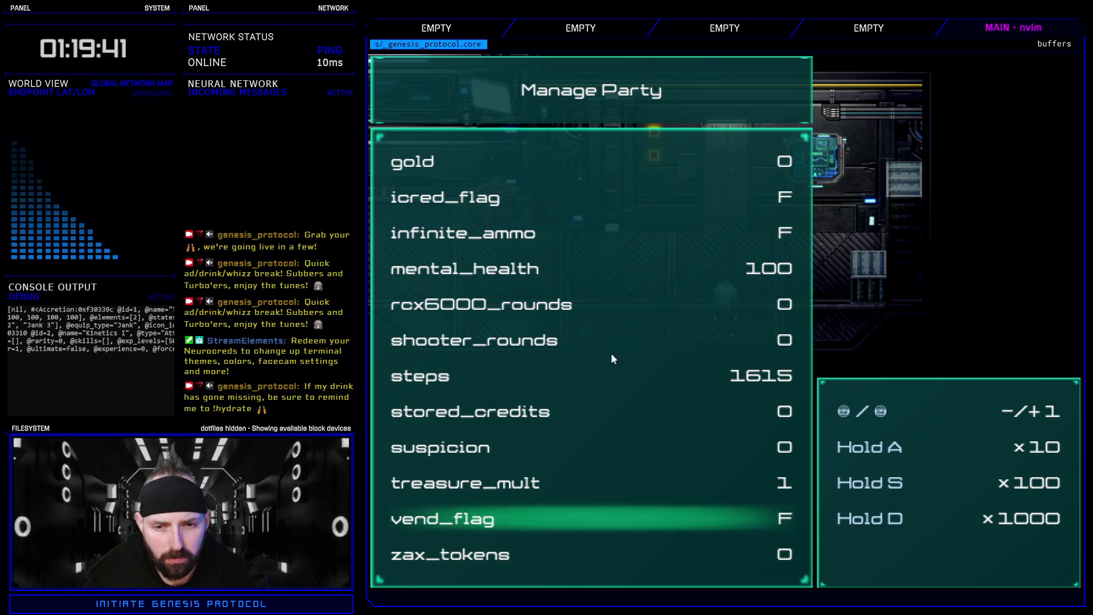
key("Up")
key("Up")
key("Up")
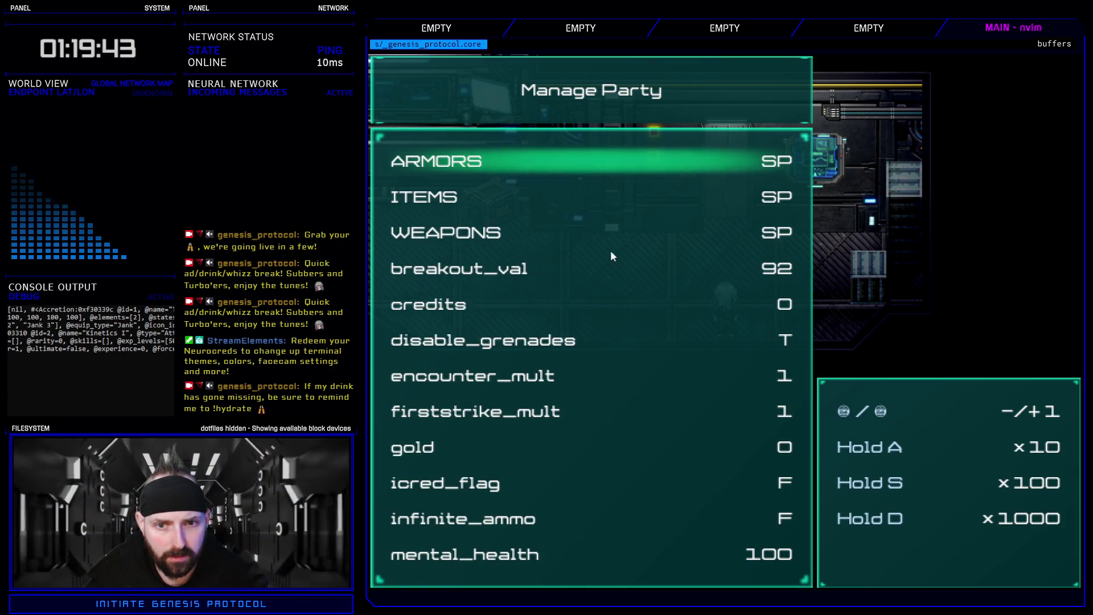
key("Down")
key("Down")
key("Down")
key("Up")
key("Up")
key("Up")
key("Down")
key("Down")
key("Down")
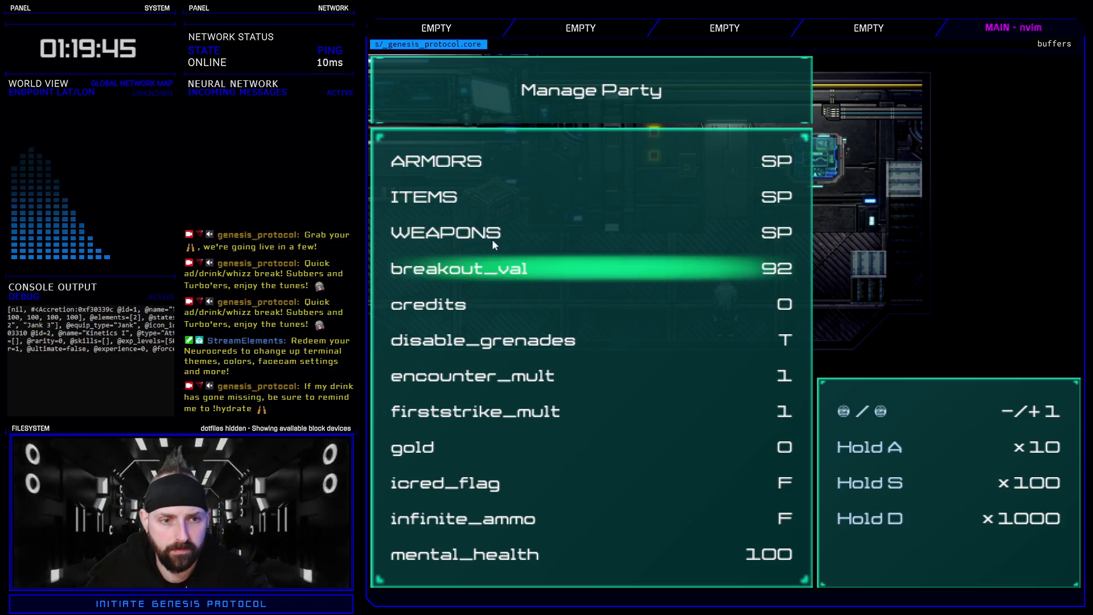
key("Up")
key("Down")
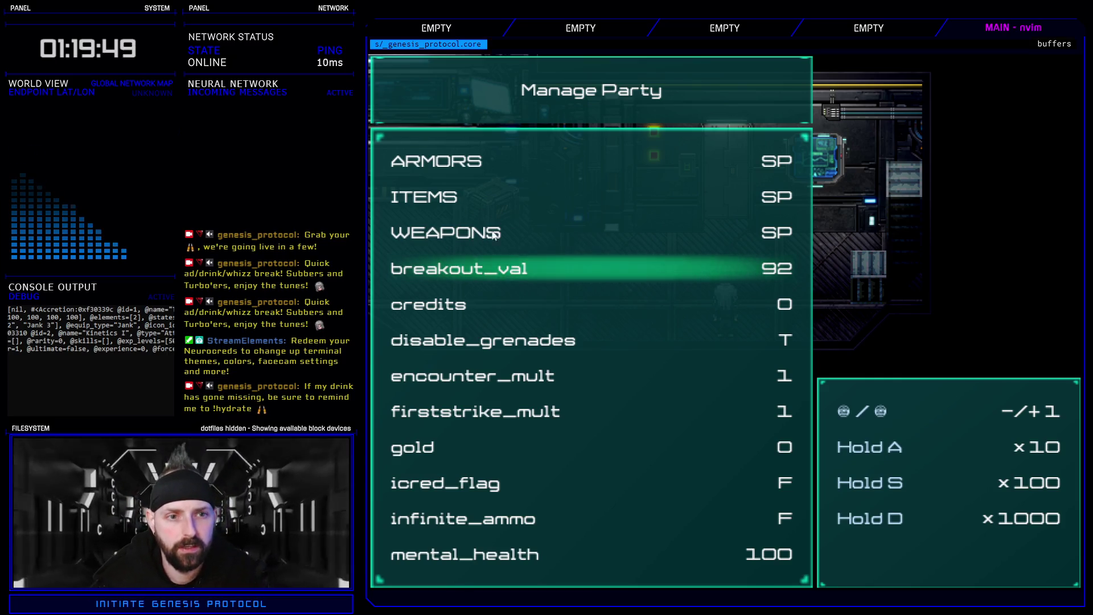
- Open the party's ARMORS list in the debug menu and browse its entries
key("Up")
key("Up")
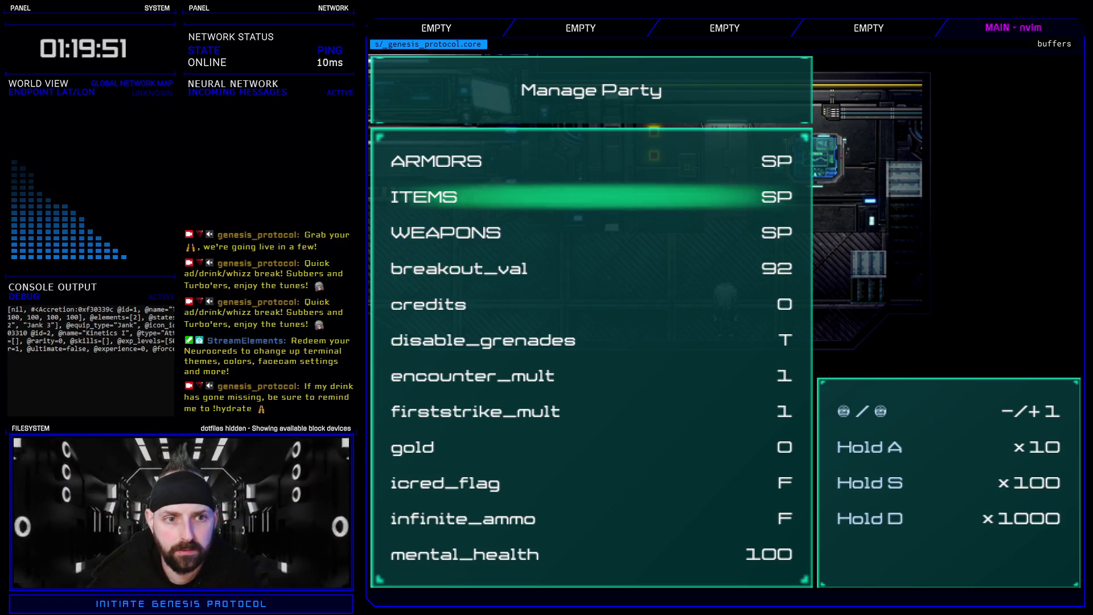
key("Up")
key("Return")
key("Up")
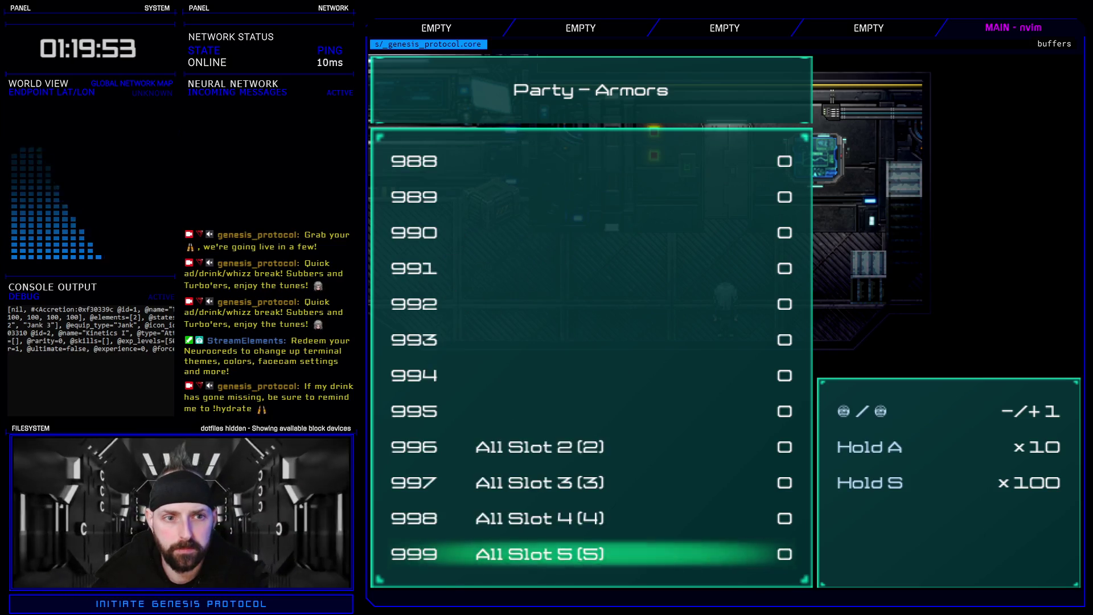
key("Down")
key("Down")
key("Down")
key("Up")
key("Up")
key("Up")
- Back out of the debug menus and quit the playtest via Exit Game
key("Escape")
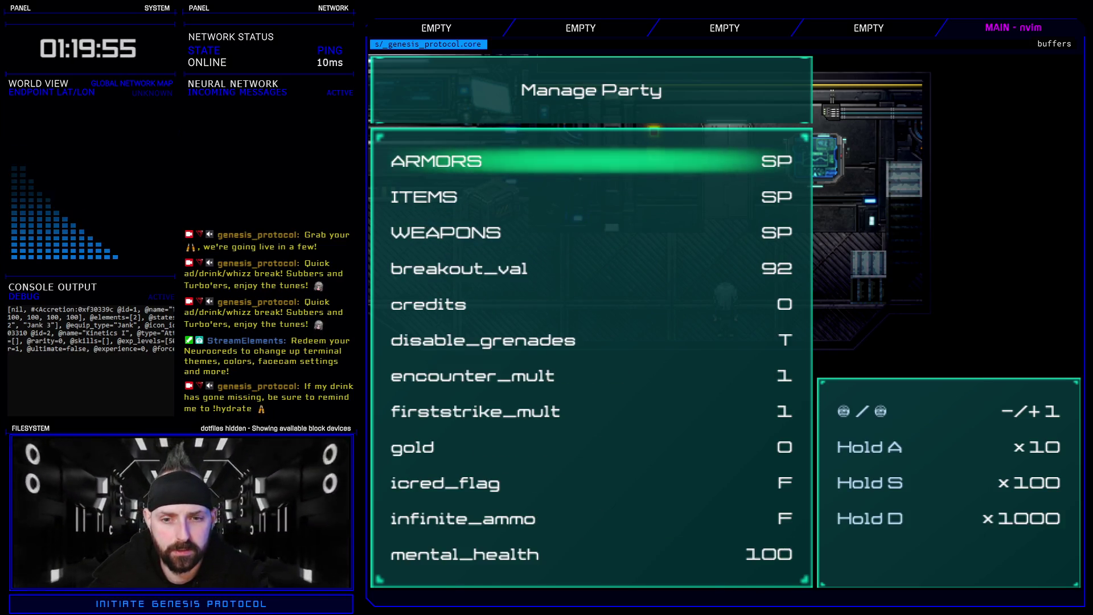
key("Escape")
key("Escape")
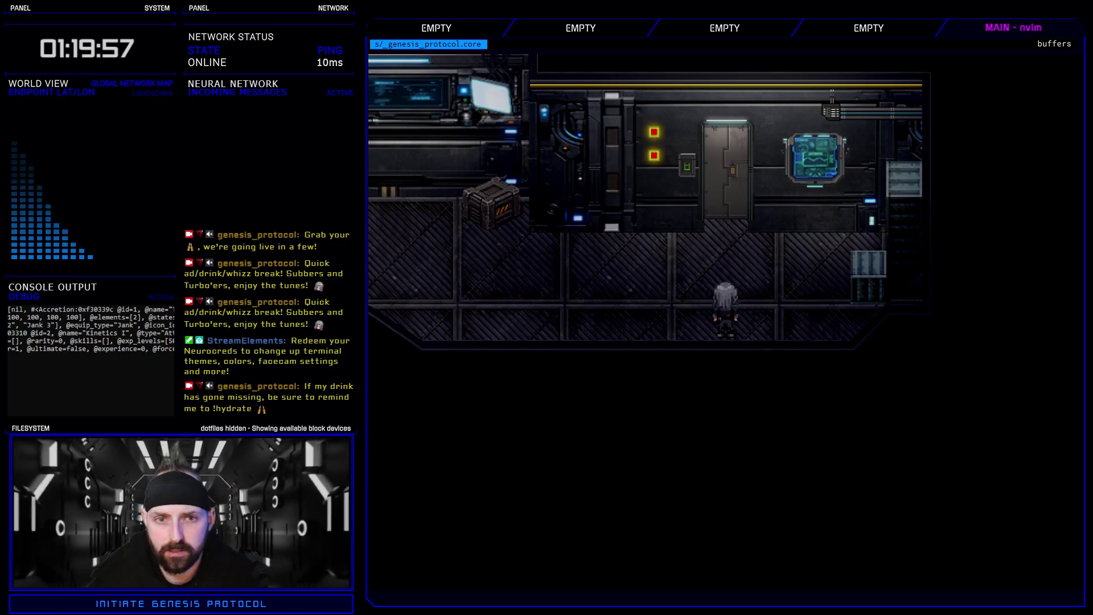
key("Escape")
key("Up")
key("Return")
key("Down")
key("Return")
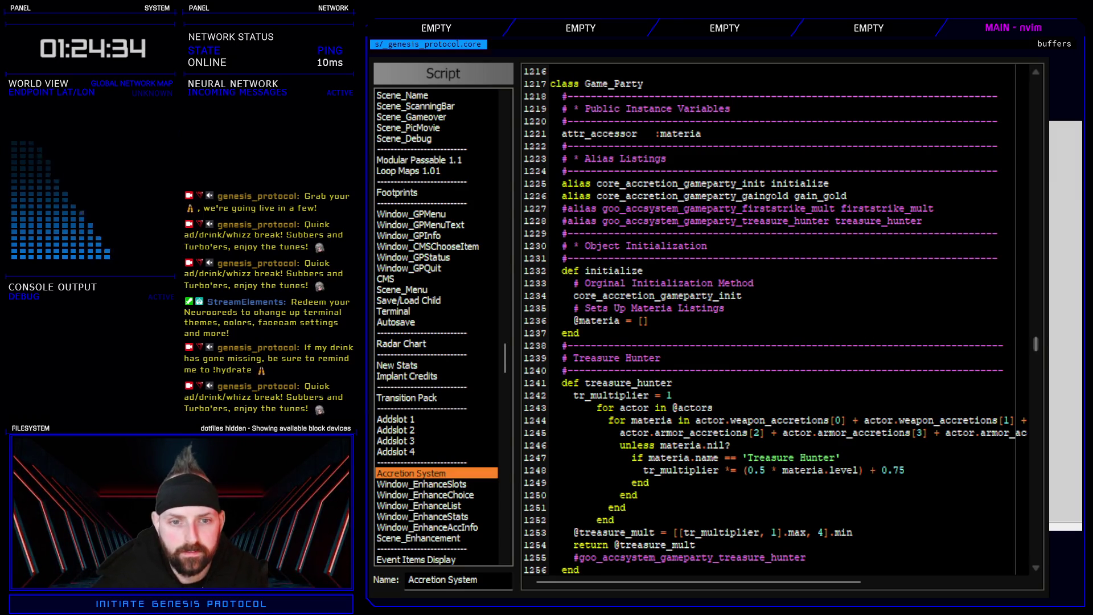
left_click_drag(506, 357, 516, 188)
left_click(435, 420)
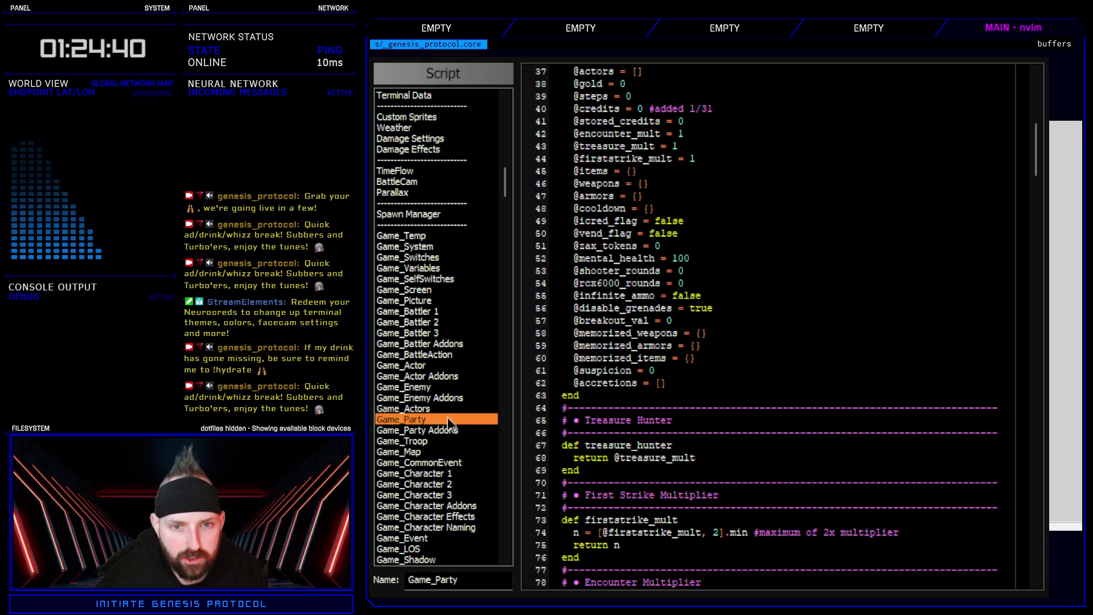
- Paste the copied Gain Materia methods into Game_Party Addons after line 99
left_click(451, 431)
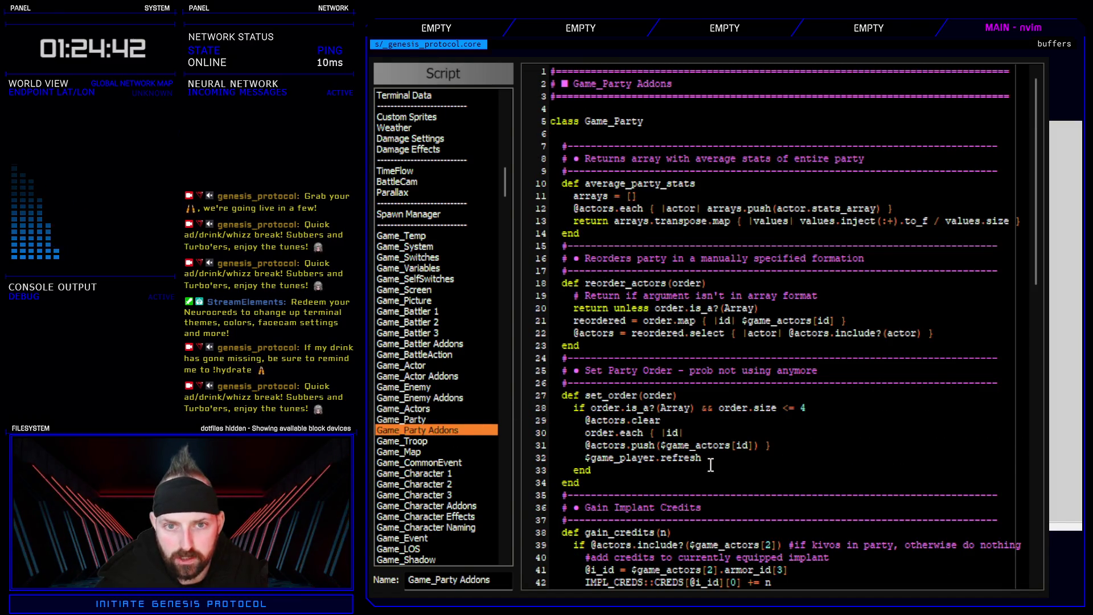
scroll(710, 466, "down", 10)
scroll(711, 465, "down", 6)
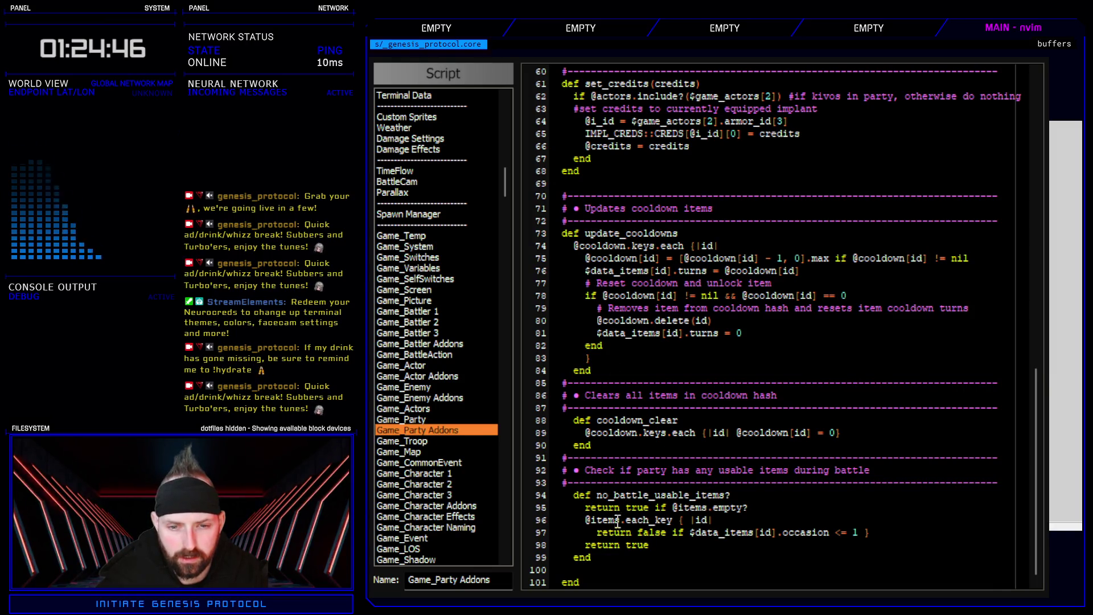
left_click(606, 559)
key("Return")
key("Return")
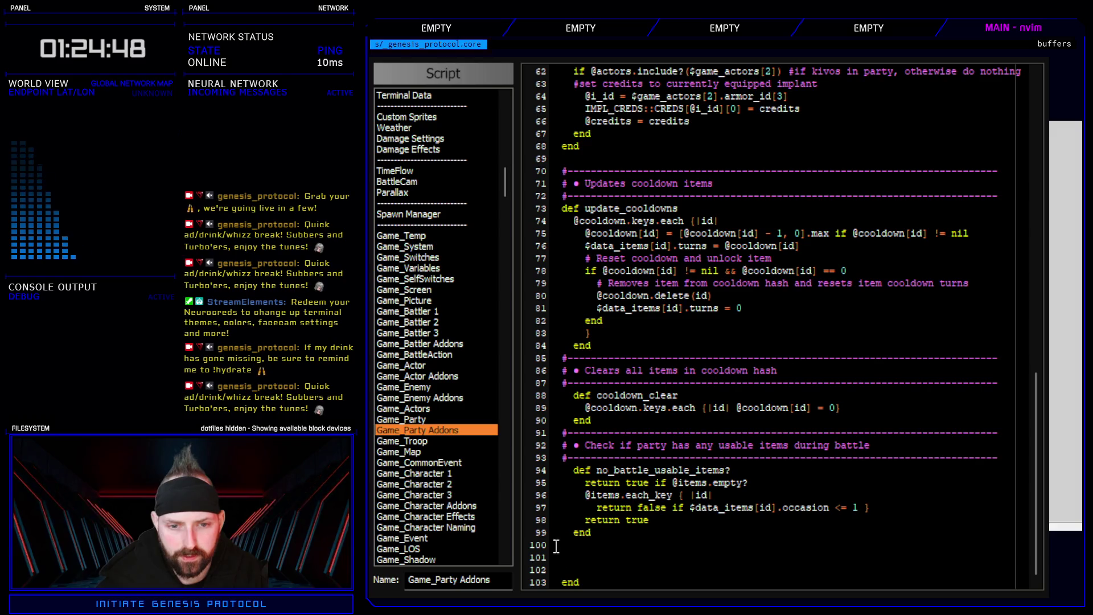
type("#-------------------------------------------------------------------------- # * Gain Materia #-------------------------------------------------------------------------- def gain_materia(i)   # Adds Materia   @materia << $data_accretions[i].dup end  def lose_materia(i)   # Loses Materia   @materia.delete_at(i) end  def gain_materiaqty(materia_index, qty)   # Adds Multiple of Same Materia   qty.times do     @materia << $data_materia[materia_index].dup   end   qty = 0 end  def has_accretion?(i)   return @materia.any? { |a| a.id == i } end")
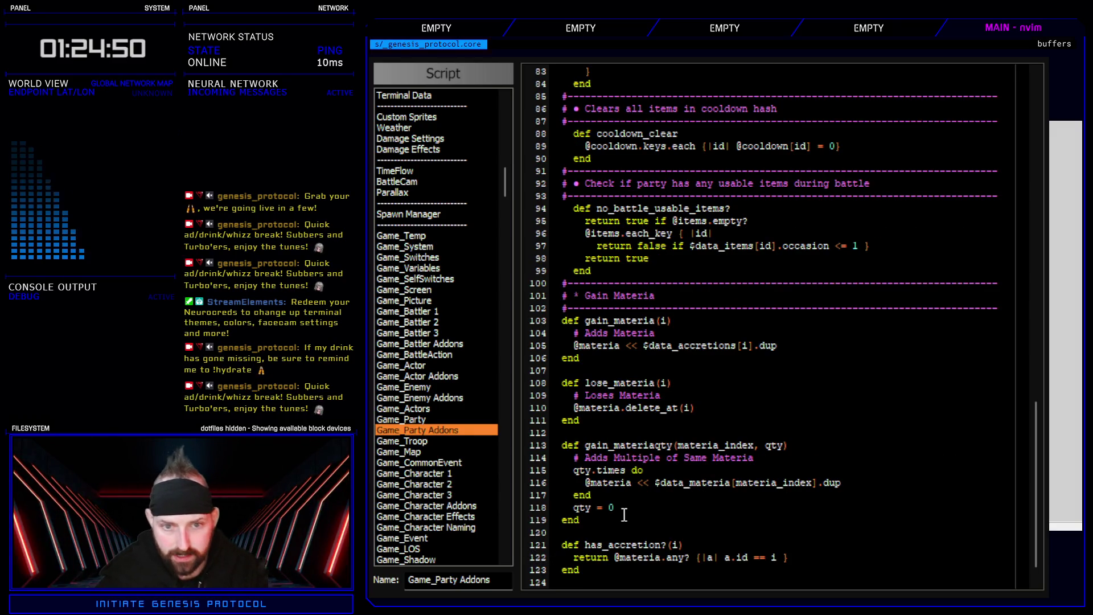
left_click(612, 357)
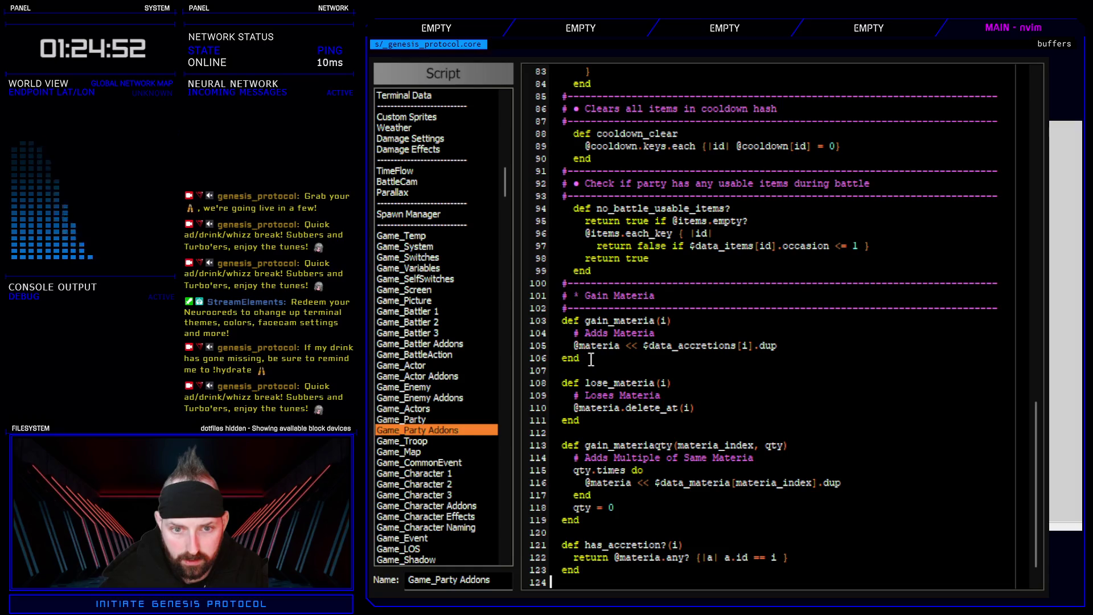
scroll(623, 521, "down", 1)
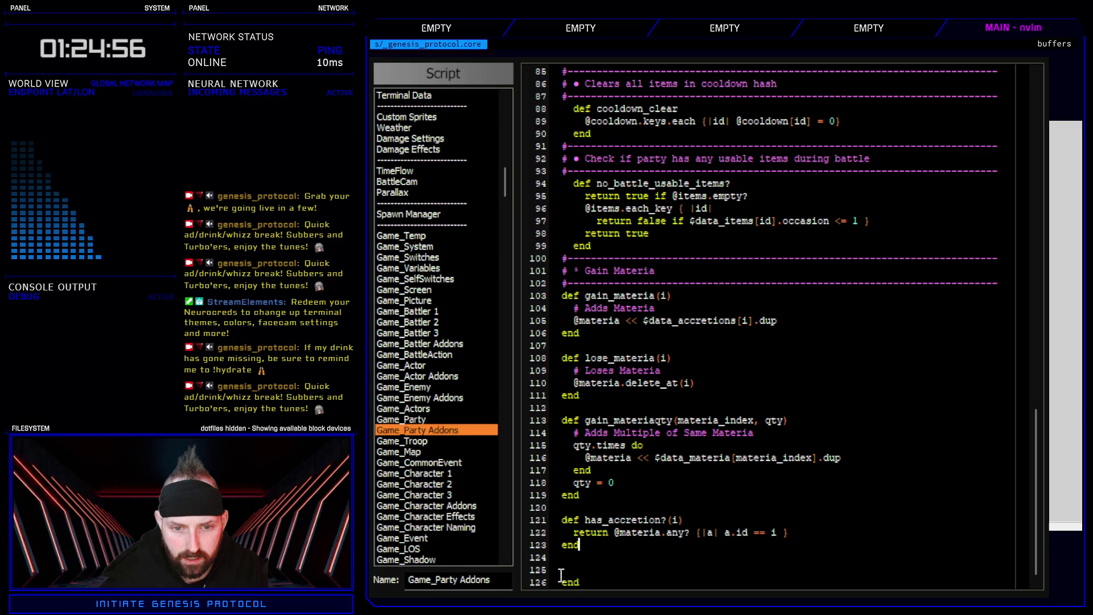
left_click_drag(538, 296, 540, 547)
key("Tab")
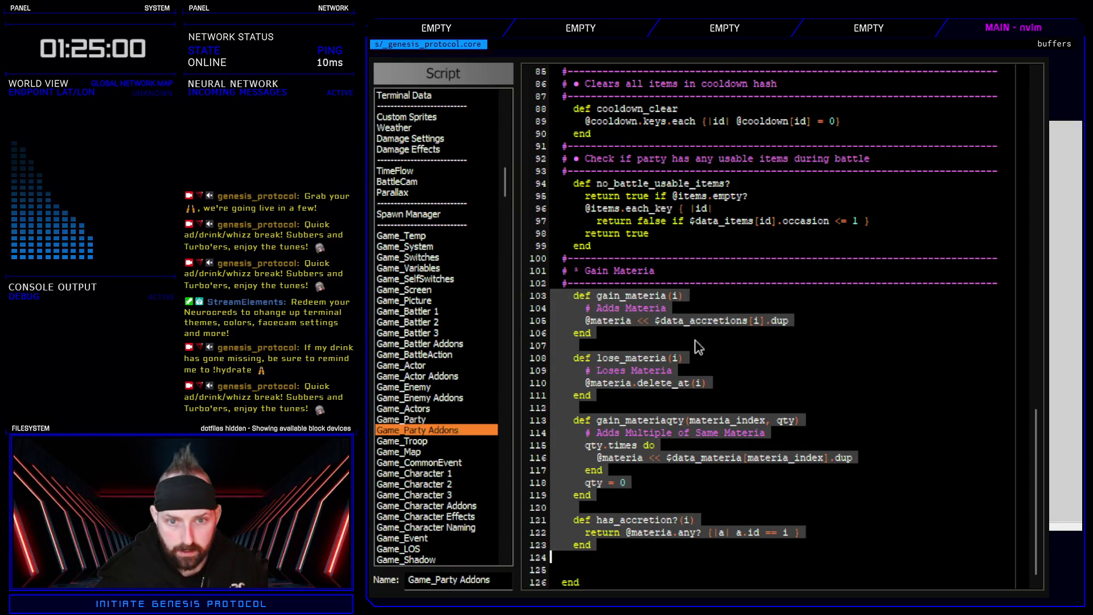
left_click(673, 311)
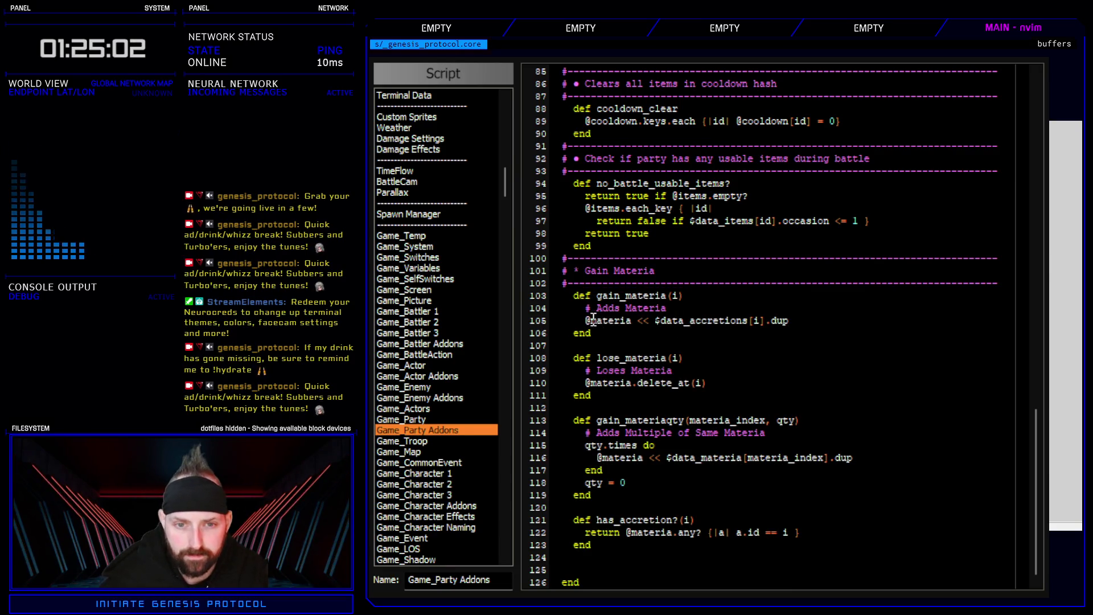
left_click_drag(587, 320, 629, 320)
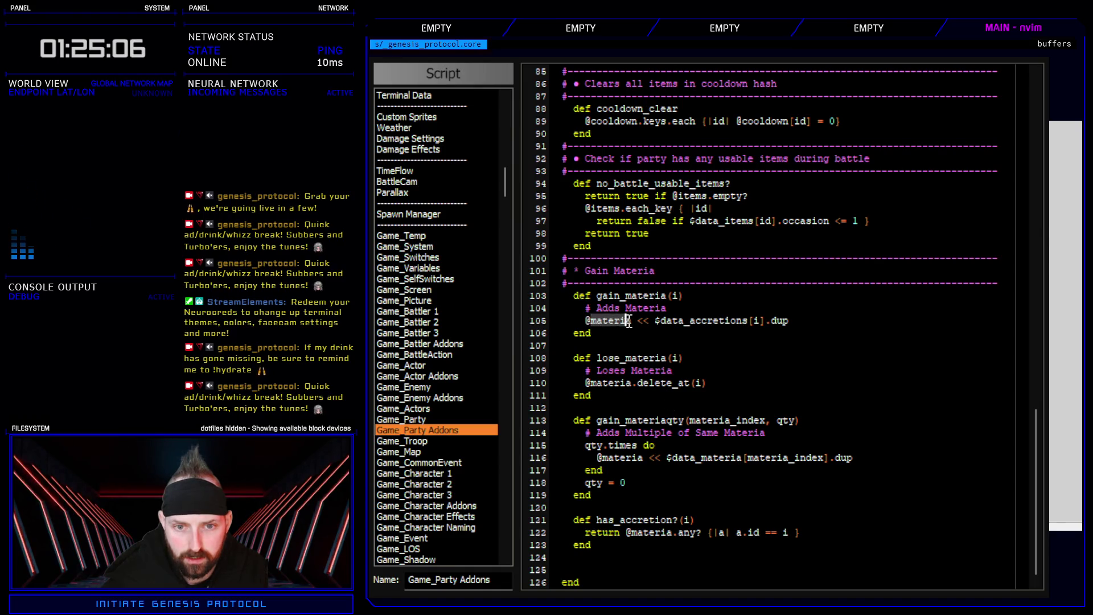
type("c@accretio")
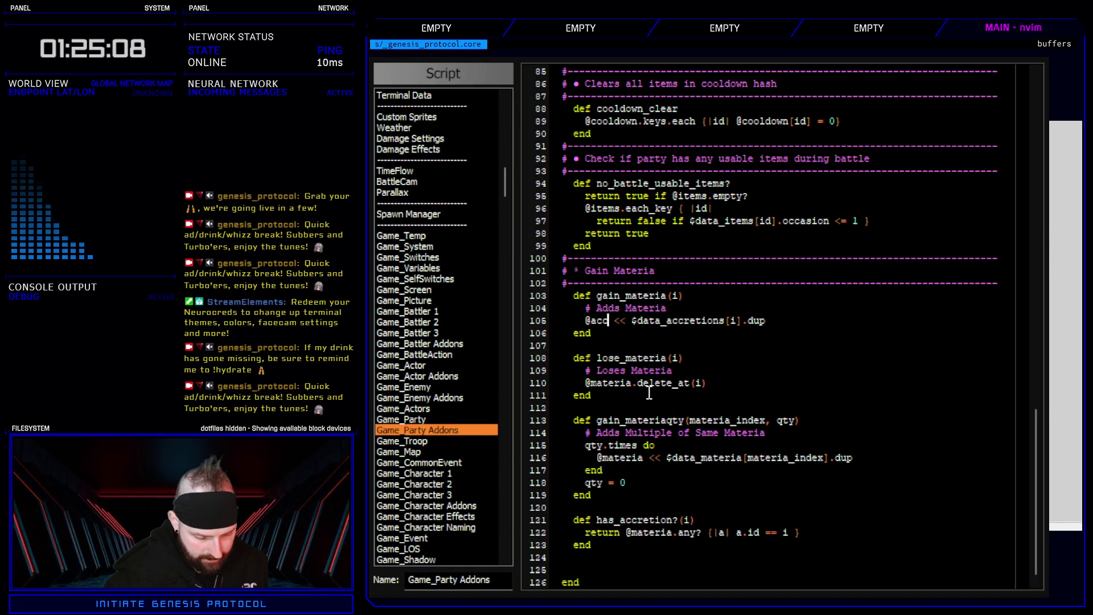
type("ns")
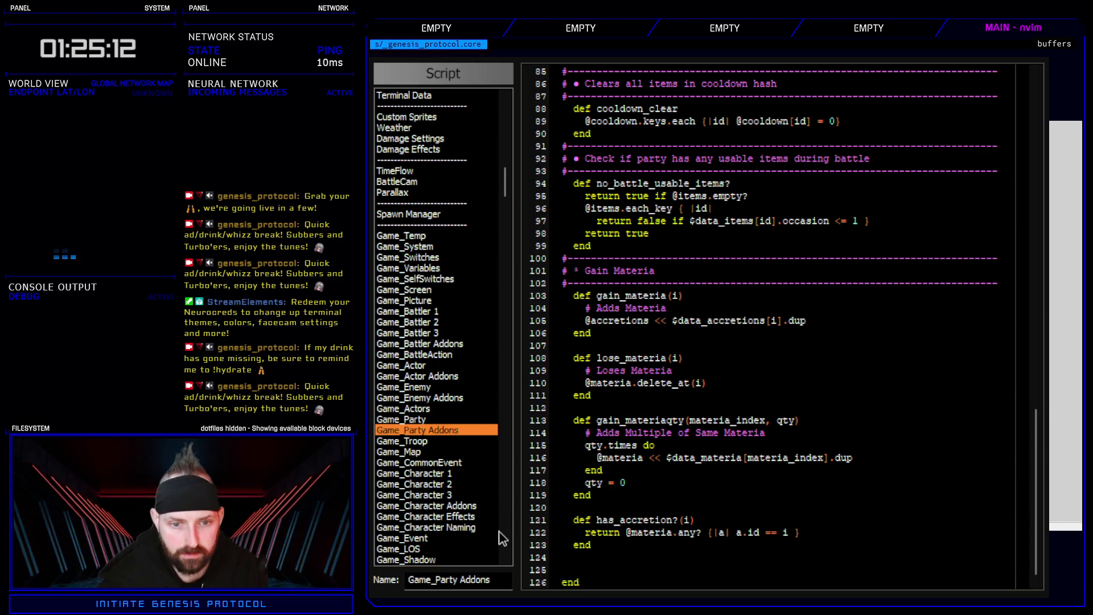
key("ctrl+shift+f")
key("Return")
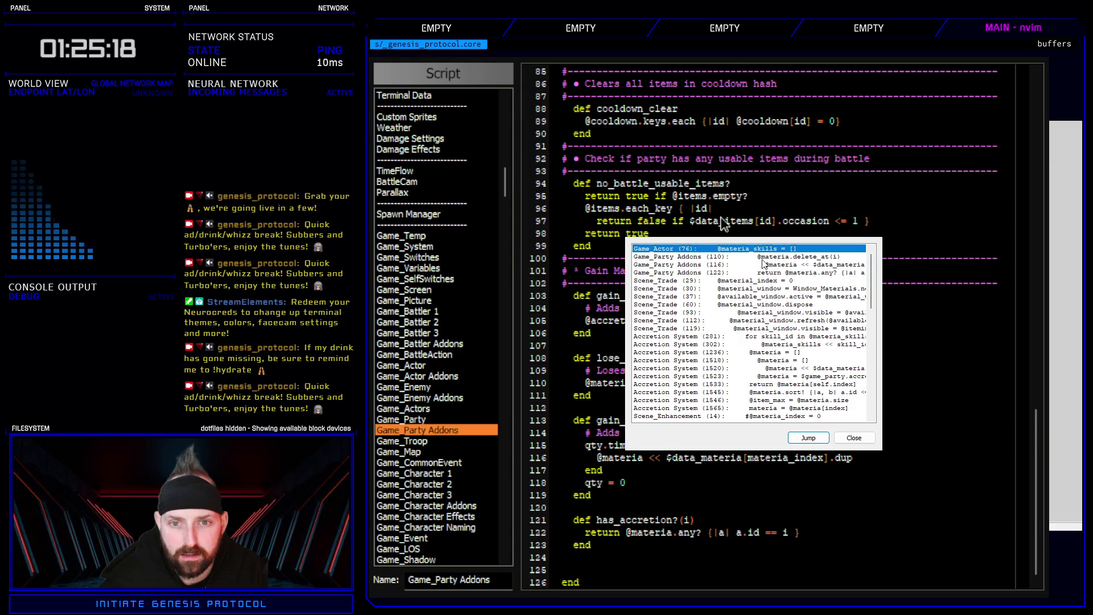
key("Return")
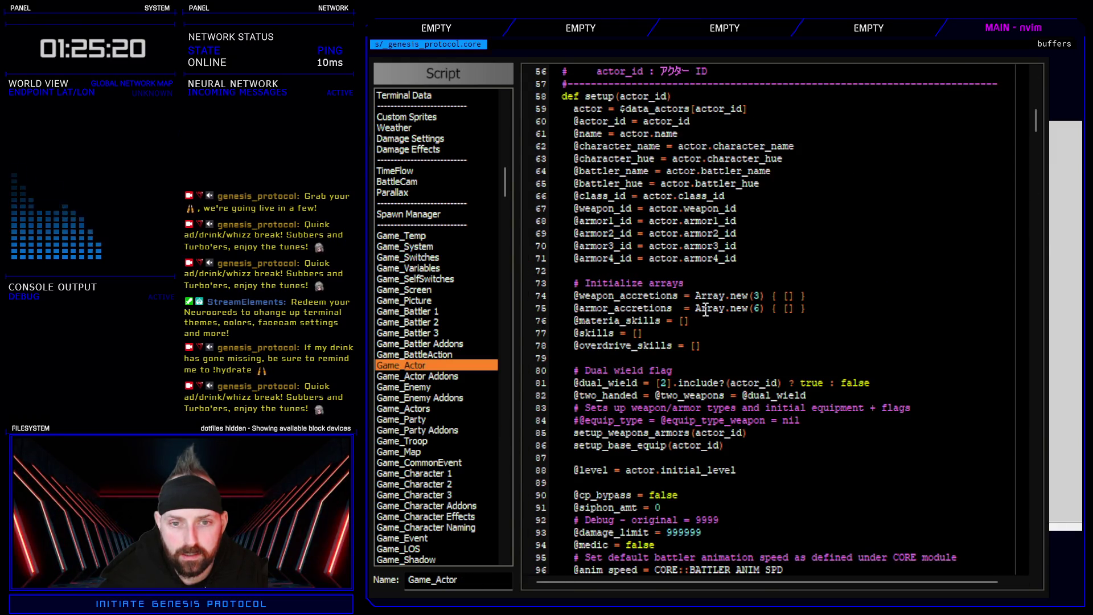
left_click(713, 321)
key("BackSpace")
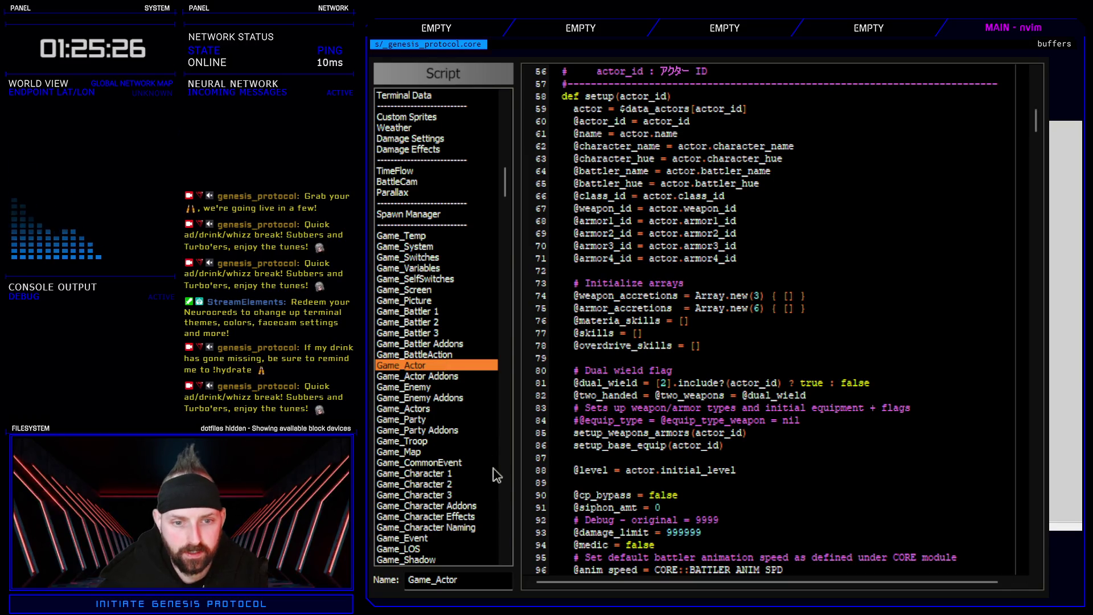
key("ctrl+shift+f")
key("Return")
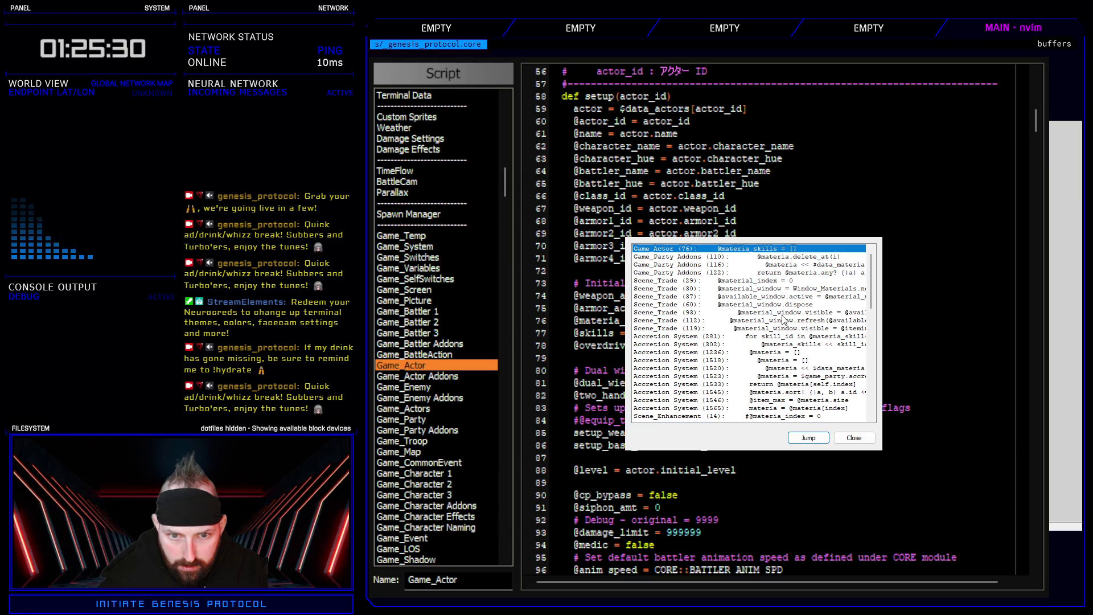
double_click(765, 257)
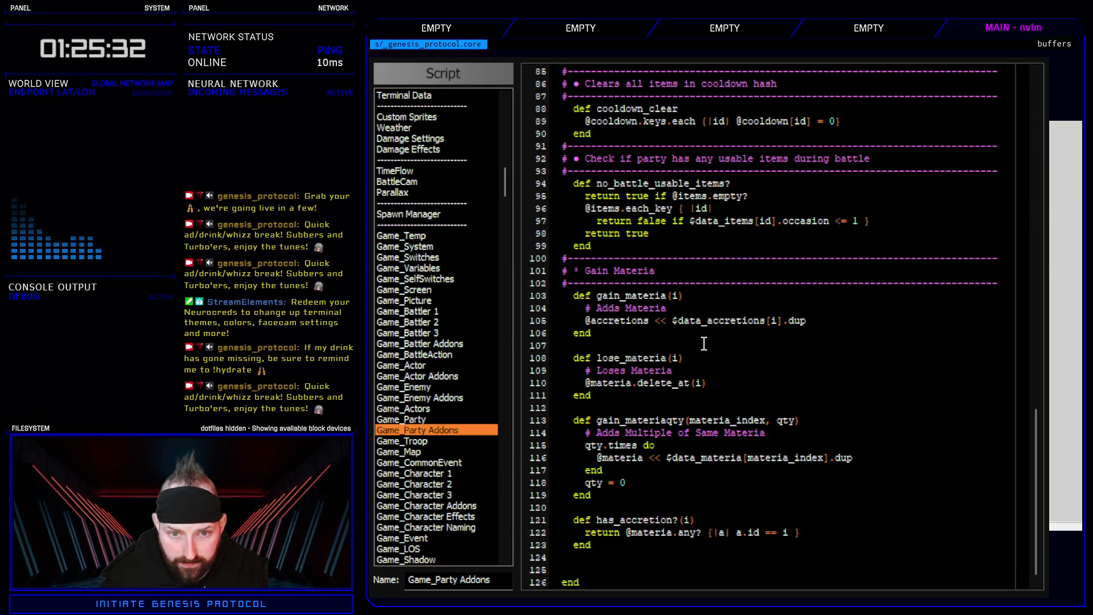
double_click(593, 383)
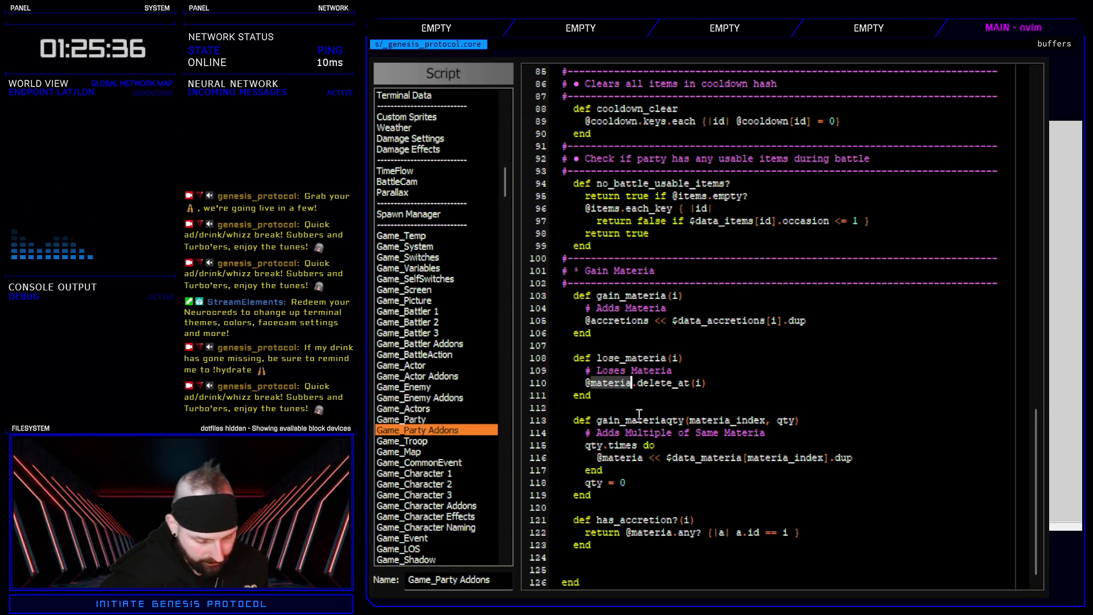
- Rename materia to accretions on lines 110, 116 and 122, including $data_accretions
type("accretion")
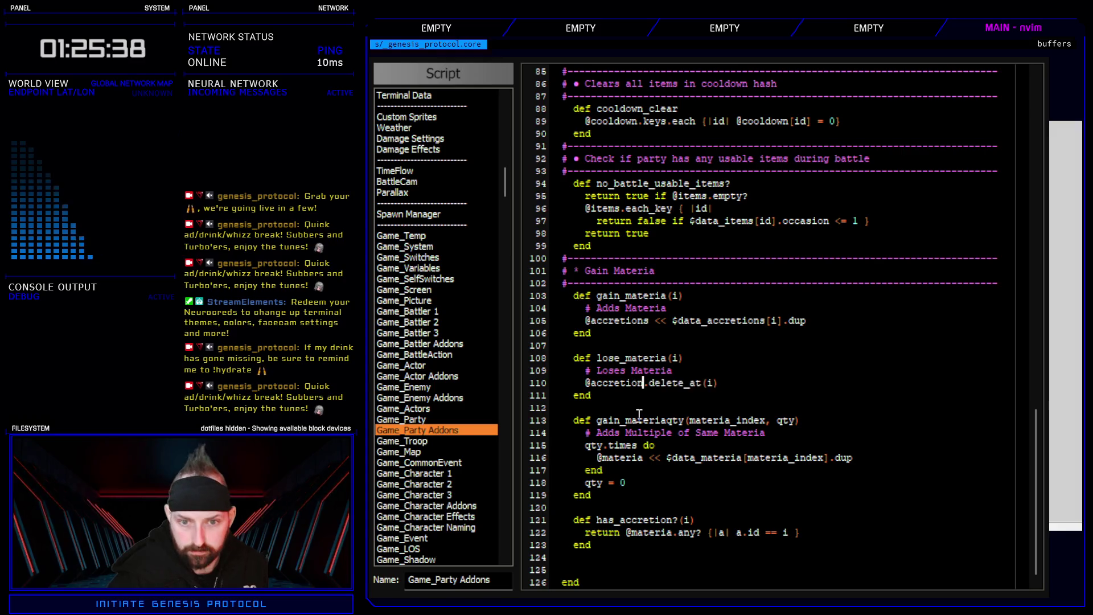
type("s")
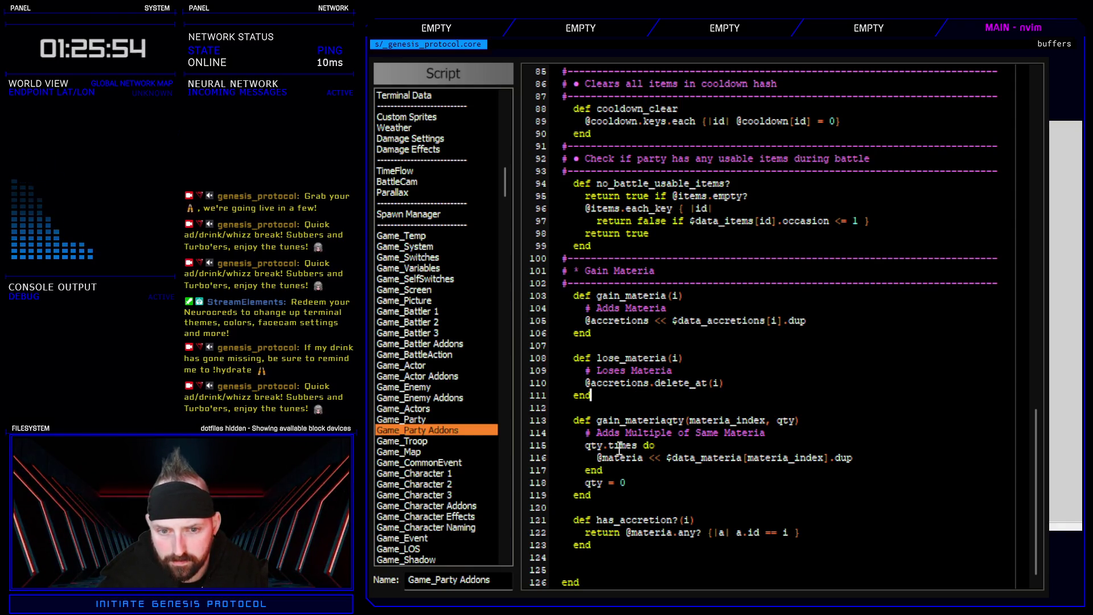
left_click_drag(603, 458, 643, 459)
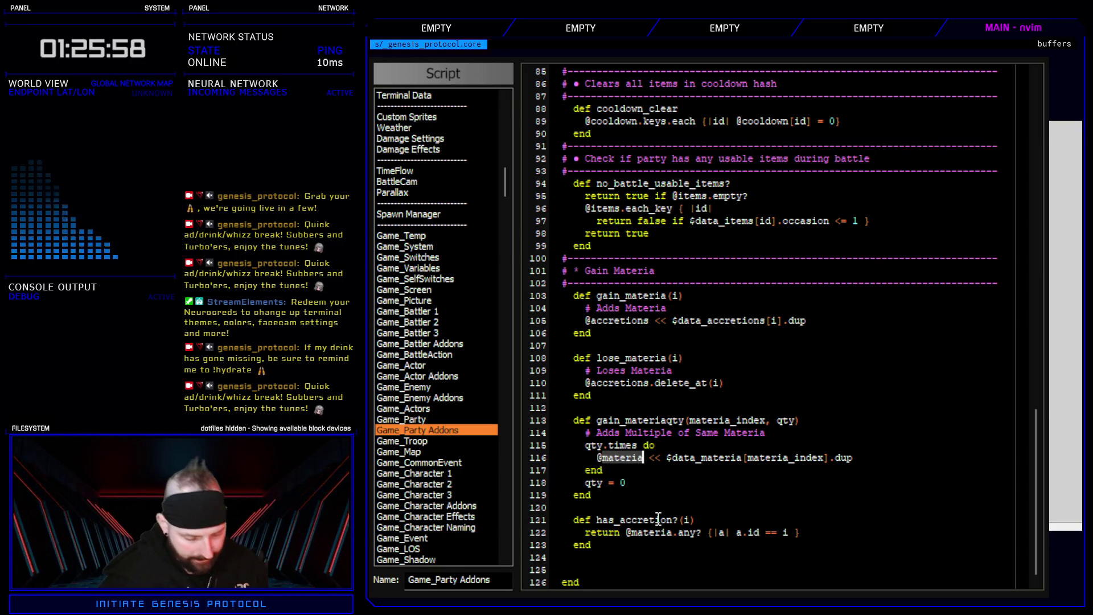
type("caccretions")
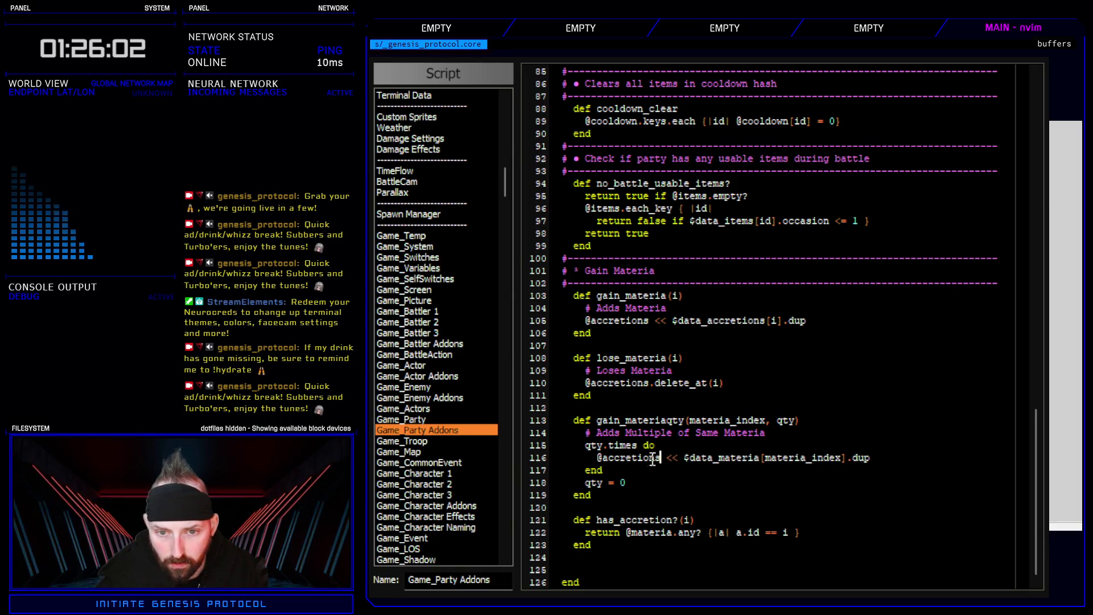
left_click_drag(631, 535, 672, 537)
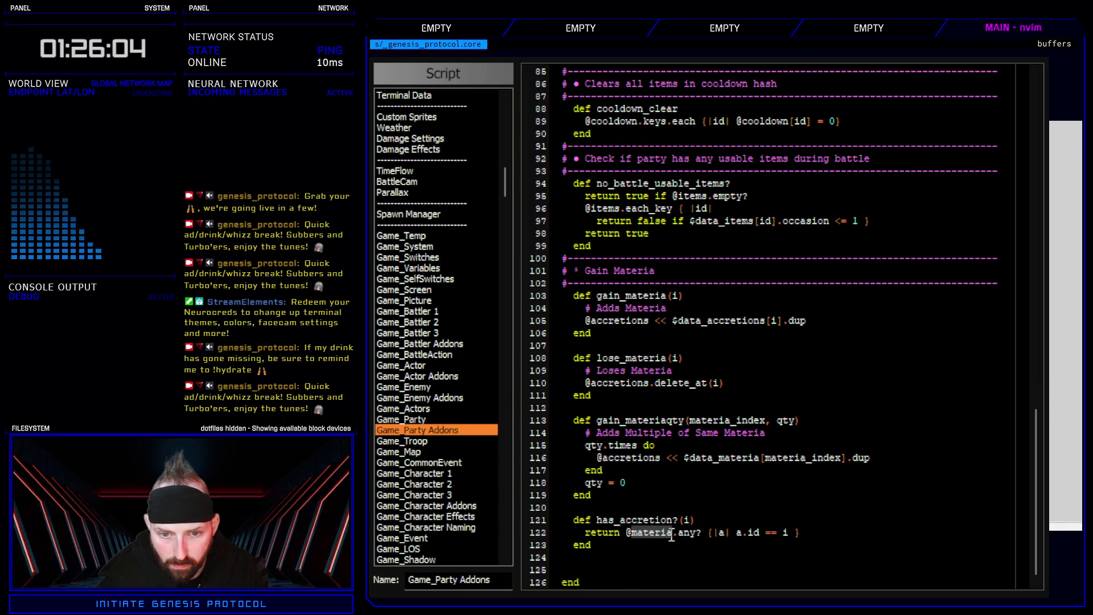
type("accretions")
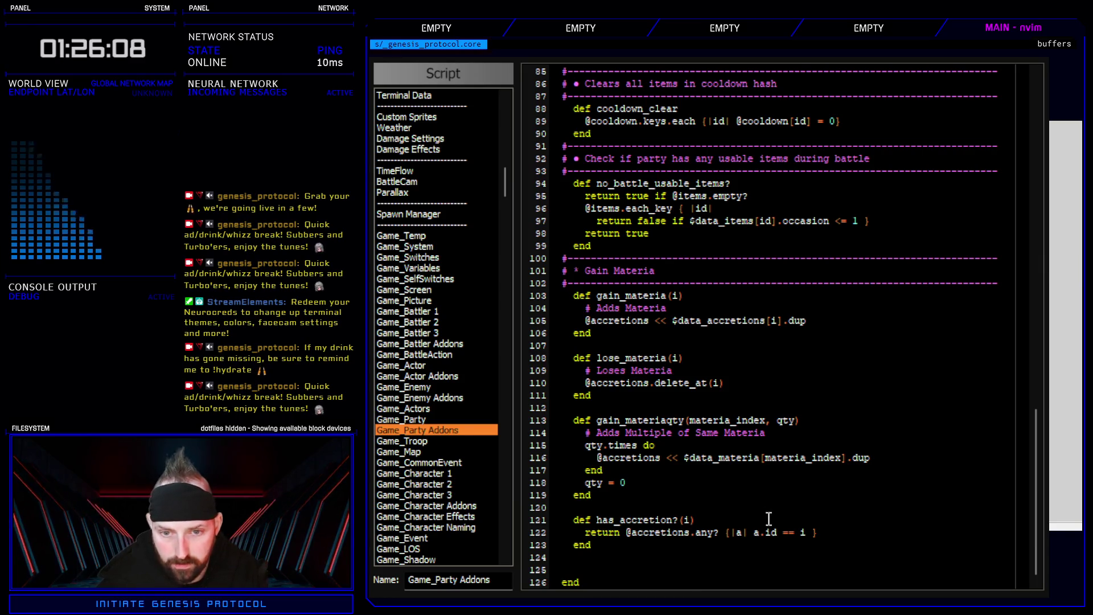
double_click(722, 463)
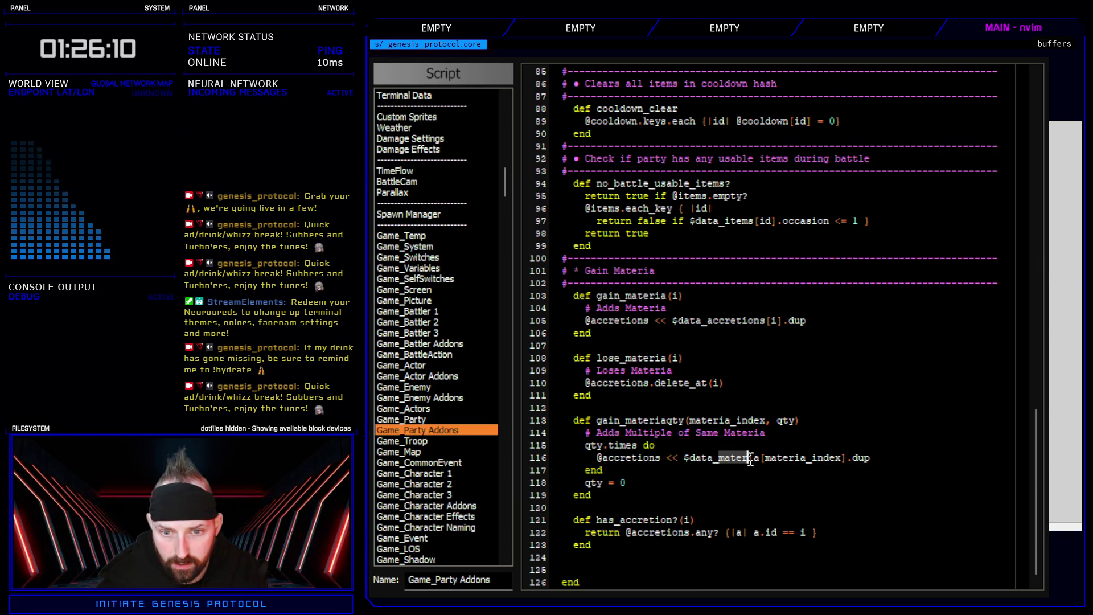
type("accretions")
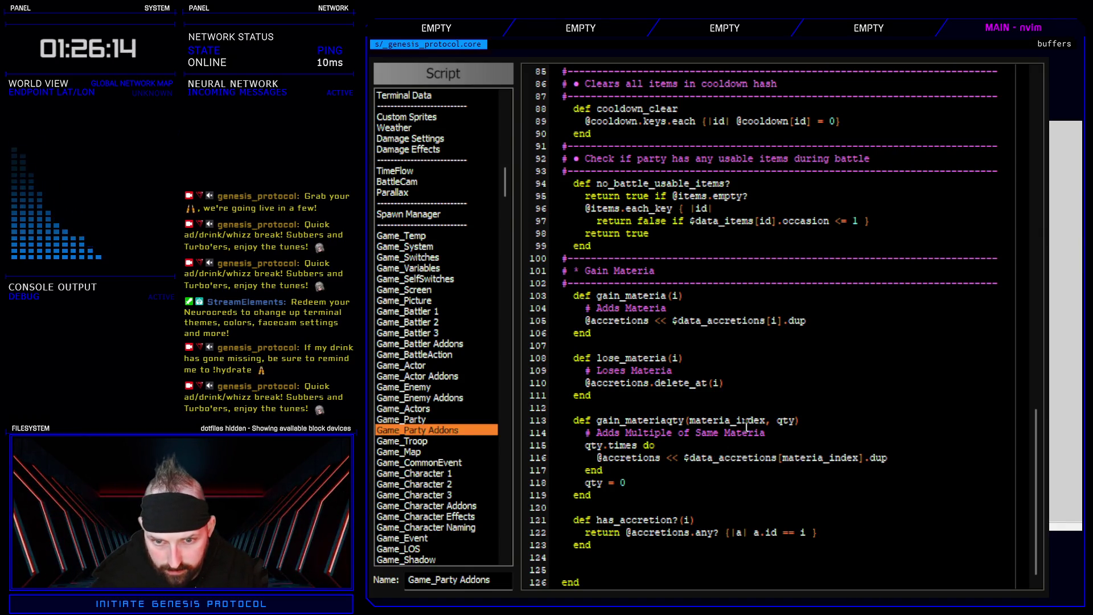
- Replace materia_index with i in the gain_materiaqty signature and the $data_accretions lookup
left_click_drag(766, 420, 694, 420)
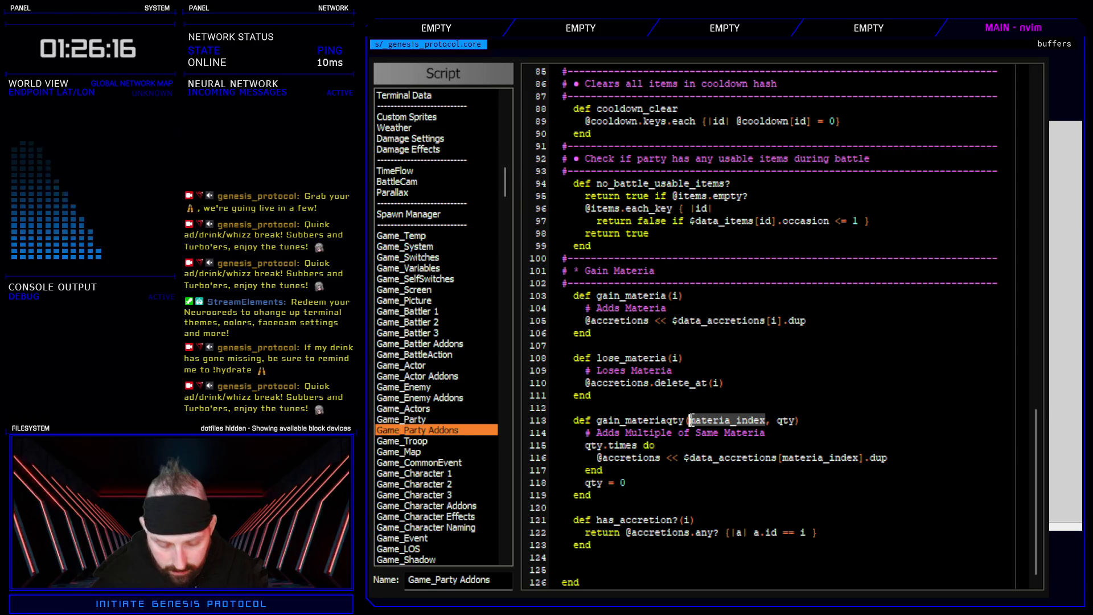
type("i")
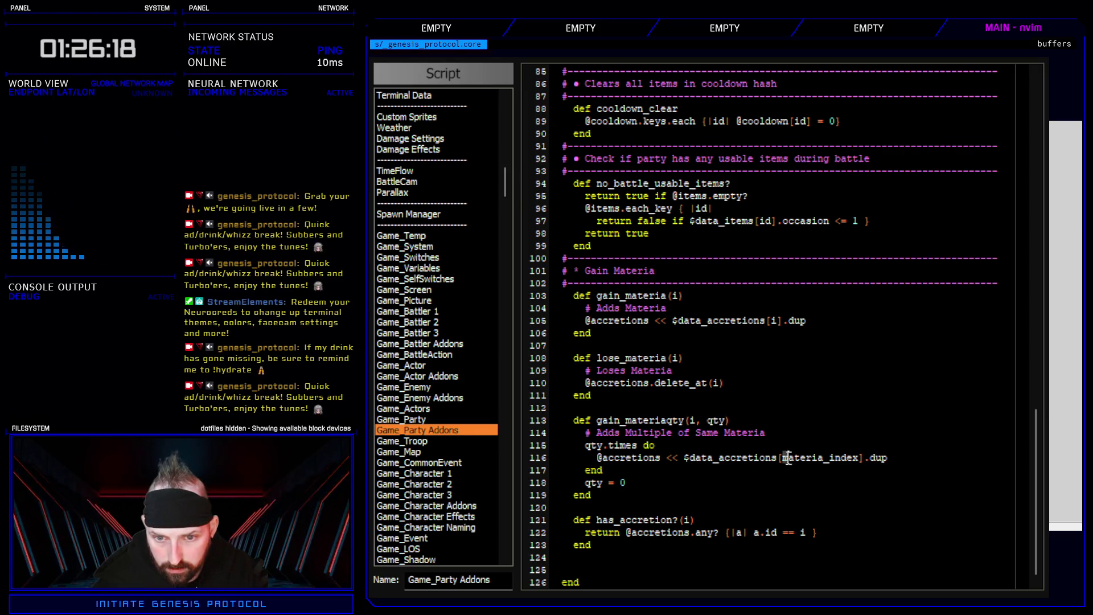
left_click_drag(784, 458, 861, 458)
type("i")
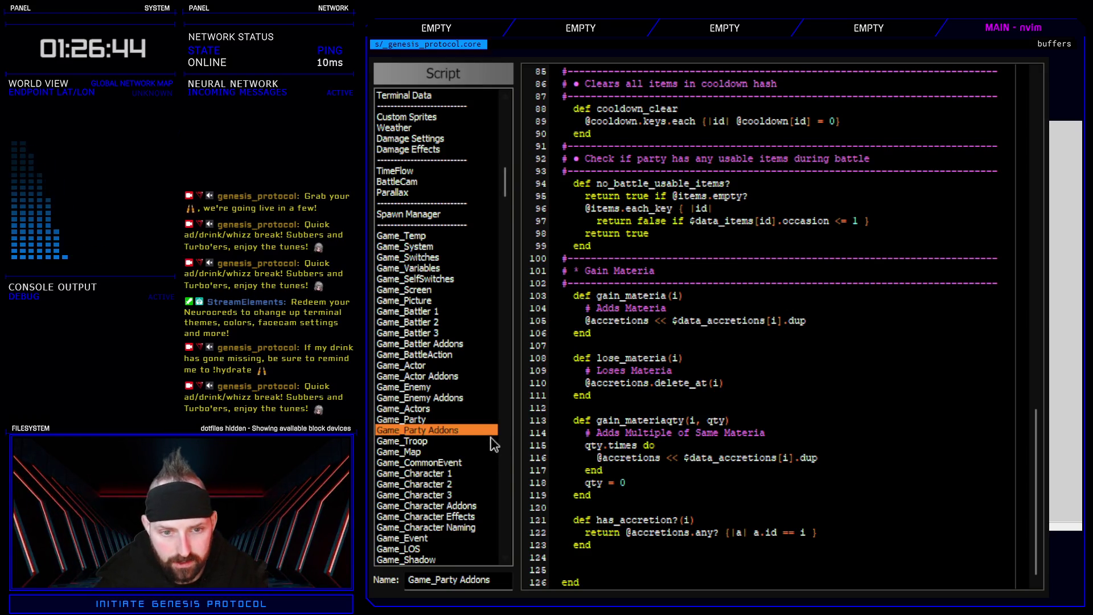
key("ctrl+f")
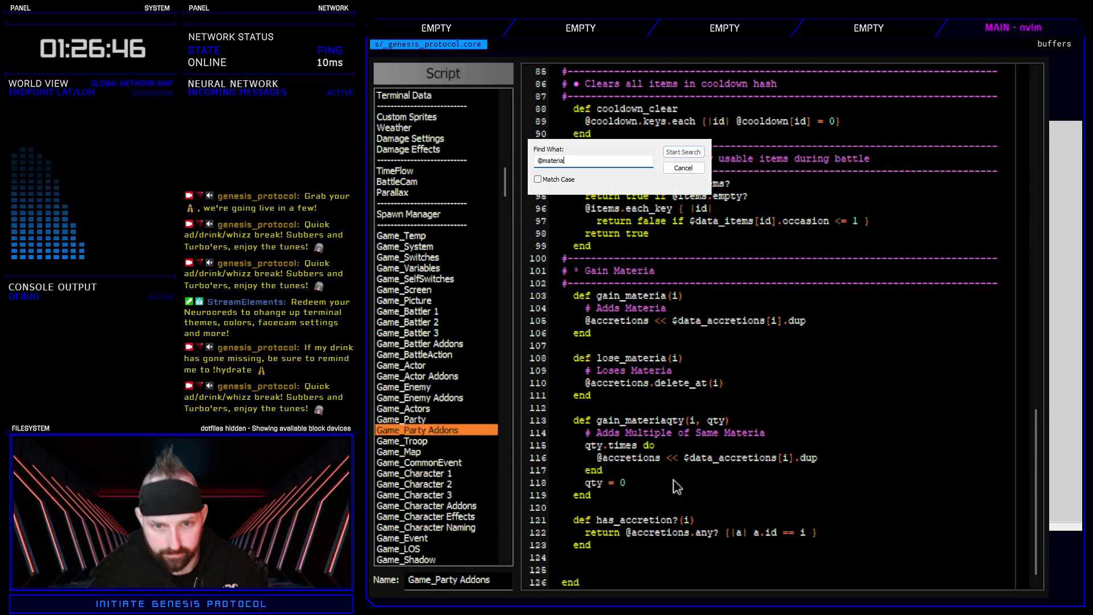
left_click(800, 316)
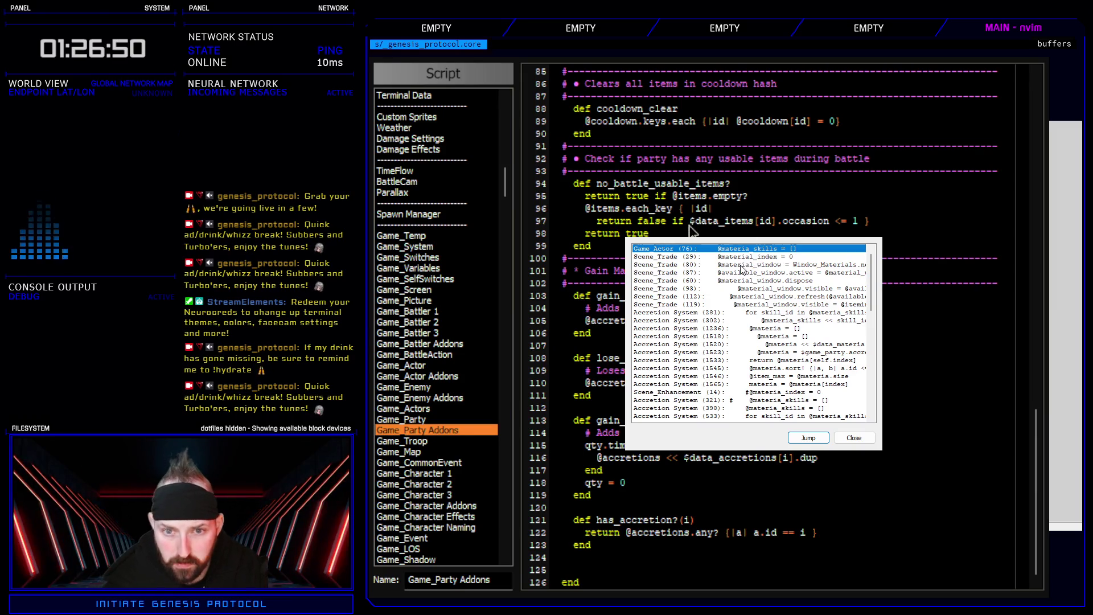
left_click(848, 437)
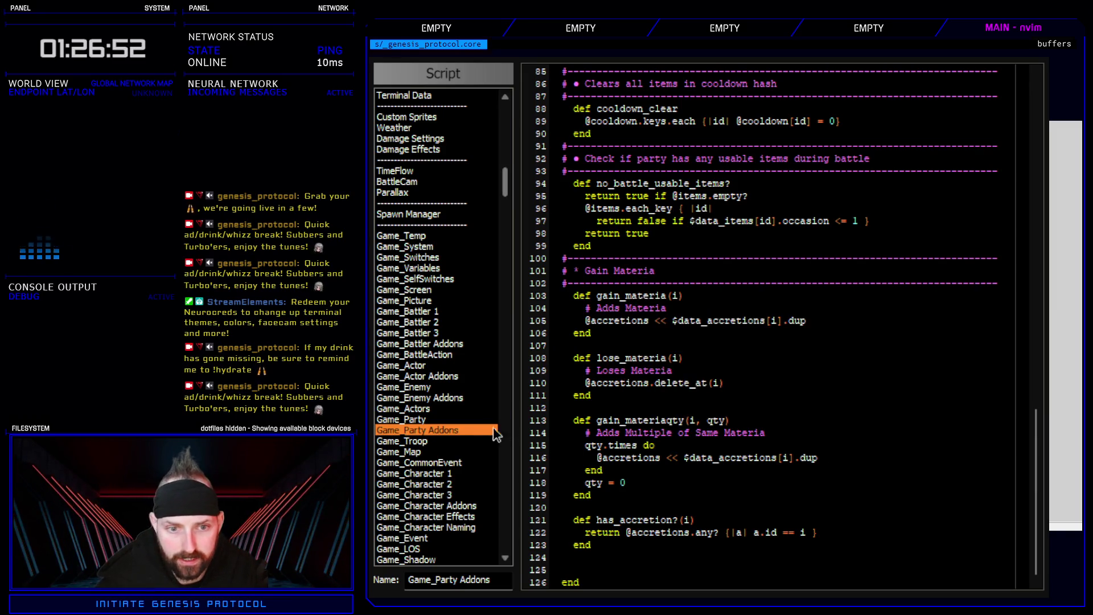
key("ctrl+shift+f")
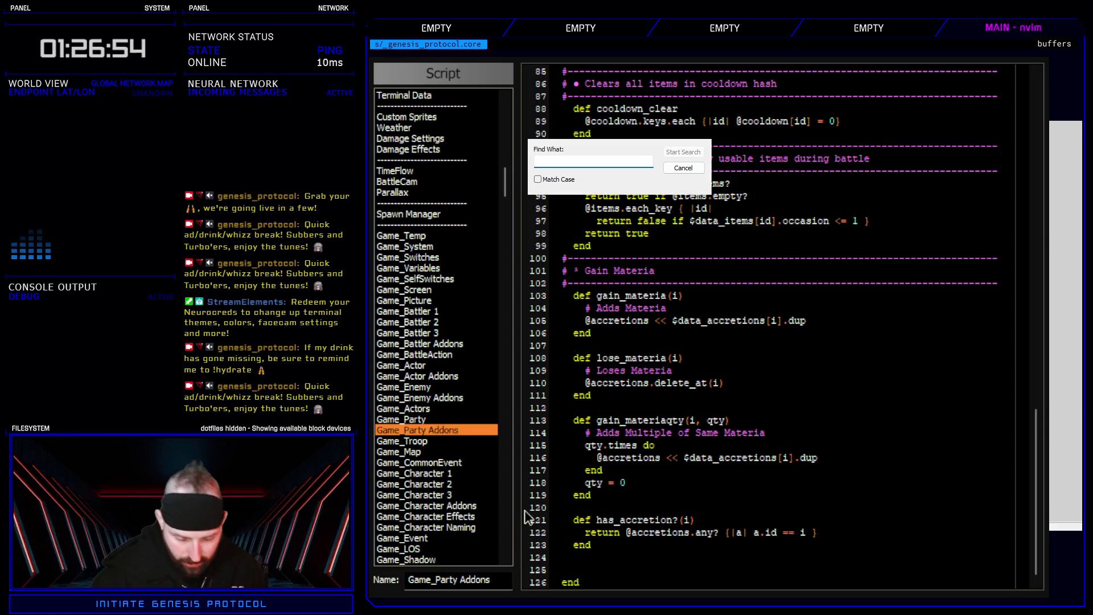
key("Escape")
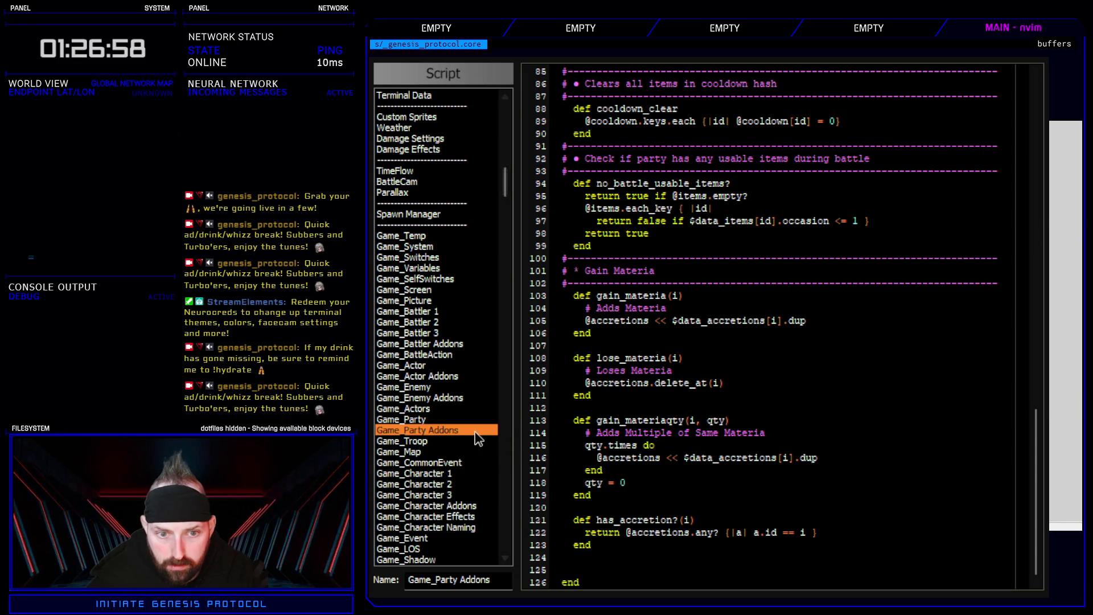
key("ctrl+shift+f")
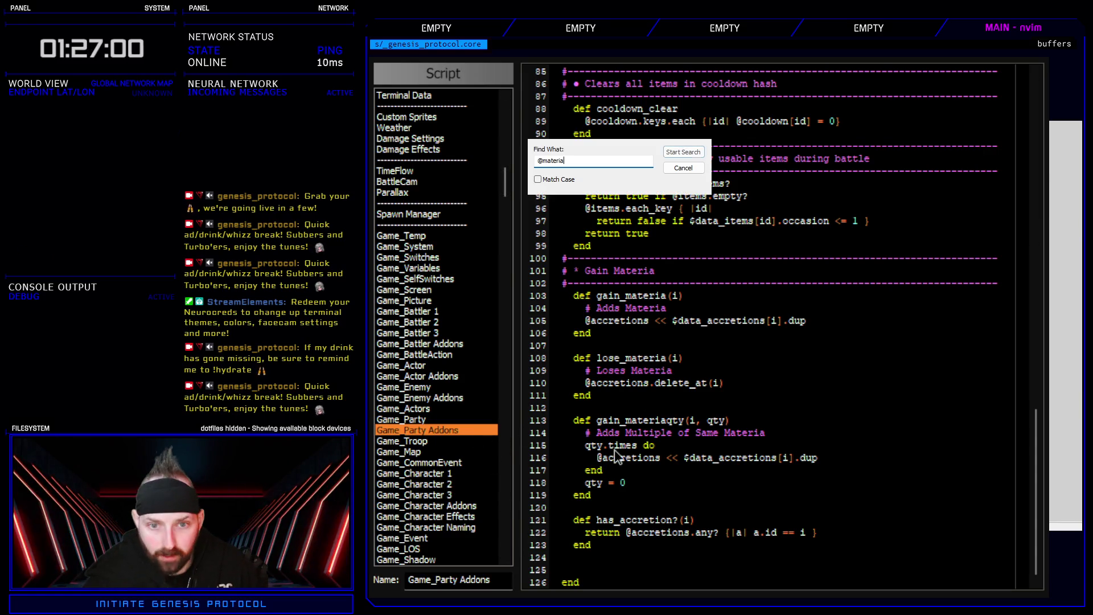
key("Escape")
left_click(788, 321)
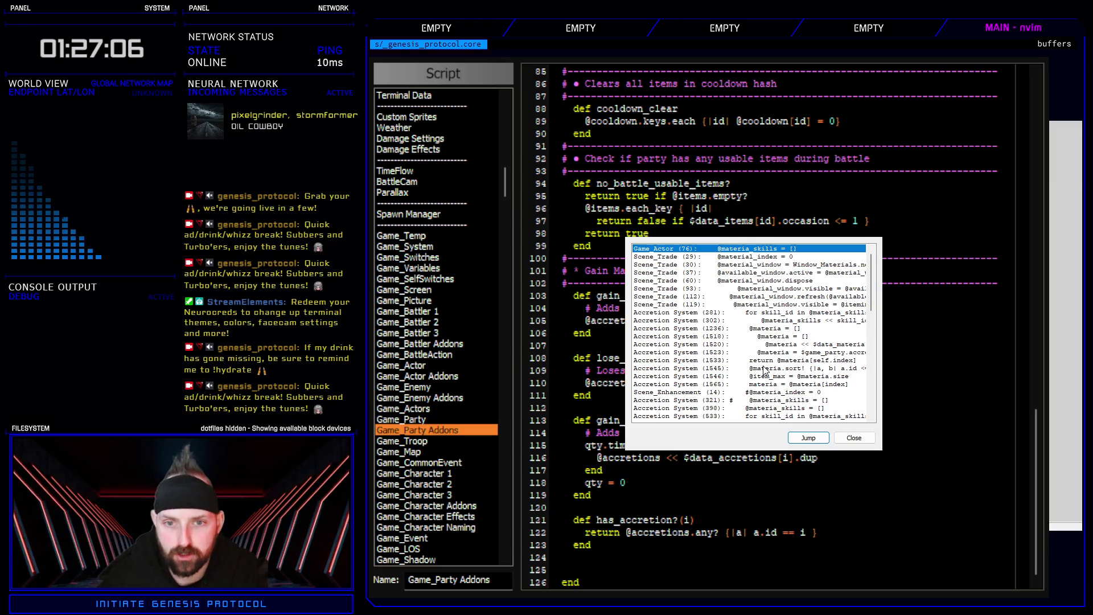
left_click(768, 297)
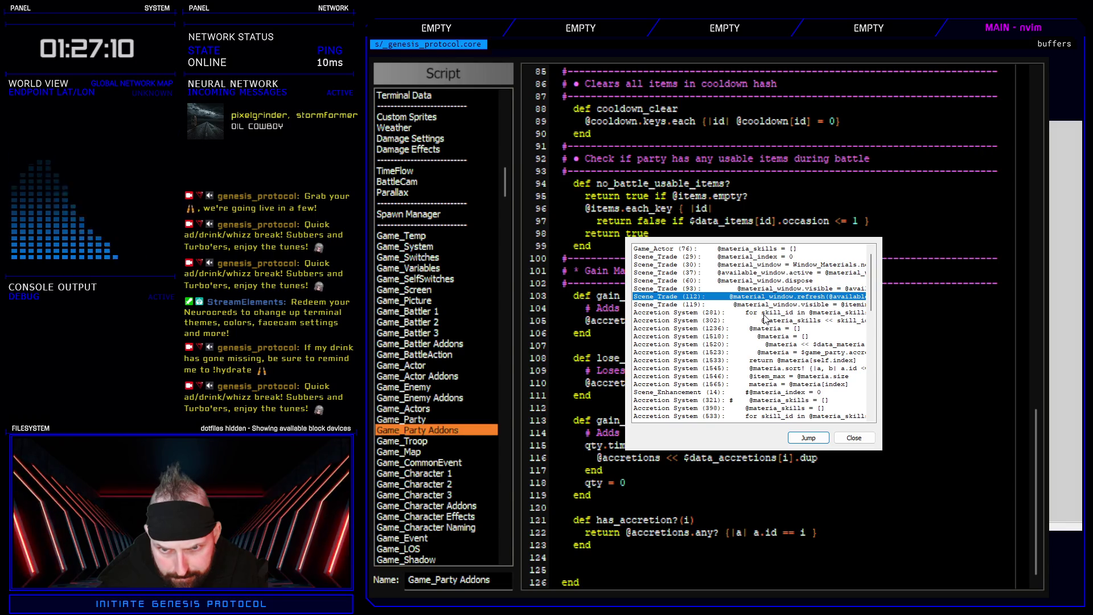
- In Accretion System line 1236, comment out Game_Party's :materia accessor, core_accretion_gameparty_init alias and def initialize block
double_click(763, 329)
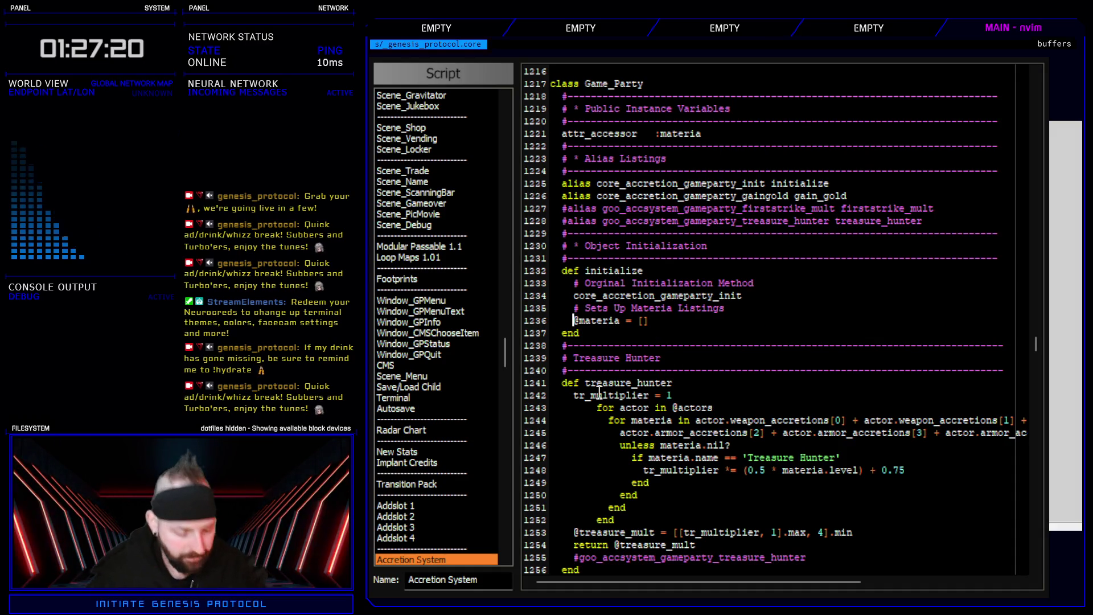
type("#")
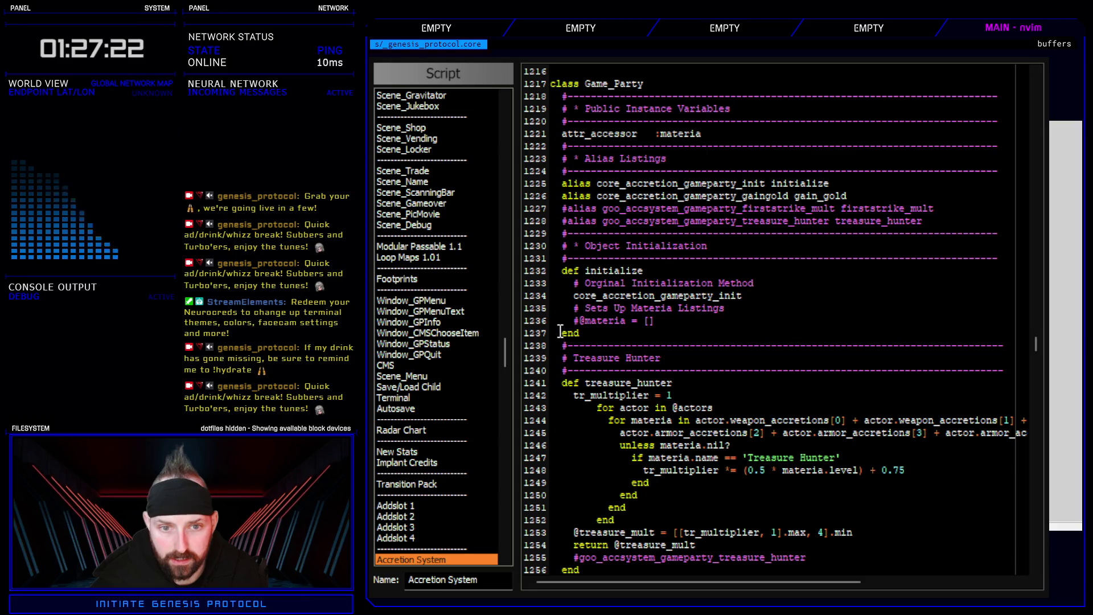
left_click(564, 332)
type("#")
left_click(564, 295)
type("#")
left_click(563, 271)
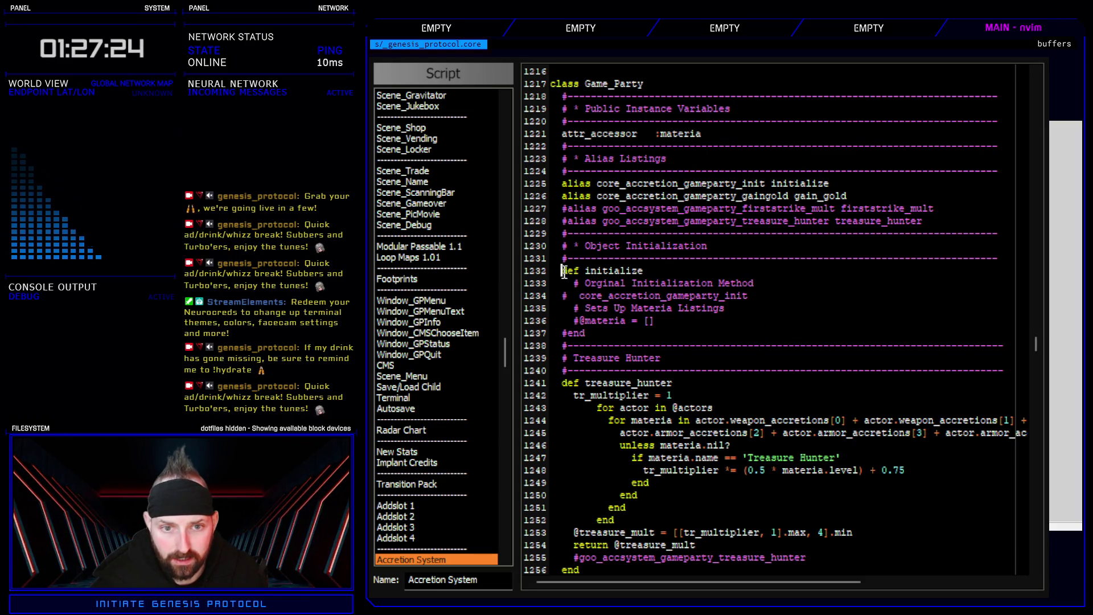
type("#")
left_click(562, 184)
type("#")
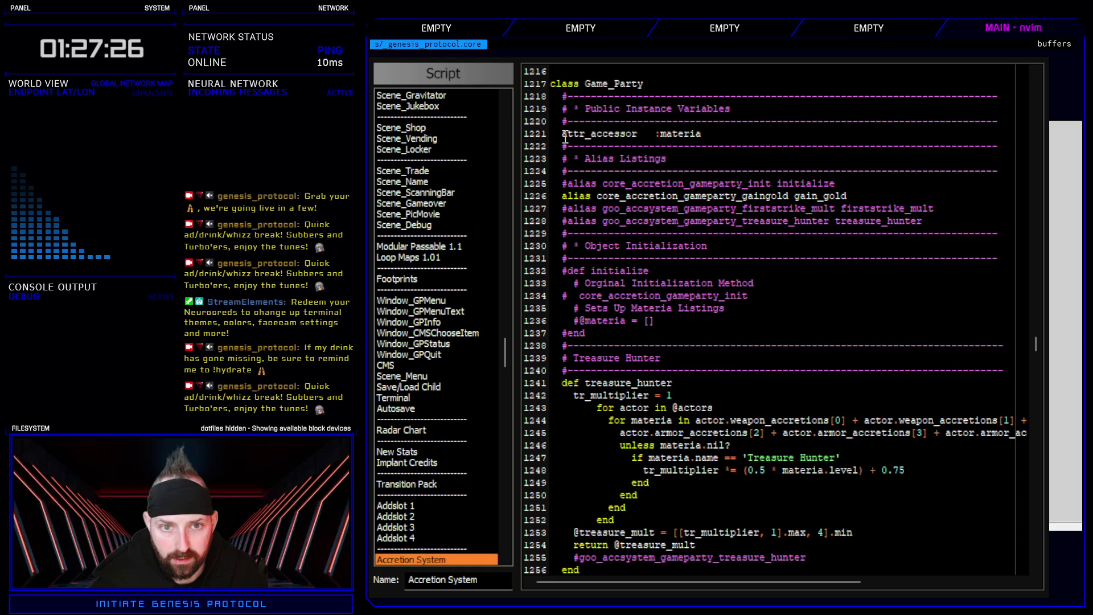
type("#")
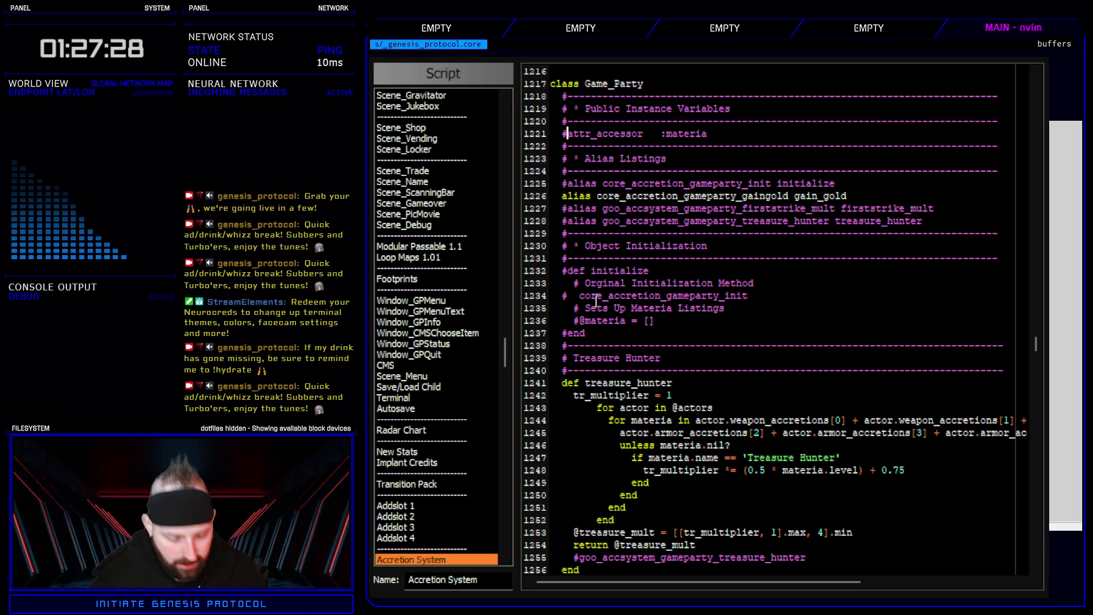
key("ctrl+f")
type("@materia")
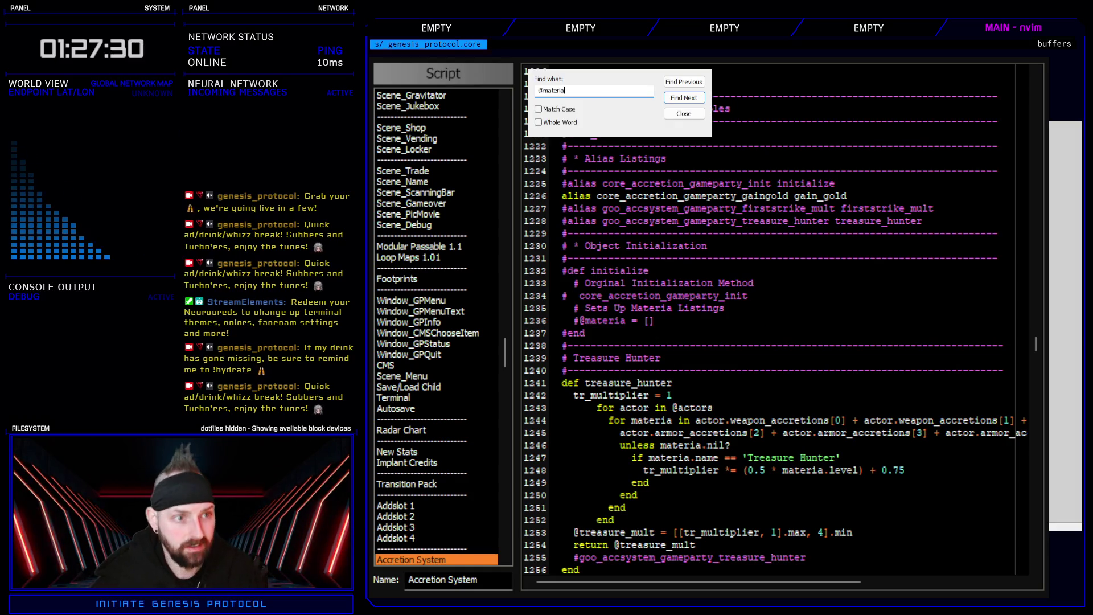
left_click(686, 100)
left_click(686, 100)
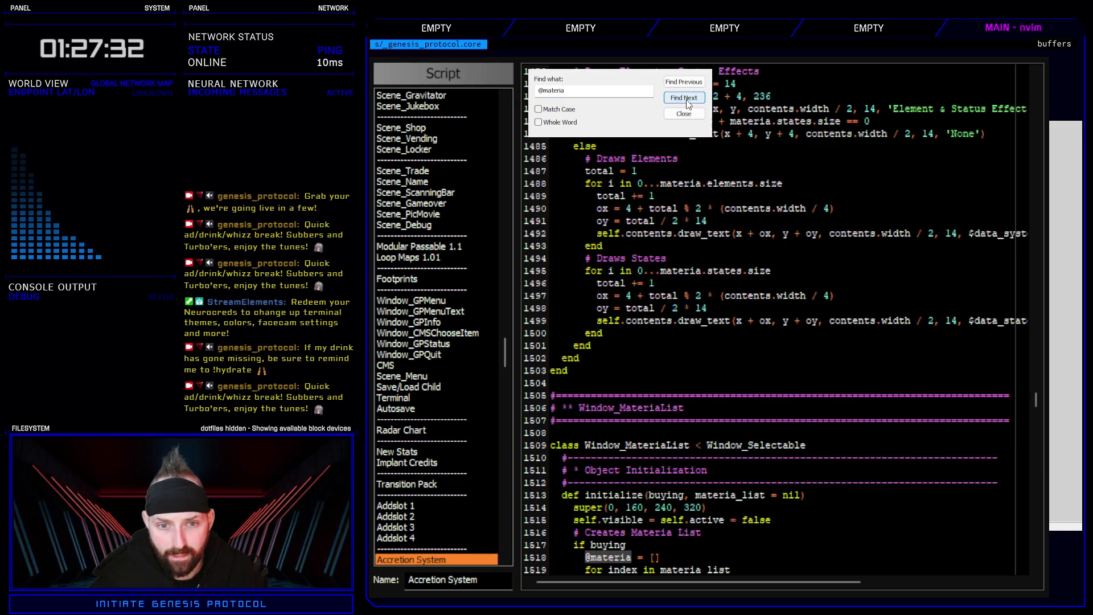
scroll(648, 430, "down", 6)
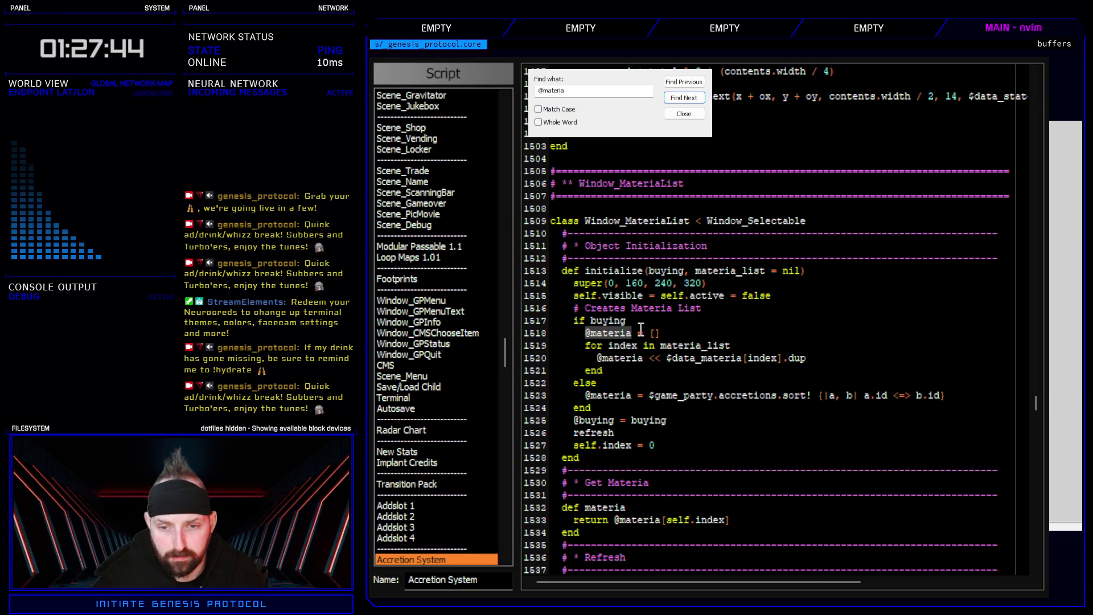
- Comment out the if buying branch lines down to the end on line 1524
left_click(578, 321)
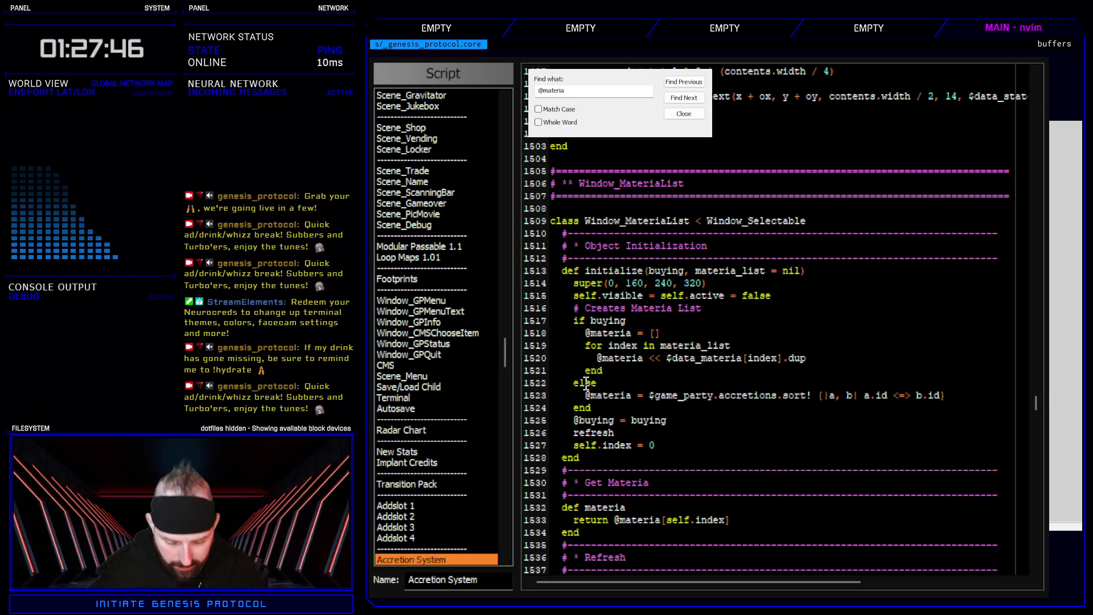
type("#")
key("Down")
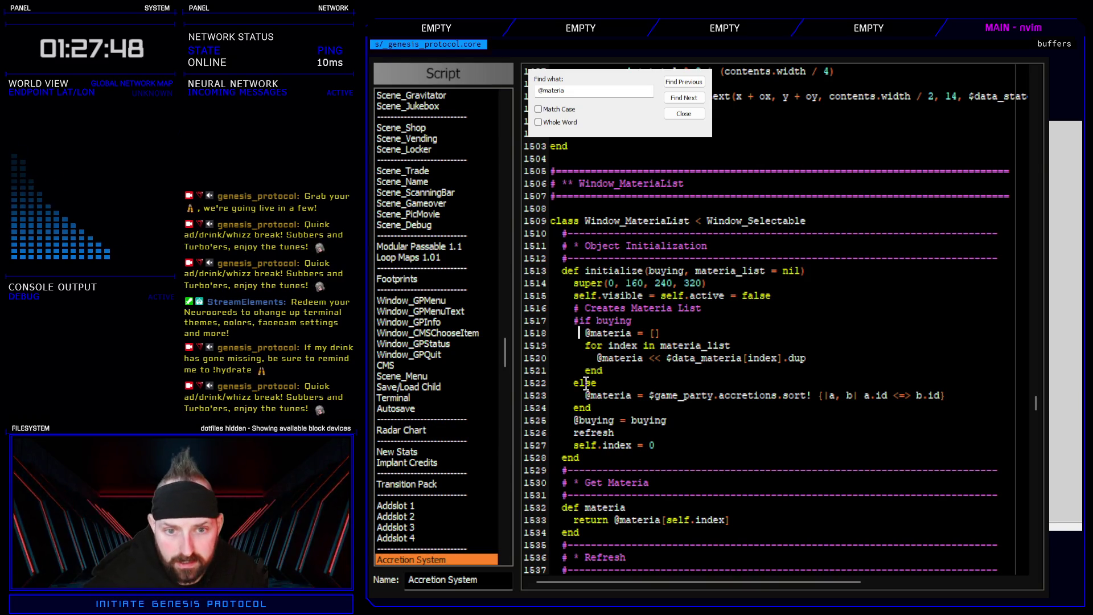
type("#")
key("Down")
type("#")
key("Down")
type("#")
key("Down")
type("#")
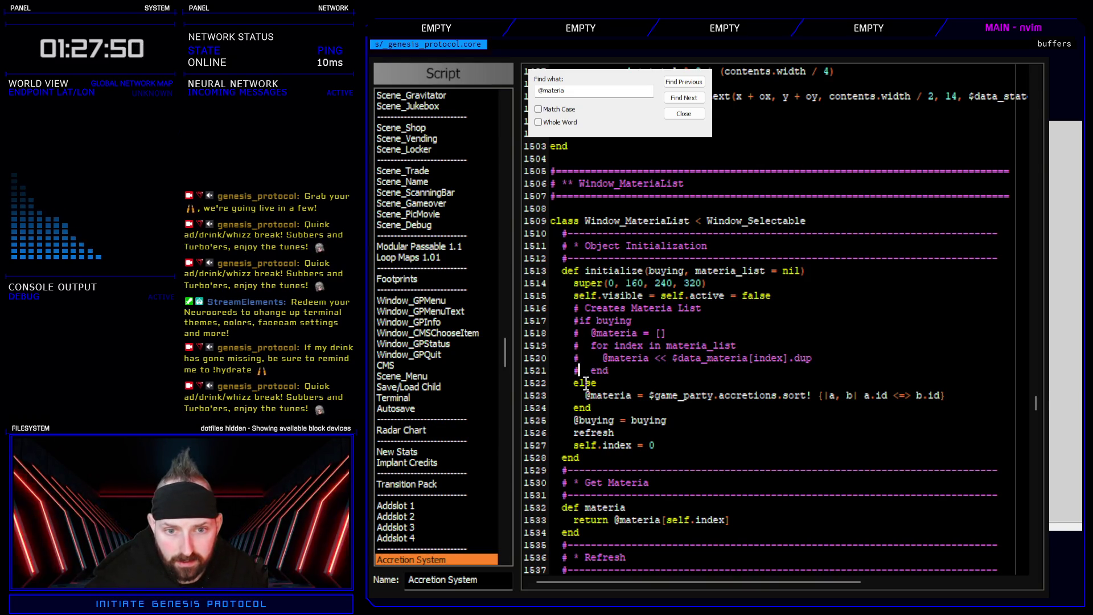
key("Down")
key("Down")
type("#")
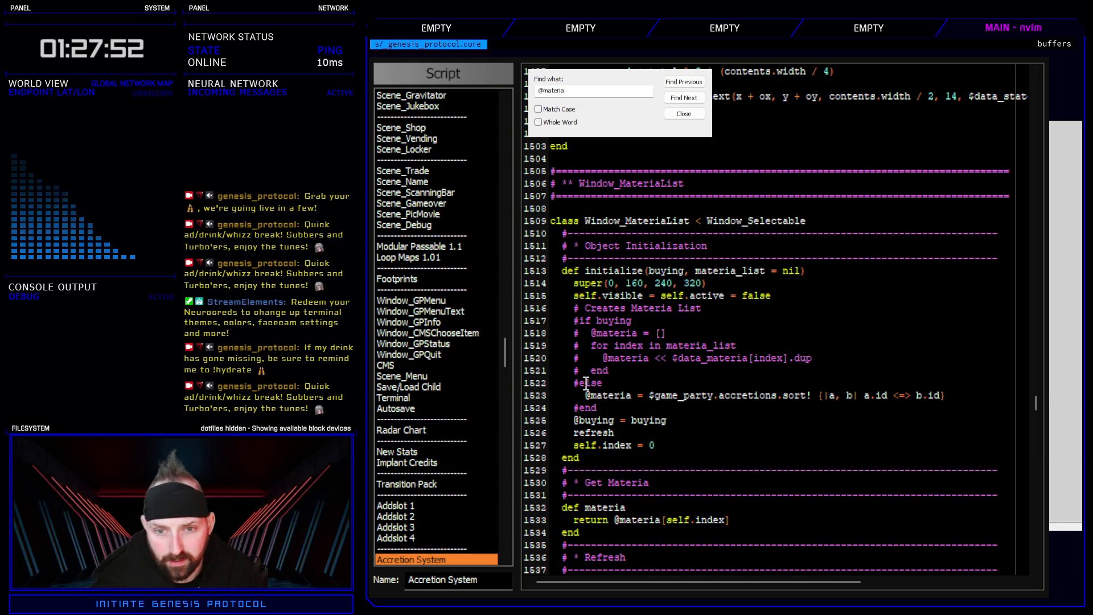
left_click_drag(591, 395, 630, 395)
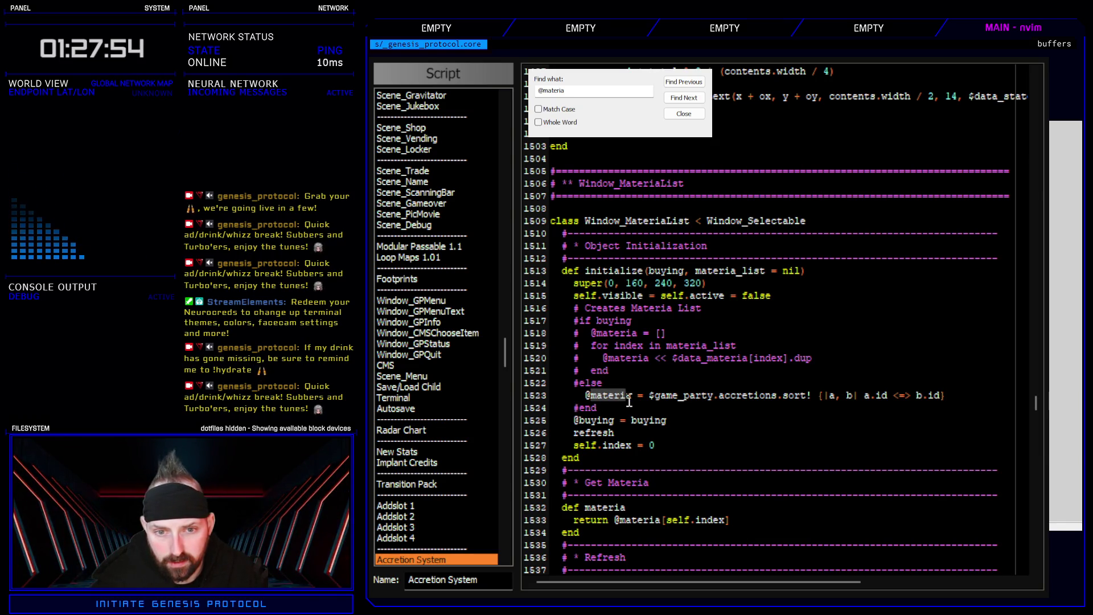
type("accretions")
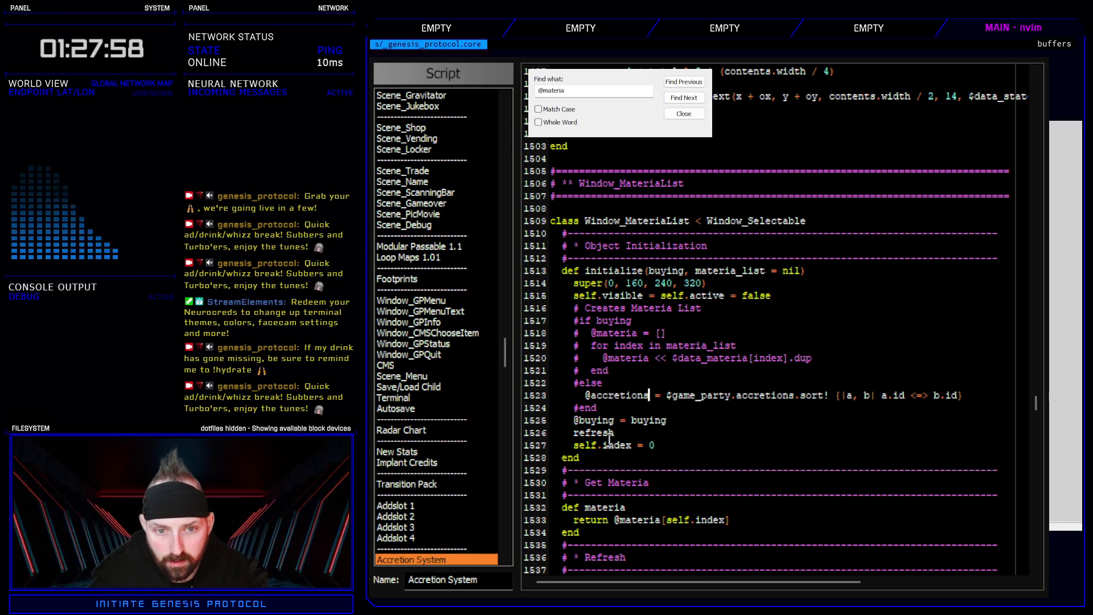
left_click(576, 422)
type("#")
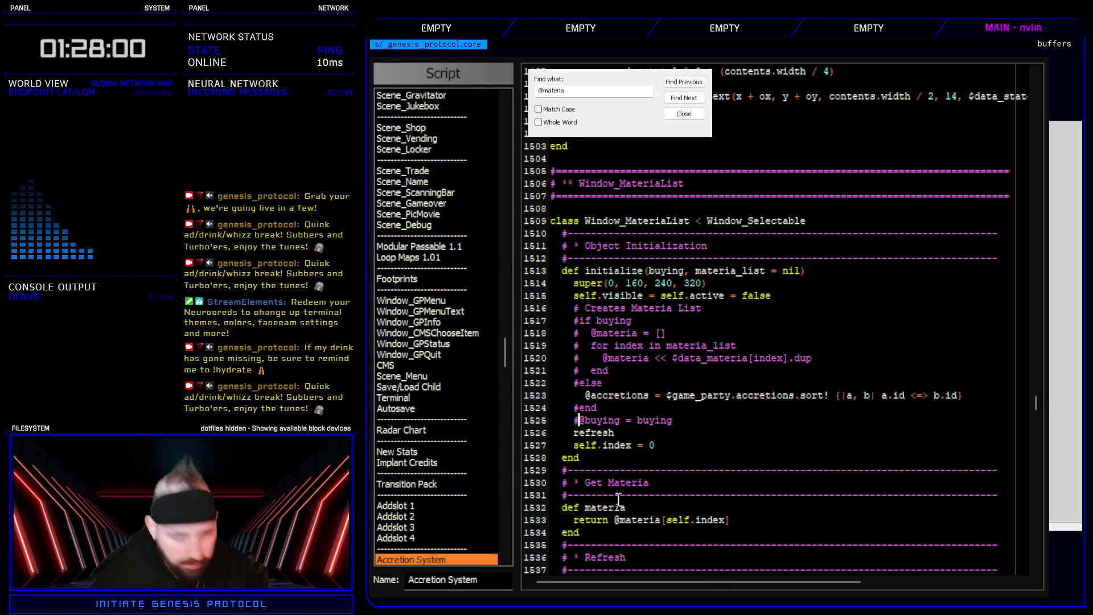
left_click(684, 98)
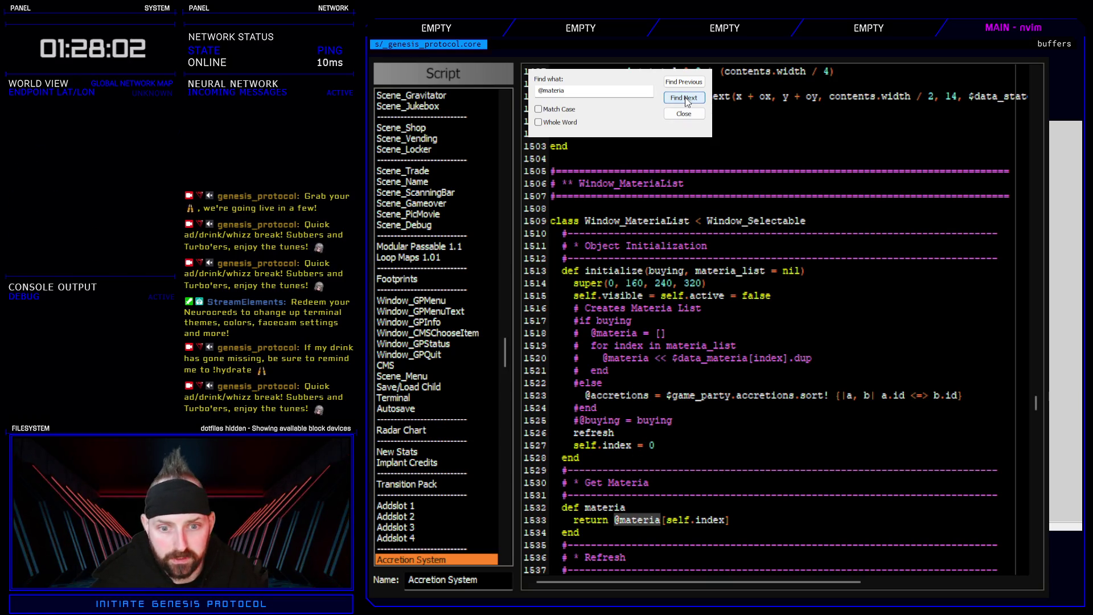
scroll(660, 450, "down", 6)
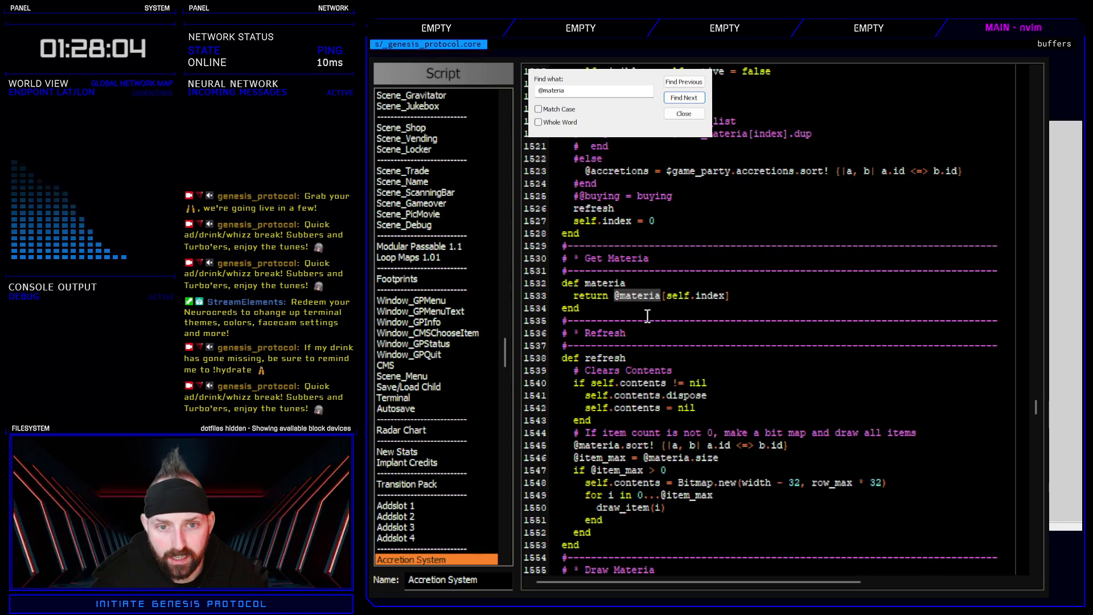
left_click_drag(615, 296, 651, 296)
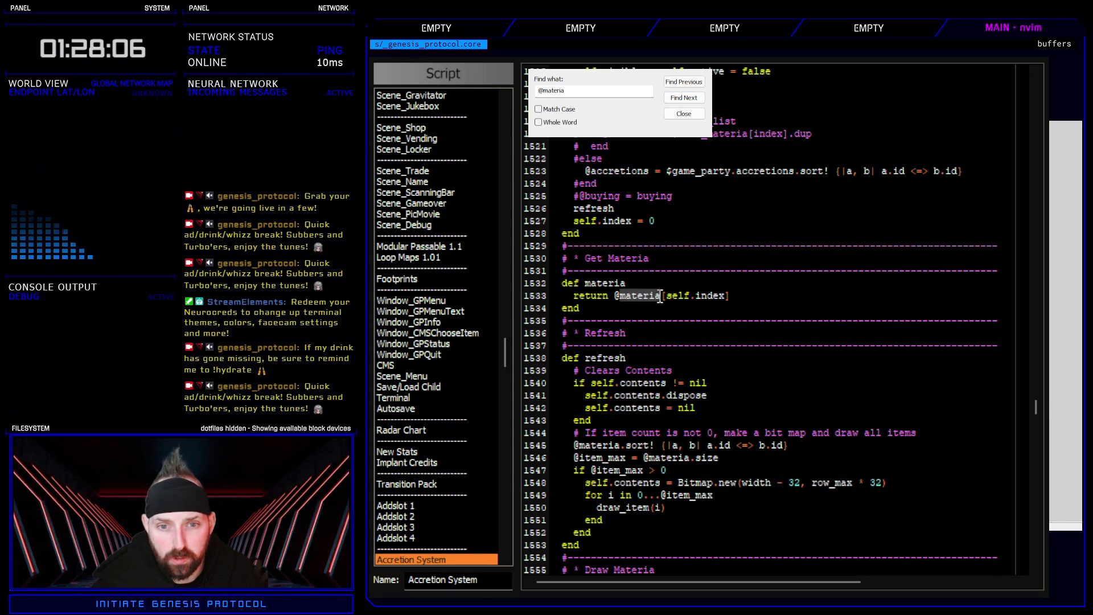
type("accretio")
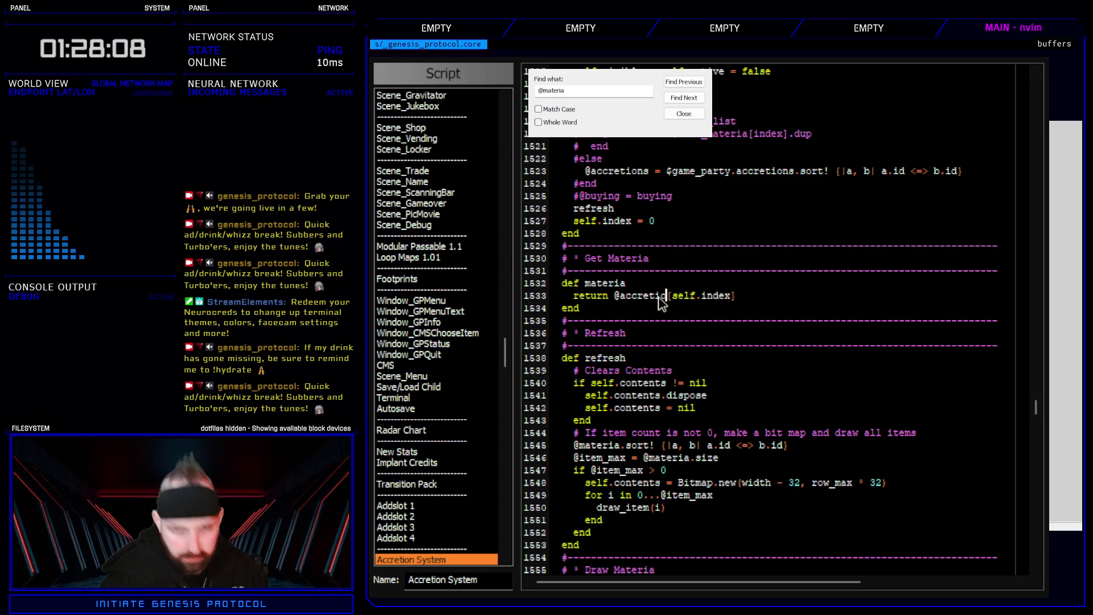
type("ns")
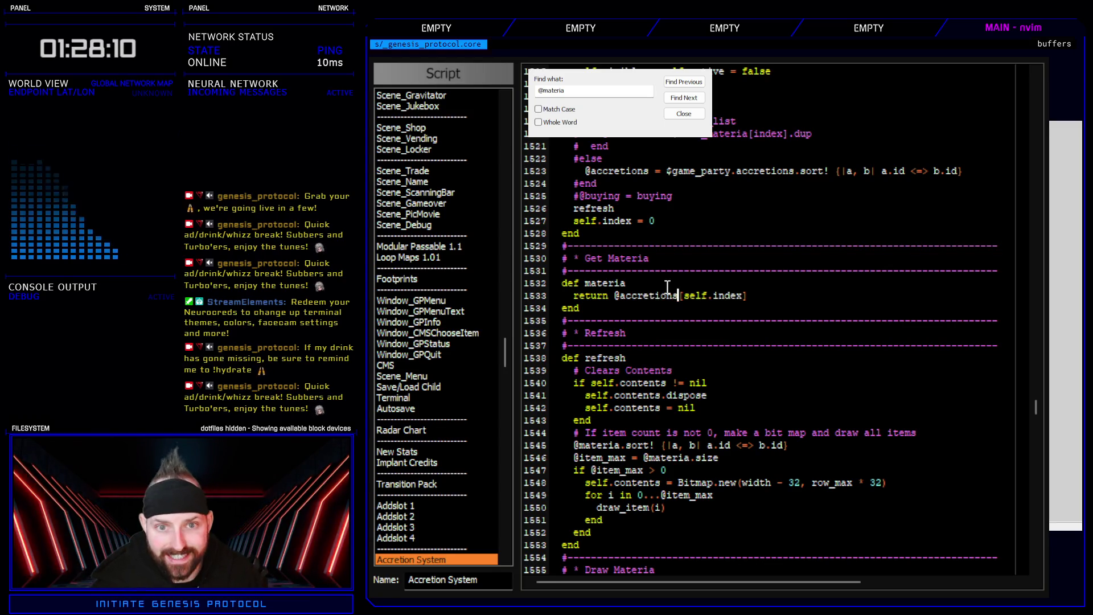
left_click(685, 99)
scroll(624, 386, "down", 4)
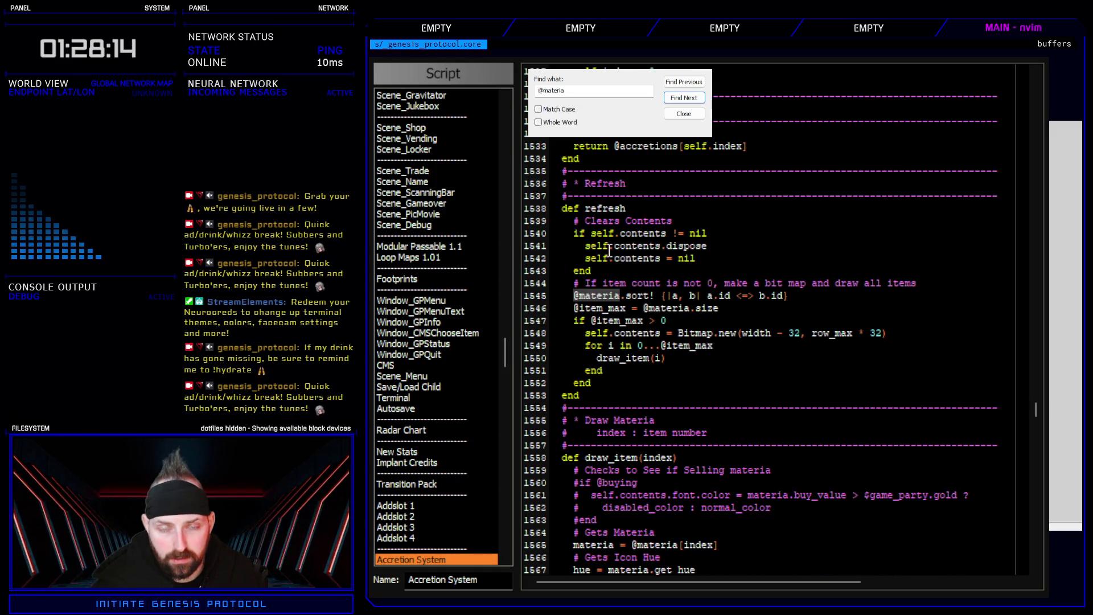
left_click(598, 296)
left_click_drag(579, 296, 617, 297)
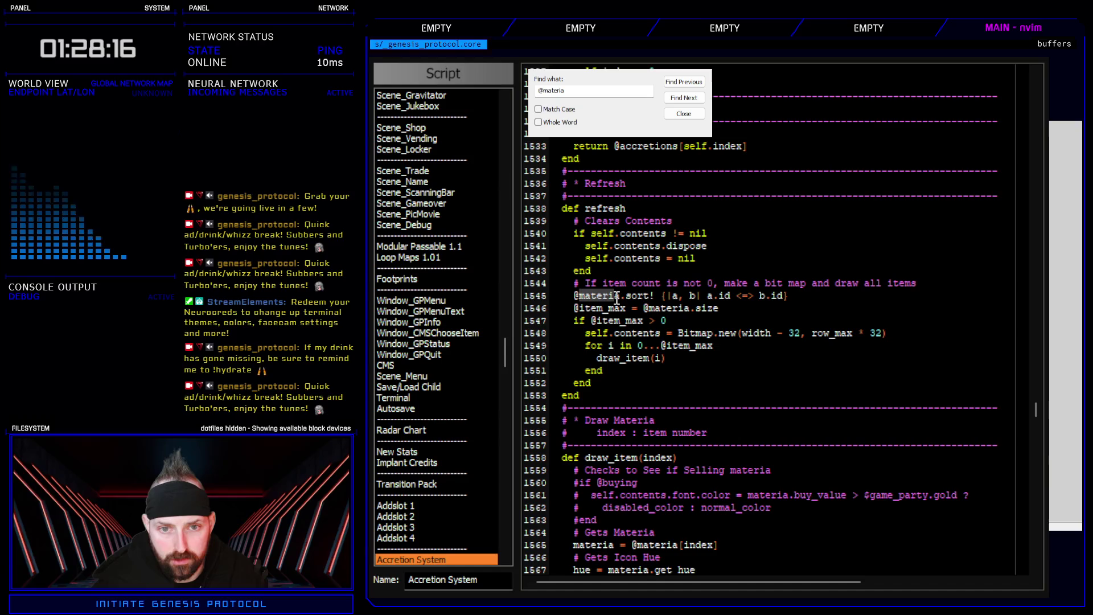
type("accretions")
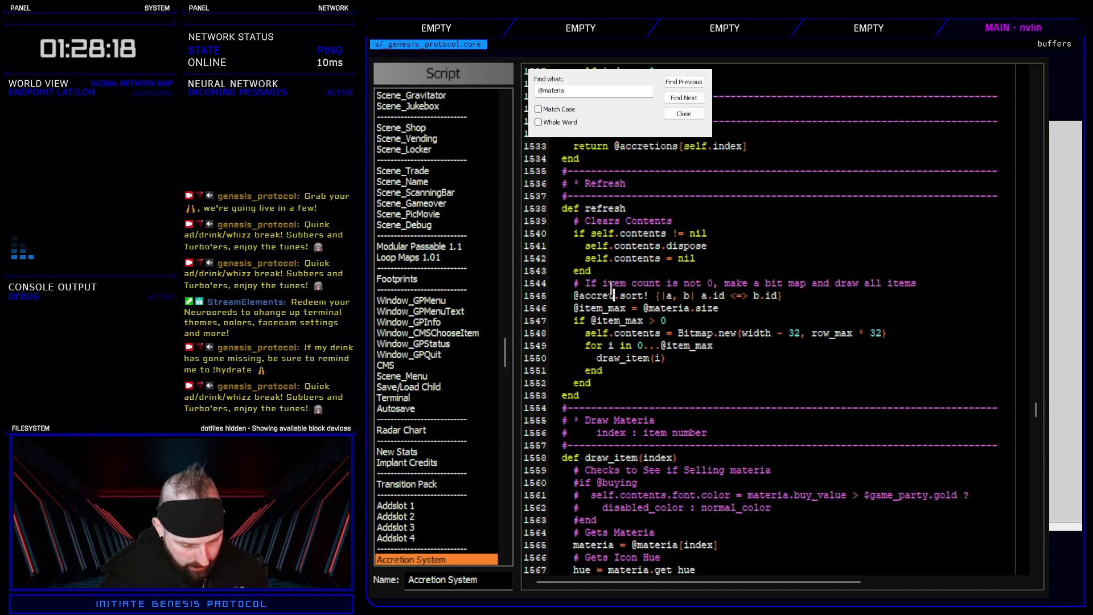
left_click(684, 98)
left_click_drag(647, 308, 690, 308)
type("accretions")
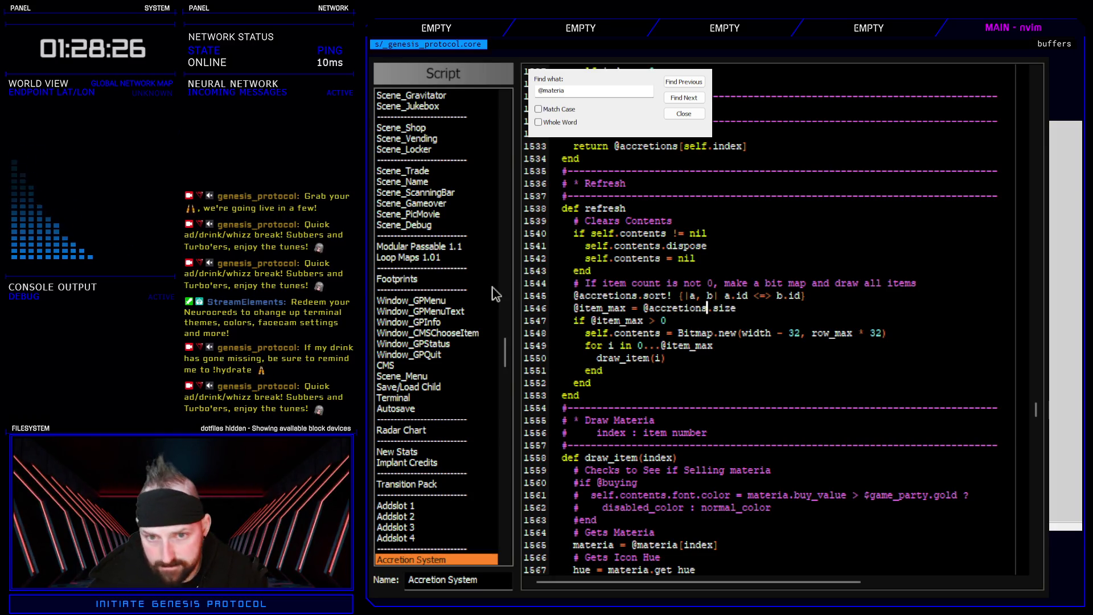
left_click(684, 97)
scroll(659, 443, "down", 4)
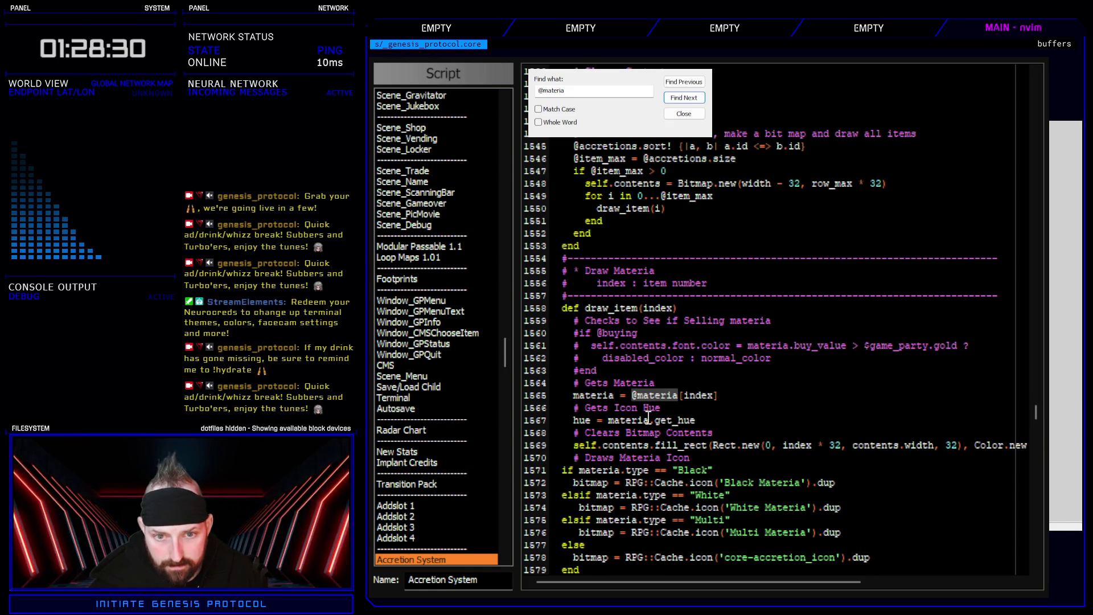
left_click(650, 408)
double_click(645, 395)
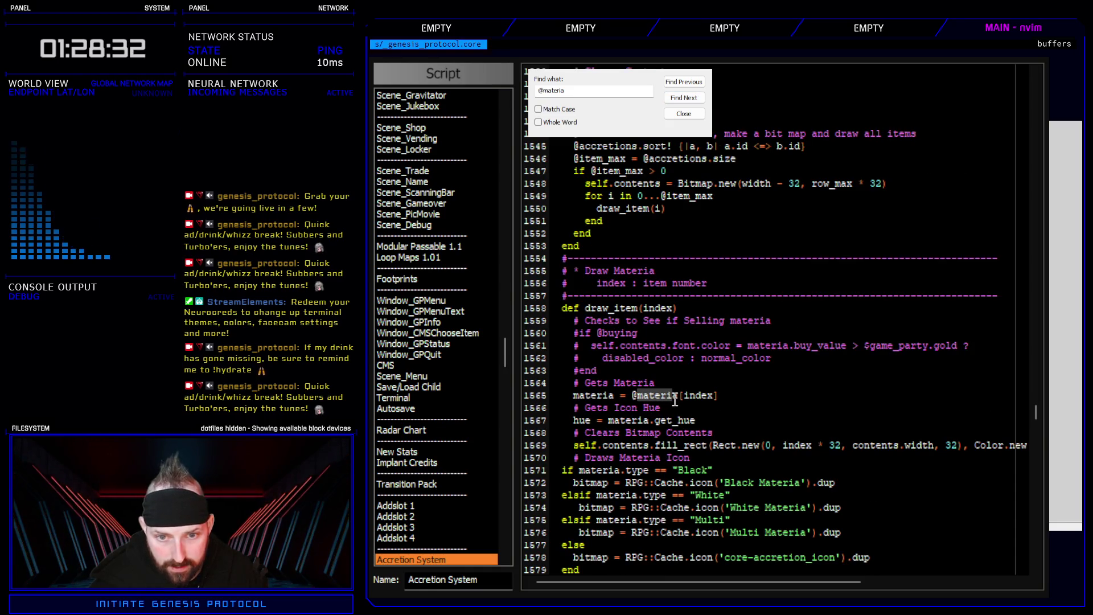
type("accretio")
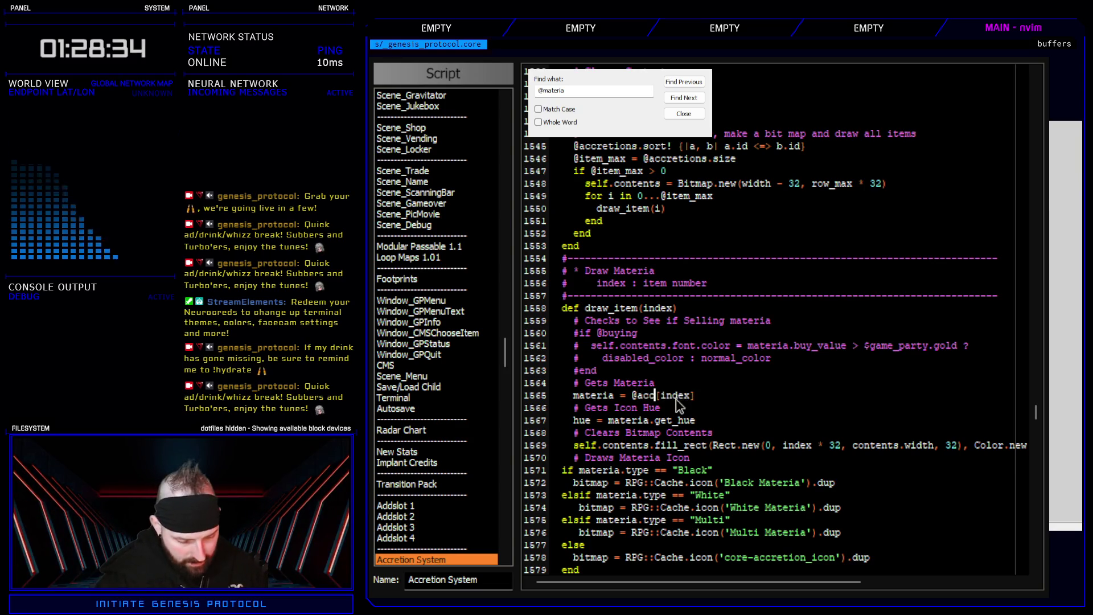
type("ns")
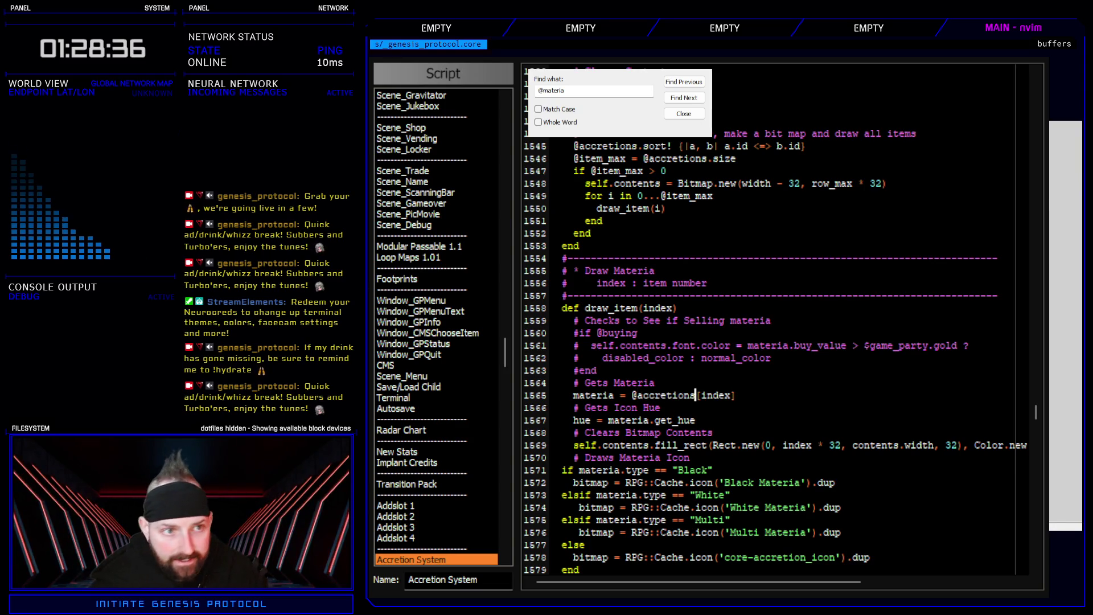
left_click(685, 98)
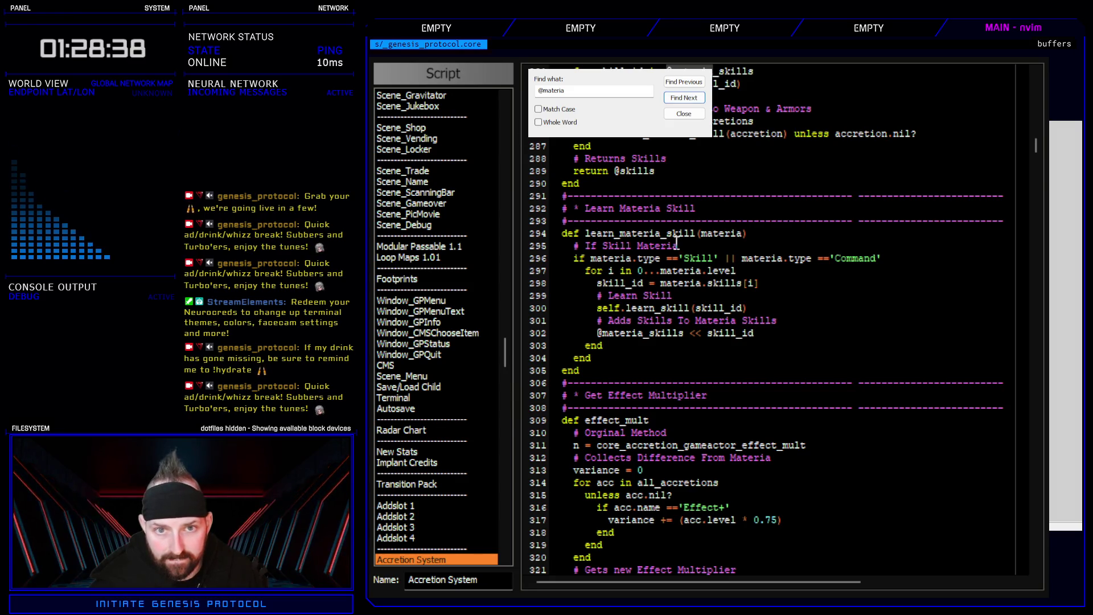
left_click(685, 98)
left_click(685, 98)
left_click(685, 98)
left_click(685, 98)
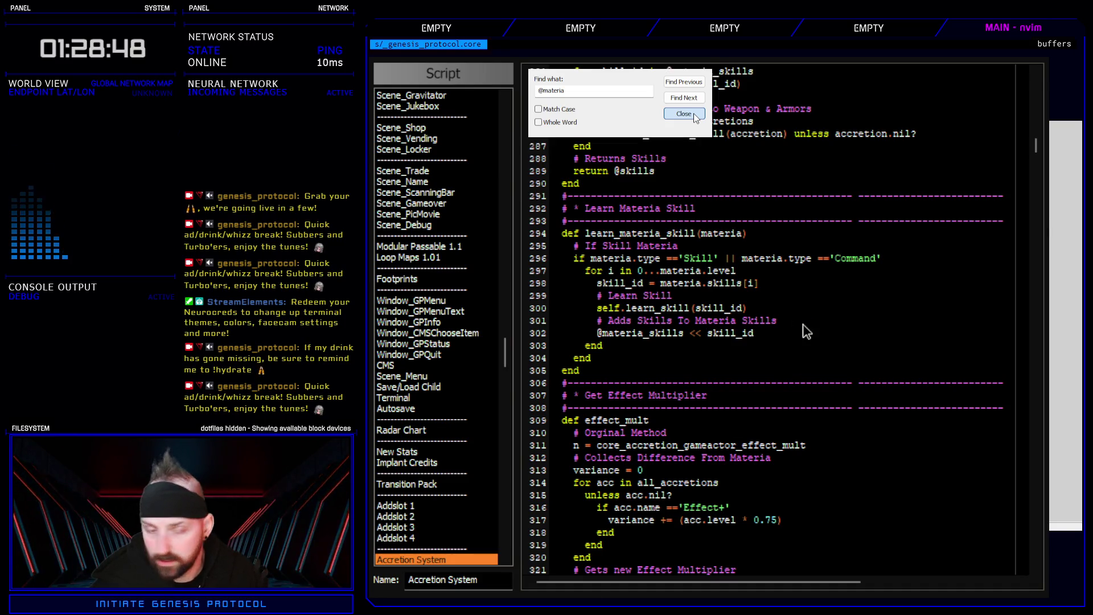
key("Return")
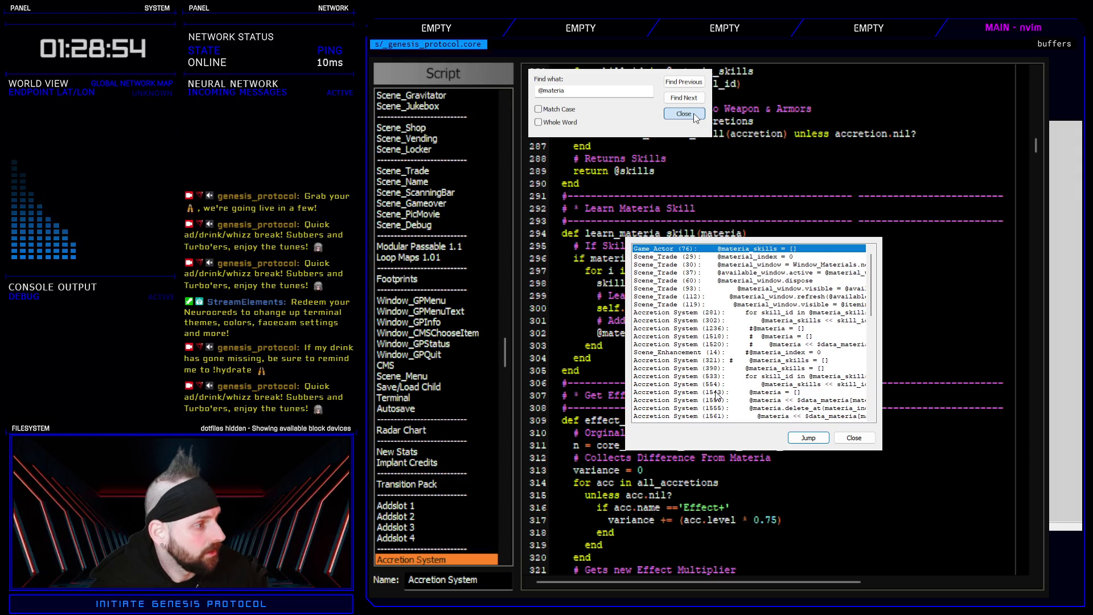
double_click(716, 392)
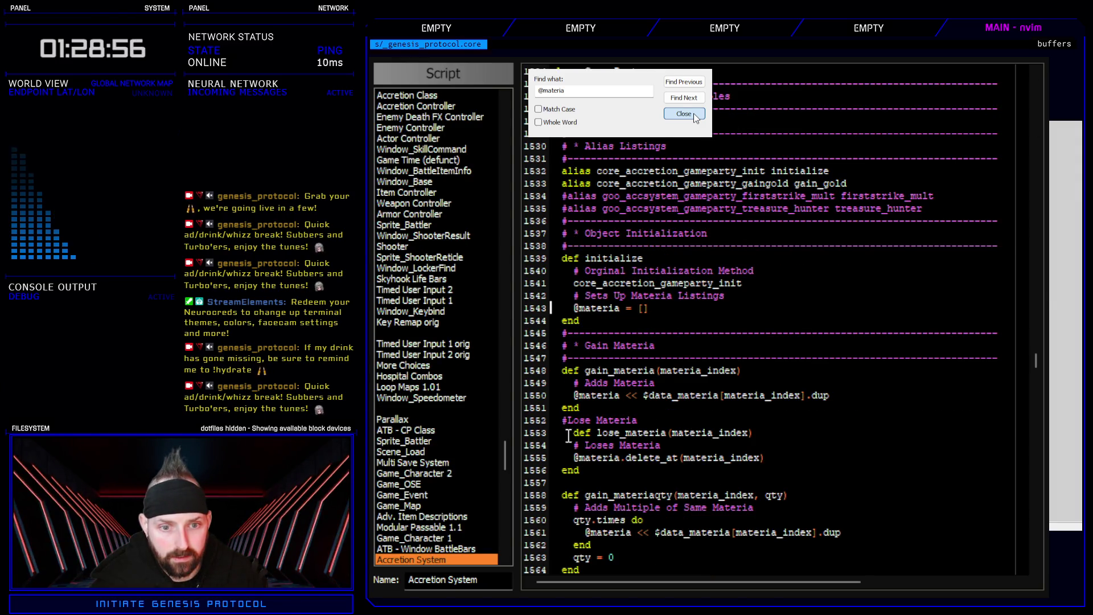
left_click_drag(505, 457, 509, 150)
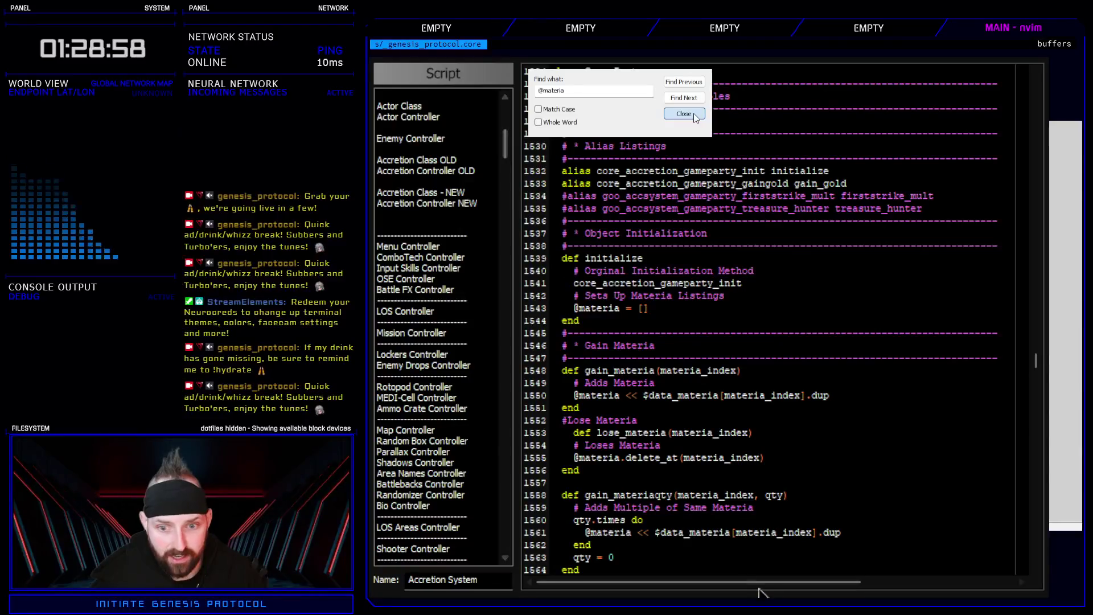
key("F12")
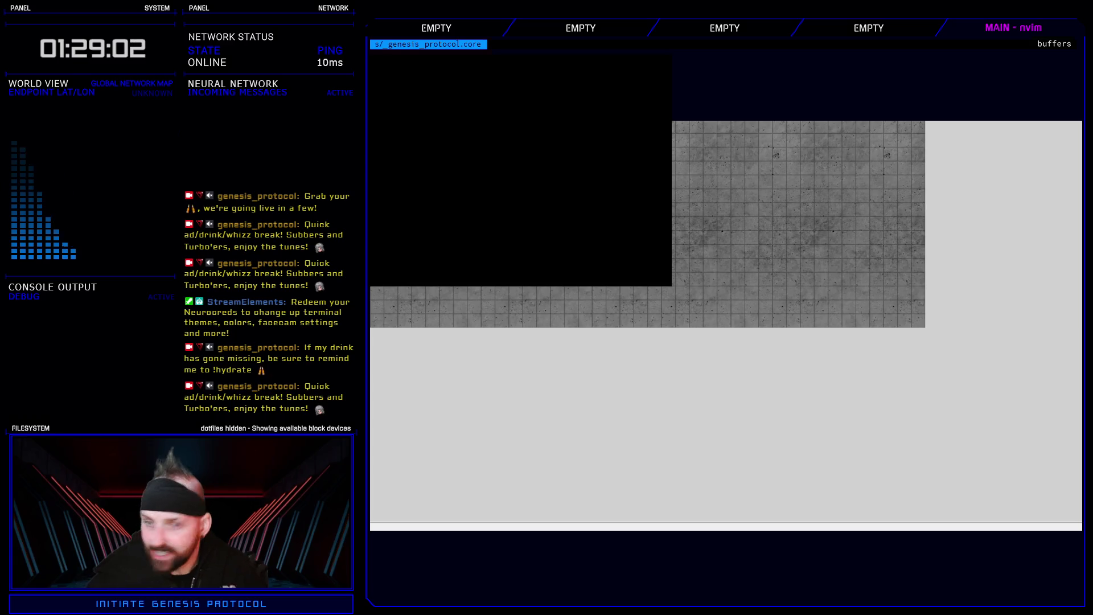
- Start a playtest and open Inaxen's accretion equip screen from the game menu's Enhance option
key("Return")
key("Return")
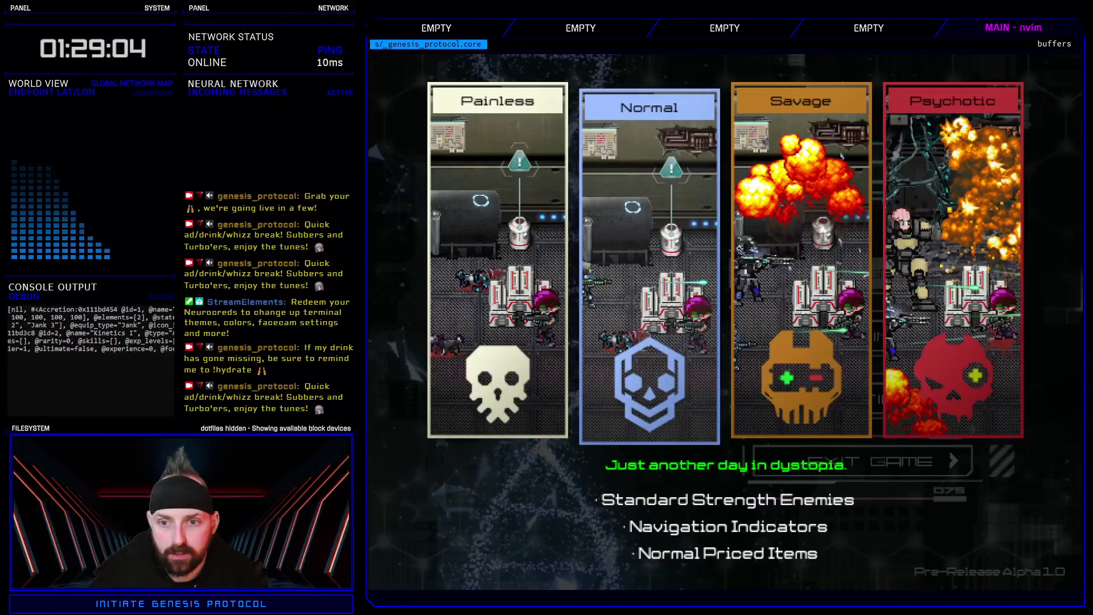
key("Escape")
key("Escape")
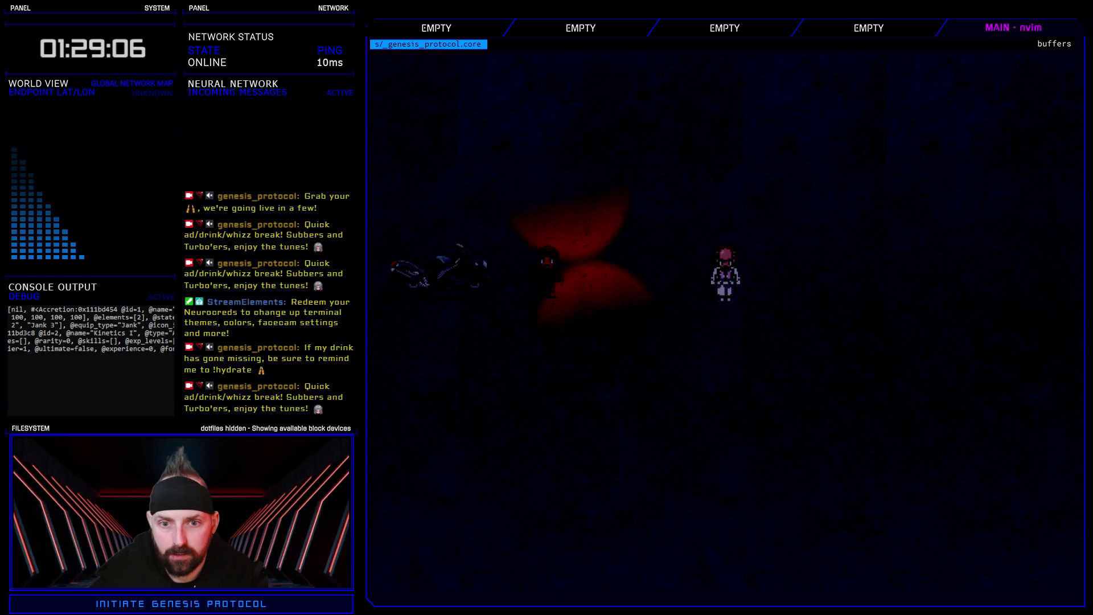
key("Escape")
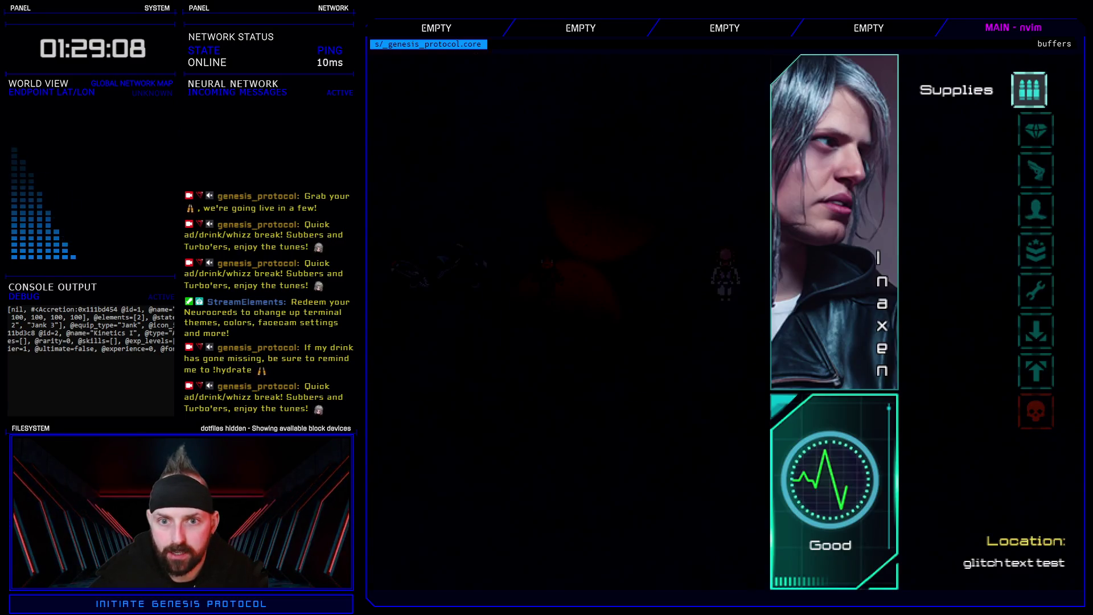
key("Down")
key("Return")
- Equip Test for Jank in the first Fists slot, remove it, then bring it up for the next slot
key("Return")
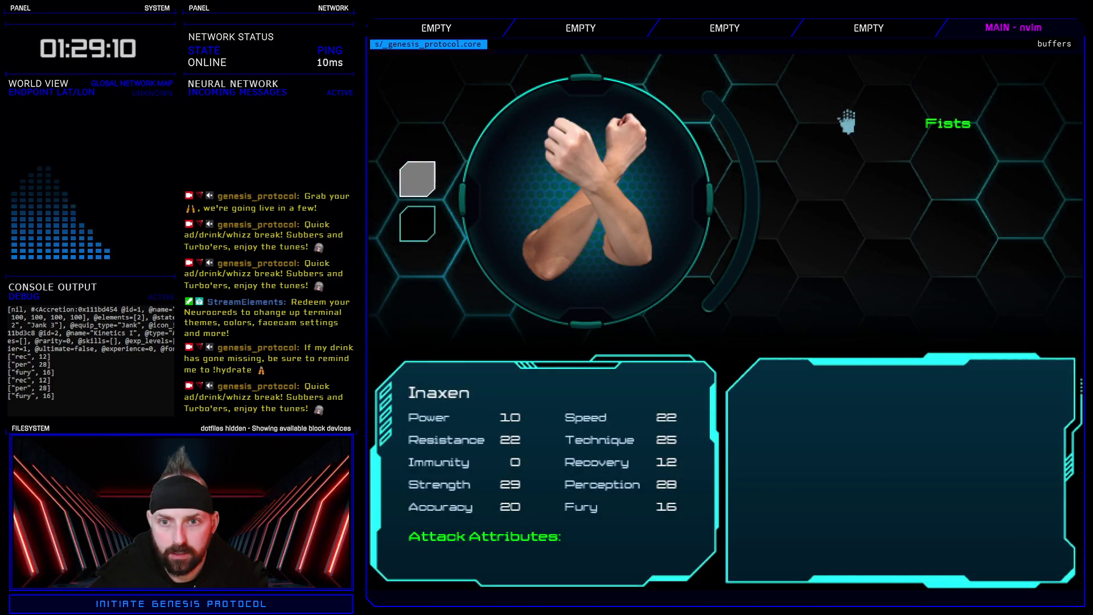
key("Return")
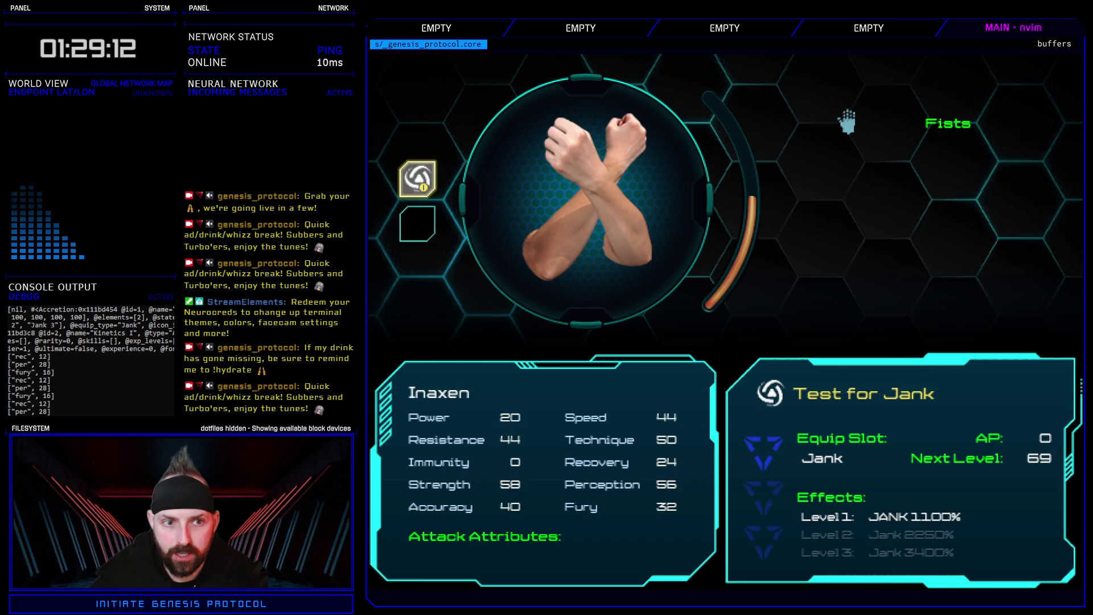
key("Down")
key("Up")
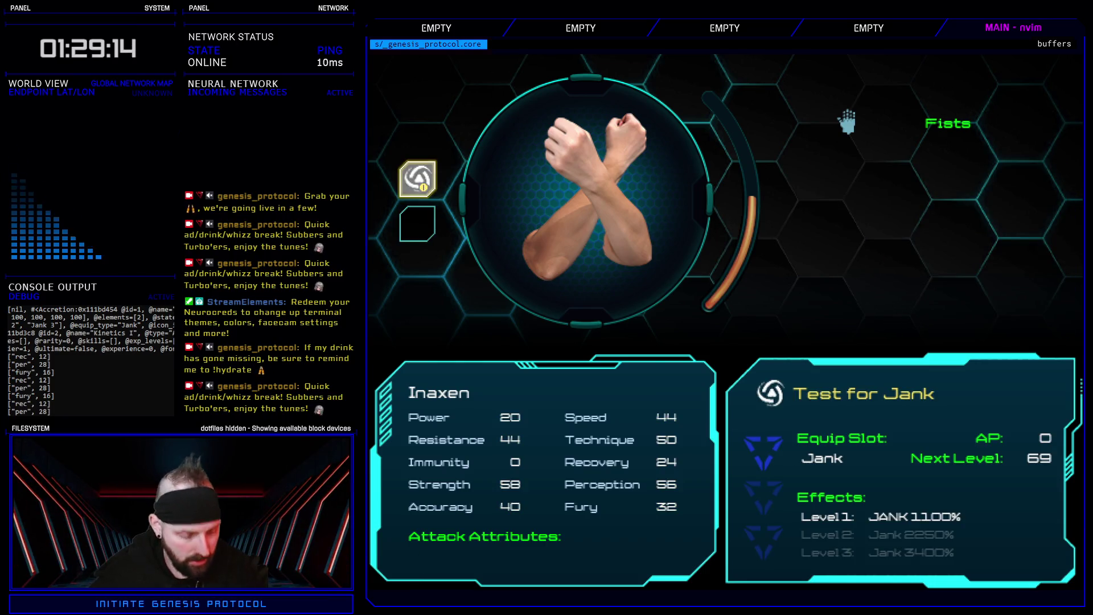
key("Return")
key("Down")
key("Return")
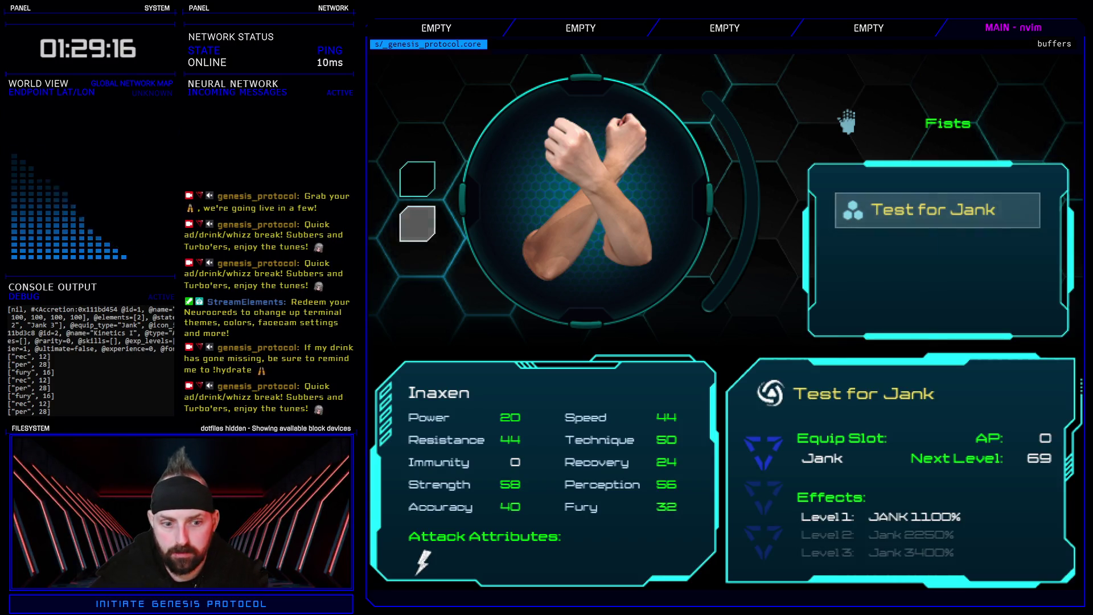
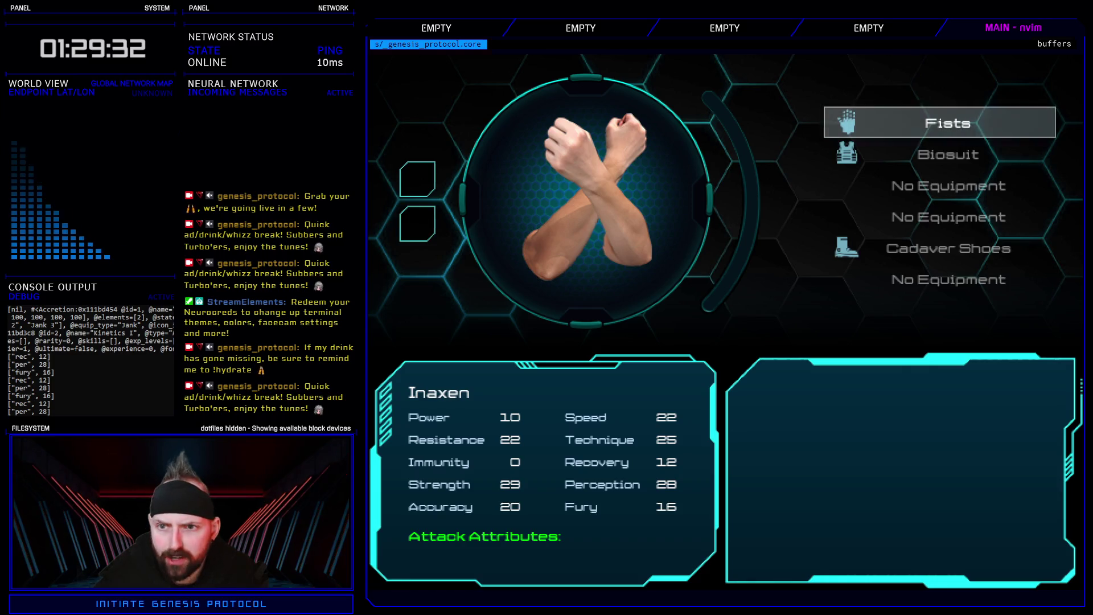
- Leave the Equip screen and end the playtest through Quit and Exit Game
left_click(939, 154)
key("Escape")
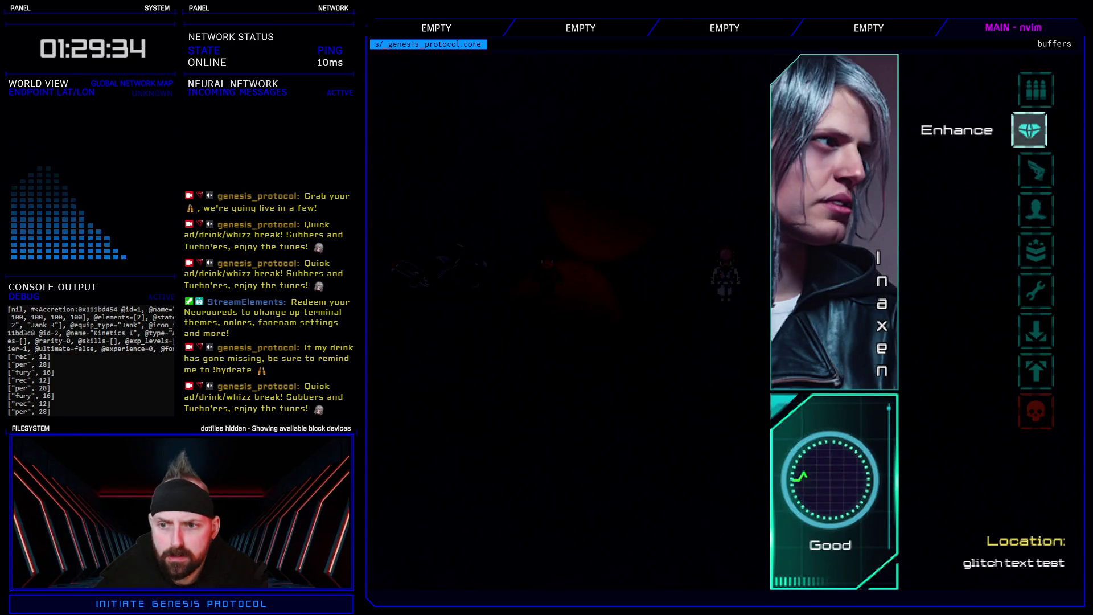
key("Up")
key("Return")
key("Down")
key("Down")
key("Return")
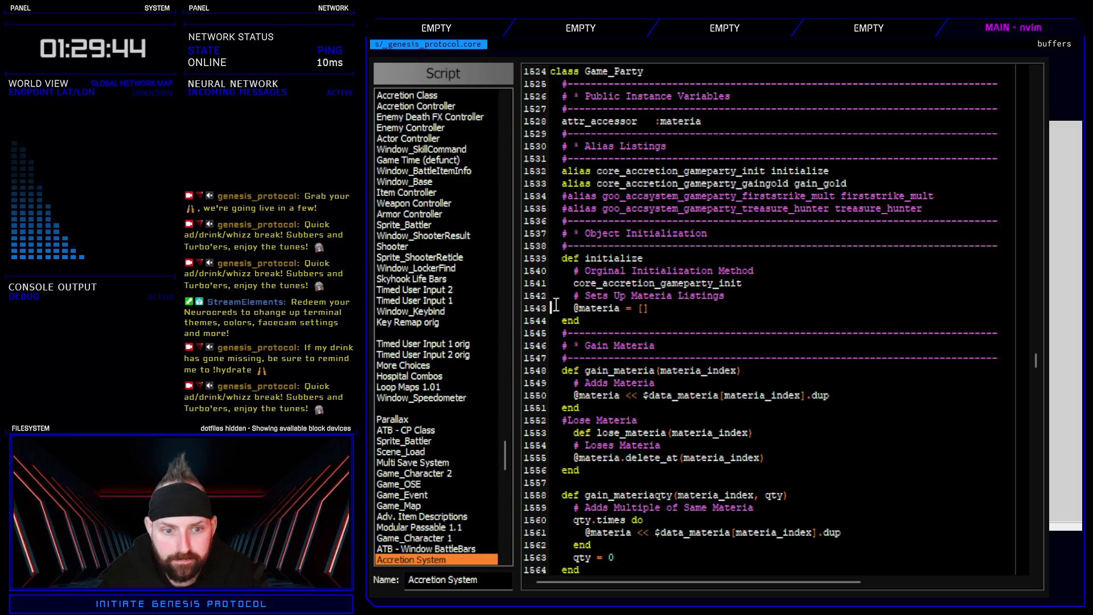
- Search all scripts for 'Input' and jump to the match in XPA_Window
left_click(471, 302)
key("ctrl+f")
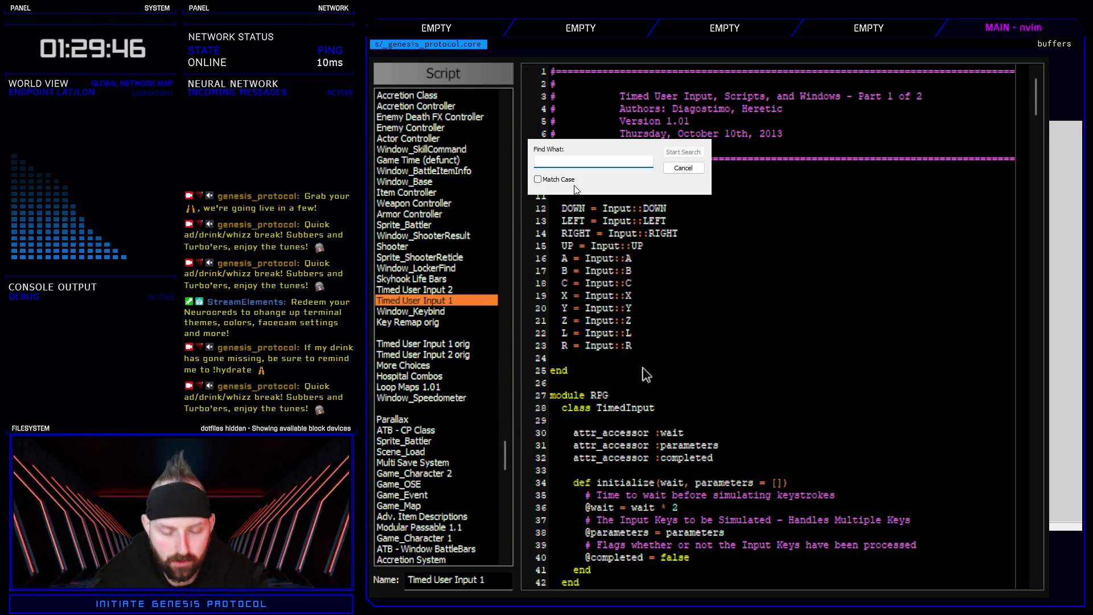
type("Input")
key("Return")
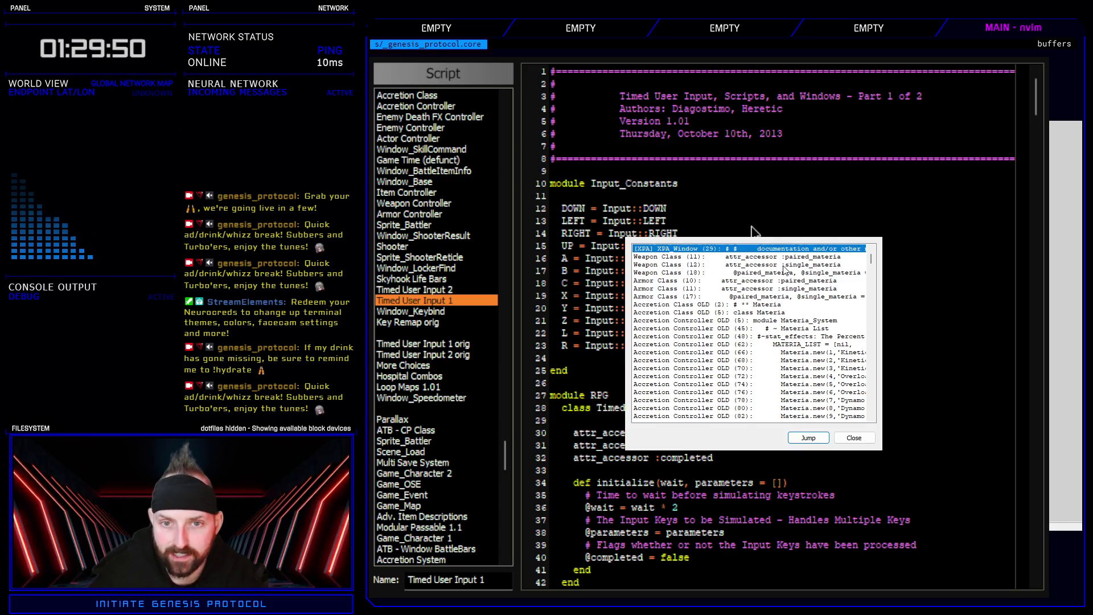
key("Return")
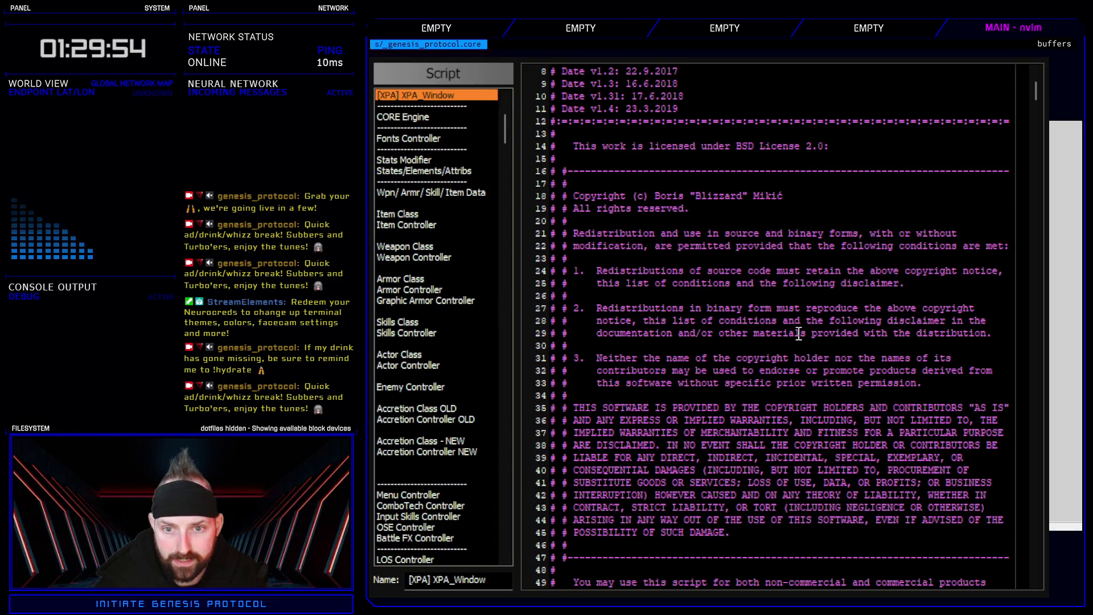
- Search all scripts for 'materia' and jump to the Weapon Class result
mouse_move(803, 338)
left_mouse_down()
mouse_move(770, 336)
mouse_move(794, 337)
left_mouse_up()
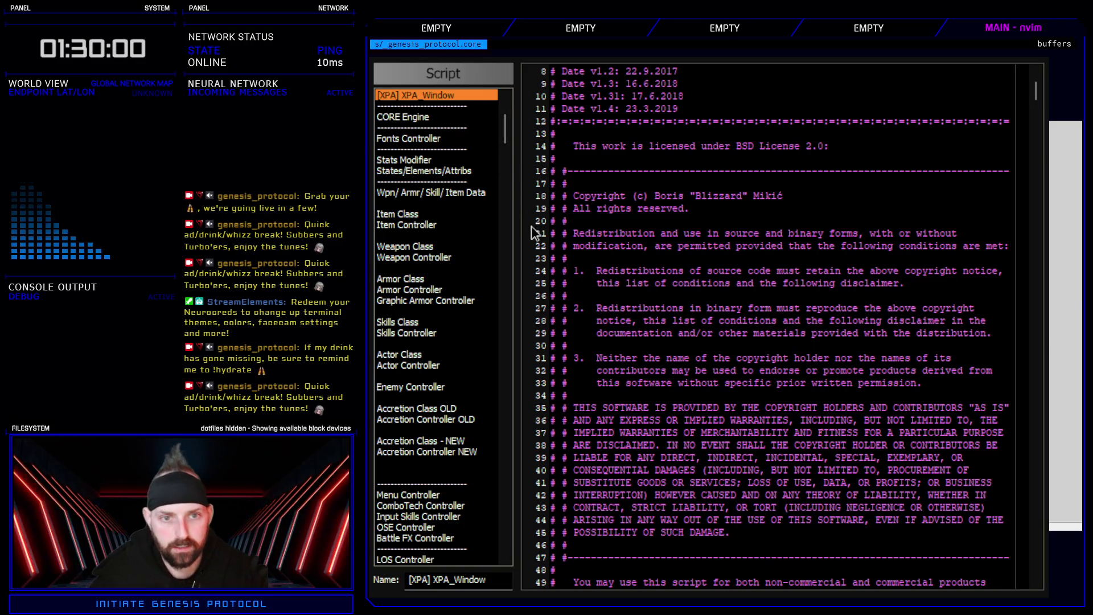
key("ctrl+f")
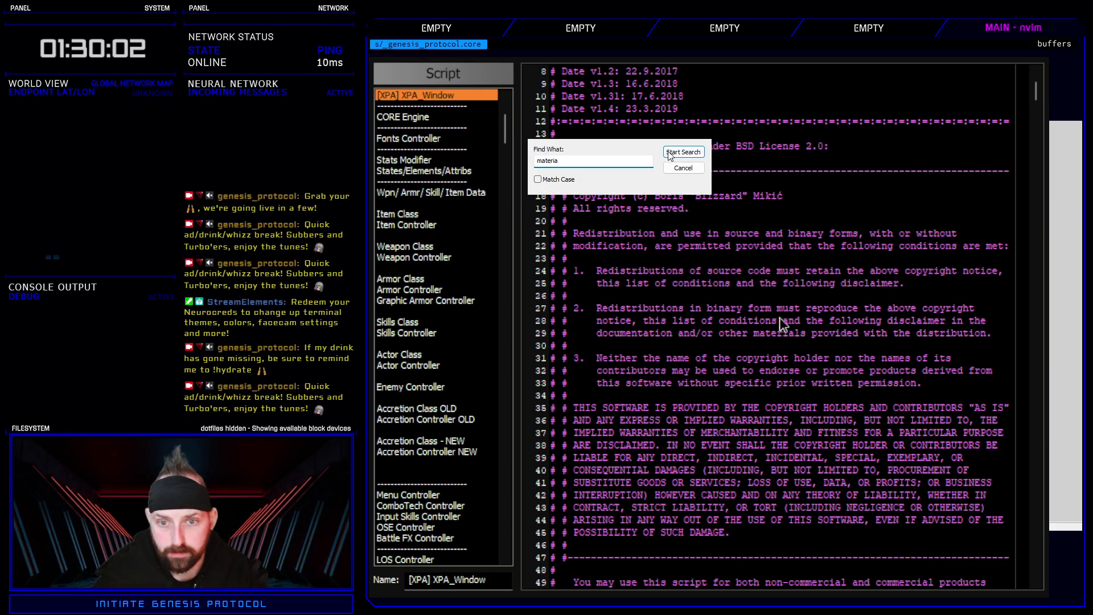
key("Return")
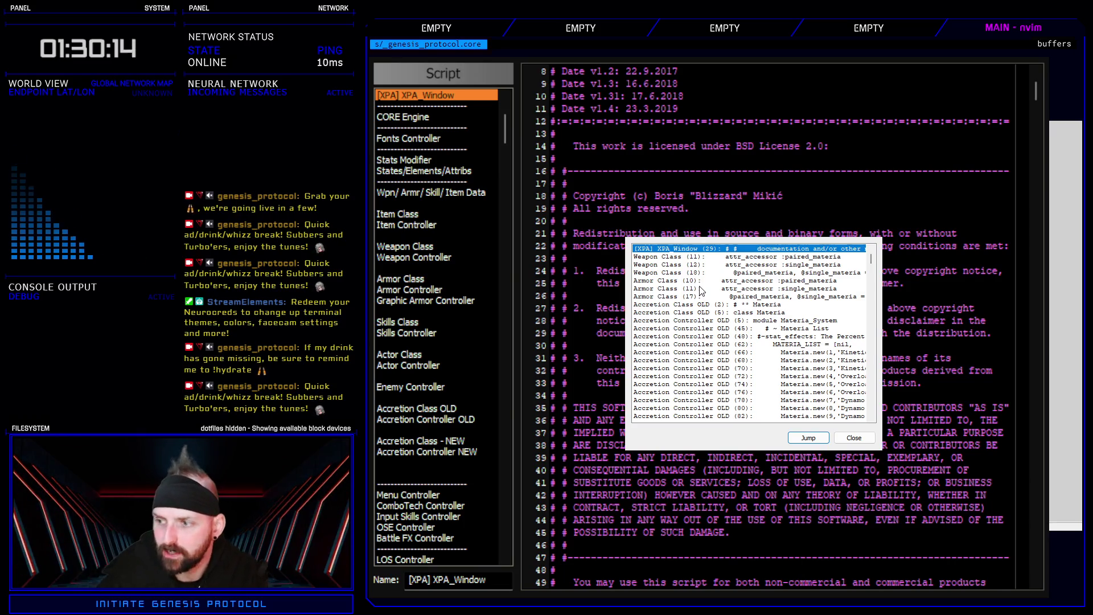
left_click(723, 257)
key("Return")
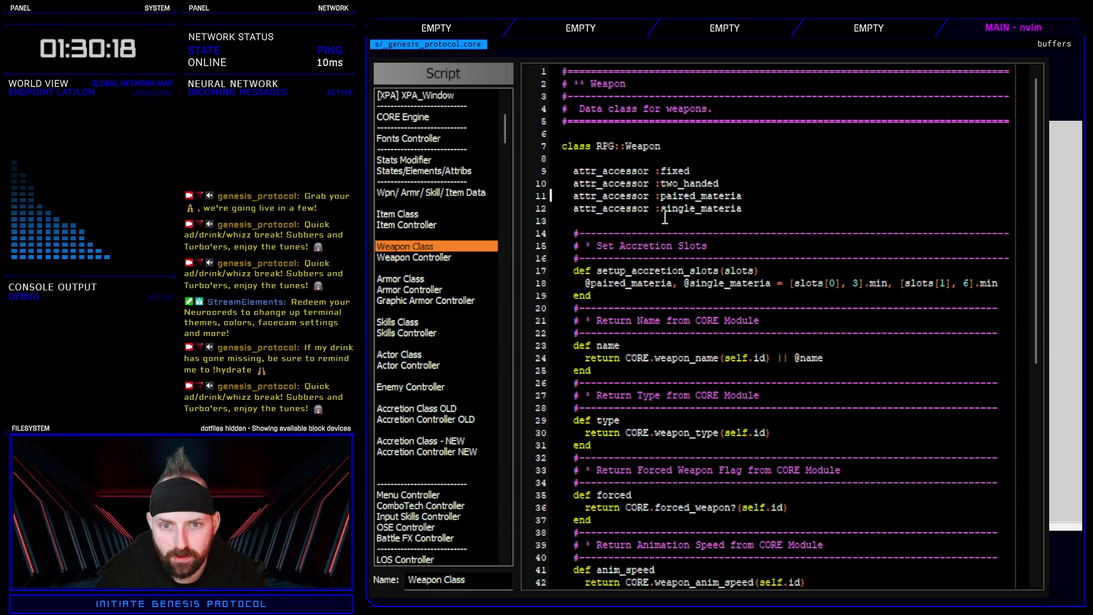
- Rename paired_materia and single_materia to 'accretion' in the accessors on lines 11 and 12
left_click_drag(700, 196, 738, 197)
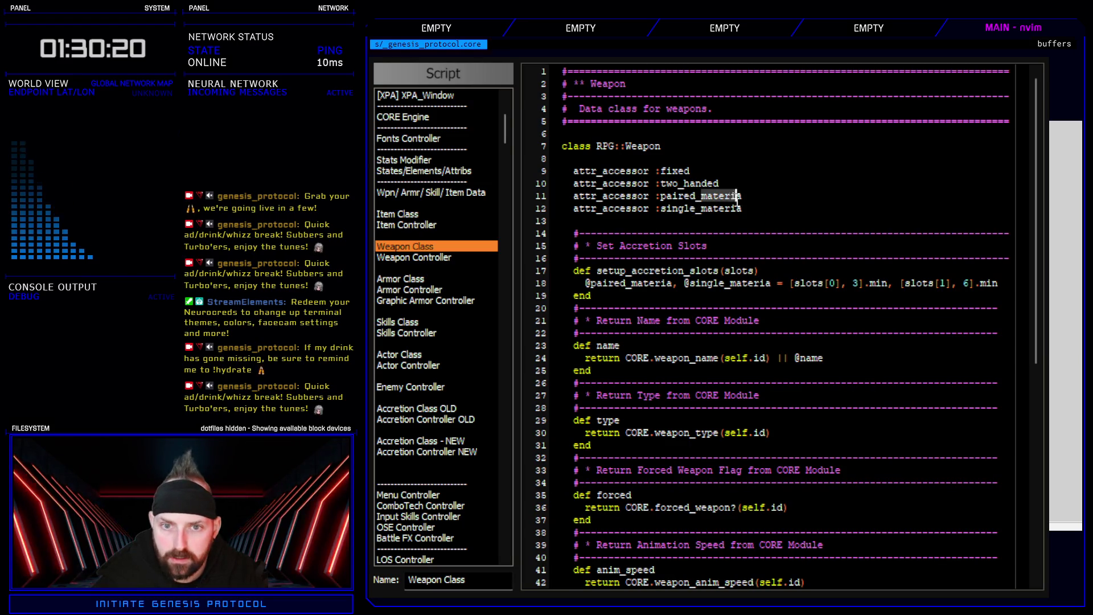
type("acc")
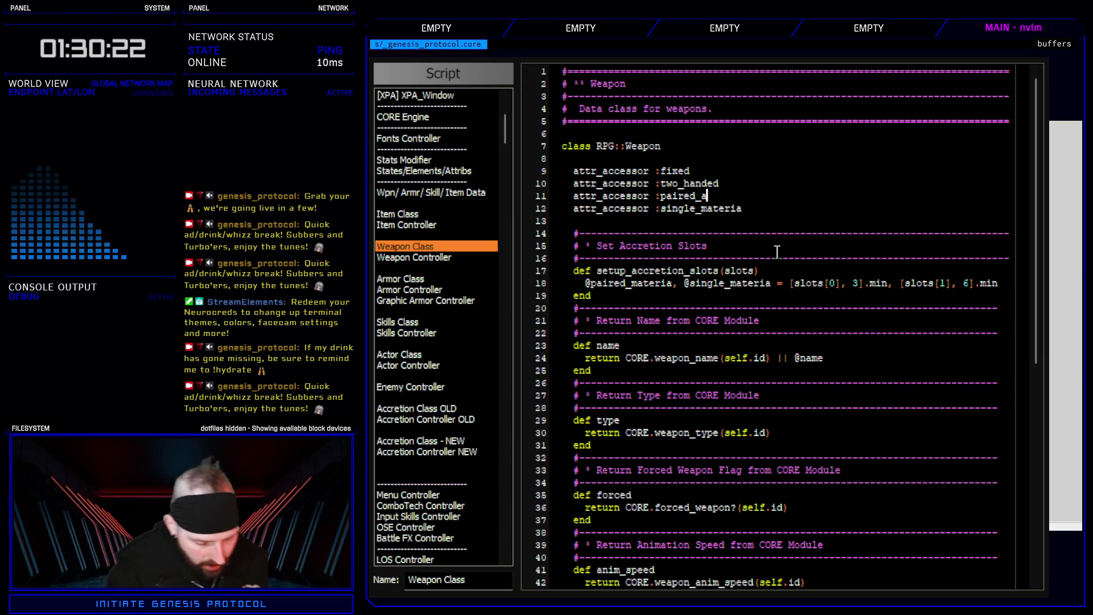
type("retion")
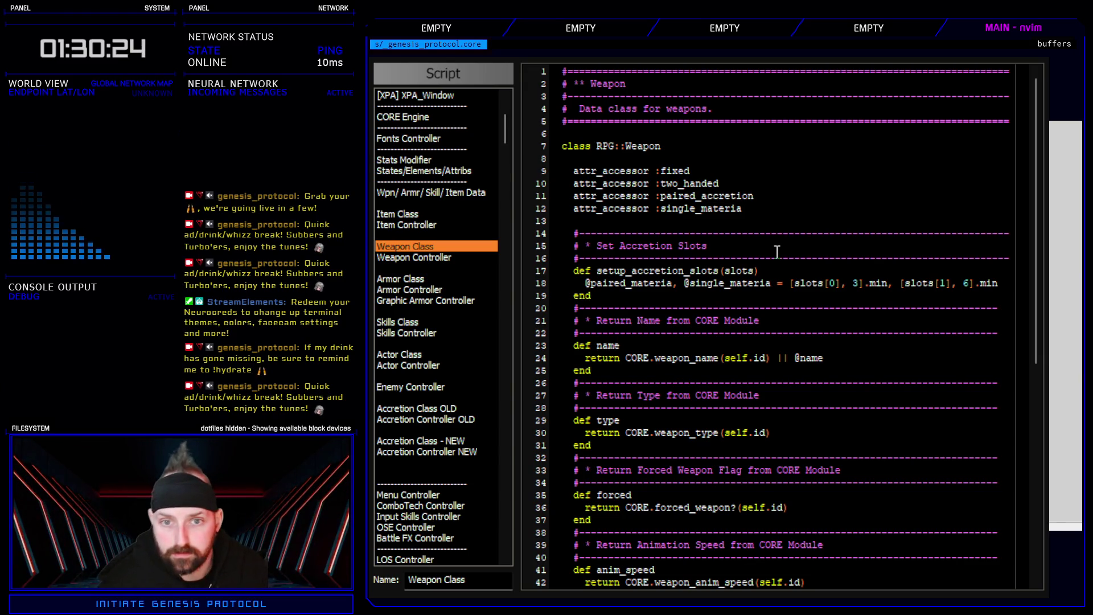
double_click(740, 197)
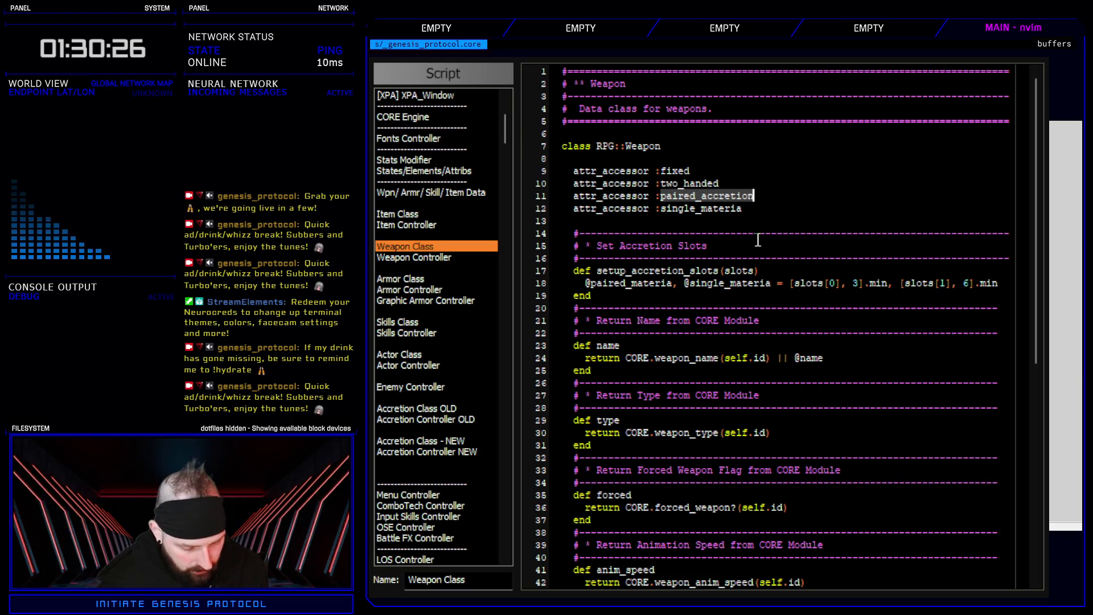
left_click_drag(701, 196, 762, 197)
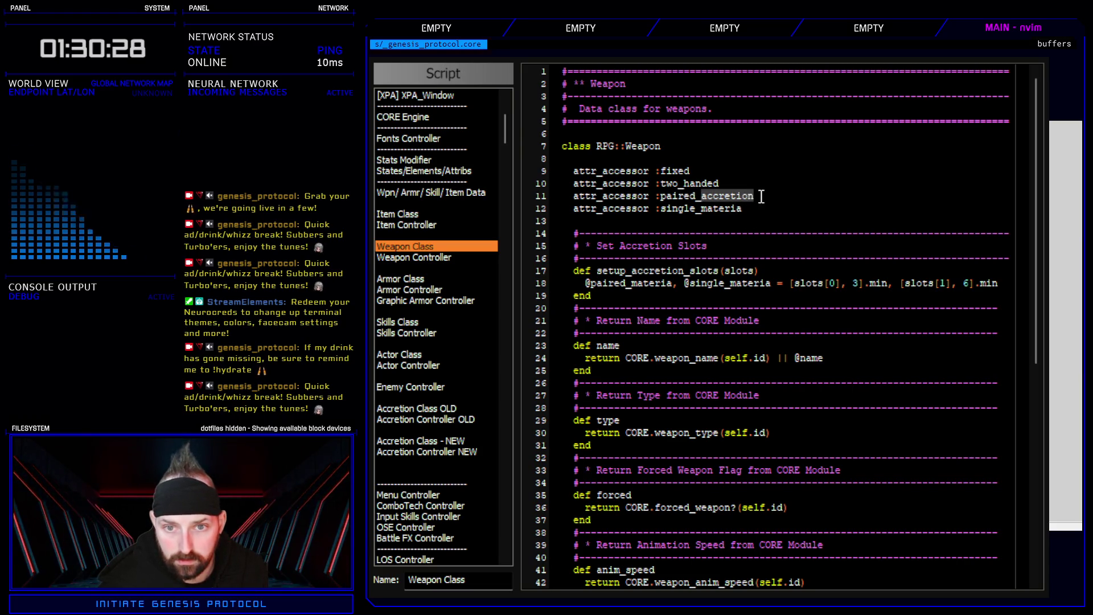
double_click(707, 210)
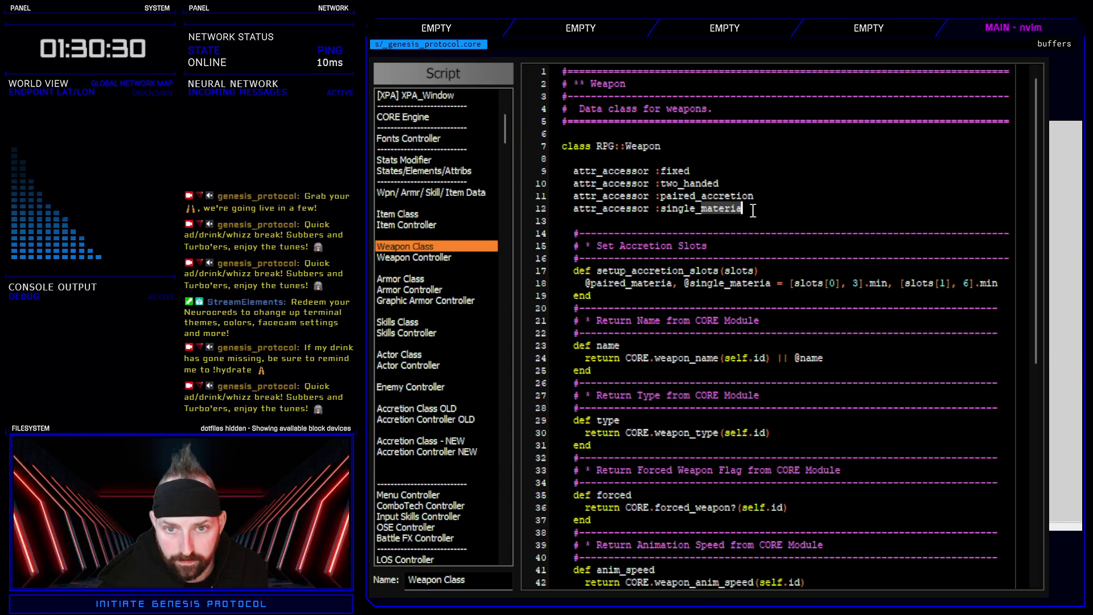
key("ctrl+f")
double_click(723, 210)
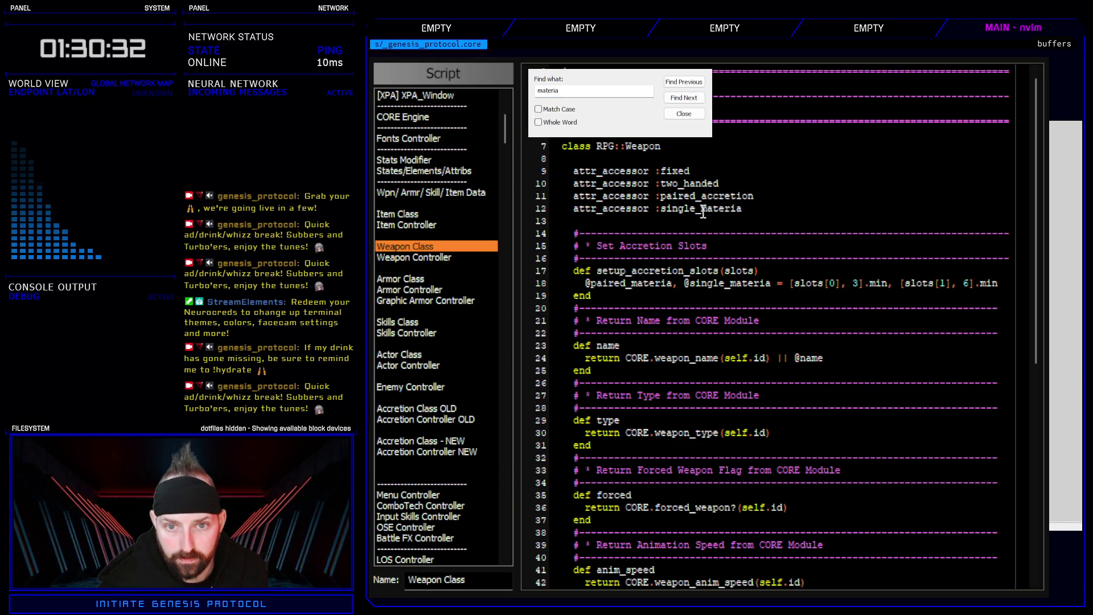
type("accretion")
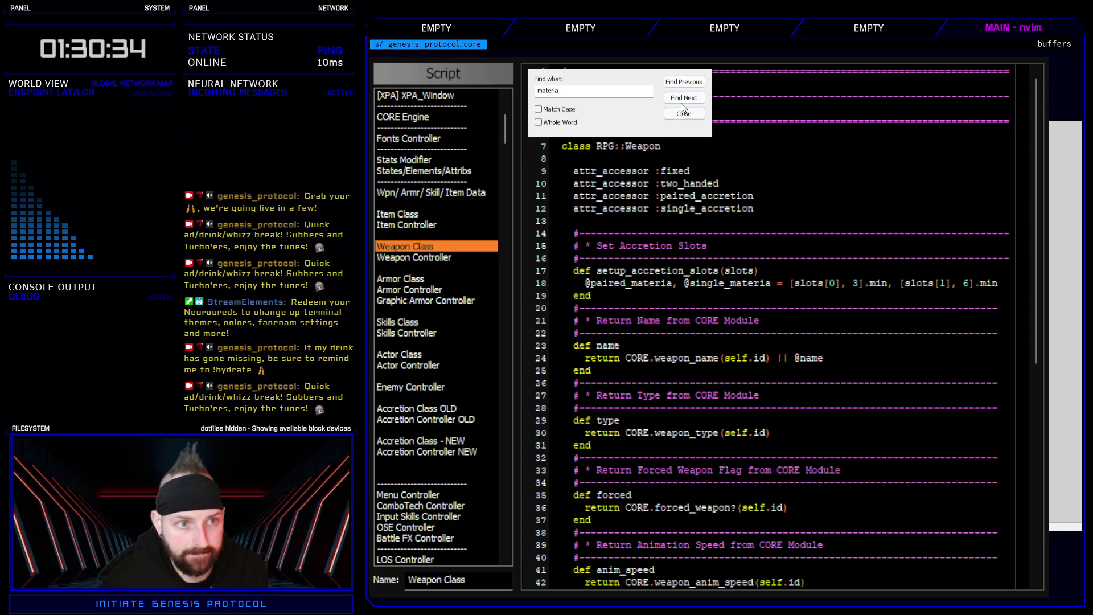
left_click(683, 97)
left_click(638, 283)
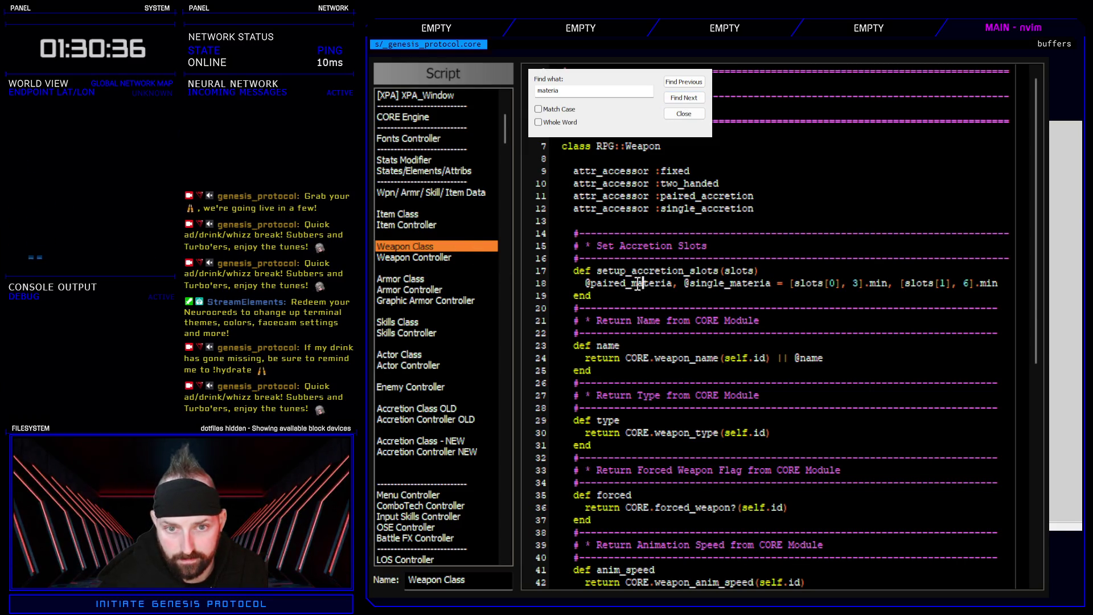
left_click_drag(632, 283, 669, 283)
type("accretion")
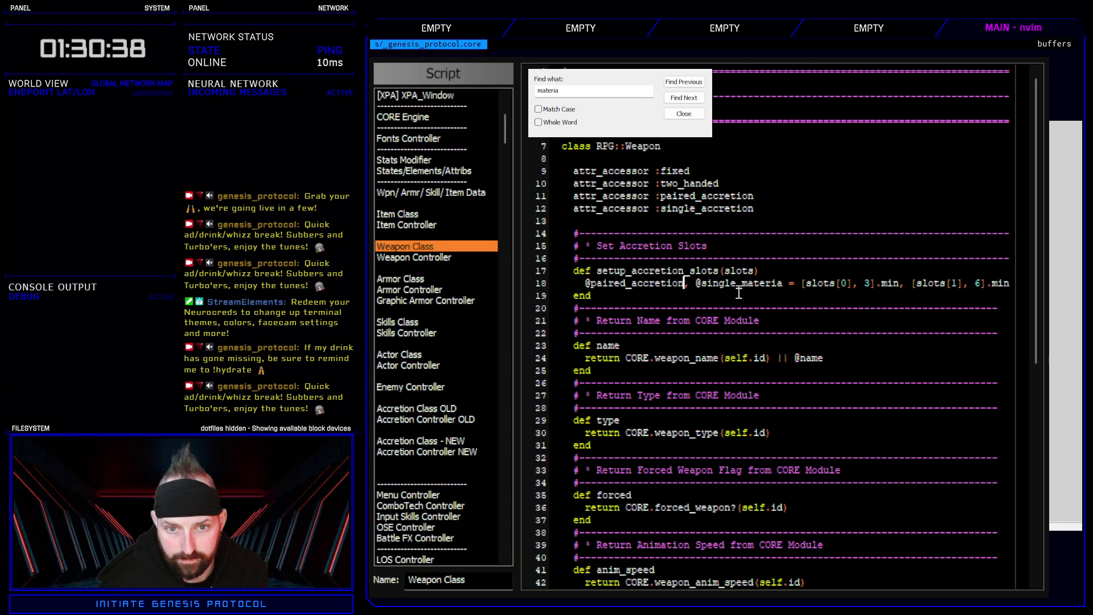
left_click_drag(742, 283, 783, 283)
type("accretion")
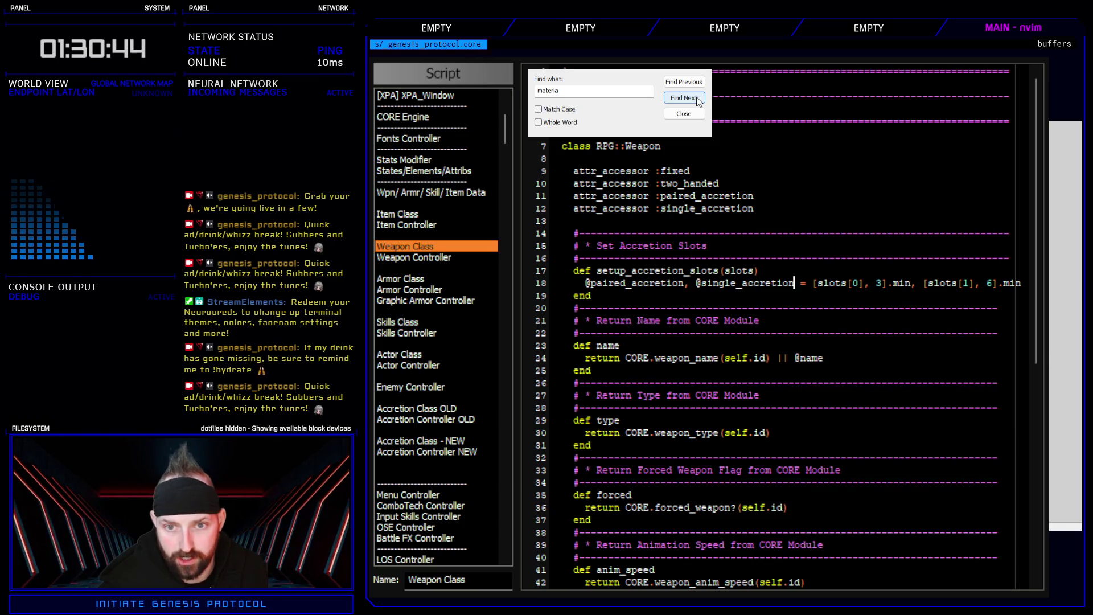
- Pluralise the names to paired_accretions and single_accretions on lines 11, 12 and 18
type("s")
left_click(685, 283)
type("s")
left_click(755, 196)
type("s")
left_click(754, 208)
type("s")
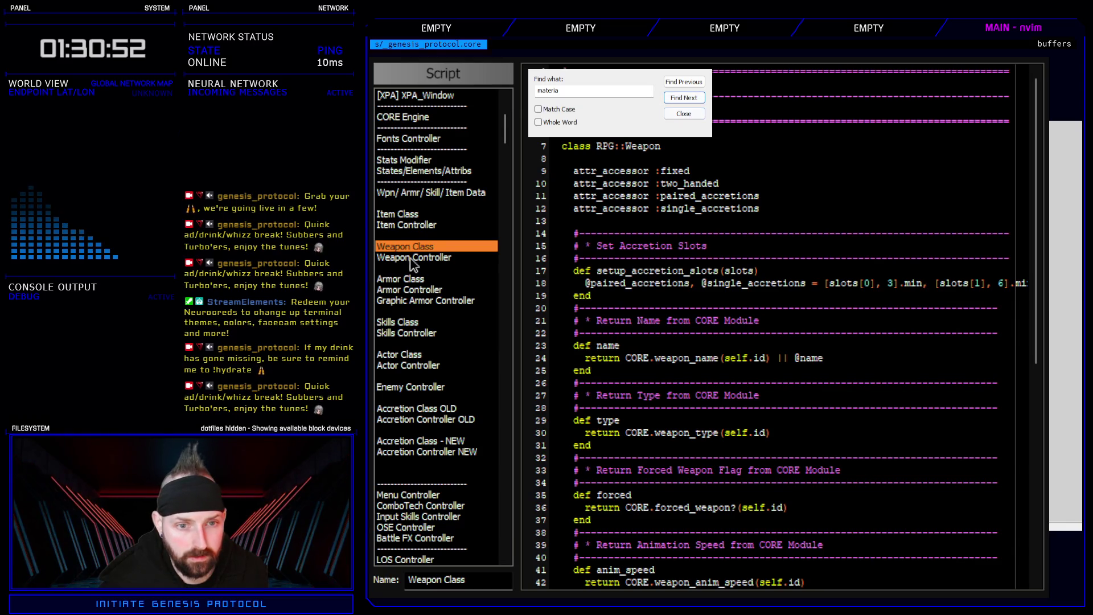
left_click(430, 281)
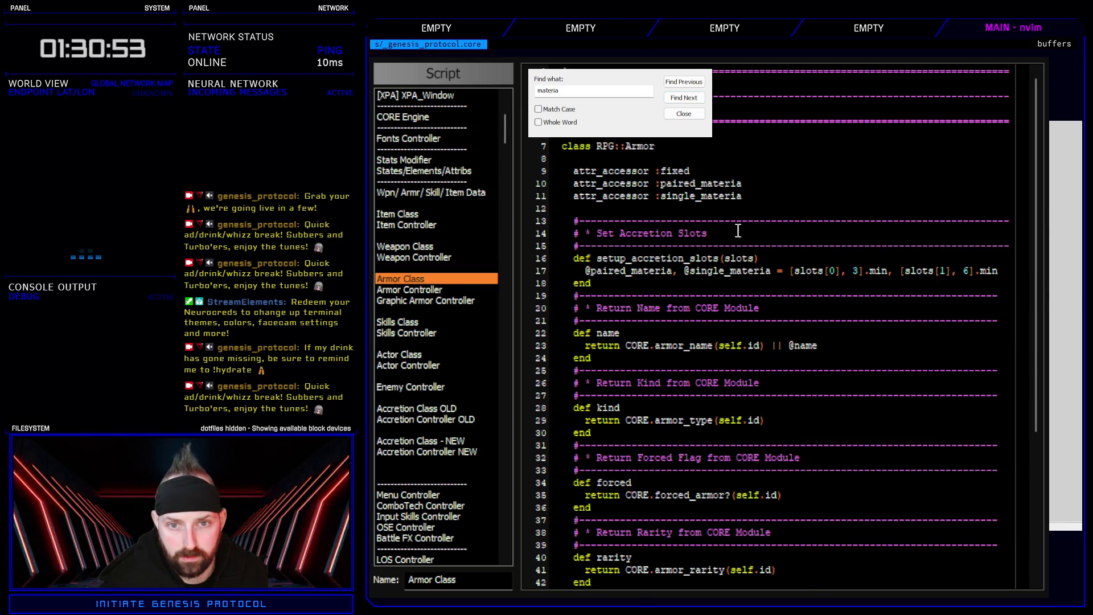
- Rename 'materia' to 'accretions' on Armor Class lines 10, 11 and 17
double_click(706, 184)
type("accretion")
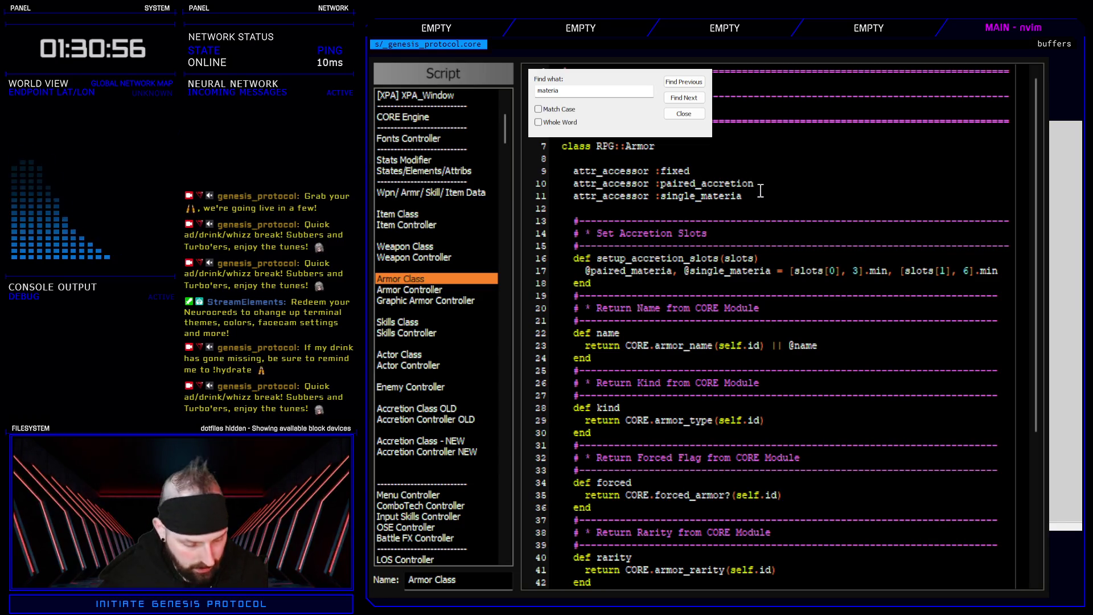
type("s")
double_click(763, 183)
key("ctrl+c")
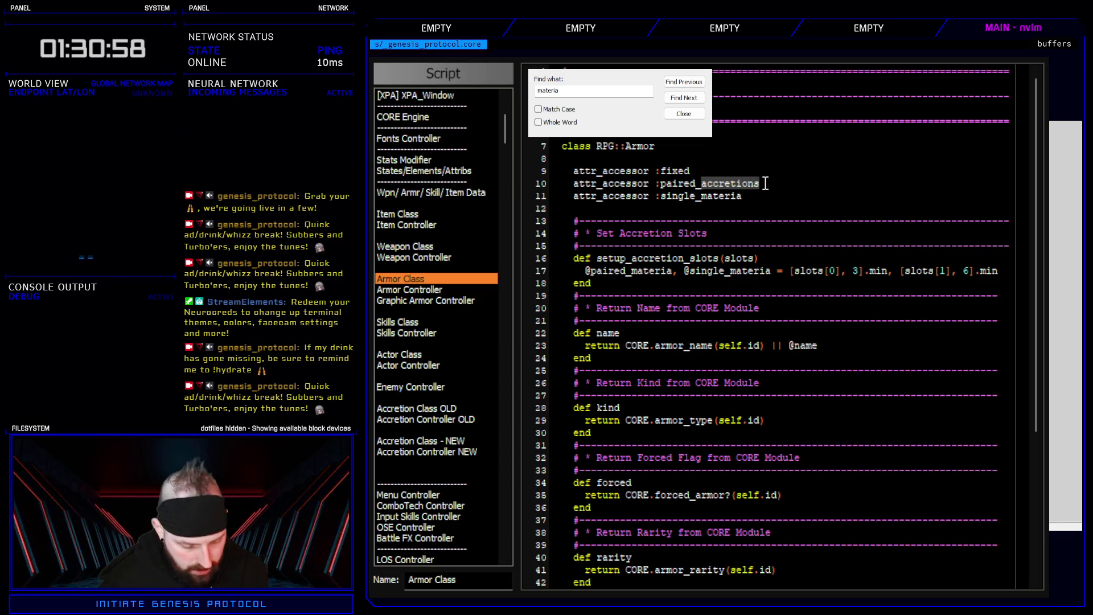
double_click(723, 196)
key("ctrl+v")
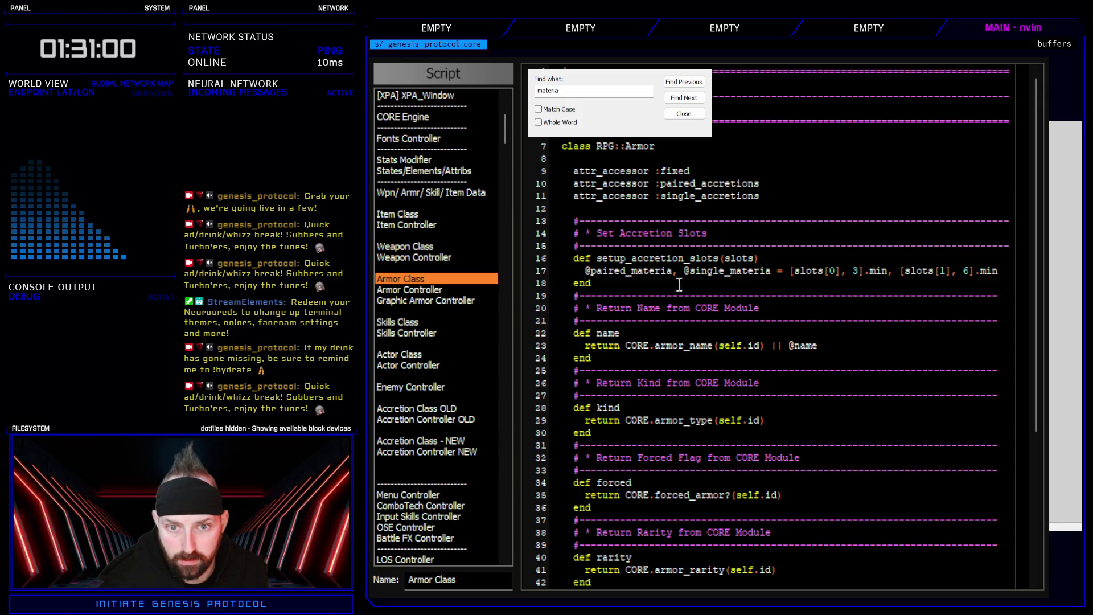
left_click_drag(631, 271, 673, 271)
key("ctrl+v")
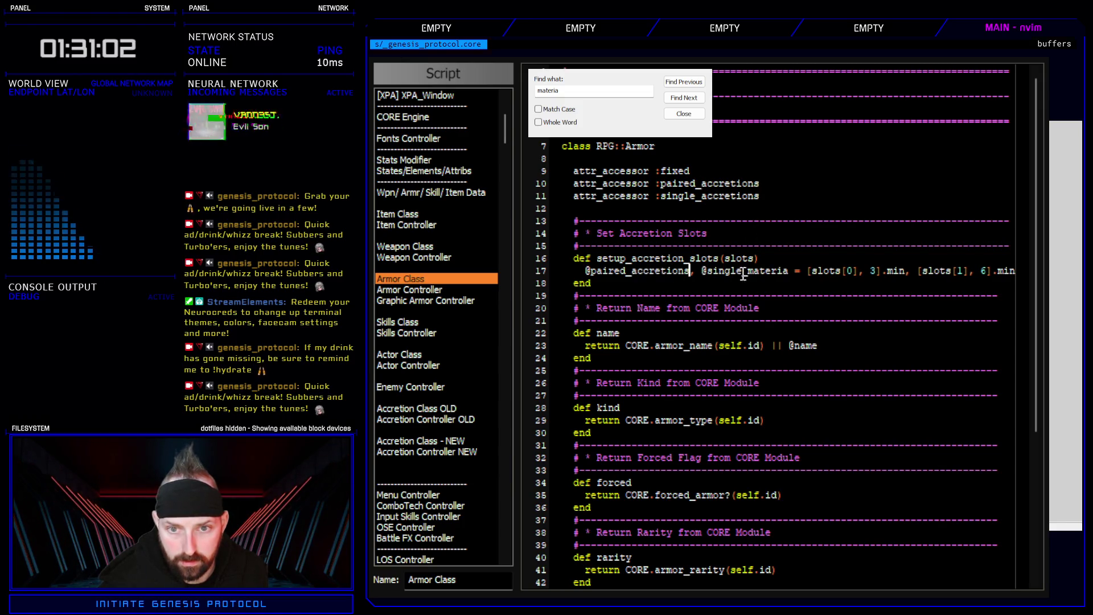
left_click_drag(748, 271, 787, 270)
key("ctrl+v")
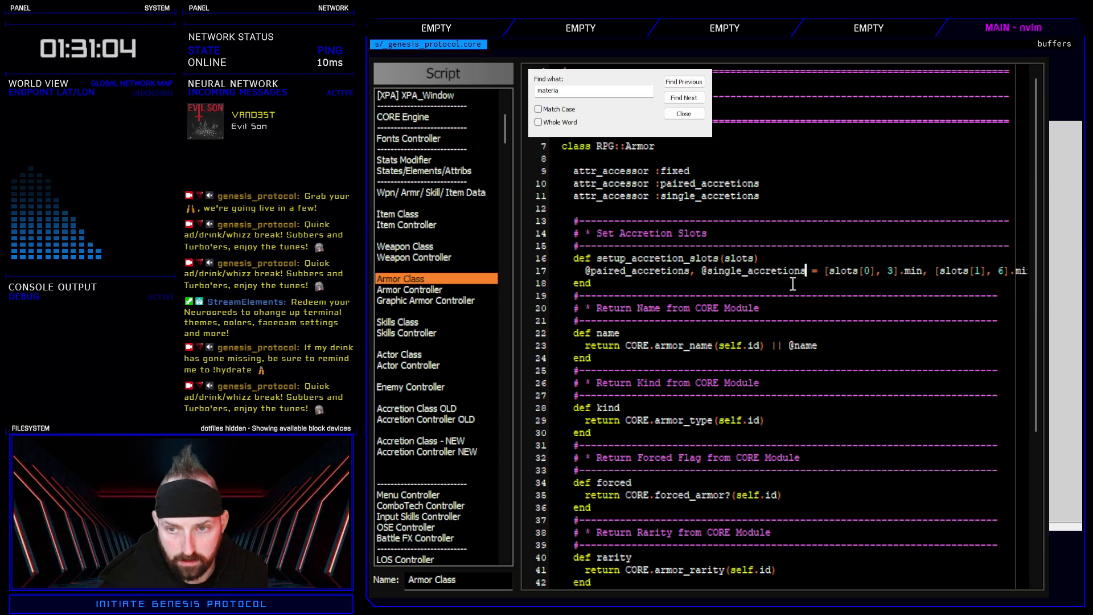
left_click(702, 271)
key("Return")
left_click(699, 271)
key("BackSpace")
key("BackSpace")
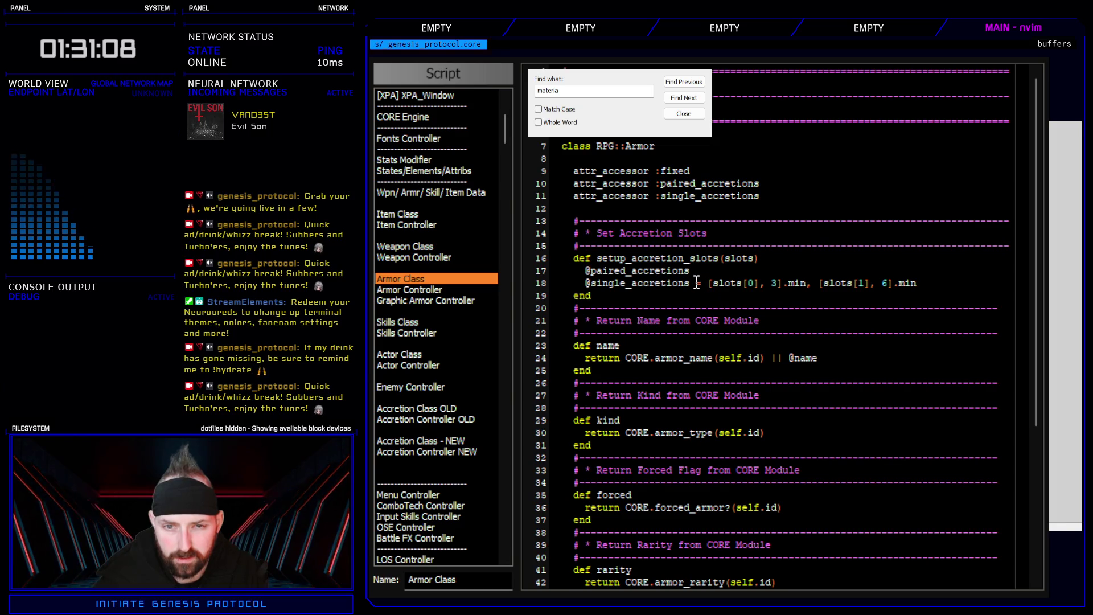
mouse_move(695, 283)
left_mouse_down()
mouse_move(803, 281)
mouse_move(735, 288)
mouse_move(692, 271)
left_mouse_up()
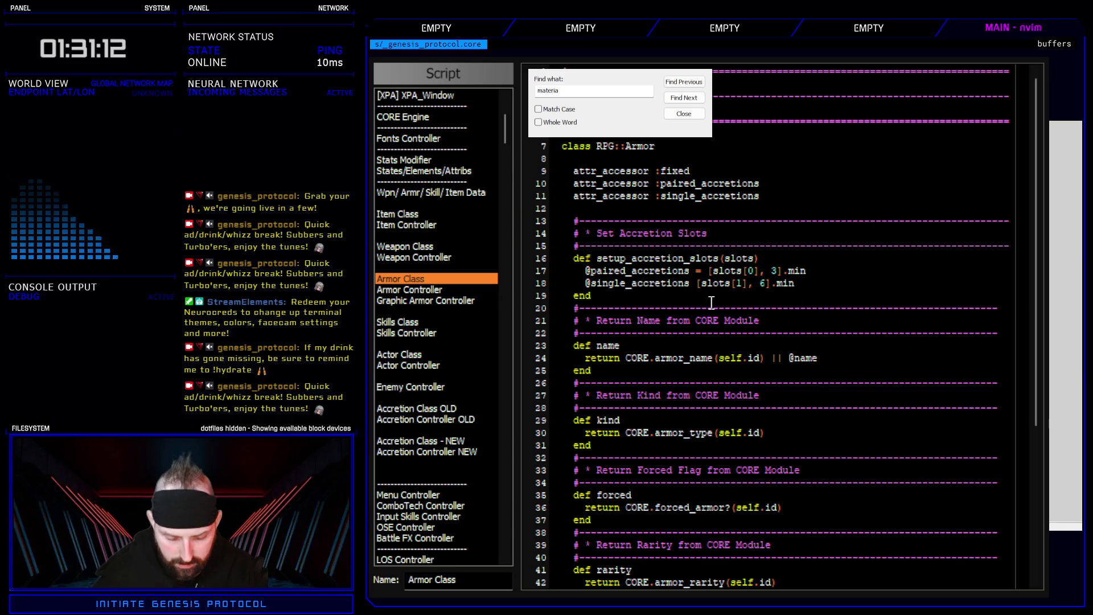
type("=")
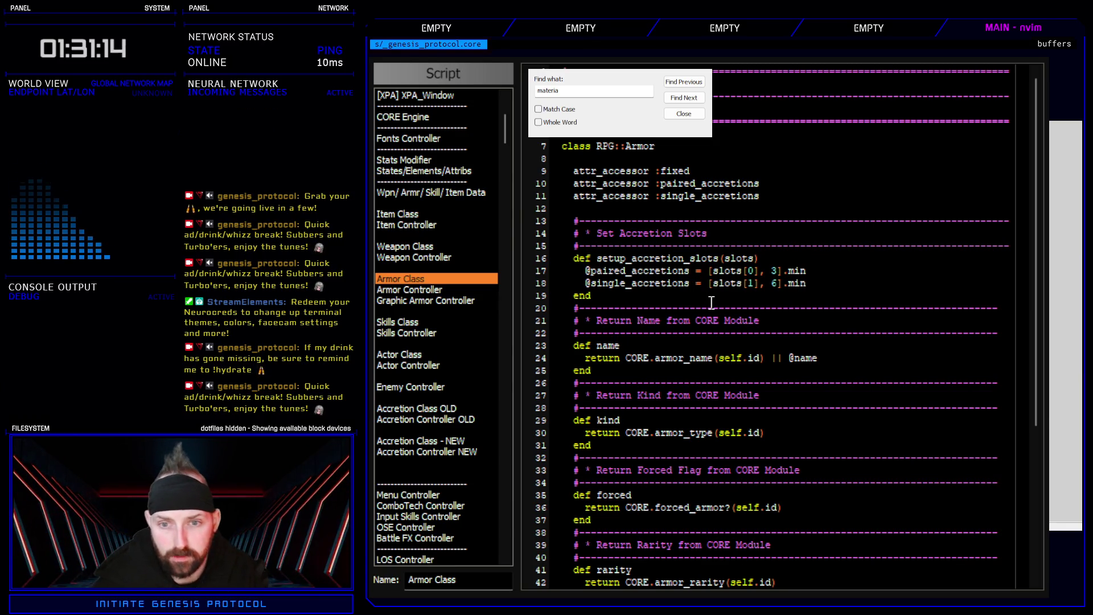
left_click(438, 246)
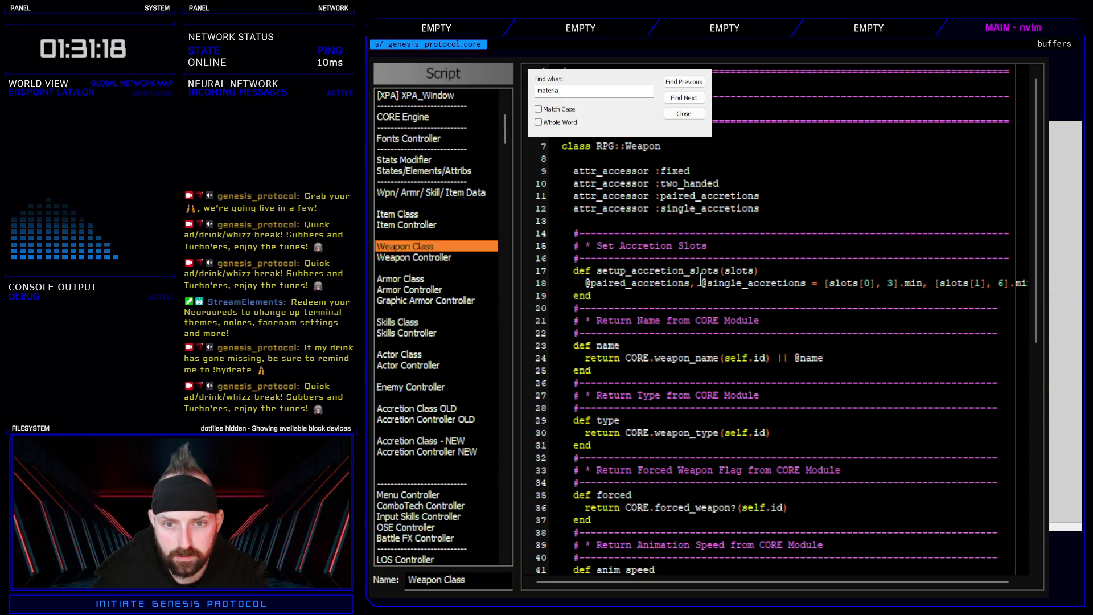
left_click(701, 283)
key("Return")
left_click(696, 283)
key("BackSpace")
key("BackSpace")
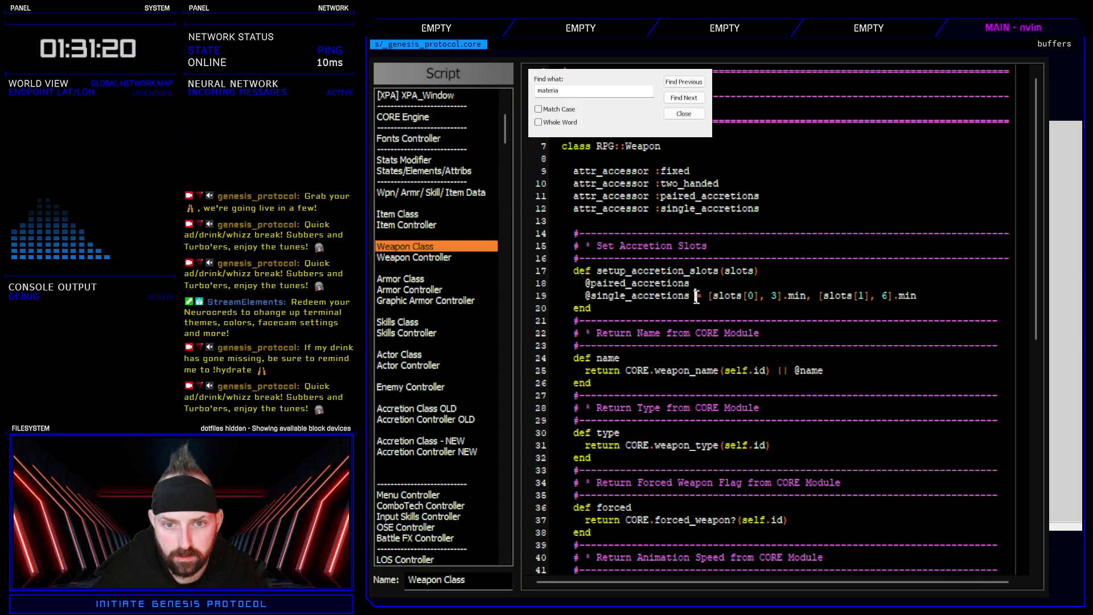
mouse_move(690, 295)
left_mouse_down()
mouse_move(809, 293)
mouse_move(712, 308)
mouse_move(691, 283)
left_mouse_up()
left_click(694, 298)
key("BackSpace")
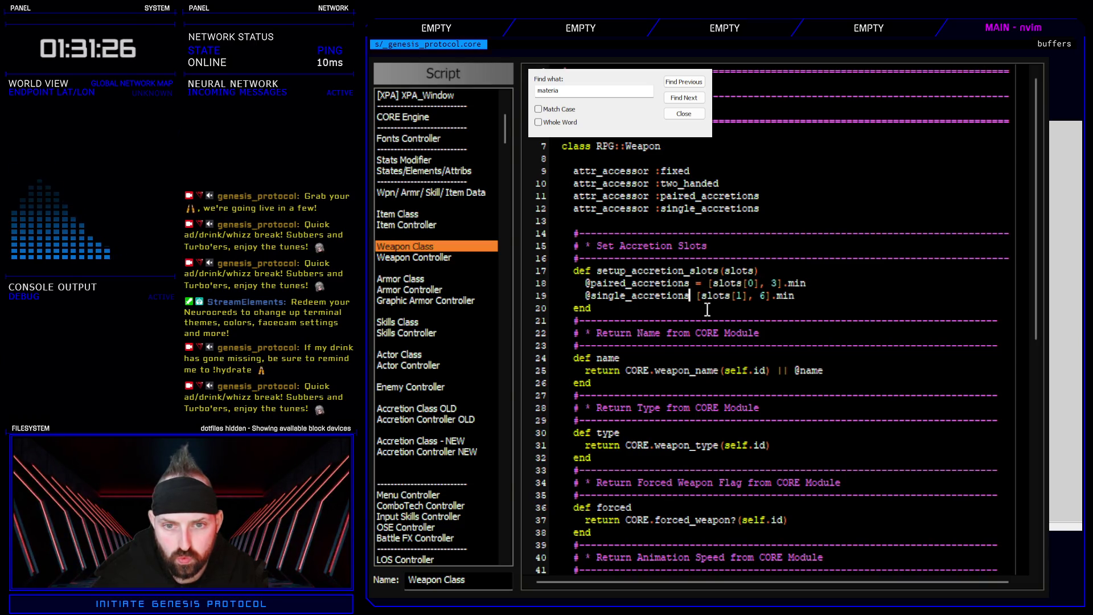
type("=")
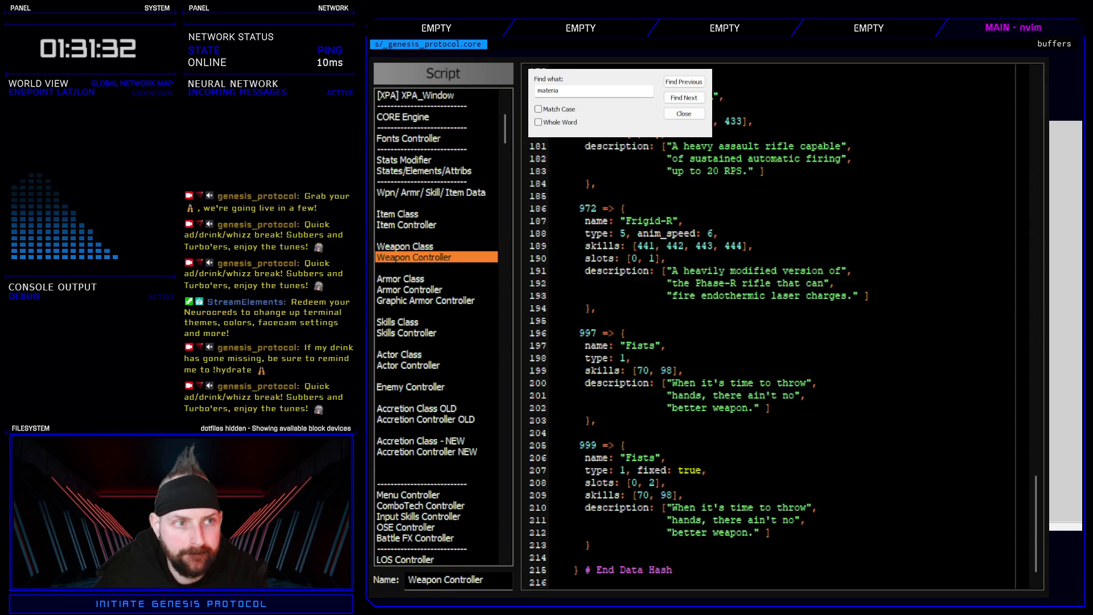
- Look through Weapon Controller, Weapon Class and Armor Class to compare the edited code
left_click(426, 257)
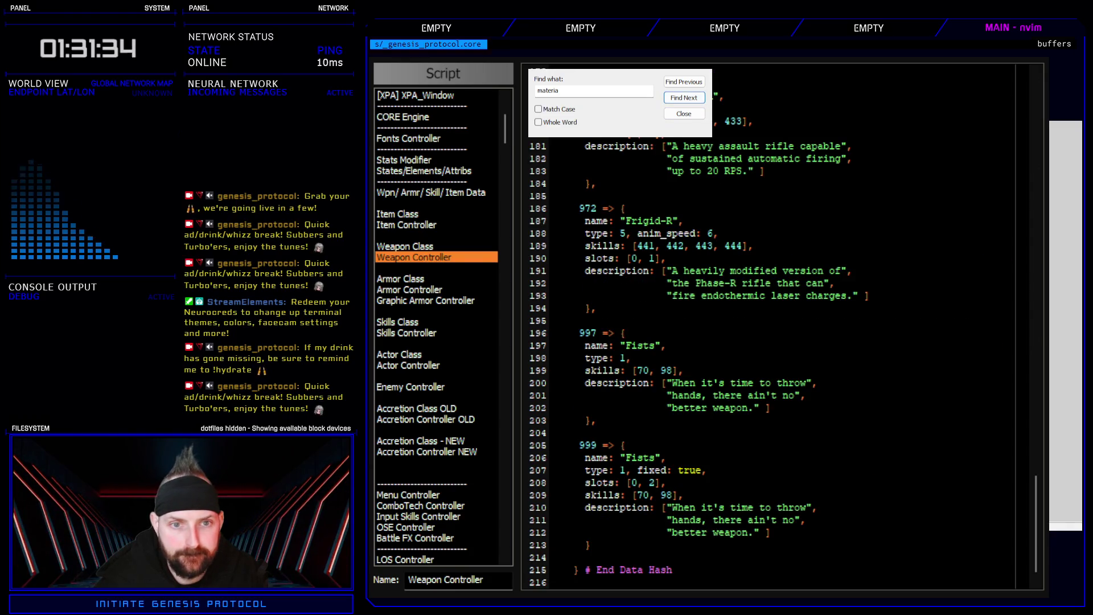
left_click(418, 247)
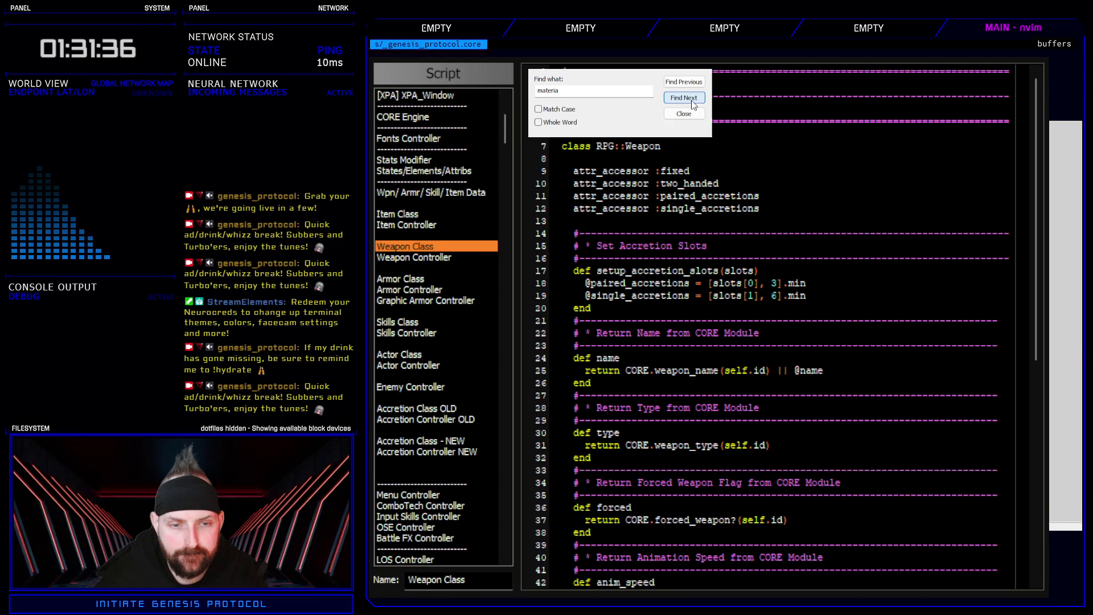
left_click(401, 280)
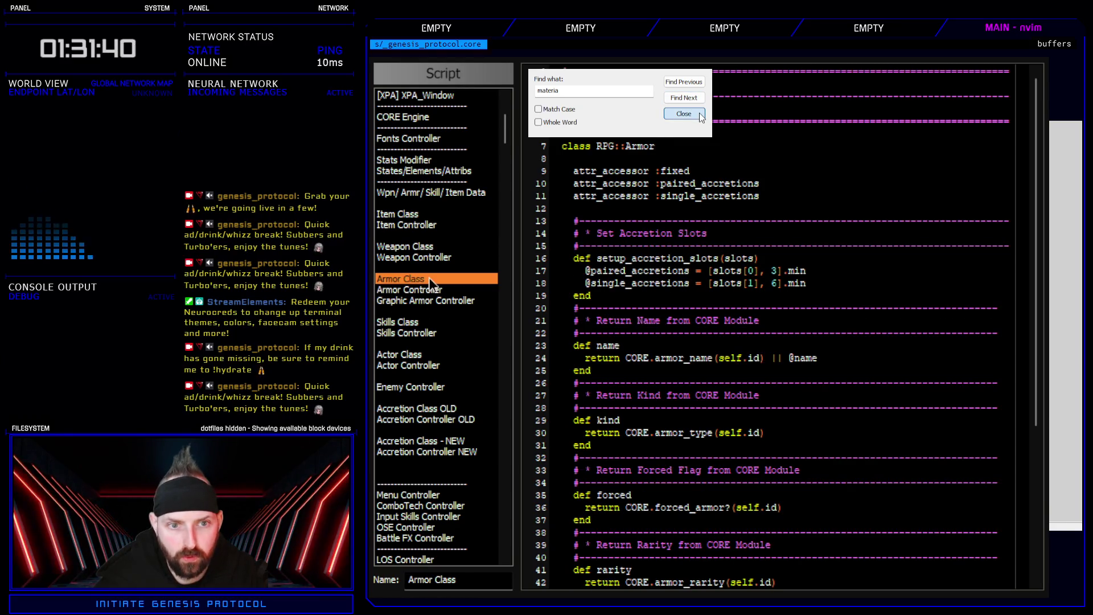
key("ctrl+shift+f")
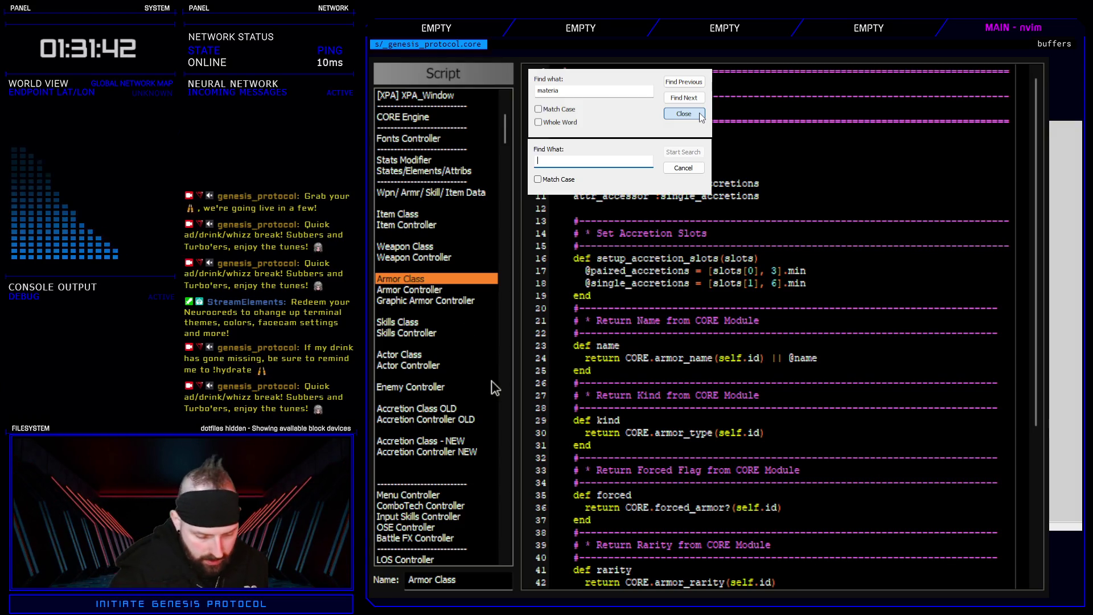
- Search all scripts for paired_materia and jump to the Game_Actor match
type("materi")
key("BackSpace")
key("BackSpace")
key("BackSpace")
type("pa")
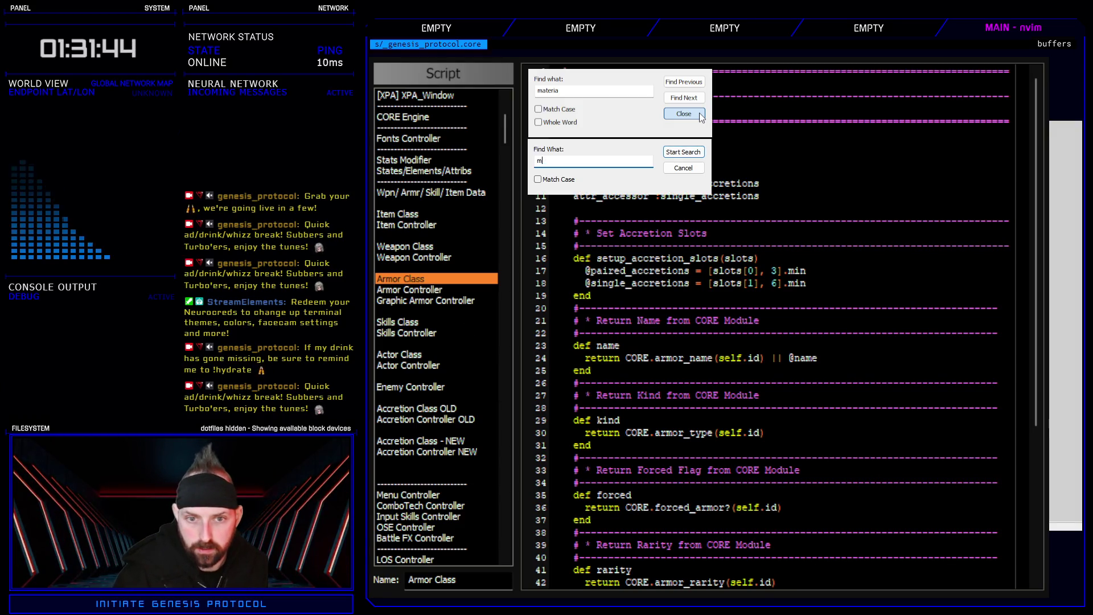
type("ire")
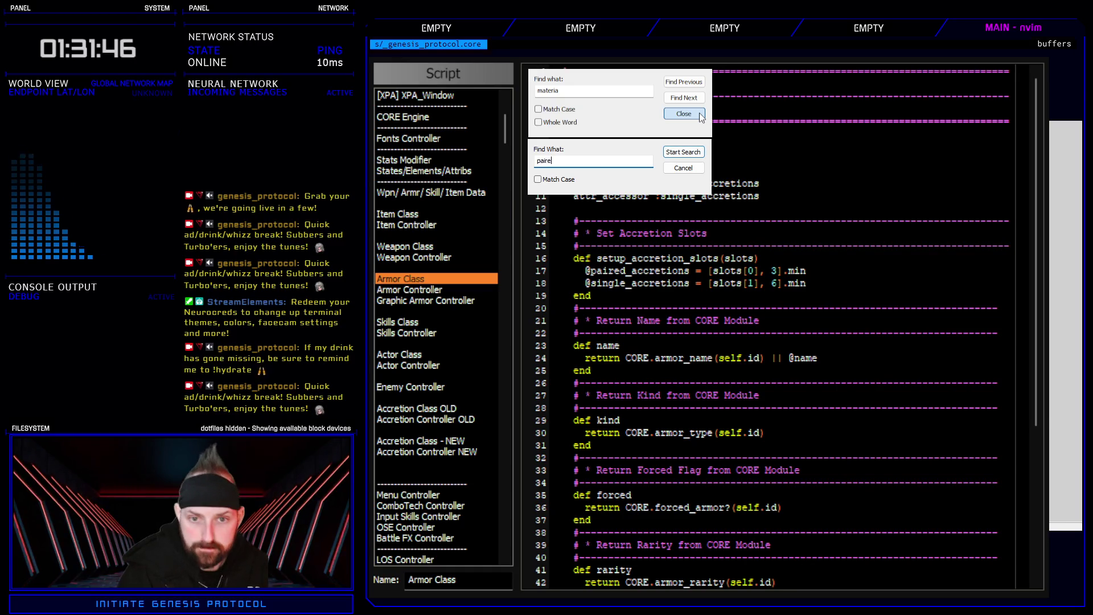
type("_materia")
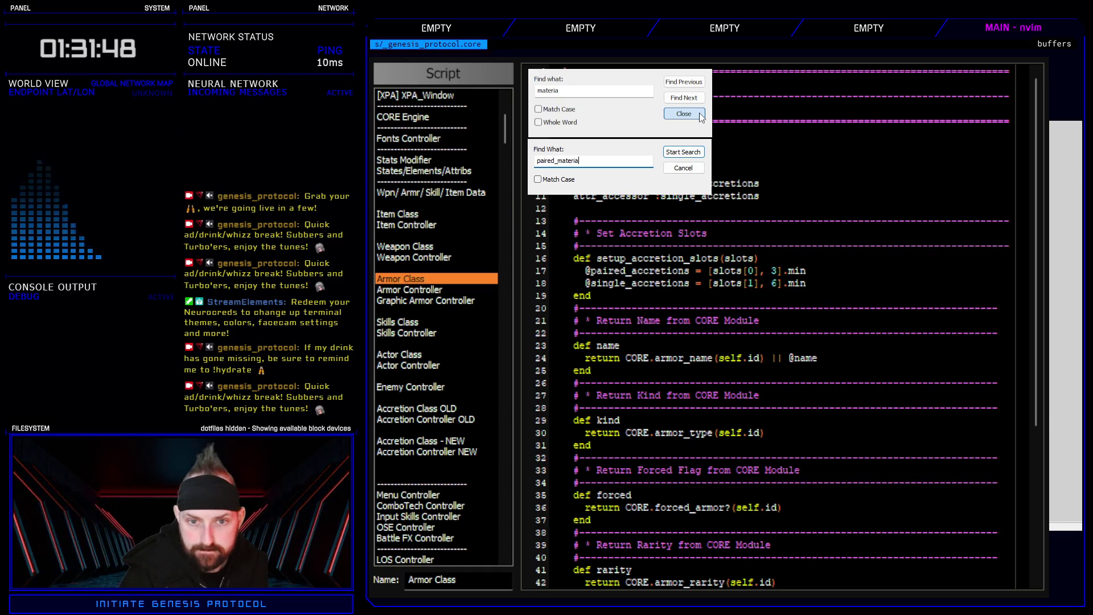
key("Return")
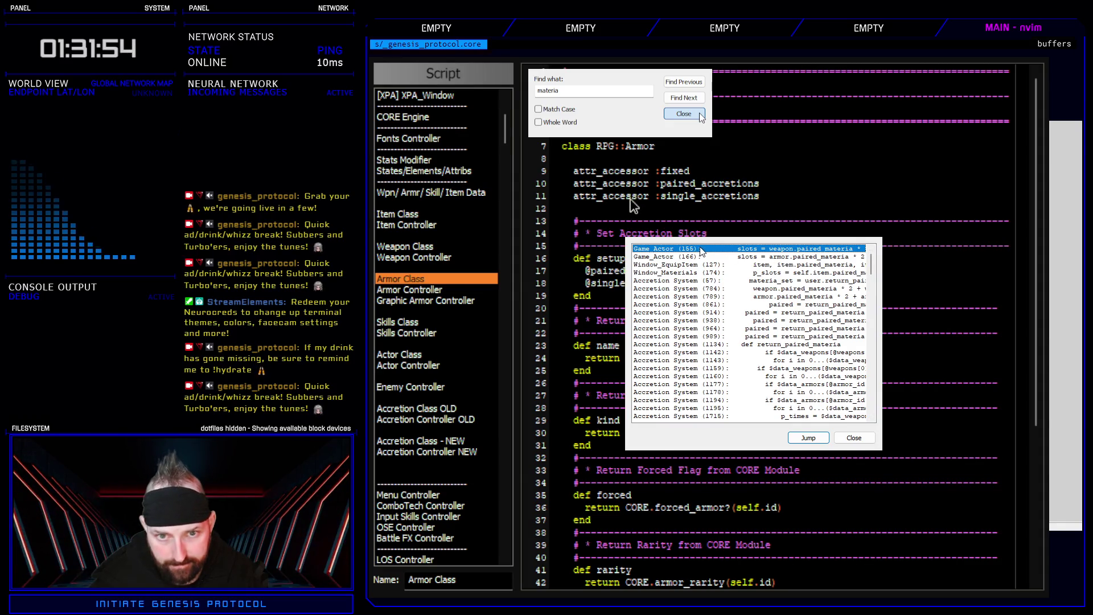
key("Return")
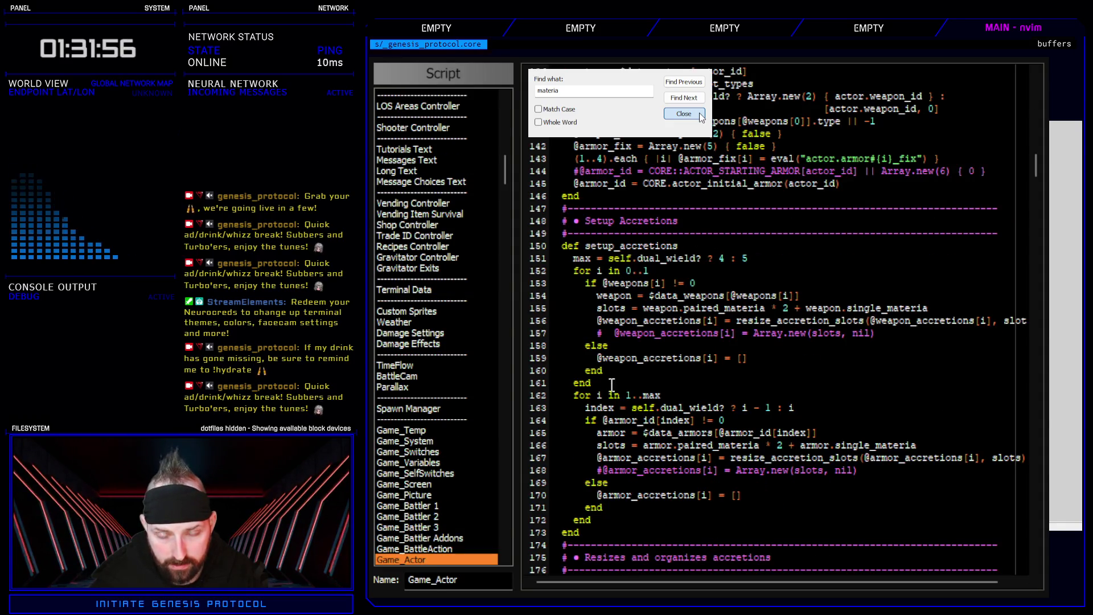
- Rename weapon.paired_materia and weapon.single_materia to accretions on line 155
left_click_drag(723, 308, 766, 308)
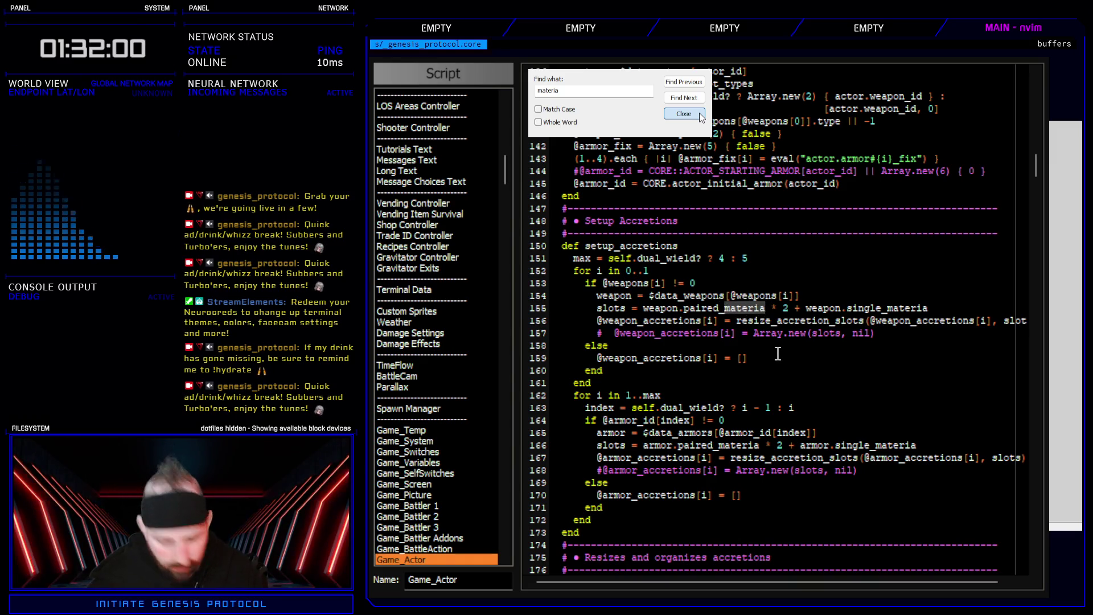
type("accretions")
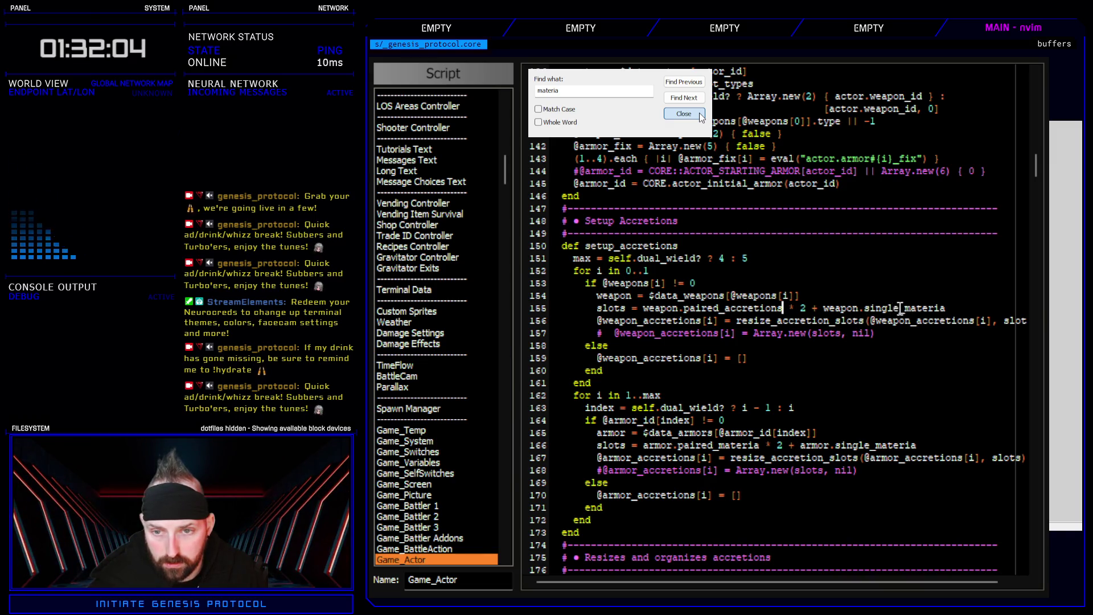
left_click_drag(910, 308, 943, 308)
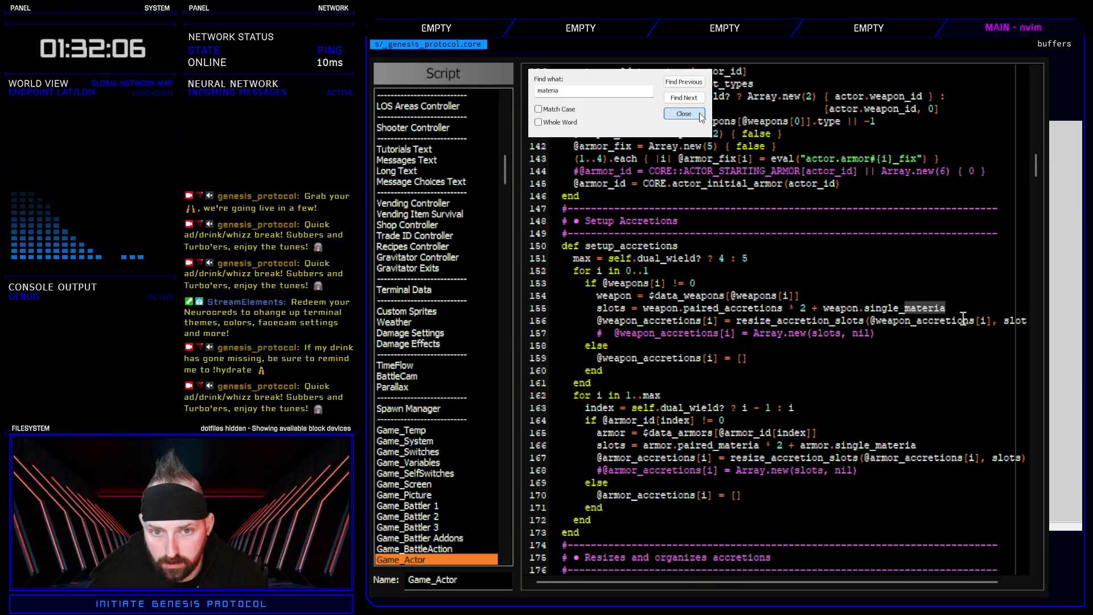
type("accretions")
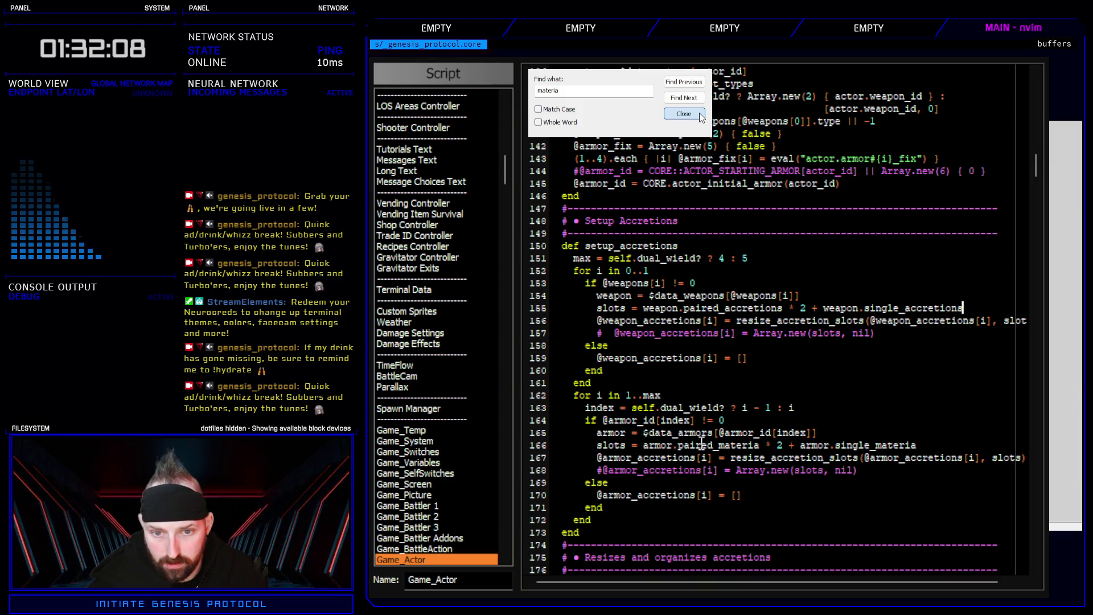
- Rename armor.paired_materia and armor.single_materia to accretions on line 166
left_click_drag(677, 444, 761, 444)
key("ctrl+f")
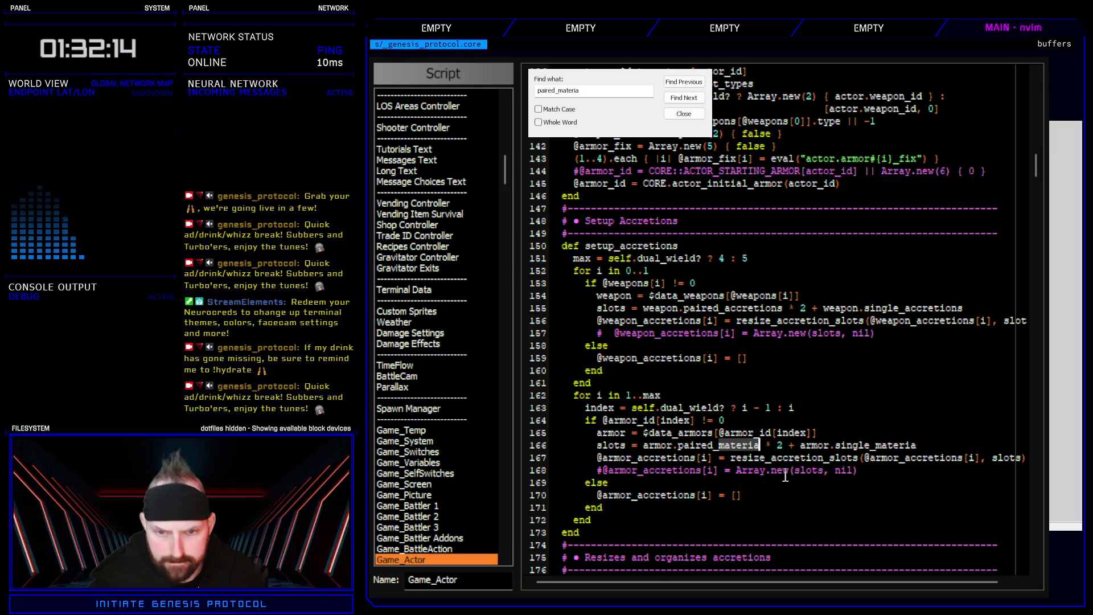
type("accretions")
left_click_drag(893, 445, 934, 445)
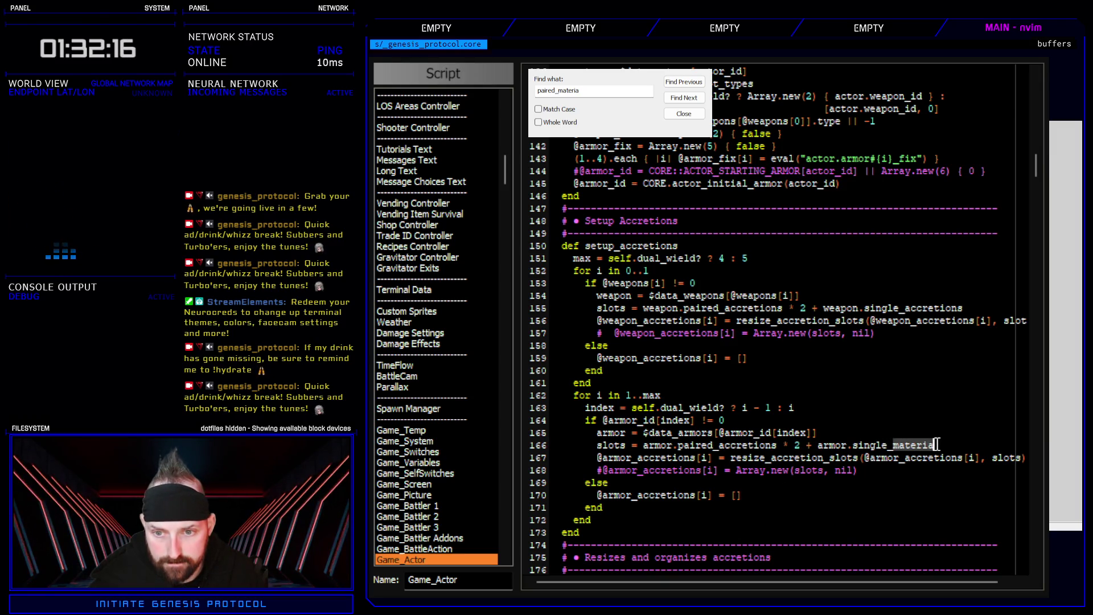
type("accretions")
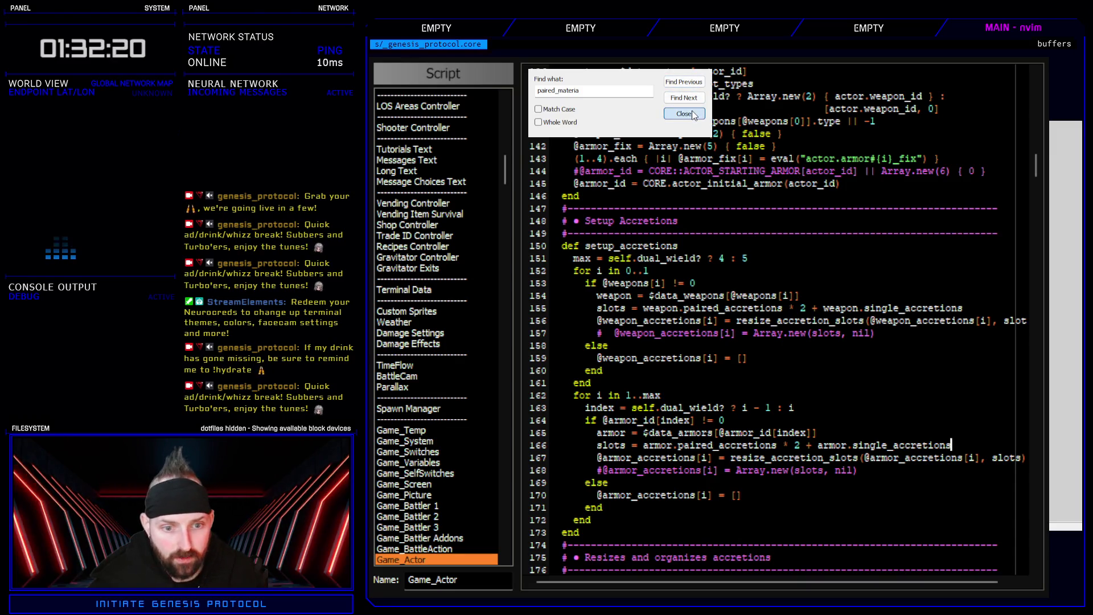
left_click(441, 548)
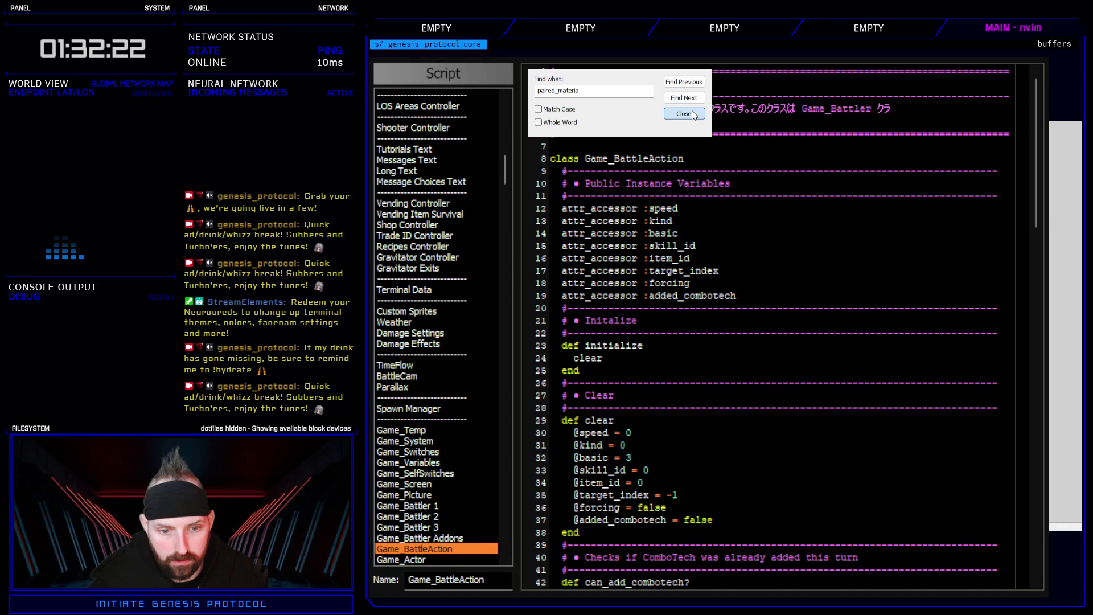
- Search all scripts for paired_materia and jump to the Window_EquipItem match
key("ctrl+shift+f")
type("paire")
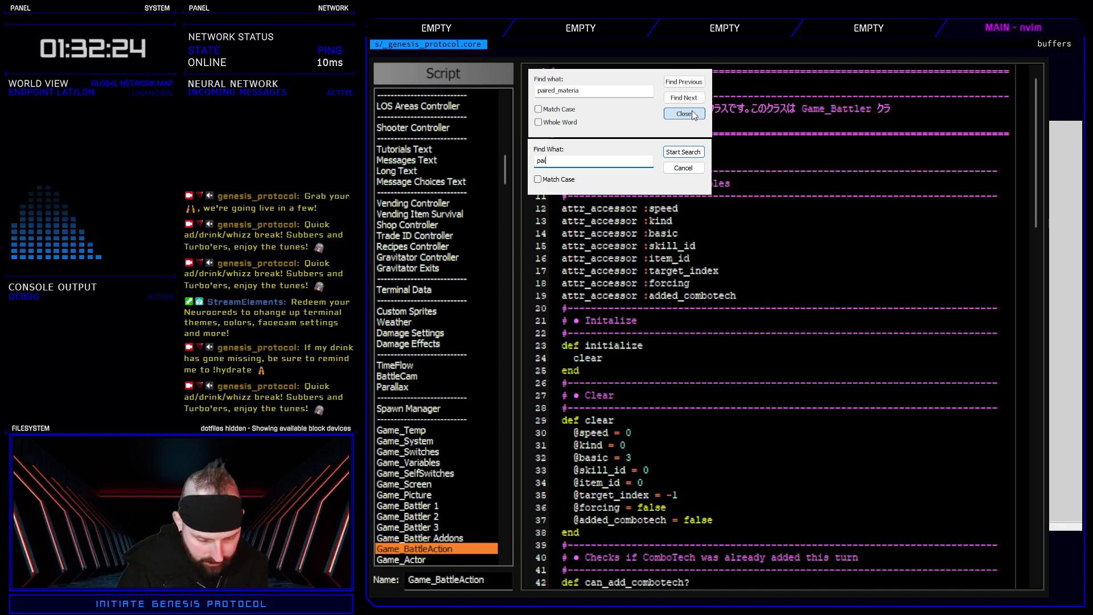
type("d_mater")
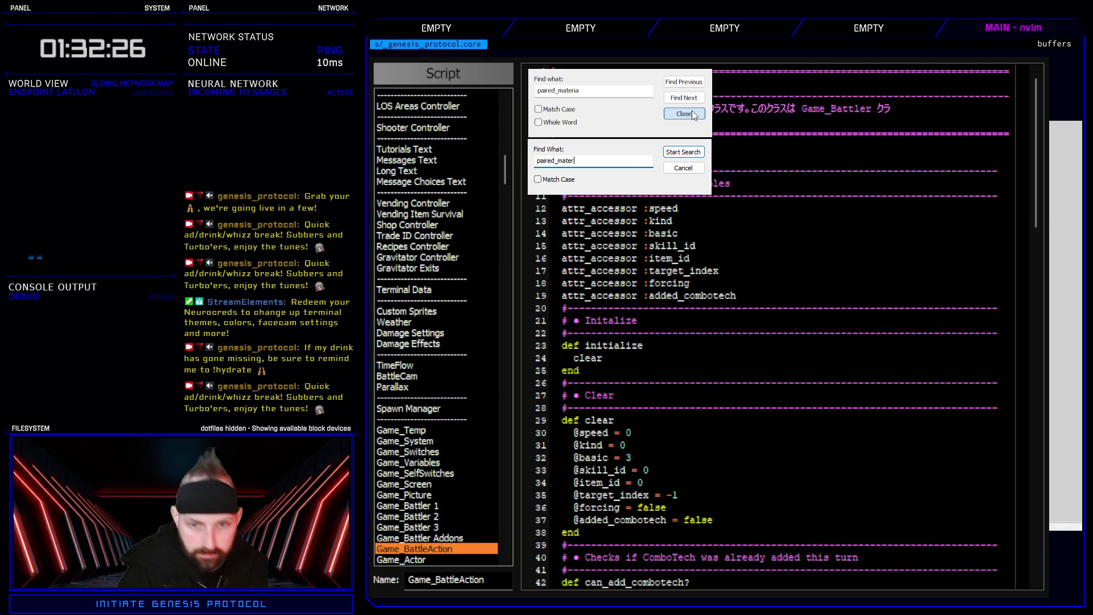
key("Return")
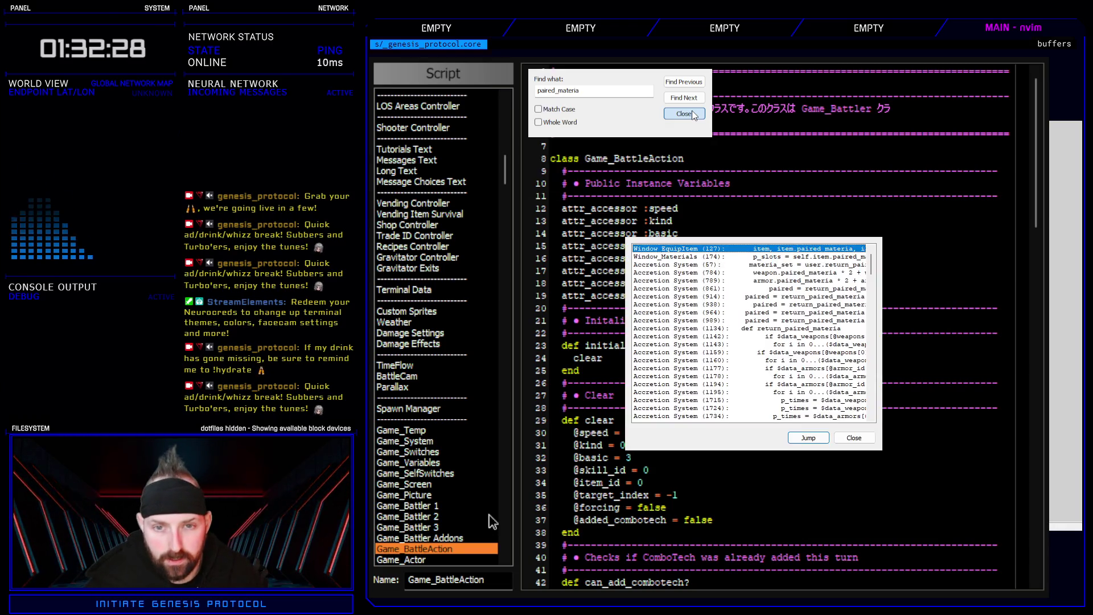
double_click(702, 250)
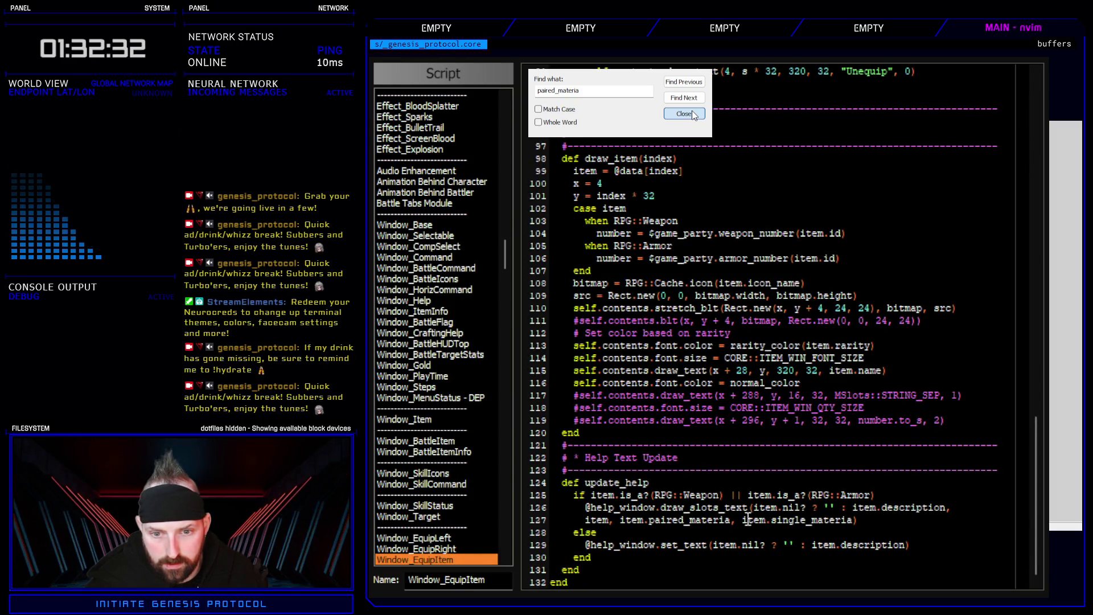
- Rename item.paired_materia and item.single_materia to accretions on line 127
left_click_drag(689, 519, 732, 520)
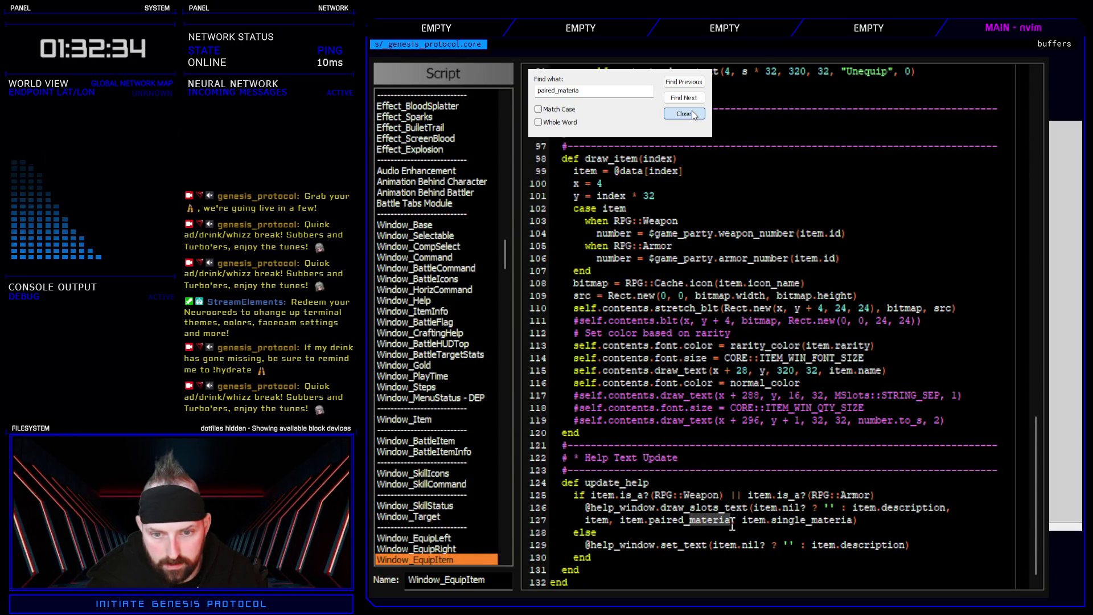
type("accretions")
left_click_drag(830, 519, 870, 520)
type("accretions")
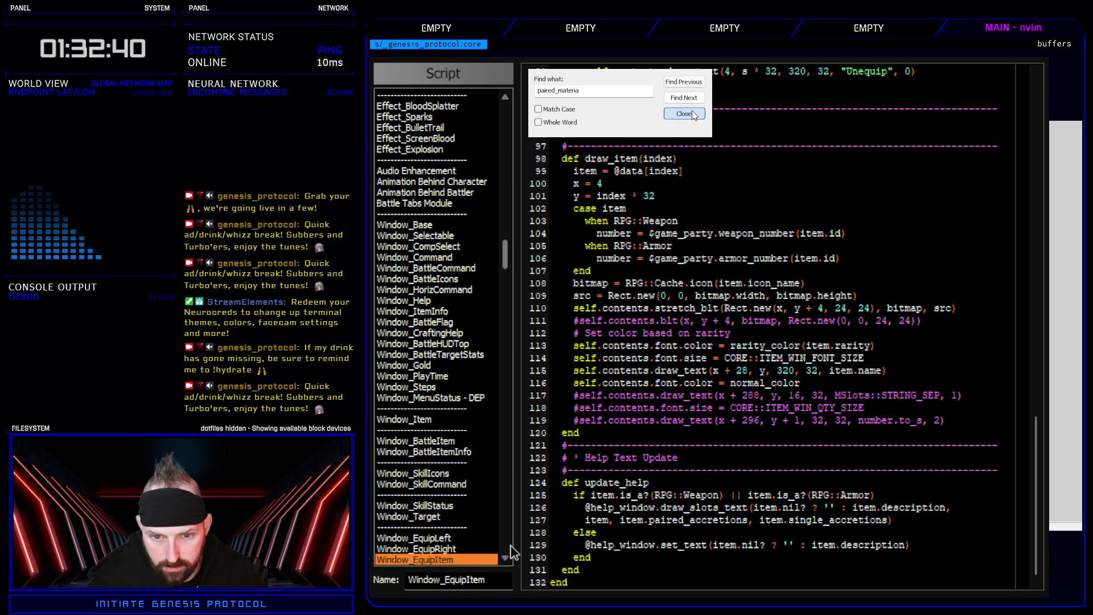
key("ctrl+shift+f")
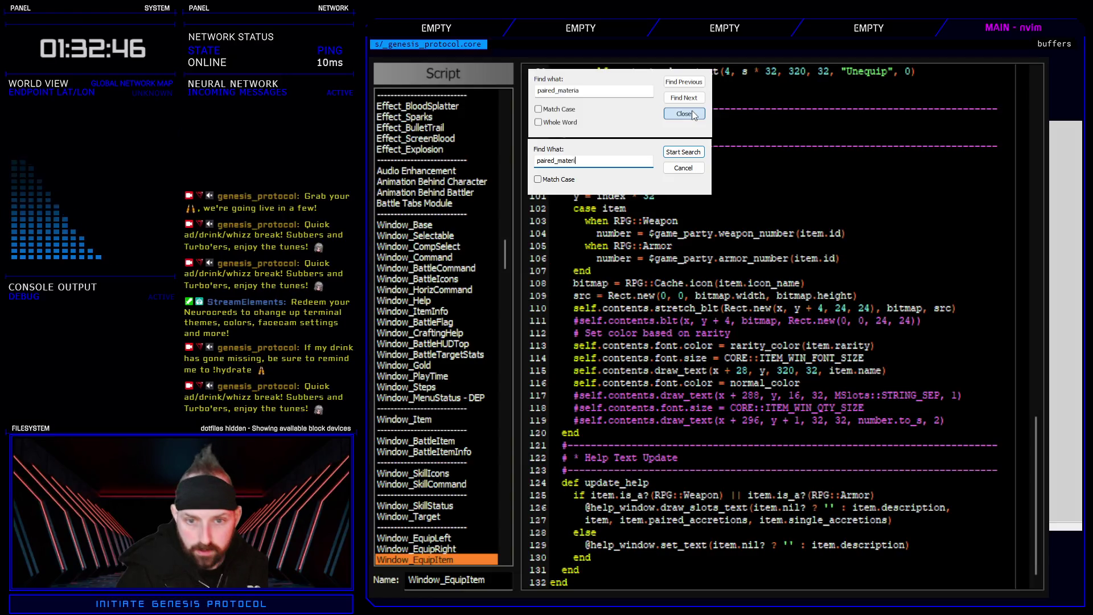
- Jump to Window_Materials and replace 'materia' with 'accretions' on lines 174–175
key("Return")
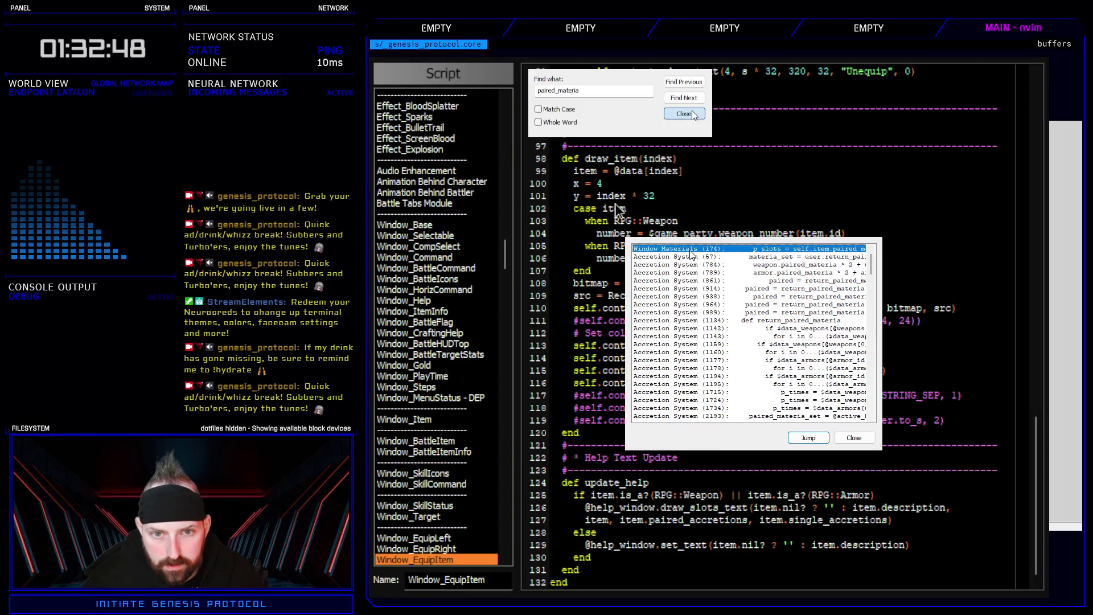
key("Return")
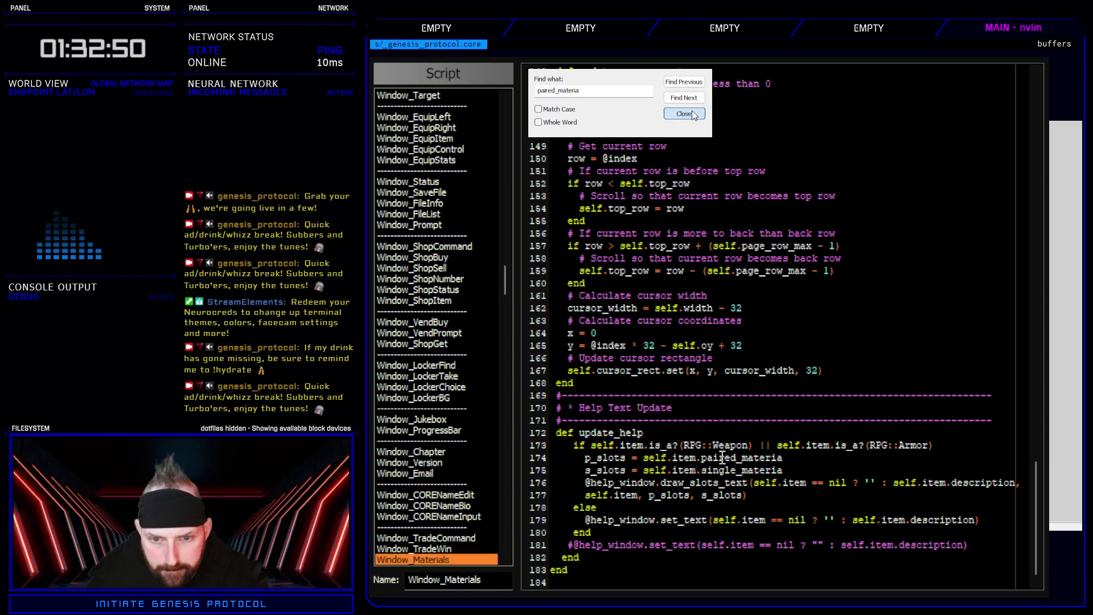
mouse_move(743, 457)
left_mouse_down()
mouse_move(790, 461)
mouse_move(789, 470)
left_mouse_up()
type("accretionsaccretions")
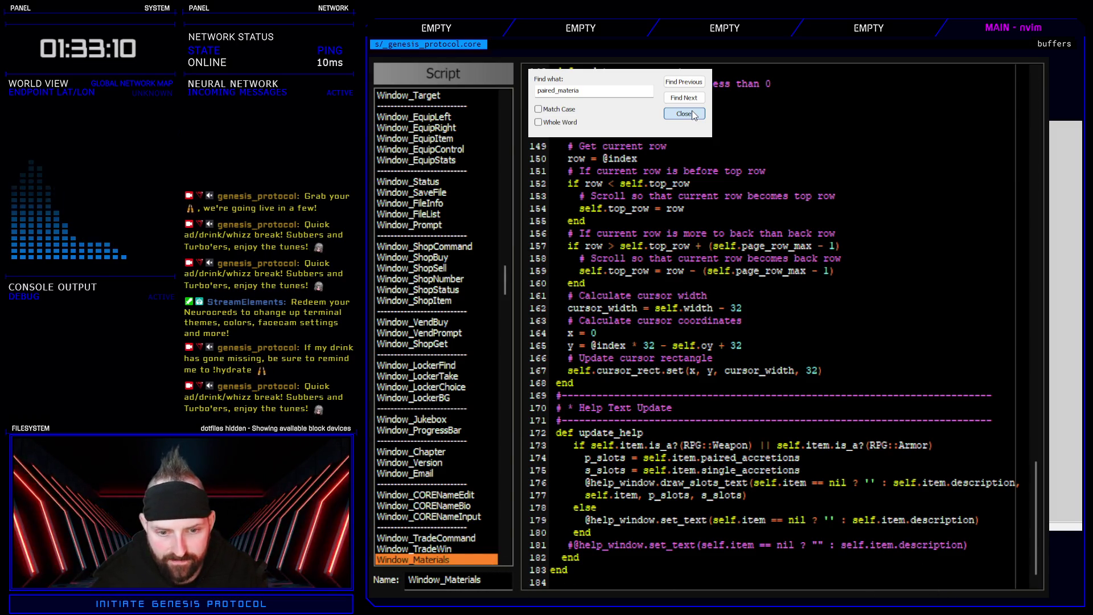
- Search all scripts for paired_materia again and jump to the Accretion System match
key("ctrl+shift+f")
type("aired_")
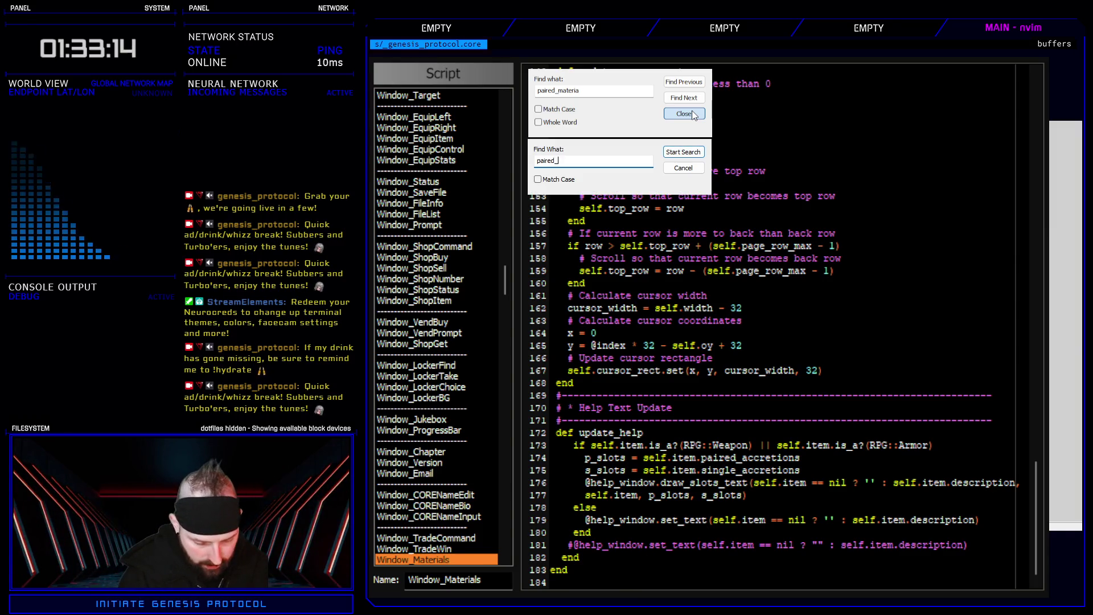
type("materia")
key("Return")
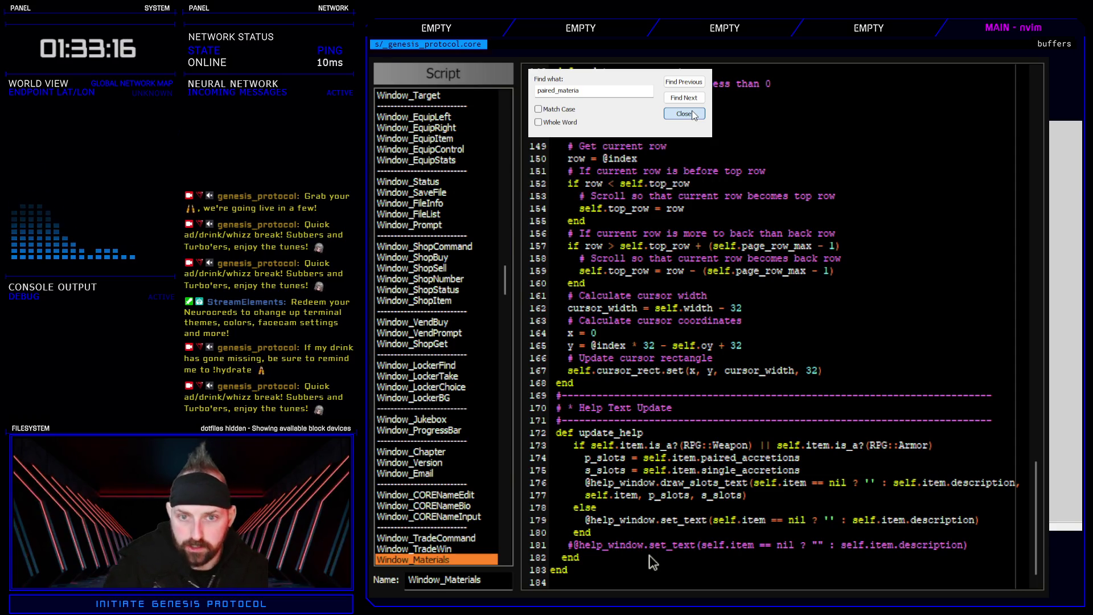
key("Return")
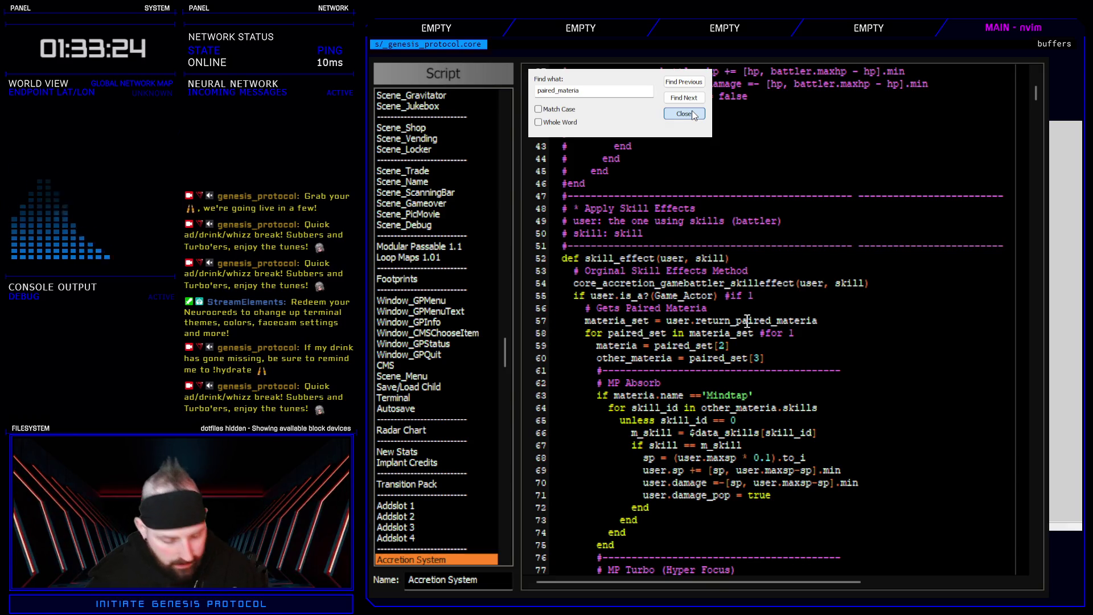
- Rename paired_materia and single_materia to accretions on line 784
left_click(689, 101)
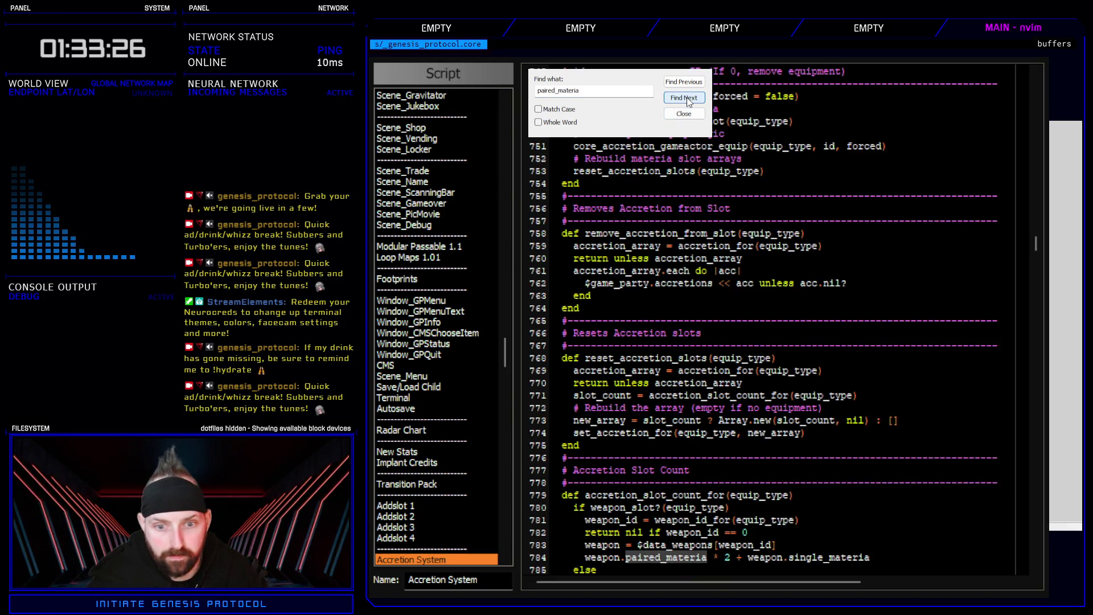
scroll(694, 410, "down", 4)
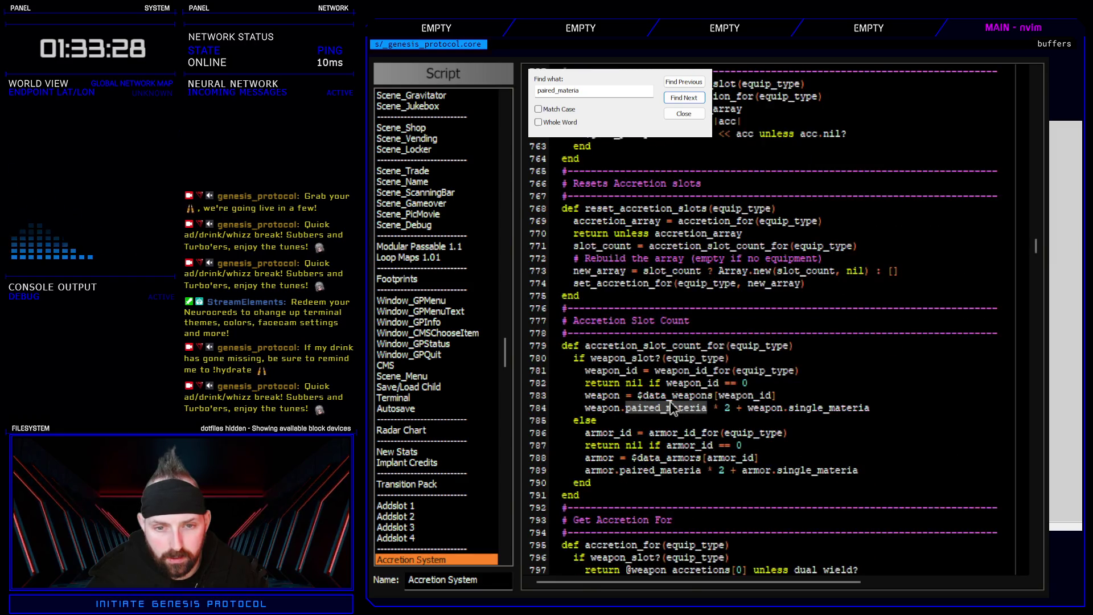
left_click_drag(693, 409, 711, 408)
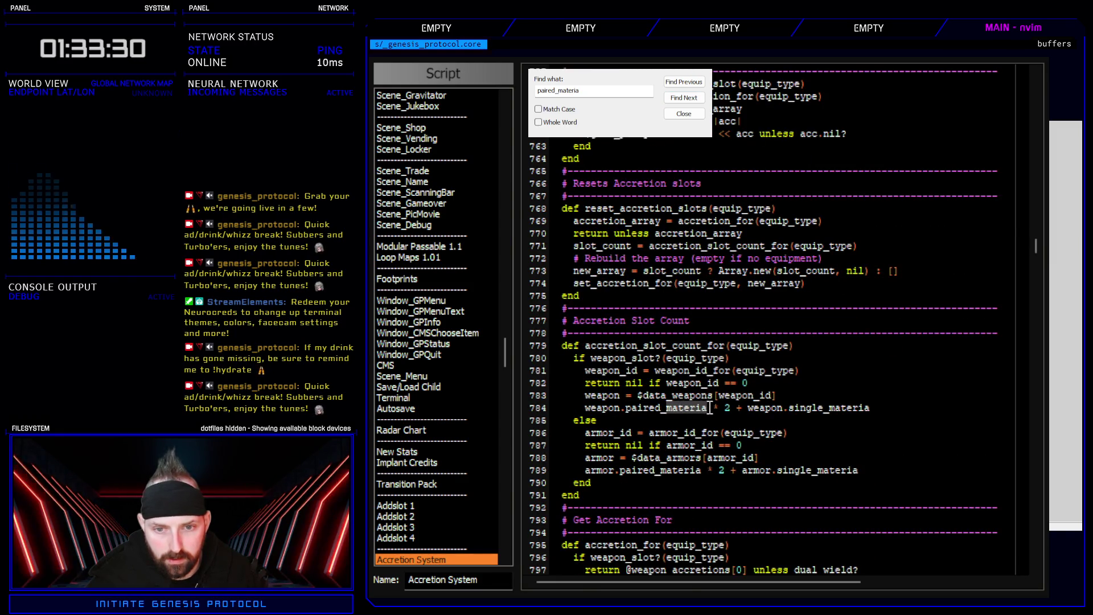
type("accretions")
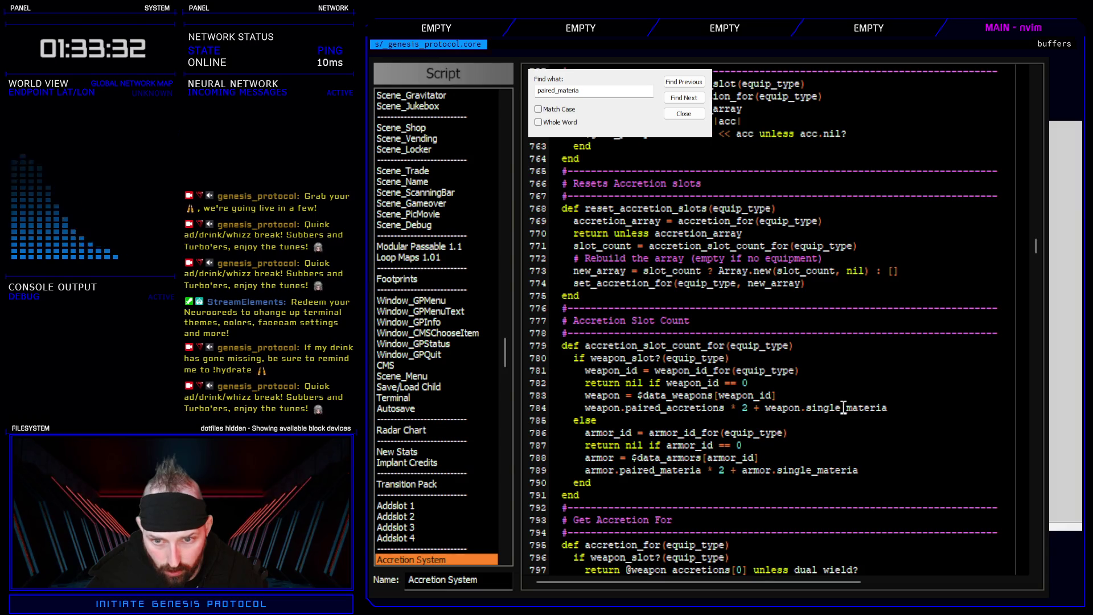
left_click_drag(847, 408, 886, 408)
type("accretions")
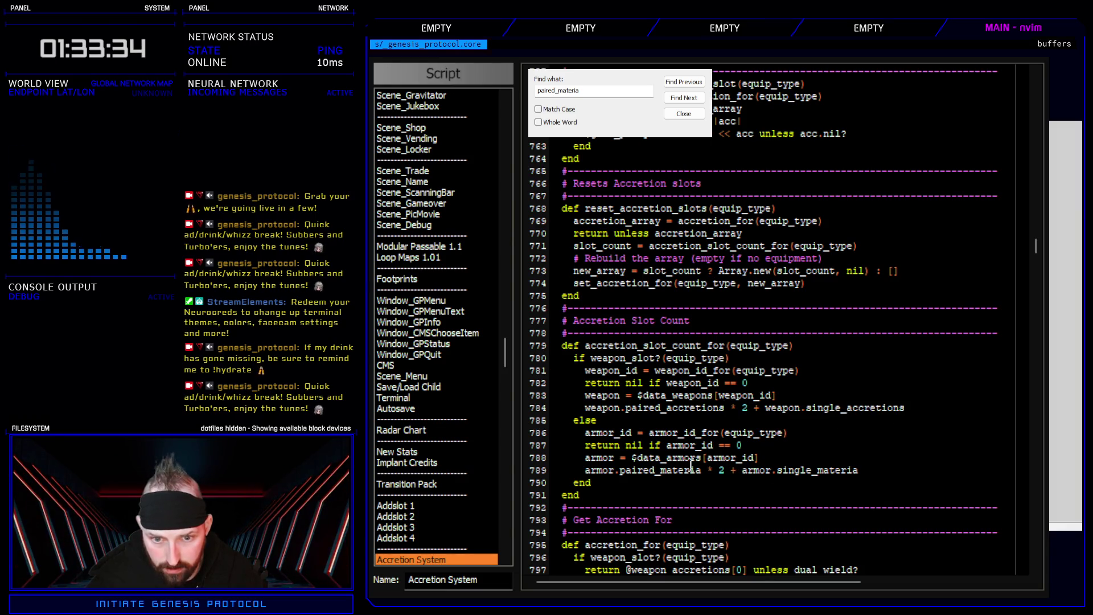
- Rename paired_materia and single_materia to accretions on line 789
left_click_drag(661, 470, 704, 473)
type("accretions")
left_click_drag(834, 471, 866, 470)
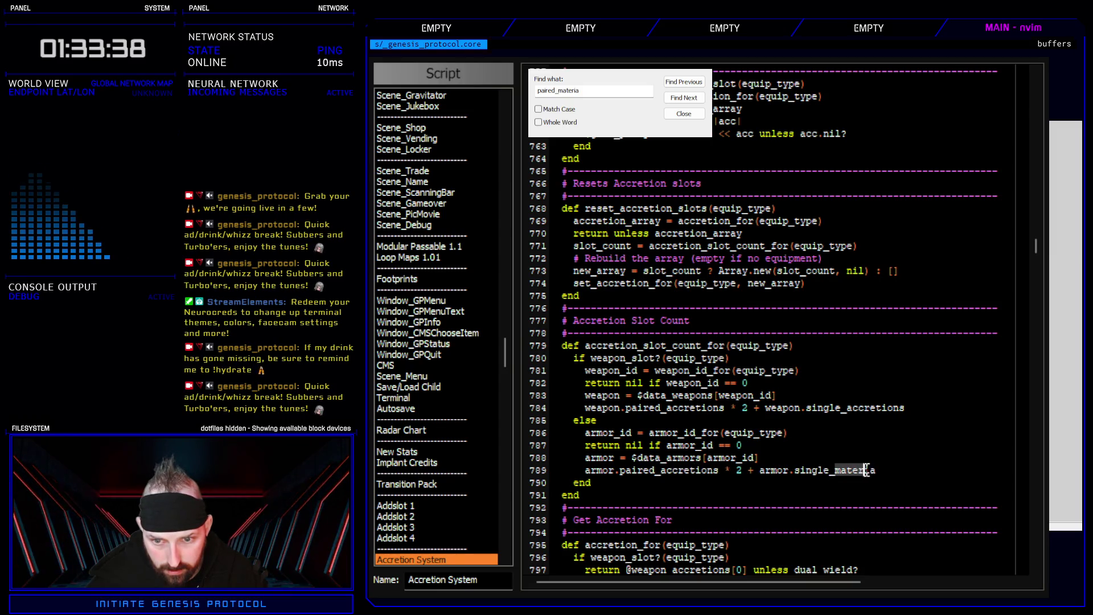
type("accretions")
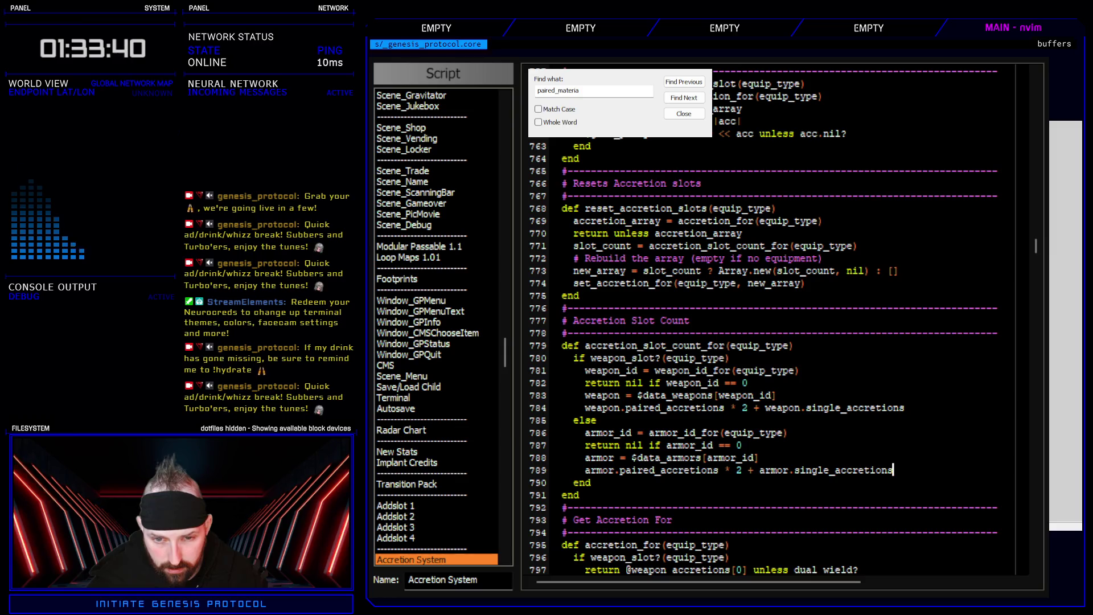
left_click(686, 97)
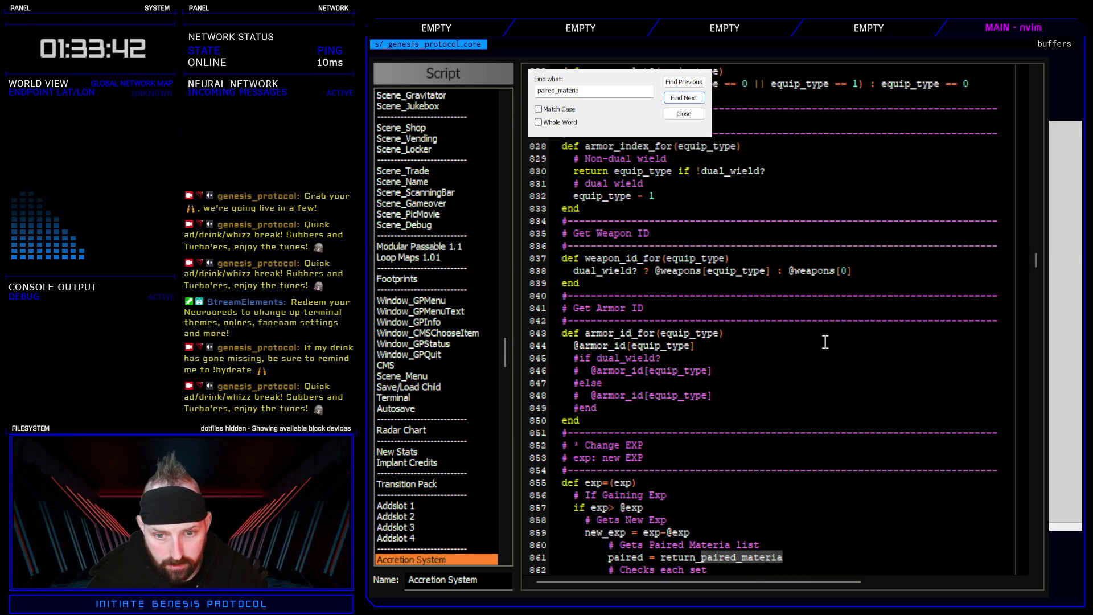
- Skip past the earlier paired_materia matches to the one on line 1142
left_click(690, 101)
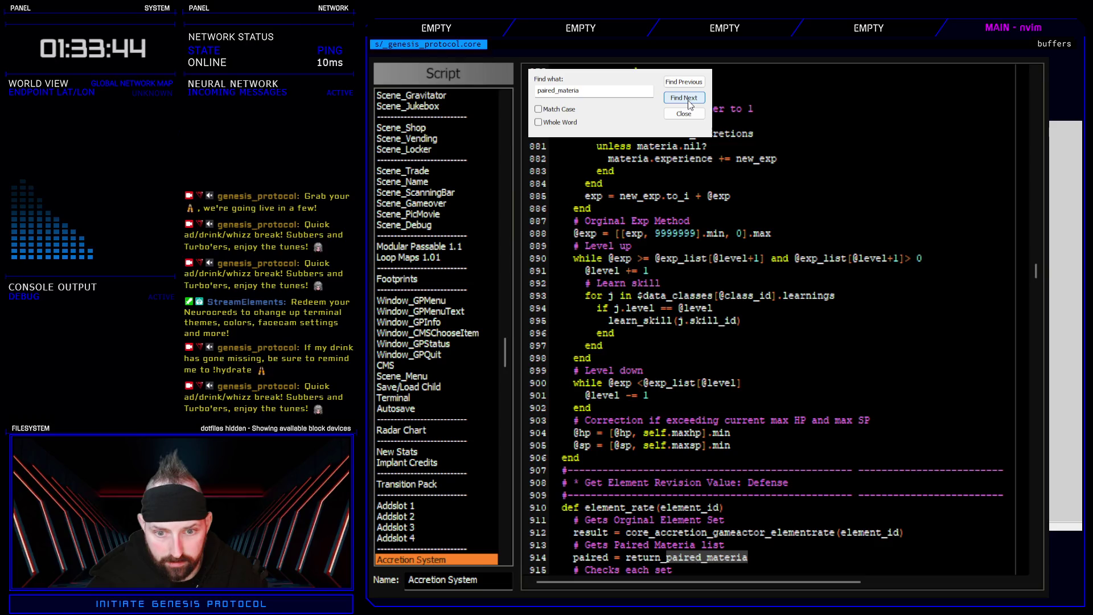
left_click(690, 103)
left_click(689, 101)
left_click(689, 101)
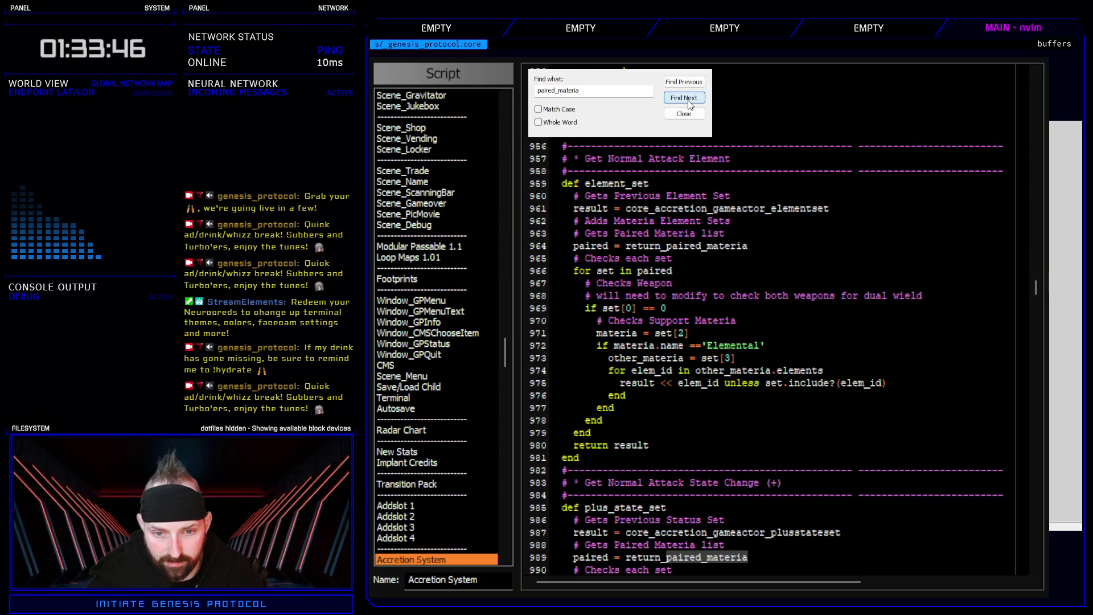
left_click(690, 101)
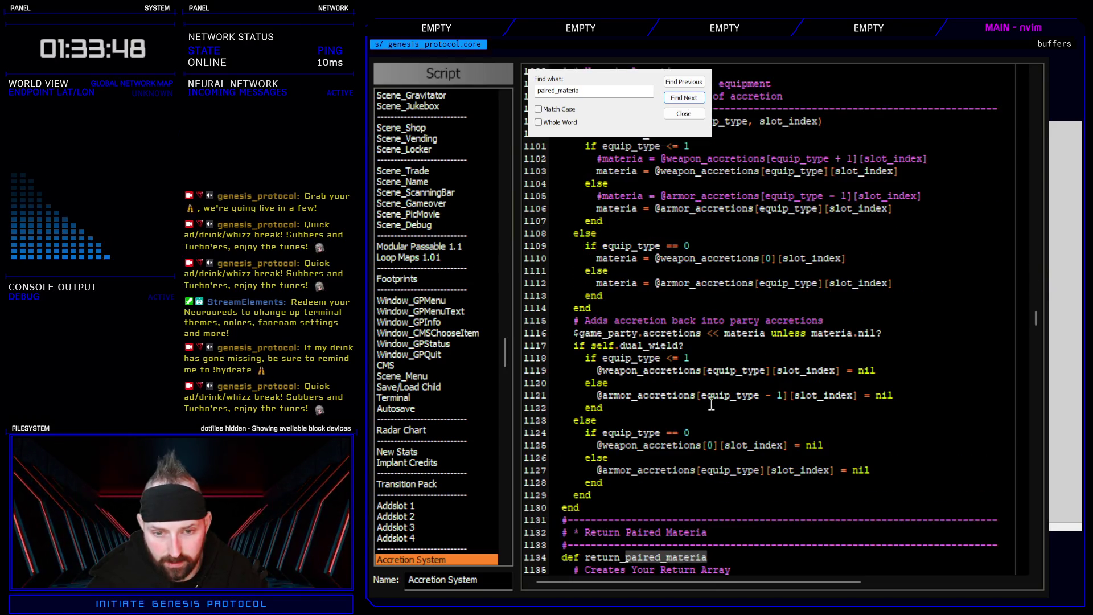
scroll(709, 407, "down", 6)
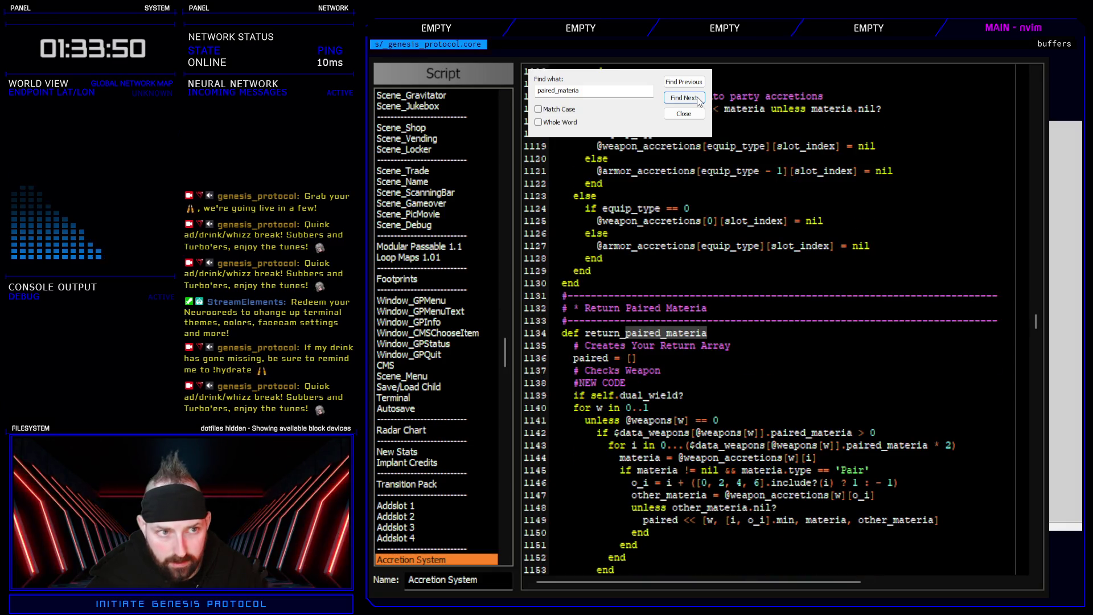
key("Return")
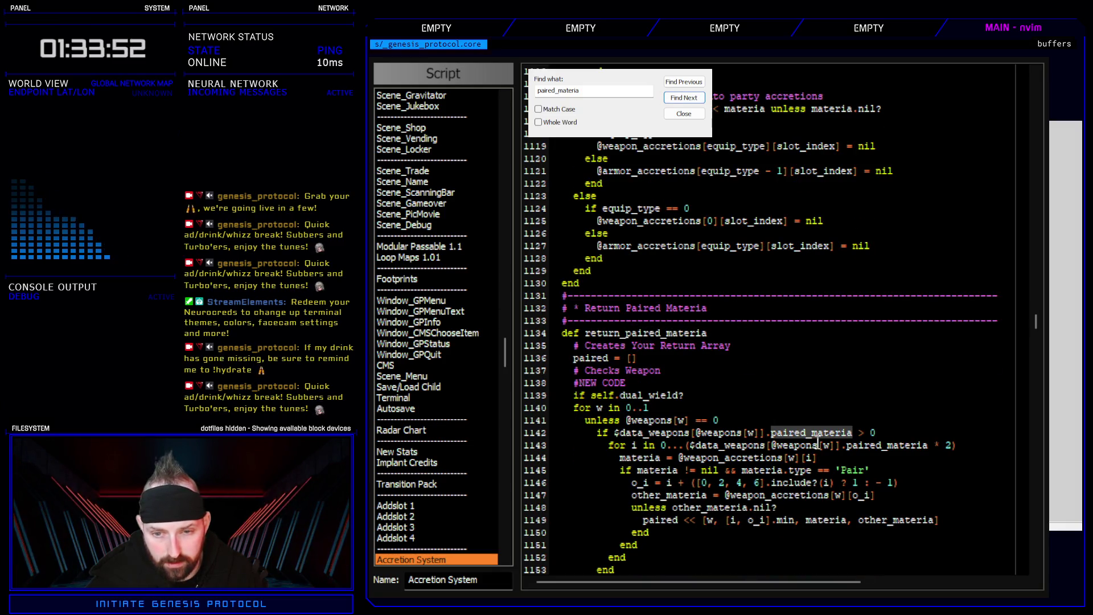
- Rename paired_materia to paired_accretions on lines 1142 and 1143
left_click(819, 438)
type("accretions")
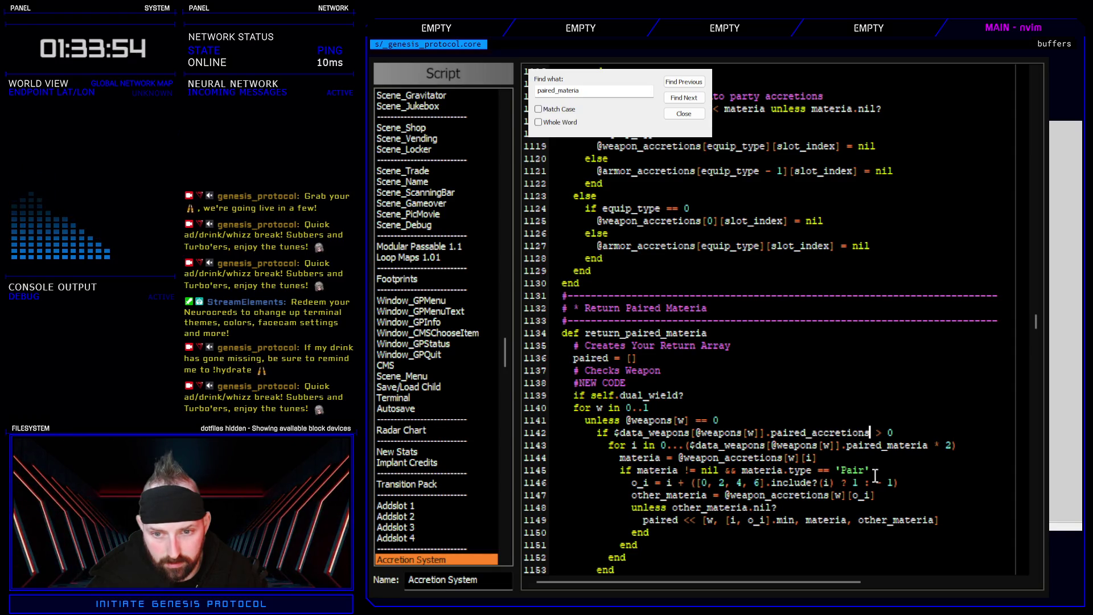
left_click(684, 97)
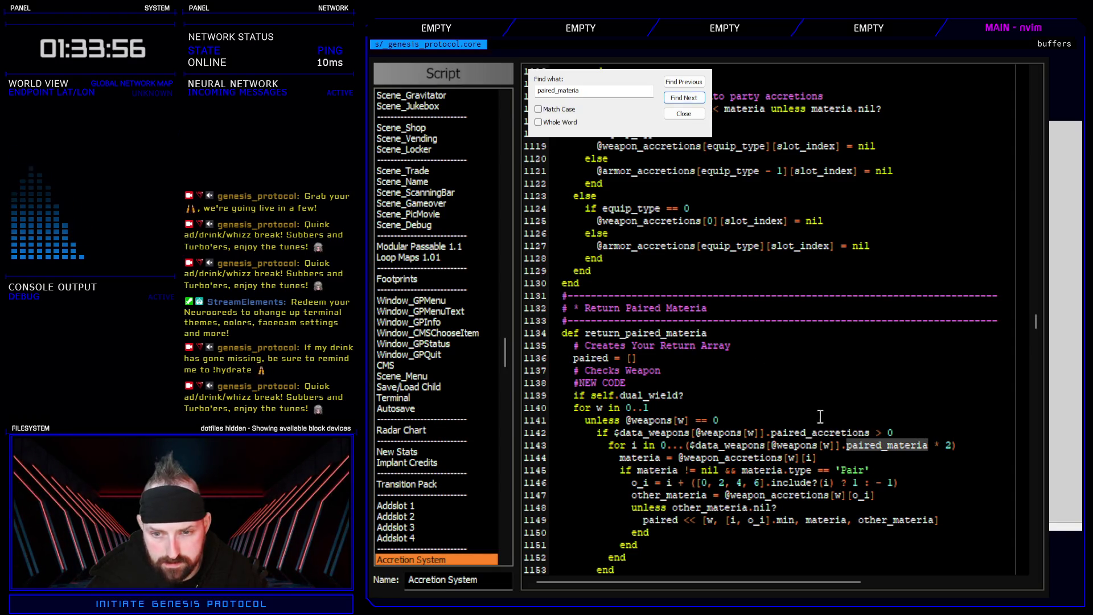
left_click(910, 454)
double_click(909, 446)
type("accretions")
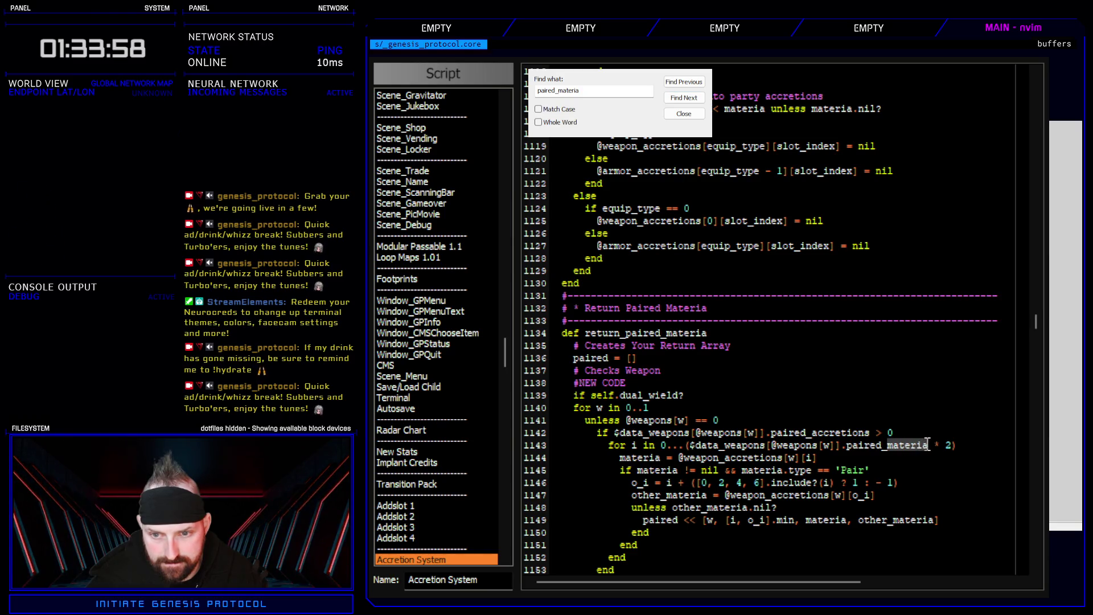
- Rename paired_materia to paired_accretions on lines 1159 and 1160
left_click(693, 98)
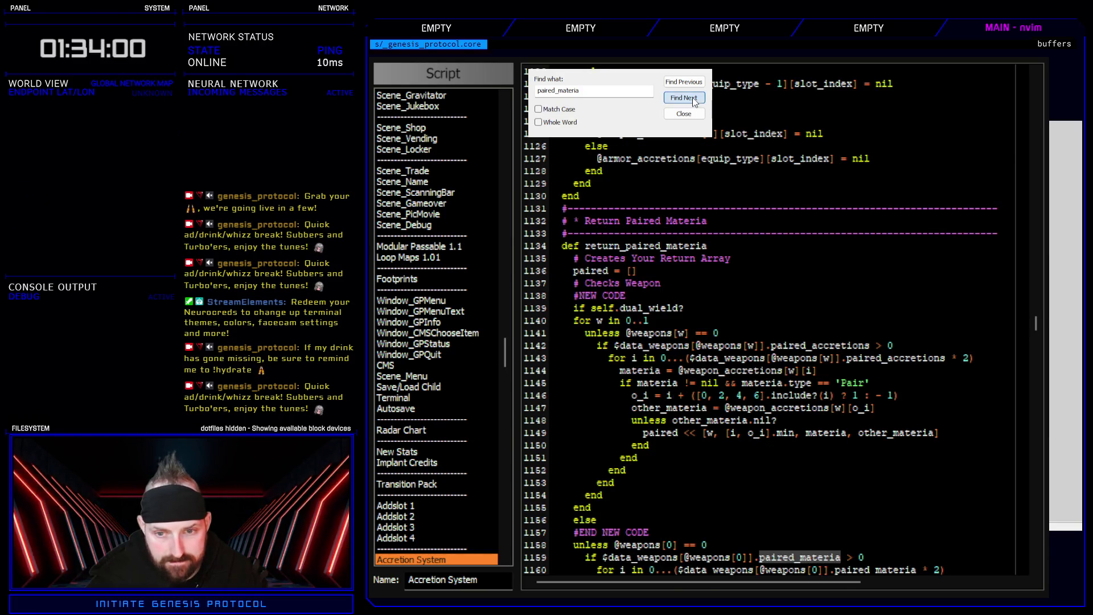
scroll(890, 421, "down", 4)
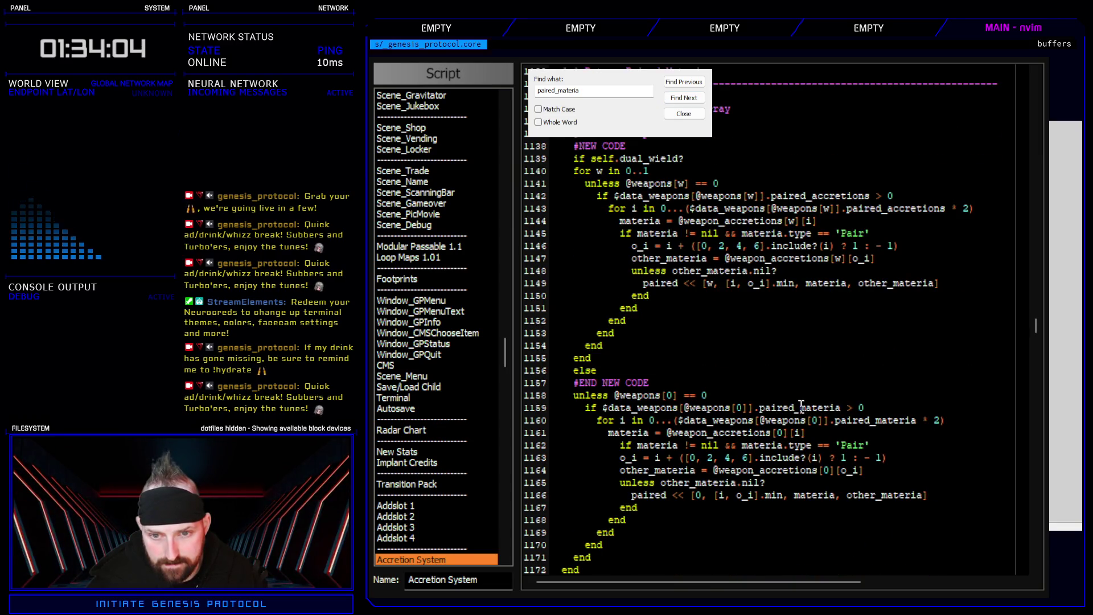
left_click_drag(800, 408, 840, 409)
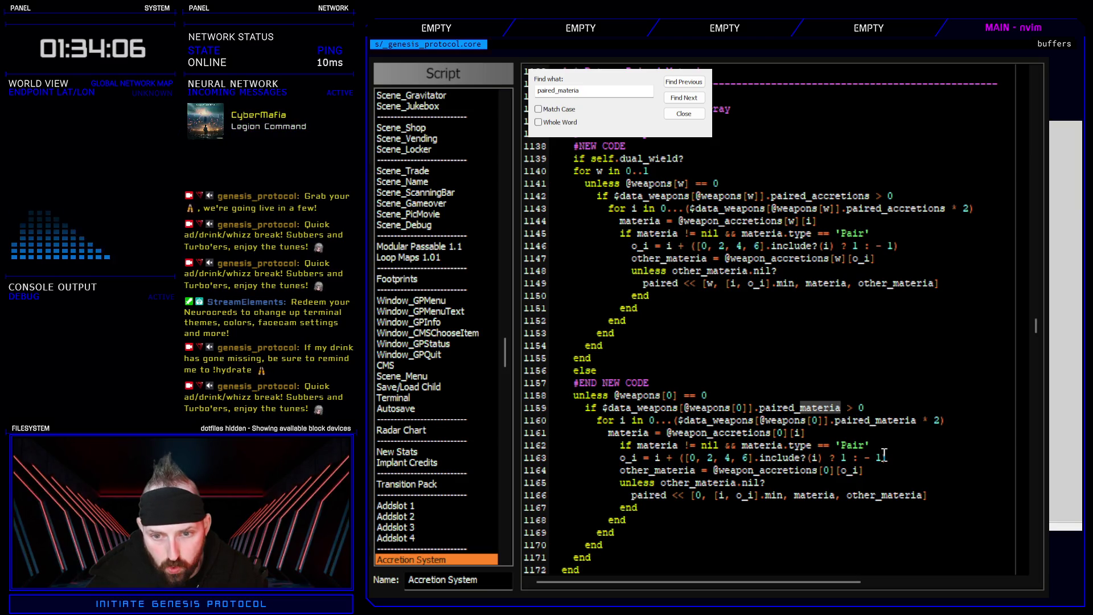
type("accretions")
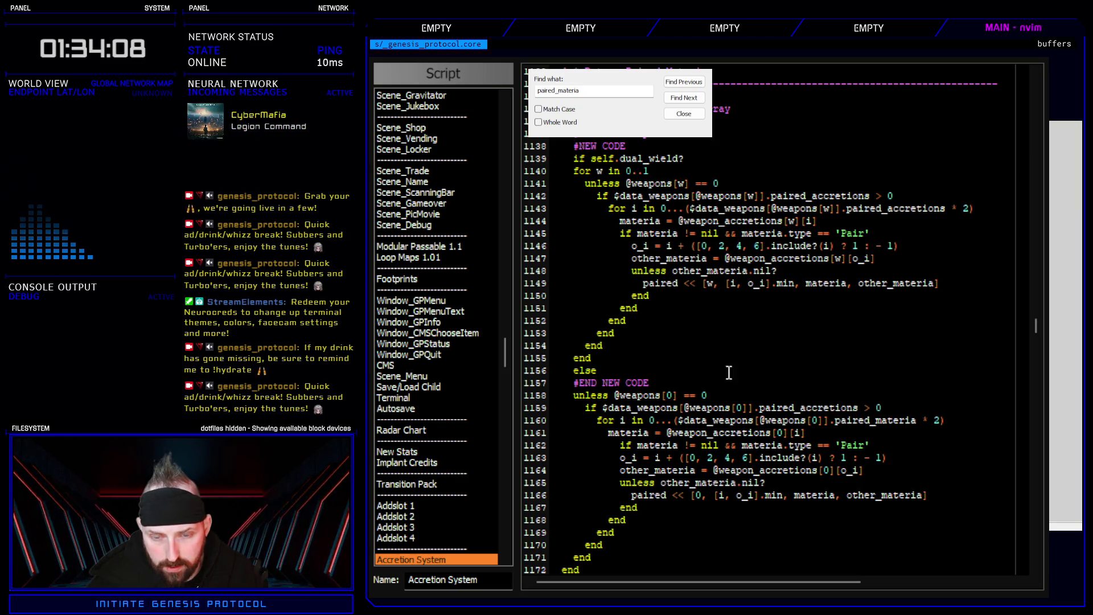
left_click(683, 98)
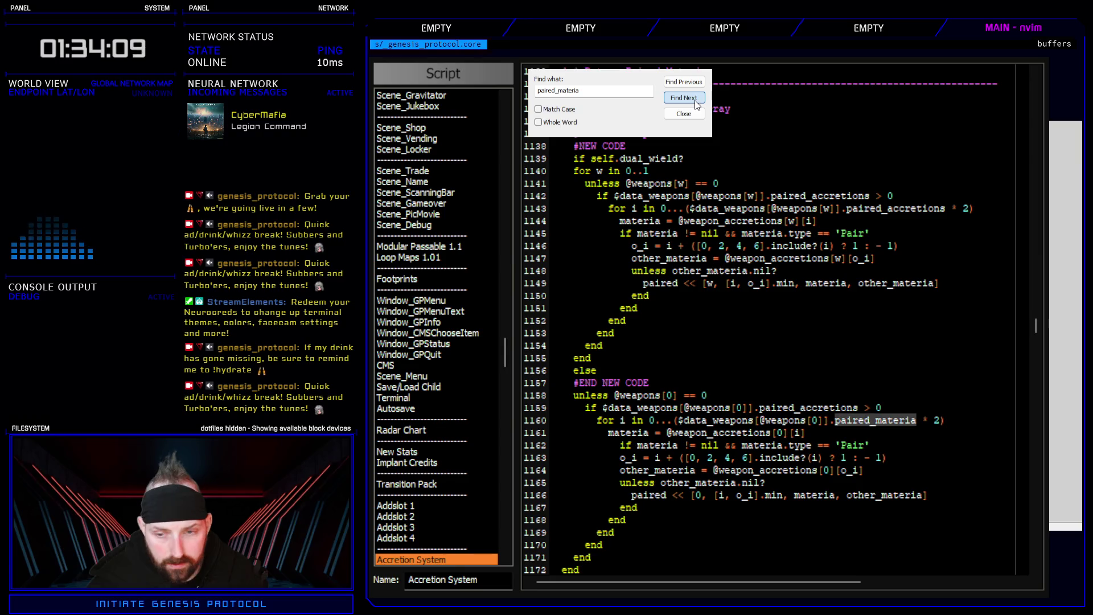
left_click(882, 420)
left_click_drag(877, 420, 905, 420)
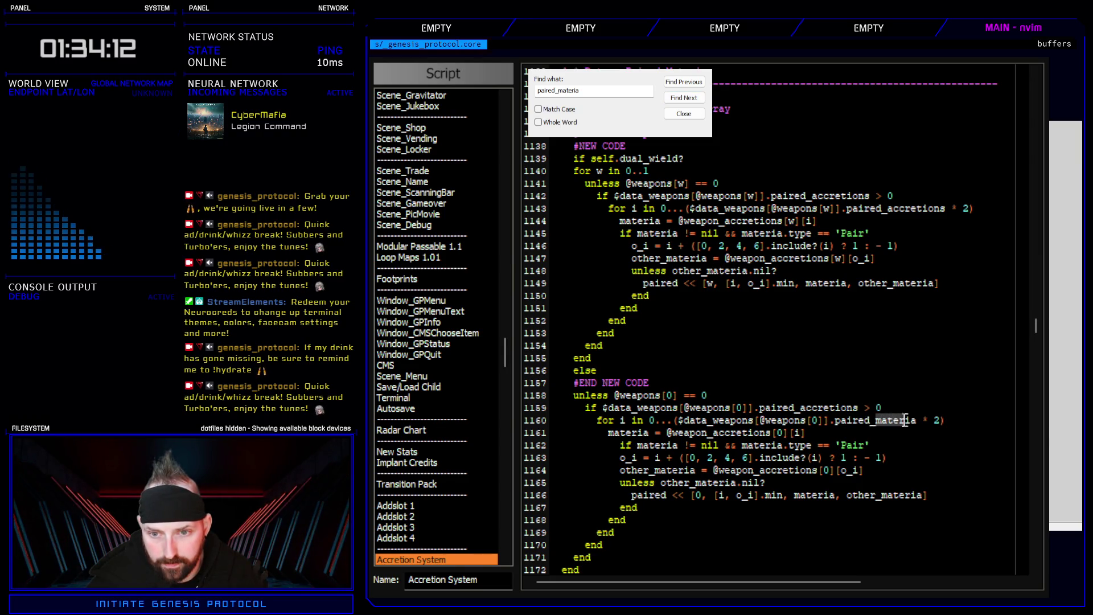
type("accretions")
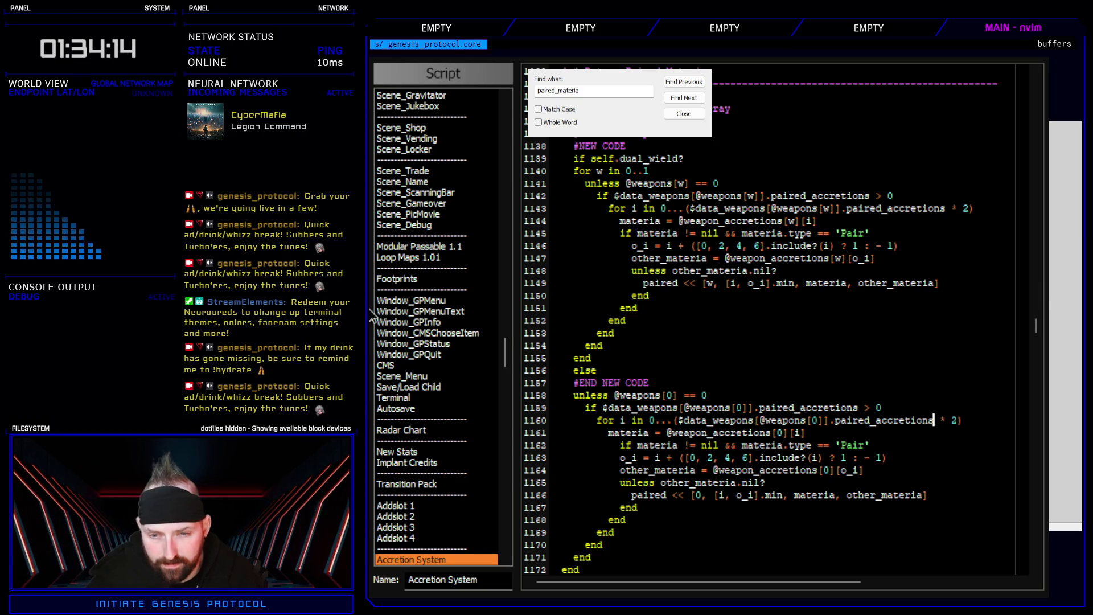
- Replace materia with accretions in the armor checks on lines 1177 and 1194
left_click(684, 98)
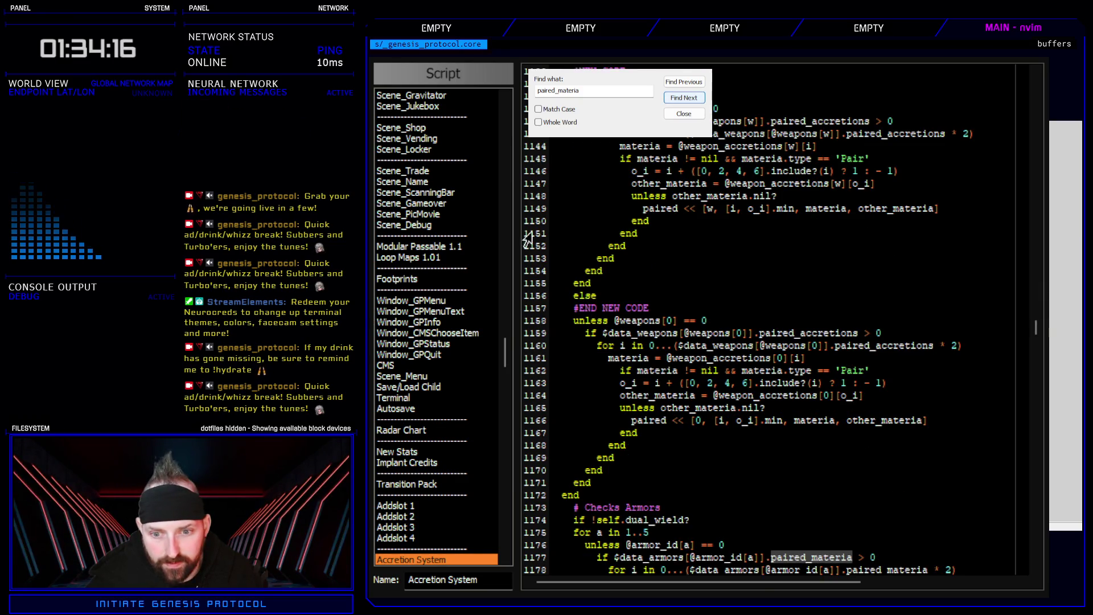
scroll(836, 534, "down", 4)
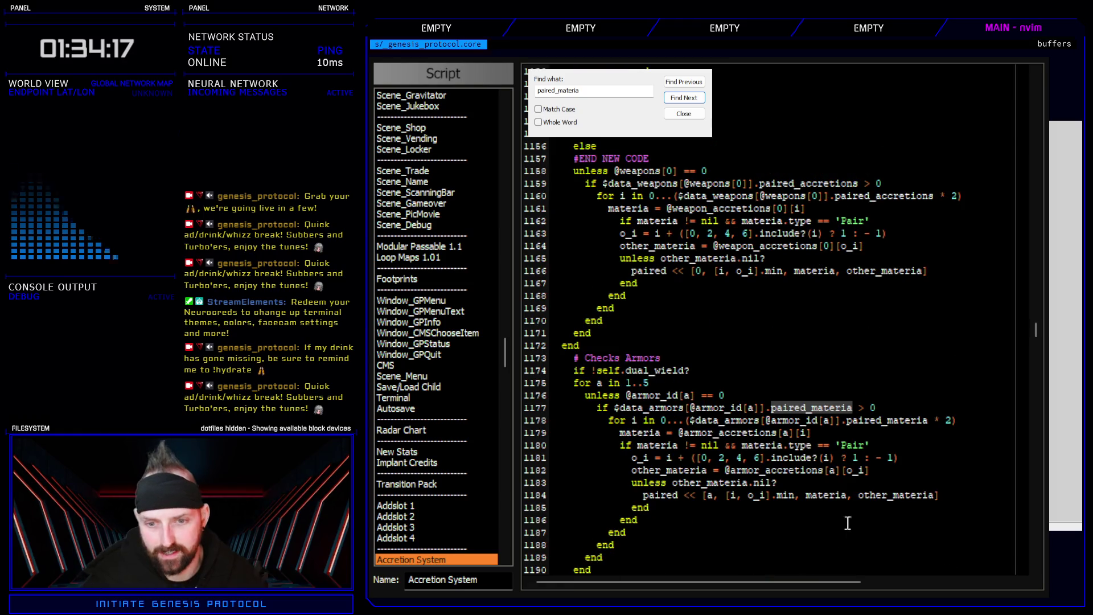
left_click(818, 419)
mouse_move(812, 408)
left_mouse_down()
mouse_move(786, 420)
mouse_move(854, 410)
mouse_move(831, 408)
mouse_move(936, 420)
left_mouse_up()
type("accretions")
type("accretions")
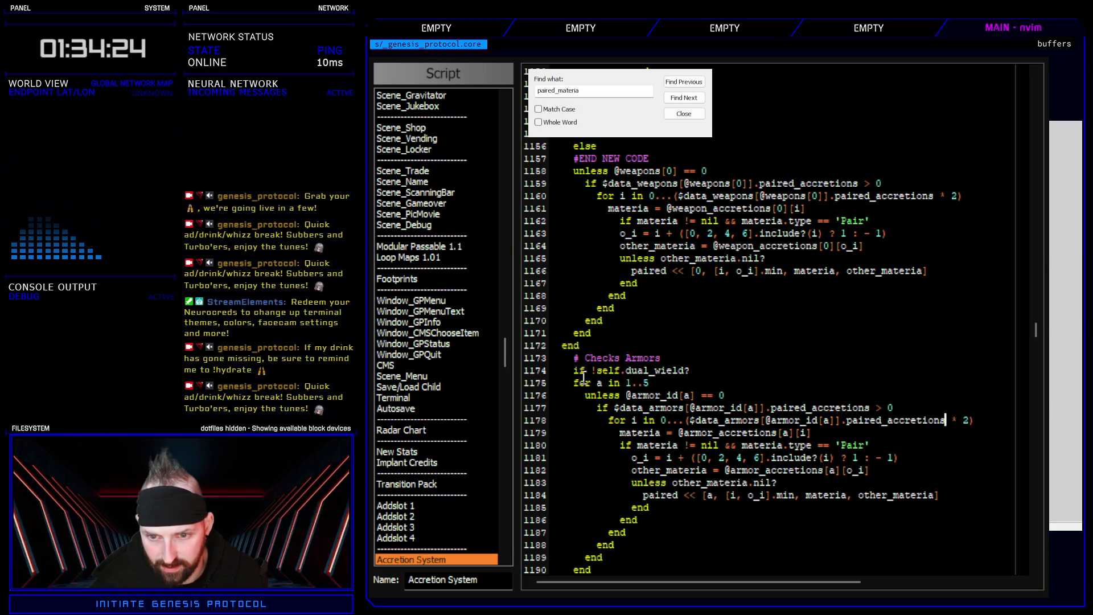
left_click(684, 97)
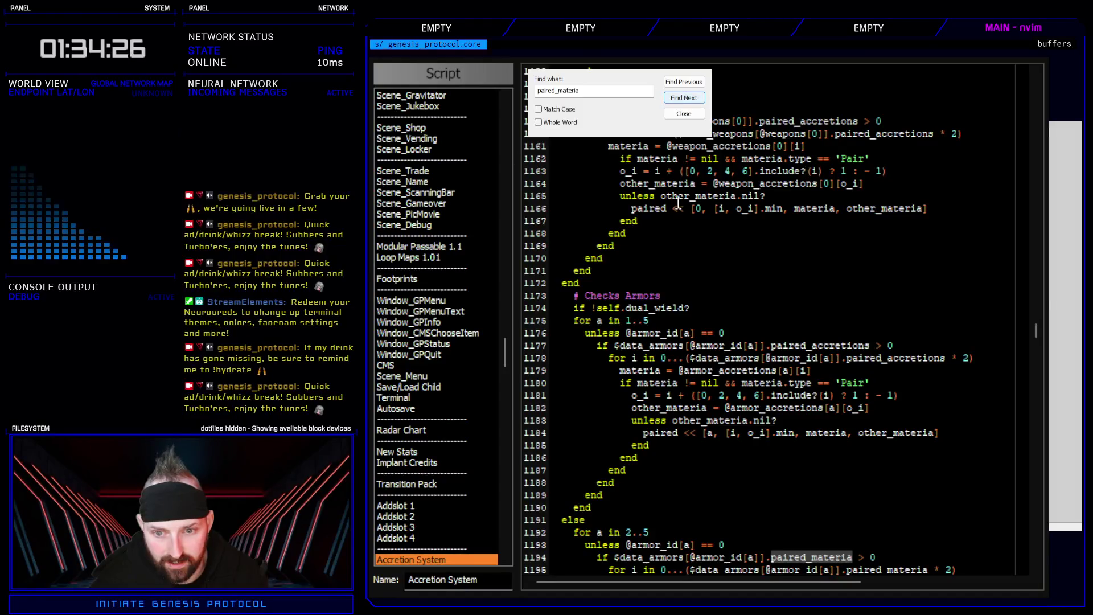
left_click_drag(811, 333, 928, 346)
type("accretions")
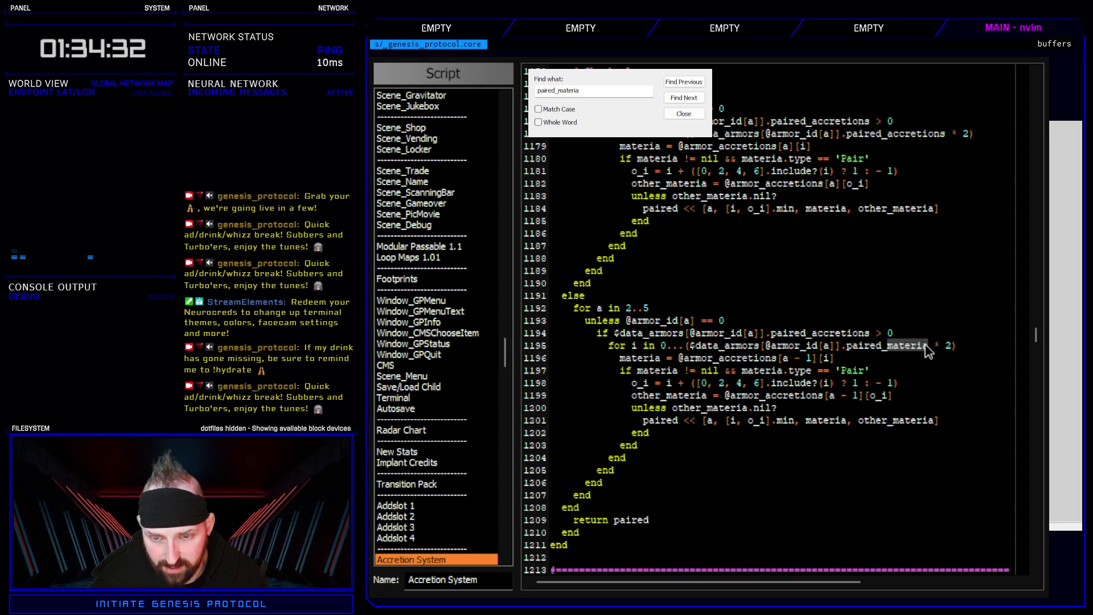
type("accretions")
scroll(774, 353, "up", 8)
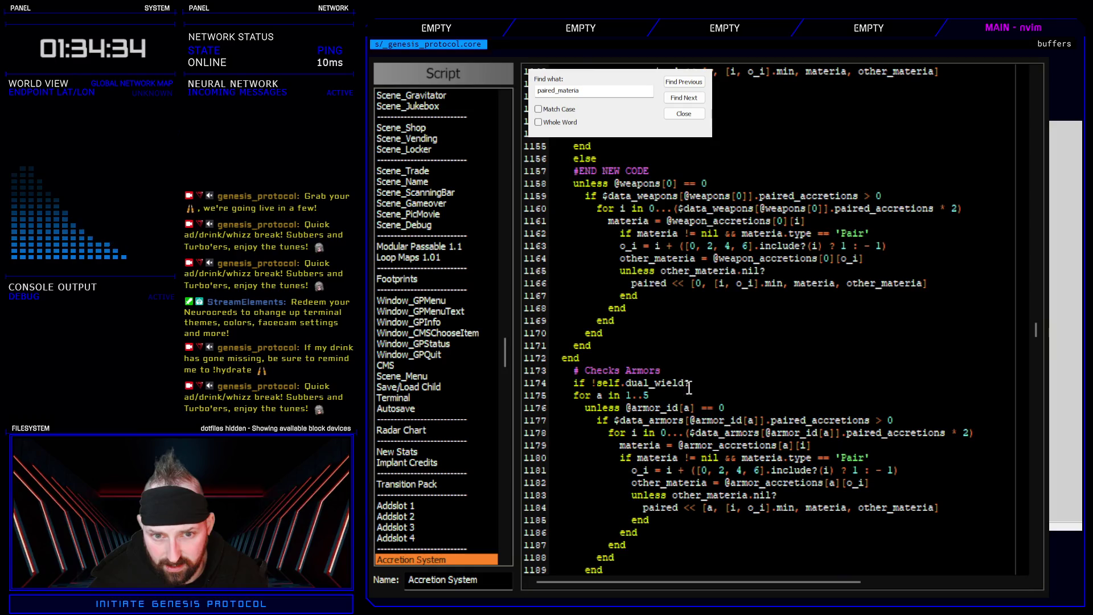
scroll(671, 308, "down", 6)
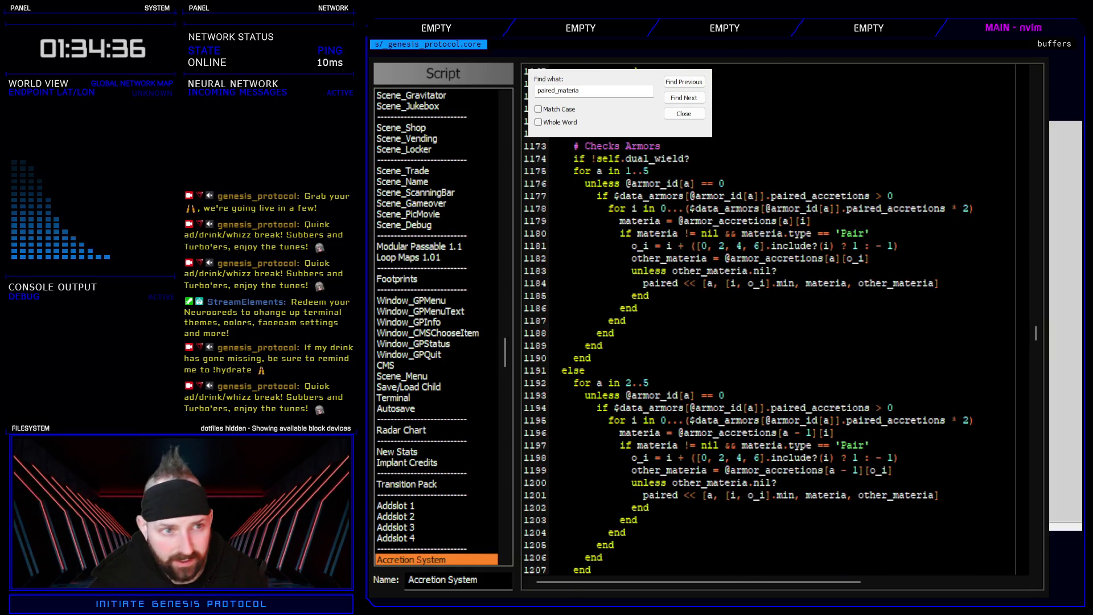
left_click(684, 97)
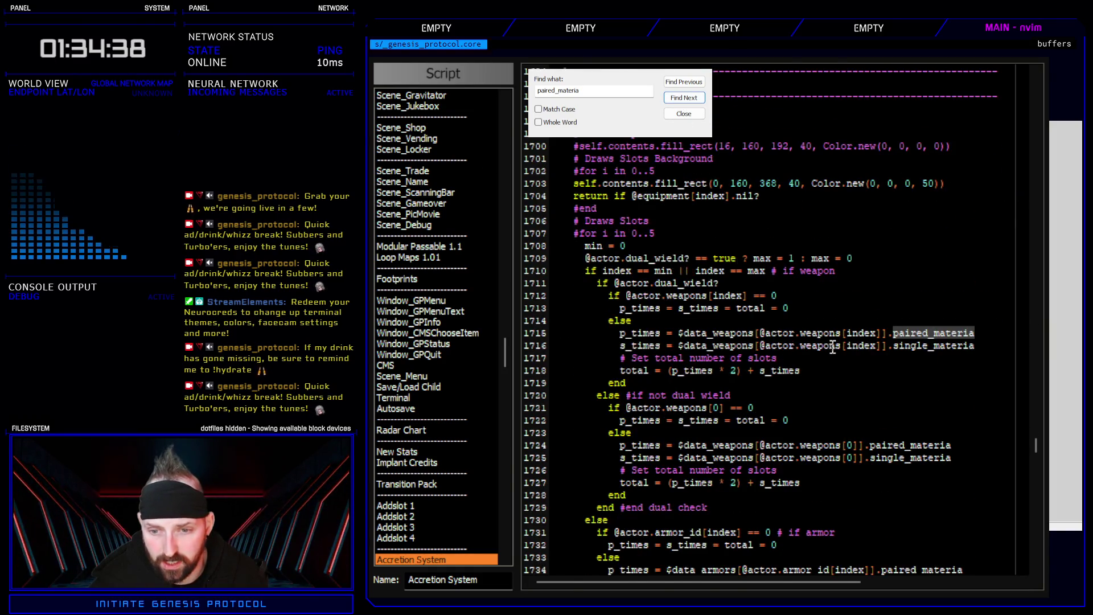
- Paste accretions over materia on lines 1715–1716 and line 1724
left_click_drag(934, 336, 975, 346)
type("accretions")
type("accretions")
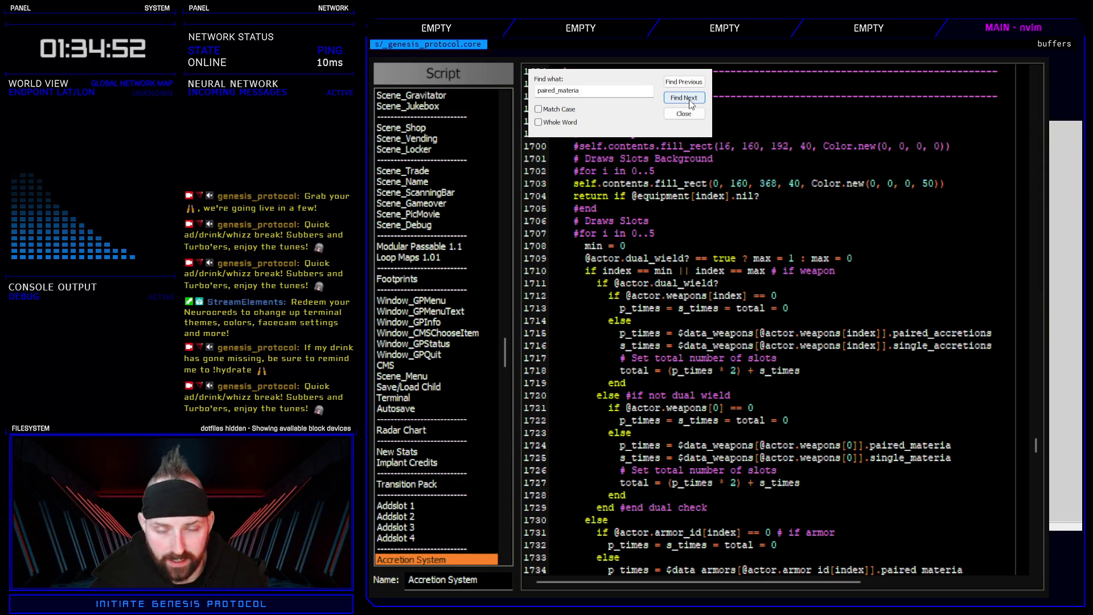
left_click(691, 103)
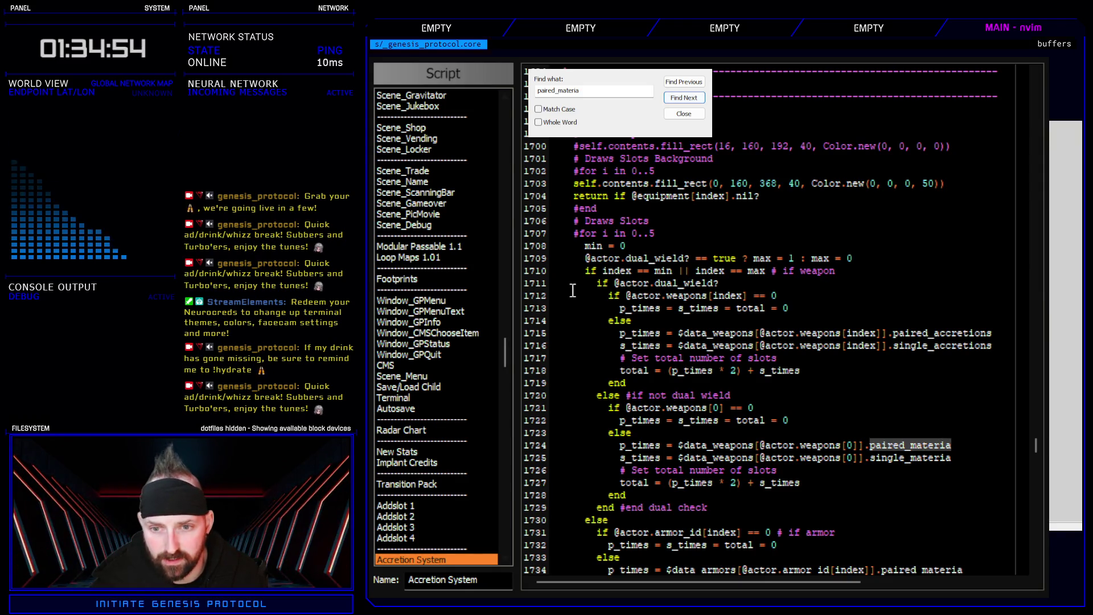
left_click(899, 457)
scroll(898, 457, "down", 2)
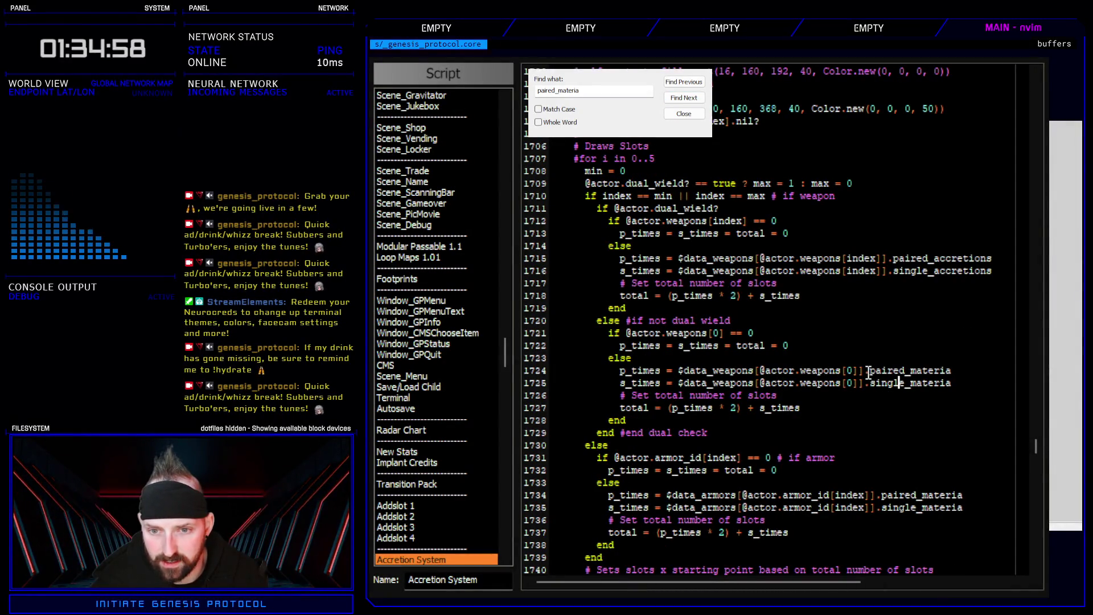
mouse_move(870, 371)
left_mouse_down()
mouse_move(952, 370)
mouse_move(952, 383)
left_mouse_up()
key("Up")
type("accretions")
type("accretions")
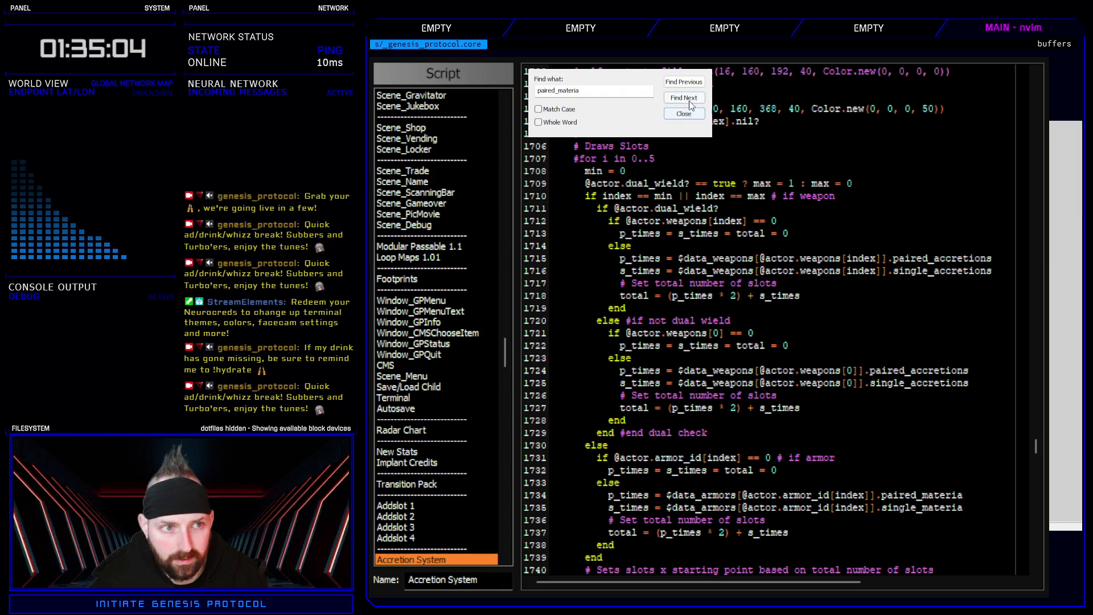
- Paste accretions over materia on line 1734 and search on for further matches
left_click(684, 97)
scroll(932, 393, "down", 4)
left_click(935, 359)
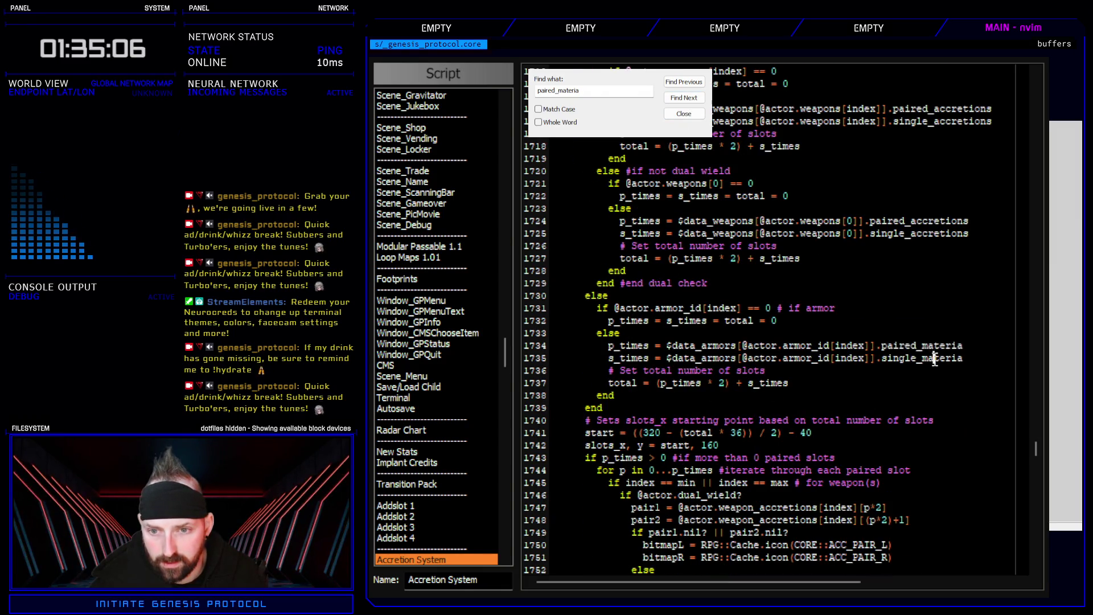
mouse_move(927, 346)
left_mouse_down()
mouse_move(964, 345)
mouse_move(963, 358)
left_mouse_up()
type("accretions")
type("accretions")
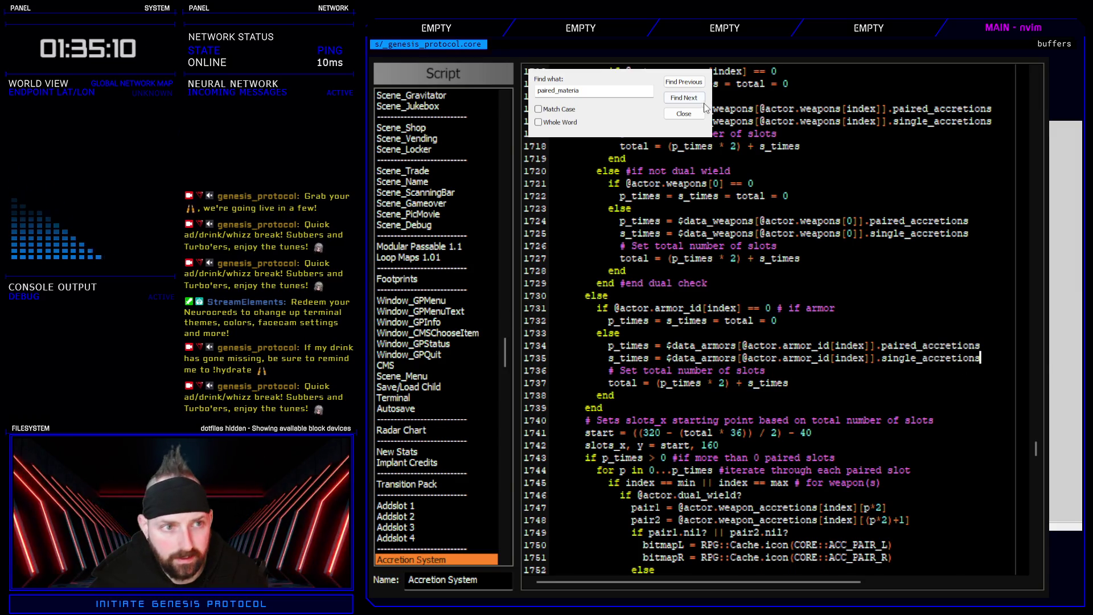
left_click(696, 99)
scroll(673, 459, "down", 4)
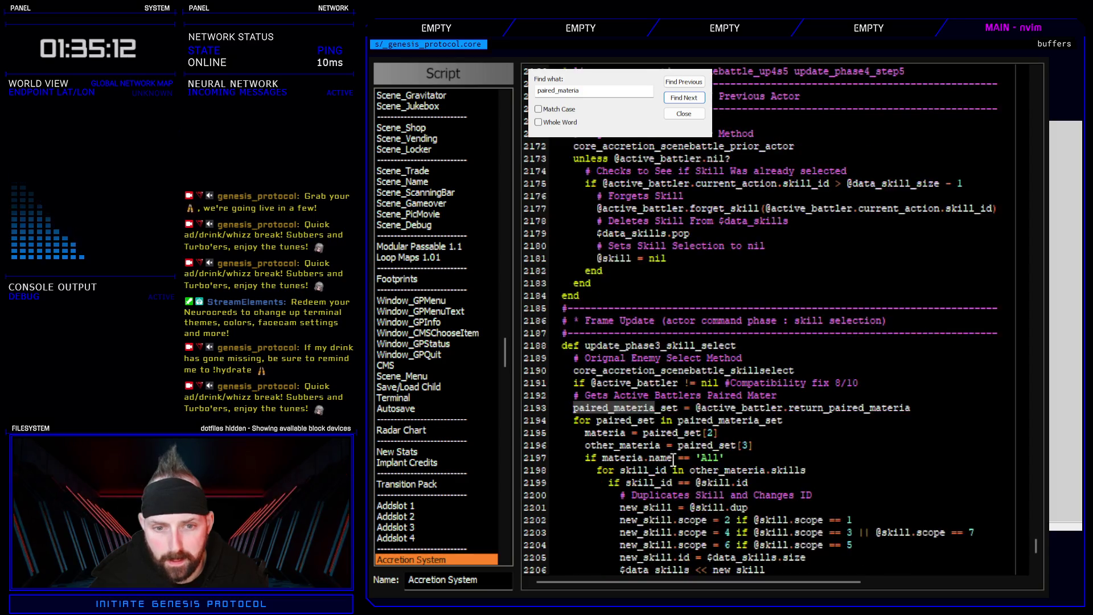
- Step through the paired_materia matches, wrapping around, to the line 1134 definition
left_click(690, 104)
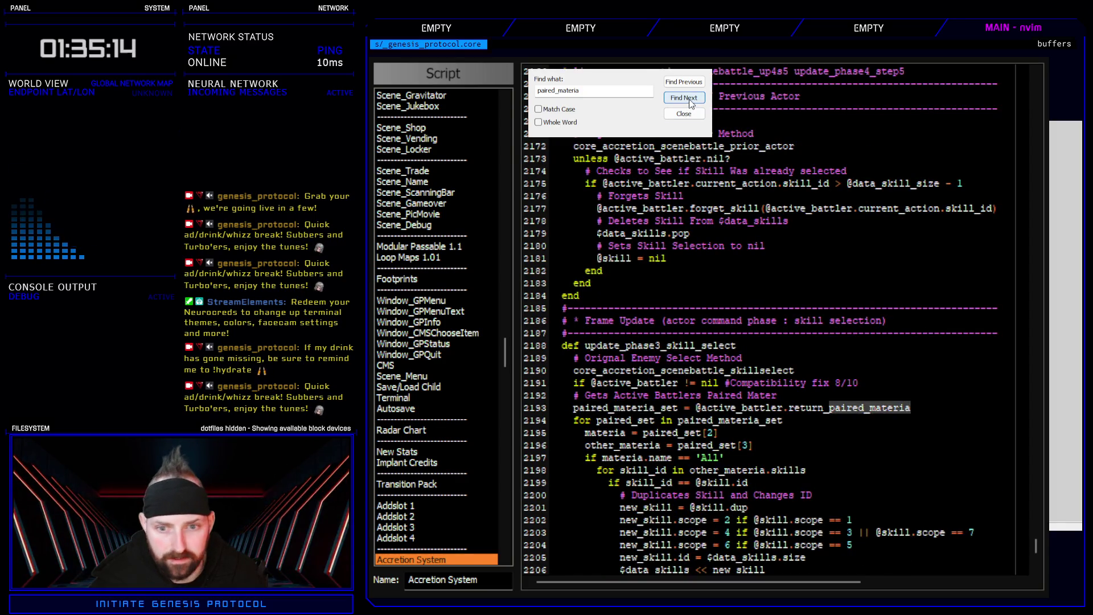
left_click(690, 99)
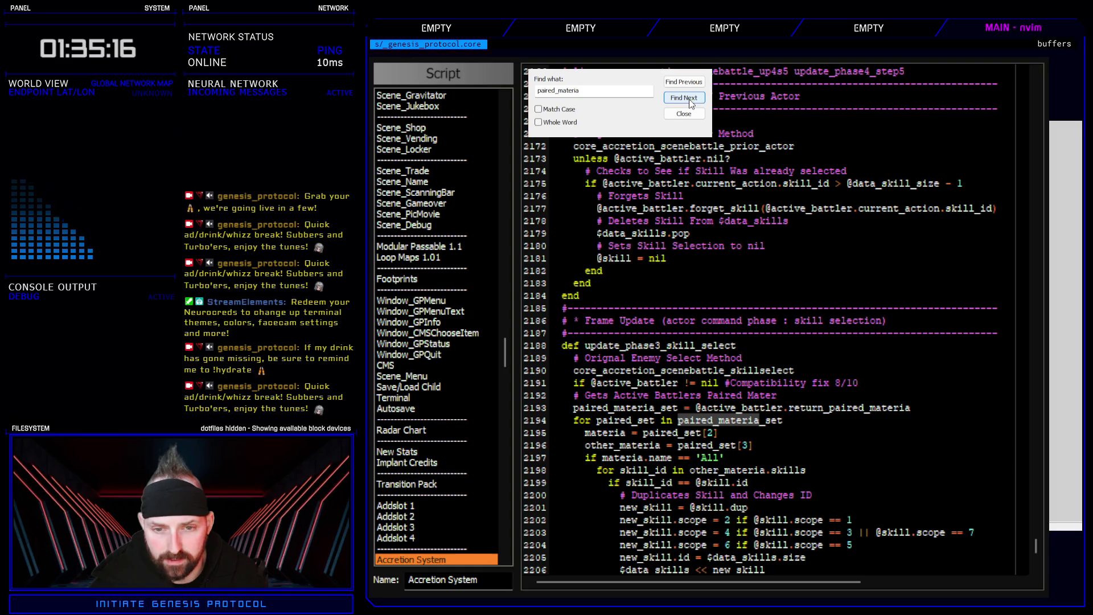
left_click(691, 99)
left_click(691, 99)
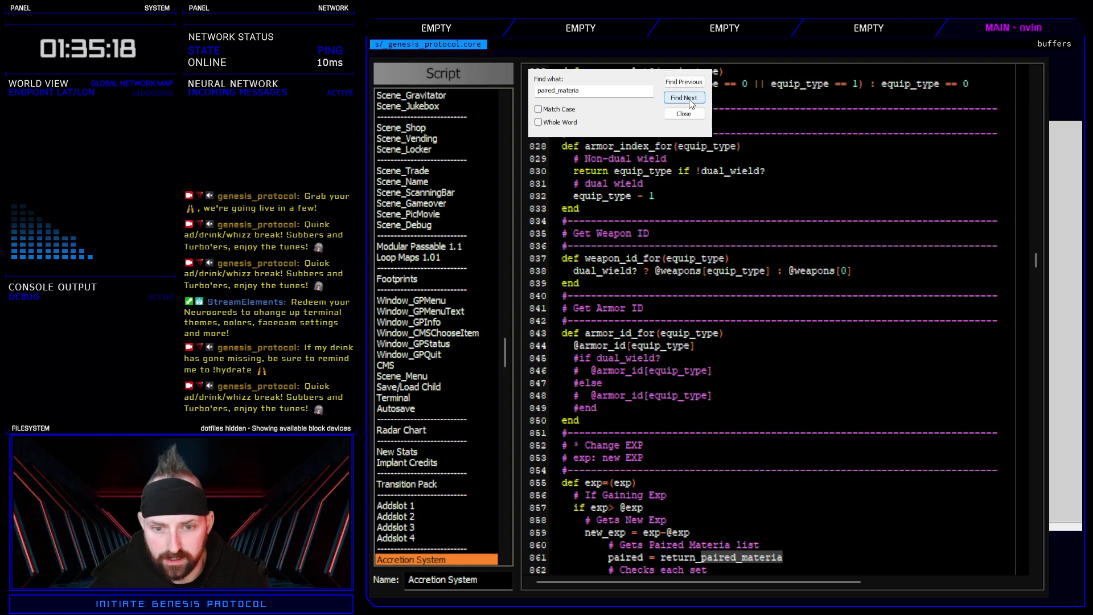
left_click(690, 99)
left_click(691, 99)
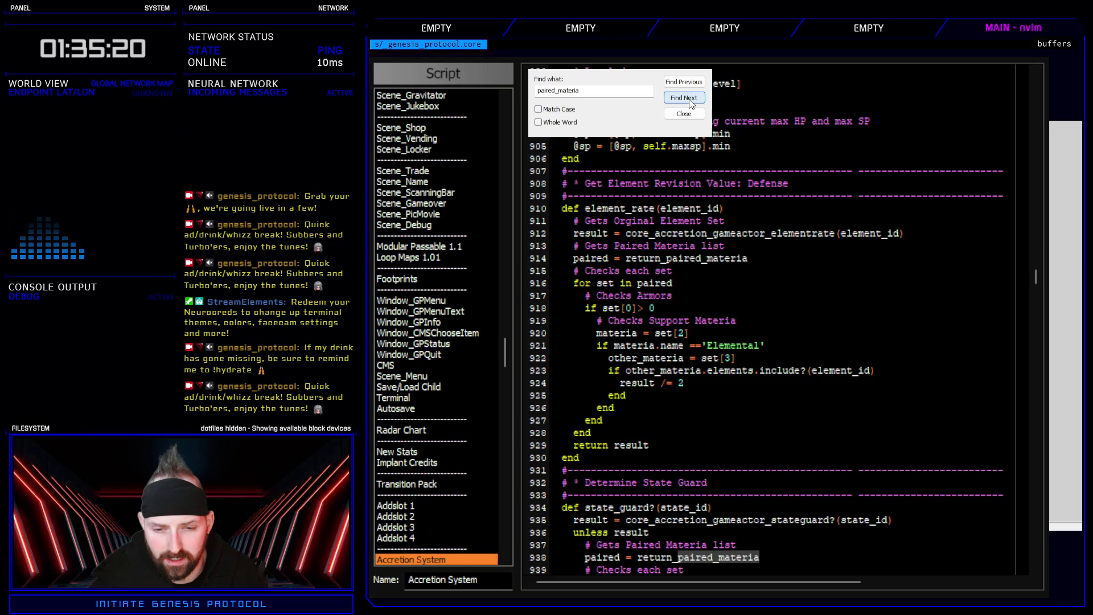
left_click(691, 101)
left_click(693, 101)
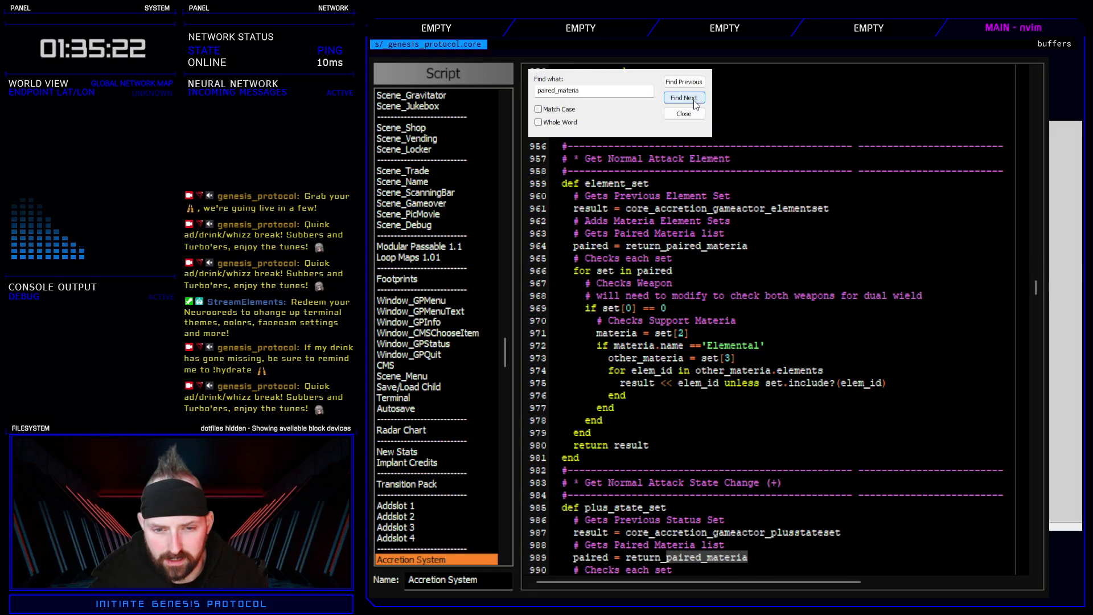
left_click(693, 101)
scroll(727, 428, "down", 4)
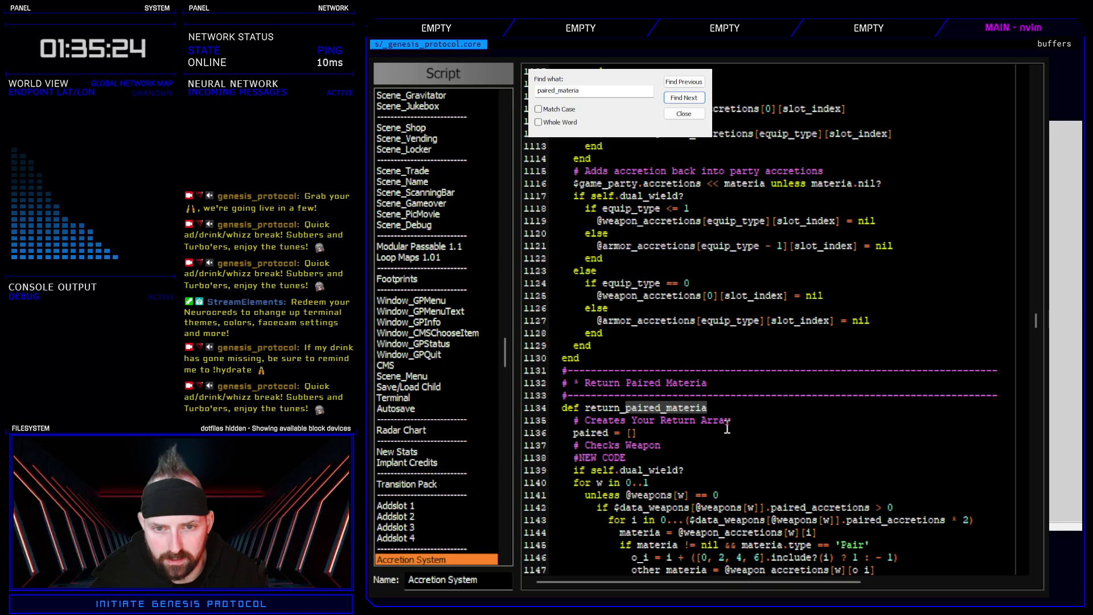
left_click(685, 418)
- Change return_paired_materia to return_paired_accretions at the end of line 2193
left_click_drag(667, 407, 709, 408)
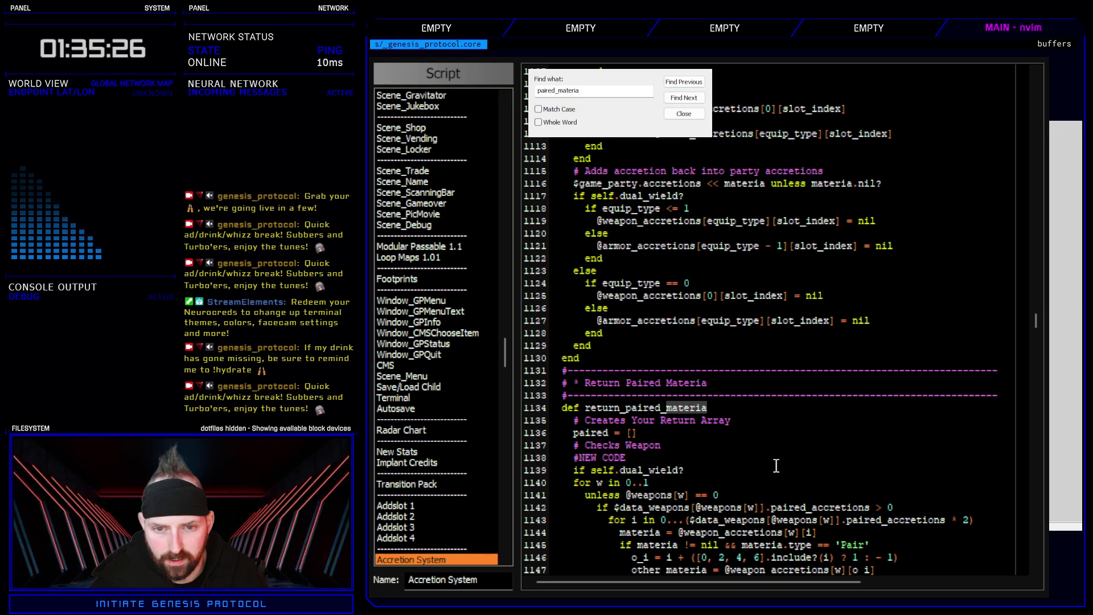
left_click(695, 102)
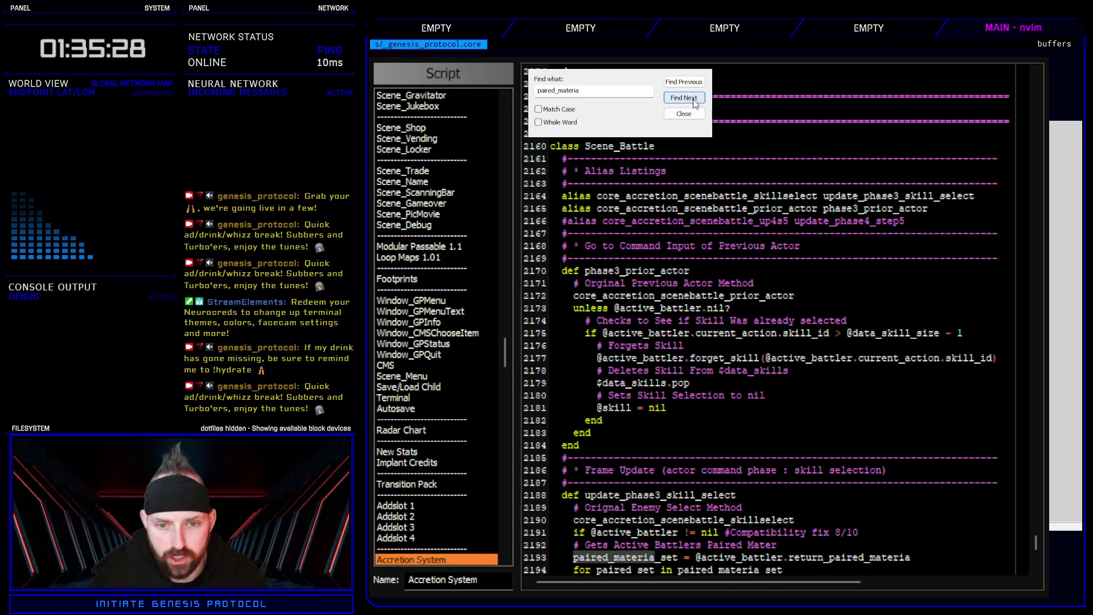
scroll(622, 436, "down", 4)
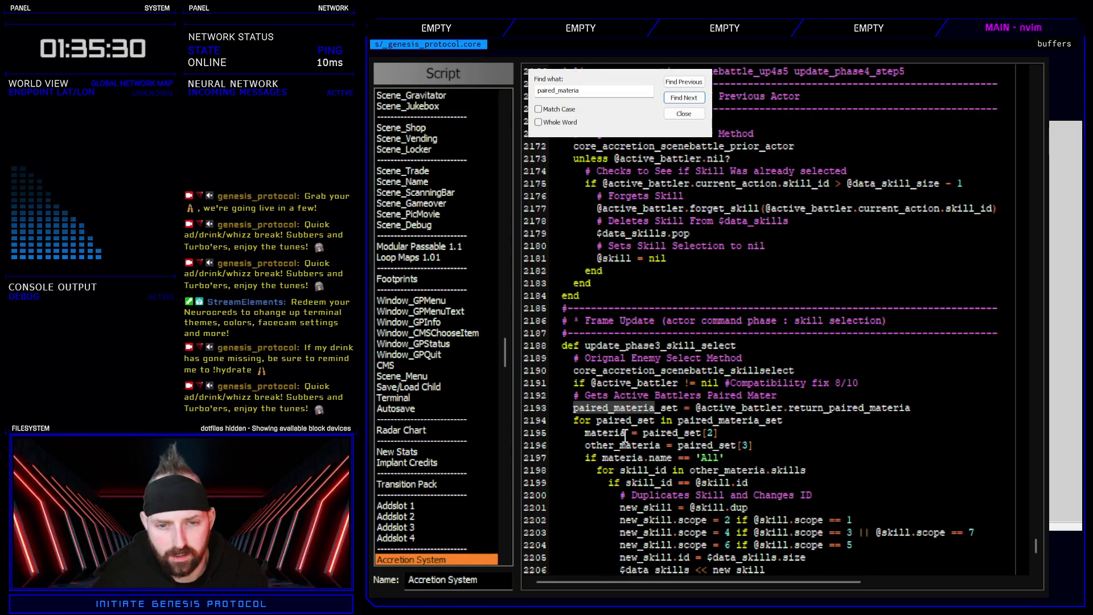
left_click(684, 97)
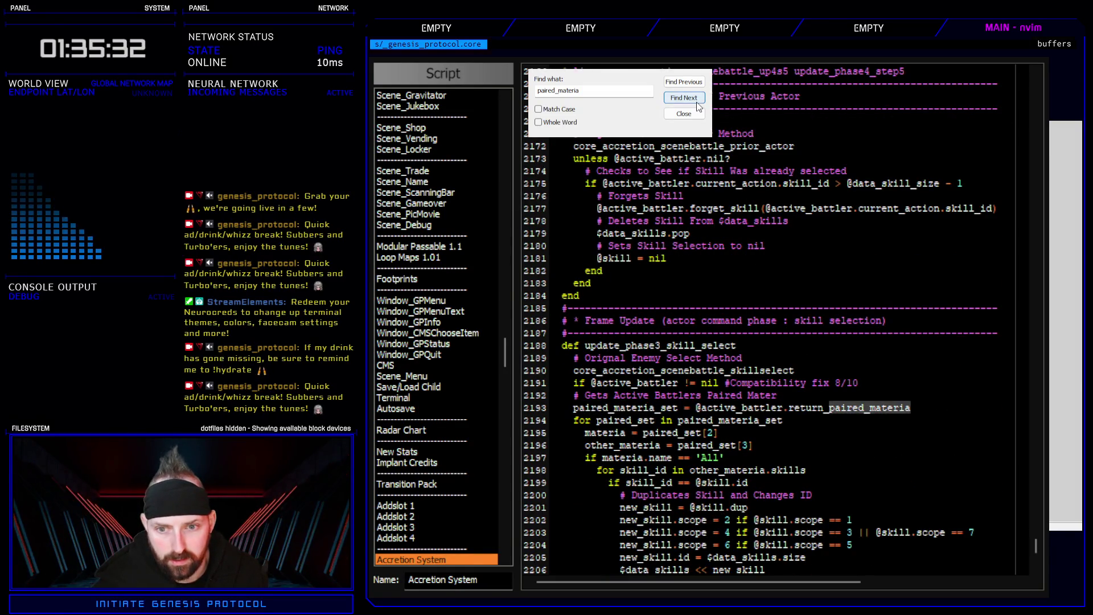
left_click_drag(870, 407, 909, 408)
type("accretions")
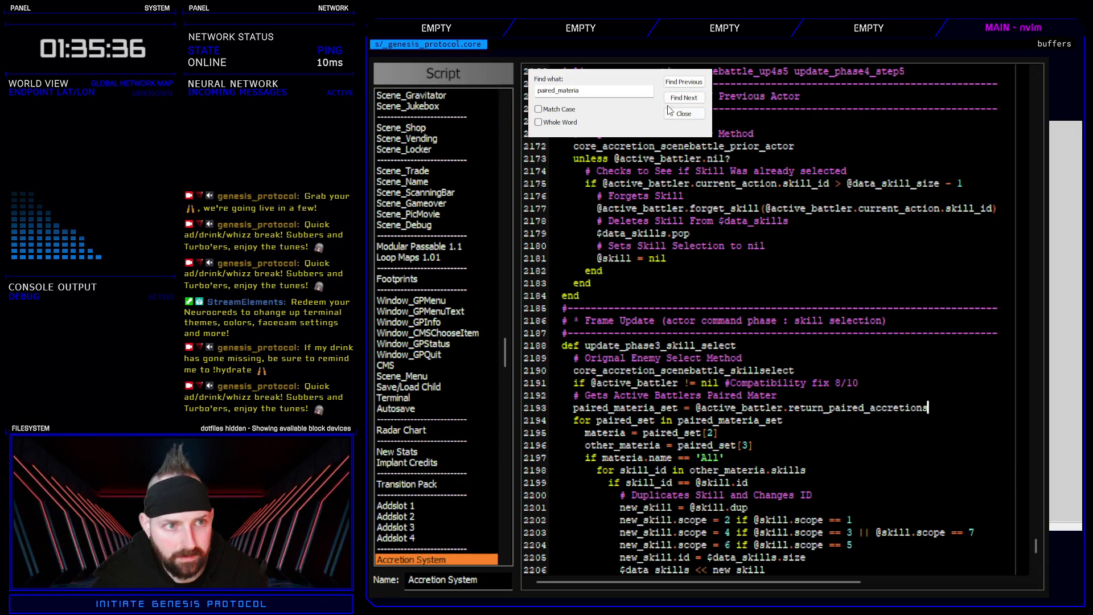
left_click(684, 98)
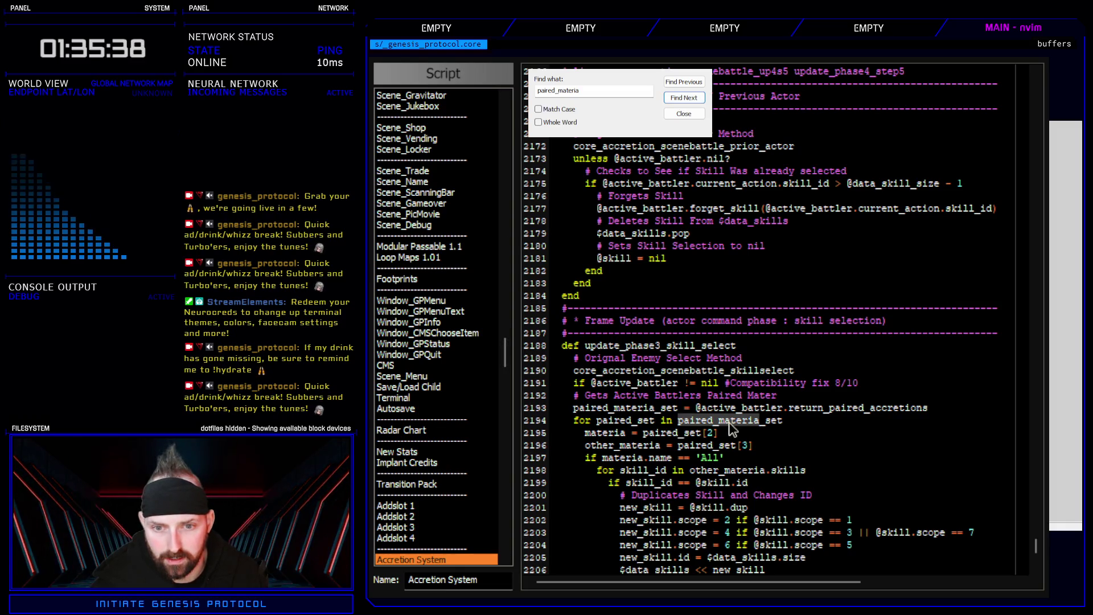
left_click(684, 97)
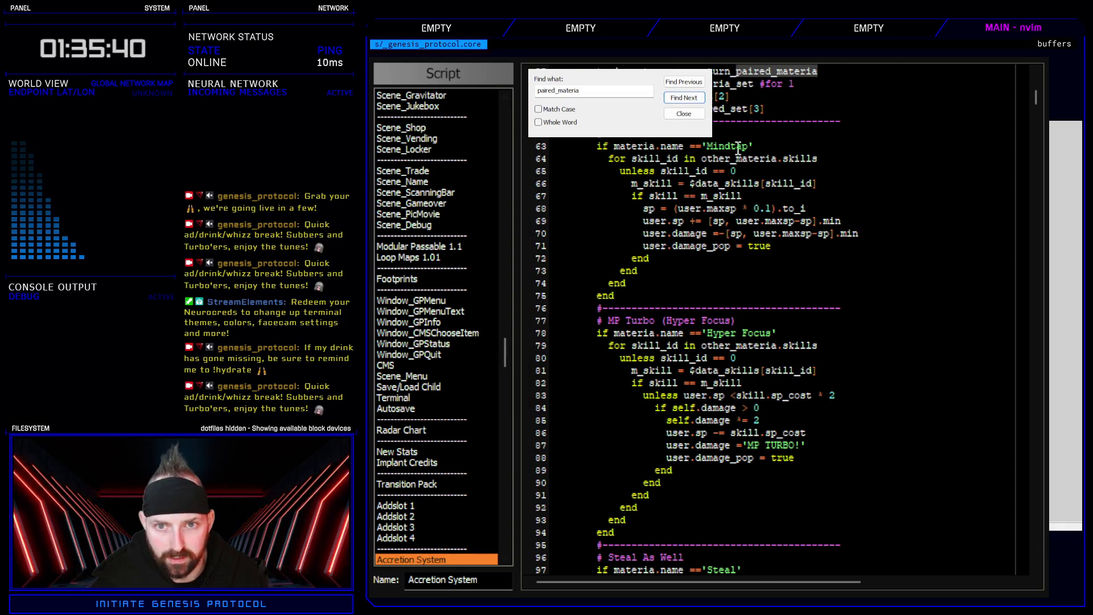
- Change return_paired_materia to return_paired_accretions in the call on line 914
scroll(737, 149, "up", 2)
left_click_drag(777, 147, 818, 147)
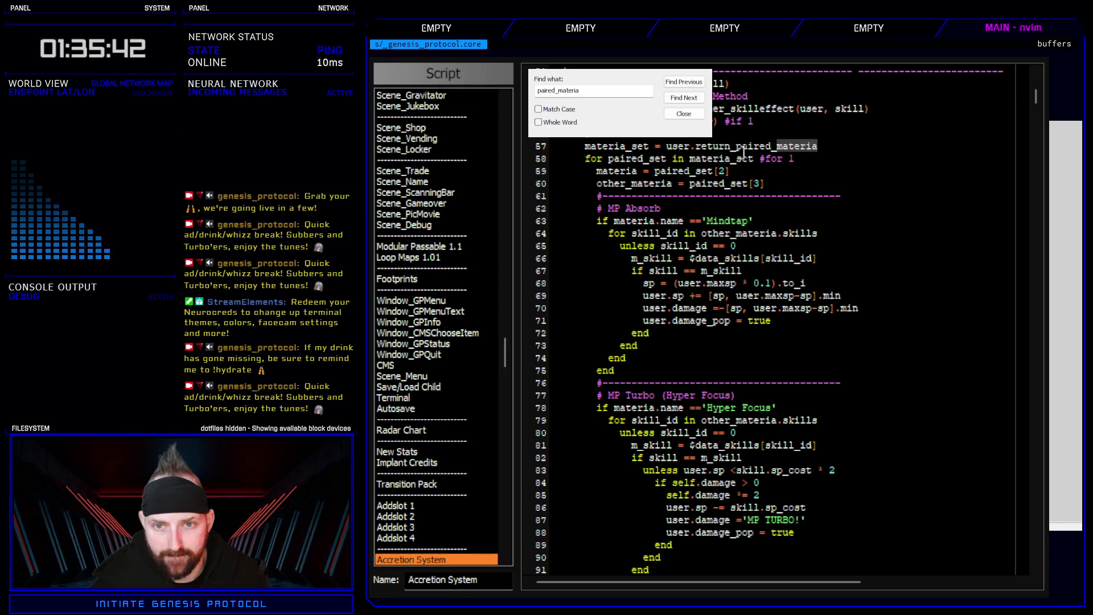
left_click(684, 97)
scroll(761, 370, "down", 4)
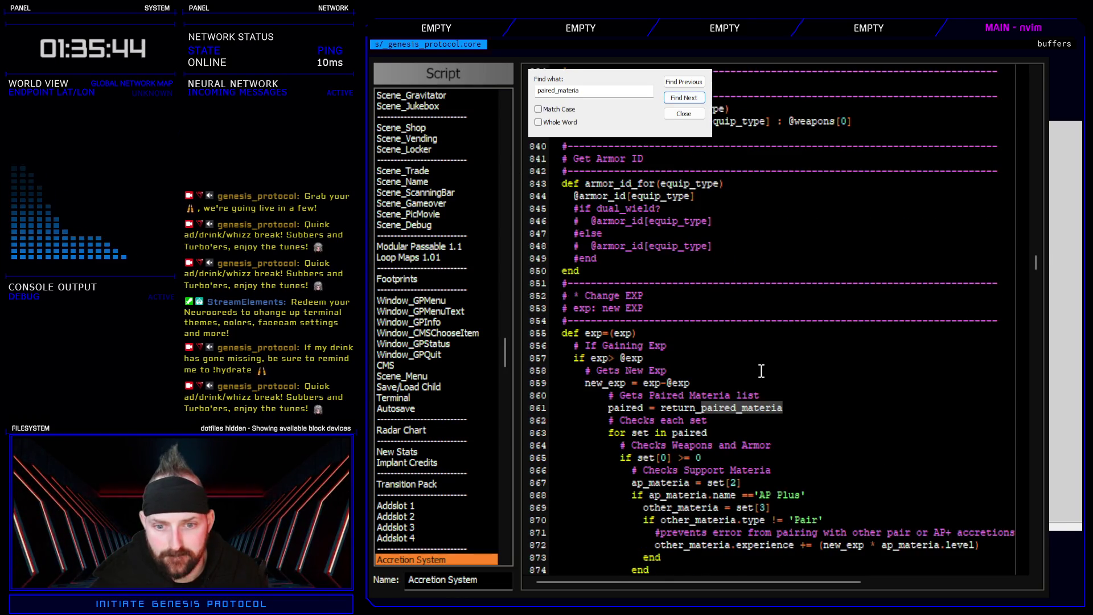
left_click_drag(742, 407, 795, 406)
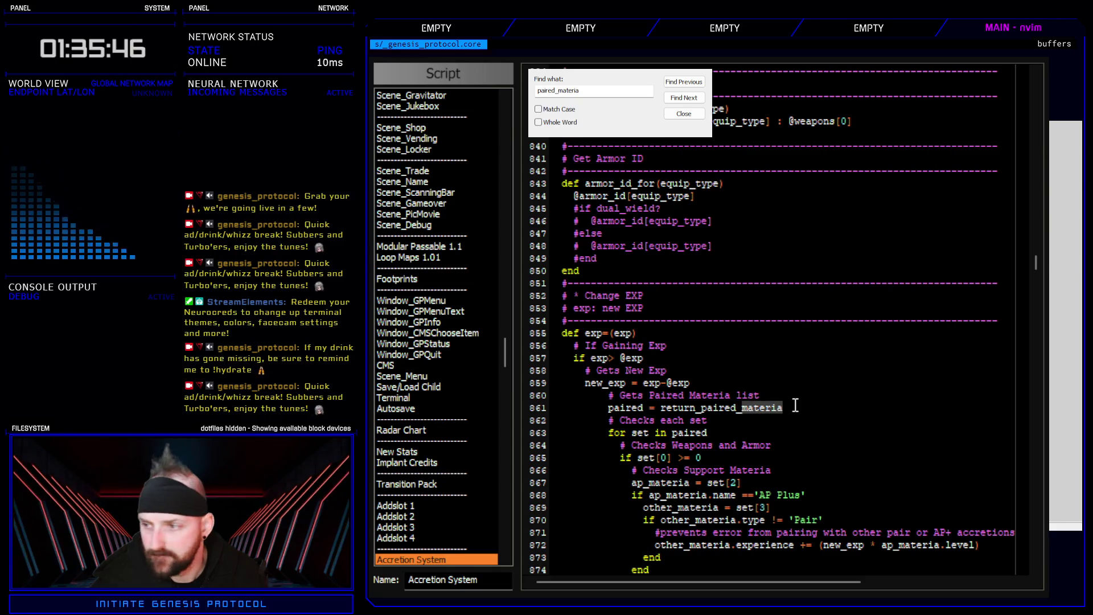
left_click(683, 97)
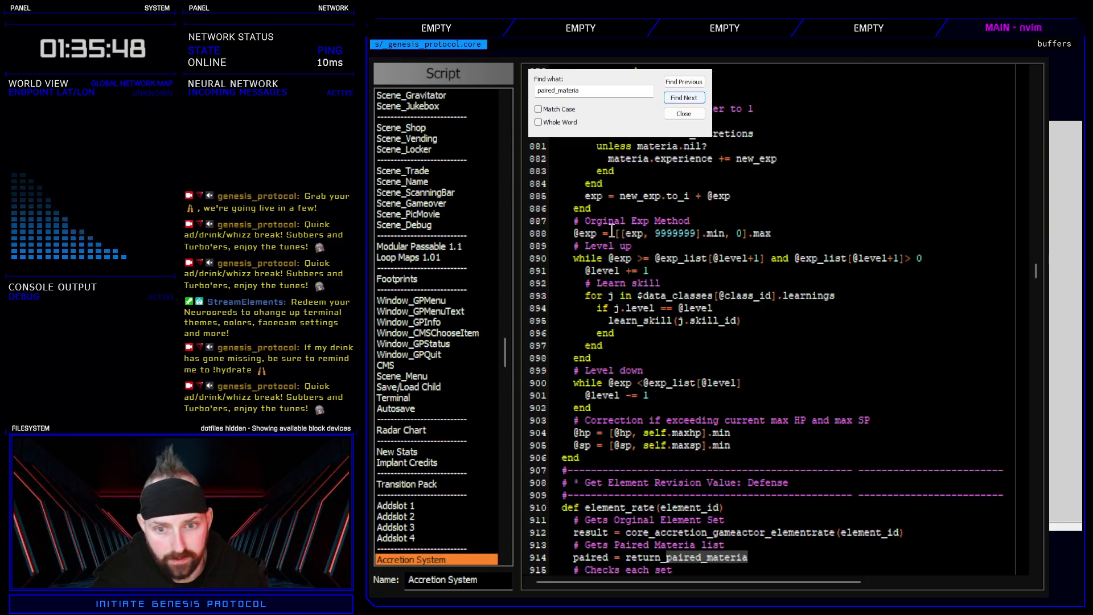
scroll(715, 377, "down", 4)
double_click(723, 412)
type("accretions")
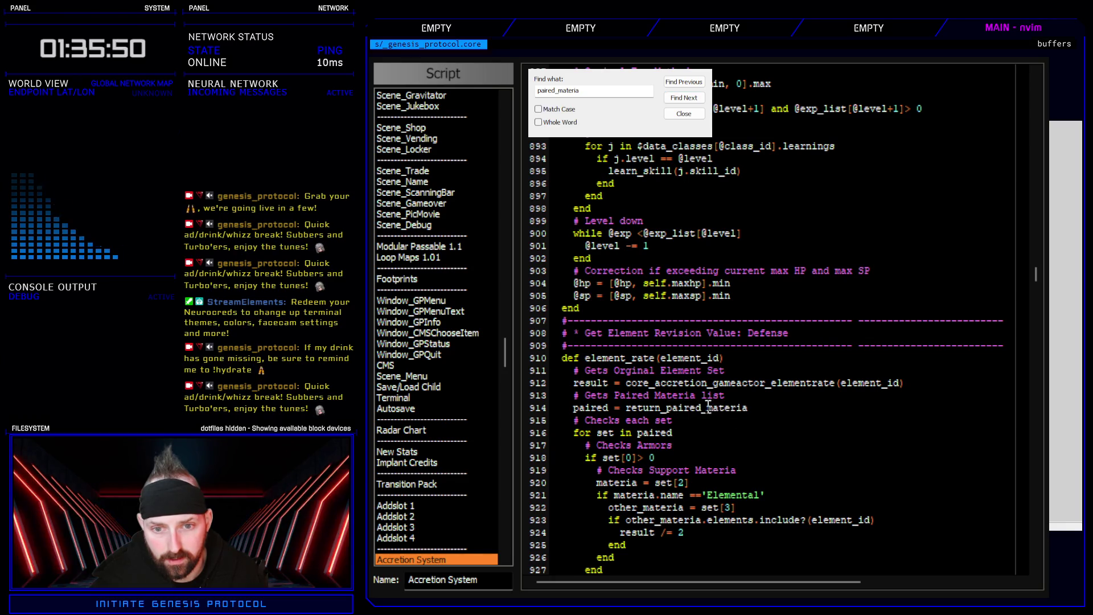
- Rename the return_paired_materia calls to return_paired_accretions on lines 938 and 964
left_click(684, 97)
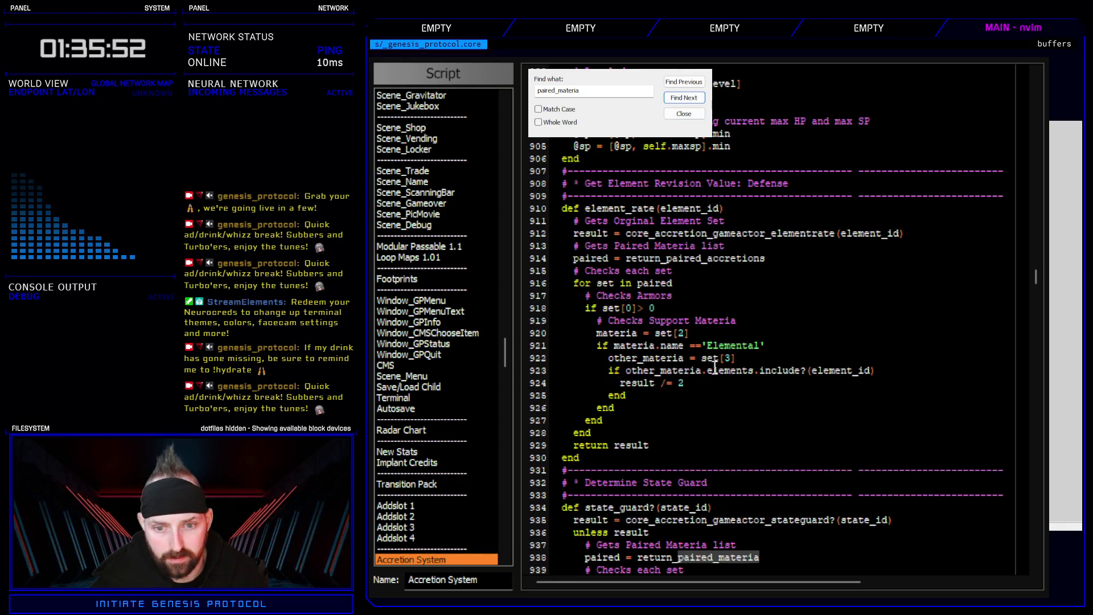
scroll(729, 412, "down", 4)
left_click(729, 412)
double_click(721, 412)
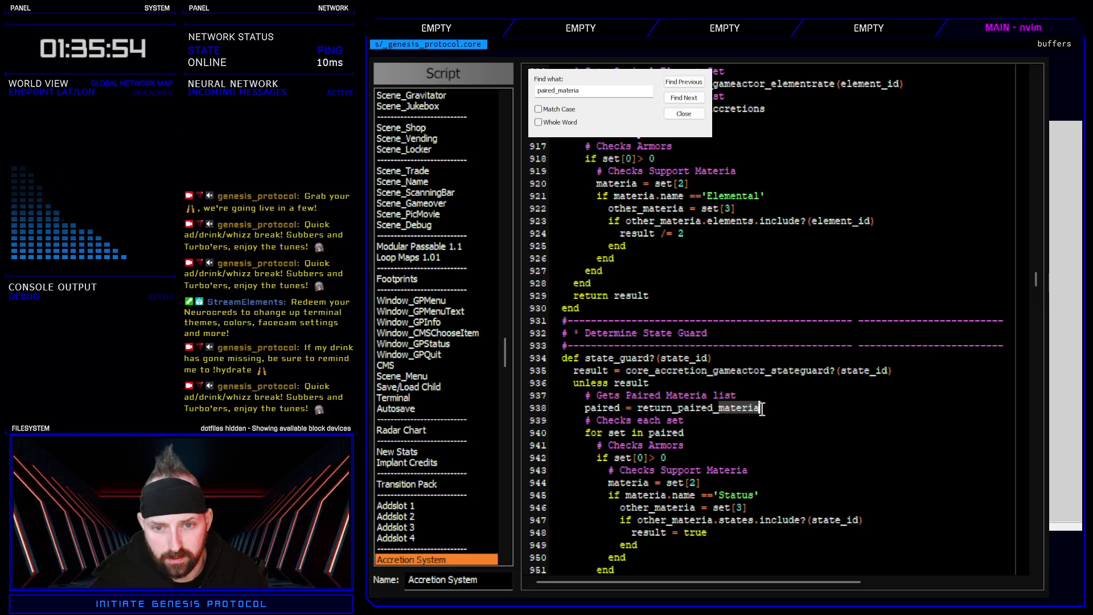
type("accretions")
left_click(683, 98)
scroll(739, 407, "down", 4)
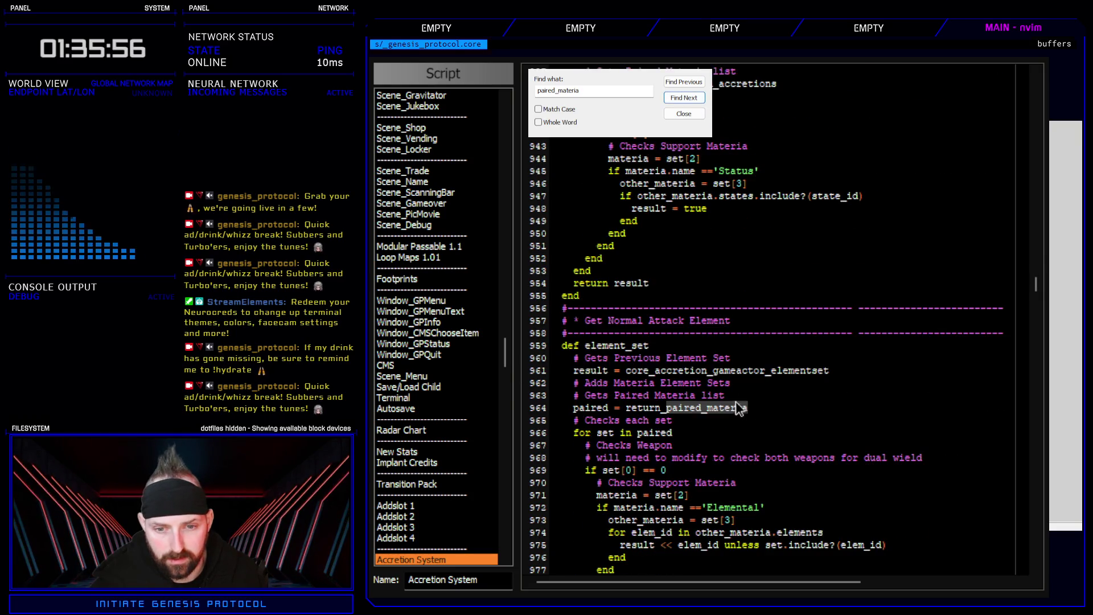
double_click(715, 408)
type("accretions")
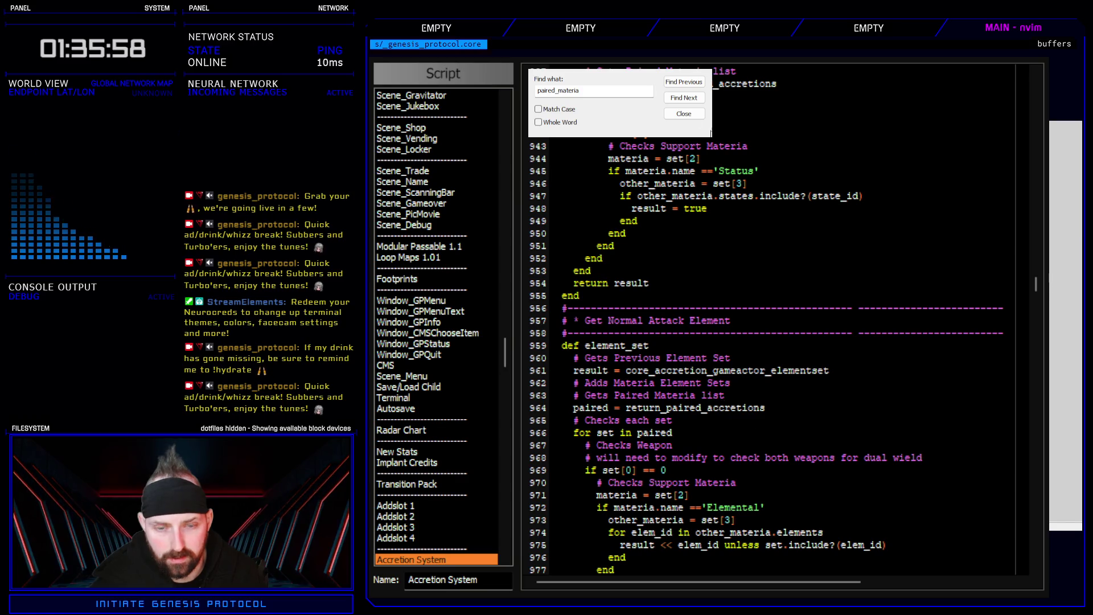
- Rename the return_paired_materia call in plus_state_set on line 989 to return_paired_accretions
left_click(690, 101)
scroll(734, 324, "down", 4)
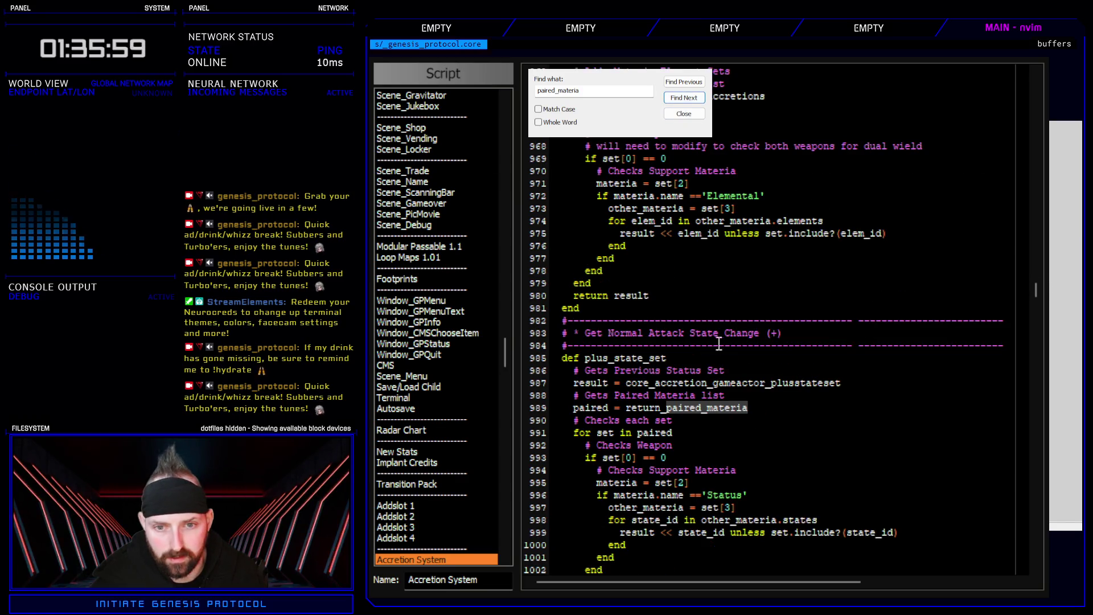
left_click(708, 409)
double_click(708, 409)
type("accretions")
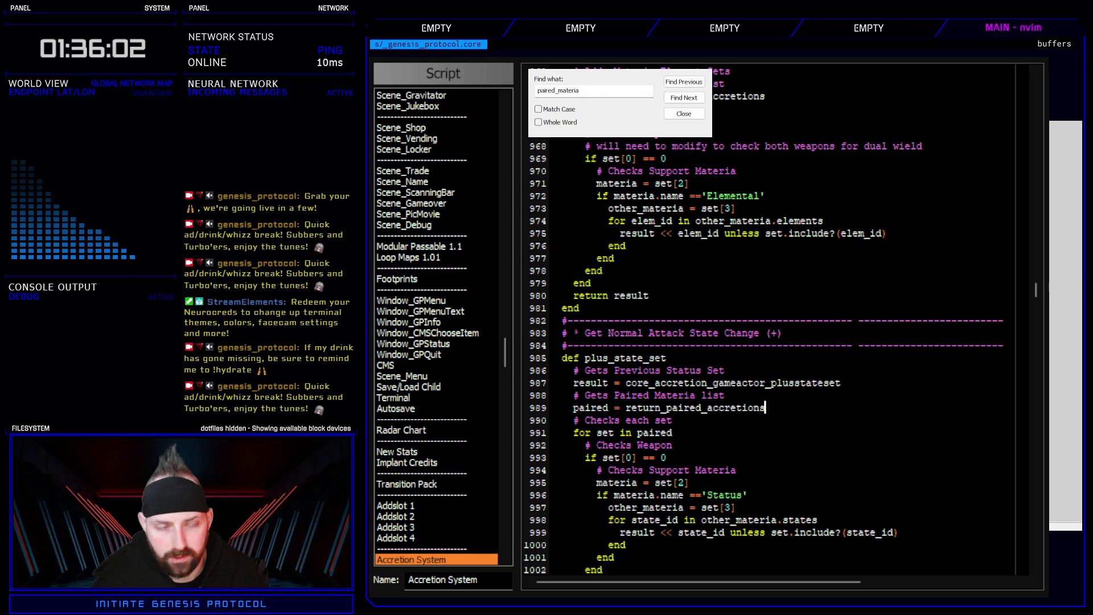
- Cycle through the remaining paired_materia matches to confirm none are left
left_click(698, 100)
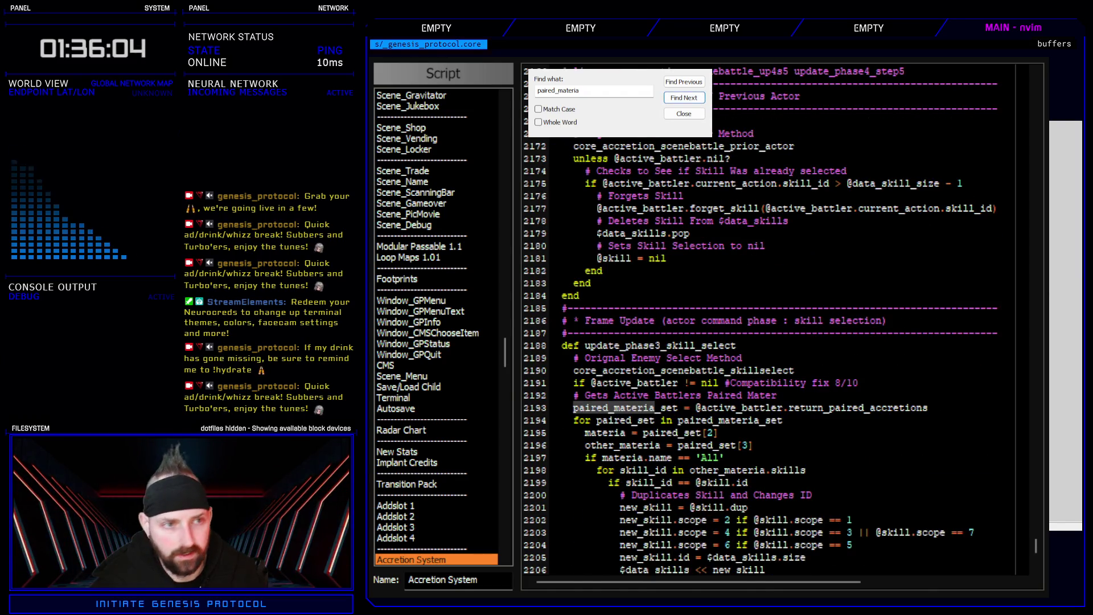
left_click(692, 104)
left_click(691, 102)
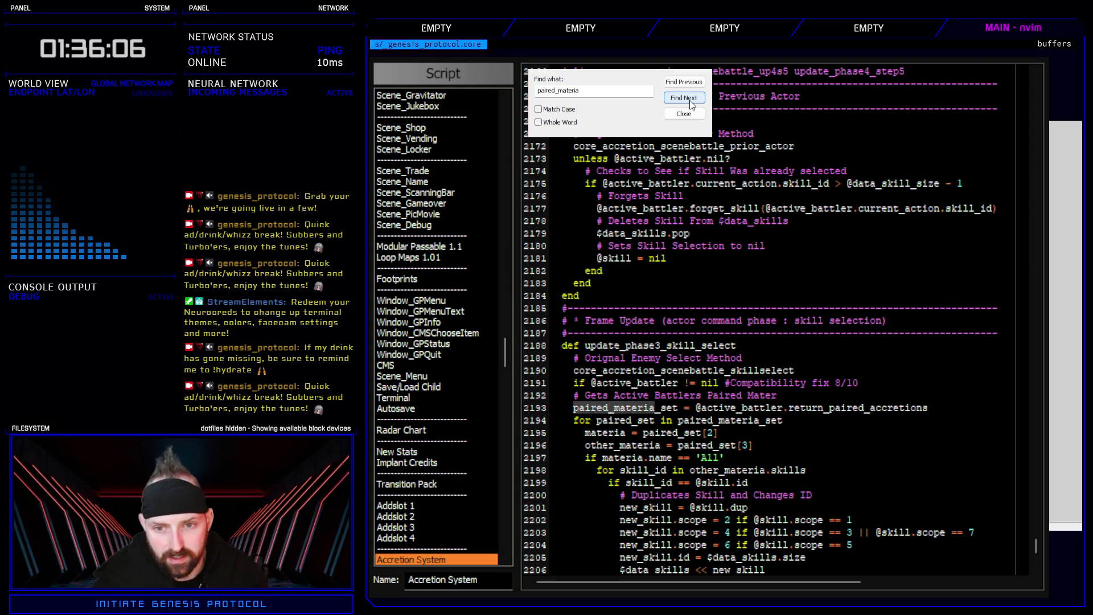
left_click(691, 102)
left_click(690, 102)
left_click(691, 102)
left_click(691, 103)
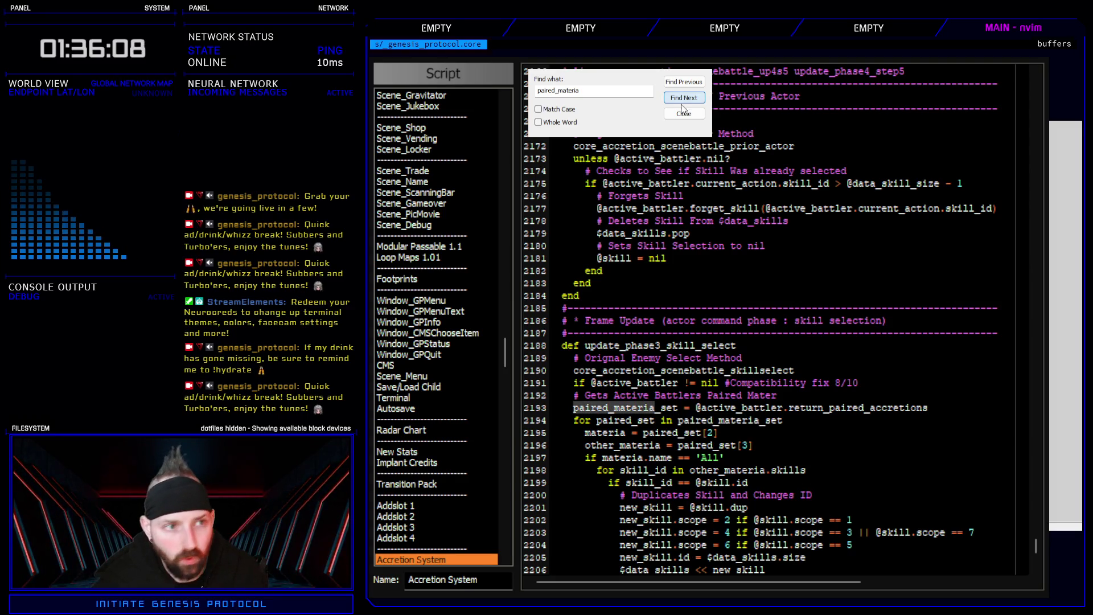
- Change the search term to single_materia and search backward
left_click(555, 91)
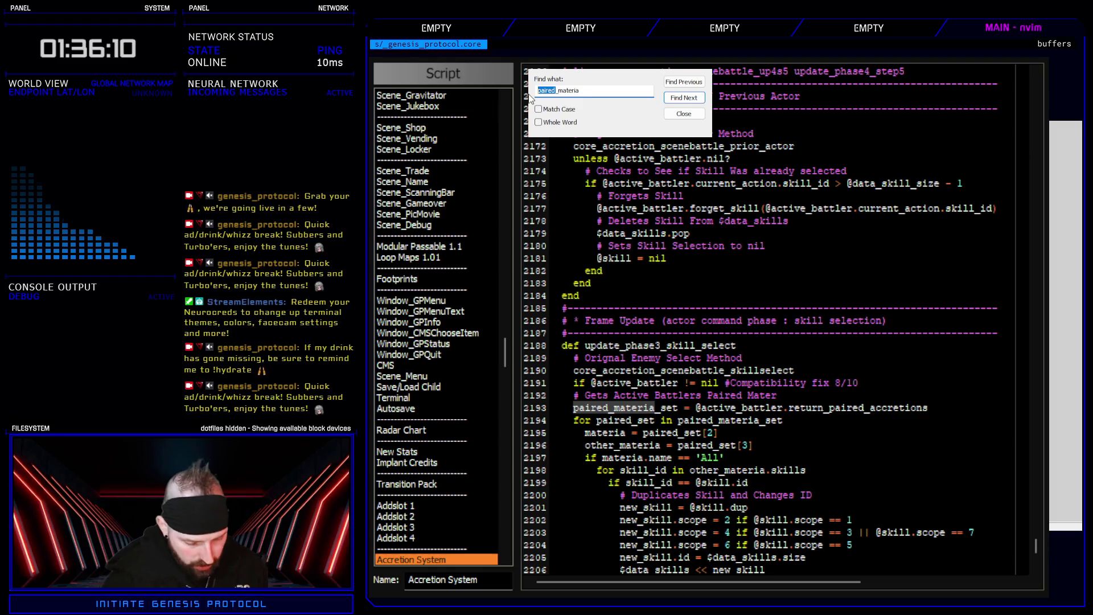
key("BackSpace")
key("BackSpace")
key("BackSpace")
type("single")
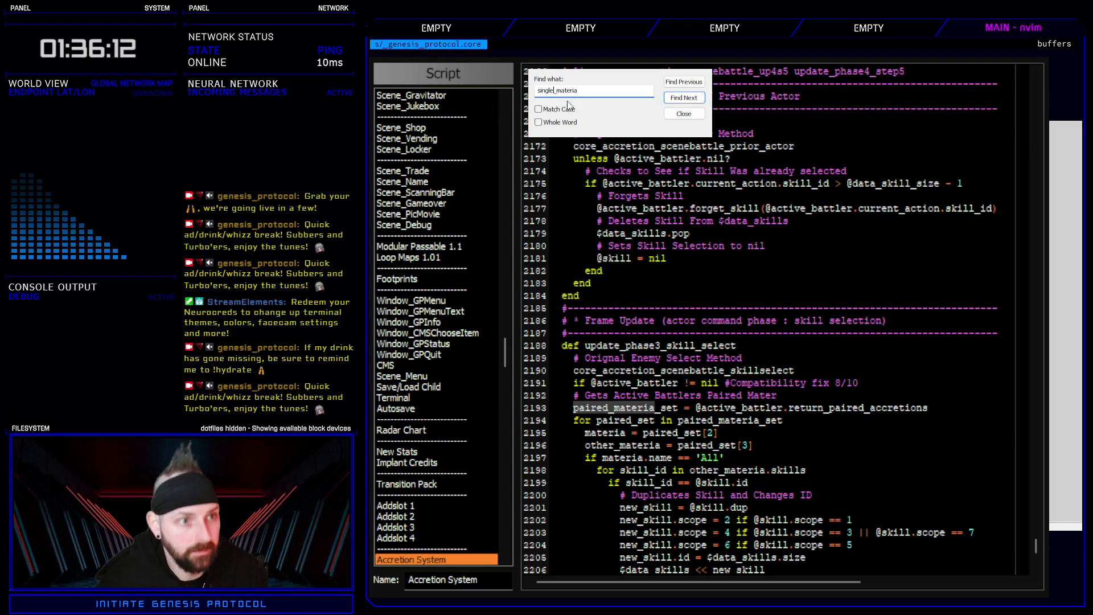
left_click(685, 83)
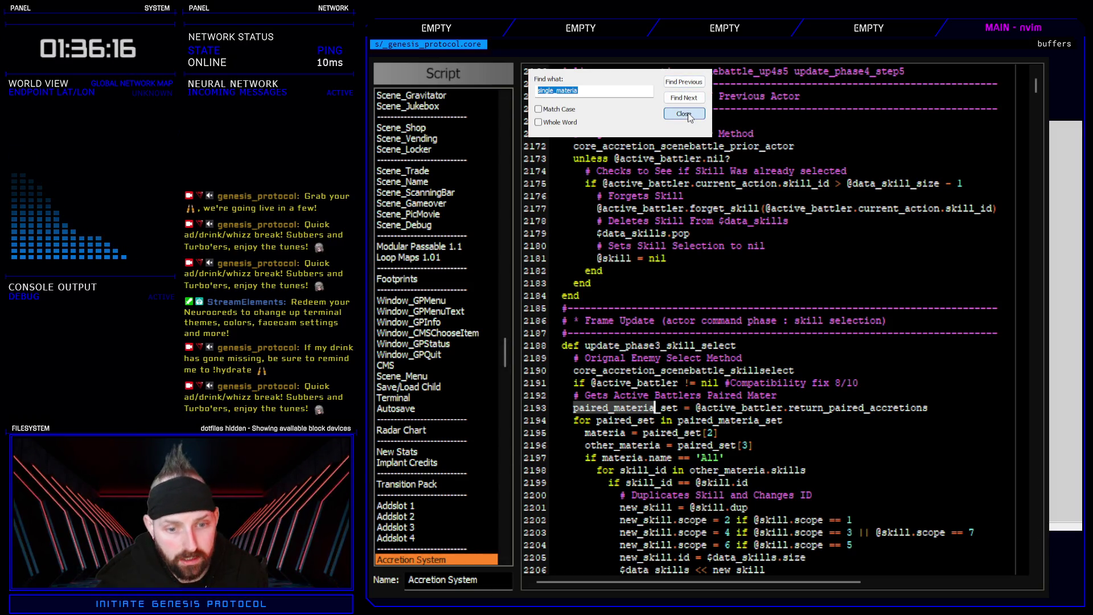
- Search all scripts for paired_materia and rename it to paired_accretions on Window_EnhanceSlots line 210
key("ctrl+shift+f")
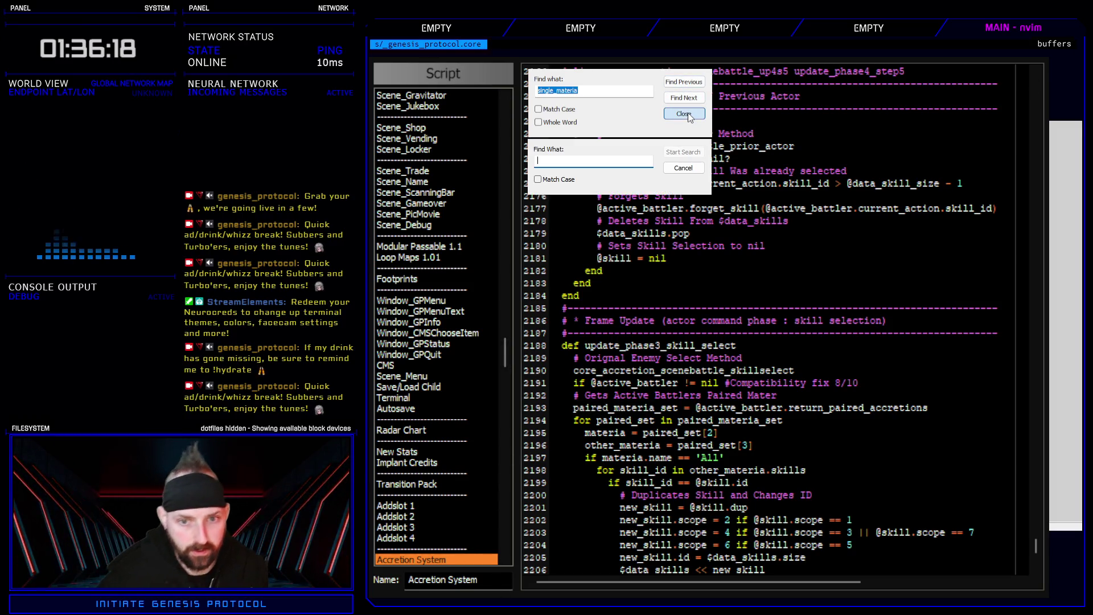
type("paired")
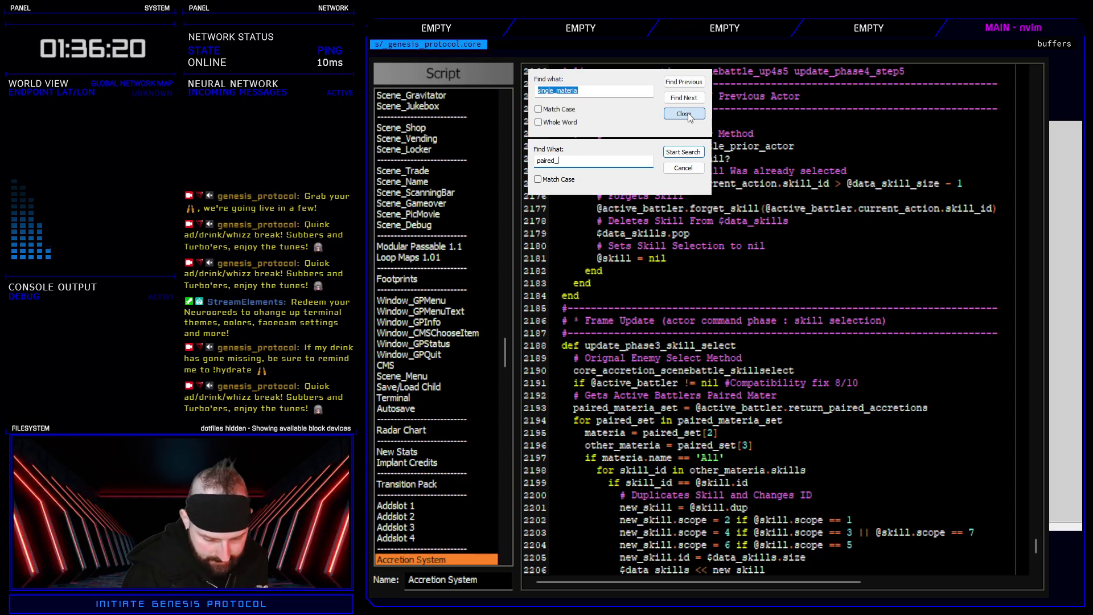
type("_materia")
key("Return")
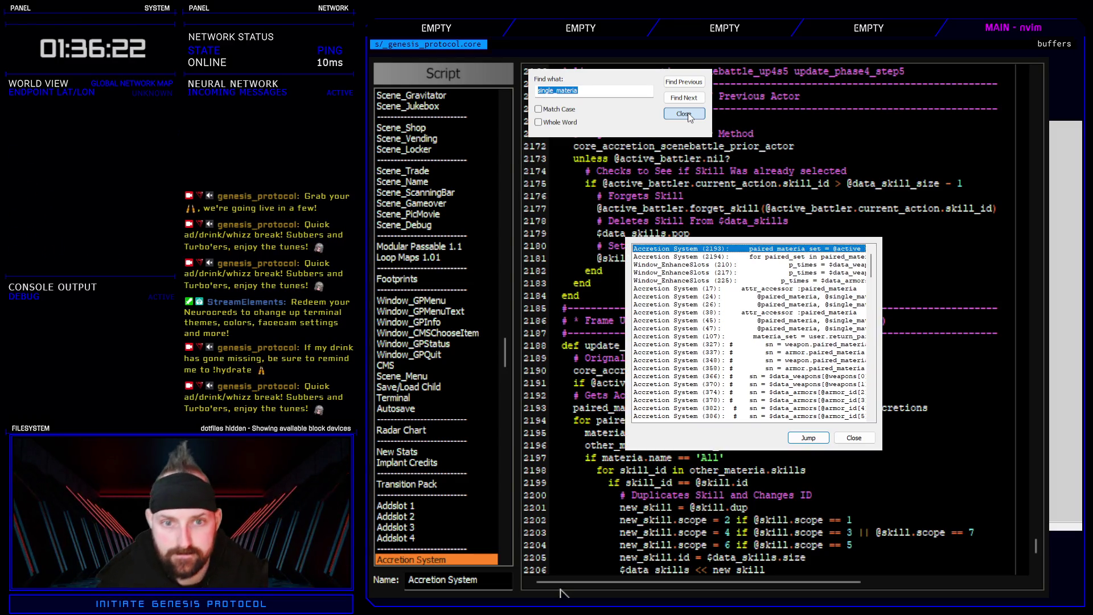
left_click(775, 256)
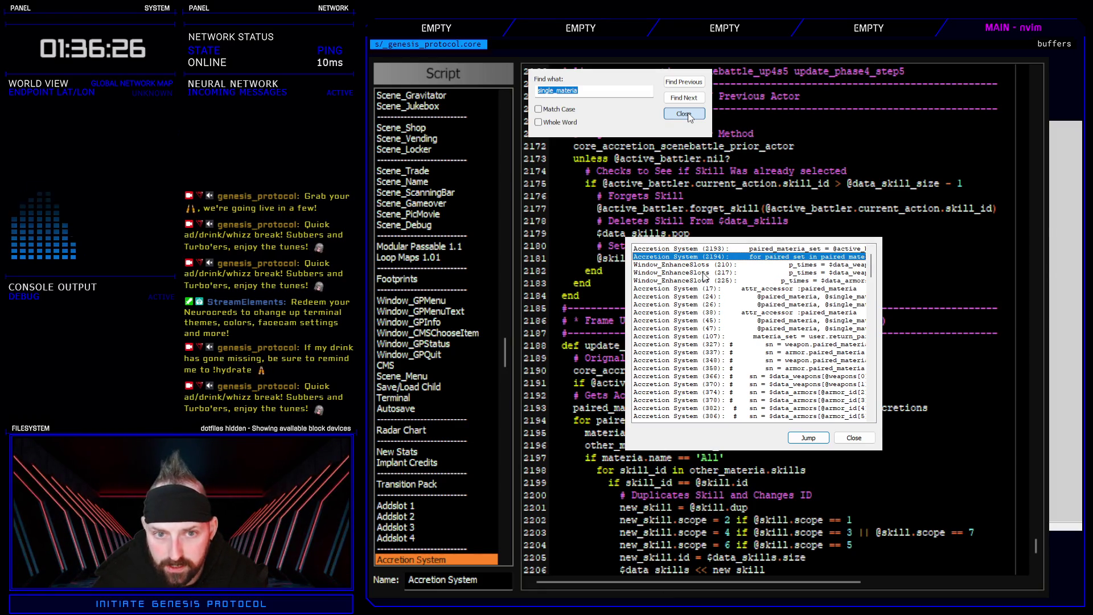
double_click(700, 265)
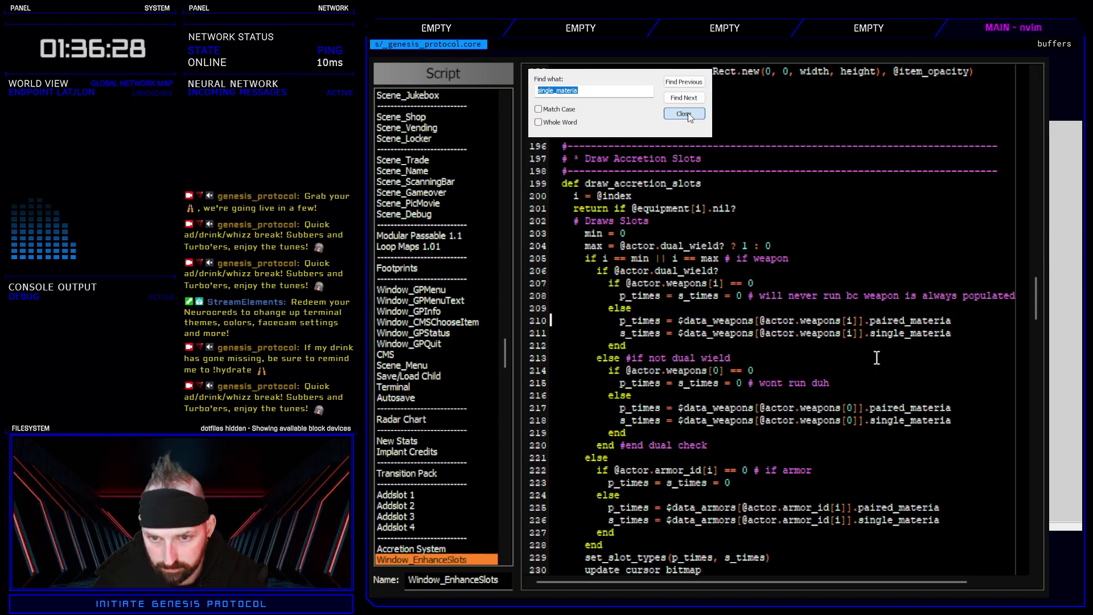
left_click_drag(910, 321, 952, 320)
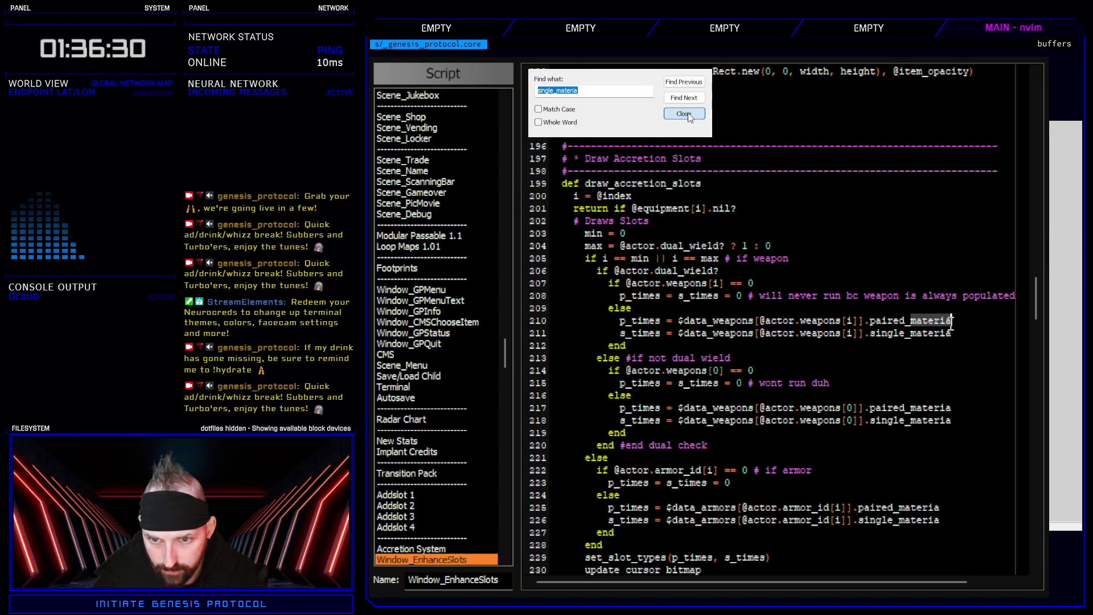
type("accretions")
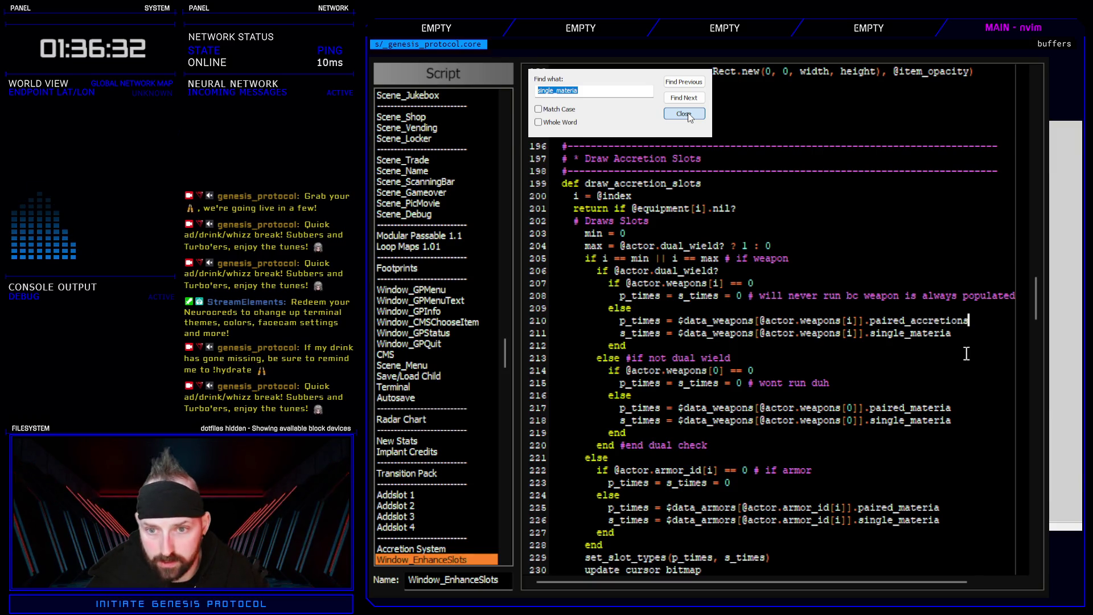
- Replace materia with accretions on lines 211, 217 and 225
left_click_drag(911, 333, 952, 333)
type("accretions")
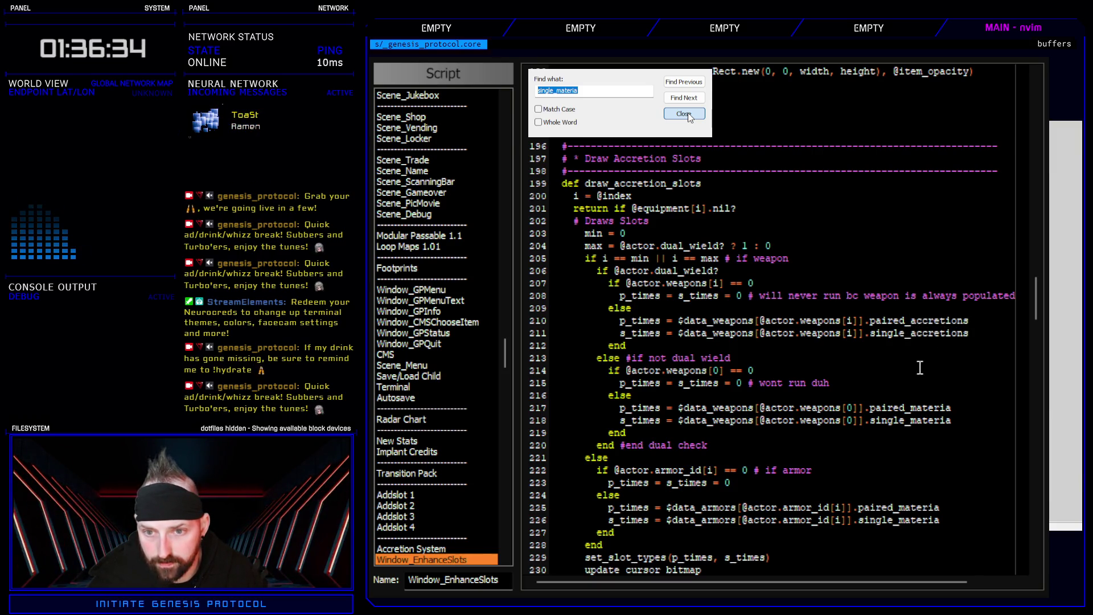
key("ctrl+f")
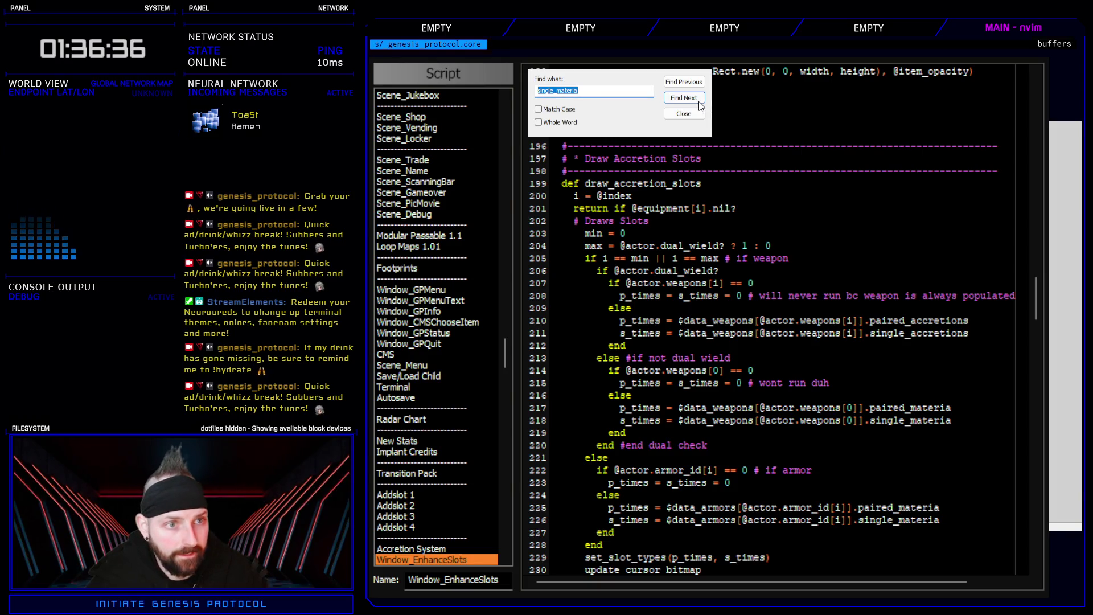
left_click(683, 98)
scroll(866, 370, "down", 2)
left_click(893, 348)
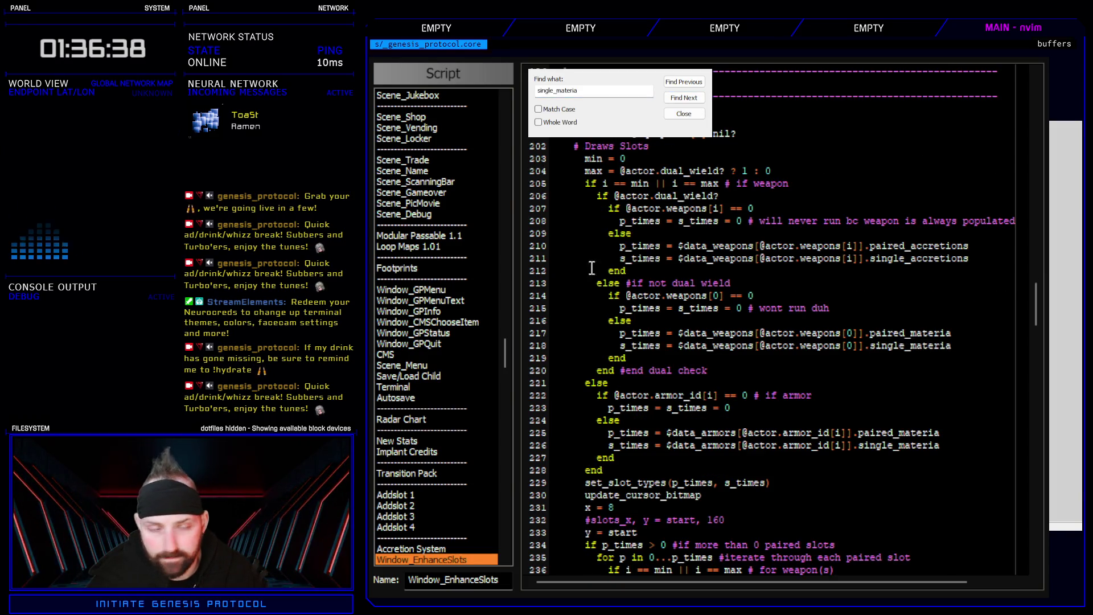
left_click_drag(554, 91, 529, 99)
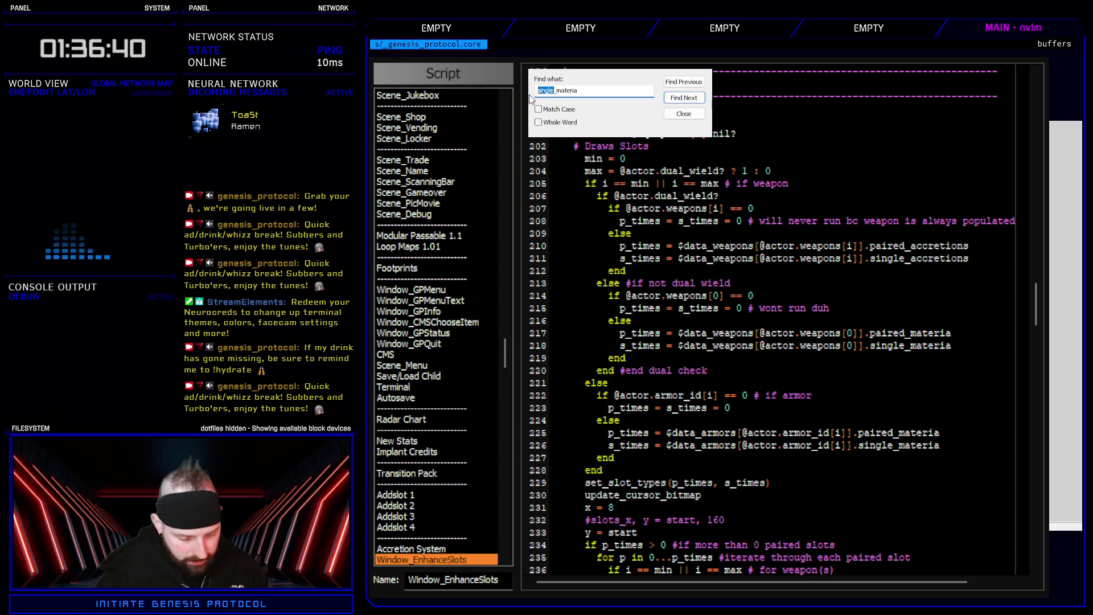
type("paired")
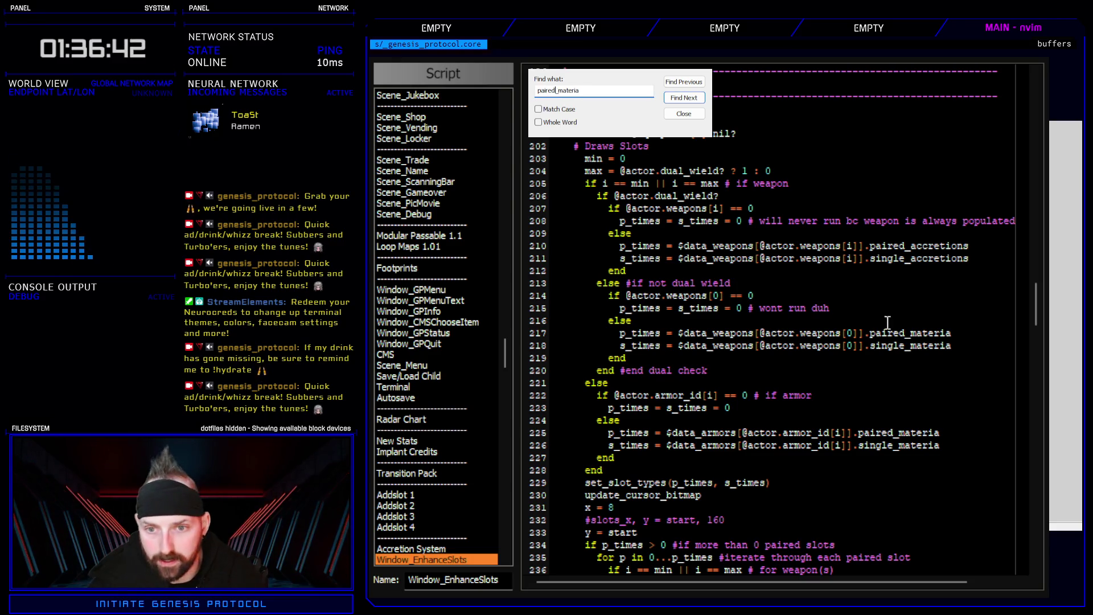
mouse_move(909, 333)
left_mouse_down()
mouse_move(951, 334)
mouse_move(913, 346)
mouse_move(955, 349)
left_mouse_up()
type("accretionsaccretions")
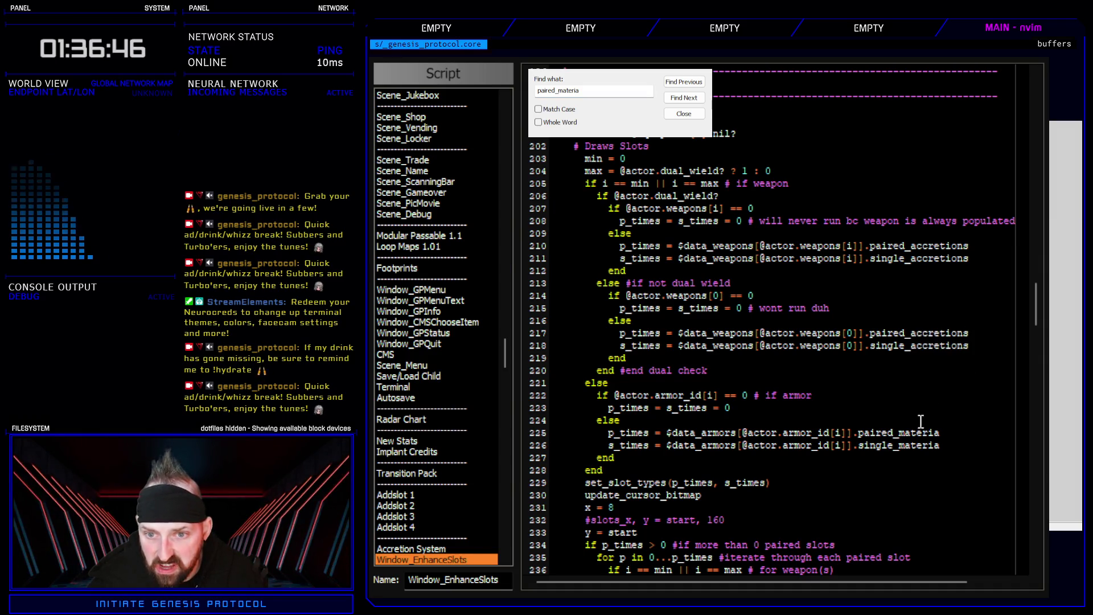
mouse_move(898, 433)
left_mouse_down()
mouse_move(945, 434)
mouse_move(929, 447)
mouse_move(941, 446)
left_mouse_up()
type("accretionsaccretions")
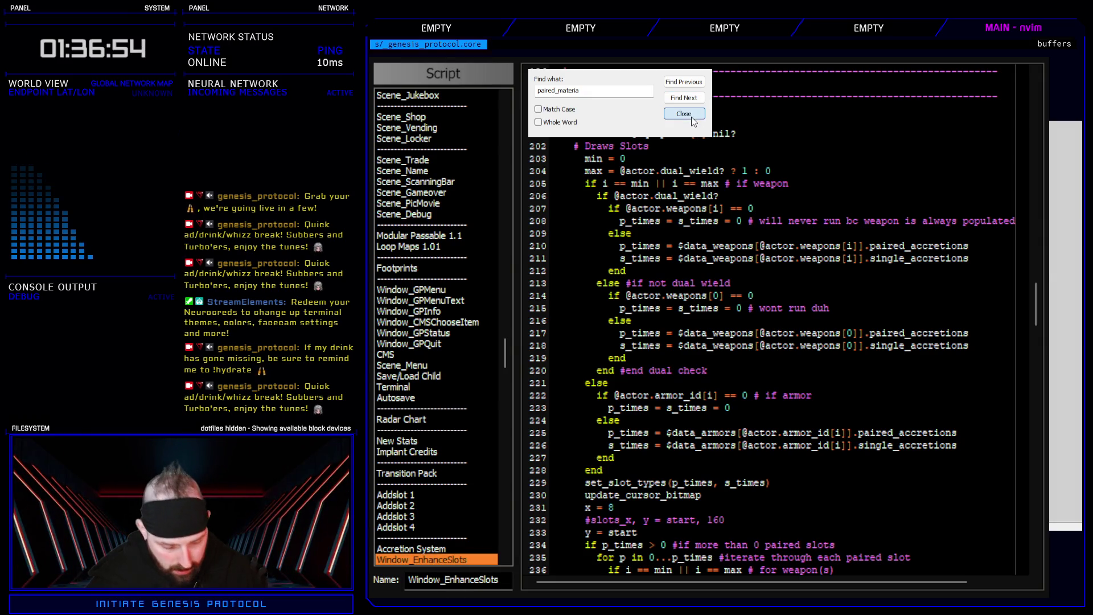
- Begin an all-scripts search for paired_, cancel it, and go to the Transition Pack script
key("ctrl+shift+f")
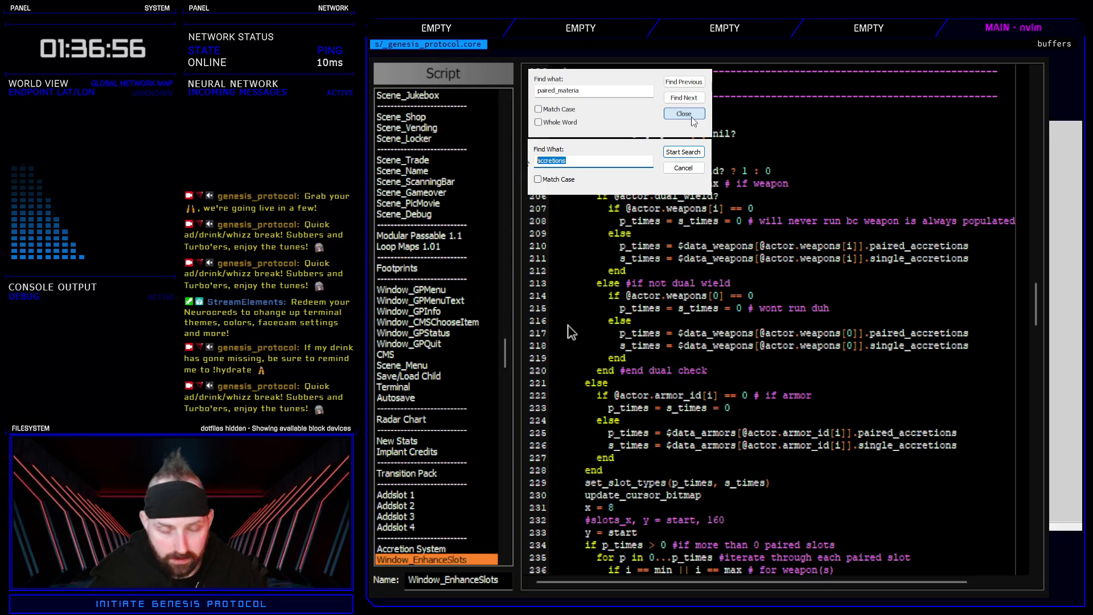
type("paired_materisa")
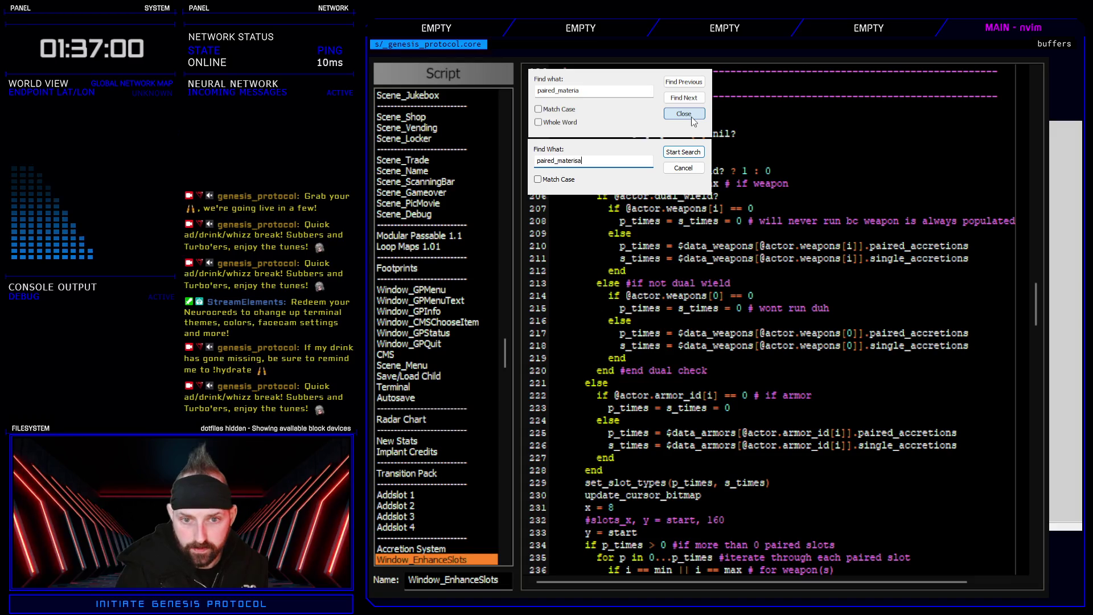
key("Escape")
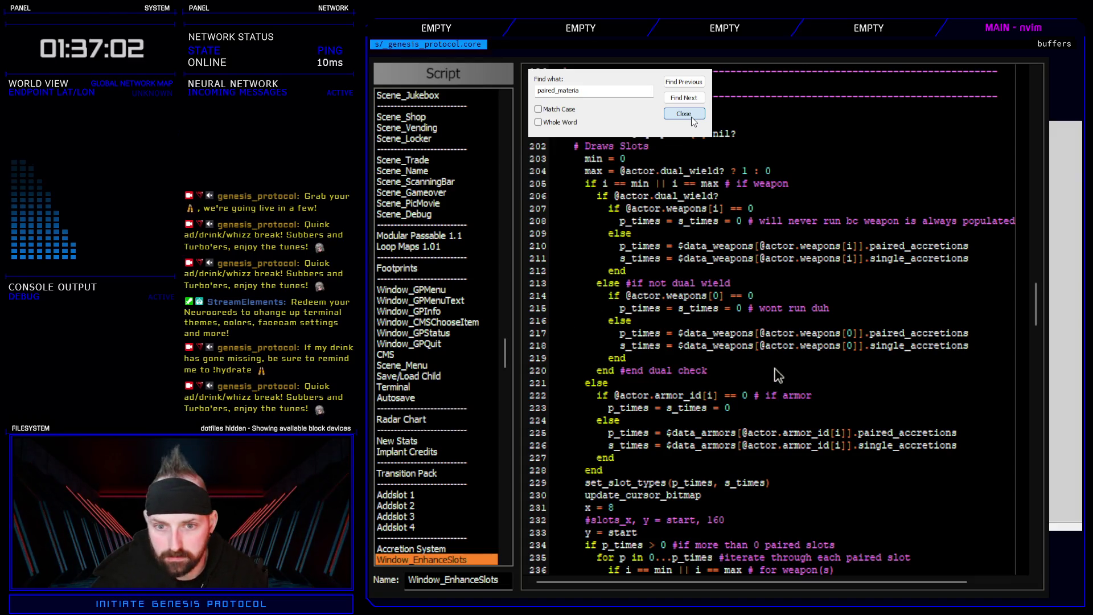
left_click(465, 473)
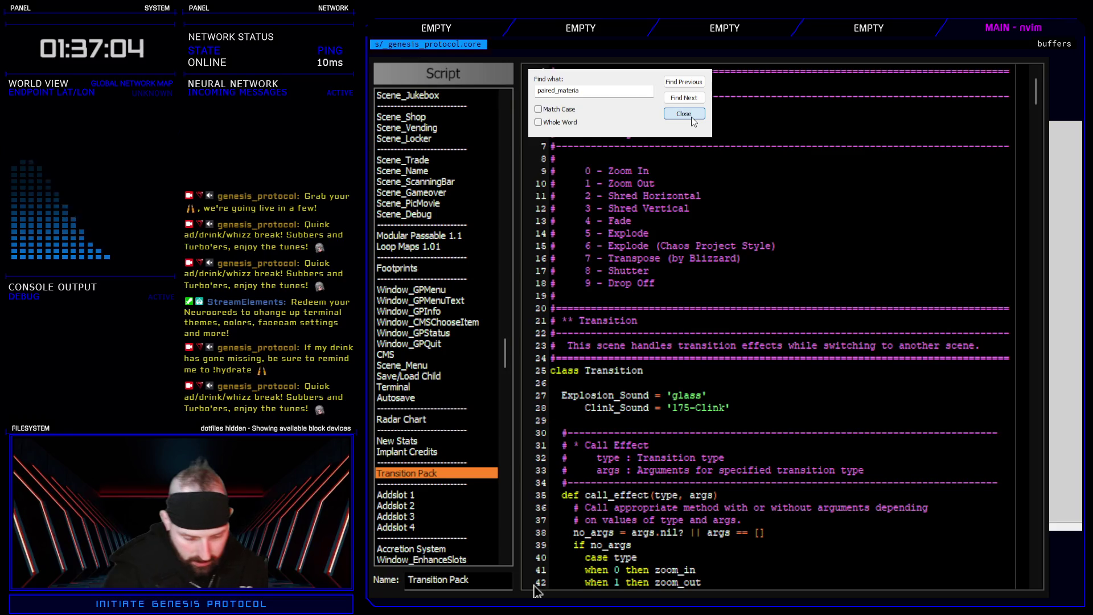
- Search for paired_materia, jump to an Accretion System match, then open Actor Controller
key("ctrl+f")
type("paired_mat")
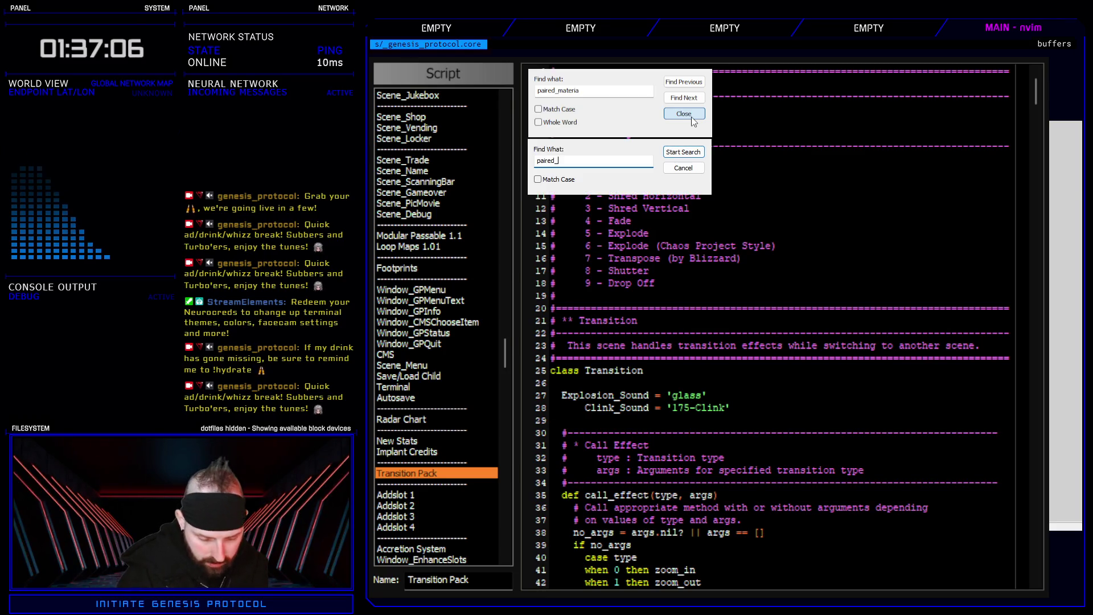
type("eria")
key("Return")
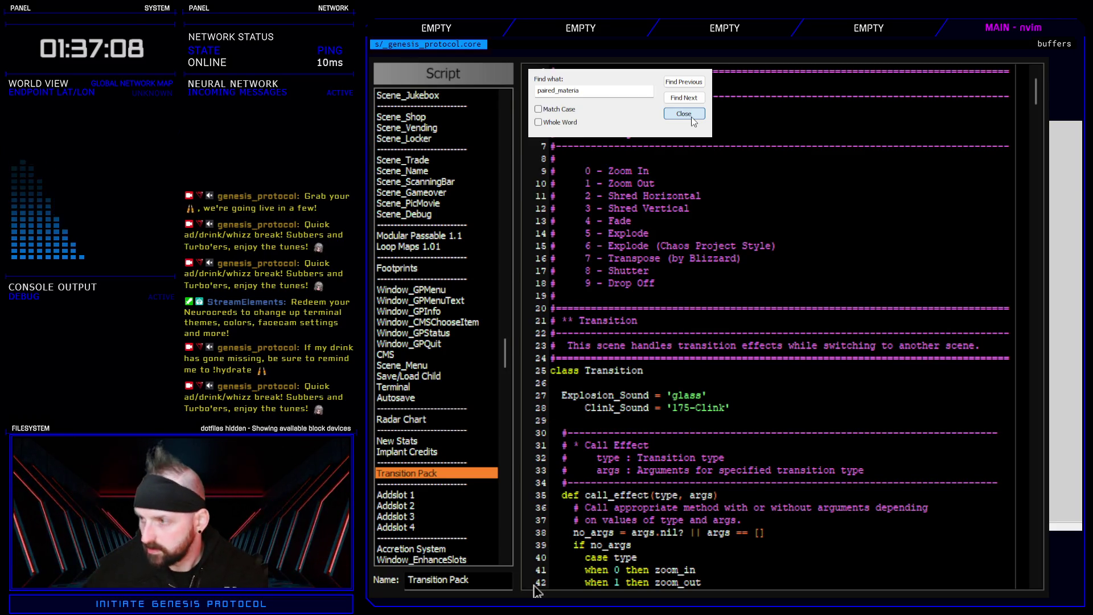
key("Down")
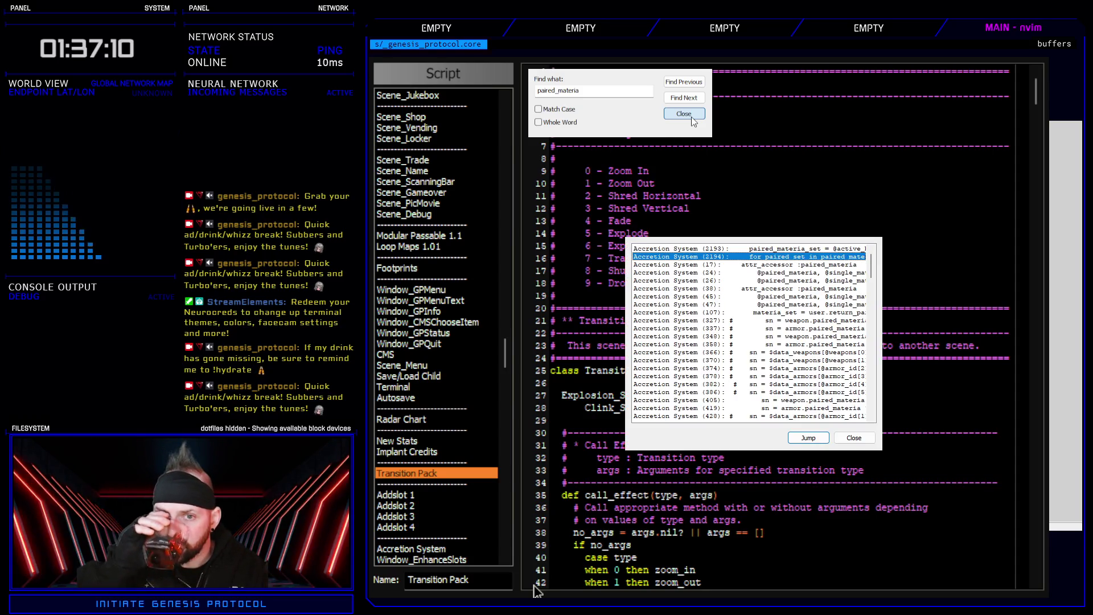
key("Down")
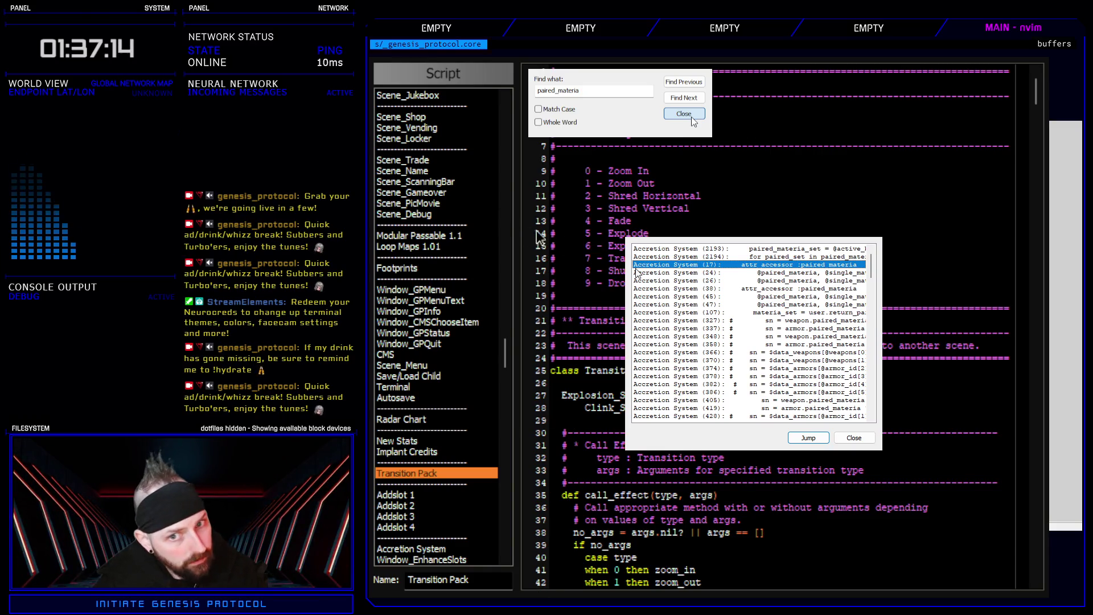
double_click(692, 265)
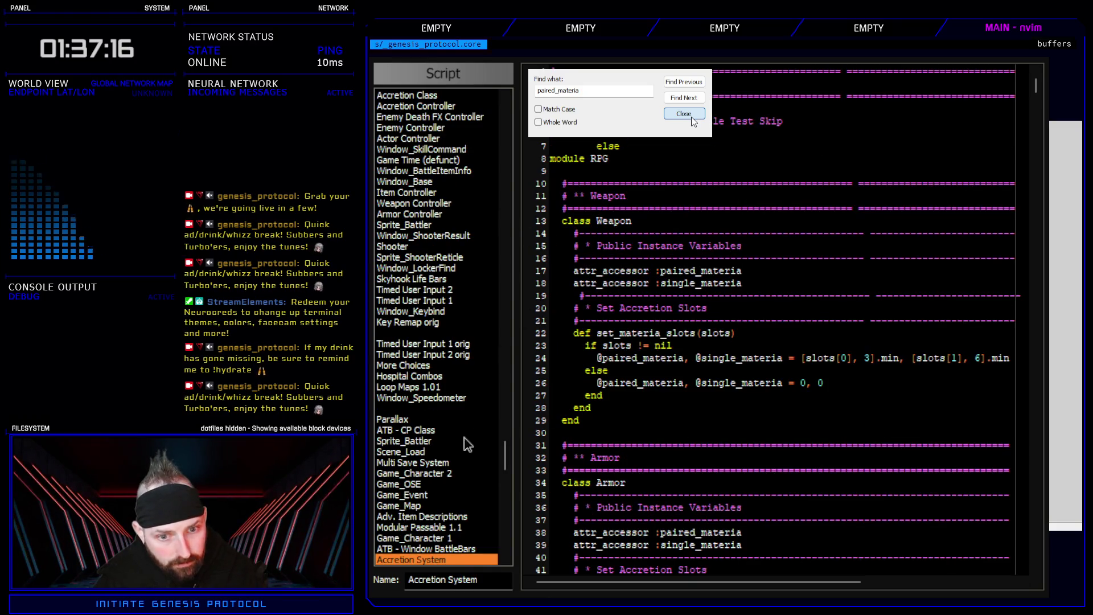
scroll(472, 149, "up", 15)
left_click(472, 150)
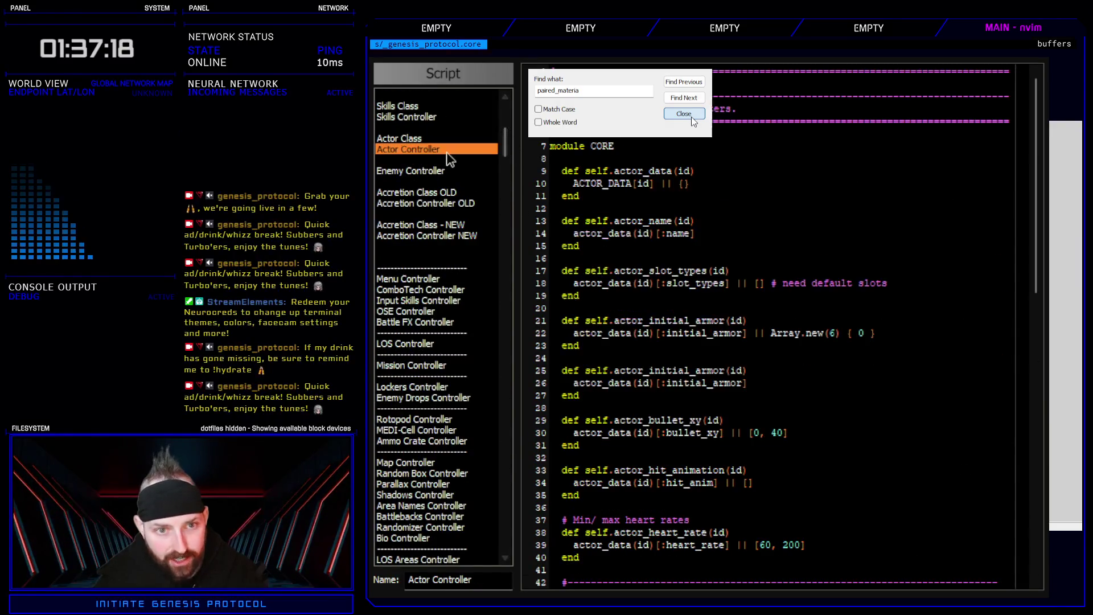
- Search all scripts for paired_materia again and jump to Accretion System line 2193
key("ctrl+shift+f")
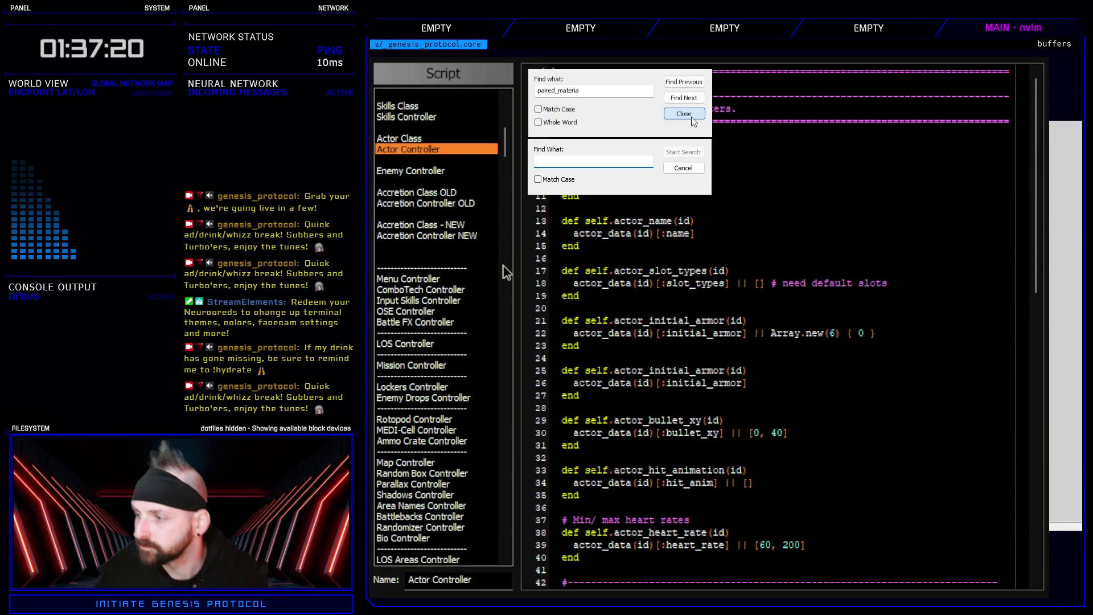
type("paired")
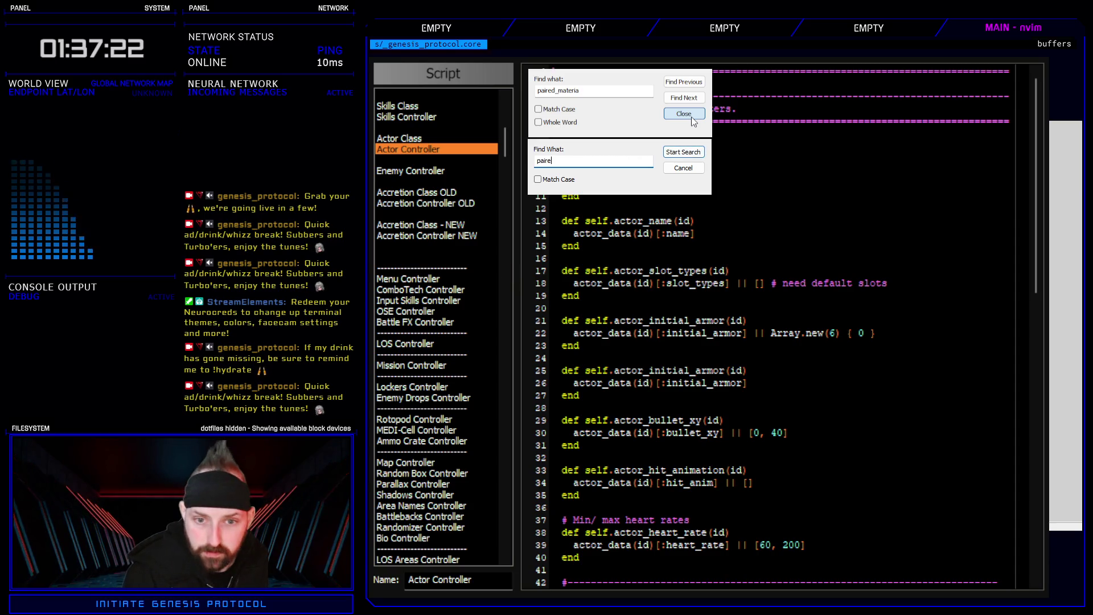
type("_materia")
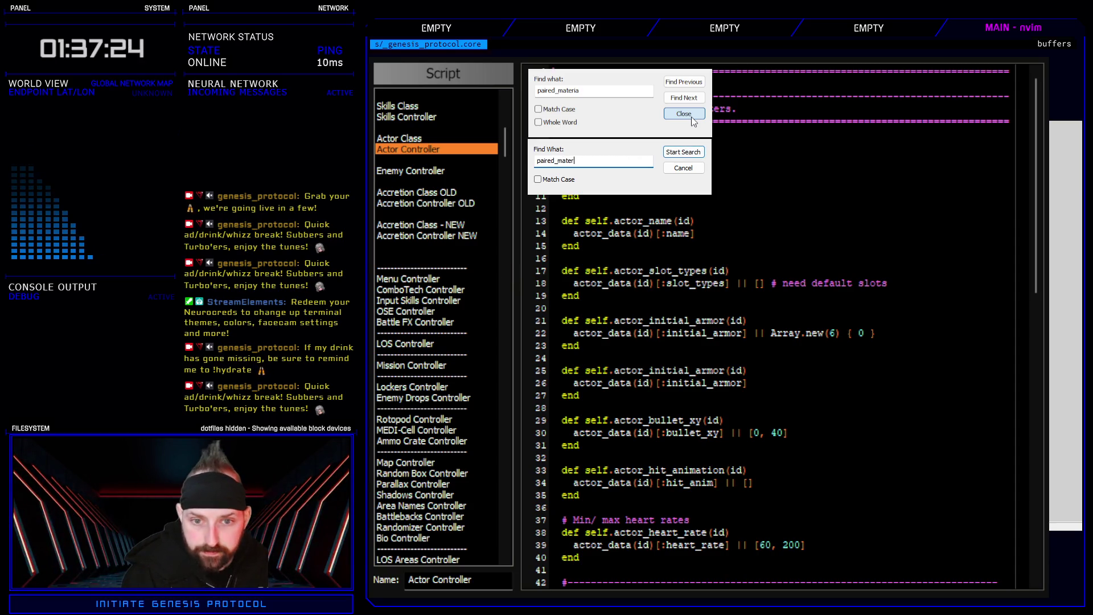
key("Return")
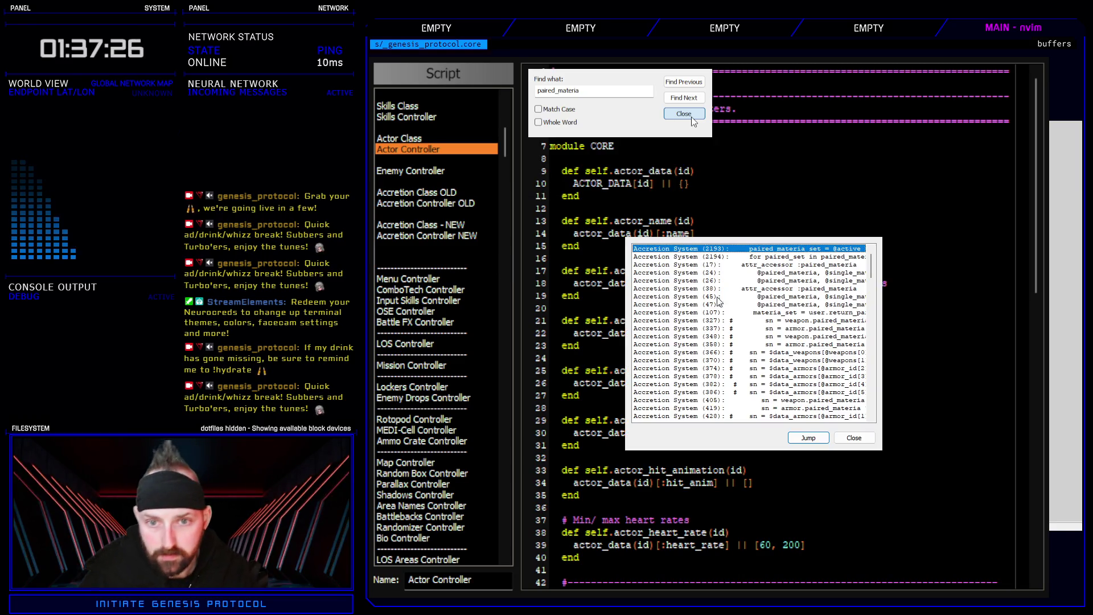
key("Return")
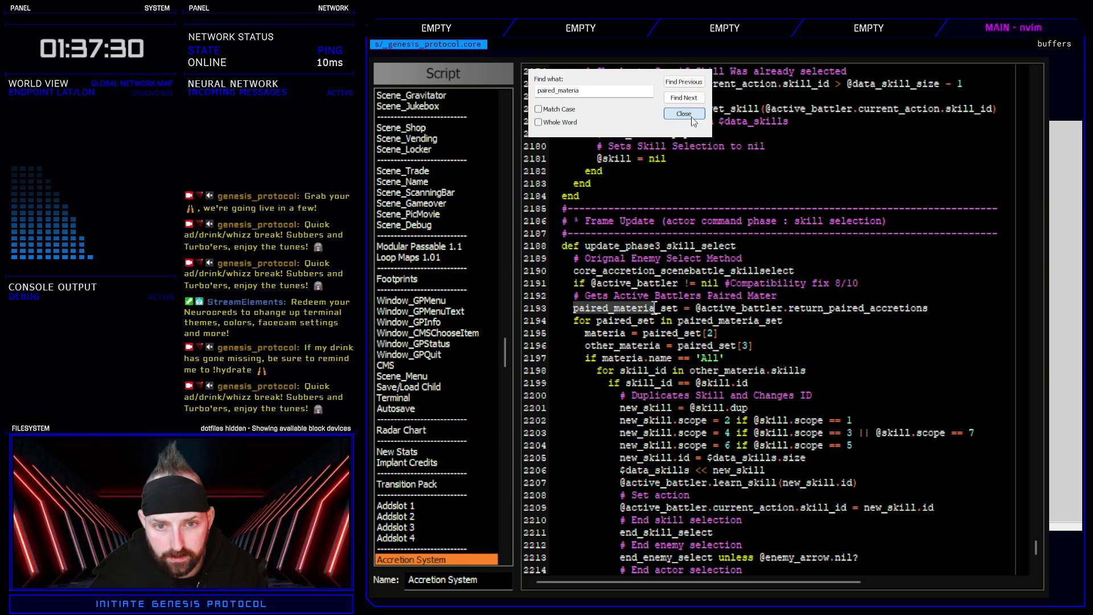
- Rename paired_materia_set to paired_accretion_set on lines 2193 and 2194
key("ctrl+f")
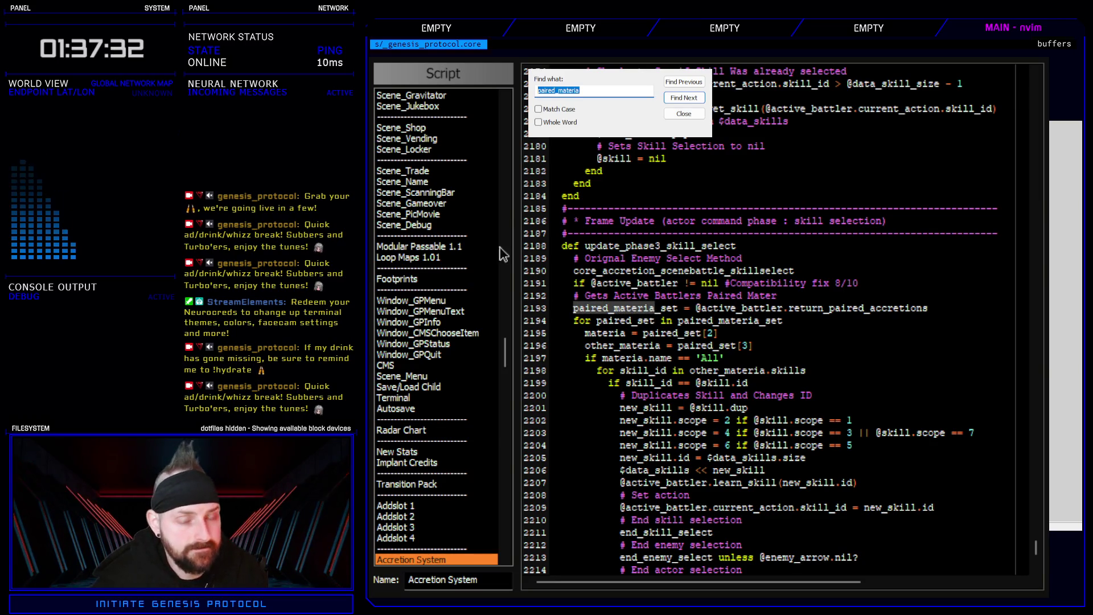
left_click_drag(614, 308, 655, 308)
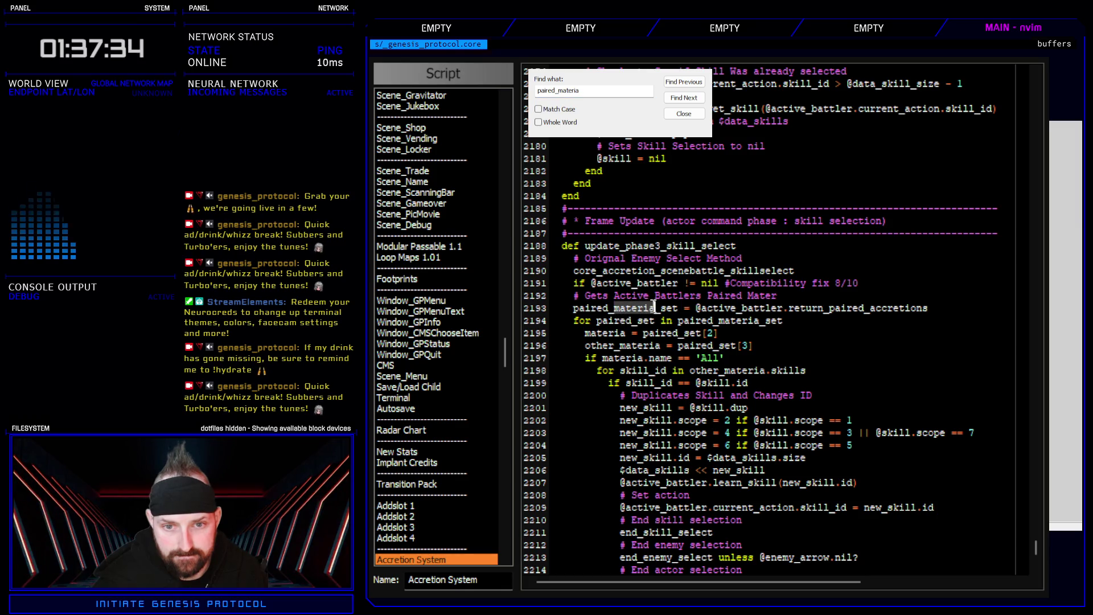
type("accretions")
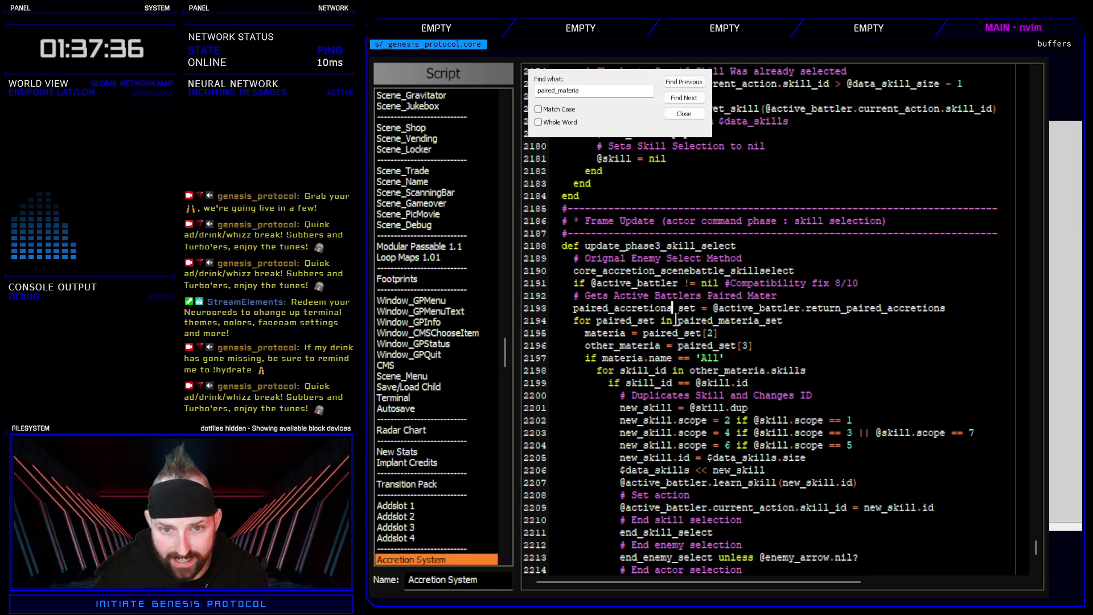
key("BackSpace")
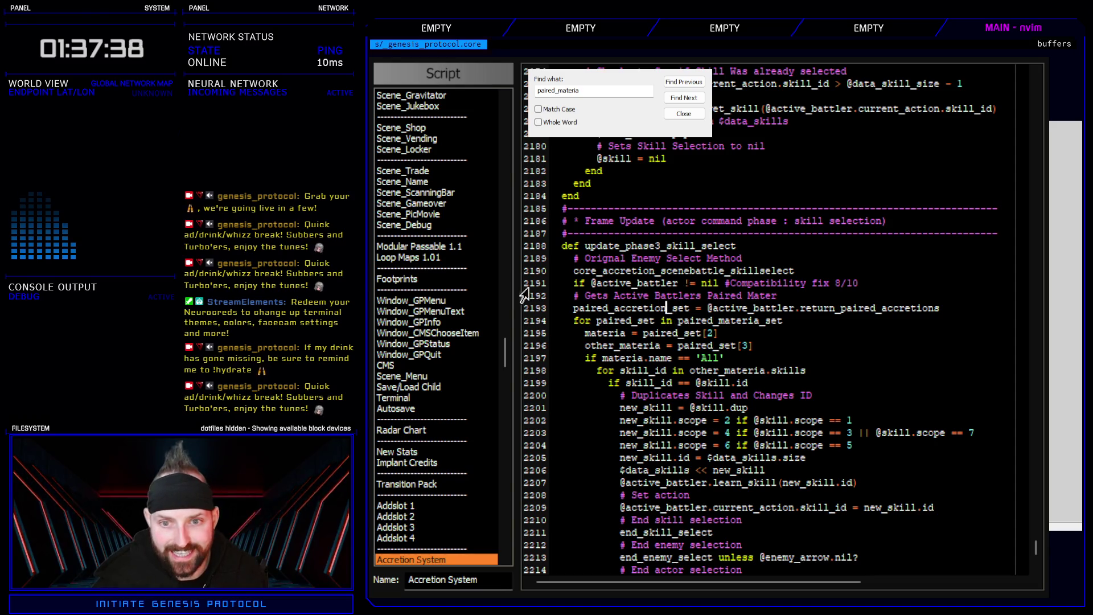
left_click(695, 100)
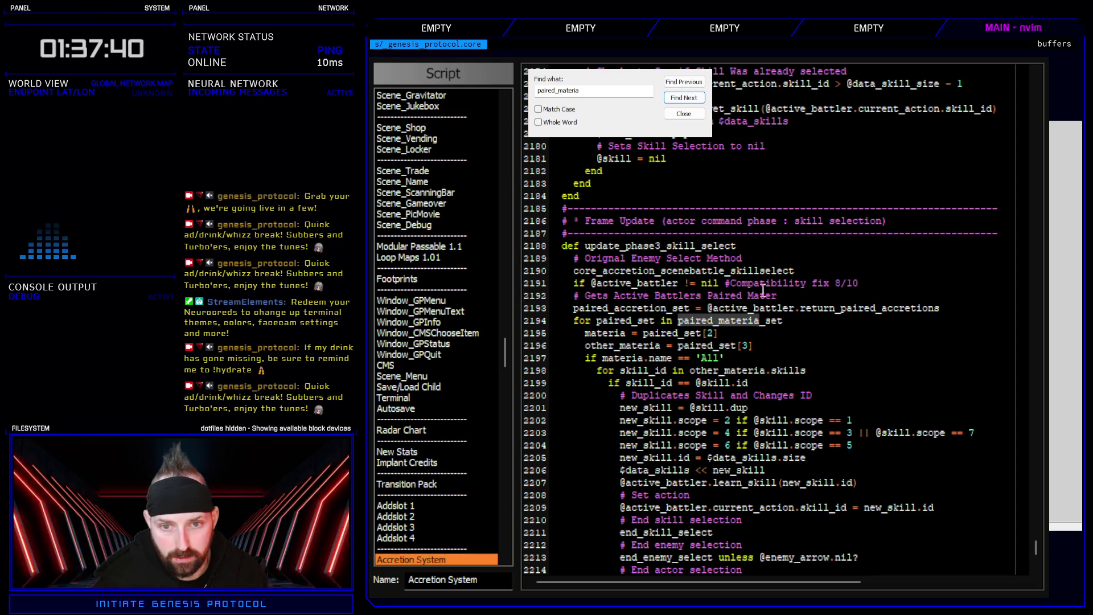
left_click_drag(719, 321, 759, 325)
type("accretion")
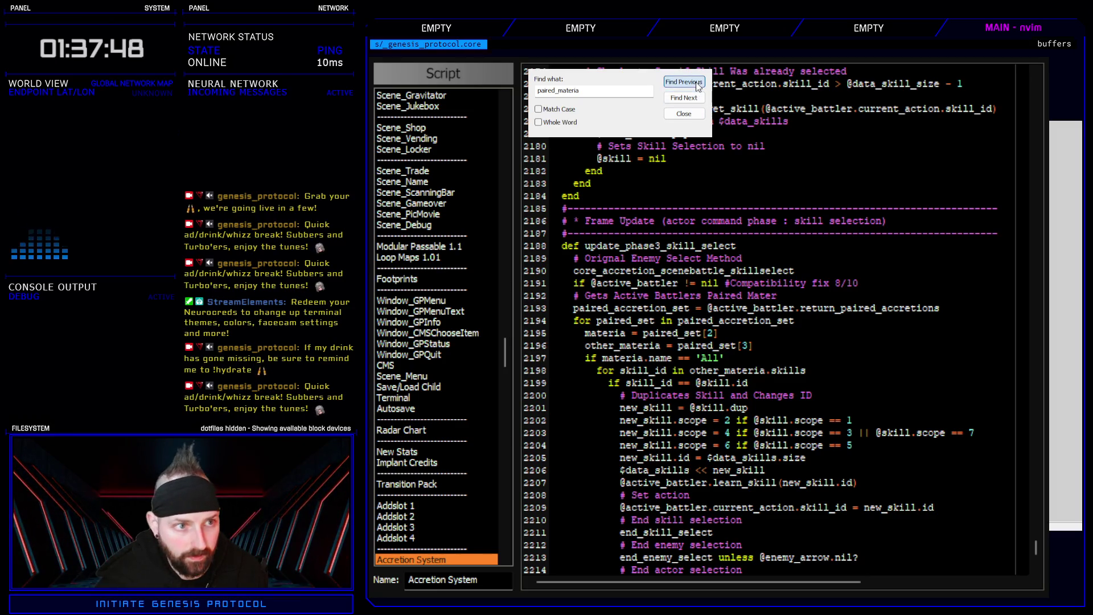
- Shorten the search term to 'materia' and find its next match on line 2195
left_click(557, 91)
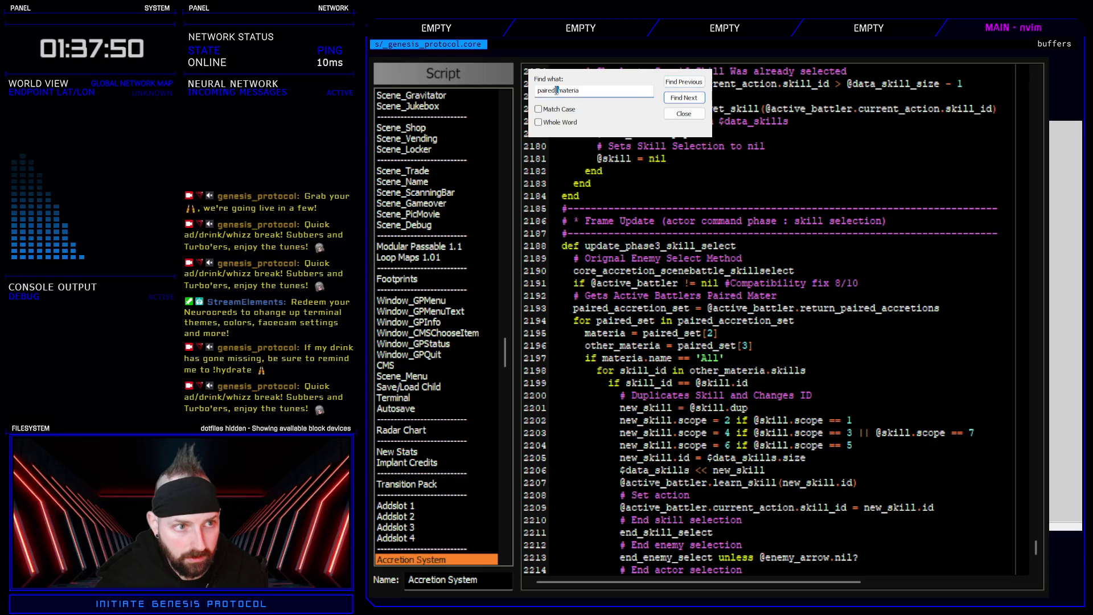
key("BackSpace")
key("BackSpace")
key("BackSpace")
left_click(689, 101)
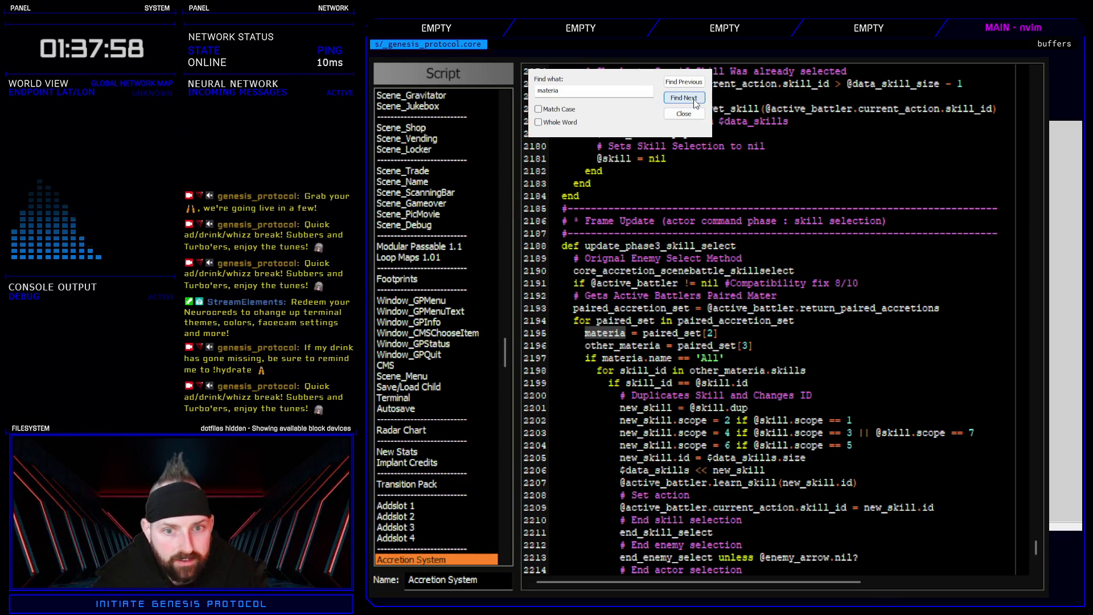
- Step through the remaining 'materia' matches, wrapping to the top, down to line 57
left_click(695, 104)
left_click(695, 103)
left_click(695, 103)
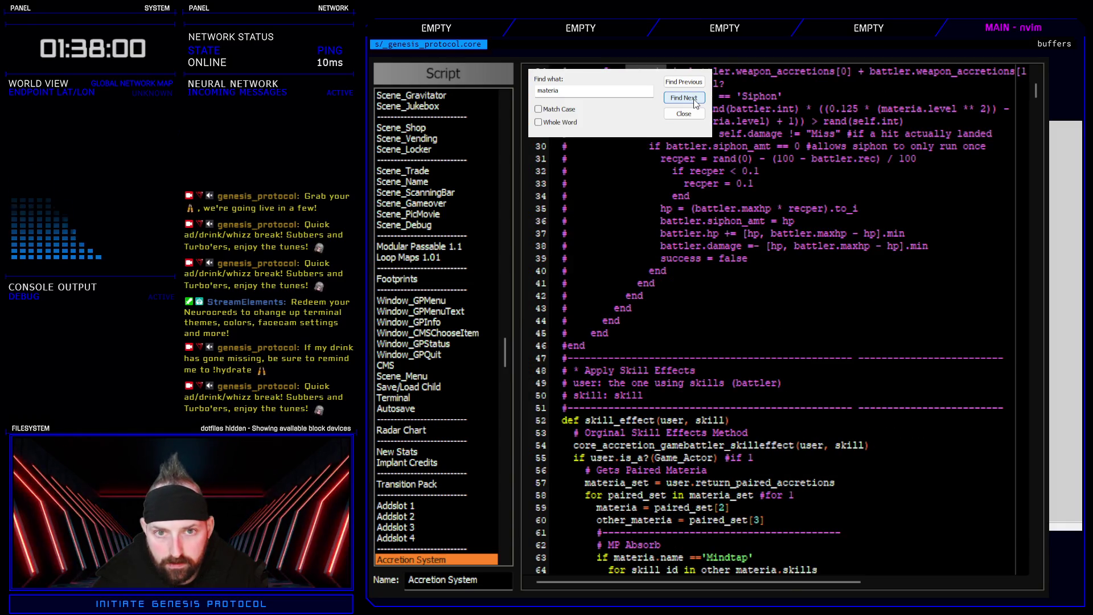
scroll(662, 340, "up", 6)
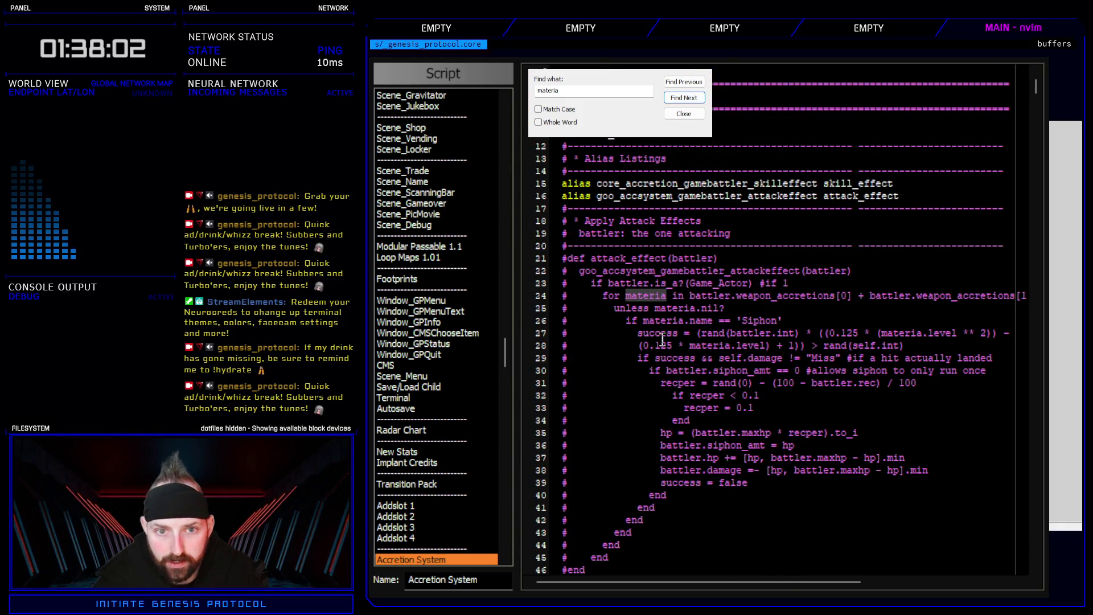
scroll(662, 340, "down", 6)
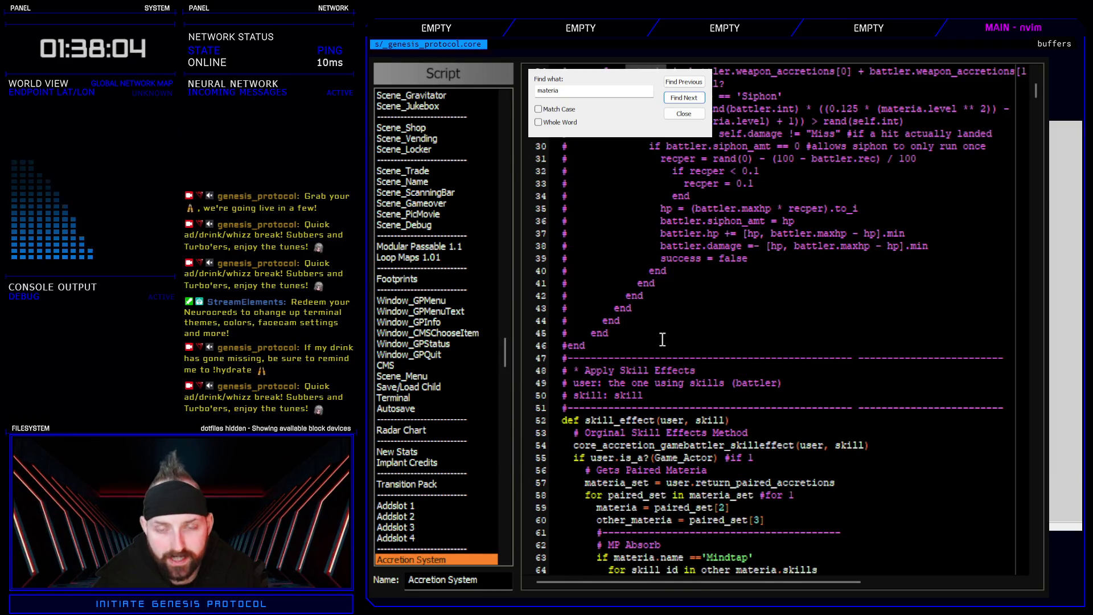
scroll(662, 340, "up", 6)
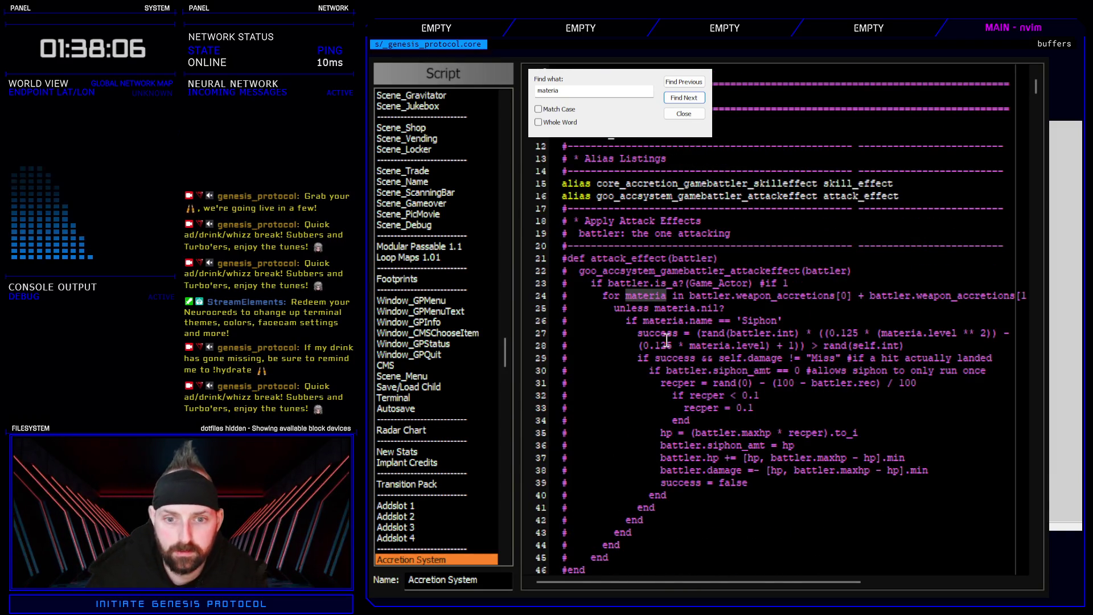
scroll(677, 342, "down", 6)
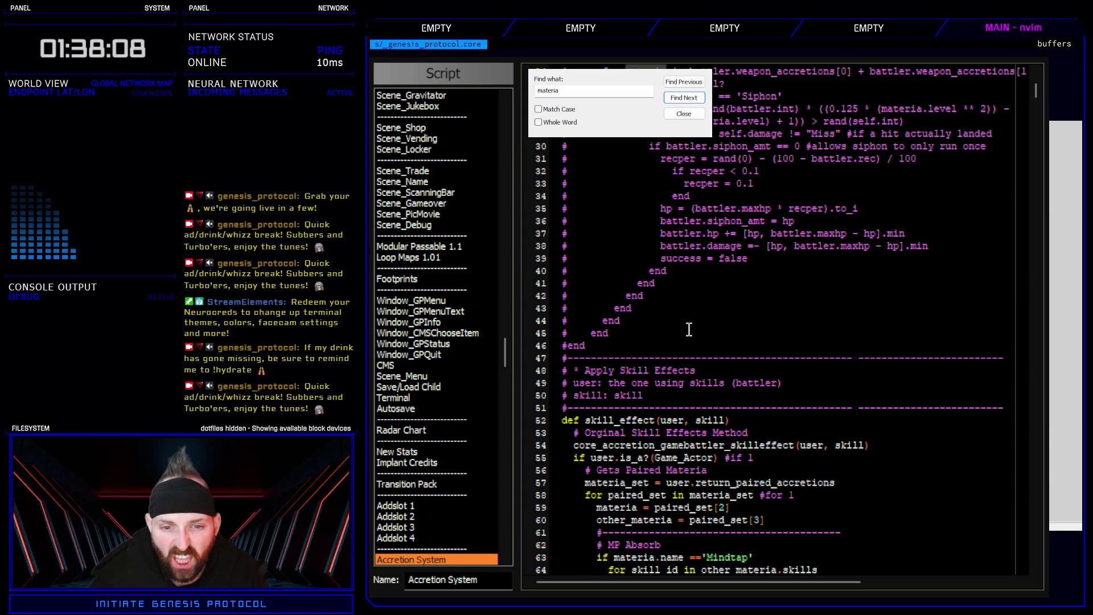
left_click(685, 100)
left_click(685, 101)
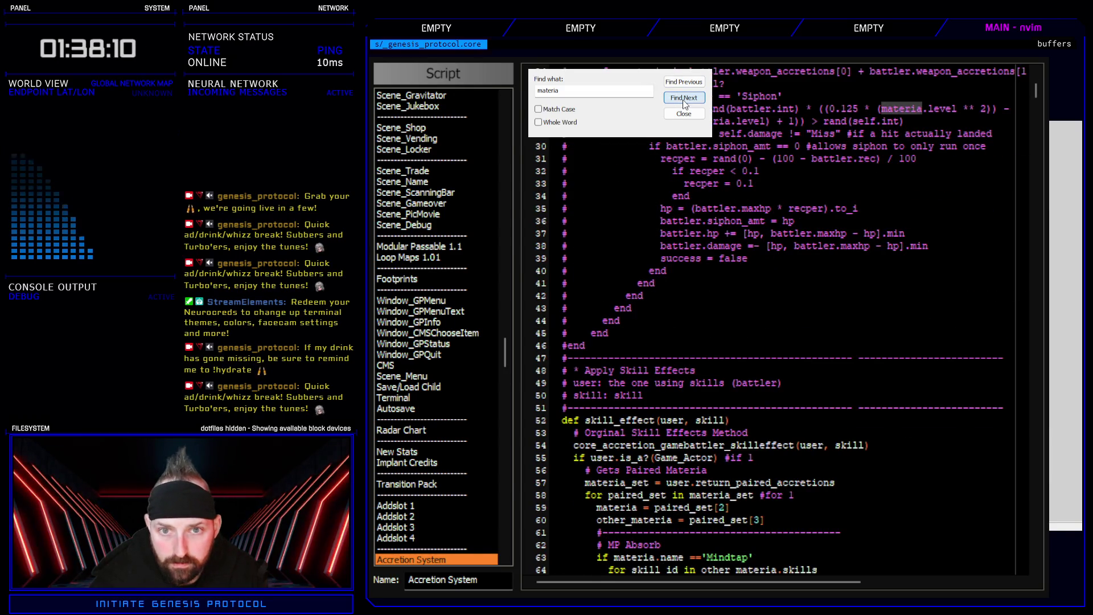
left_click(685, 101)
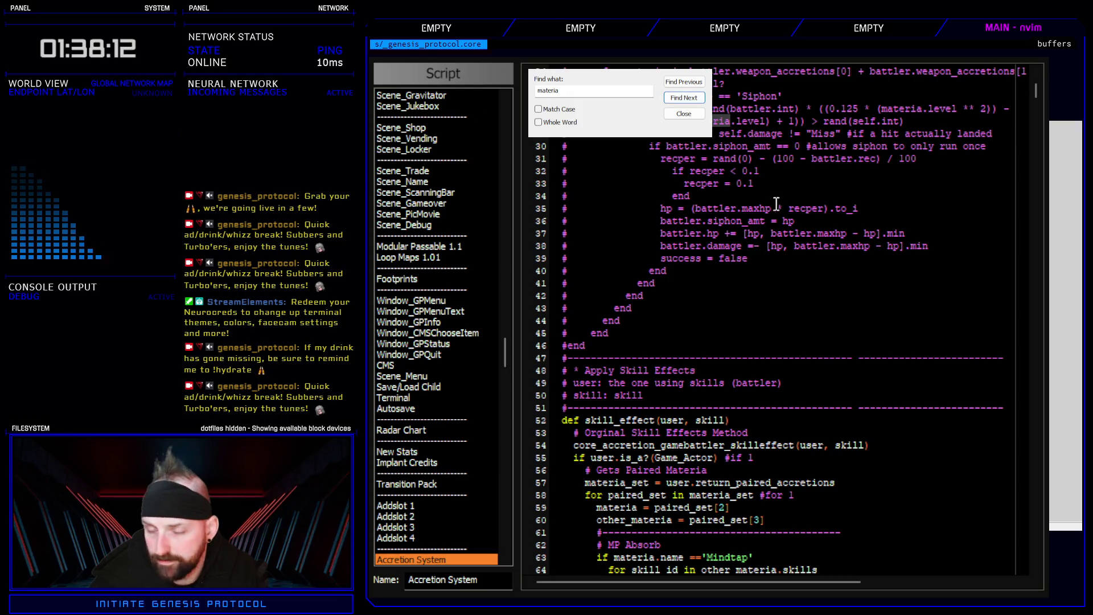
scroll(710, 398, "up", 6)
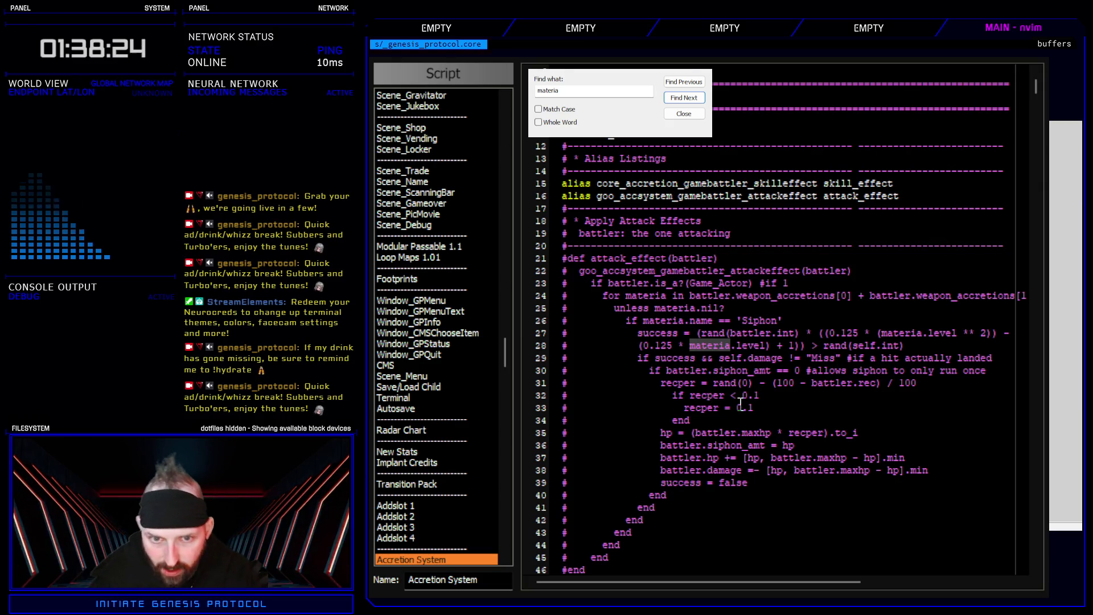
scroll(710, 399, "down", 4)
left_click(697, 102)
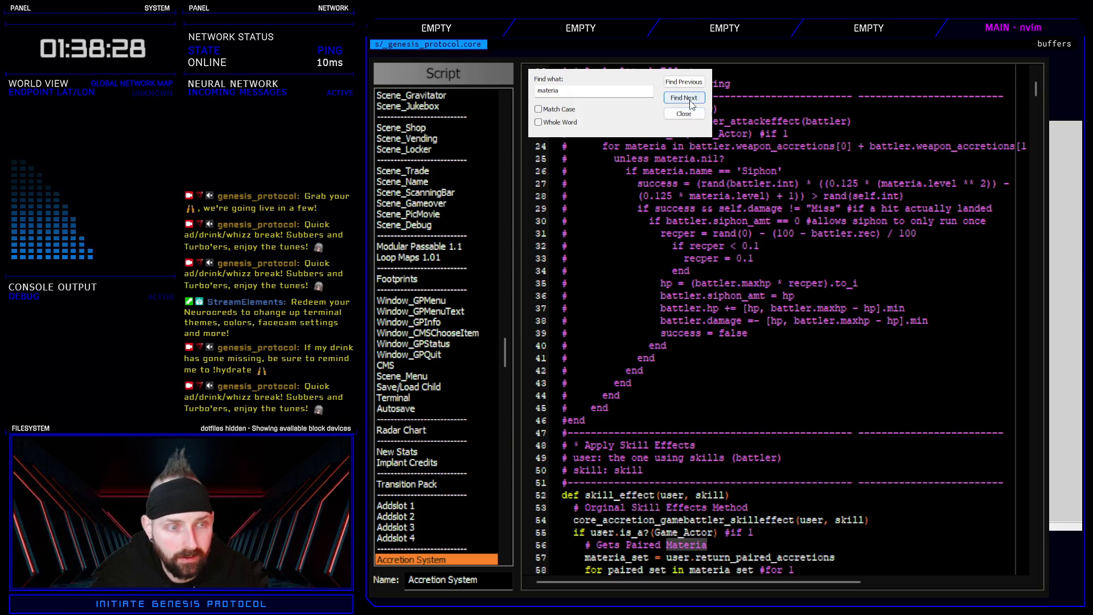
left_click(684, 97)
scroll(645, 289, "down", 8)
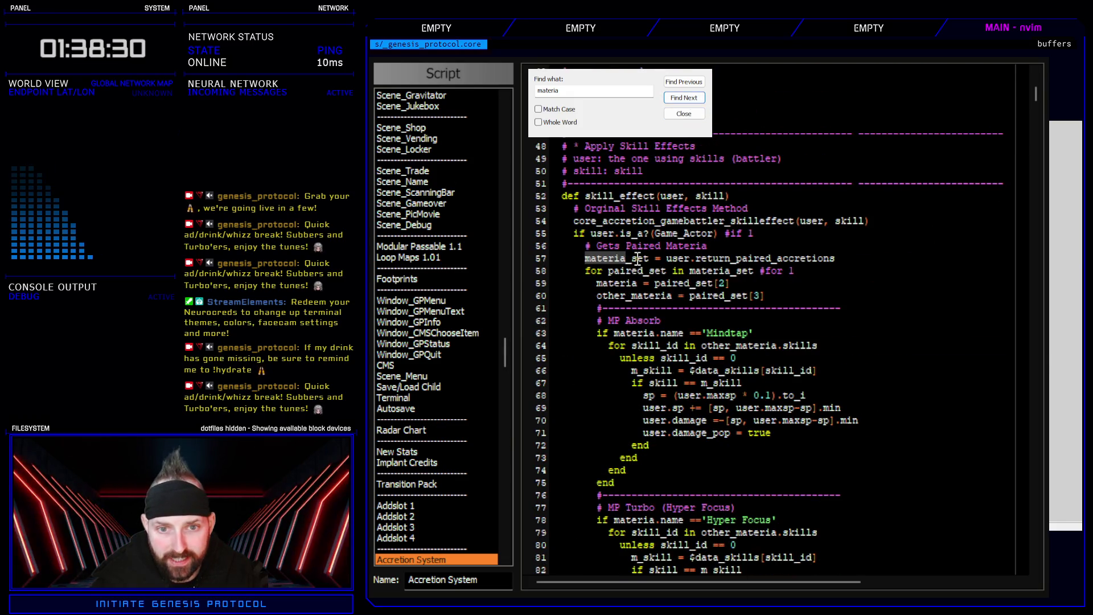
- Search for materia_set from line 57 to find its use on line 58
left_click(637, 258)
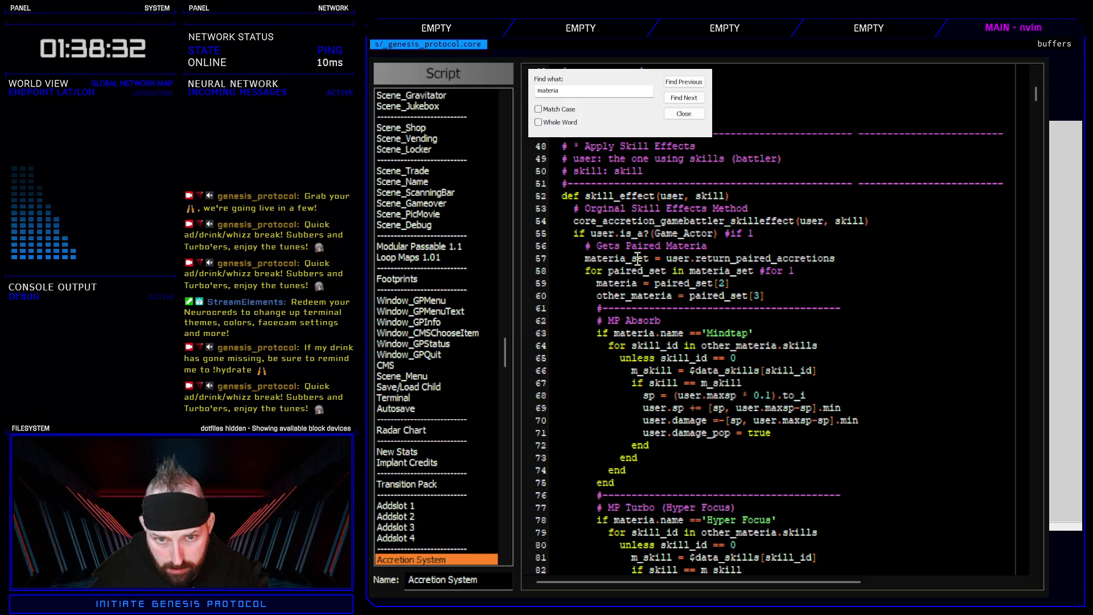
double_click(609, 257)
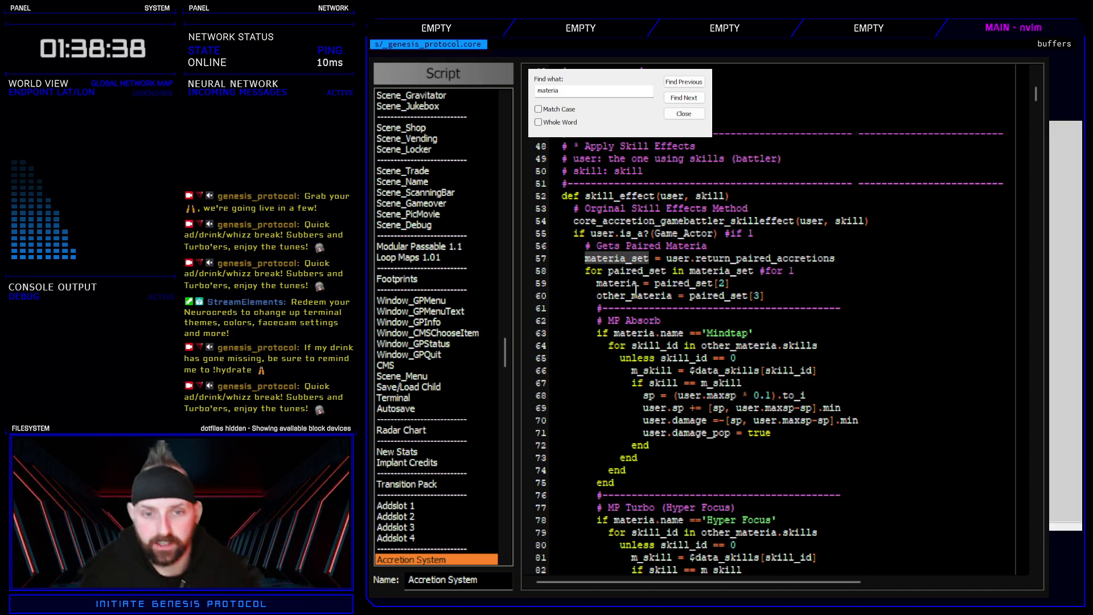
key("ctrl+f")
left_click(701, 98)
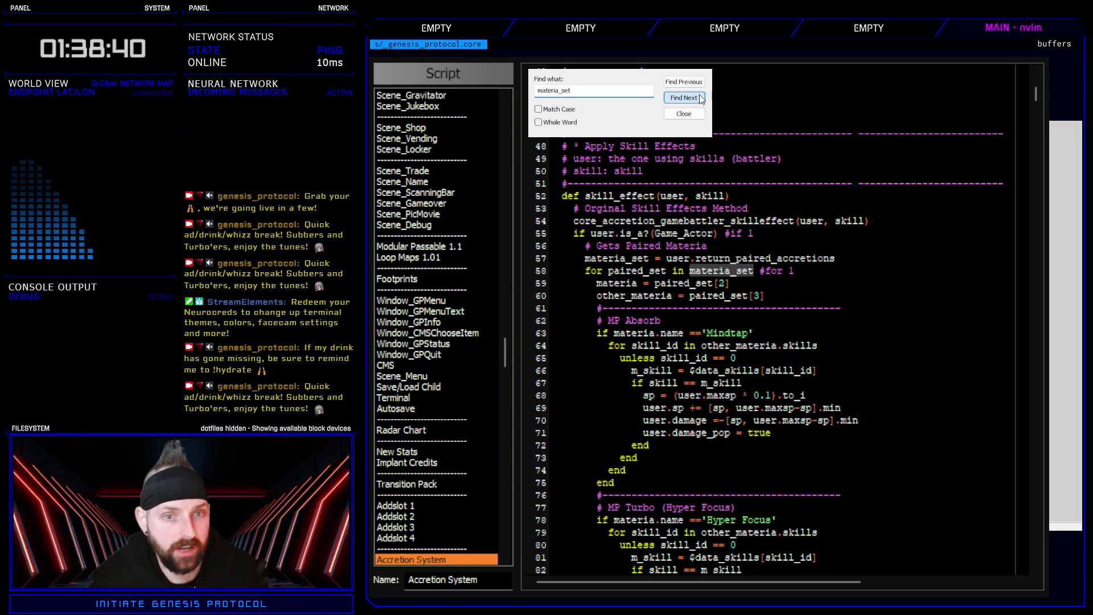
- Cycle through the materia_set matches in Accretion System
left_click(701, 98)
left_click(700, 98)
left_click(700, 97)
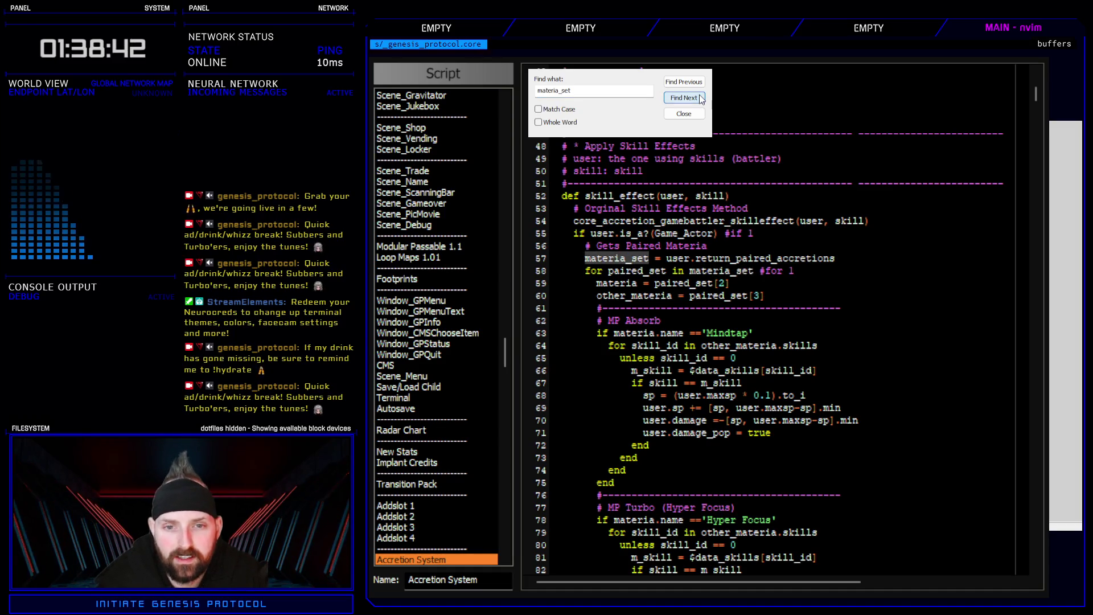
left_click(701, 98)
left_click(700, 98)
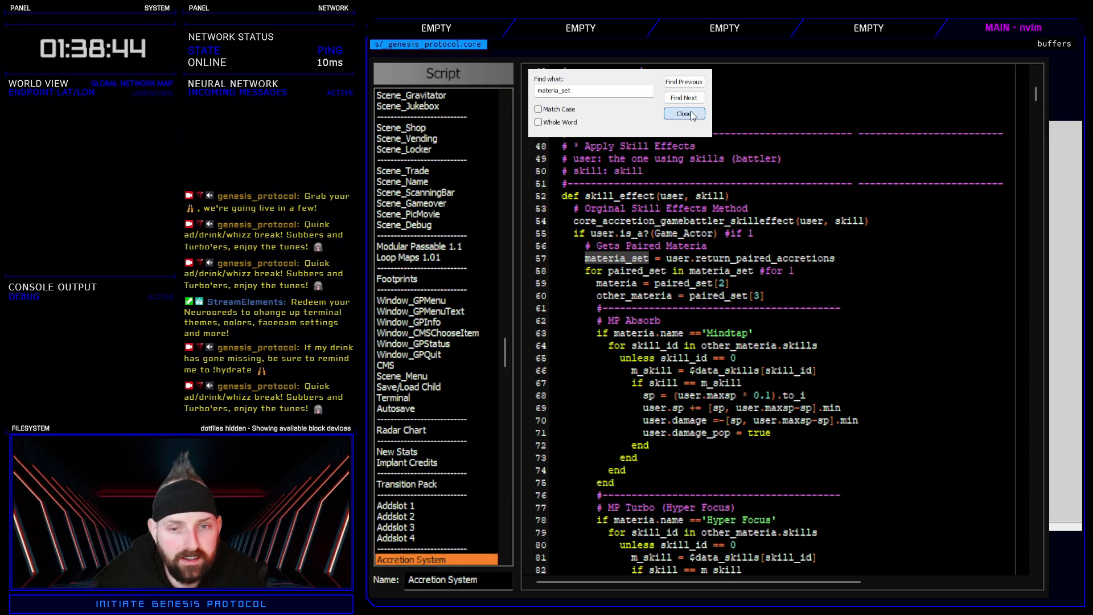
- Rename materia_set to accretion_set on lines 57 and 58 of skill_effect
left_click(640, 258)
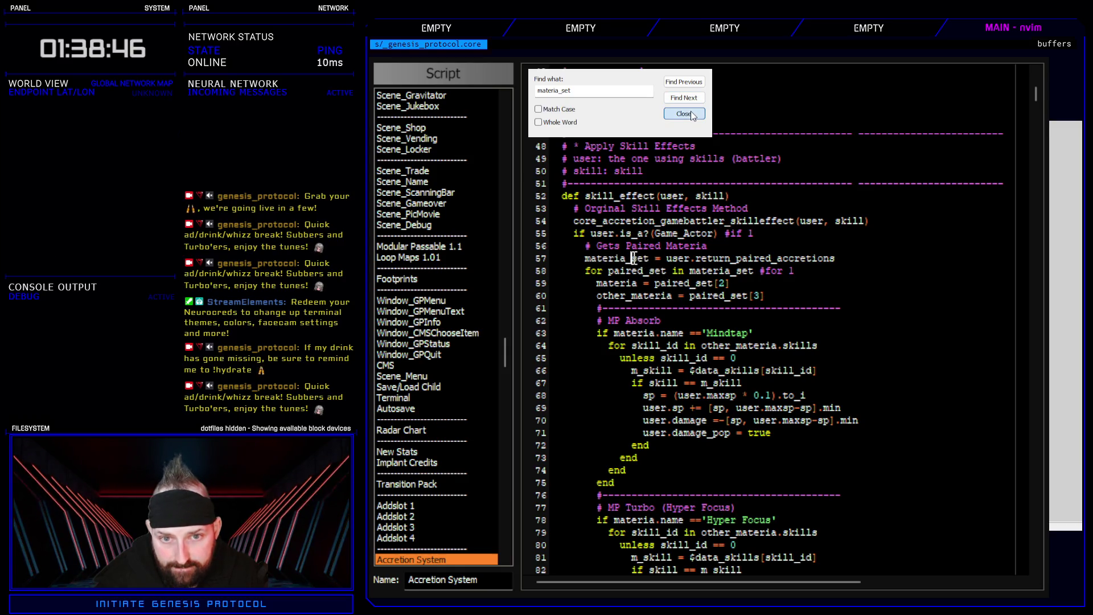
left_click_drag(634, 258, 586, 260)
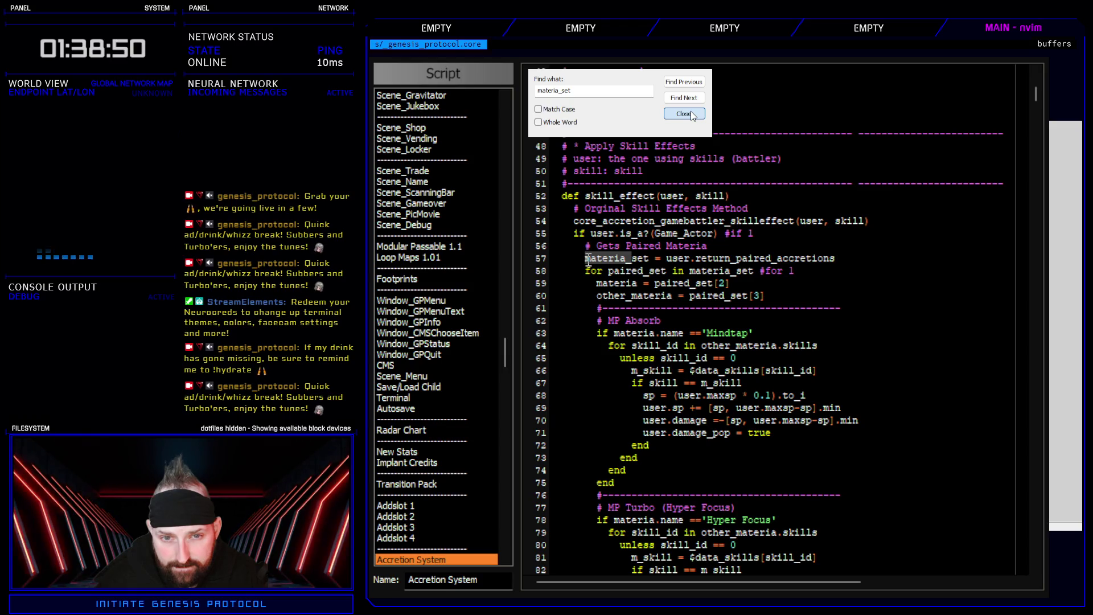
key("BackSpace")
key("ctrl+z")
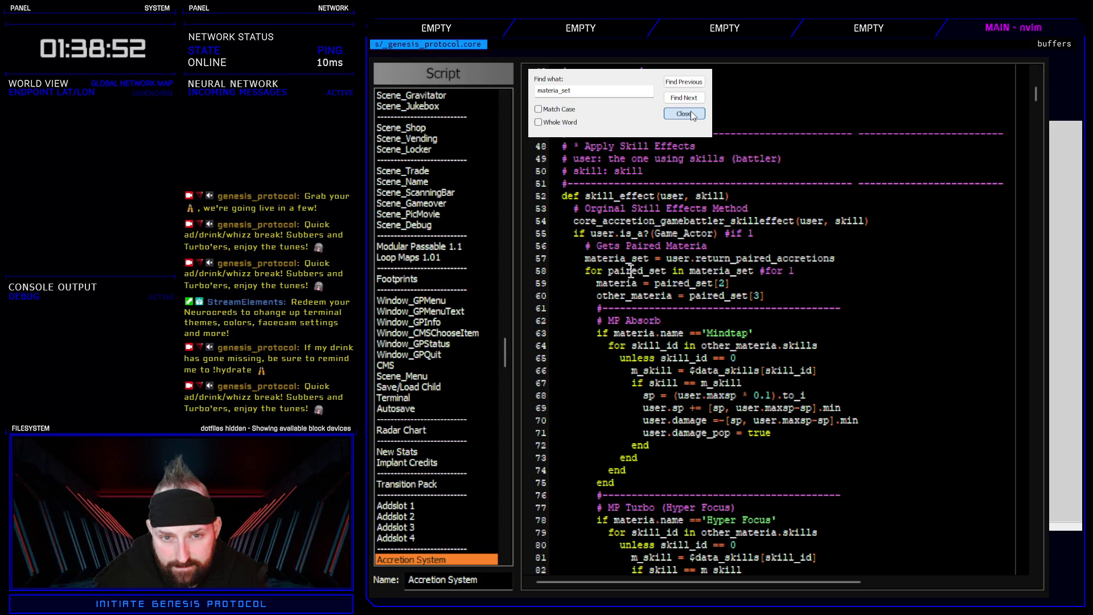
left_click_drag(585, 258, 624, 256)
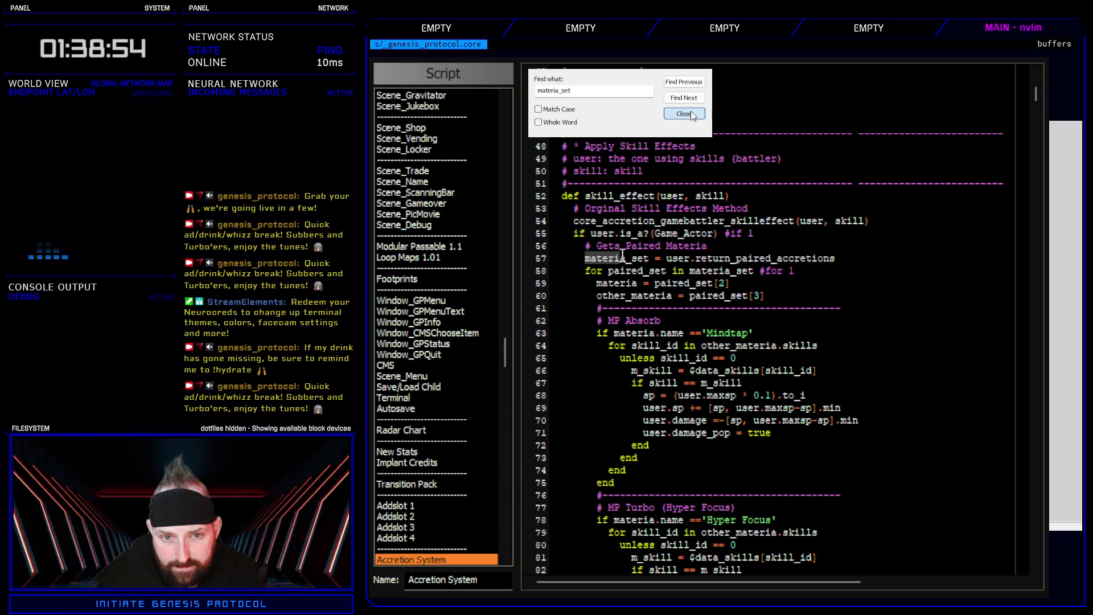
type("accreti")
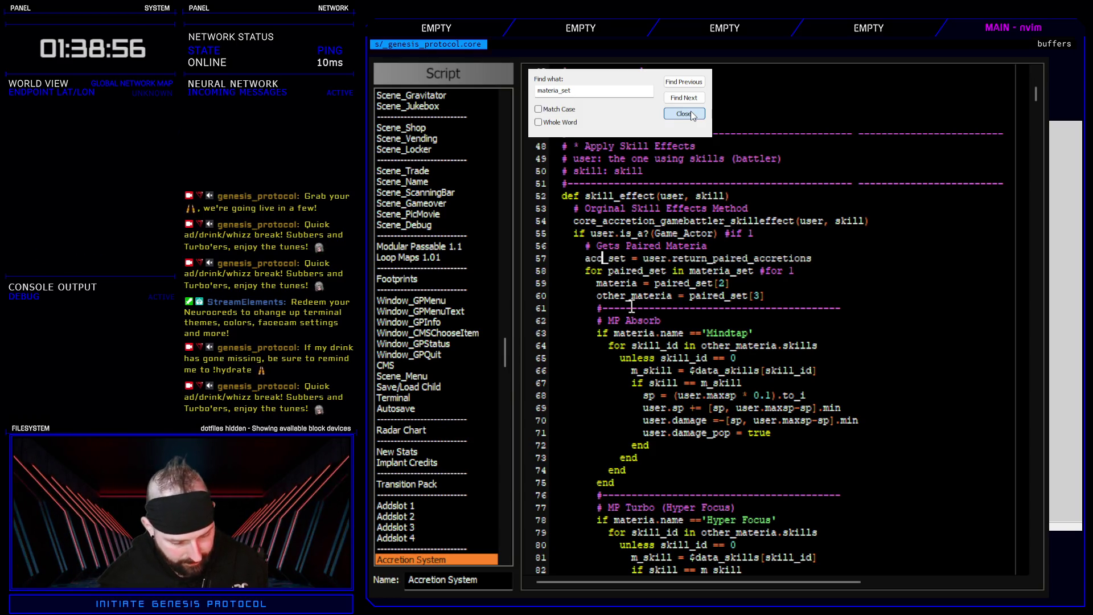
type("on")
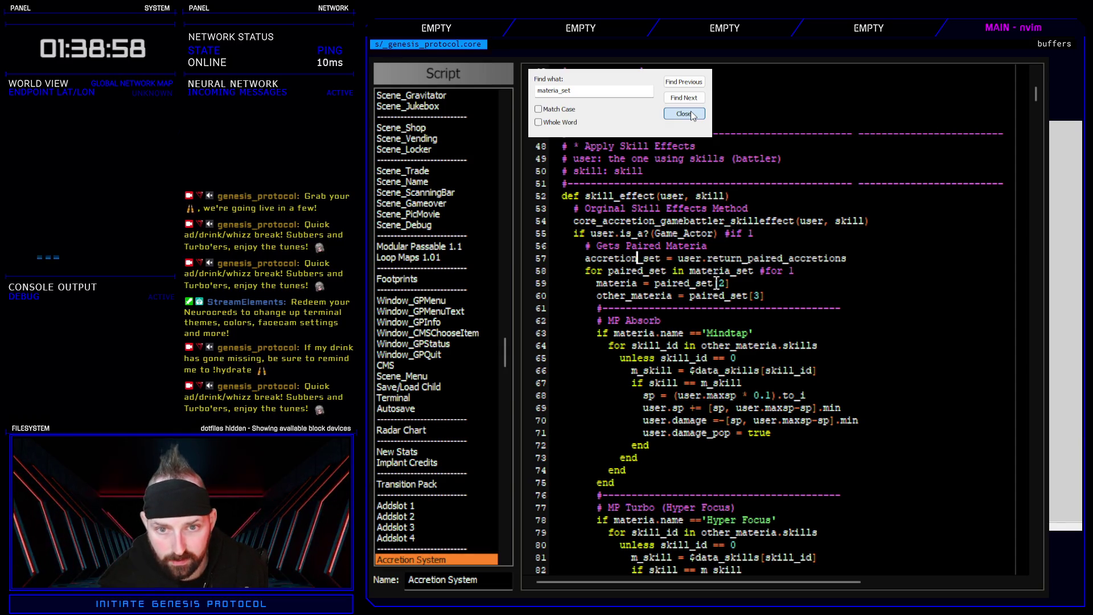
left_click_drag(689, 270, 731, 271)
type("accretio")
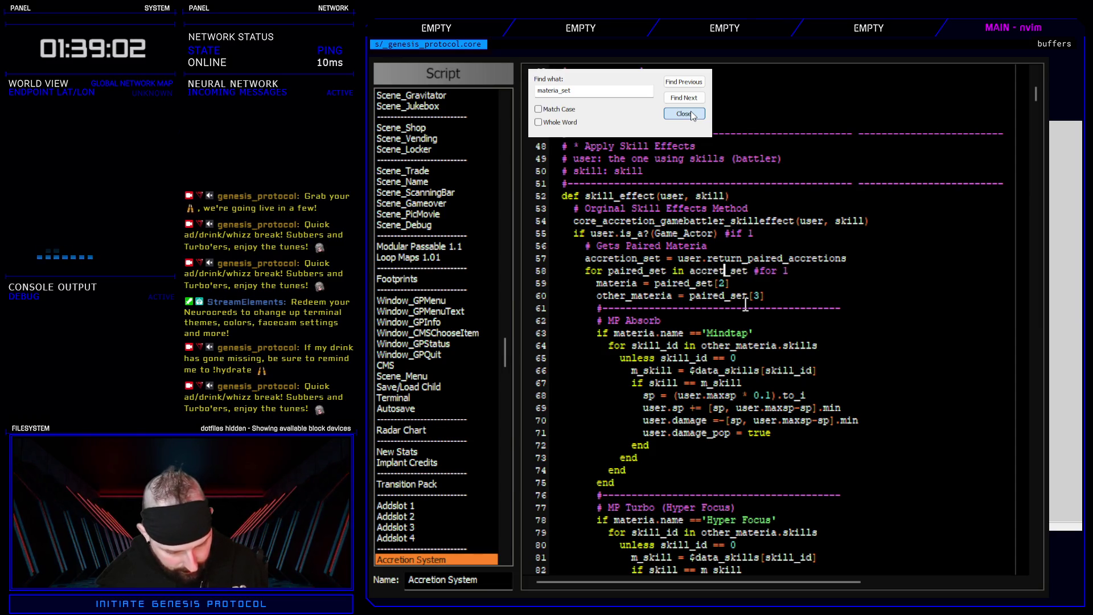
type("n")
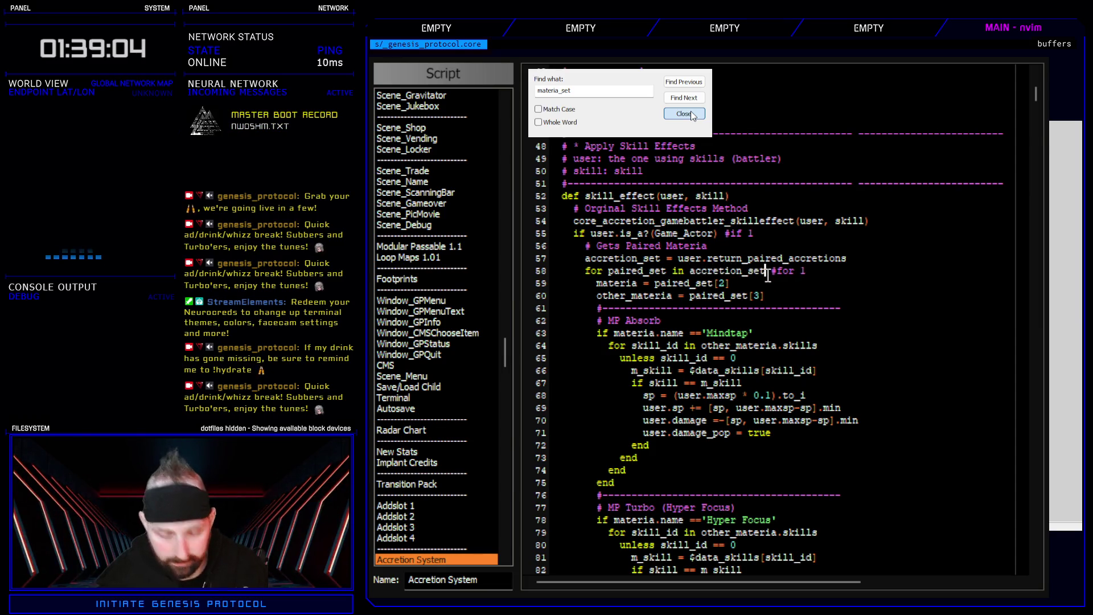
key("ctrl+f")
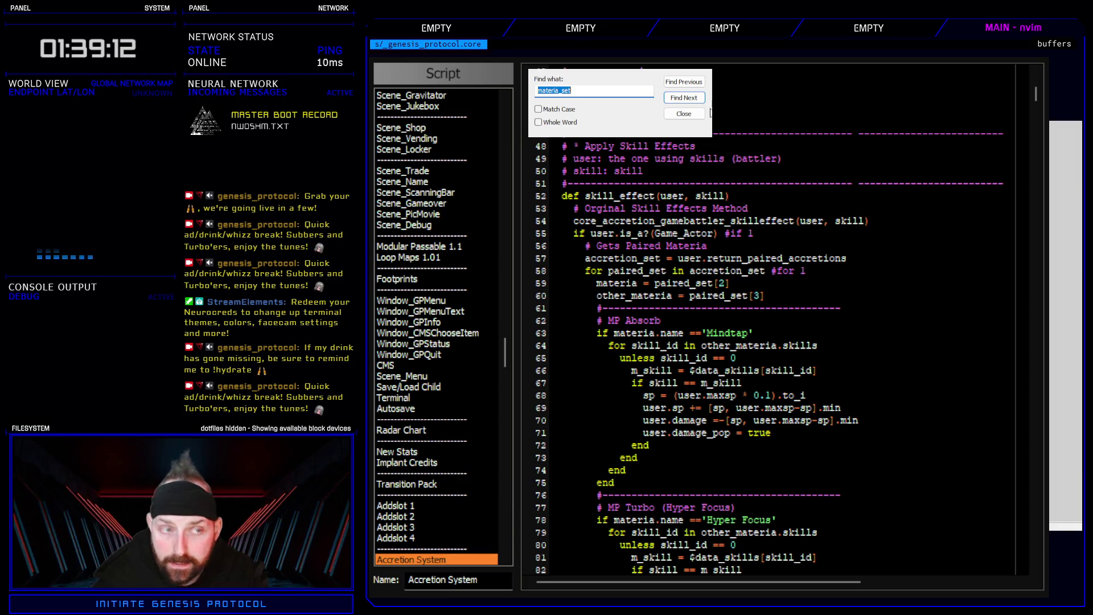
- Trim the search term to 'materia' and step through its matches
left_click(599, 90)
key("BackSpace")
key("BackSpace")
key("BackSpace")
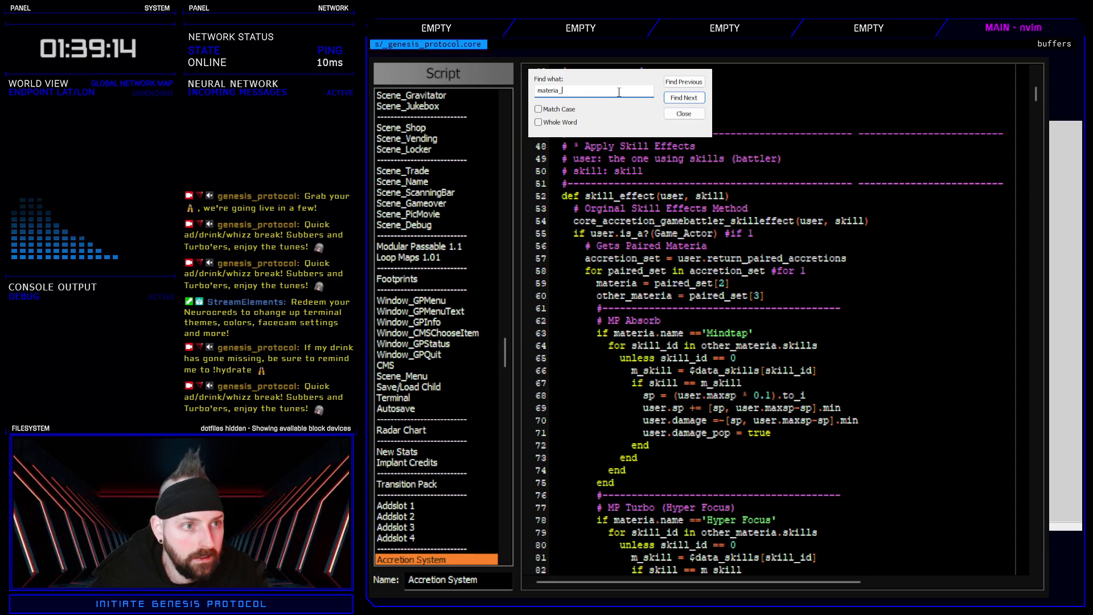
left_click(683, 99)
left_click(683, 100)
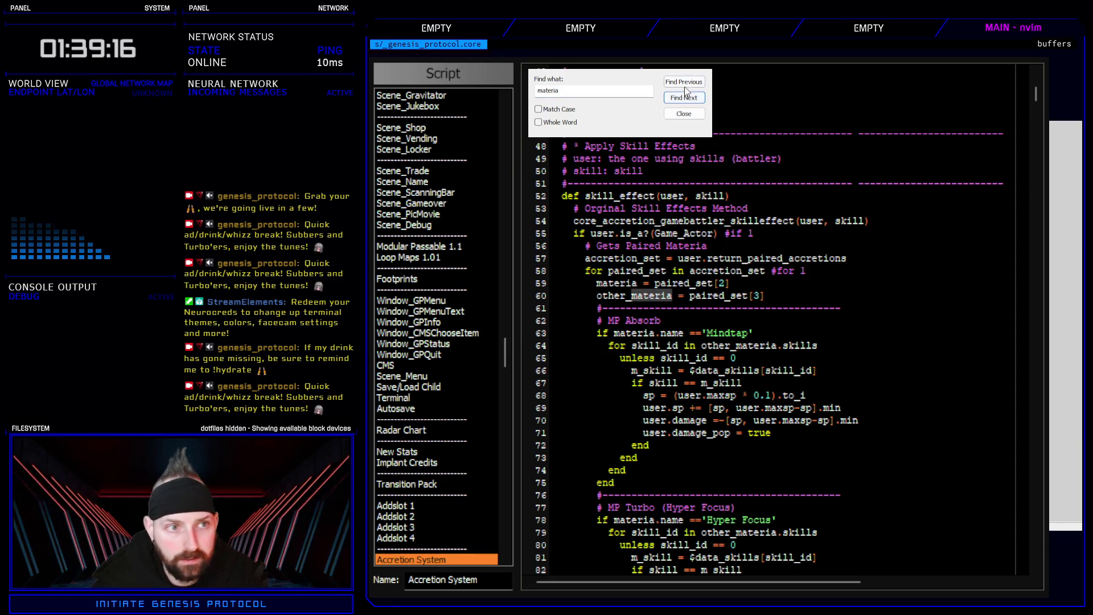
left_click(685, 85)
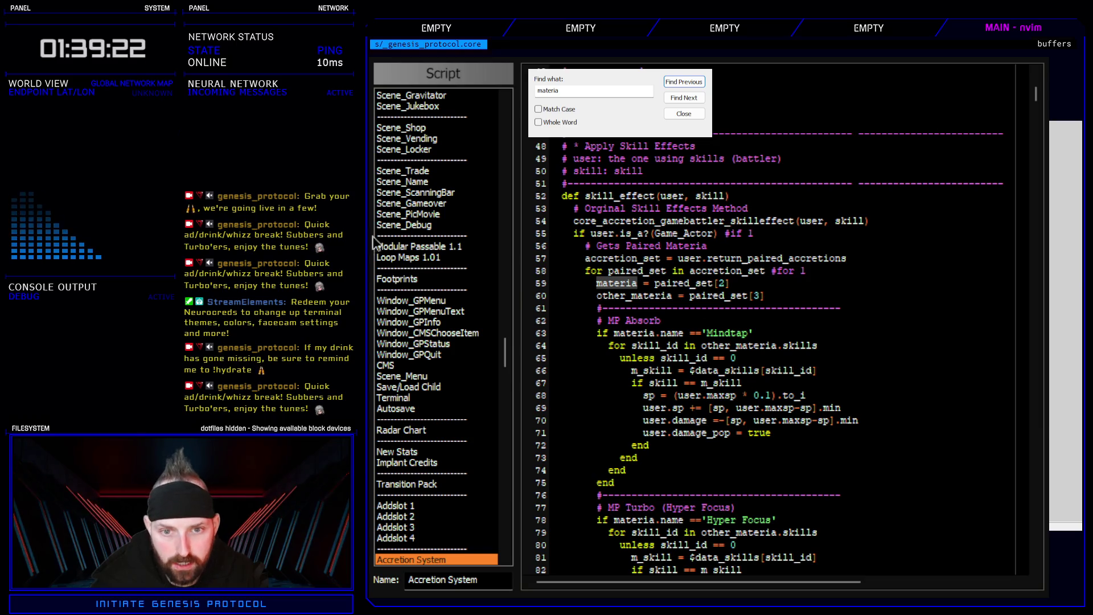
left_click(694, 120)
- Rename other_materia to other_acc on line 60 of skill_effect
left_click(673, 284)
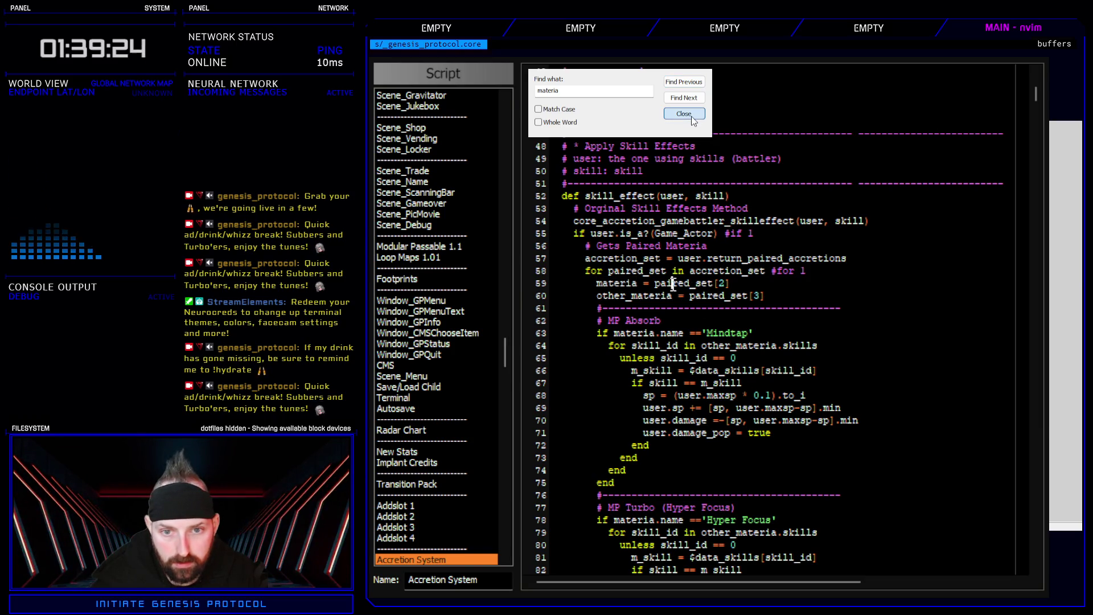
scroll(673, 319, "down", 12)
scroll(673, 409, "down", 20)
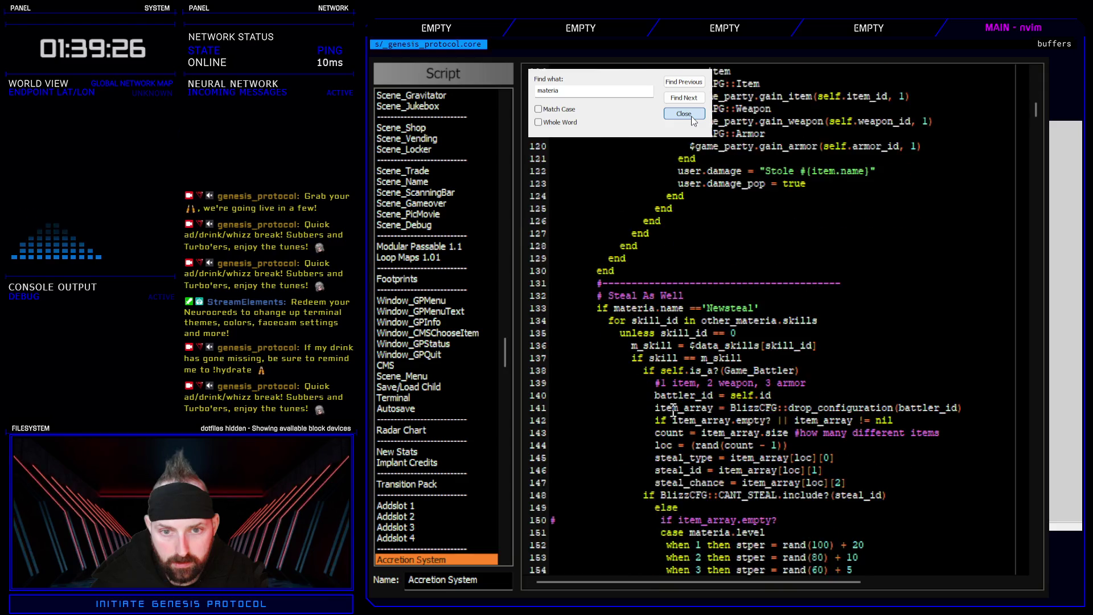
scroll(673, 408, "up", 20)
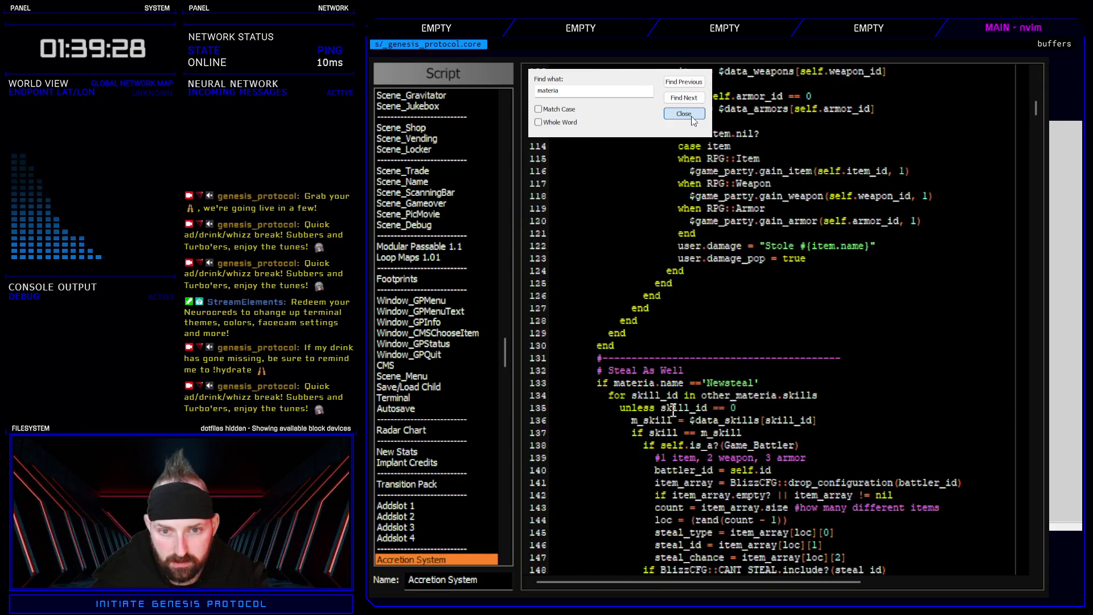
scroll(673, 409, "down", 8)
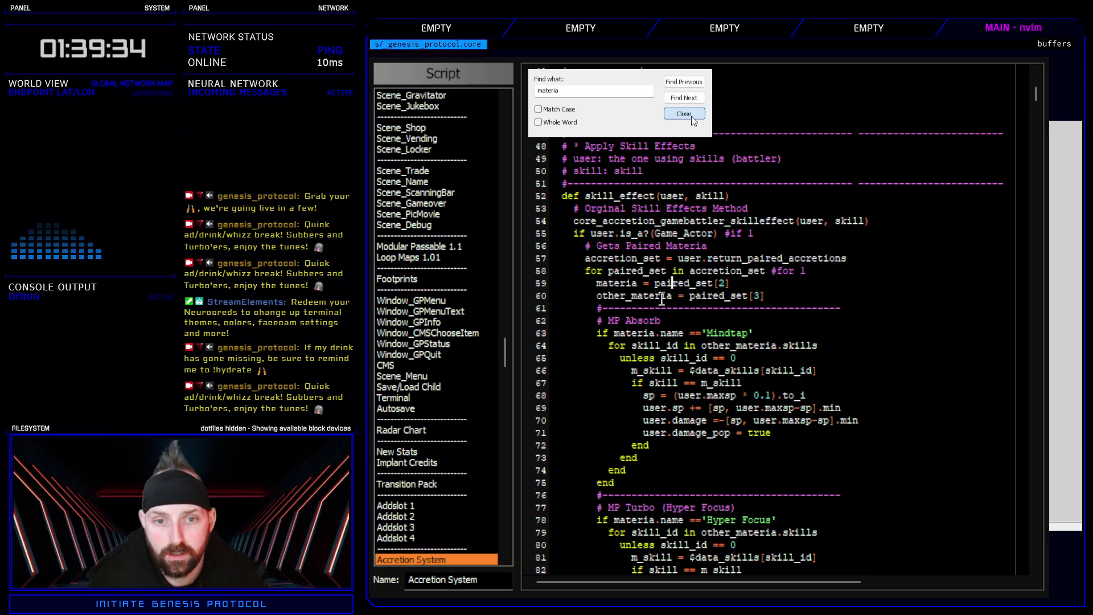
left_click_drag(633, 298, 668, 296)
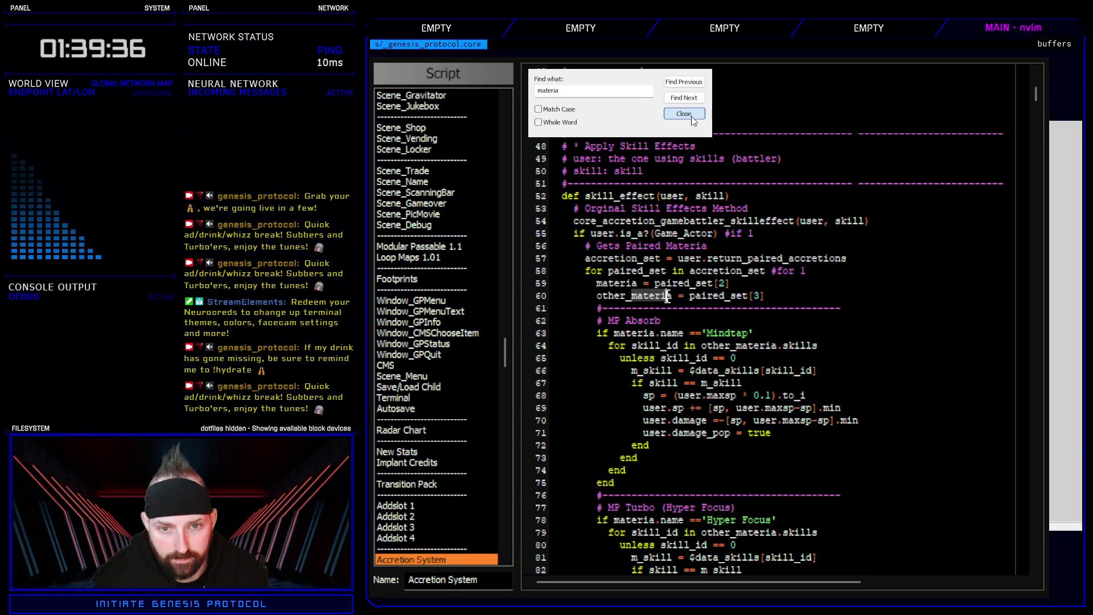
type("acc")
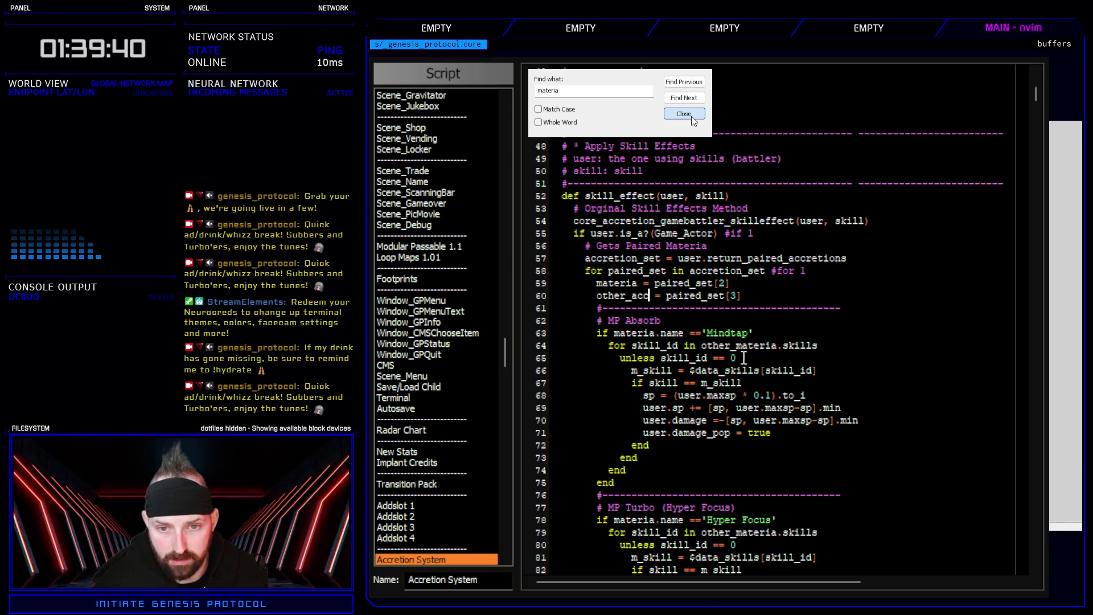
double_click(733, 532)
- Search for other_materia and rename it to other_acc on lines 79 and 98
key("ctrl+f")
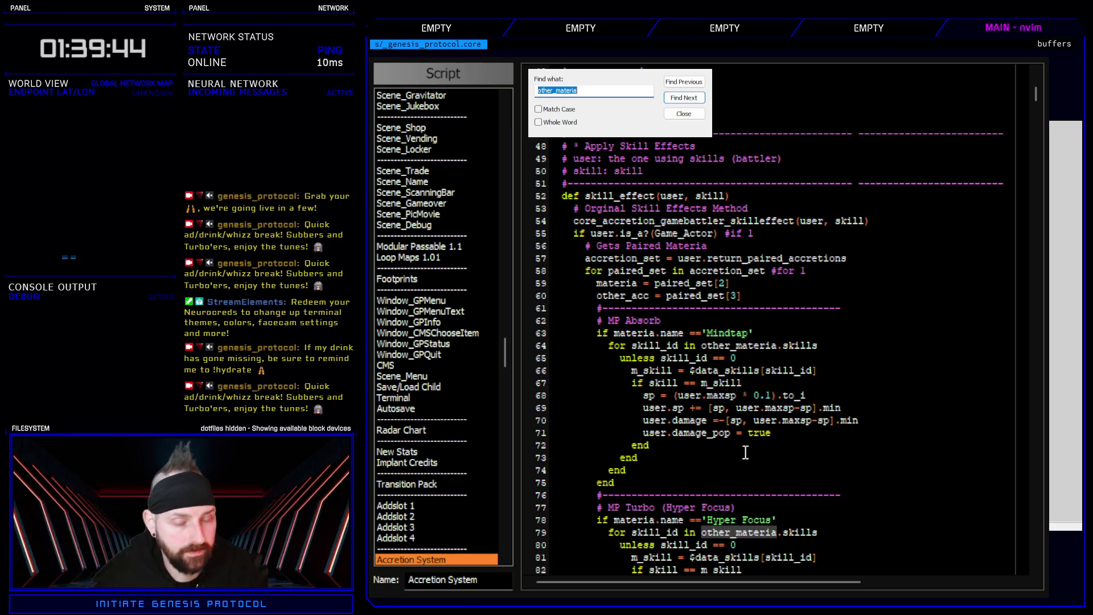
left_click_drag(735, 532, 778, 535)
type("acc")
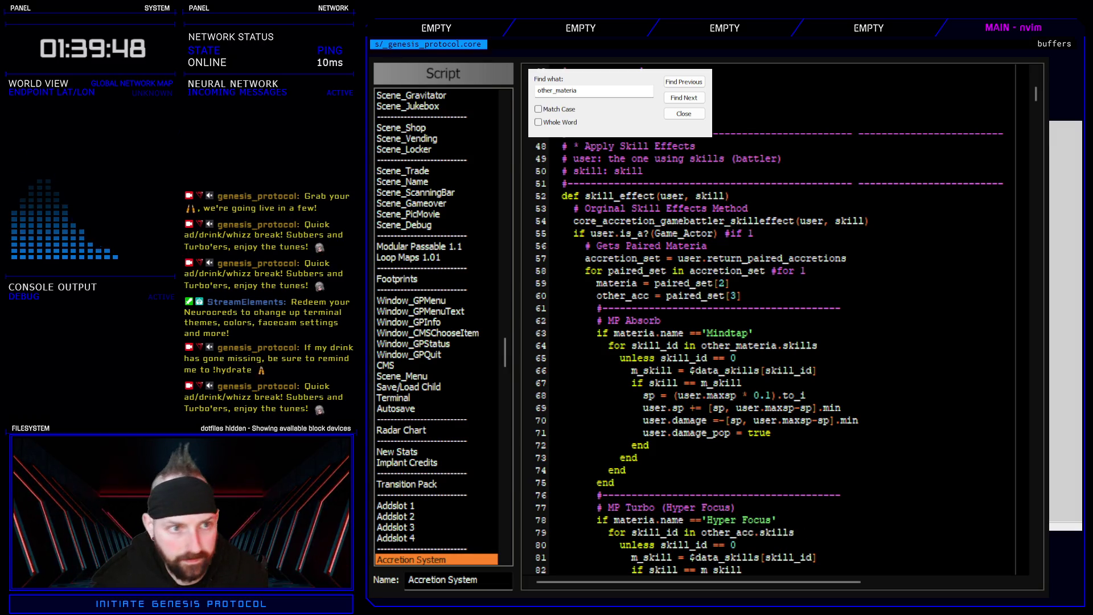
left_click(696, 101)
scroll(742, 408, "down", 4)
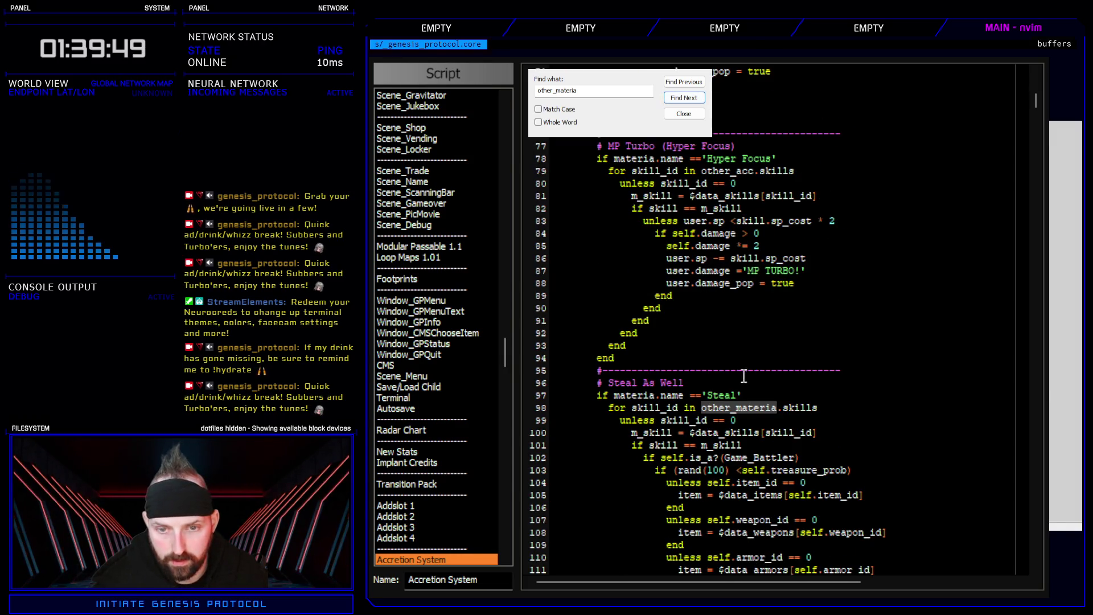
left_click(741, 408)
left_click_drag(735, 408, 777, 408)
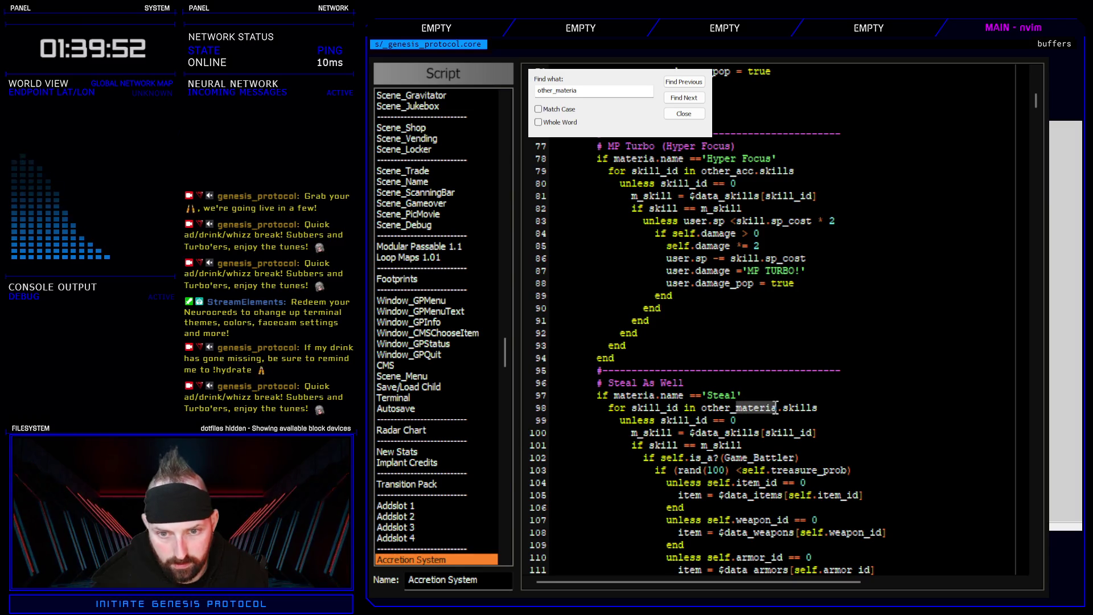
type("acc")
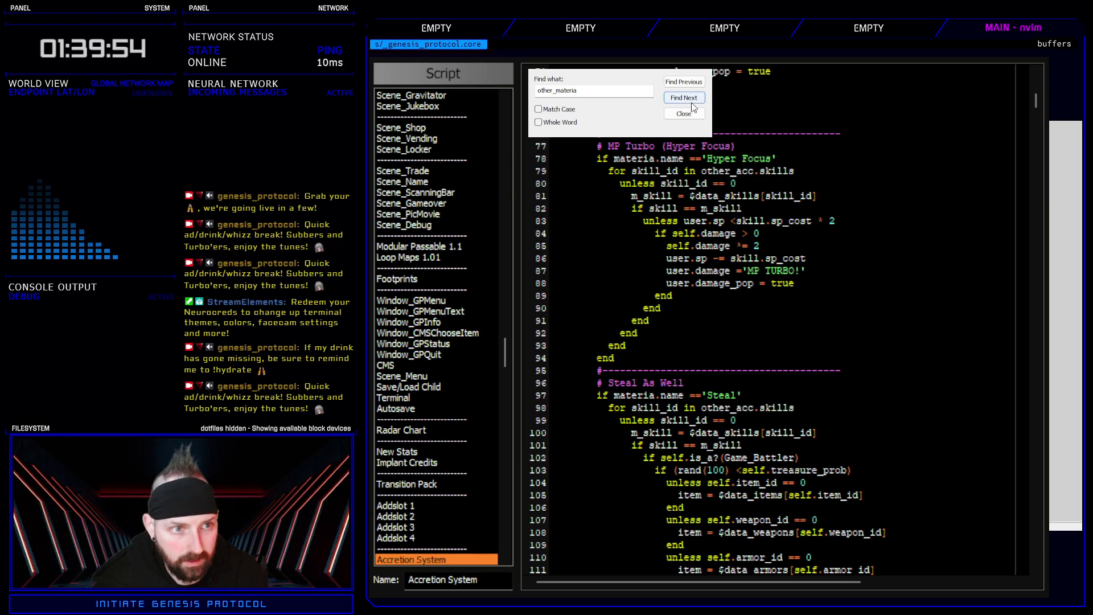
- Rename other_materia to other_acc on line 134 and back on line 64
left_click(695, 99)
scroll(737, 417, "down", 4)
left_click(736, 417)
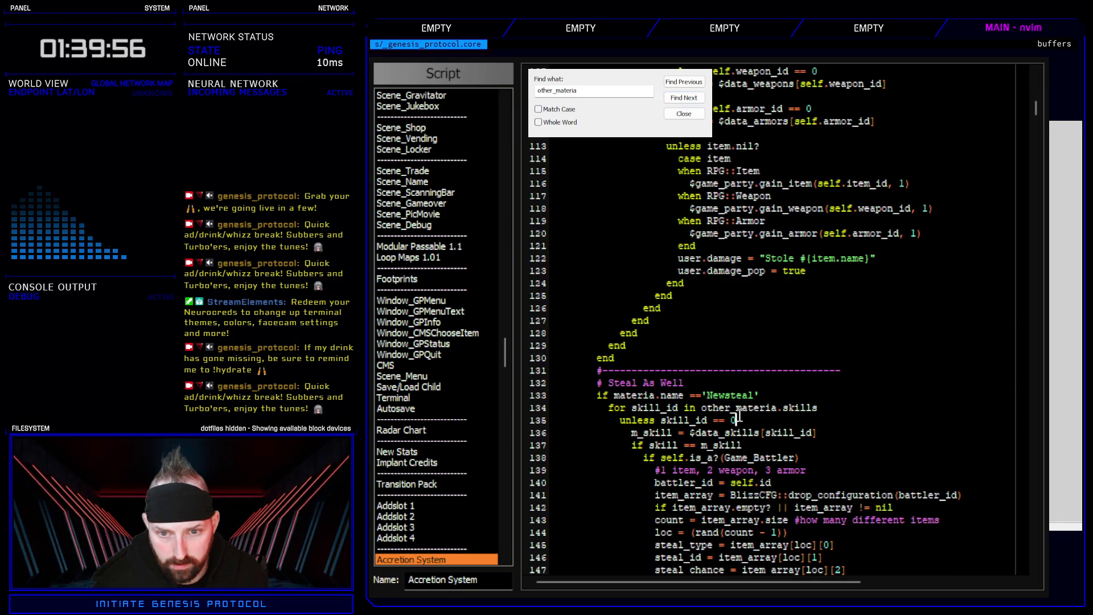
left_click_drag(736, 408, 778, 408)
type("acc")
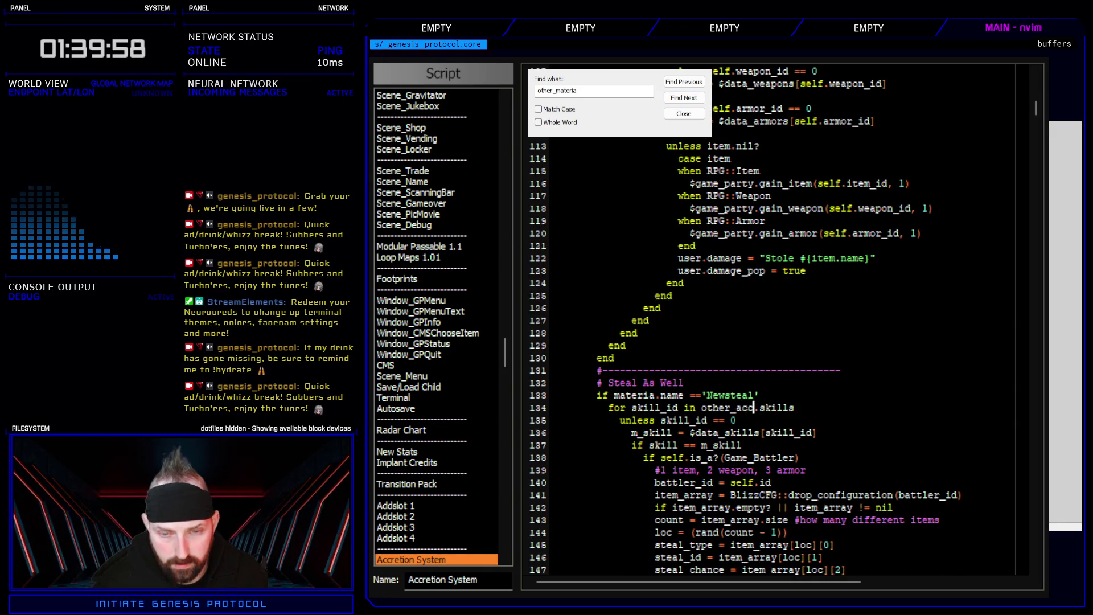
left_click(698, 100)
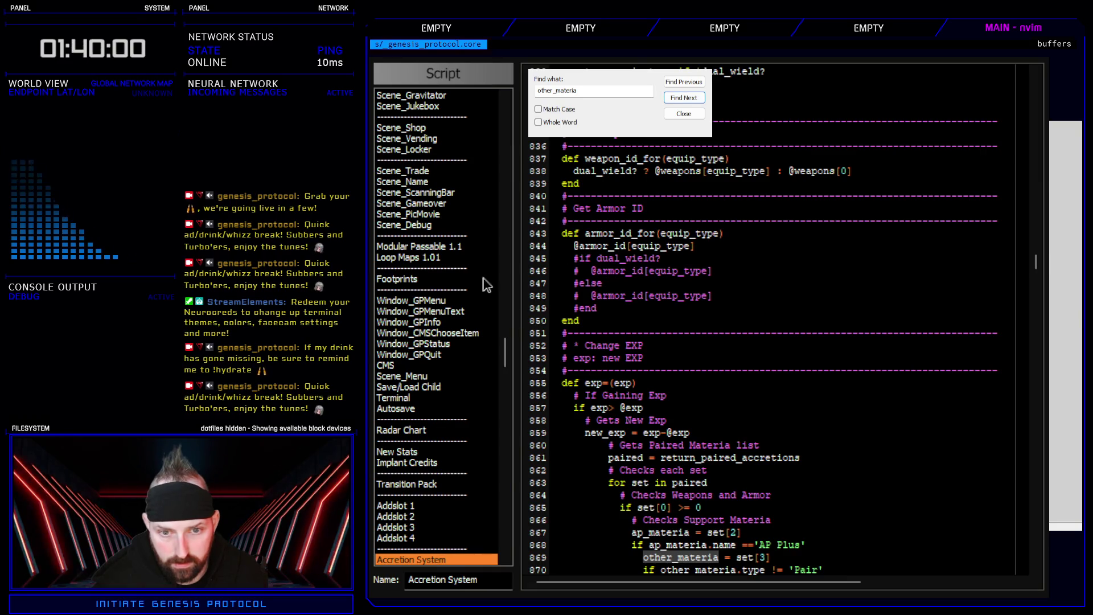
left_click(684, 82)
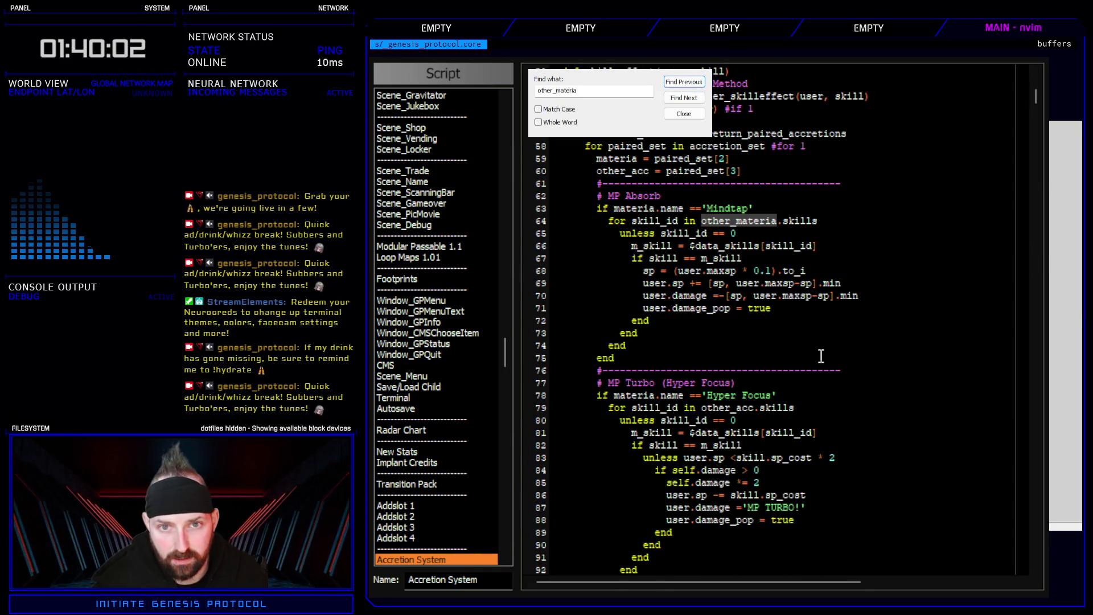
scroll(772, 407, "up", 8)
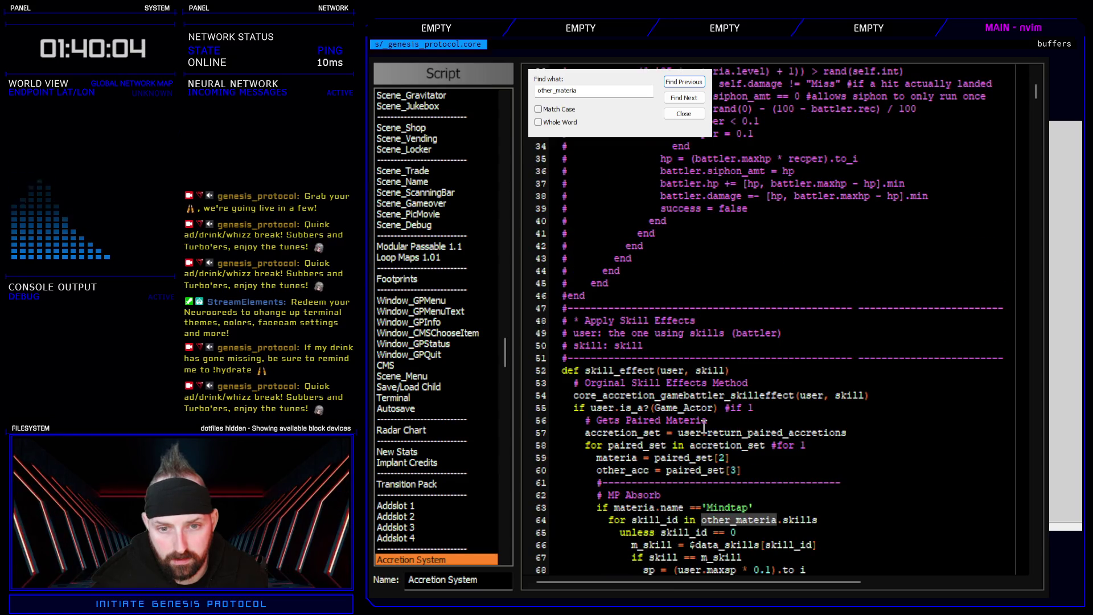
scroll(711, 427, "down", 4)
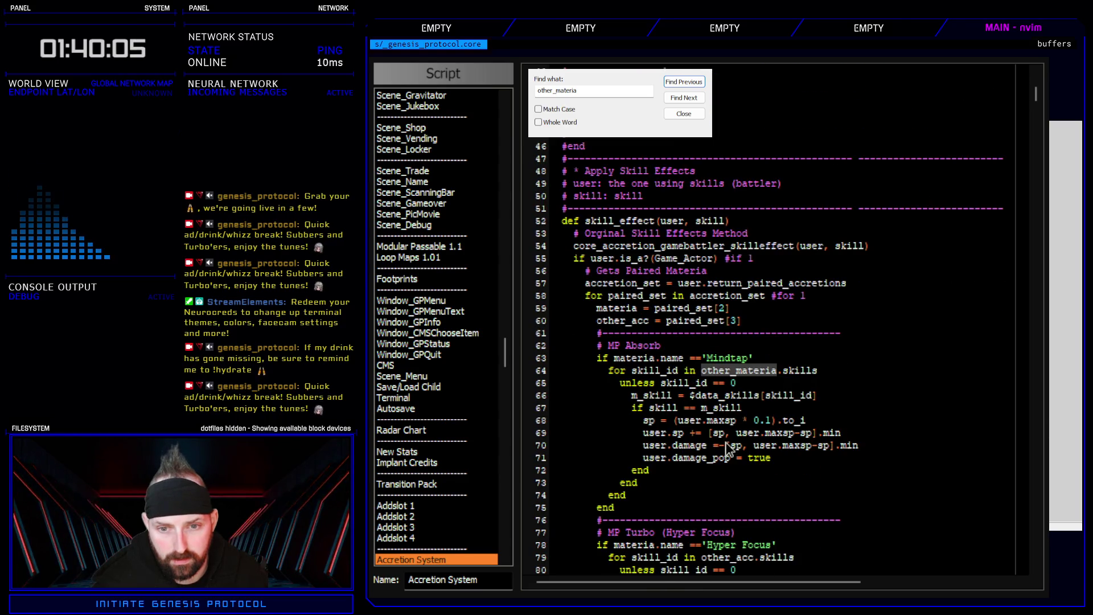
left_click(736, 371)
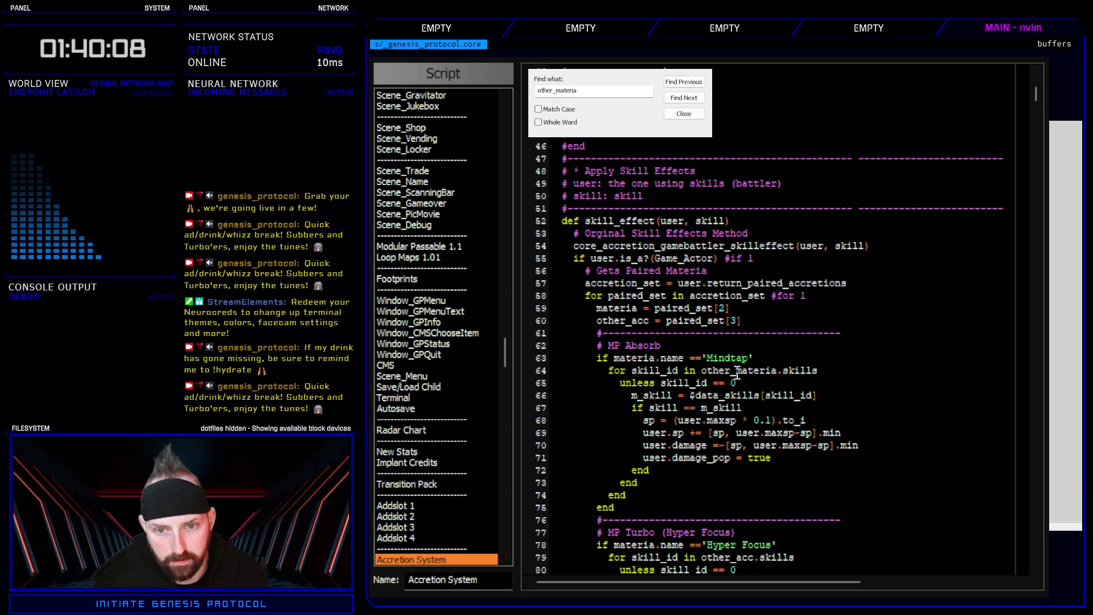
left_click_drag(735, 370, 777, 370)
type("acc")
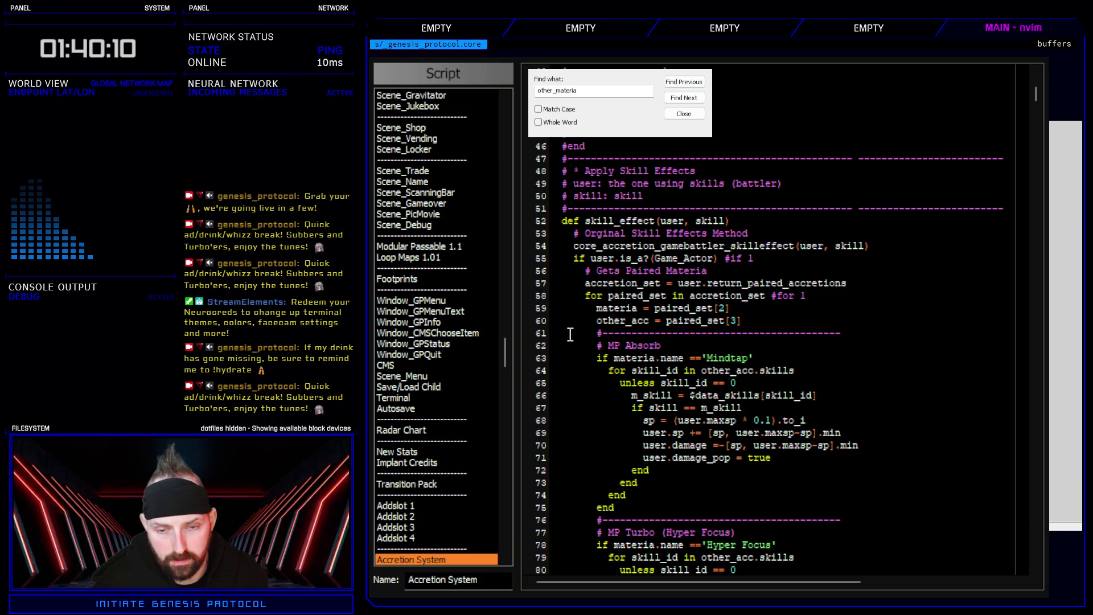
- Rename other_materia to other_acc in the EXP gain code on lines 869–872
left_click(685, 98)
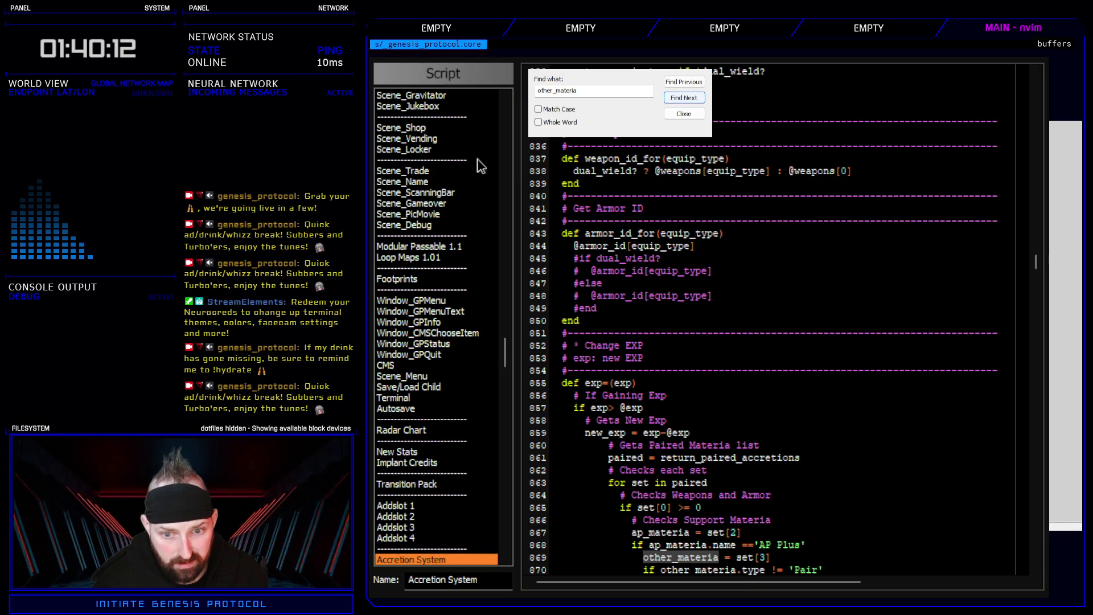
scroll(770, 437, "down", 4)
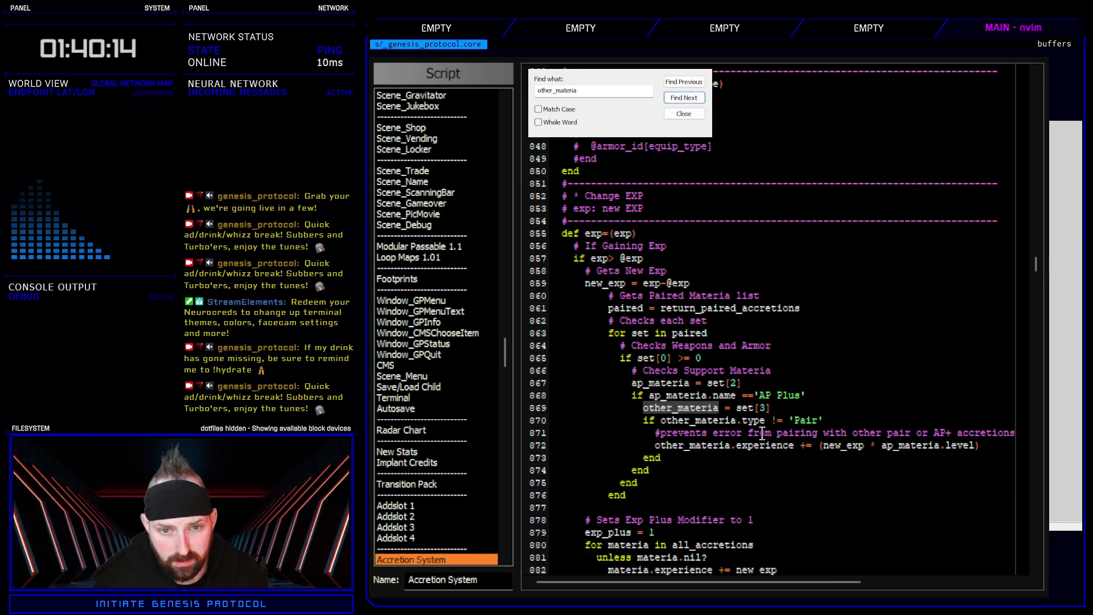
mouse_move(678, 407)
left_mouse_down()
mouse_move(719, 408)
mouse_move(697, 420)
mouse_move(735, 421)
left_mouse_up()
type("acc")
left_click(686, 98)
type("acc")
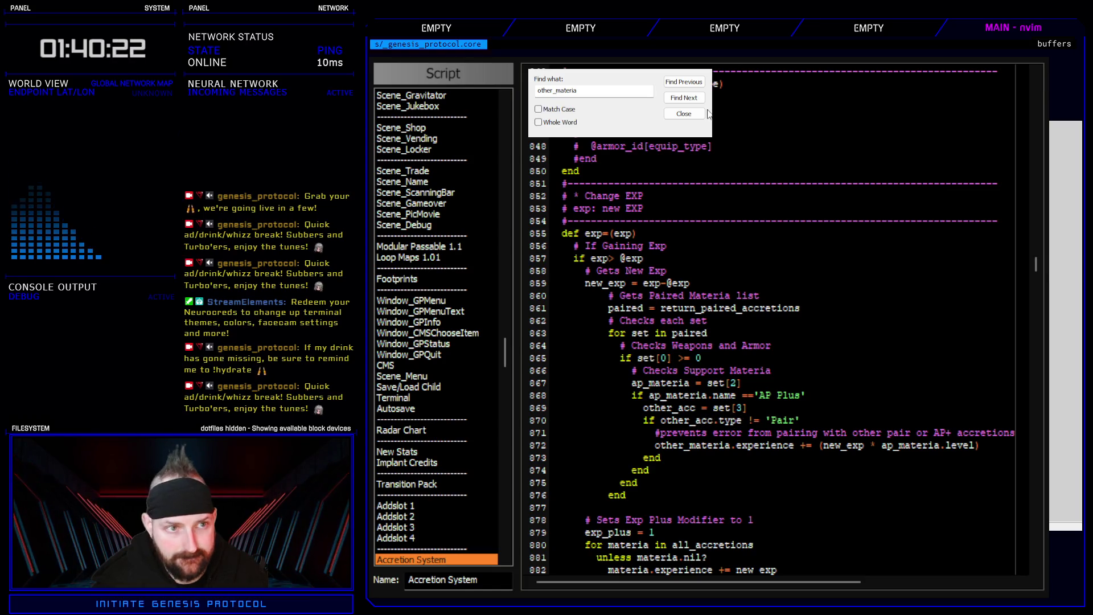
left_click(686, 98)
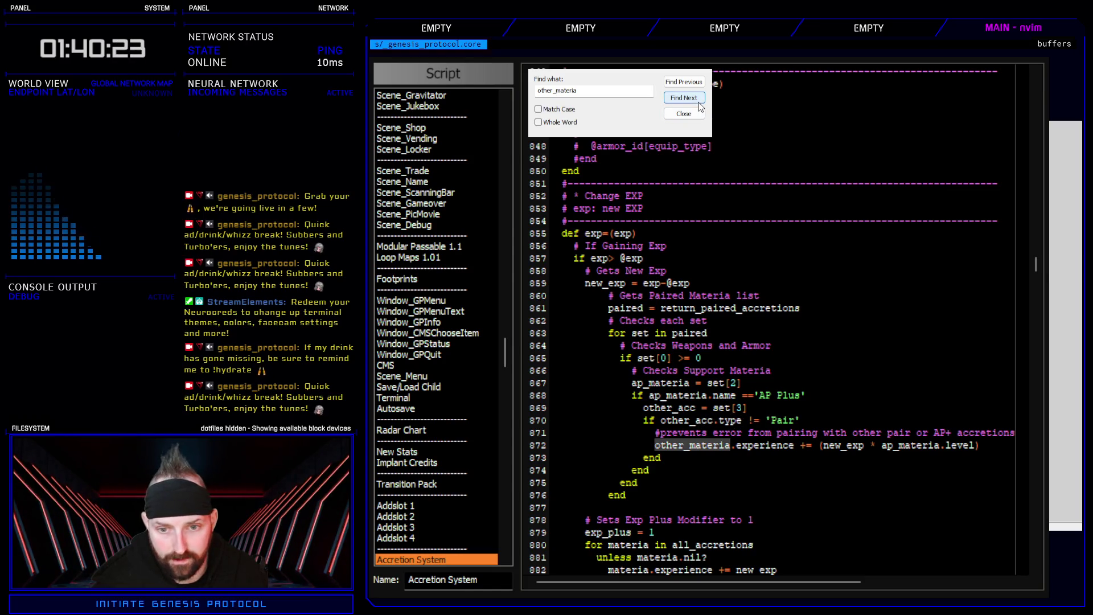
left_click(690, 445)
left_click_drag(690, 445, 721, 445)
type("acc")
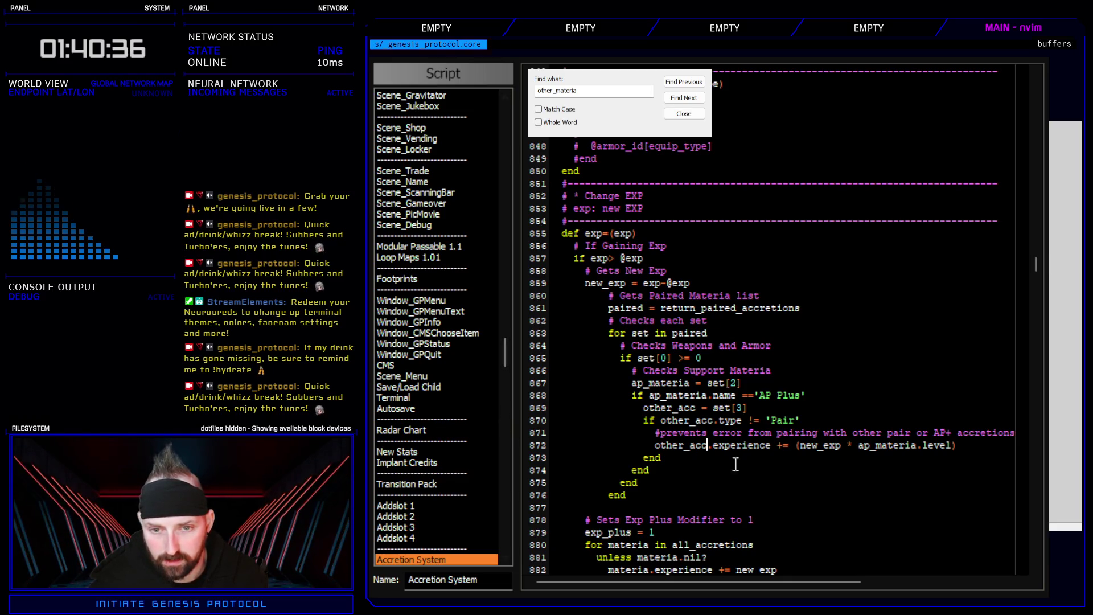
- Rename other_materia to other_acc in element_rate on lines 922 and 923
left_click(684, 97)
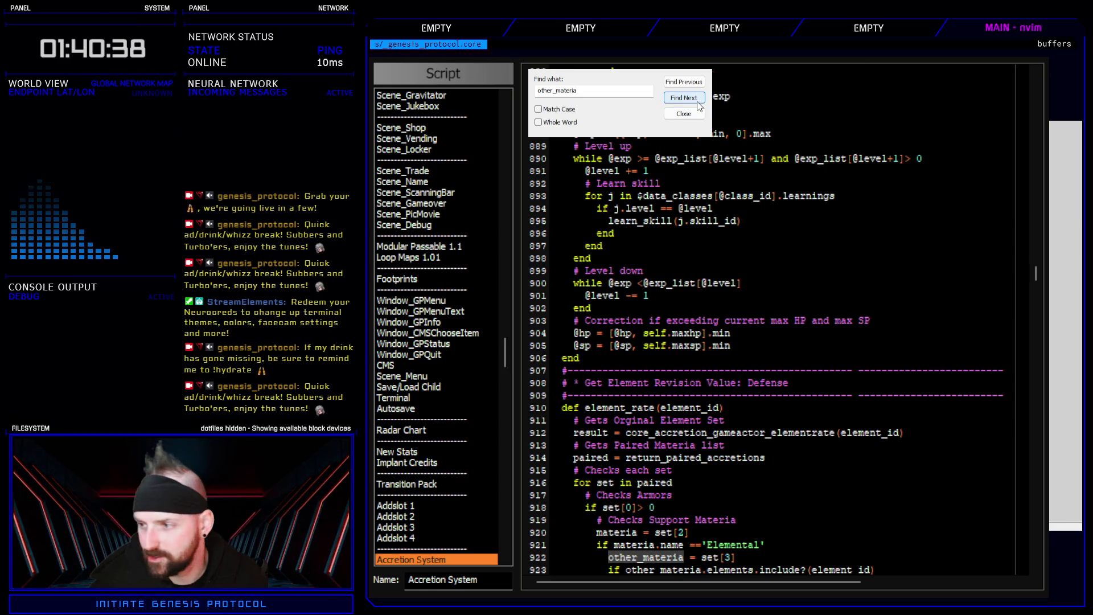
scroll(781, 428, "down", 4)
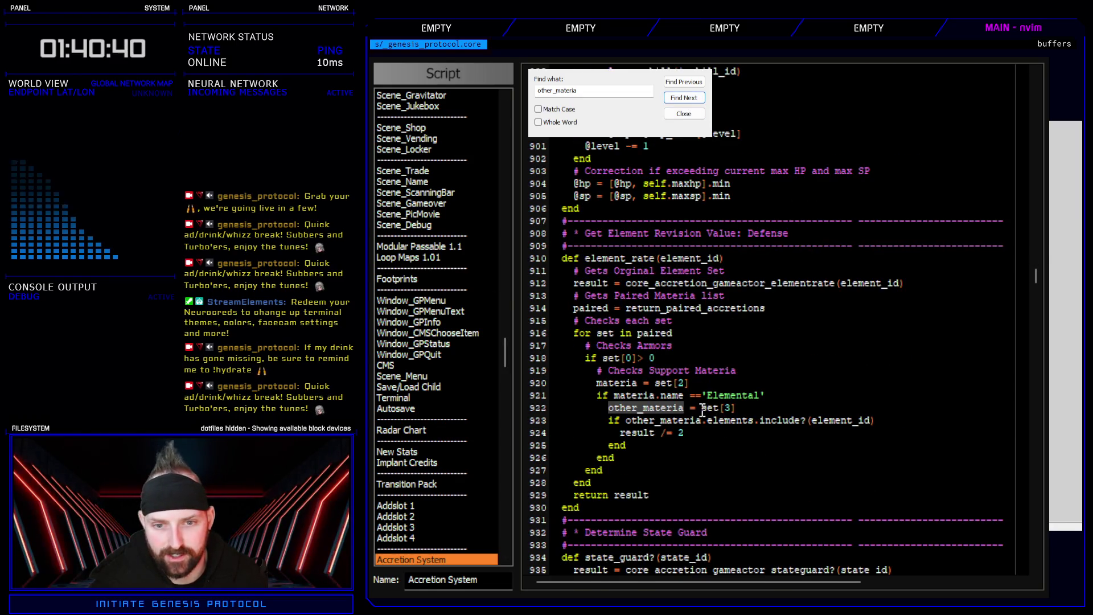
left_click(759, 419)
left_click_drag(640, 408, 685, 408)
type("acc")
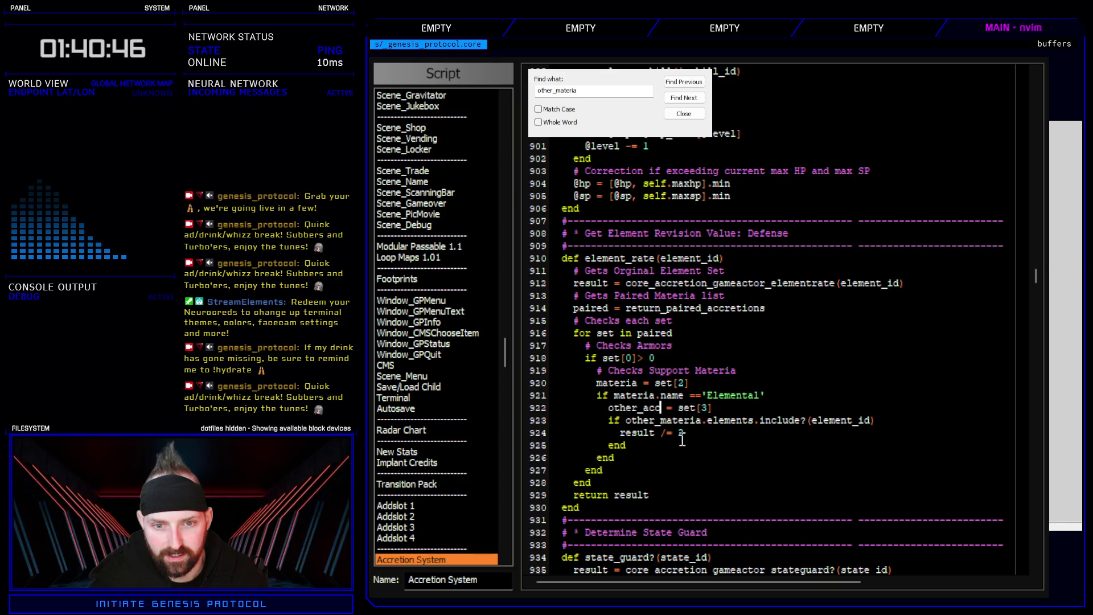
left_click(684, 98)
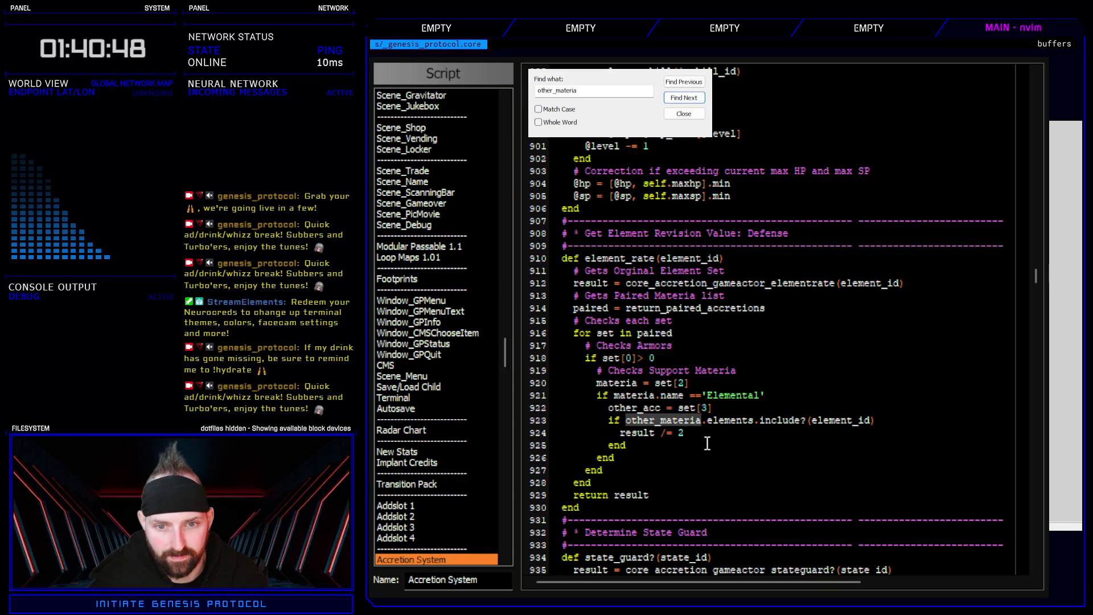
left_click(679, 422)
left_click_drag(659, 421, 700, 421)
key("BackSpace")
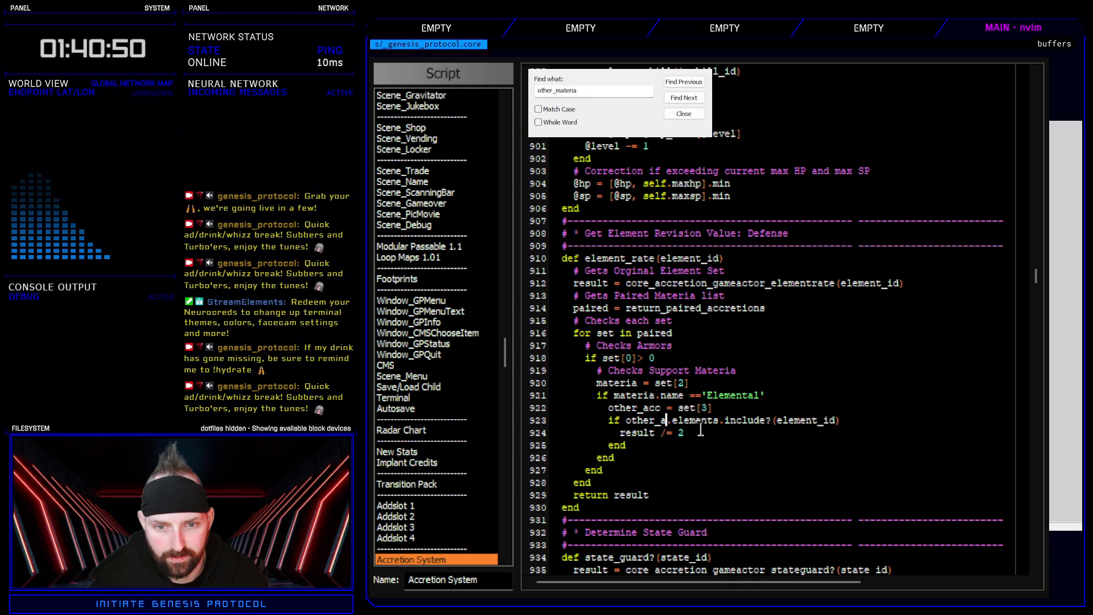
type("acc")
- Rename other_materia to other_acc in state_guard on lines 946–947
left_click(684, 98)
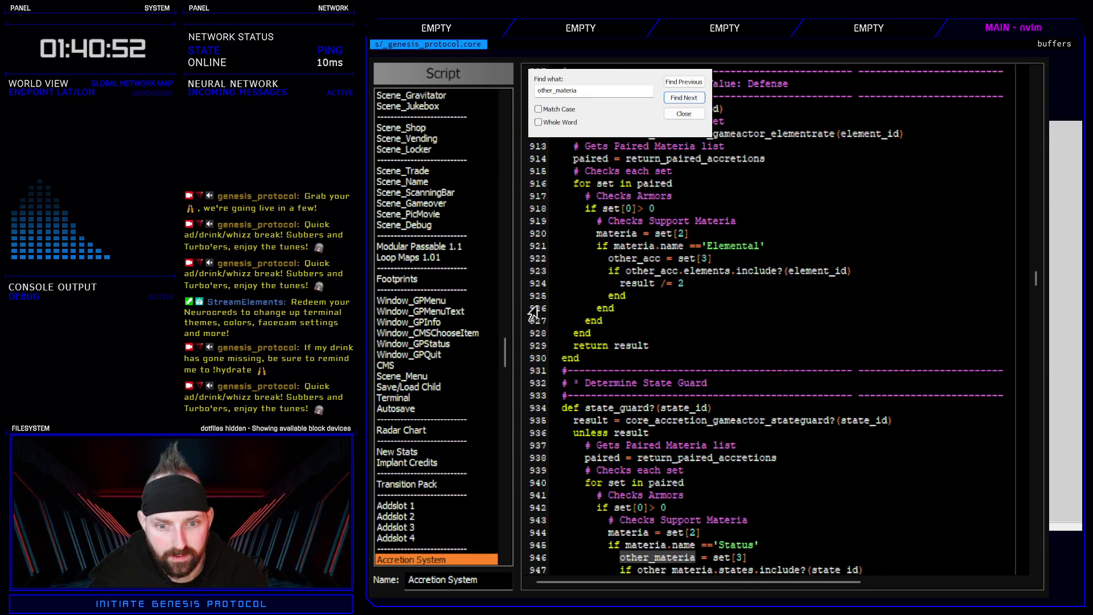
scroll(607, 378, "down", 5)
left_click(672, 353)
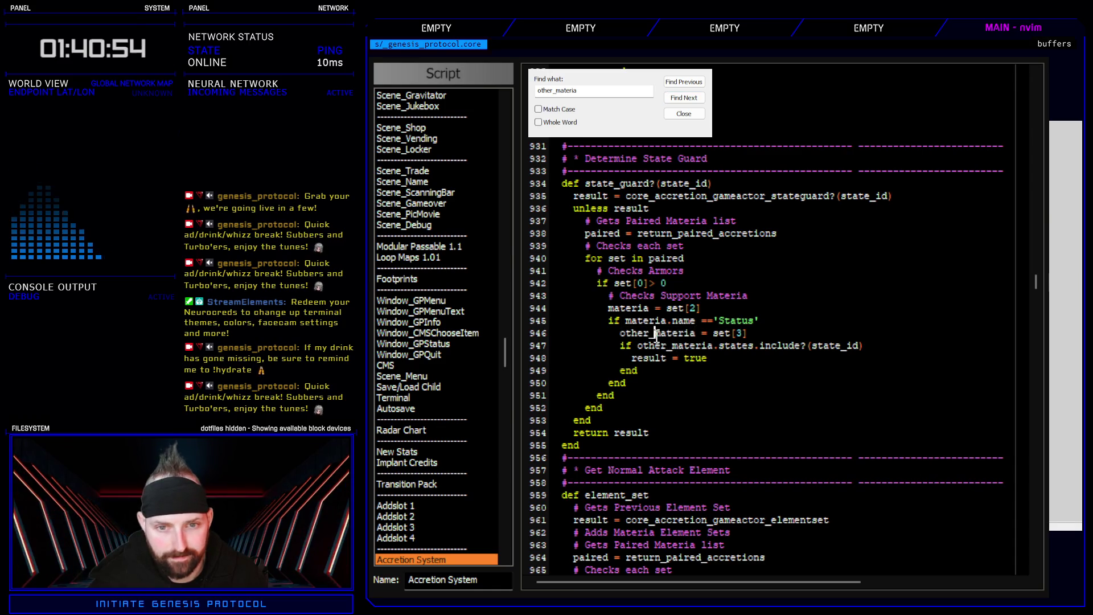
left_click_drag(654, 336, 713, 346)
key("BackSpace")
type("acc")
type("acc")
key("ctrl+f")
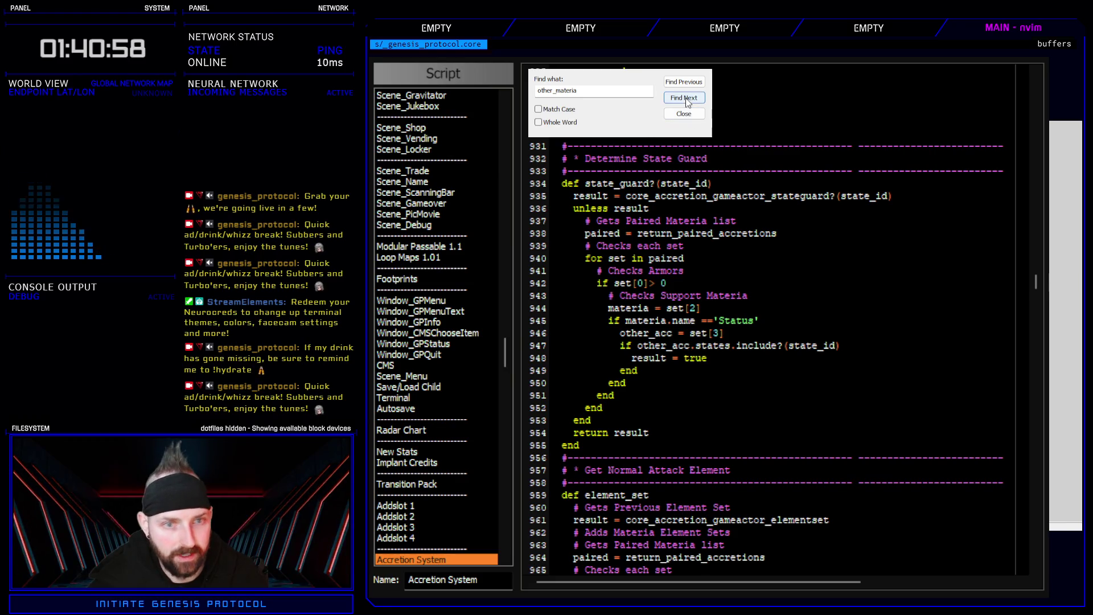
key("Return")
key("Return")
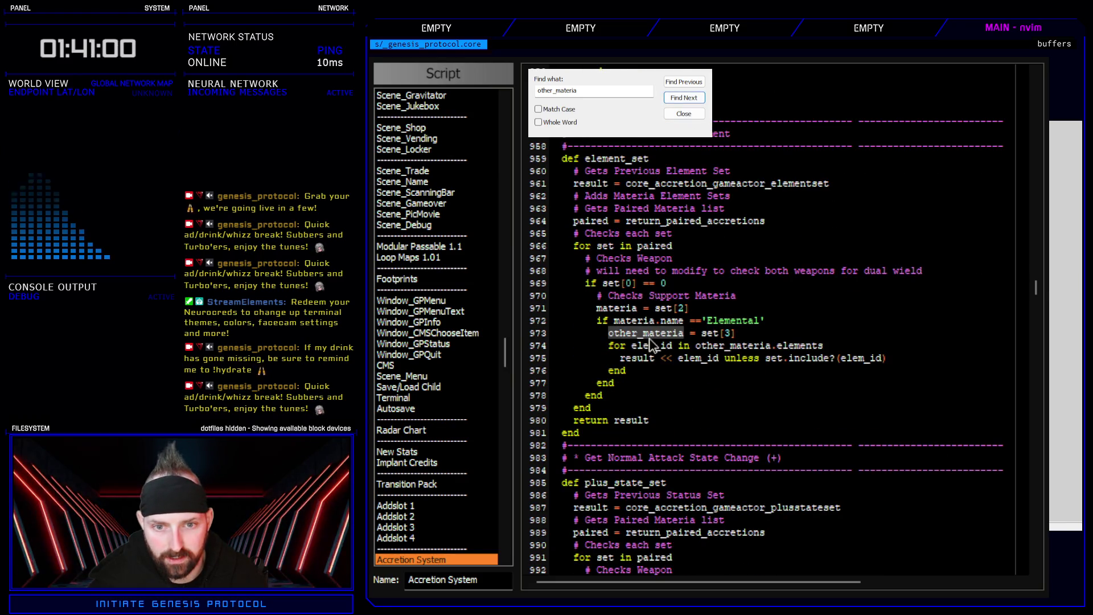
- Rename other_materia to other_acc on lines 973–974 in element_set and 997–998 in plus_state_set
left_click_drag(643, 334, 775, 346)
type("acc")
type("acc")
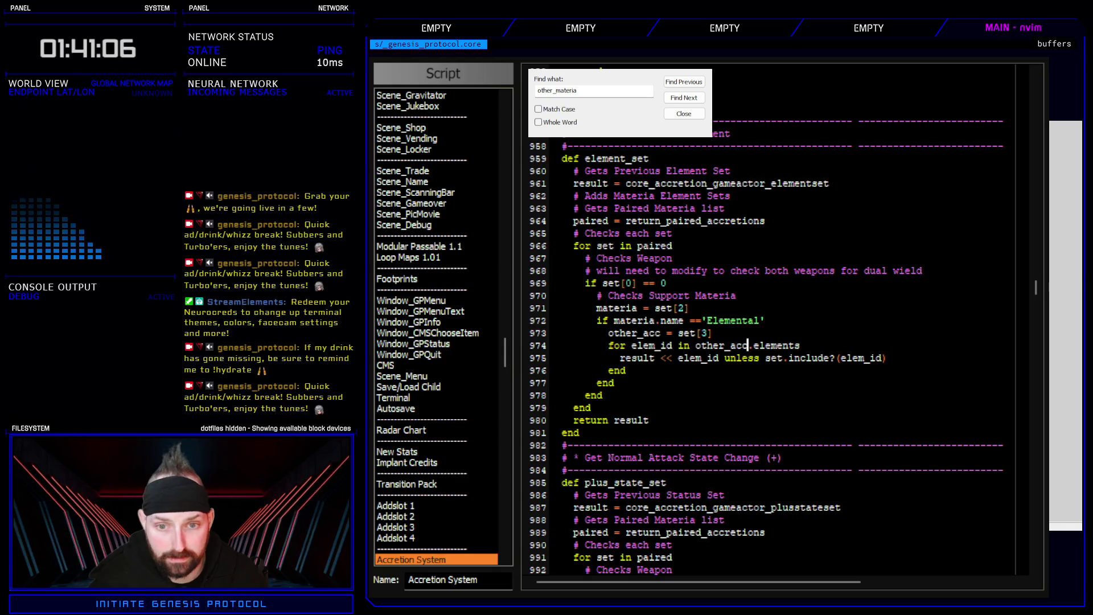
left_click(698, 100)
scroll(700, 370, "down", 2)
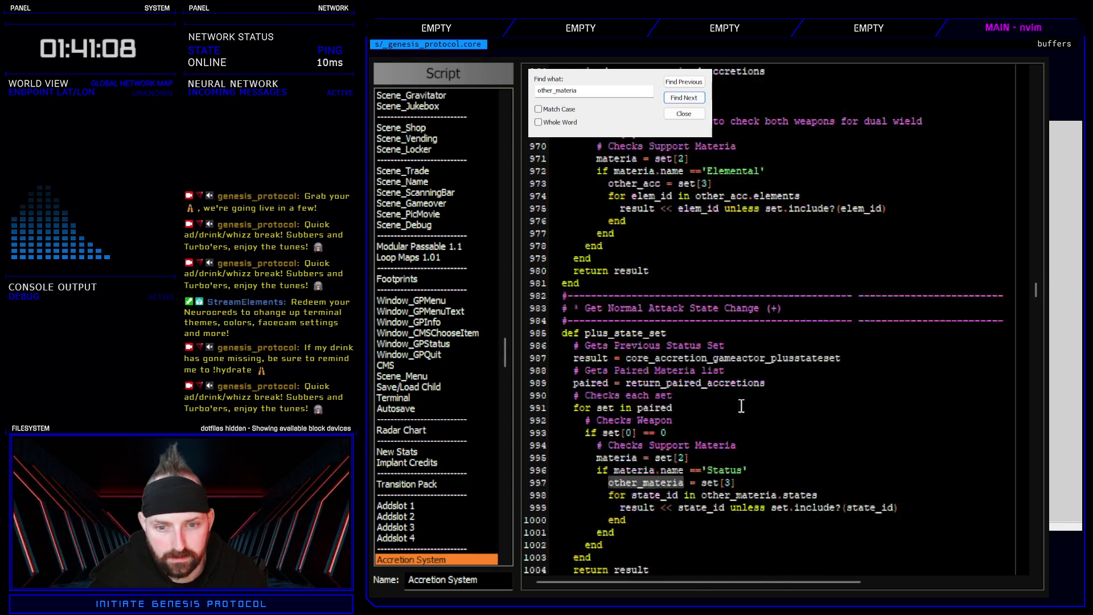
left_click(654, 408)
left_click_drag(643, 408, 684, 408)
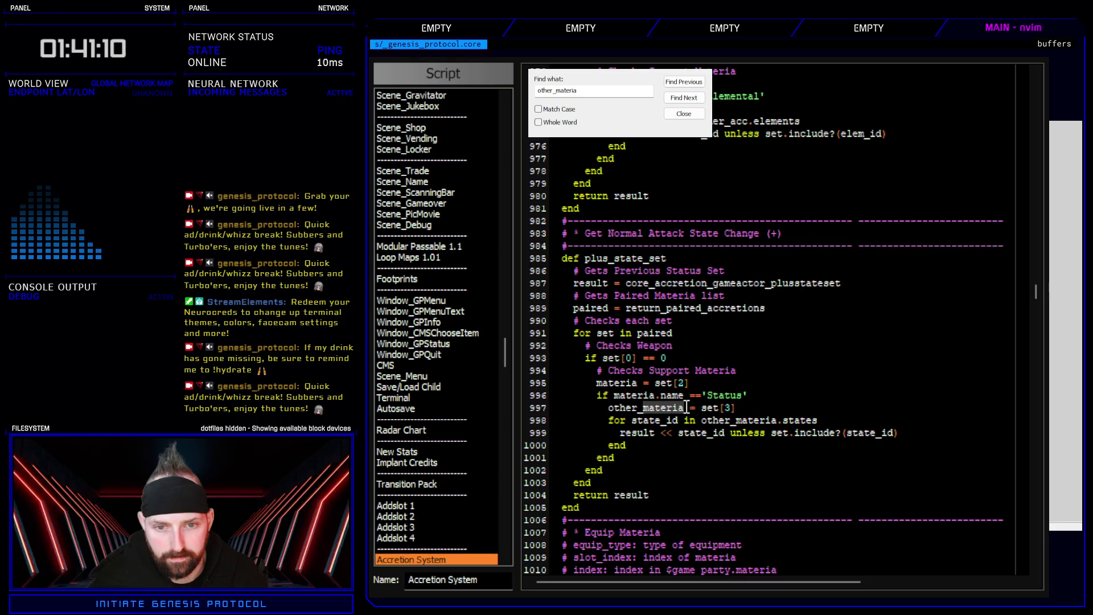
type("acc")
left_click(690, 99)
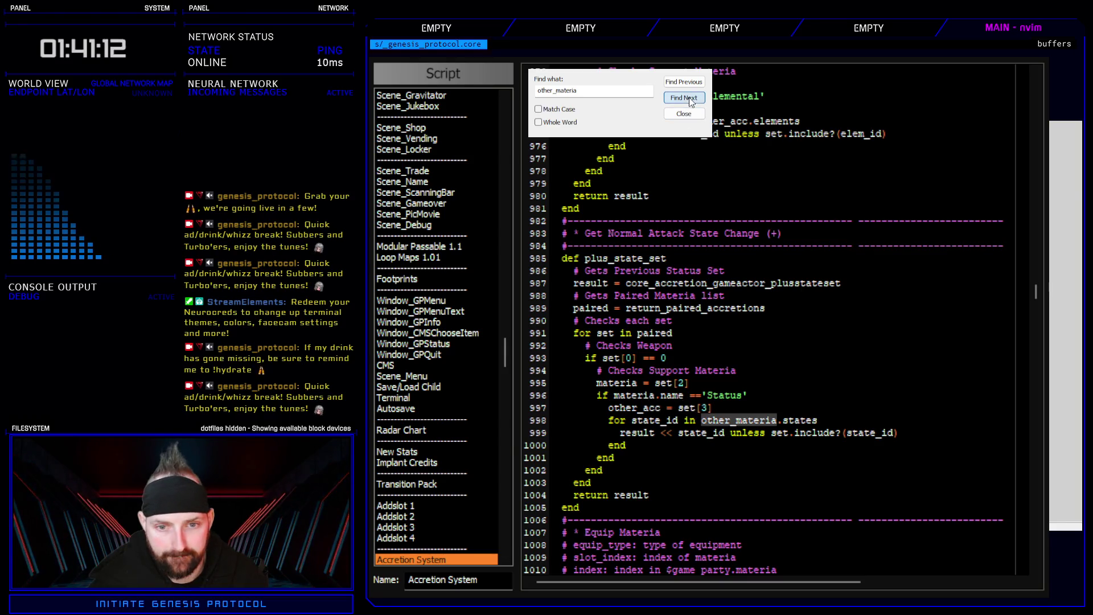
left_click(733, 422)
left_click_drag(737, 421, 777, 422)
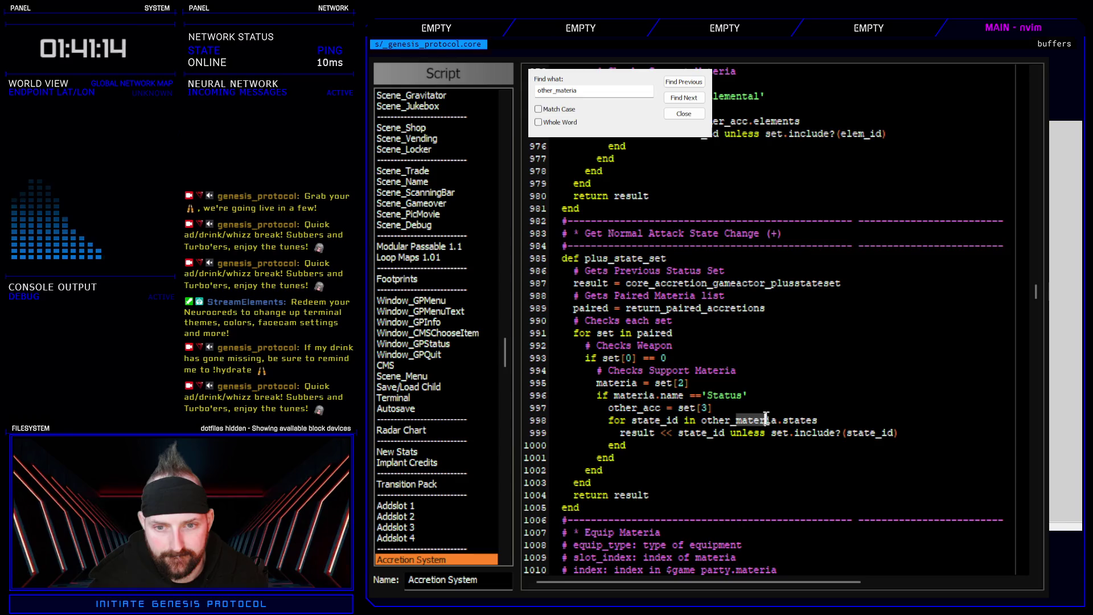
type("acc")
left_click(684, 97)
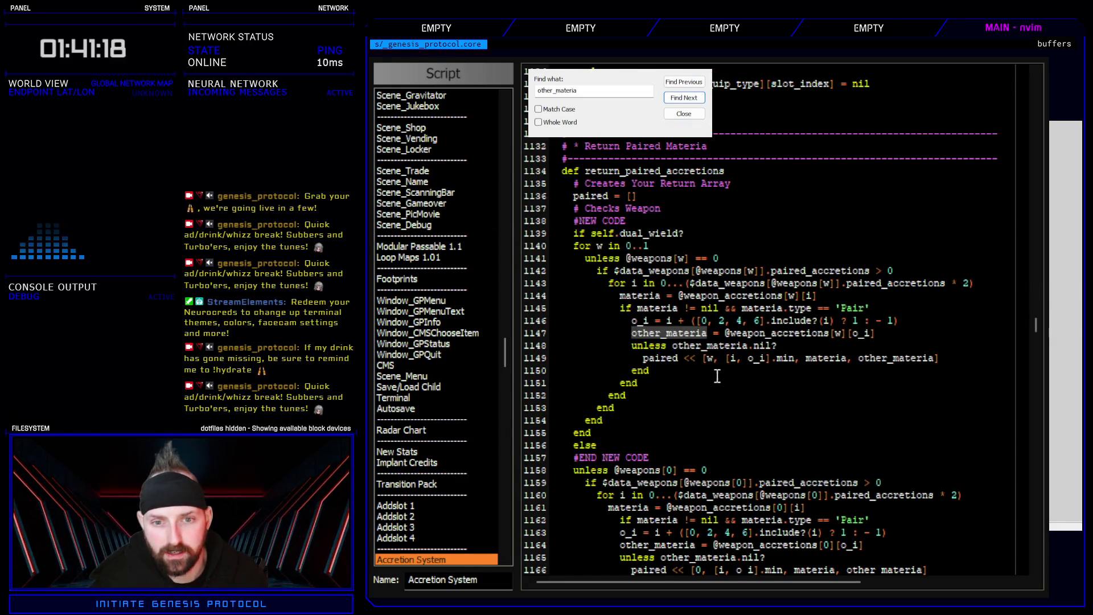
- Rename other_materia to other_acc in the first weapon branch, lines 1147–1149
left_click(690, 345)
left_click_drag(668, 333, 701, 333)
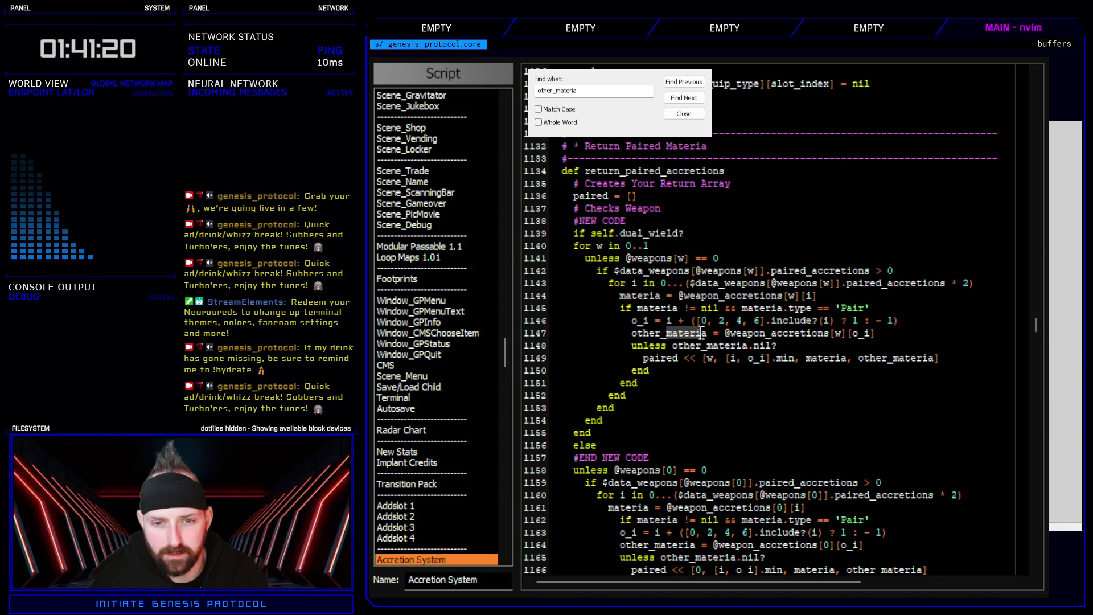
type("acc")
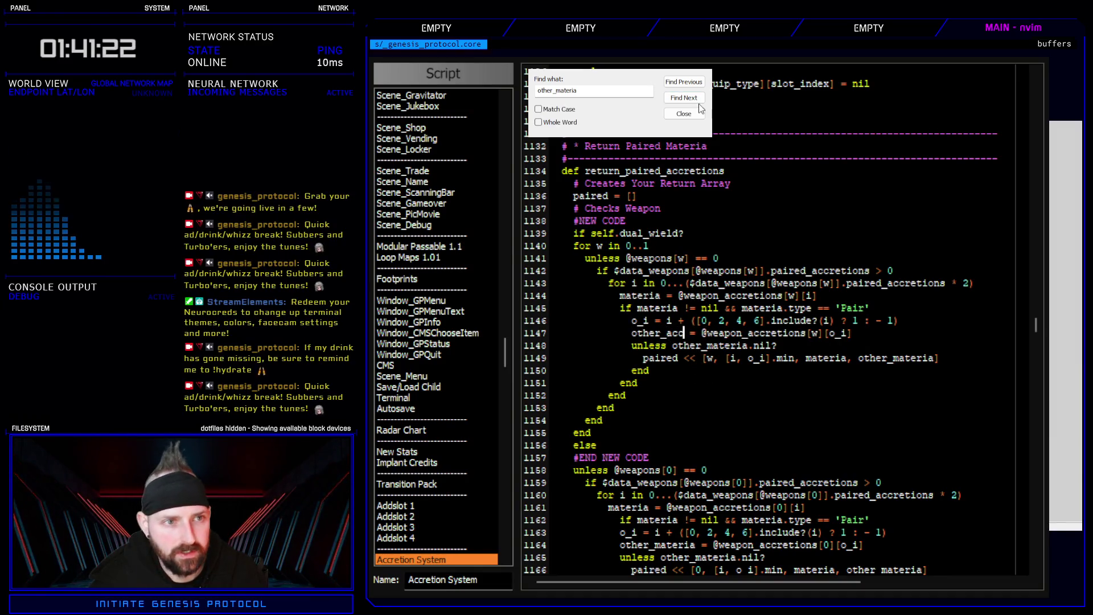
left_click(699, 100)
left_click(720, 345)
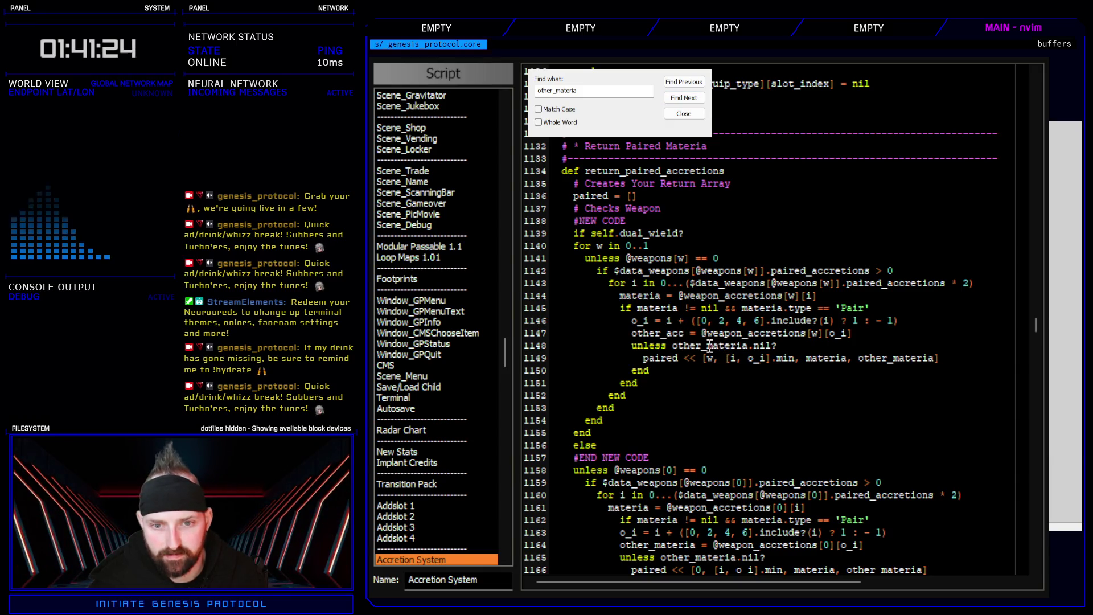
left_click_drag(707, 346, 755, 345)
type("acc")
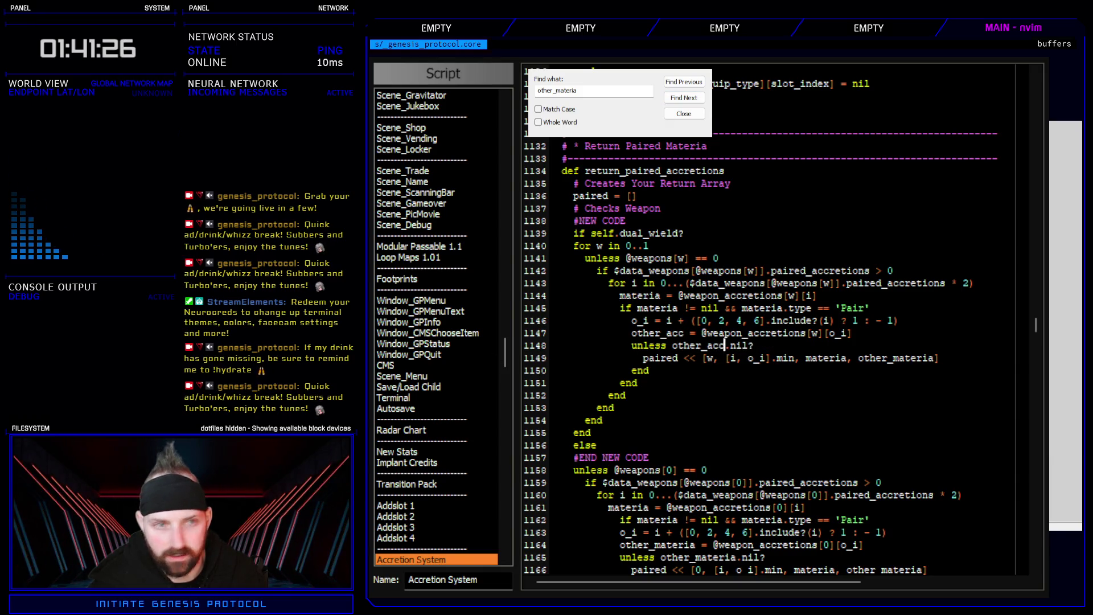
left_click(684, 98)
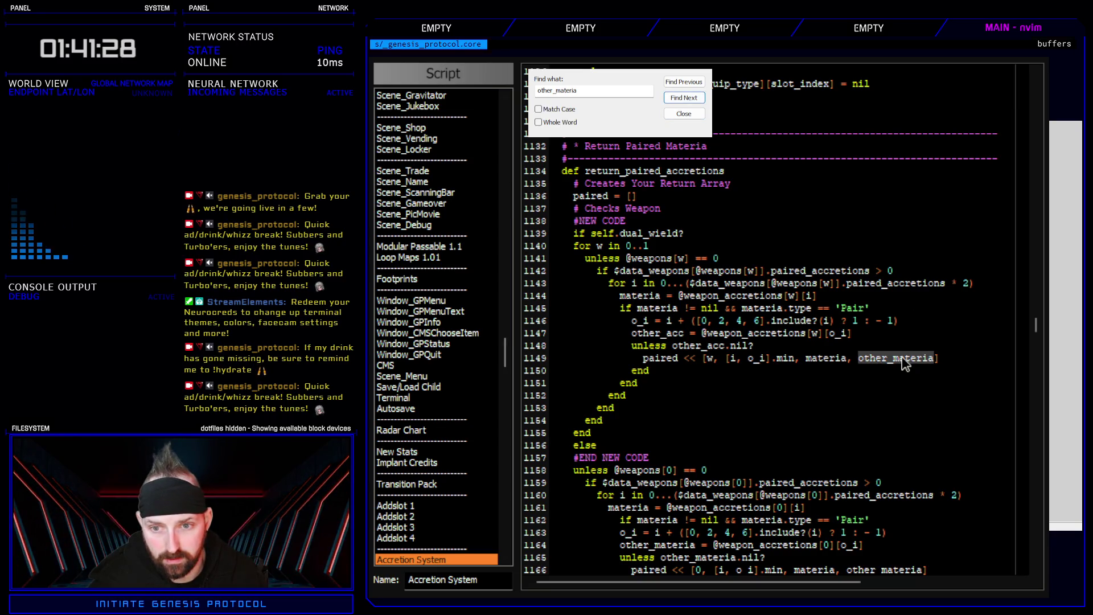
left_click_drag(893, 358, 935, 359)
type("acc")
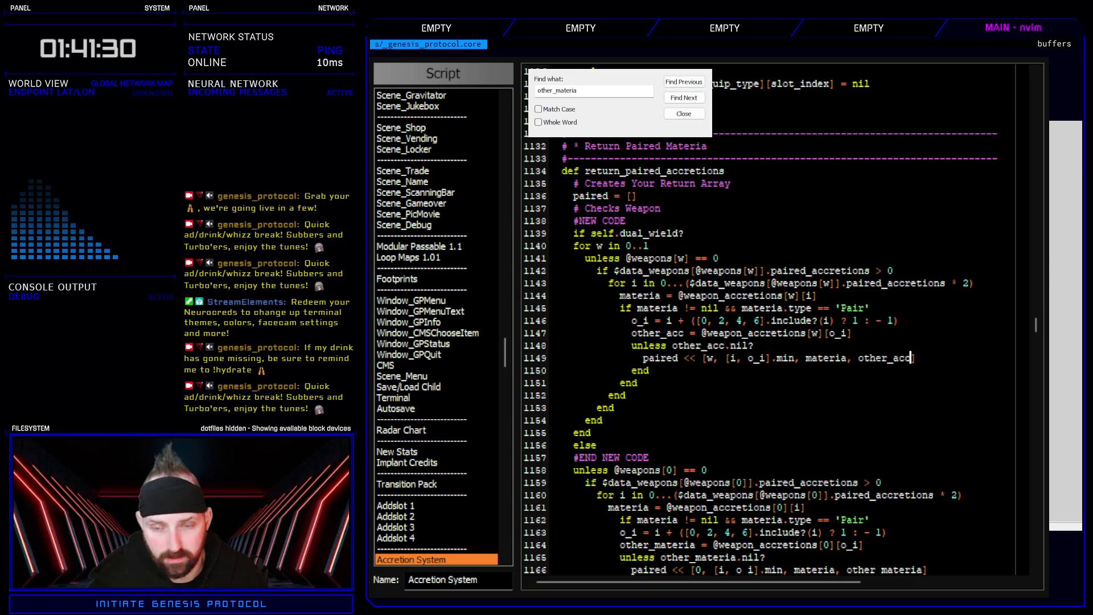
- Rename other_materia to other_acc in the second weapon branch, lines 1164–1166
left_click(684, 97)
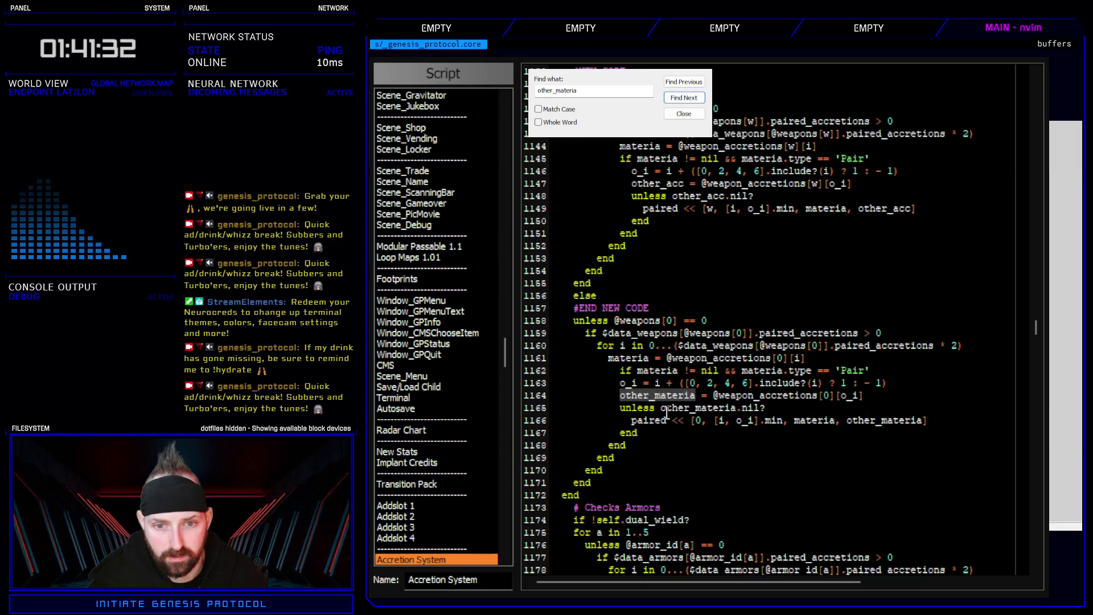
left_click_drag(655, 395, 695, 395)
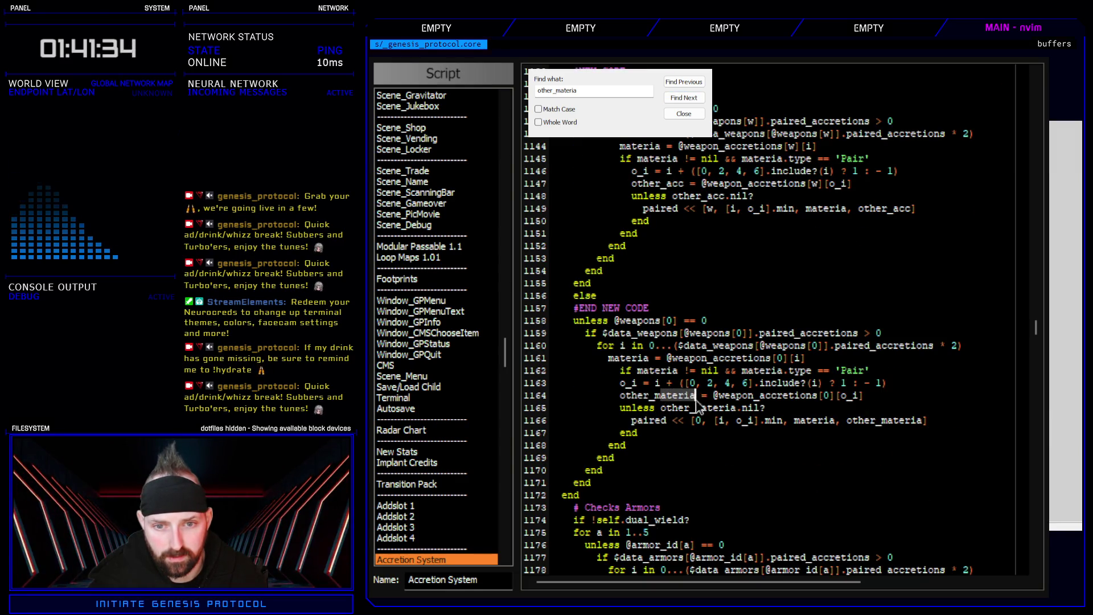
type("acc")
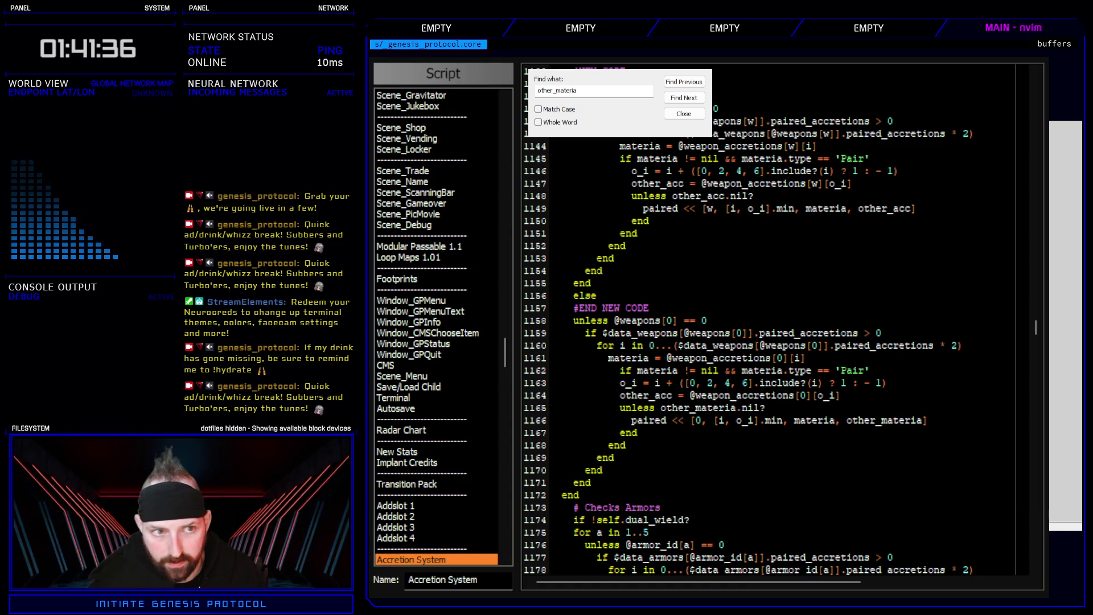
left_click(691, 100)
left_click_drag(695, 408, 736, 407)
type("acc")
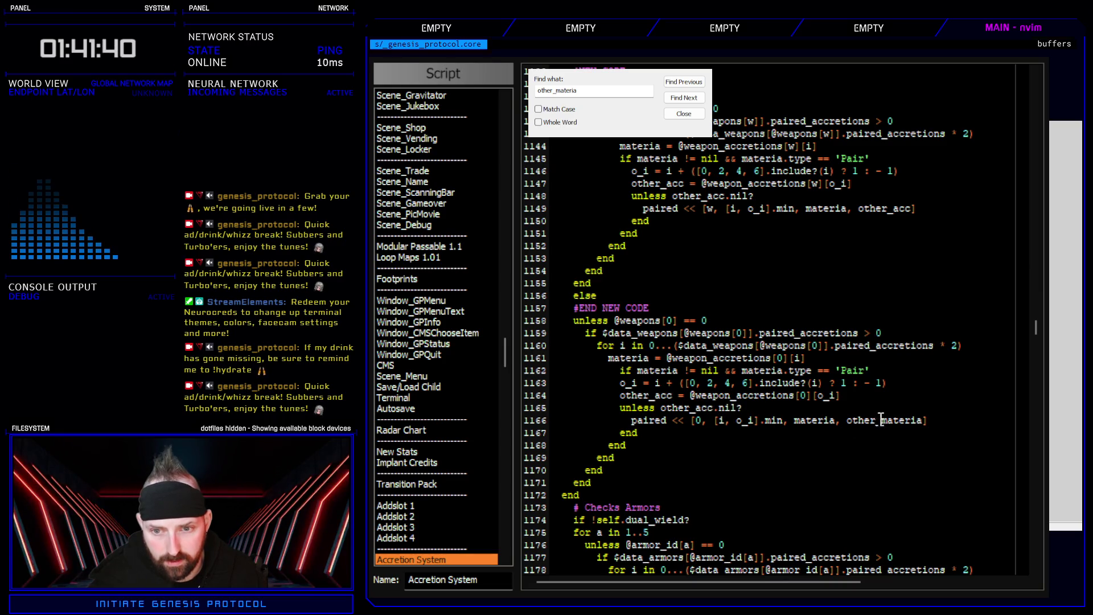
left_click_drag(881, 420, 919, 422)
type("acc")
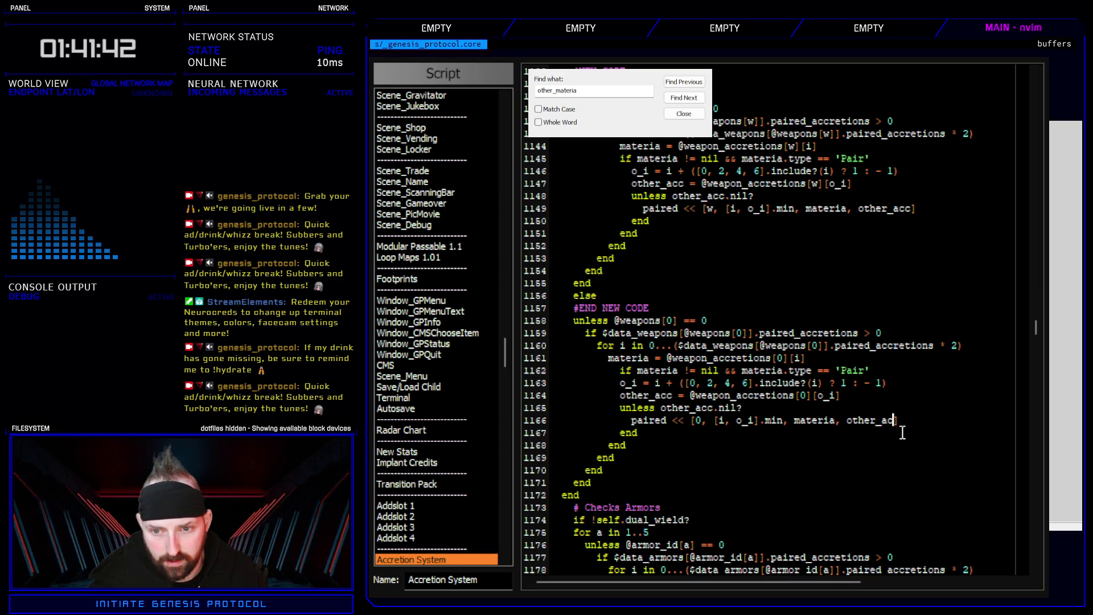
left_click(684, 98)
scroll(740, 393, "down", 6)
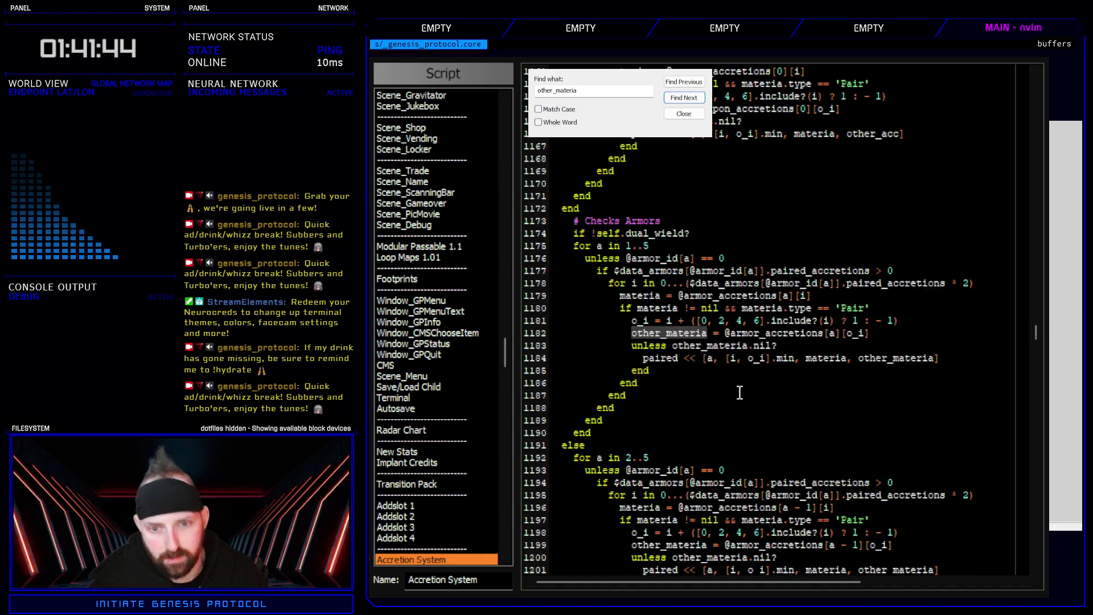
- Rename other_materia to other_acc on lines 1182, 1183 and 1184 of the first armor branch
left_click(720, 344)
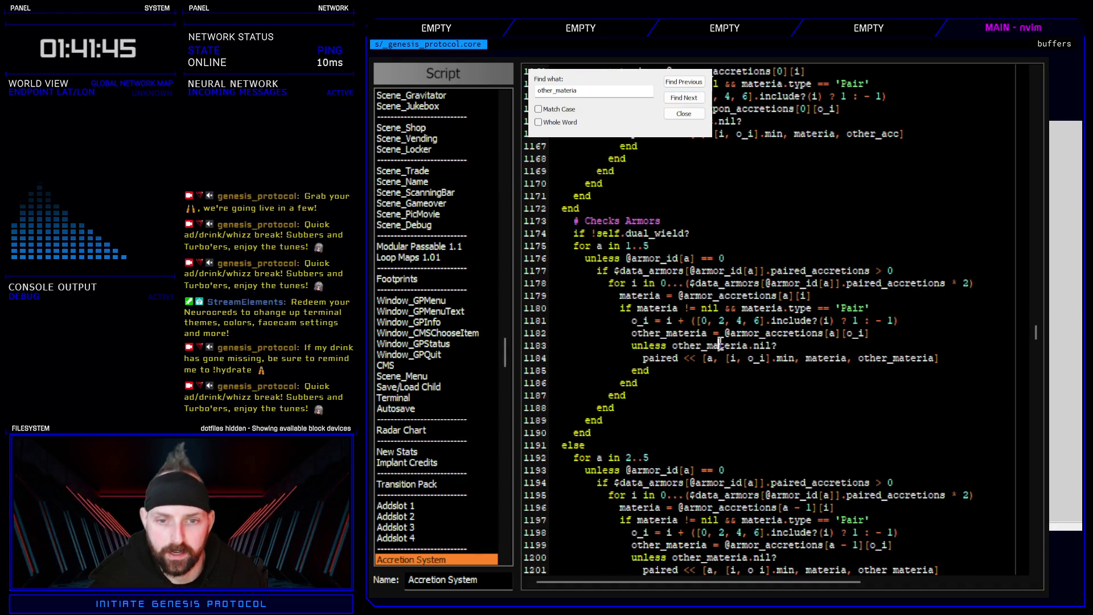
double_click(666, 333)
type("acc")
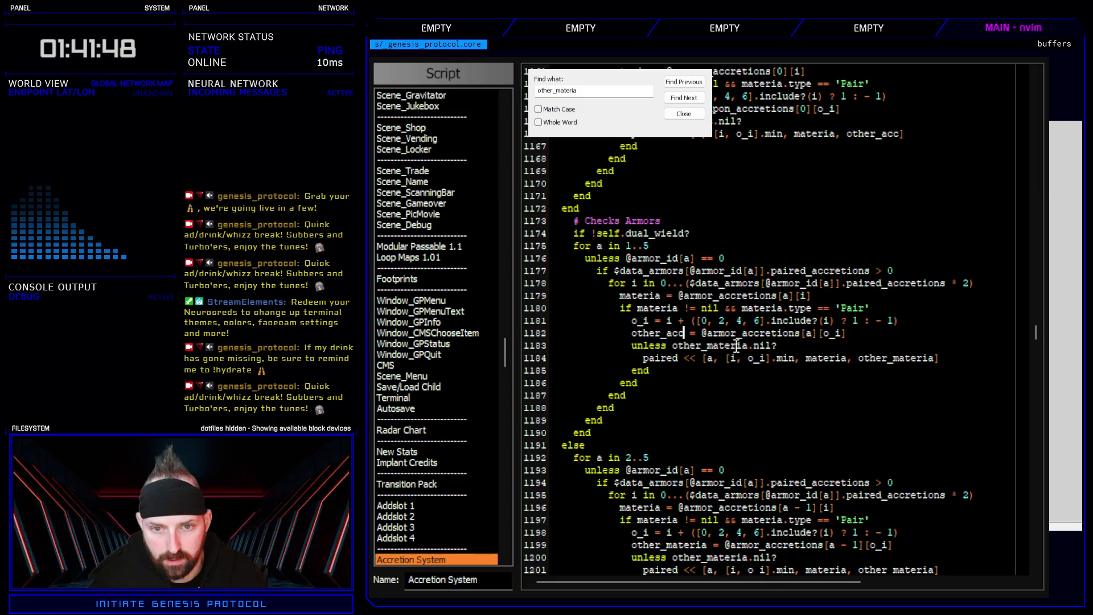
double_click(716, 345)
type("acc")
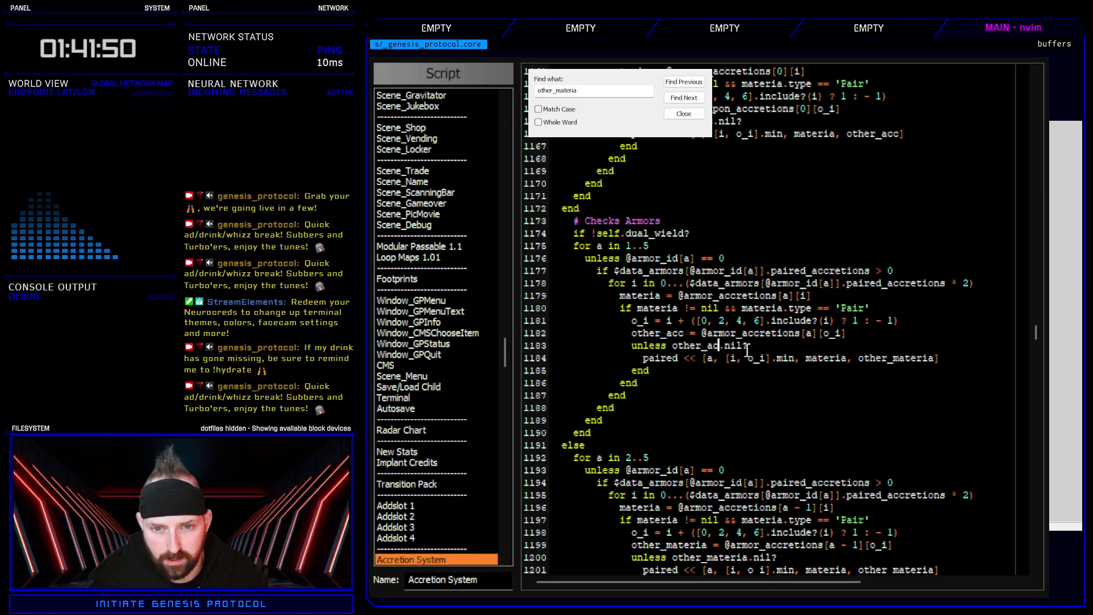
double_click(891, 358)
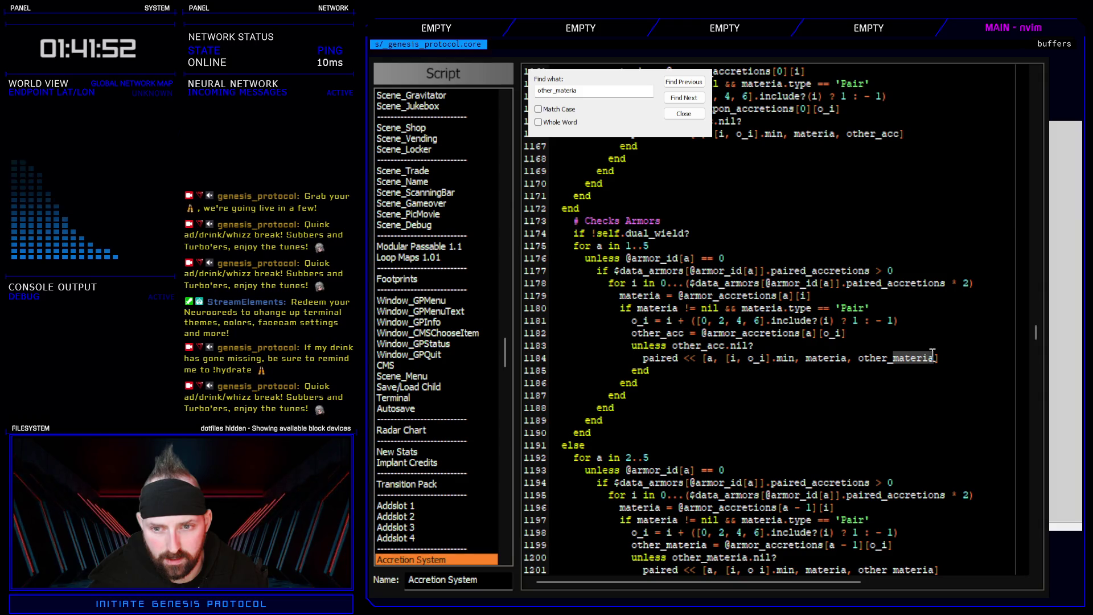
type("acc")
- Use Find Next to reach the second armor branch and rename other_materia to other_acc on lines 1199–1201
left_click(692, 98)
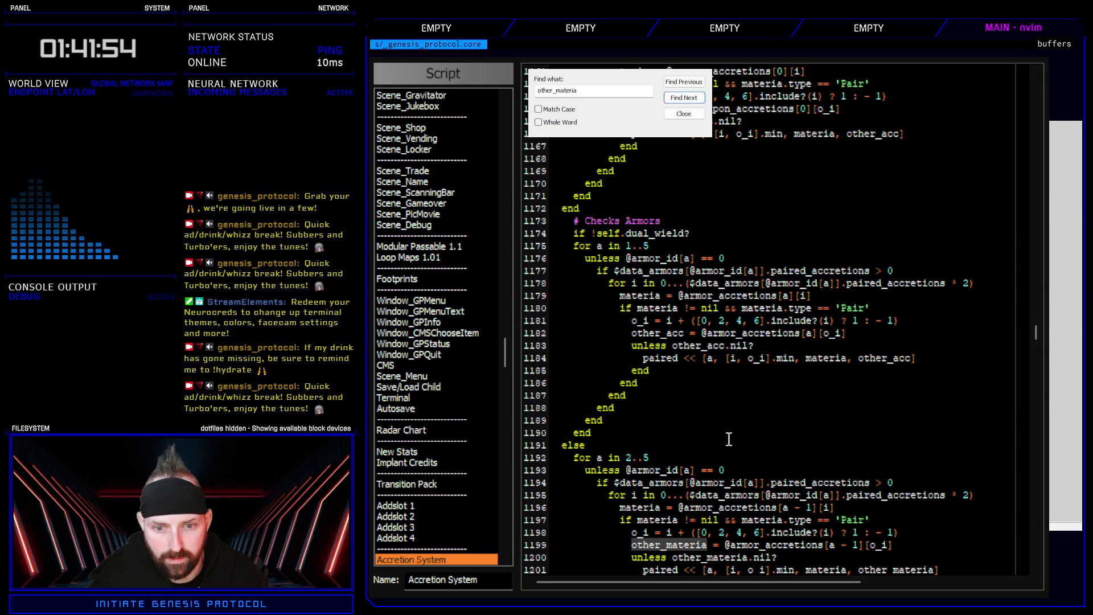
scroll(712, 422, "down", 6)
left_click(673, 333)
double_click(669, 320)
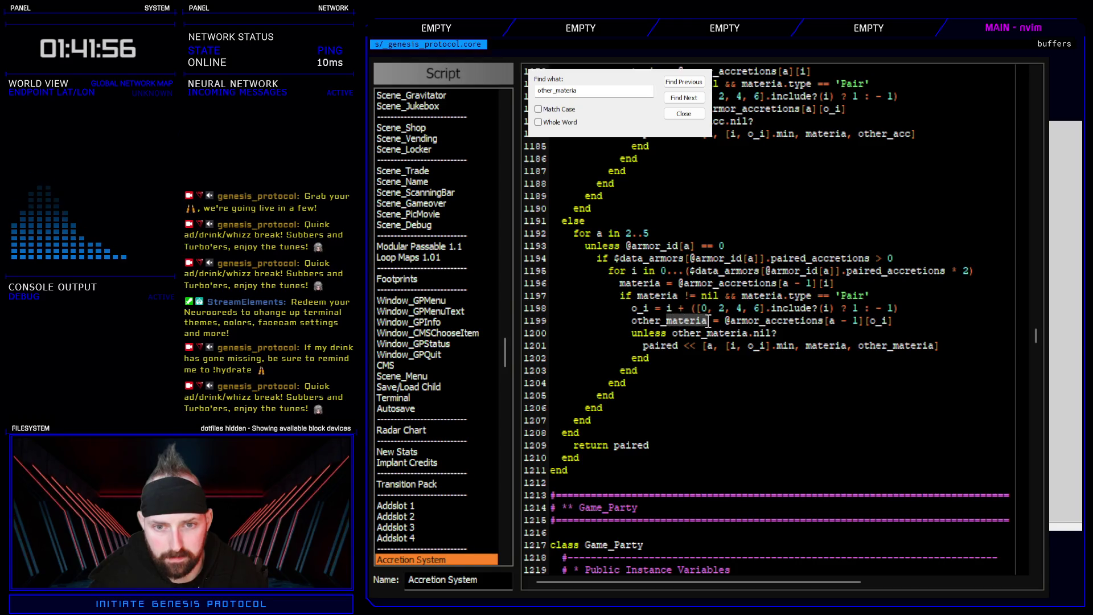
type("acc")
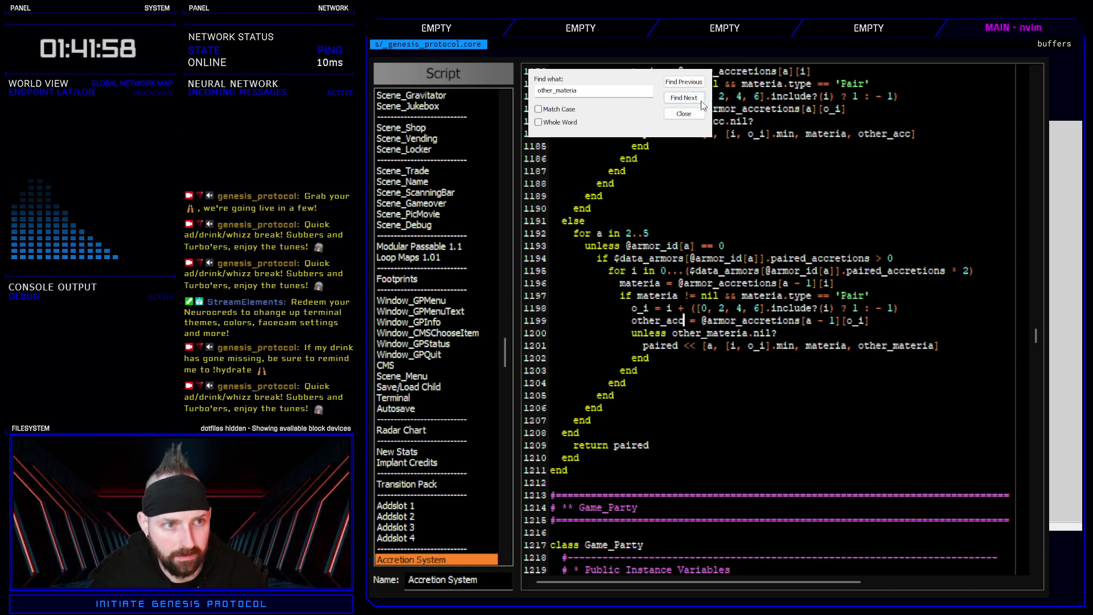
left_click(683, 98)
left_click(720, 334)
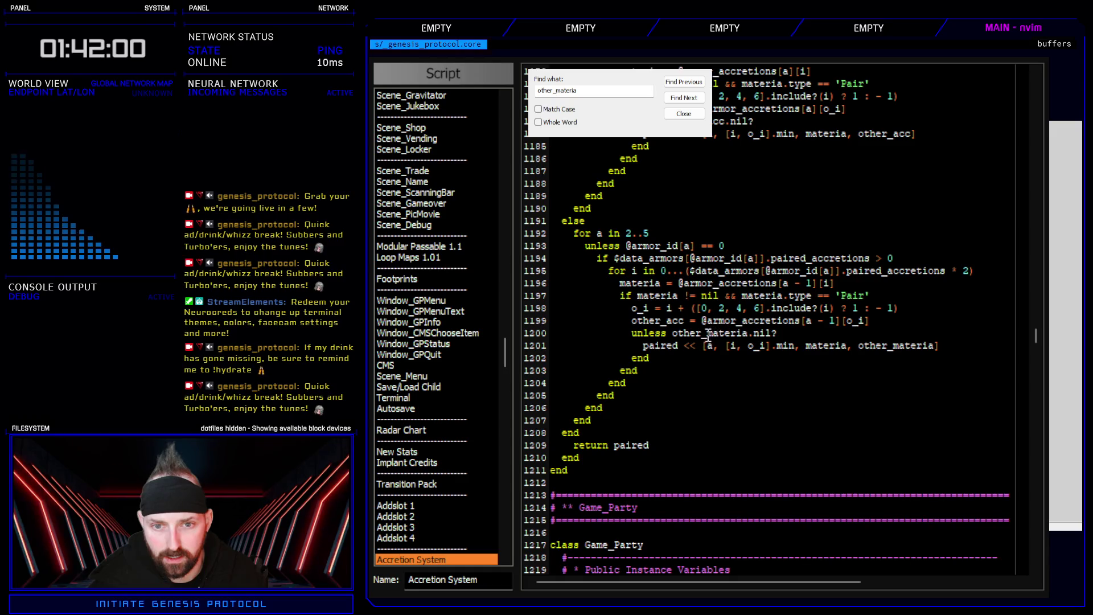
double_click(721, 333)
type("accc")
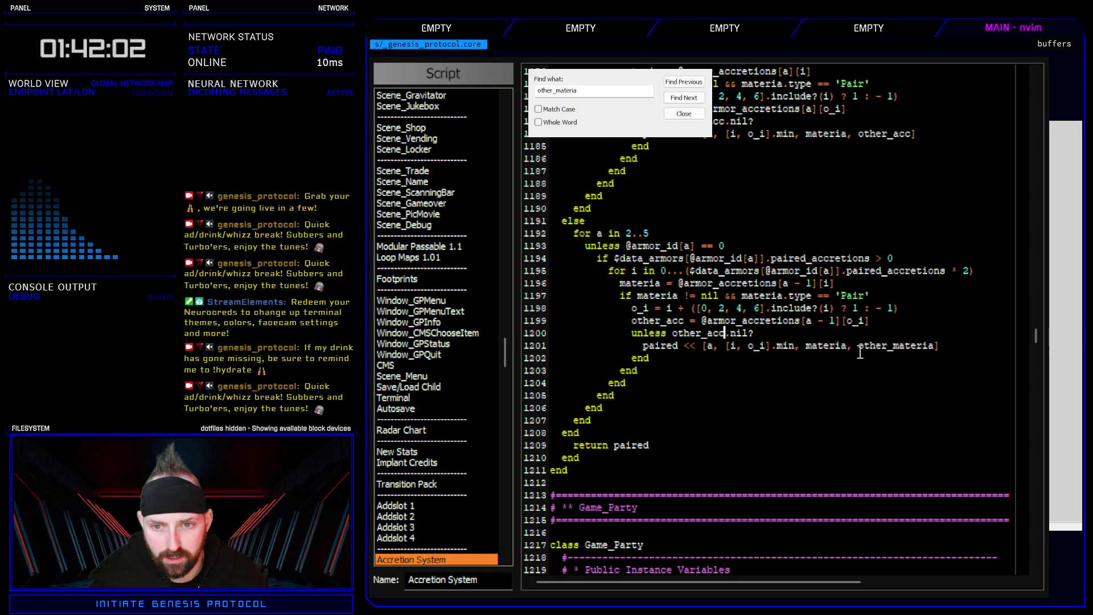
left_click_drag(894, 346, 940, 350)
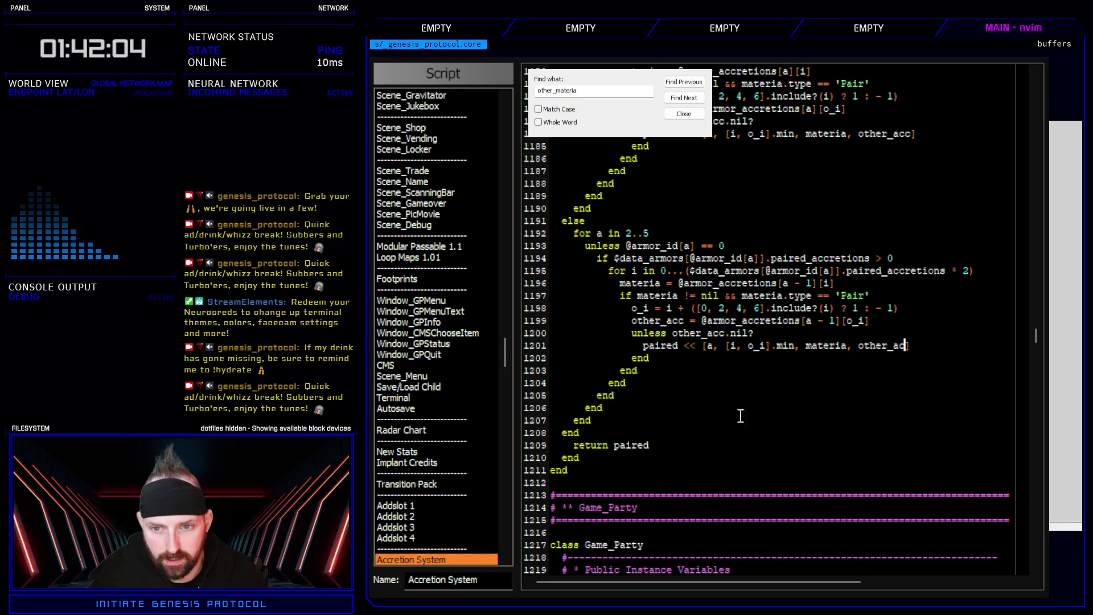
left_click(705, 100)
- Replace 'materia' with 'acc' in the assignment on line 2196 and the loop on line 2198
scroll(616, 402, "down", 4)
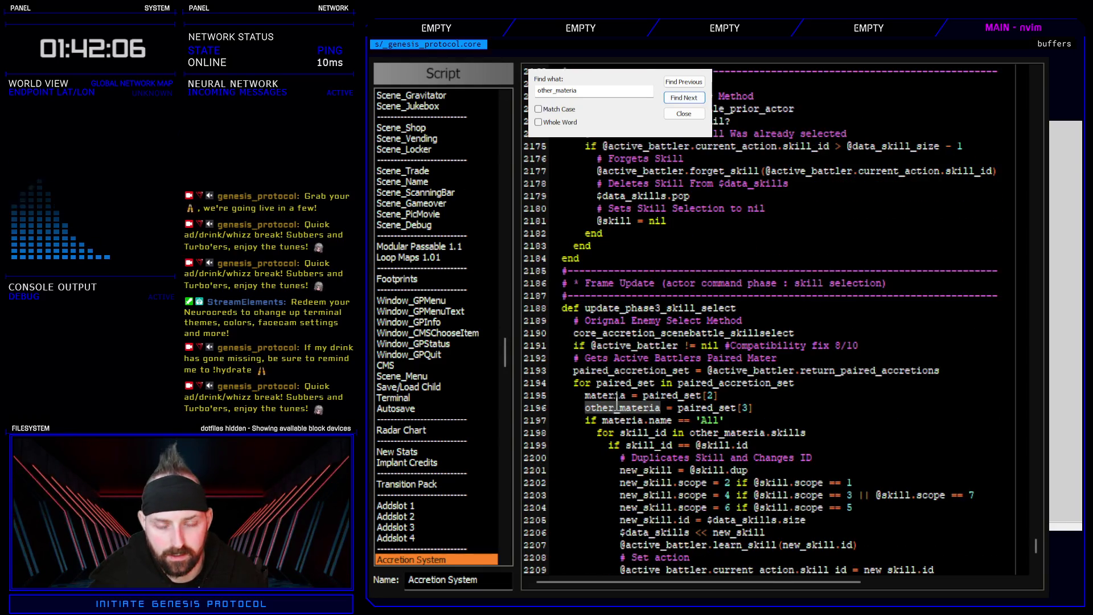
scroll(626, 402, "down", 2)
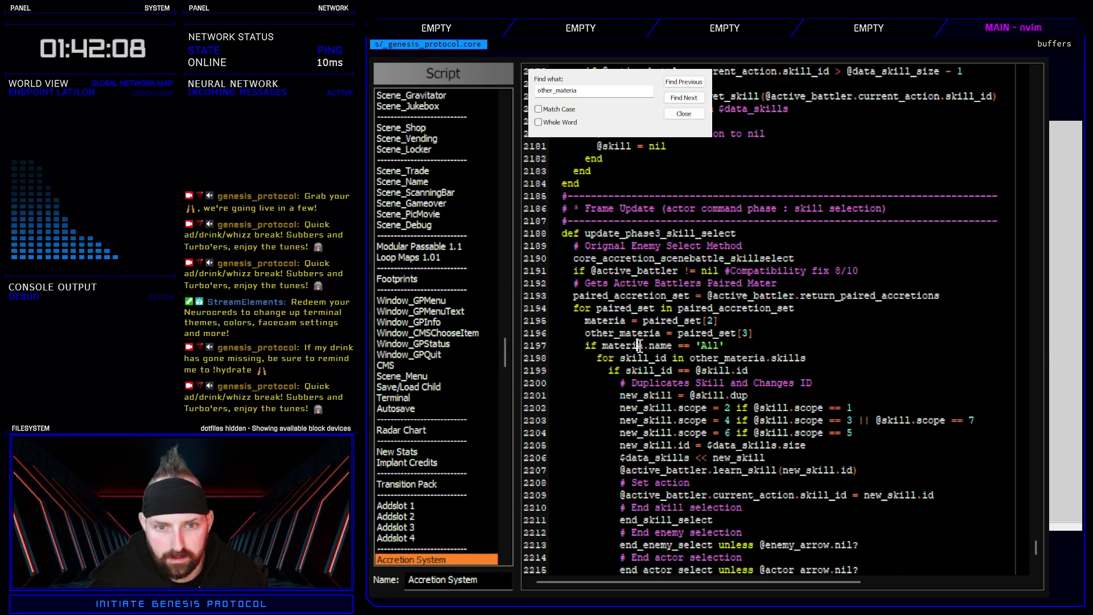
left_click_drag(621, 336, 655, 335)
type("acc")
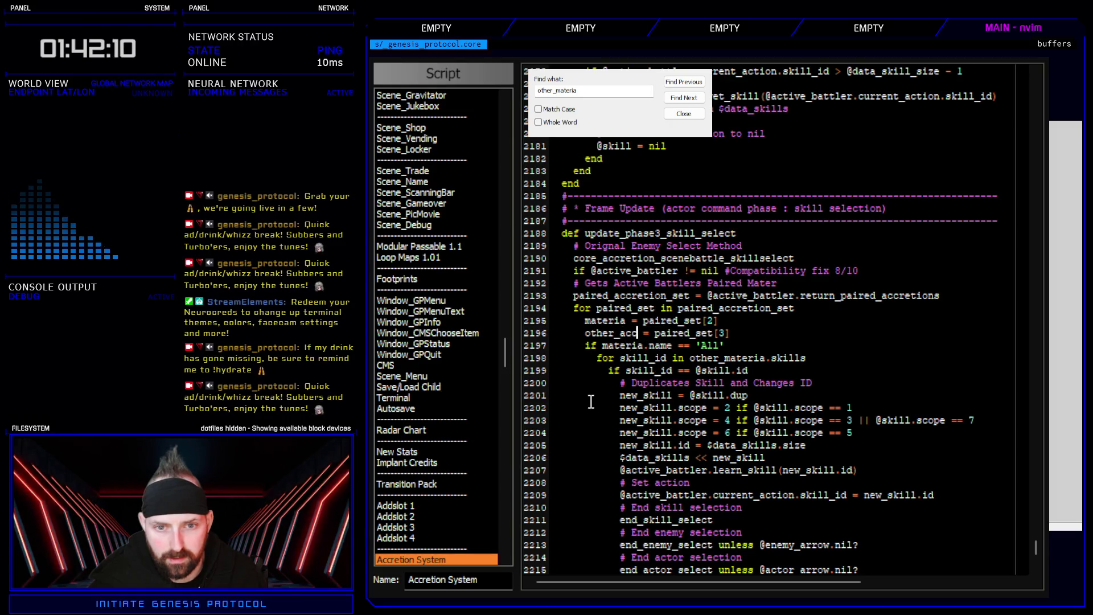
left_click(684, 97)
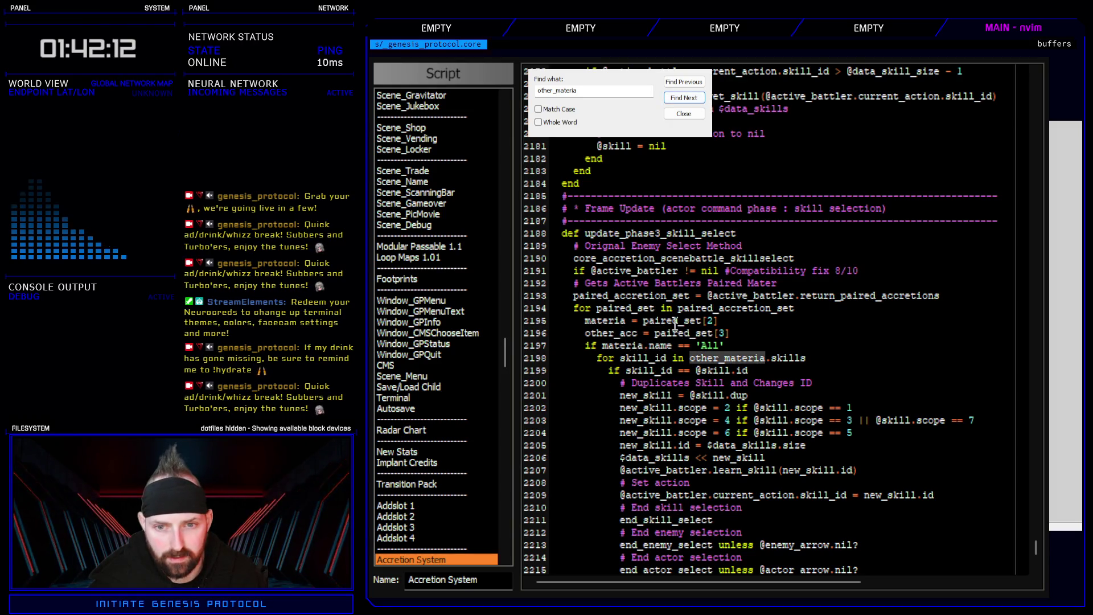
left_click(731, 358)
left_click_drag(727, 359, 766, 359)
type("acc")
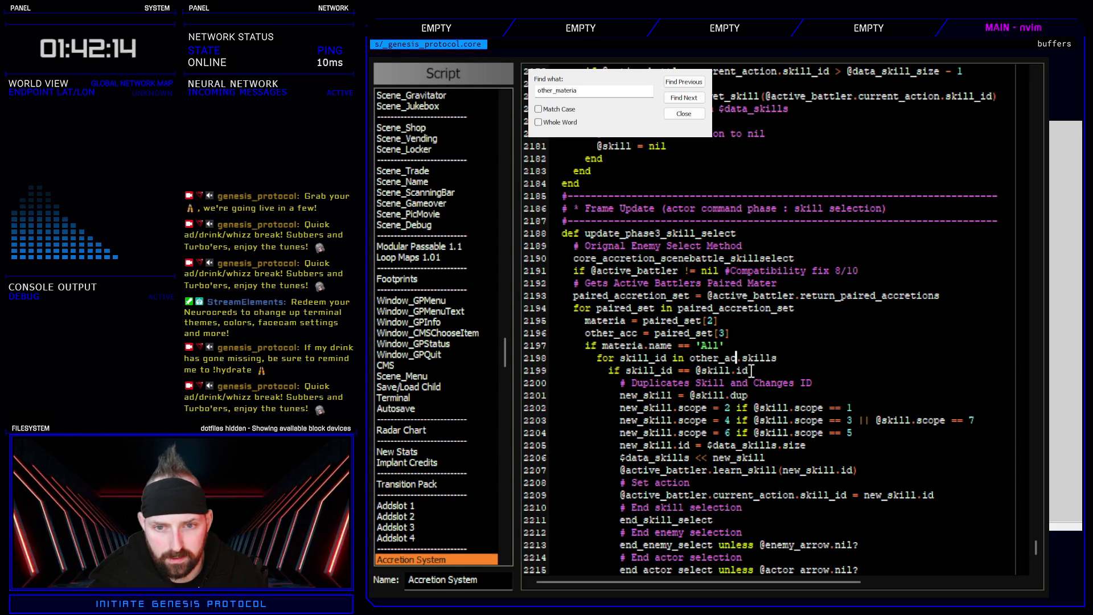
left_click(694, 98)
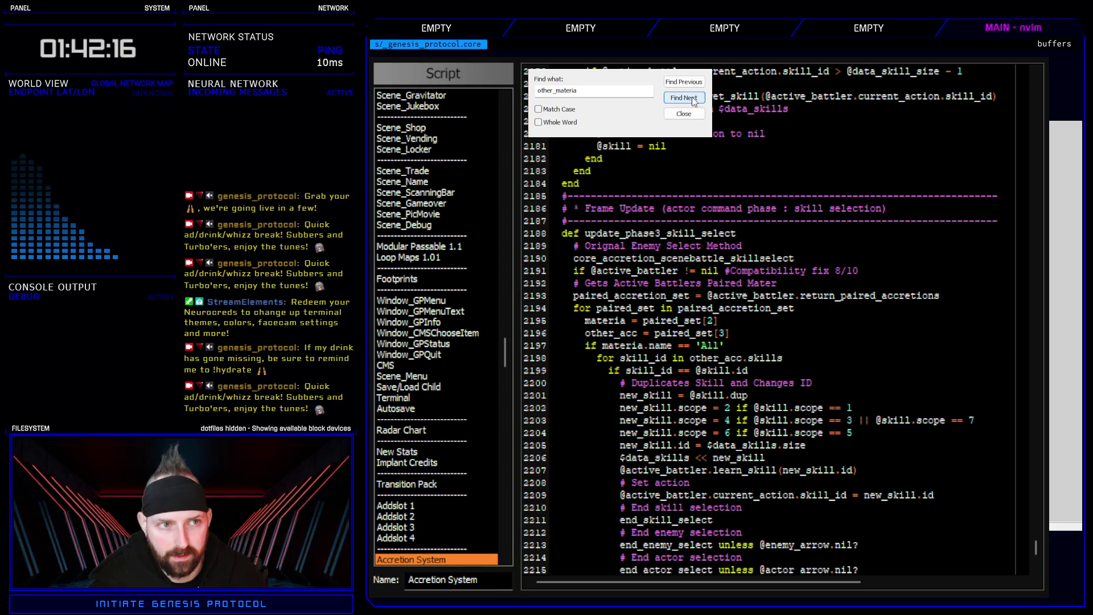
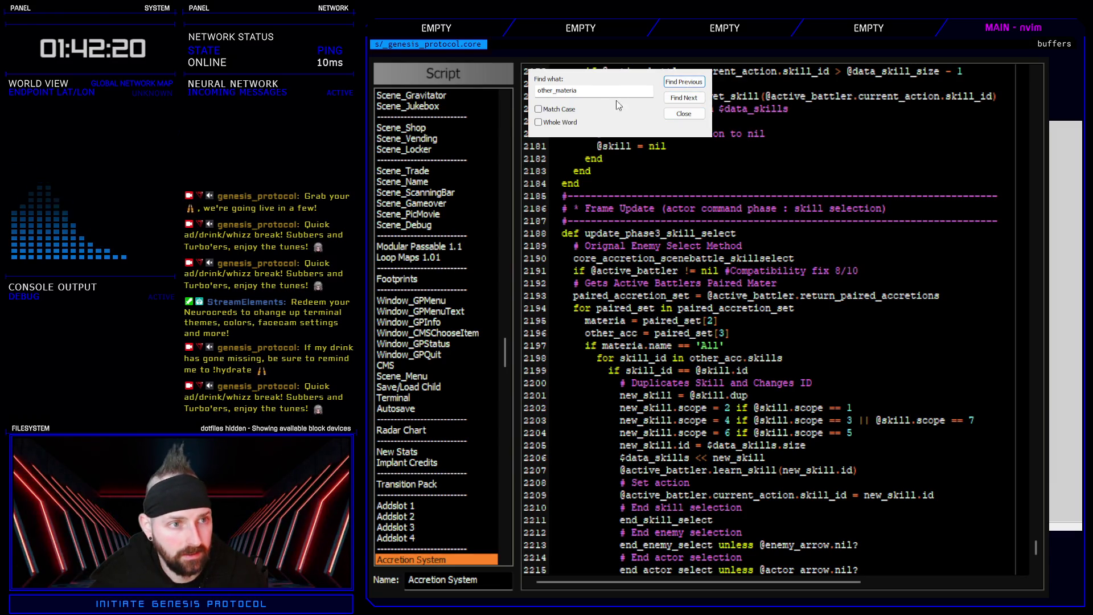
- Search for 'materia' and step through the matches to the one on line 59
left_click_drag(555, 91, 538, 92)
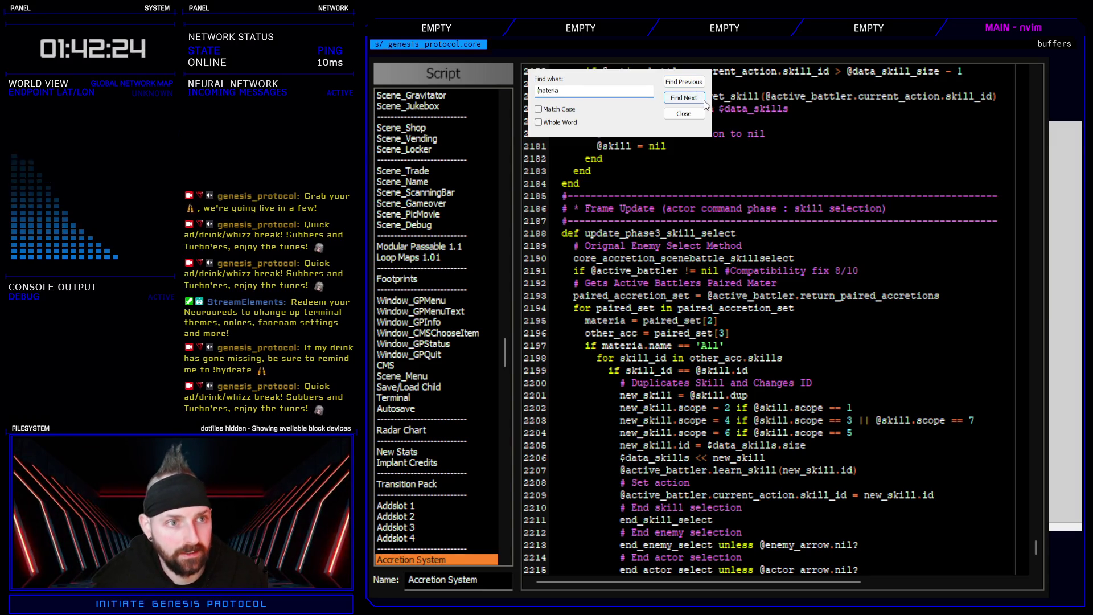
key("Return")
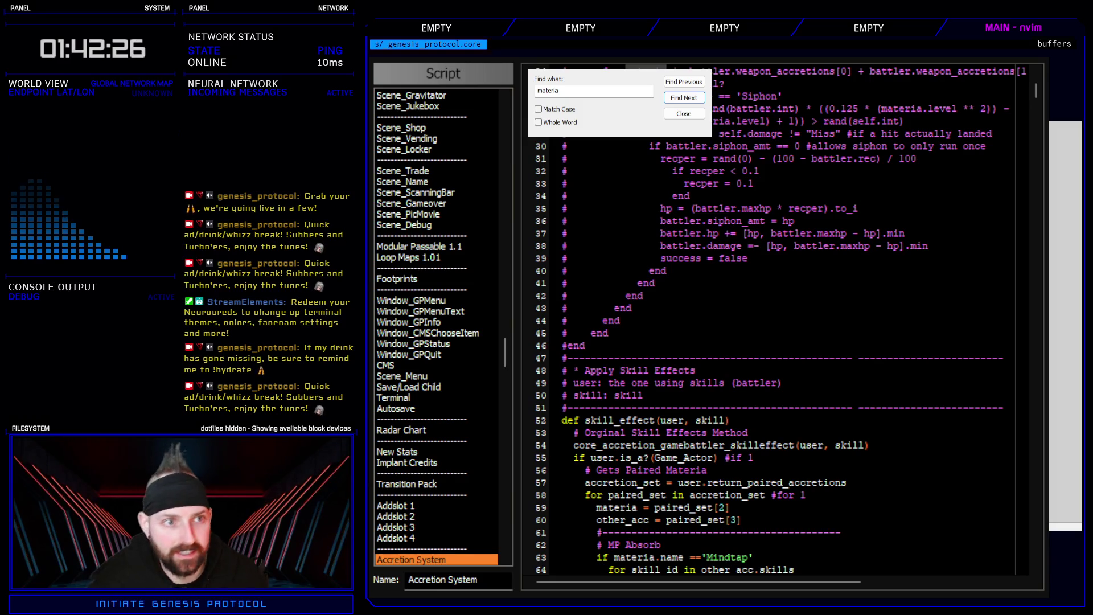
left_click(699, 99)
left_click(698, 100)
left_click(698, 99)
left_click(698, 100)
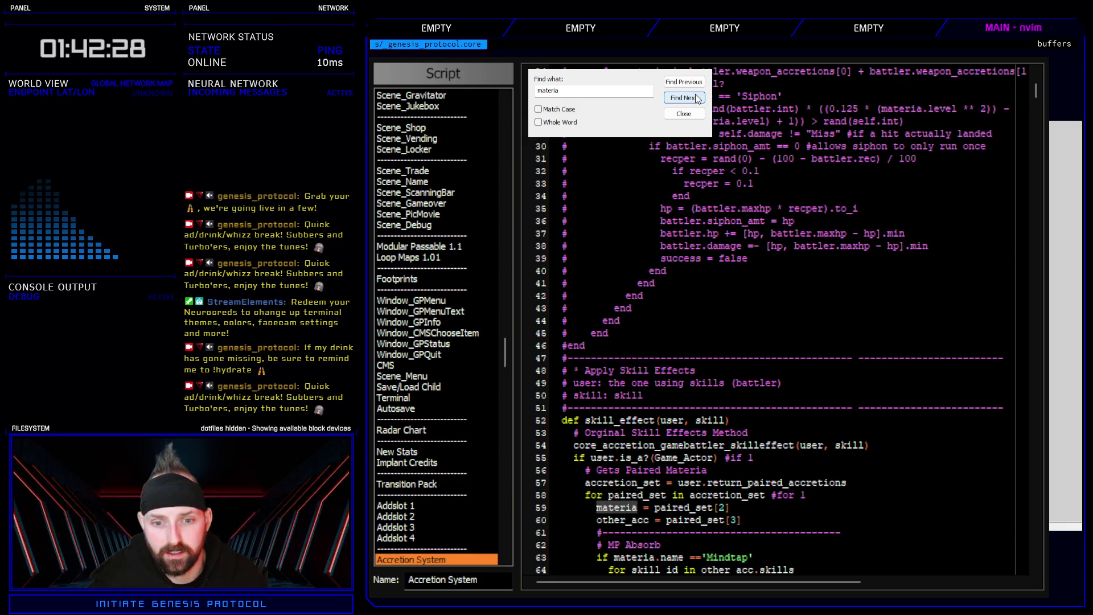
left_click(684, 82)
scroll(693, 410, "down", 4)
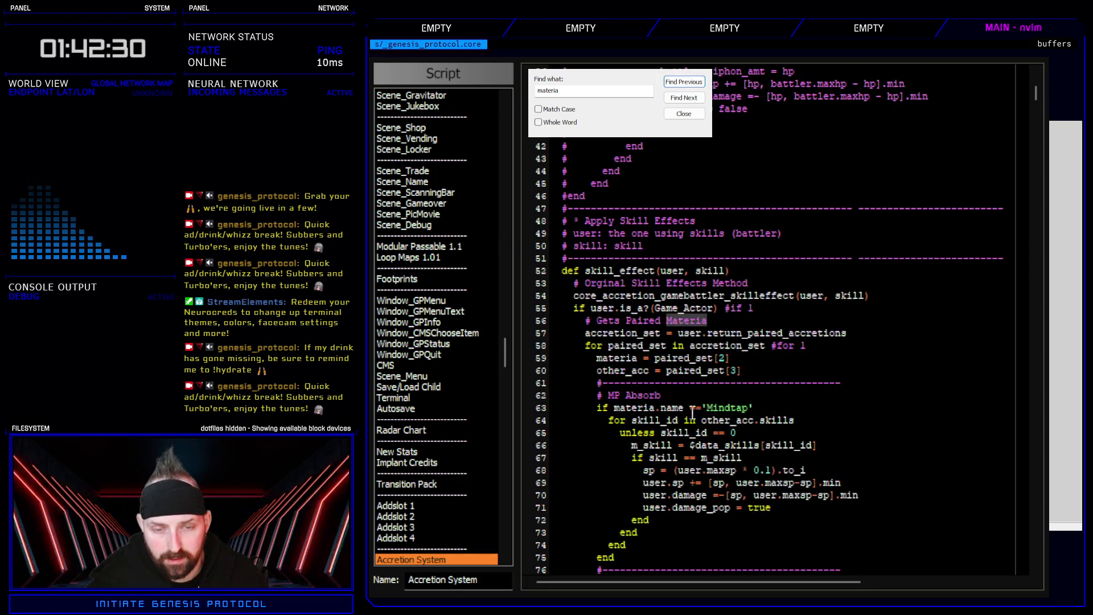
left_click(684, 97)
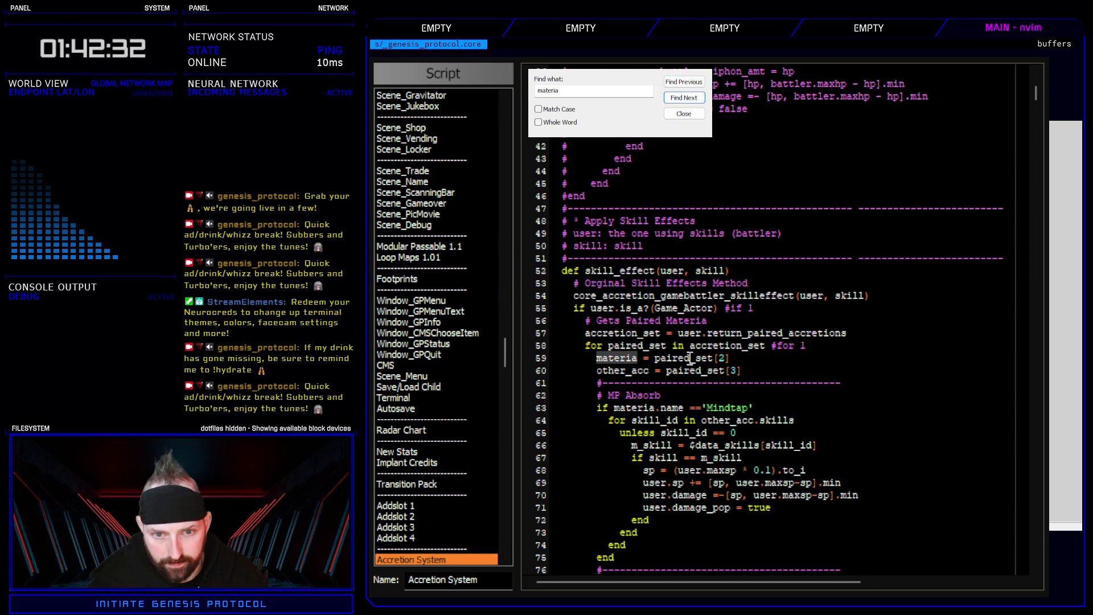
- Replace materia with acc on lines 59 and 63 of skill_effect
left_click(667, 358)
left_click_drag(599, 358, 634, 357)
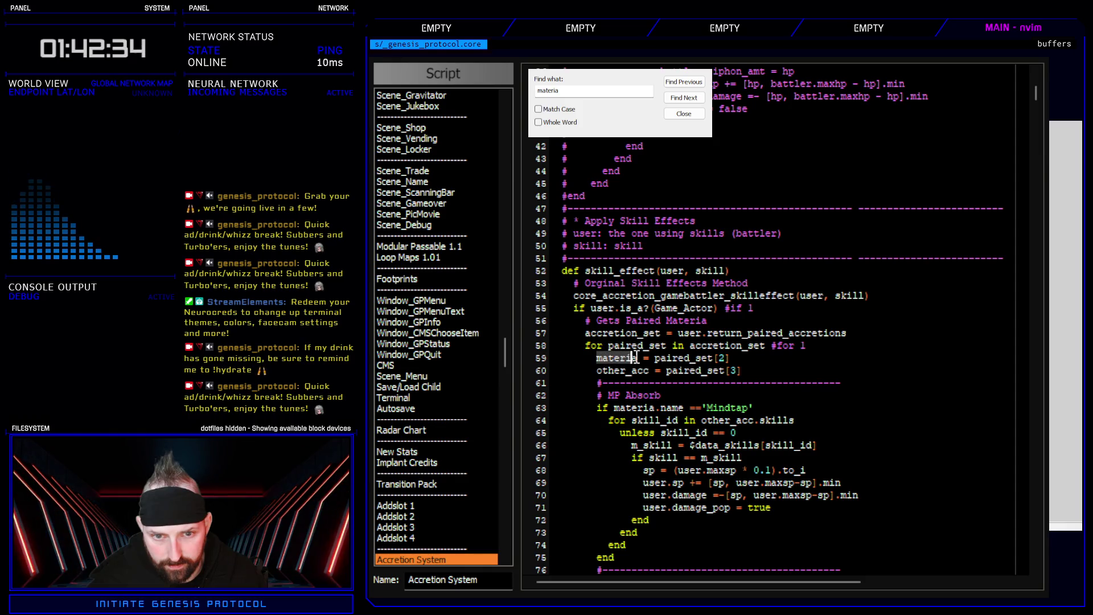
type("acc")
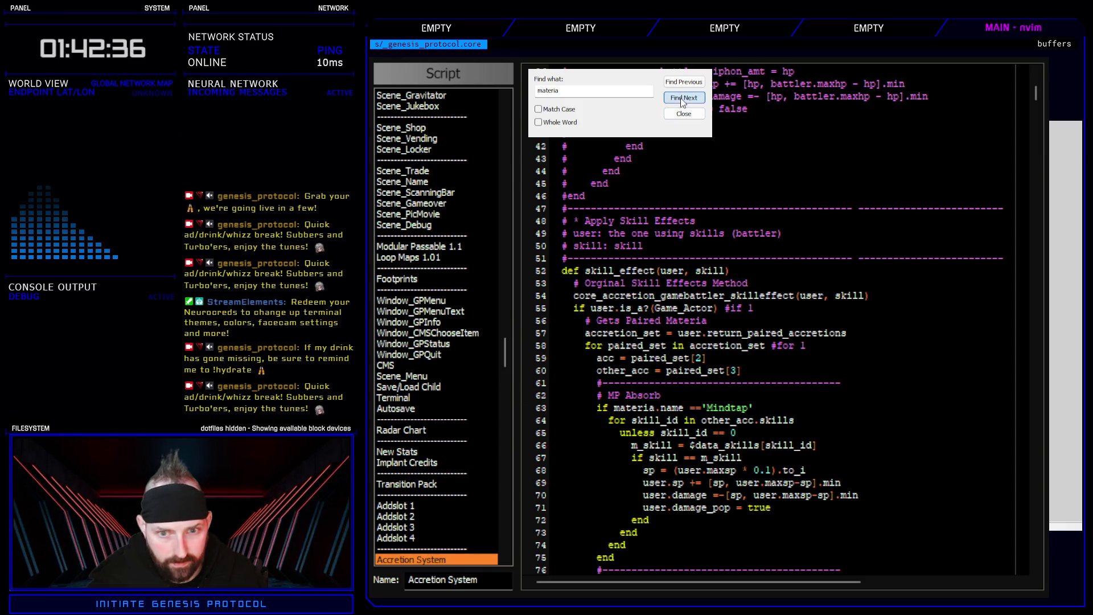
left_click(683, 97)
scroll(567, 357, "down", 2)
left_click(657, 348)
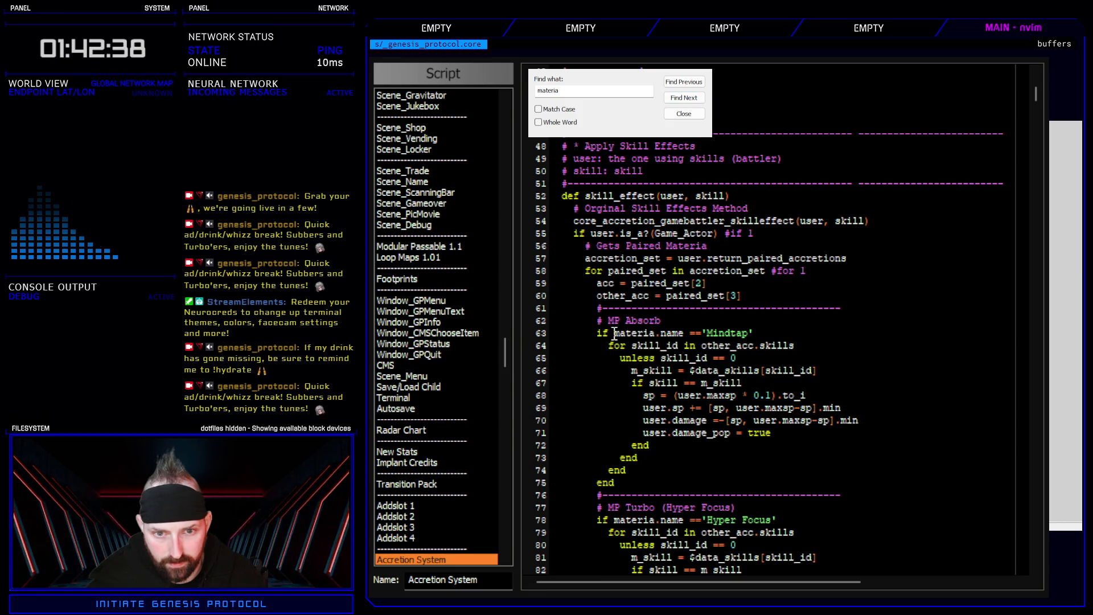
left_click_drag(614, 333, 643, 332)
type("acc")
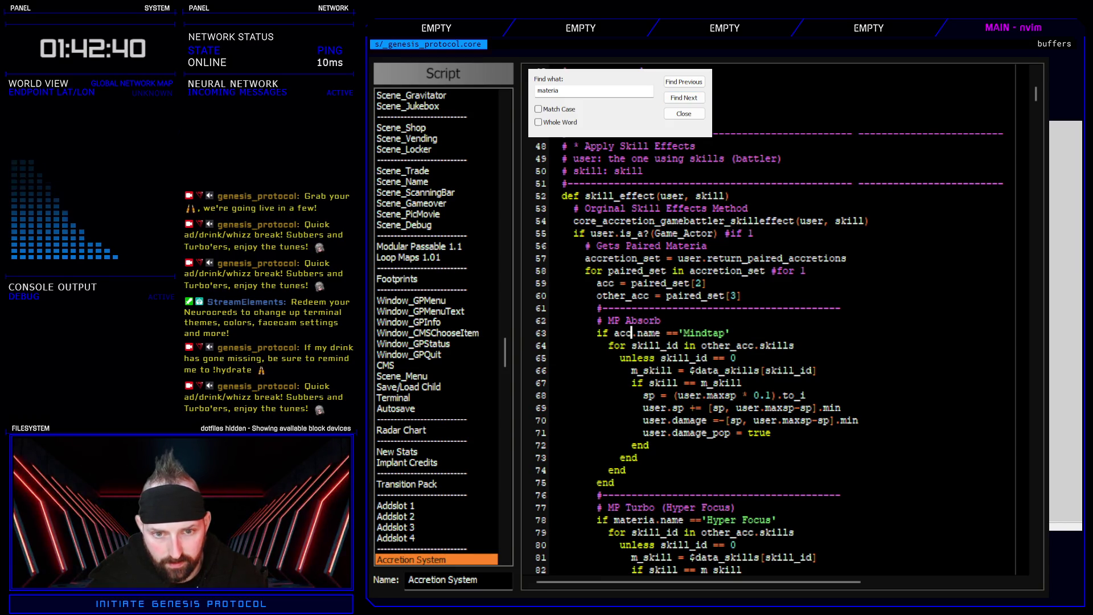
- Replace materia with acc on line 78
left_click(684, 97)
scroll(626, 365, "down", 4)
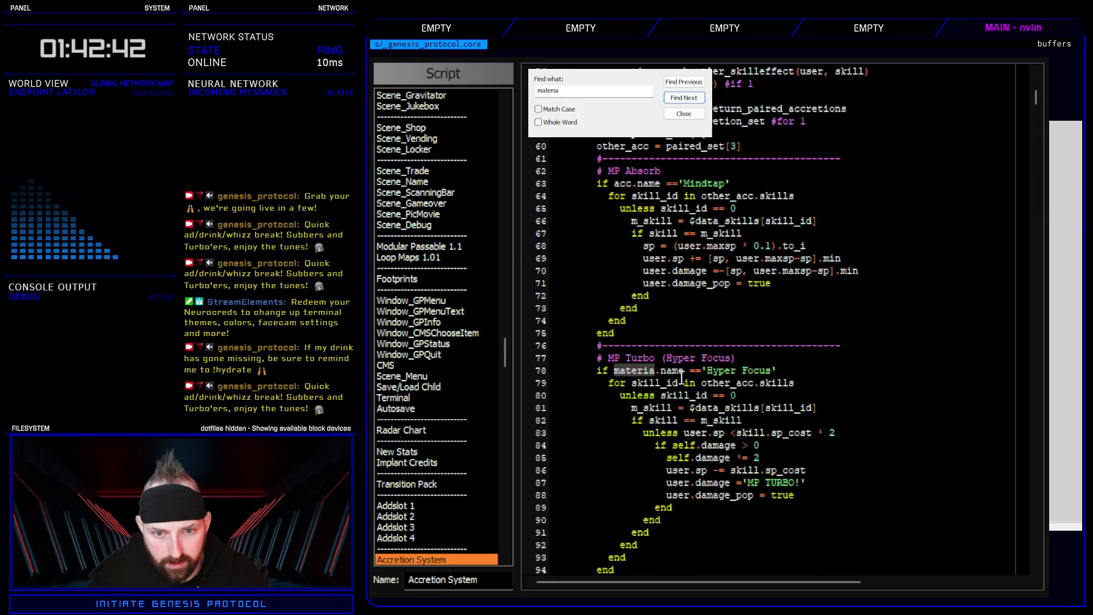
left_click(624, 371)
left_click_drag(615, 372, 654, 369)
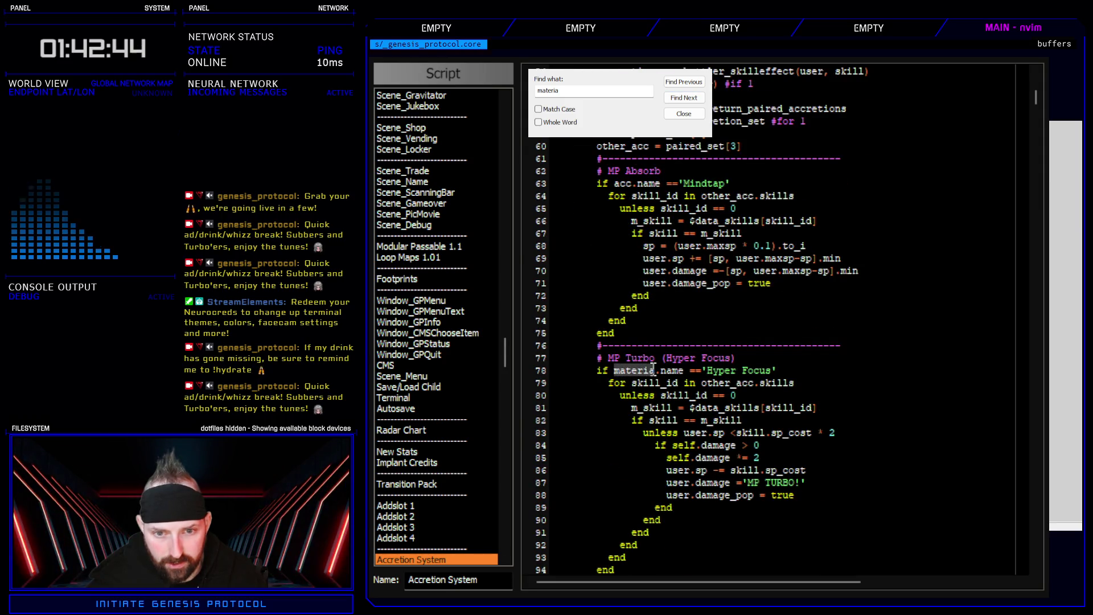
scroll(671, 345, "up", 4)
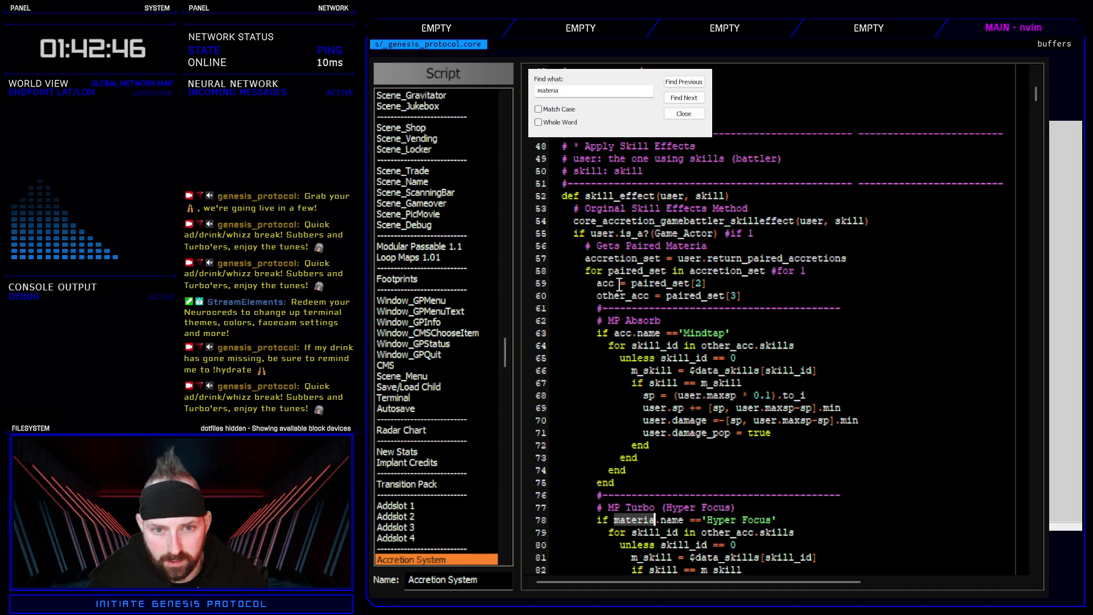
scroll(678, 426, "down", 4)
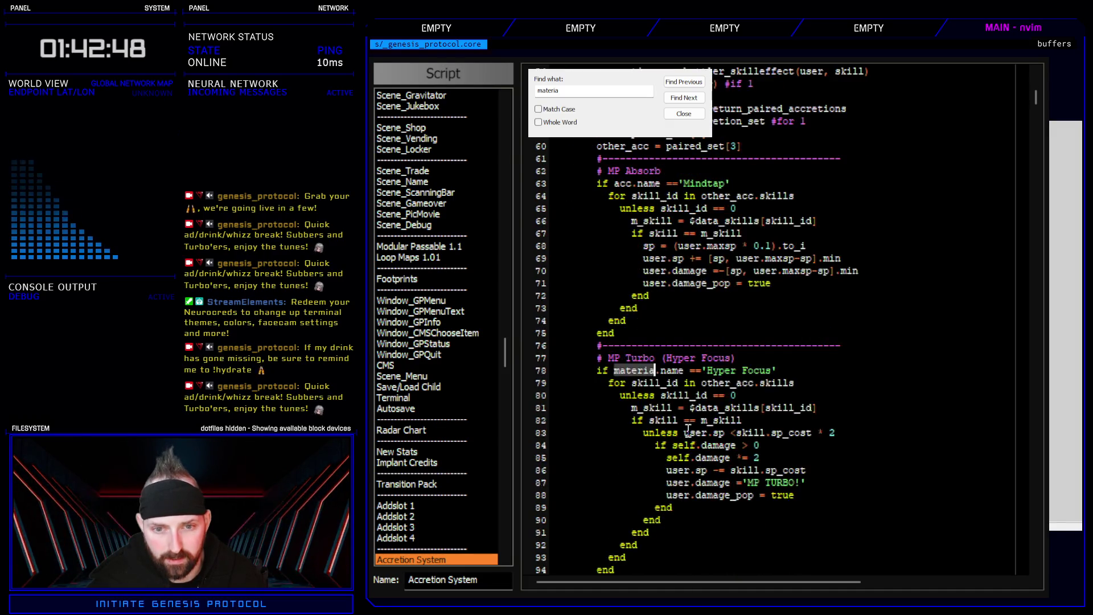
type("acc")
- Pass the line 97 match and replace materia with acc on line 133
left_click(696, 101)
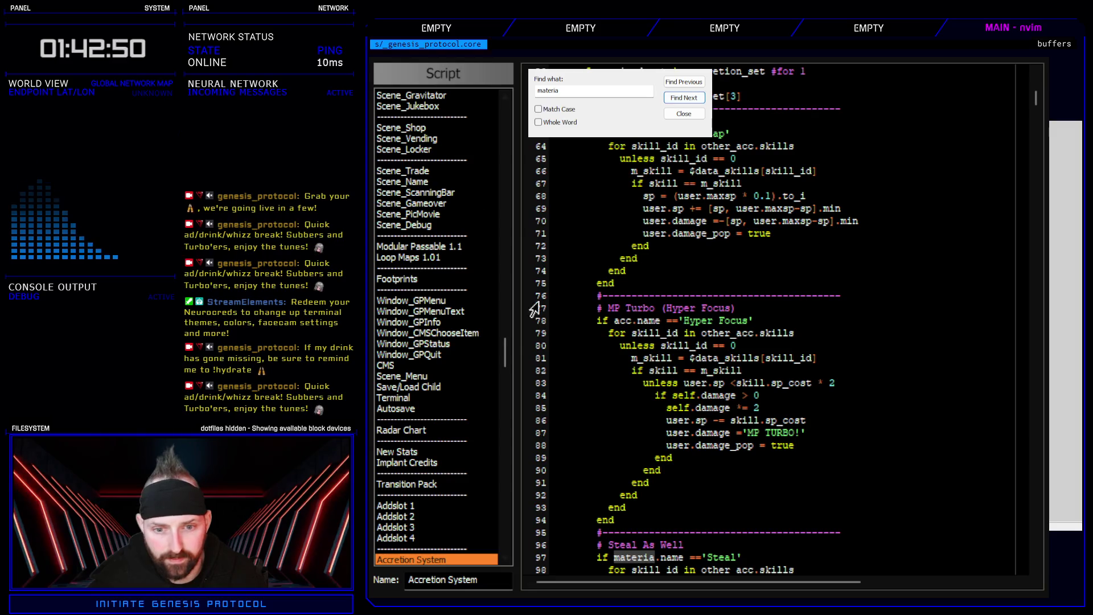
scroll(631, 350, "down", 6)
left_click_drag(615, 333, 651, 331)
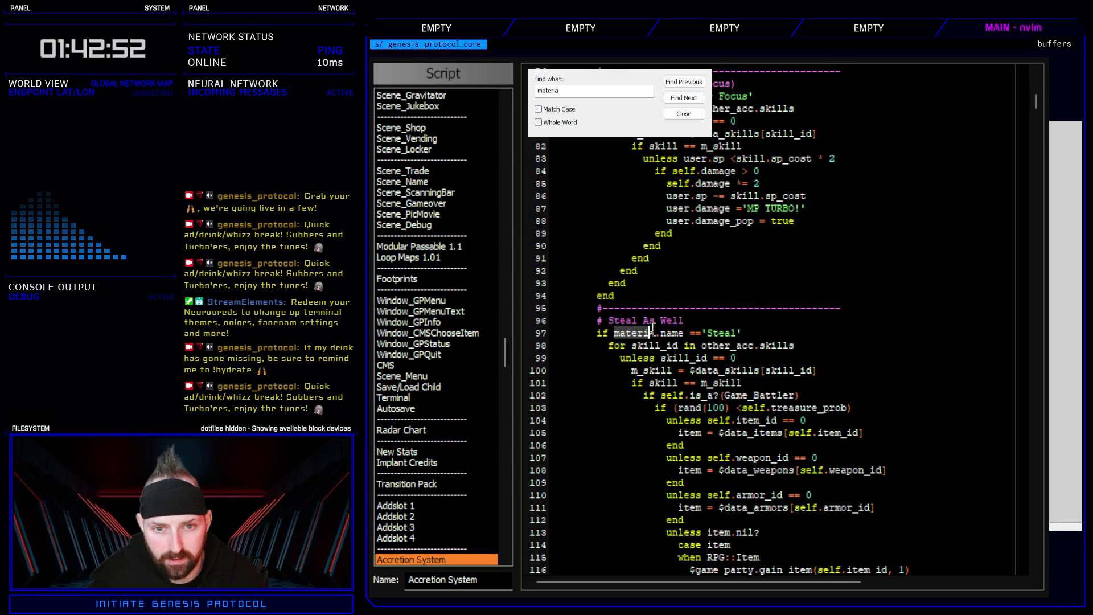
left_click(683, 97)
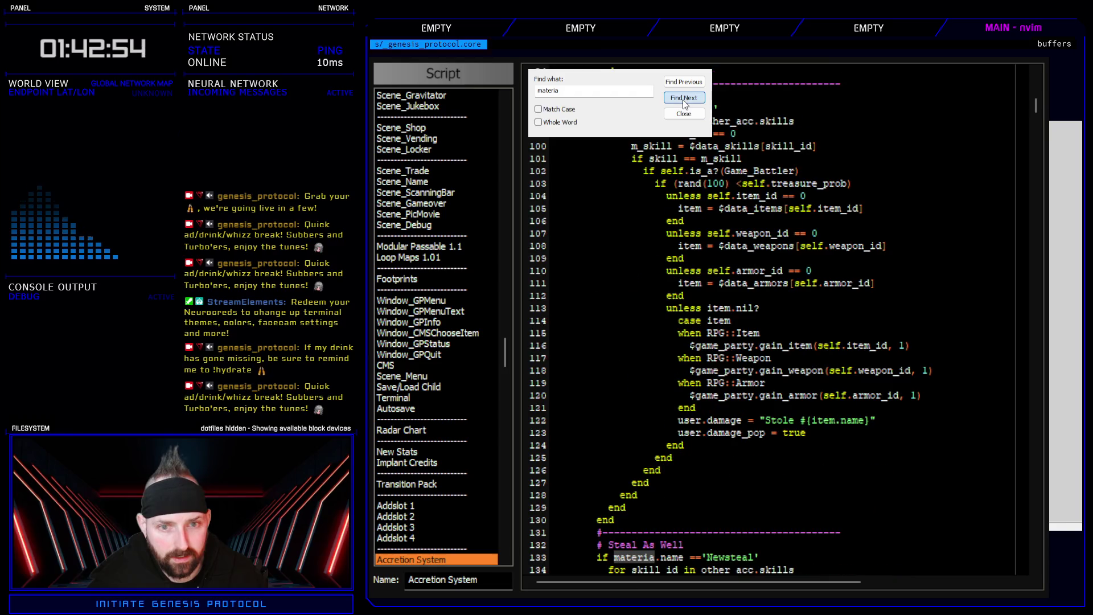
scroll(638, 394, "down", 4)
left_click(619, 410)
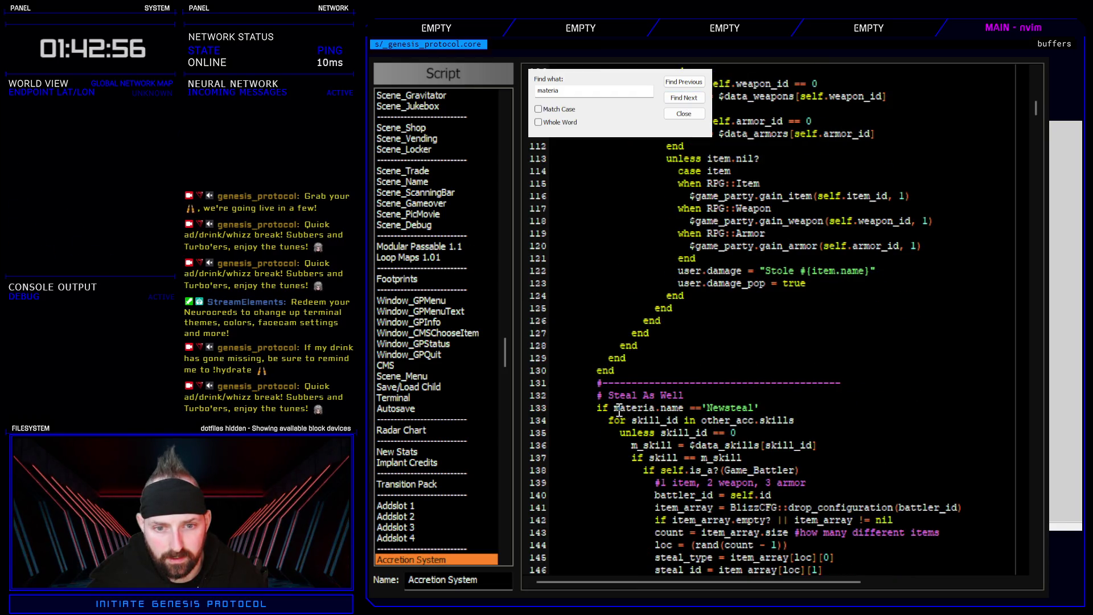
left_click_drag(614, 410, 649, 407)
type("acc")
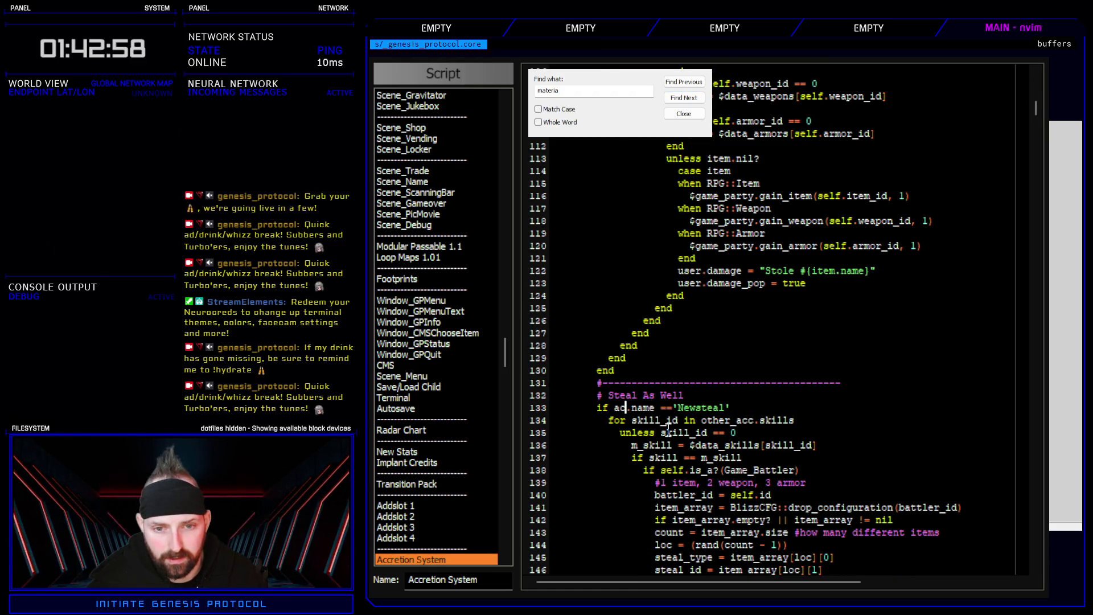
- Change the line 151 case statement to 'case acc.level'
left_click(684, 97)
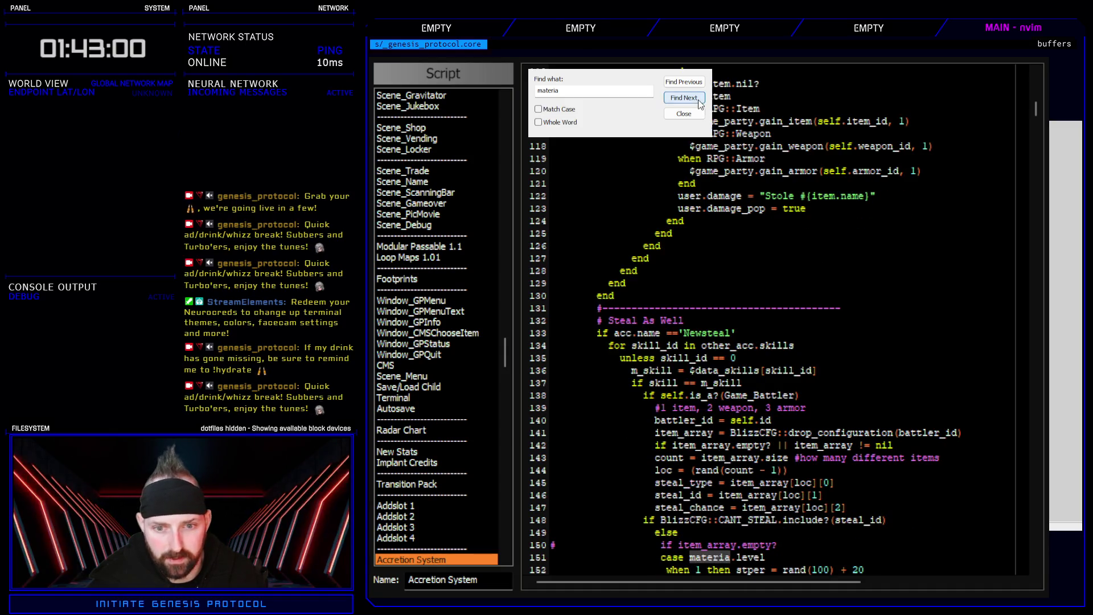
scroll(708, 411, "down", 4)
left_click(712, 359)
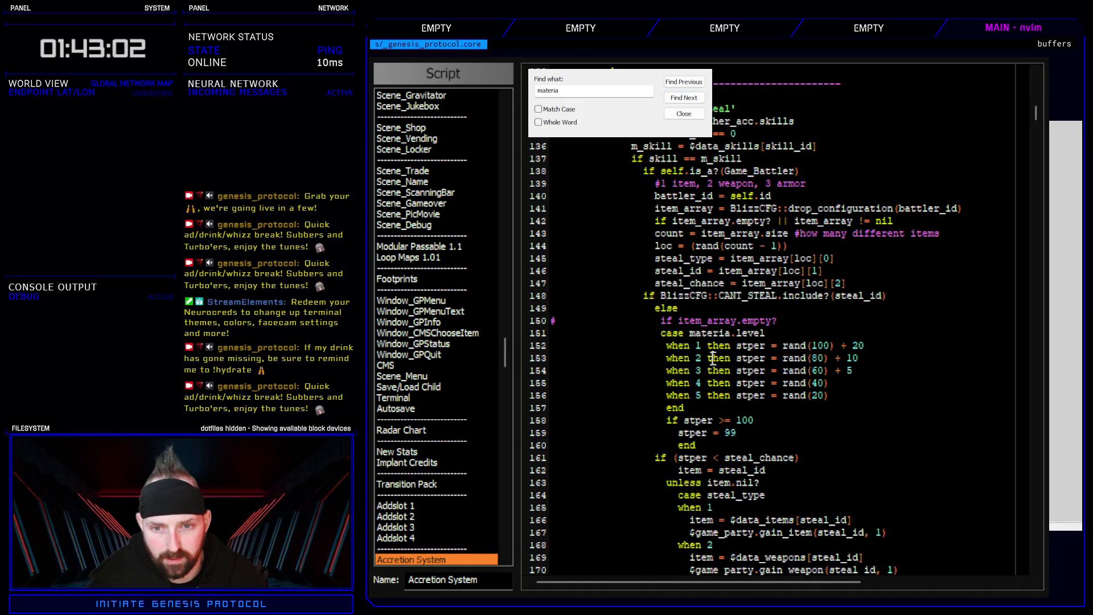
left_click_drag(690, 333, 732, 335)
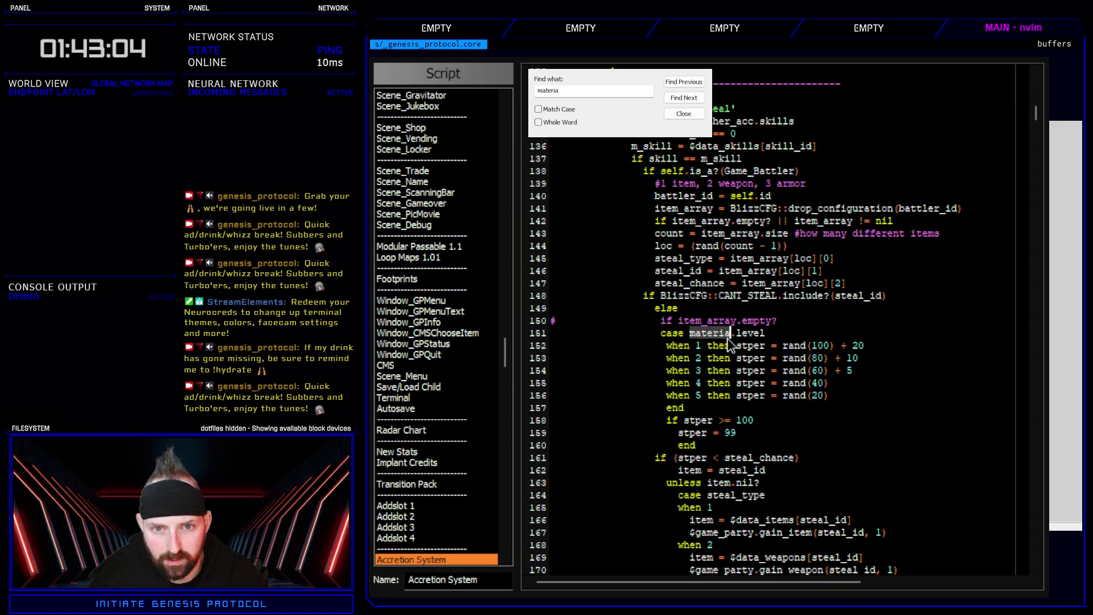
type("acc")
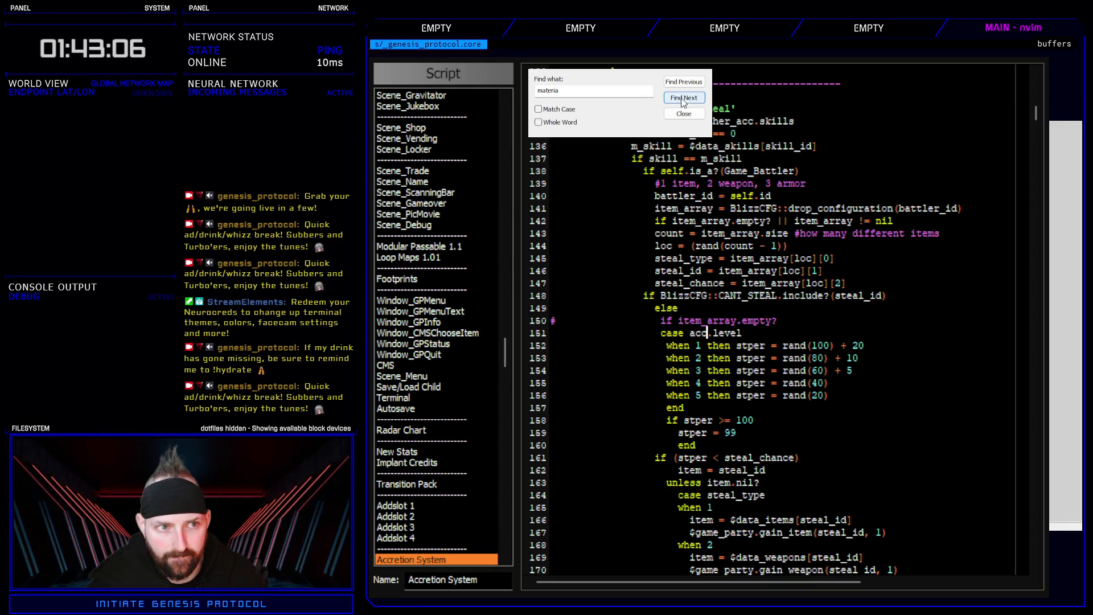
- Step through the remaining commented materia accessor matches, leaving them unchanged
left_click(684, 97)
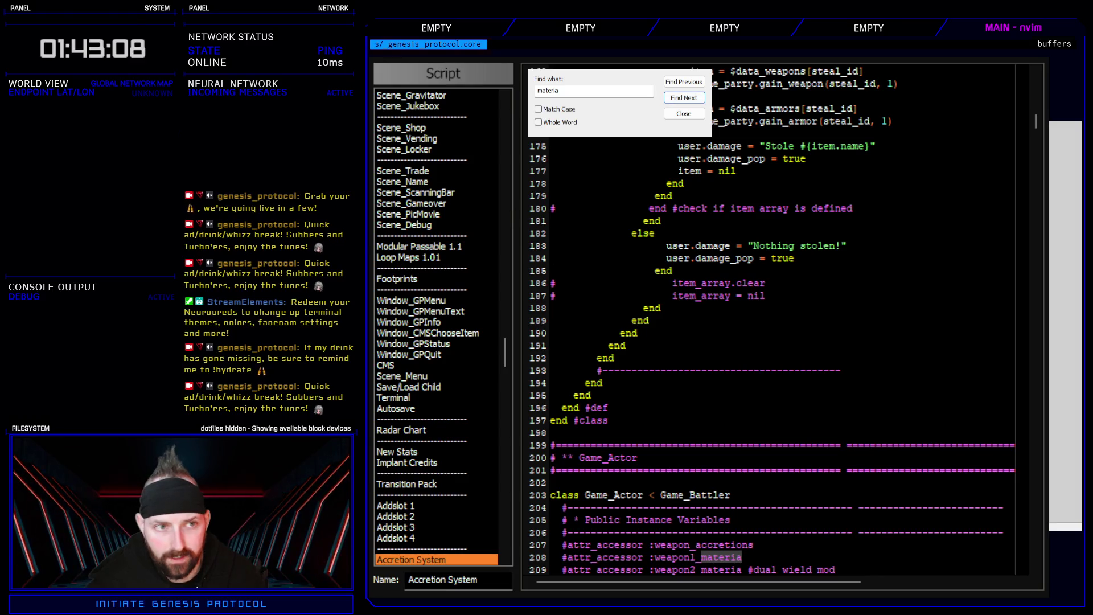
left_click(694, 98)
left_click(694, 98)
left_click(695, 98)
left_click(694, 98)
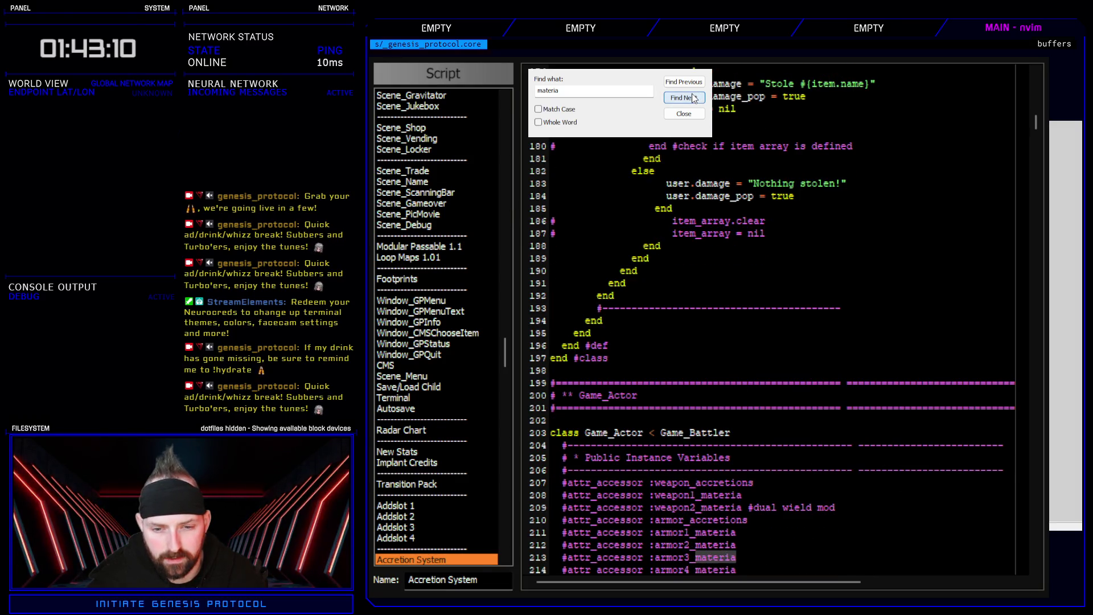
left_click(694, 98)
left_click(694, 98)
scroll(640, 314, "down", 4)
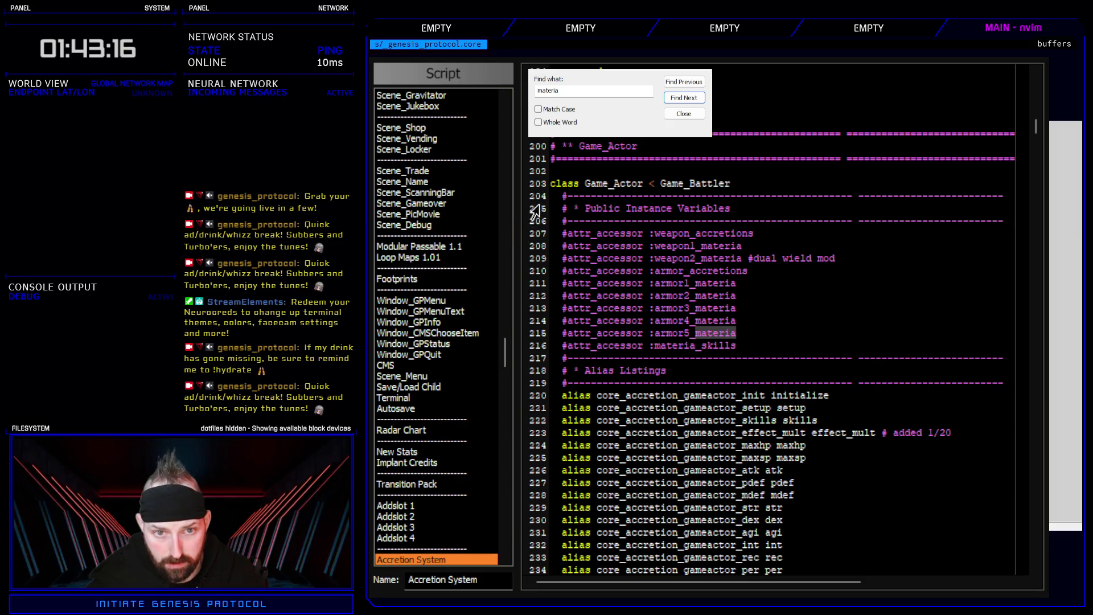
left_click_drag(537, 198, 542, 348)
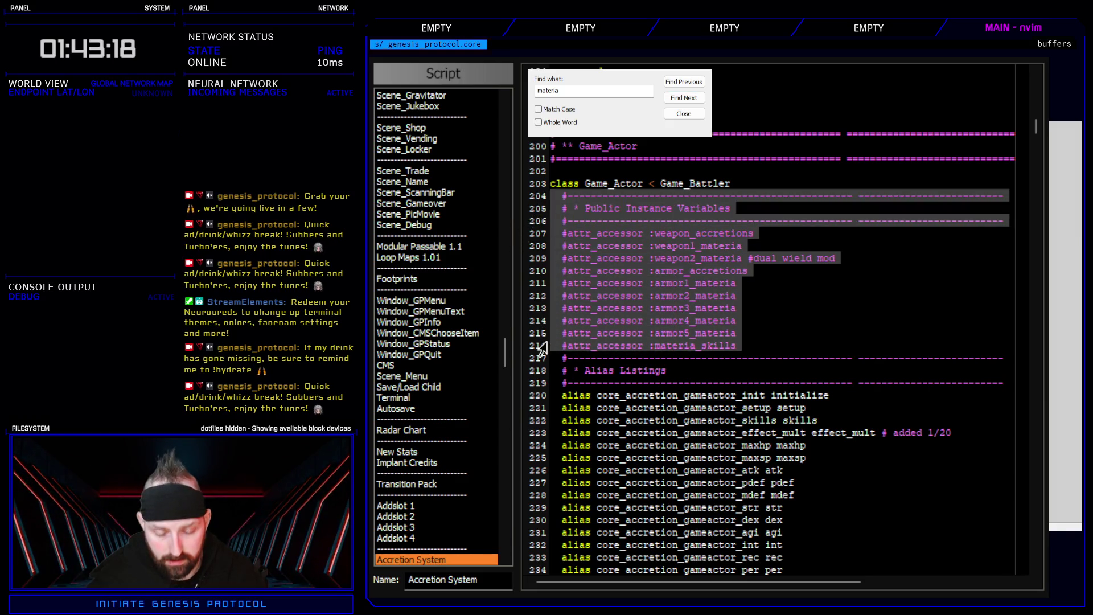
key("Delete")
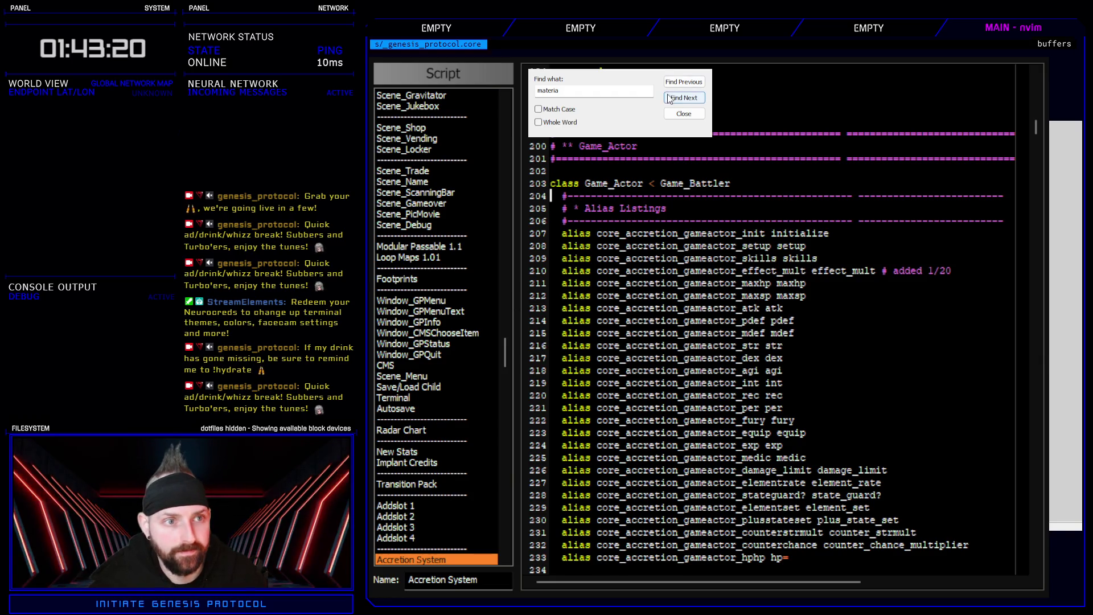
left_click(684, 98)
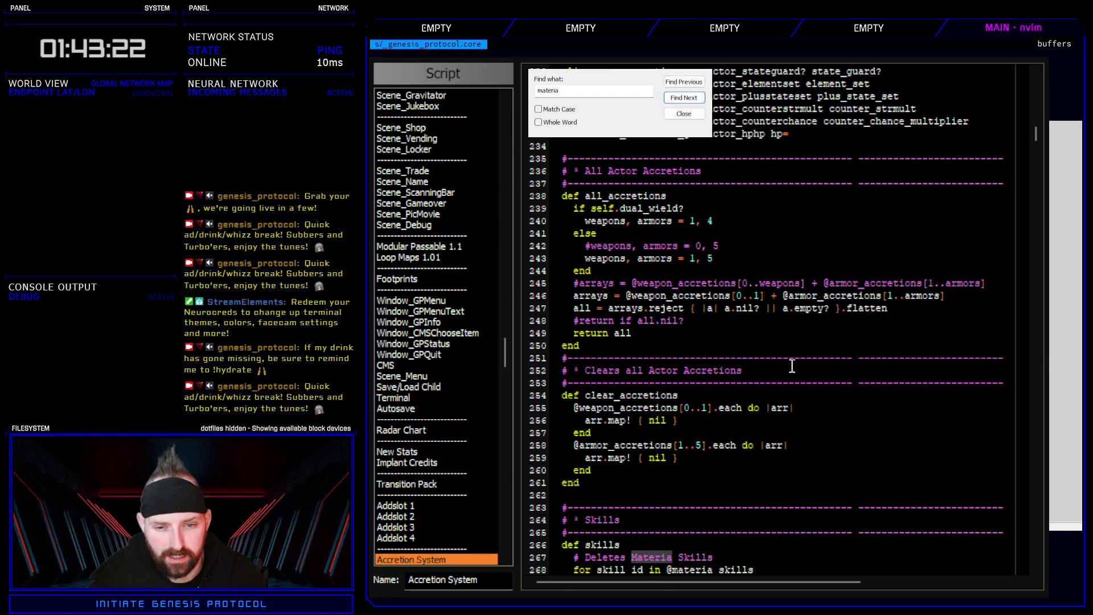
left_click(684, 98)
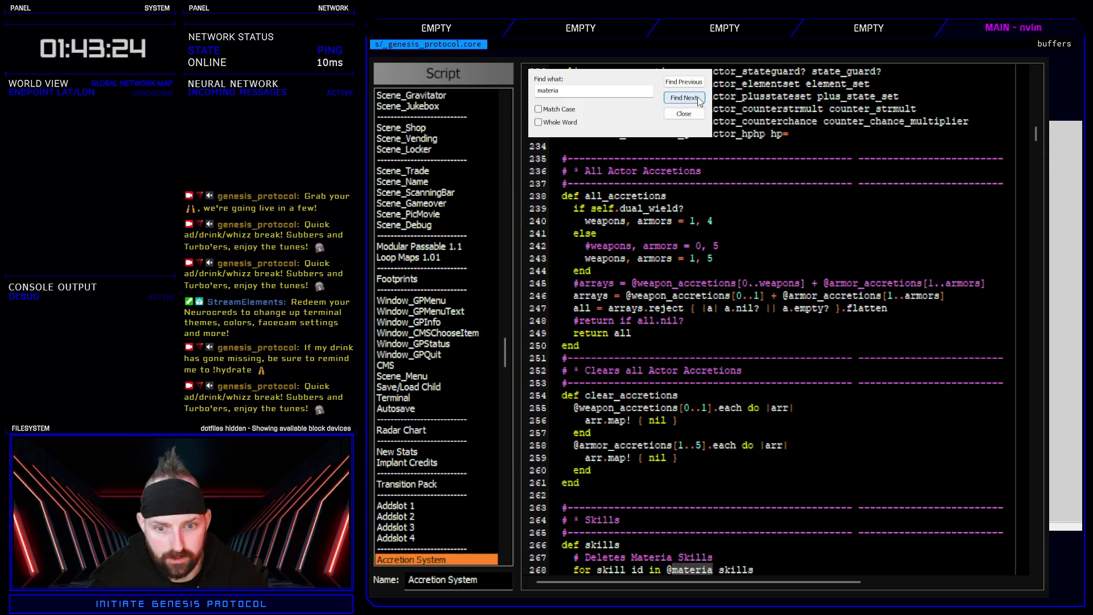
scroll(696, 422, "down", 8)
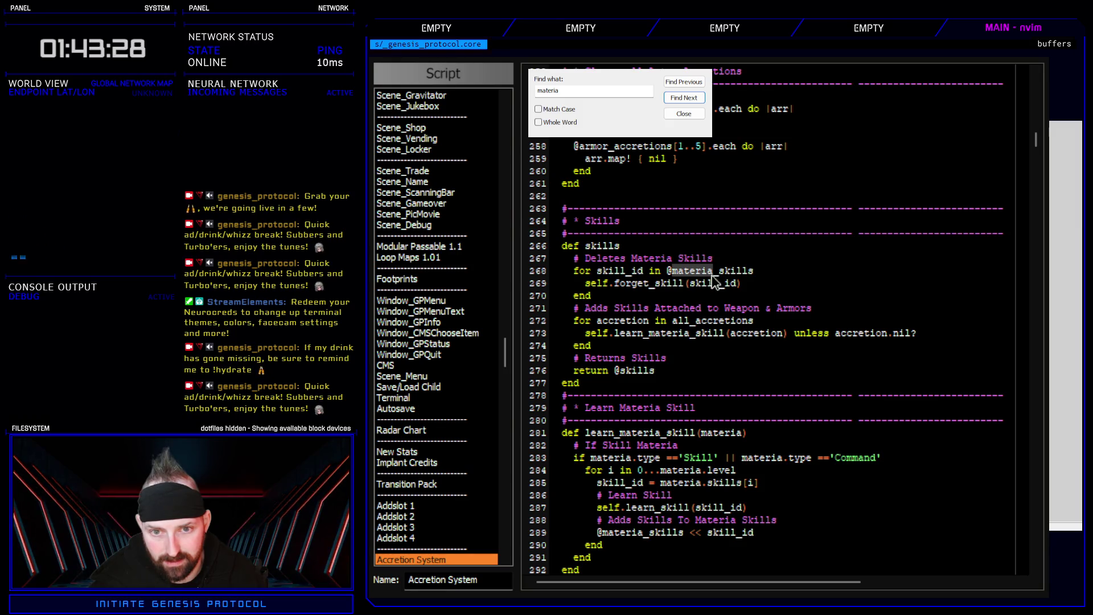
left_click_drag(667, 271, 753, 272)
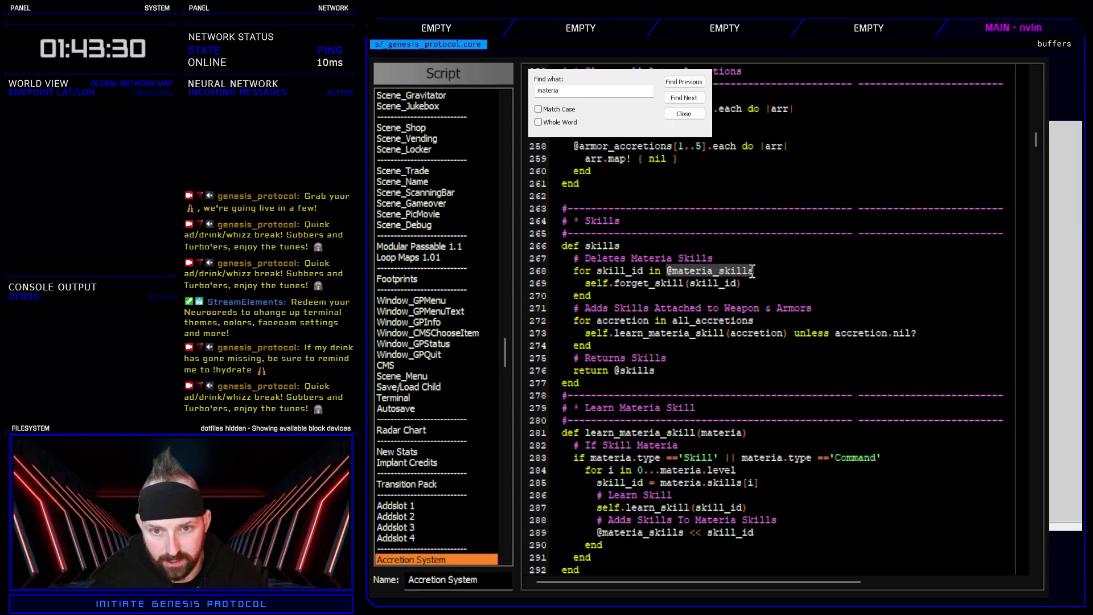
scroll(687, 386, "up", 16)
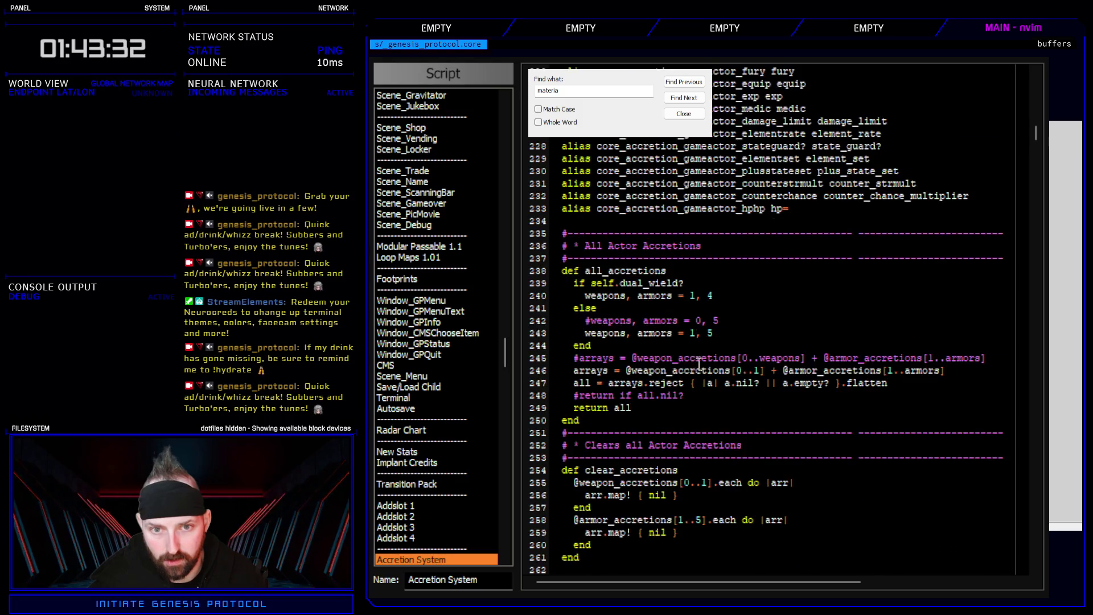
scroll(687, 385, "up", 6)
scroll(687, 385, "down", 12)
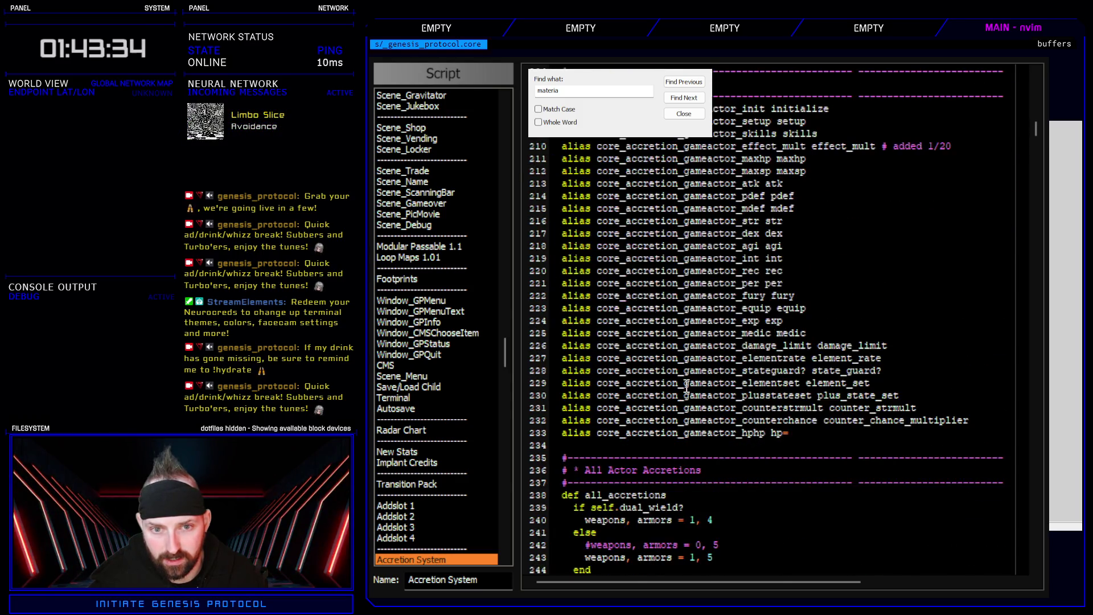
left_click_drag(512, 348, 511, 180)
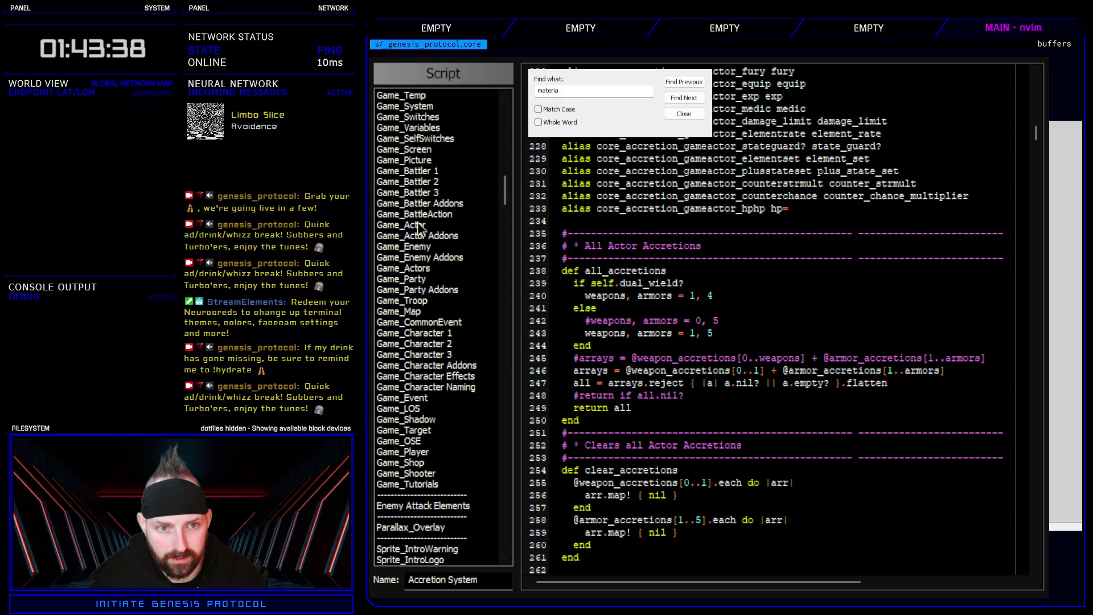
- In Game_Actor, rename the :materia_skills accessor to :accretion_skills
left_click(424, 225)
scroll(675, 336, "up", 20)
scroll(674, 390, "up", 20)
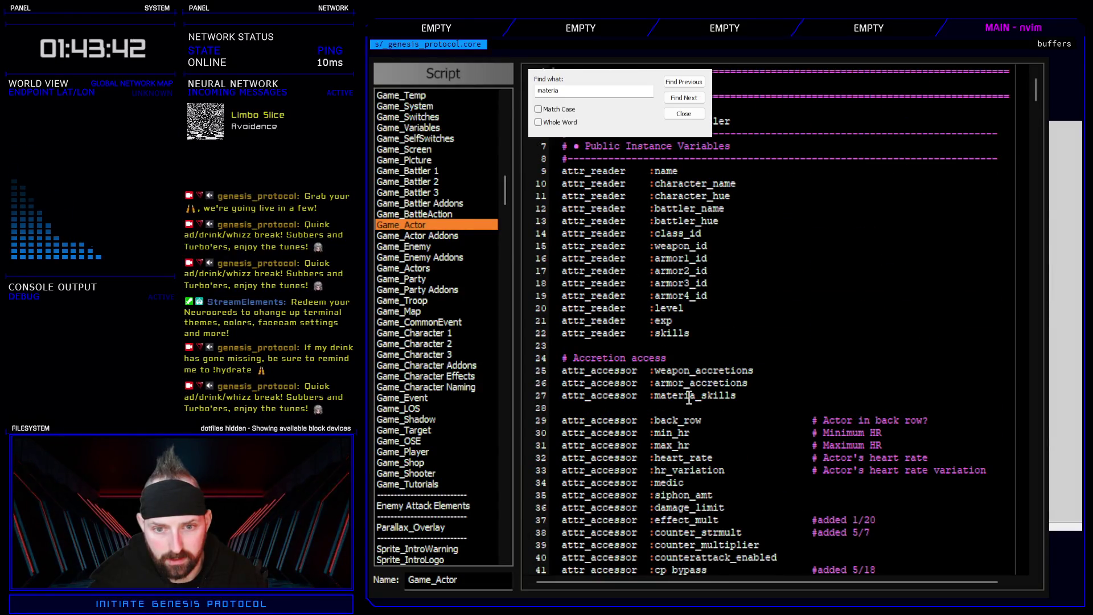
scroll(711, 404, "down", 6)
scroll(730, 407, "up", 4)
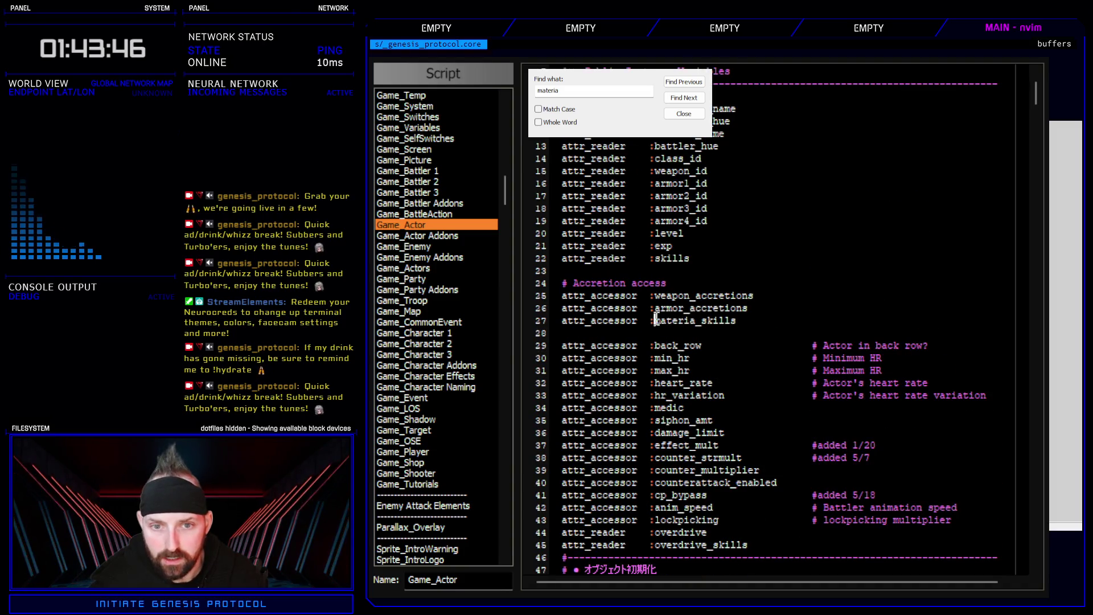
left_click_drag(654, 320, 695, 320)
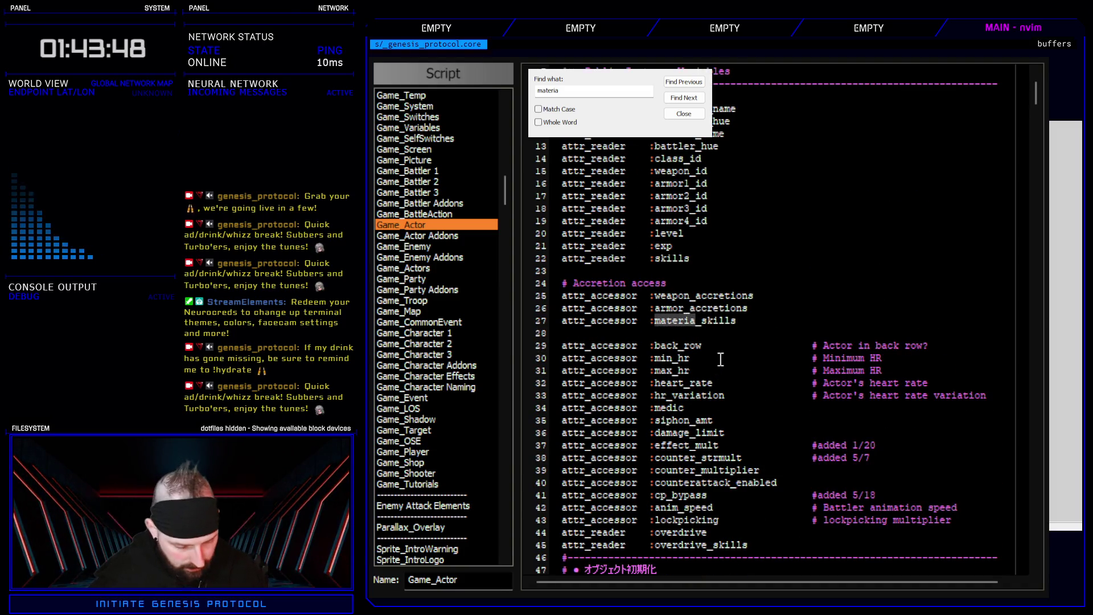
type("accretion")
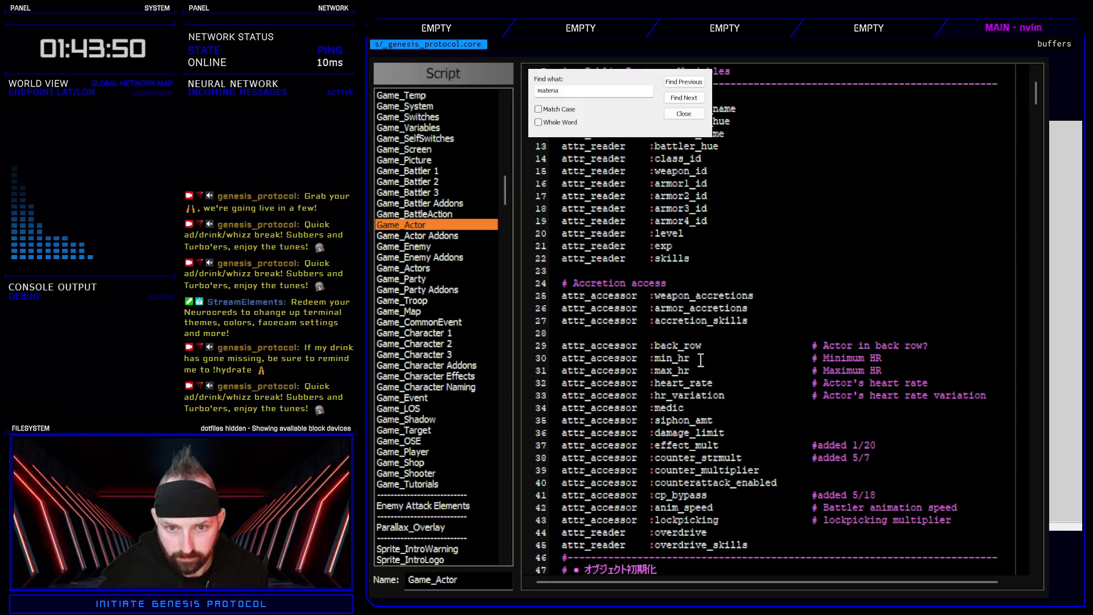
key("ctrl+f")
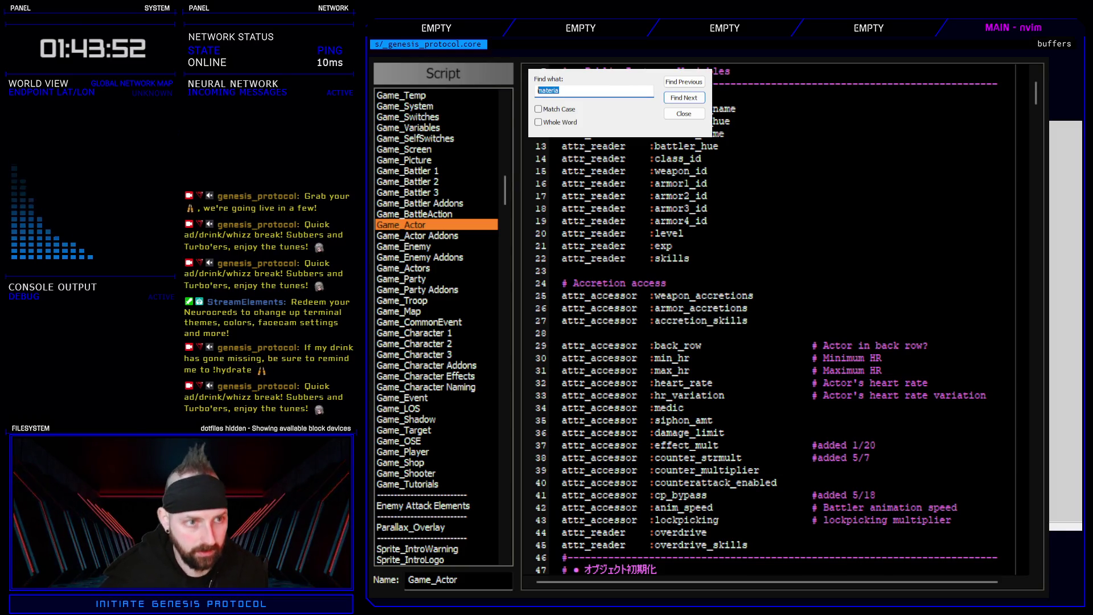
left_click(685, 99)
scroll(601, 395, "down", 4)
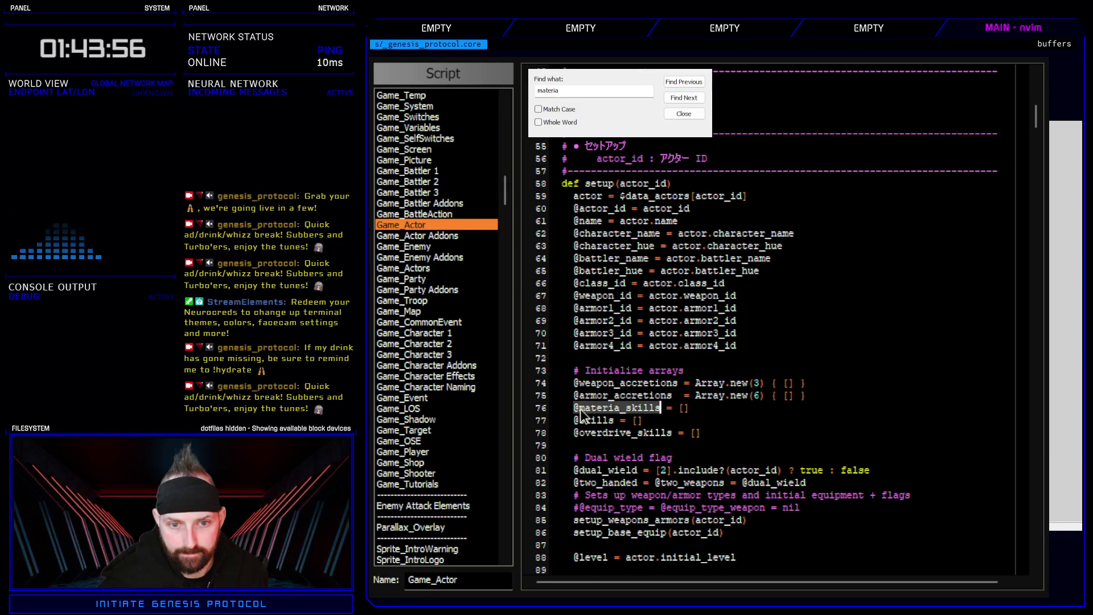
left_click(620, 408)
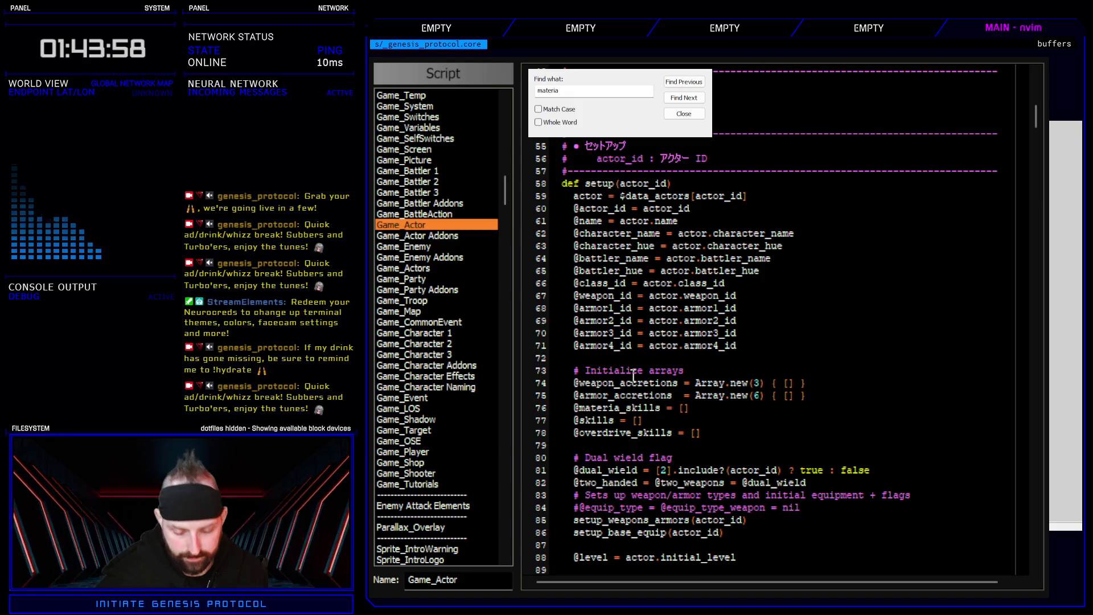
key("BackSpace")
key("BackSpace")
key("BackSpace")
type("acc")
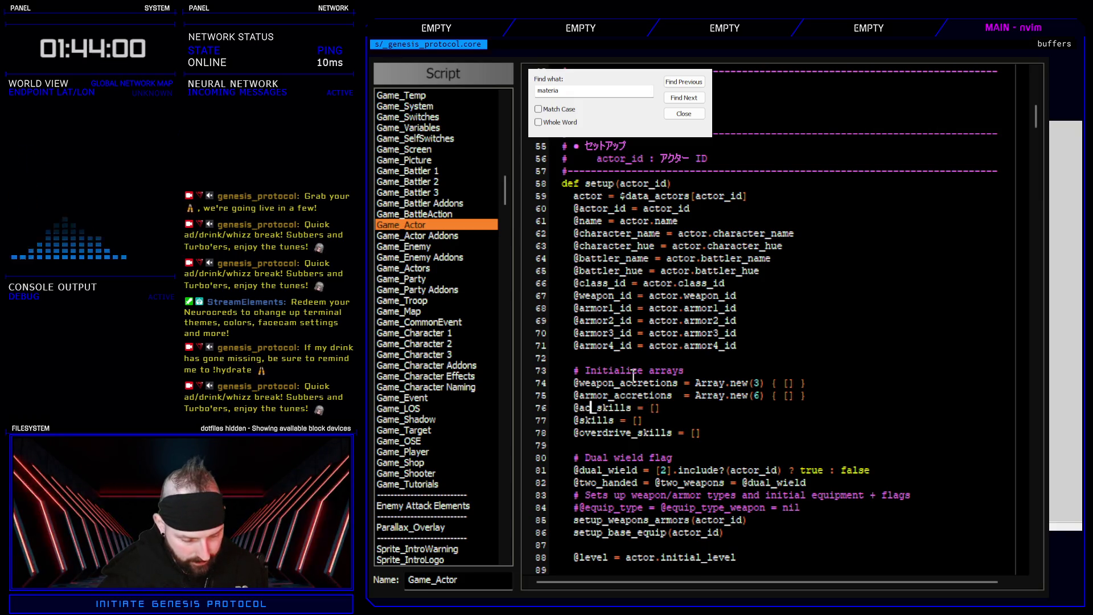
type("retion")
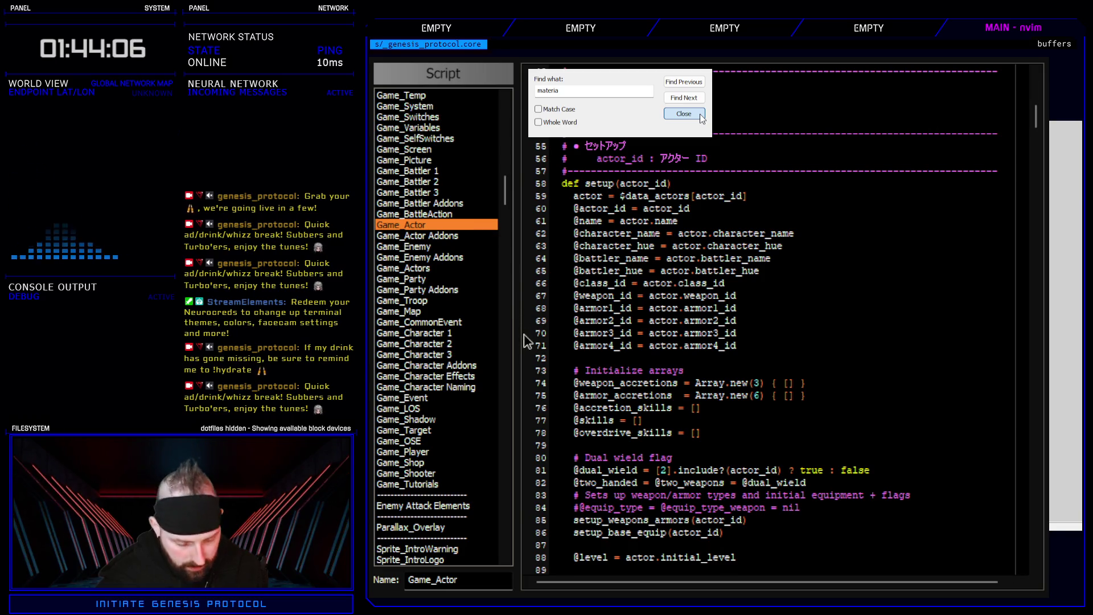
key("ctrl+shift+f")
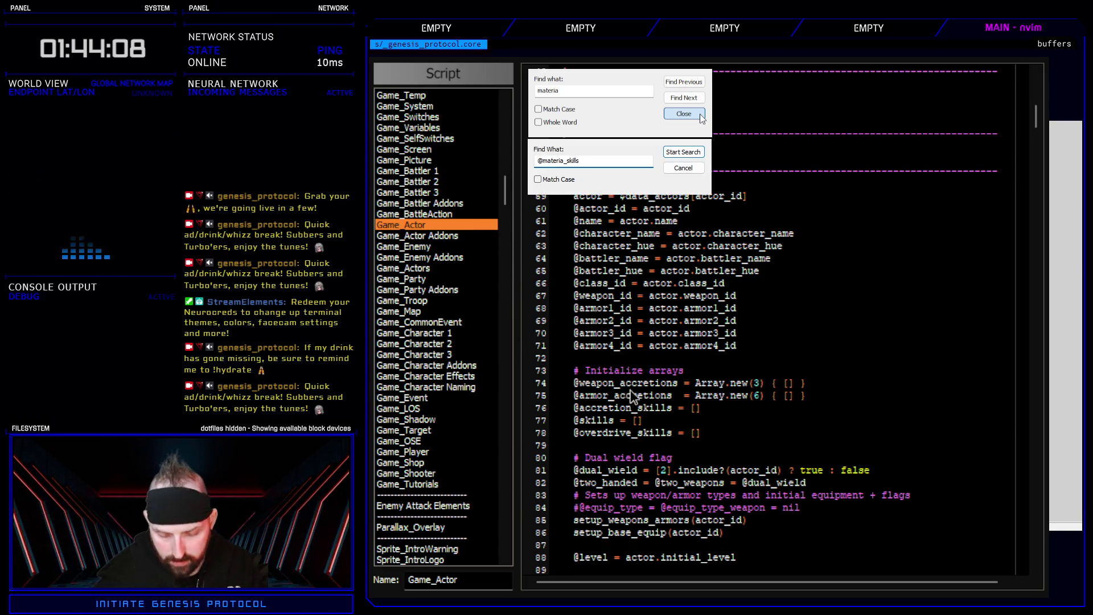
key("Return")
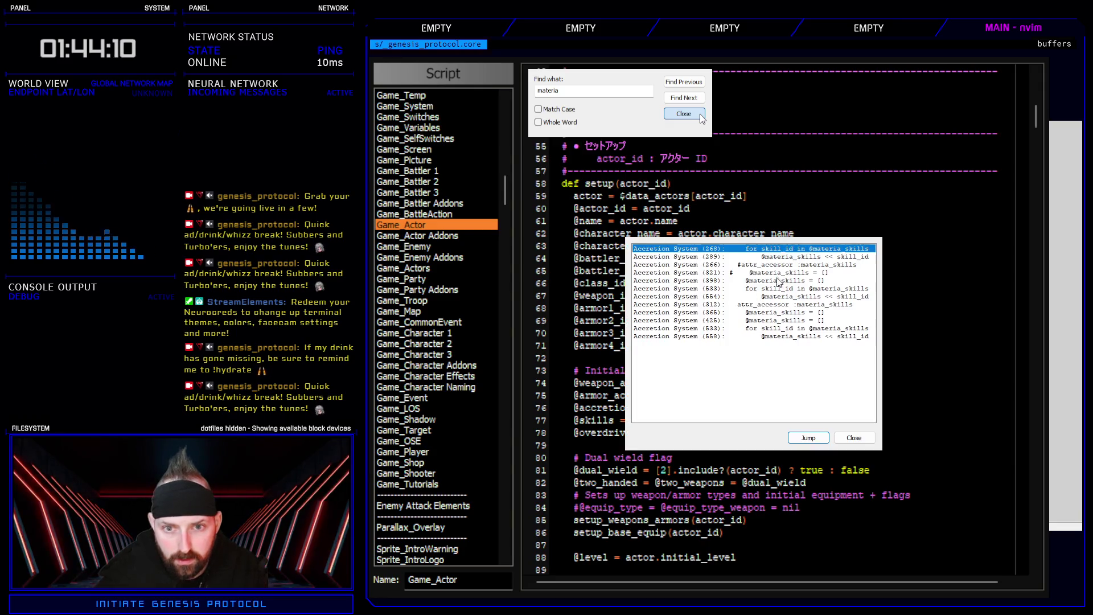
double_click(791, 251)
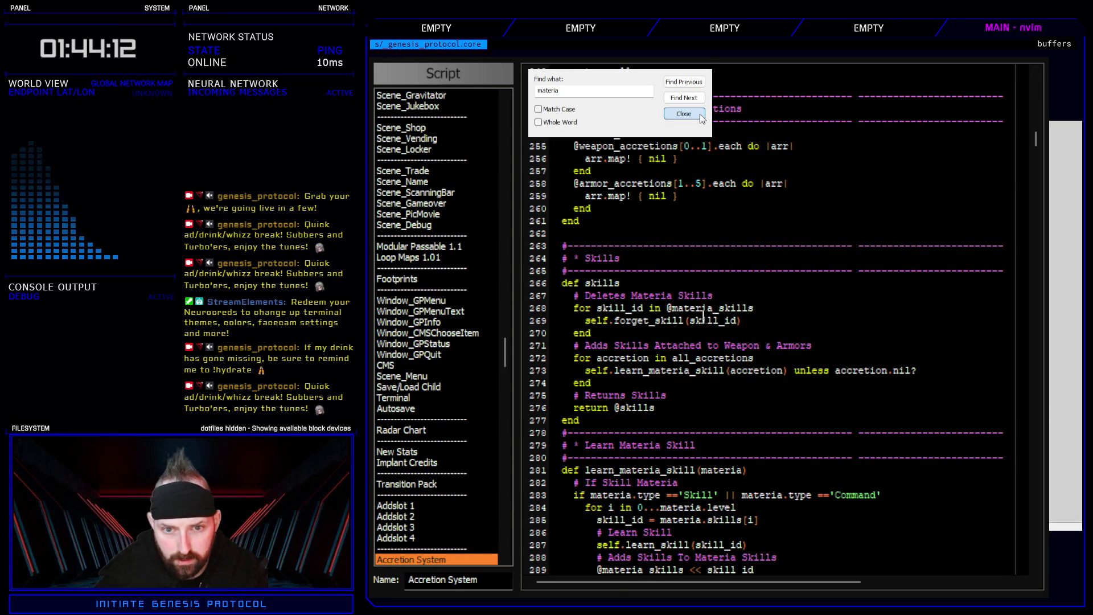
left_click_drag(672, 307, 708, 309)
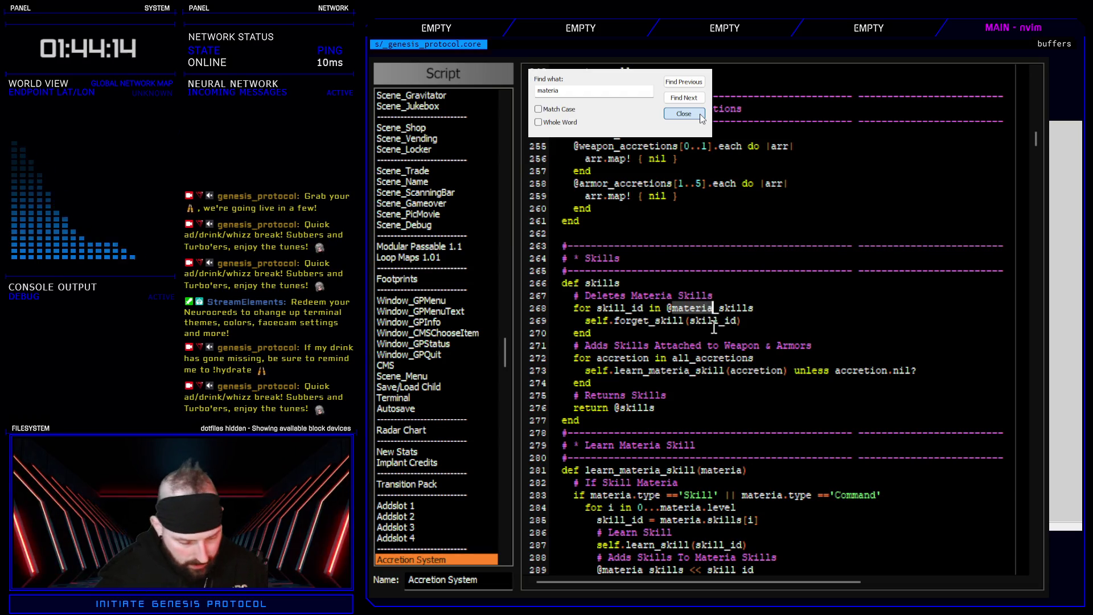
type("accretion")
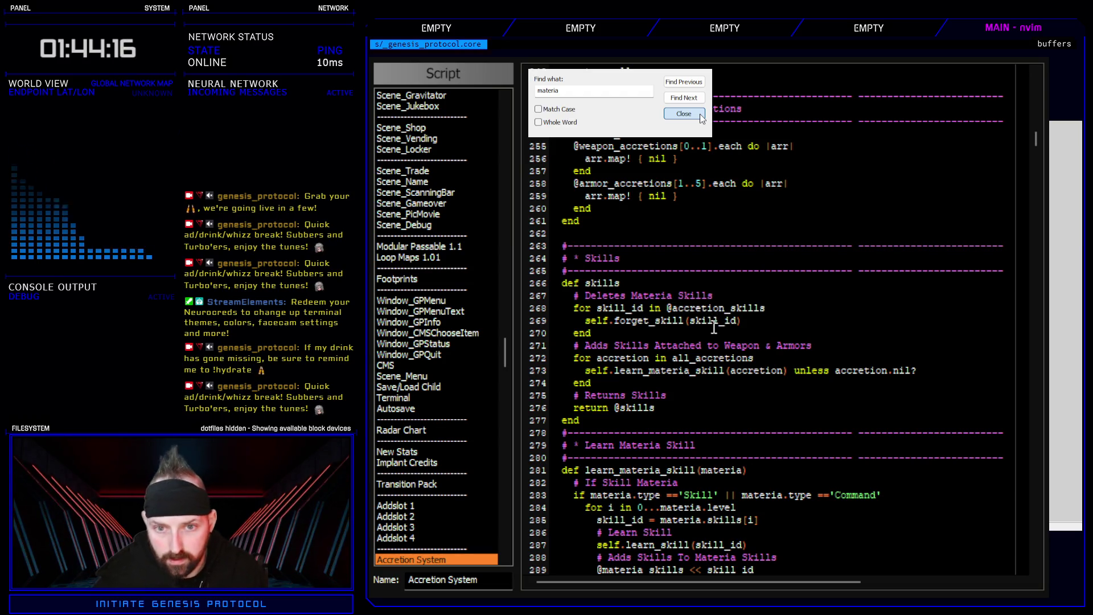
left_click(578, 92)
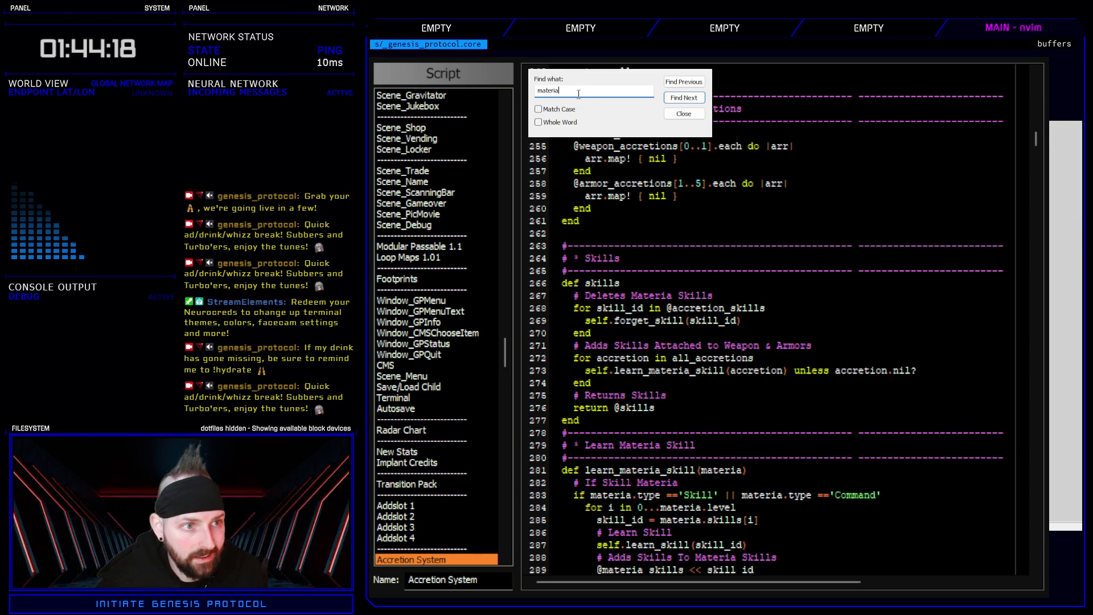
type("skills")
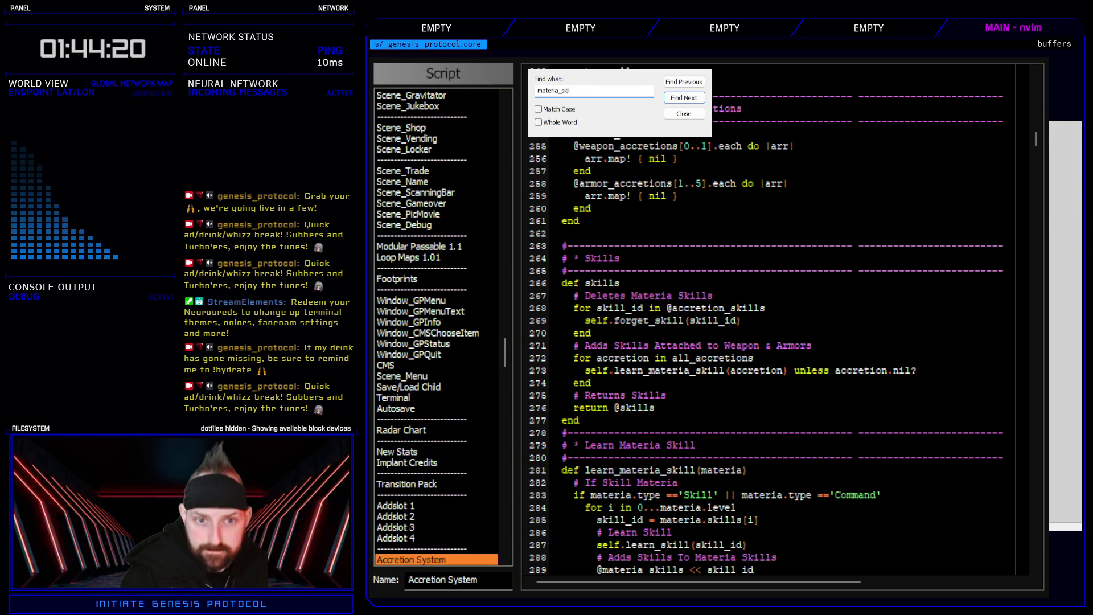
key("Return")
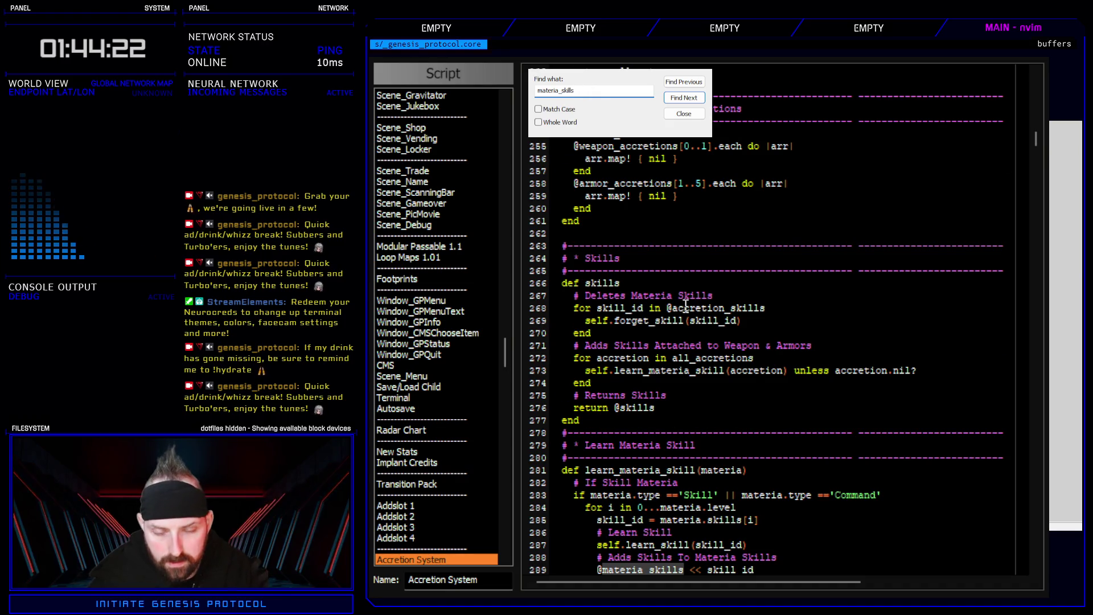
scroll(687, 318, "down", 6)
left_click(645, 348)
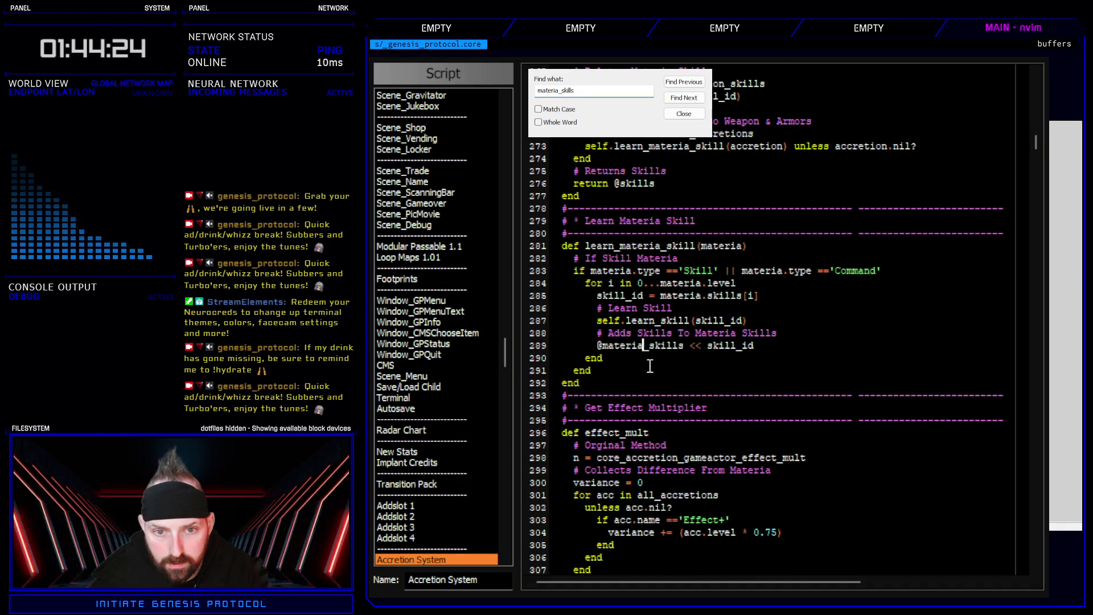
key("BackSpace")
key("BackSpace")
key("BackSpace")
type("accretion")
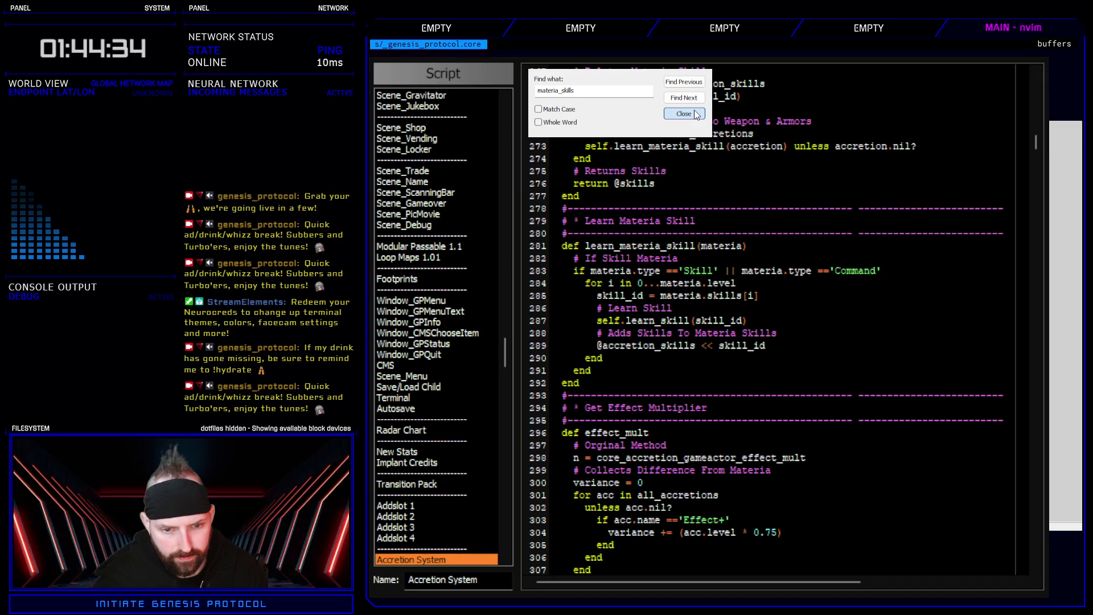
key("ctrl+shift+f")
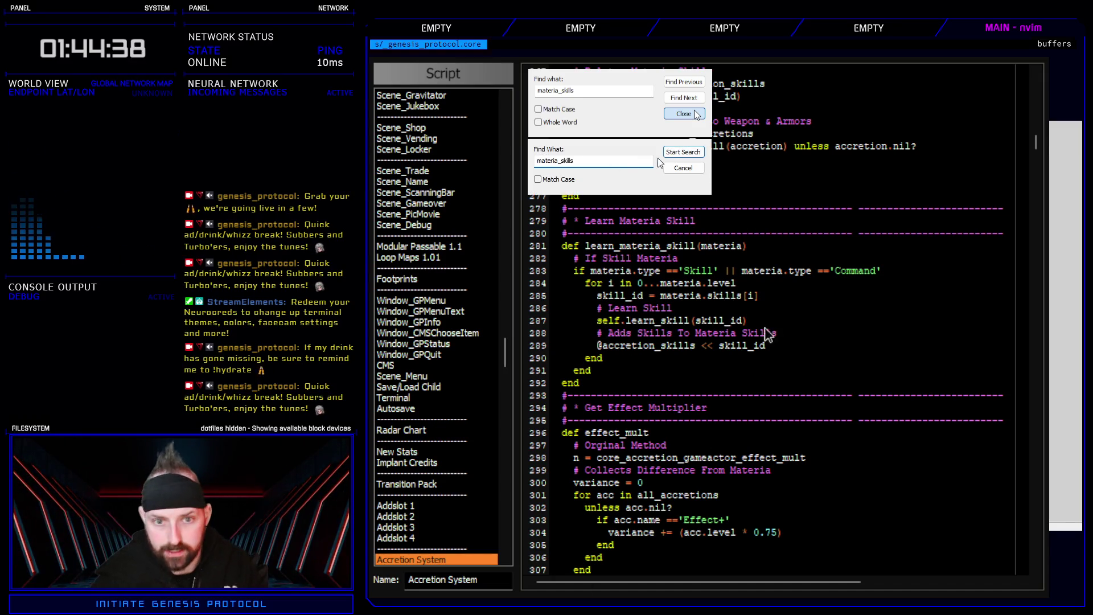
- Review the remaining materia_skills matches (line 398, Key Remap orig), then close the Script Editor
key("Return")
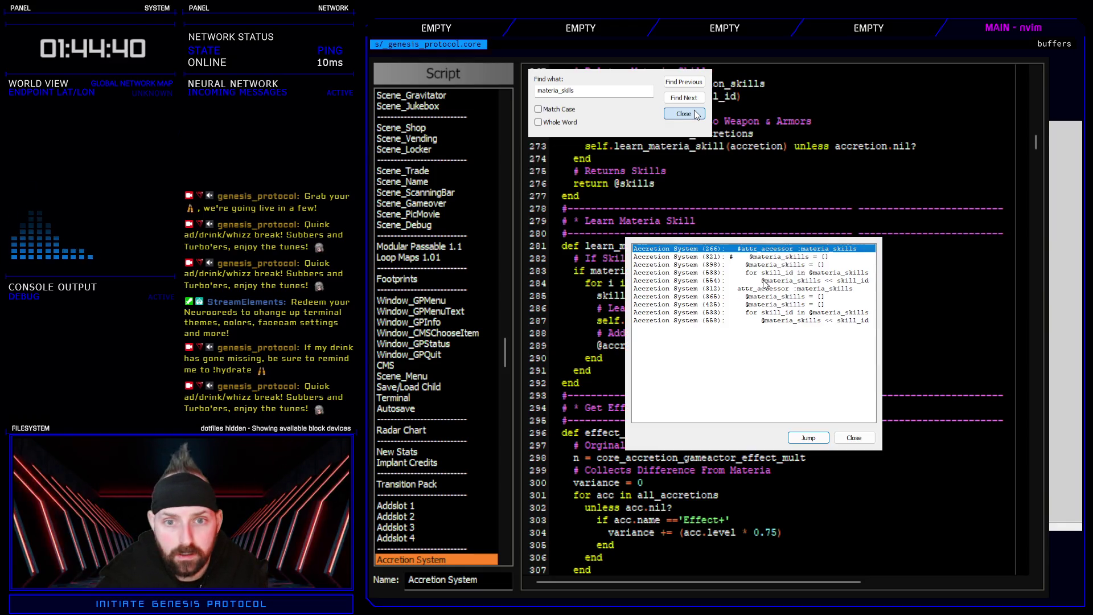
double_click(763, 265)
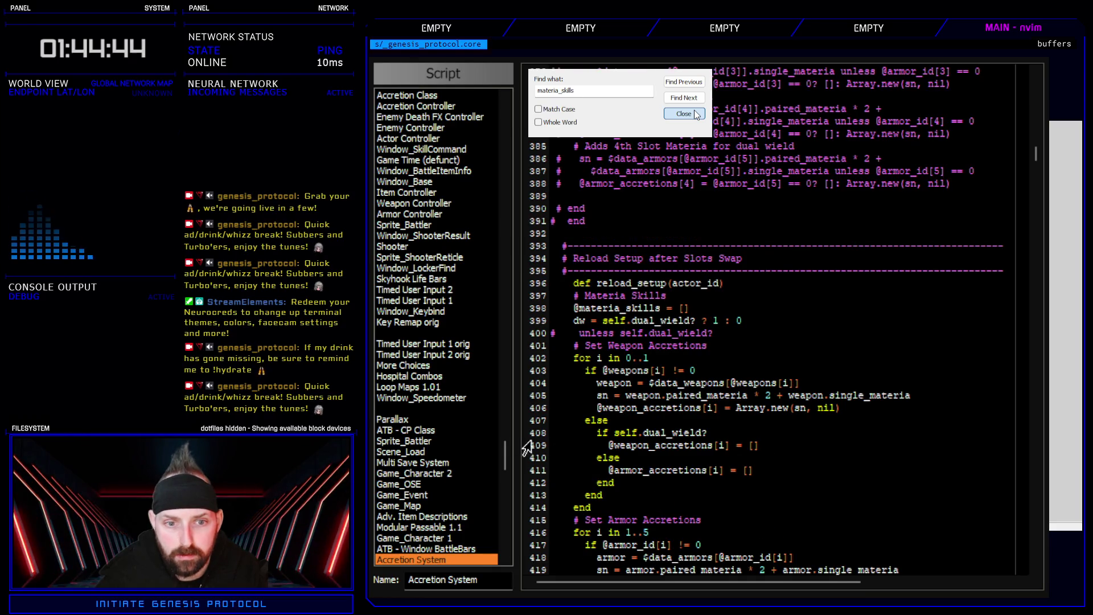
left_click(426, 322)
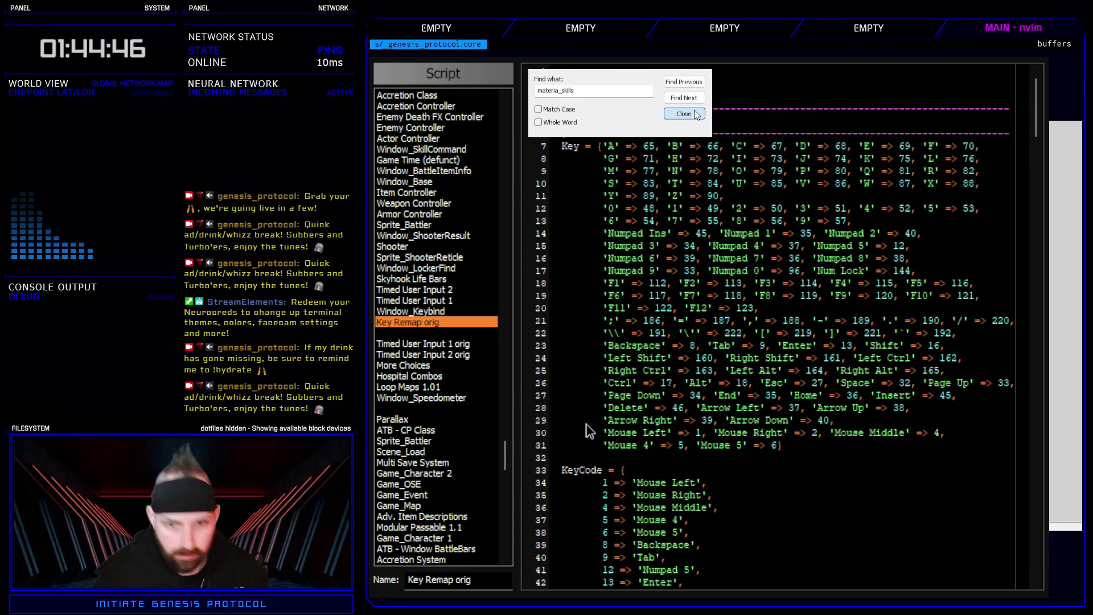
key("ctrl+shift+f")
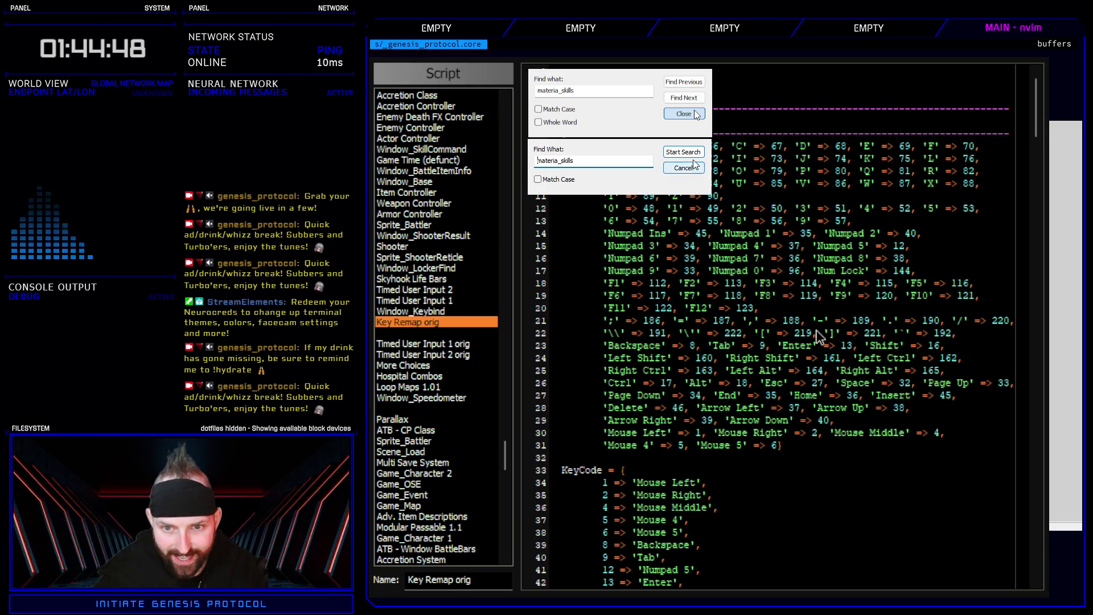
left_click(683, 152)
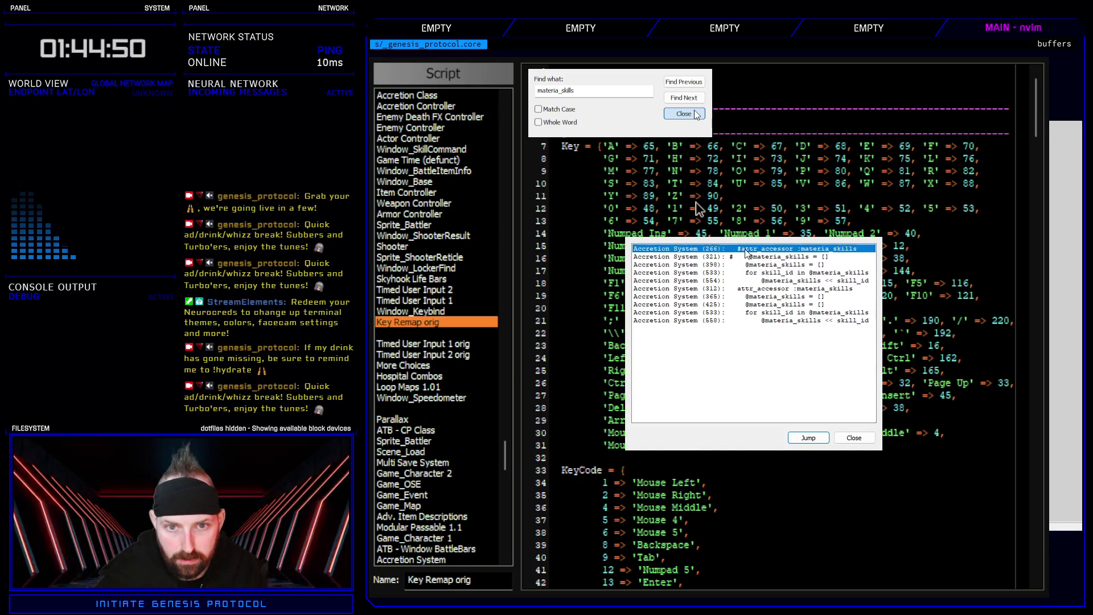
double_click(746, 249)
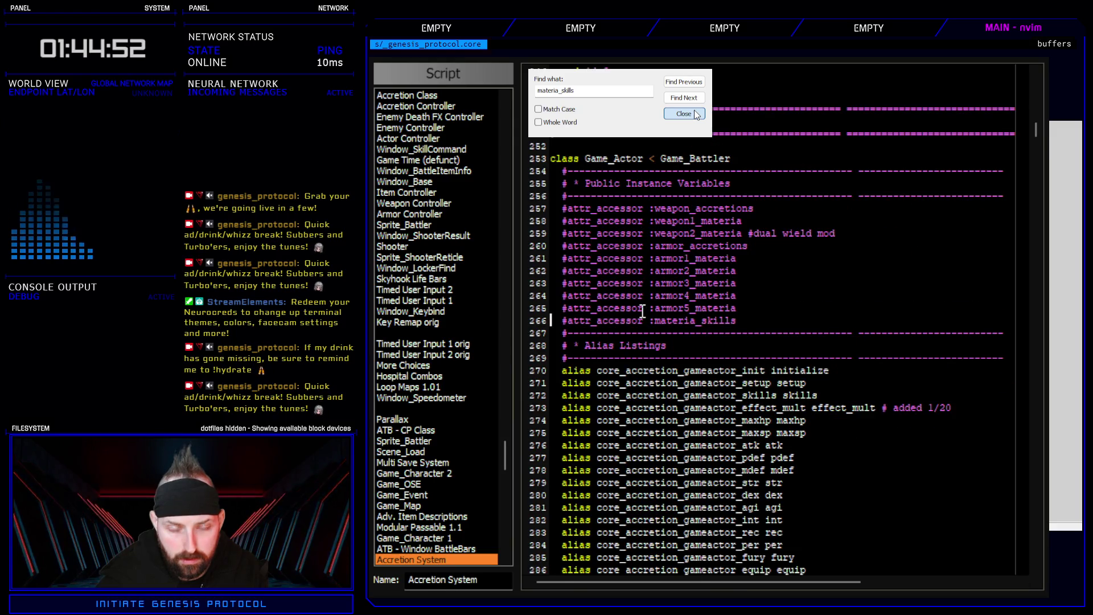
scroll(497, 421, "up", 20)
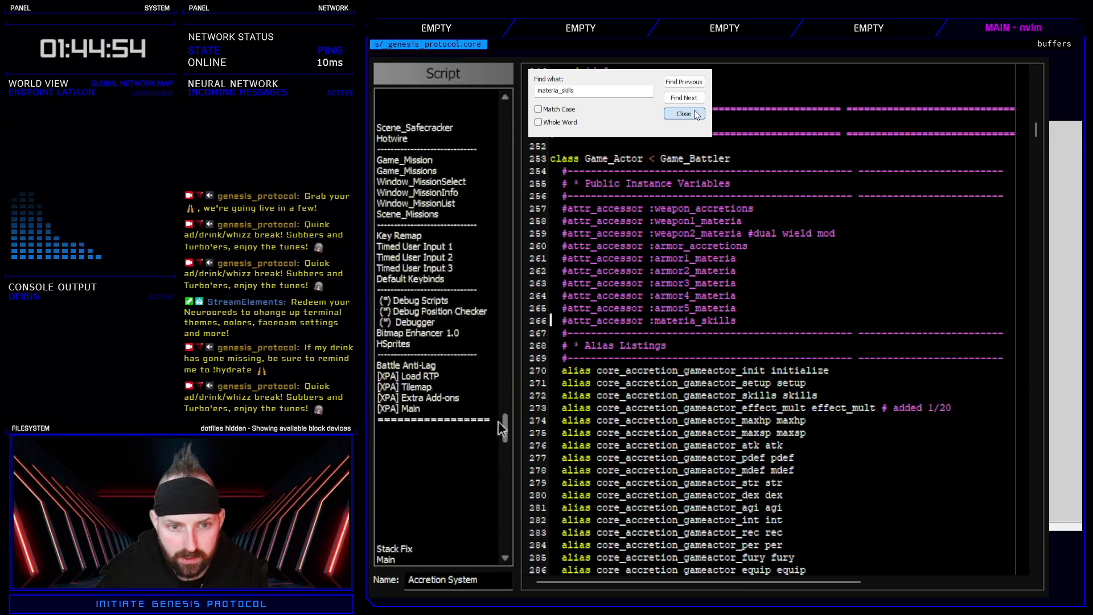
key("Escape")
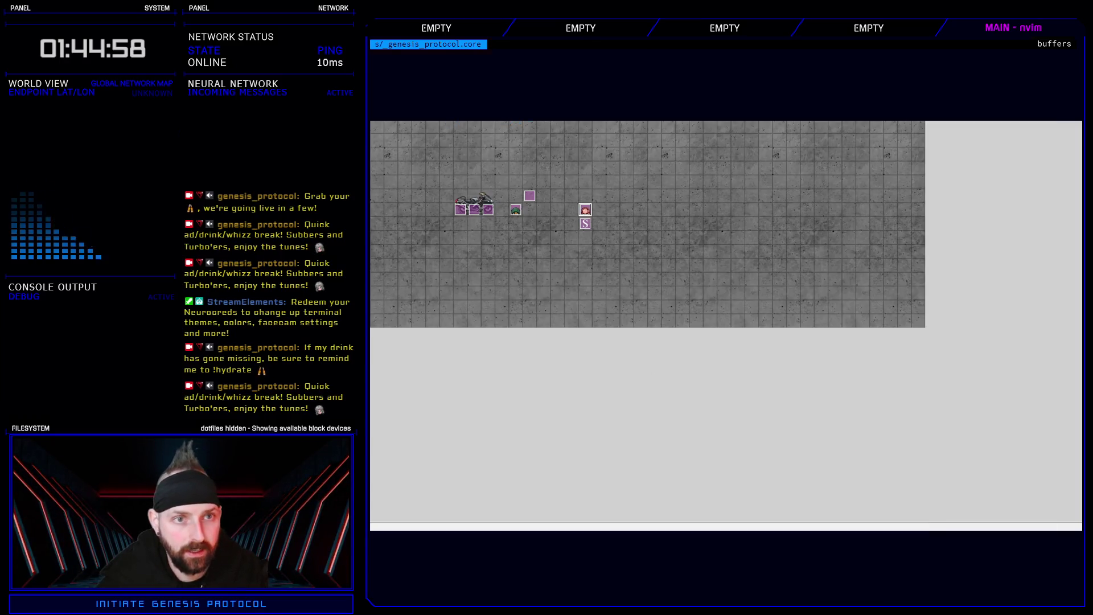
- Playtest a new game on Normal difficulty and open the Enhance screen
key("super+Return")
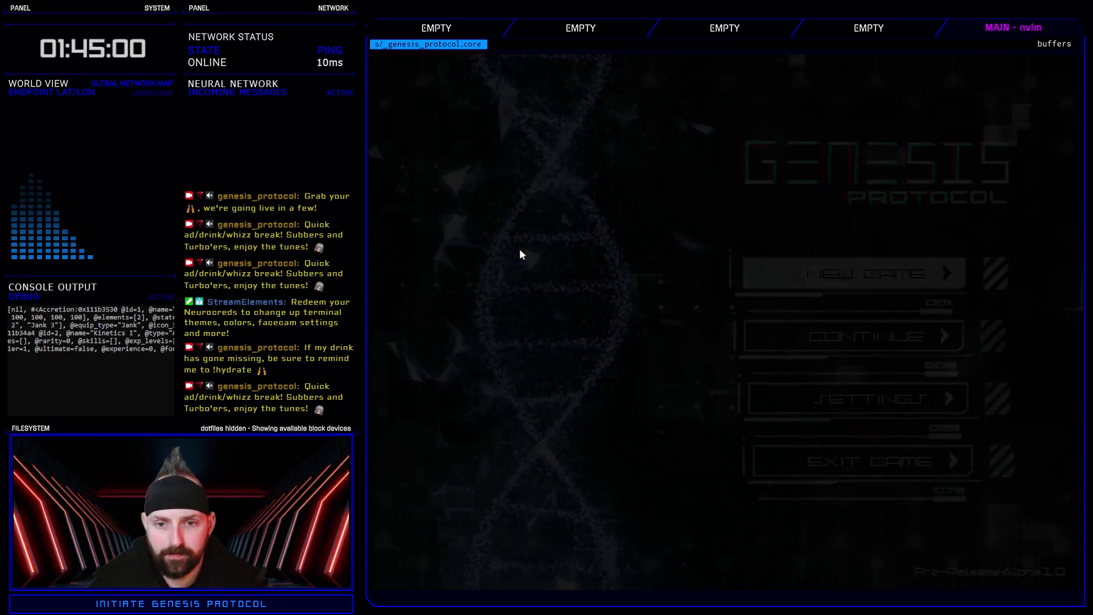
left_click(876, 333)
key("Return")
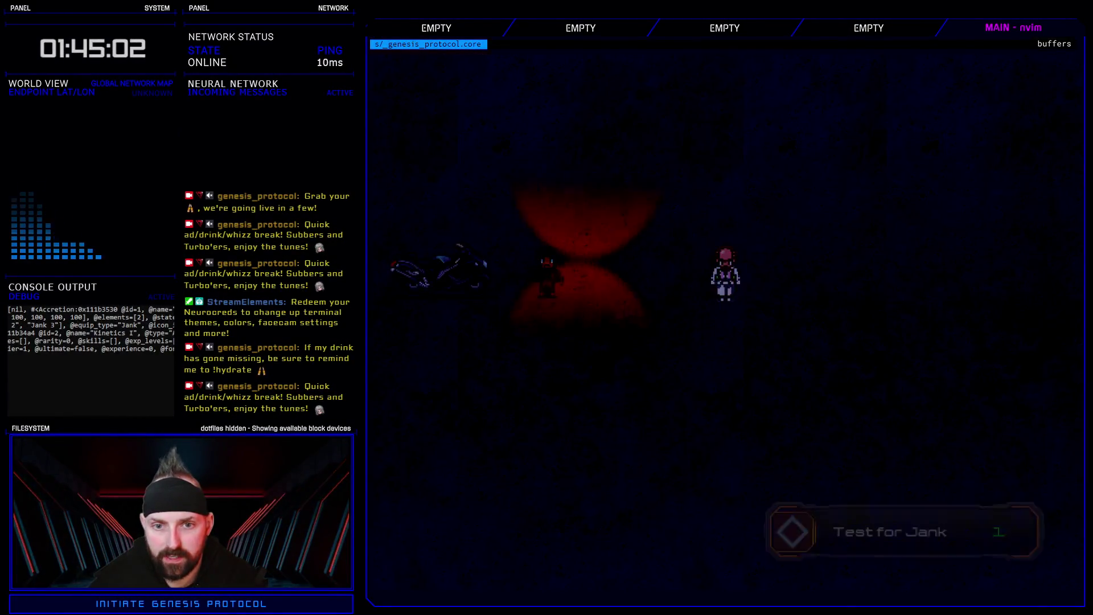
key("Return")
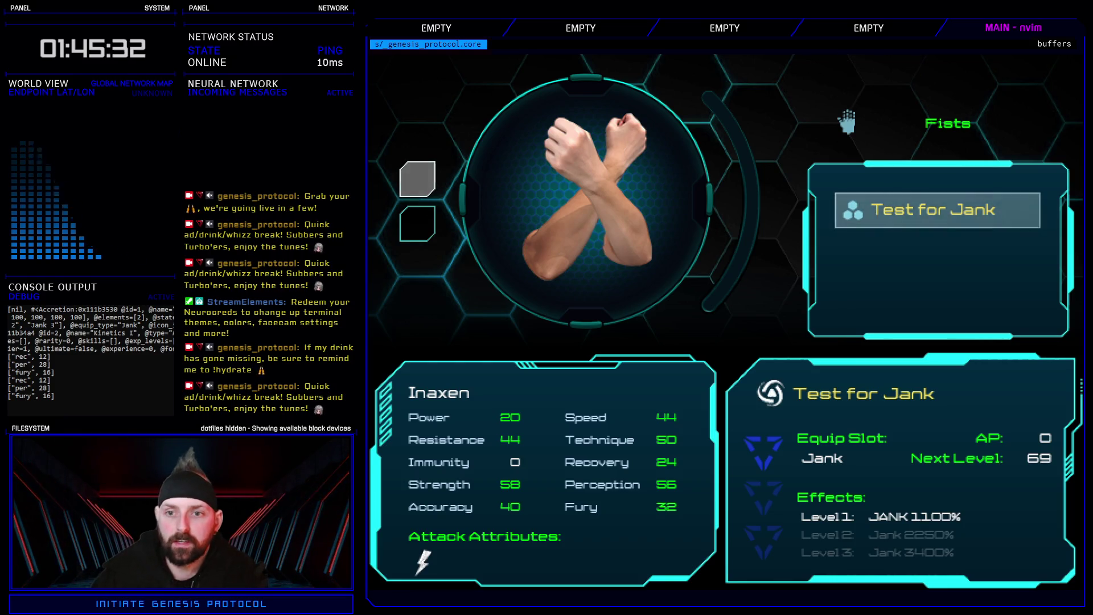
- After checking Test for Jank, quit to the title and close the playtest window
key("Escape")
key("Up")
key("Down")
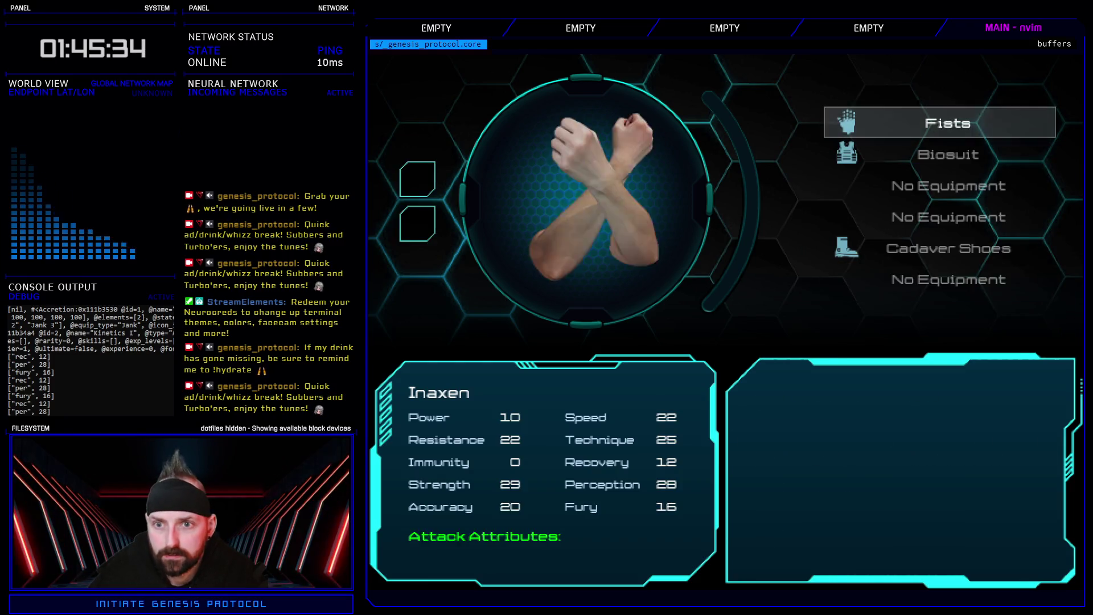
key("Escape")
key("Up")
key("Return")
key("Return")
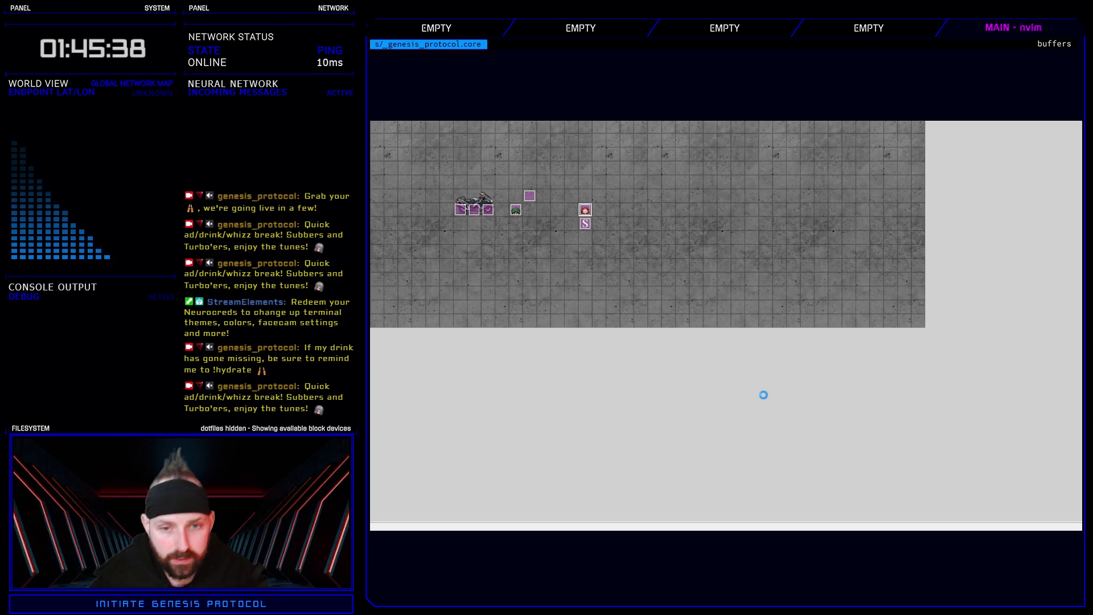
key("alt+F4")
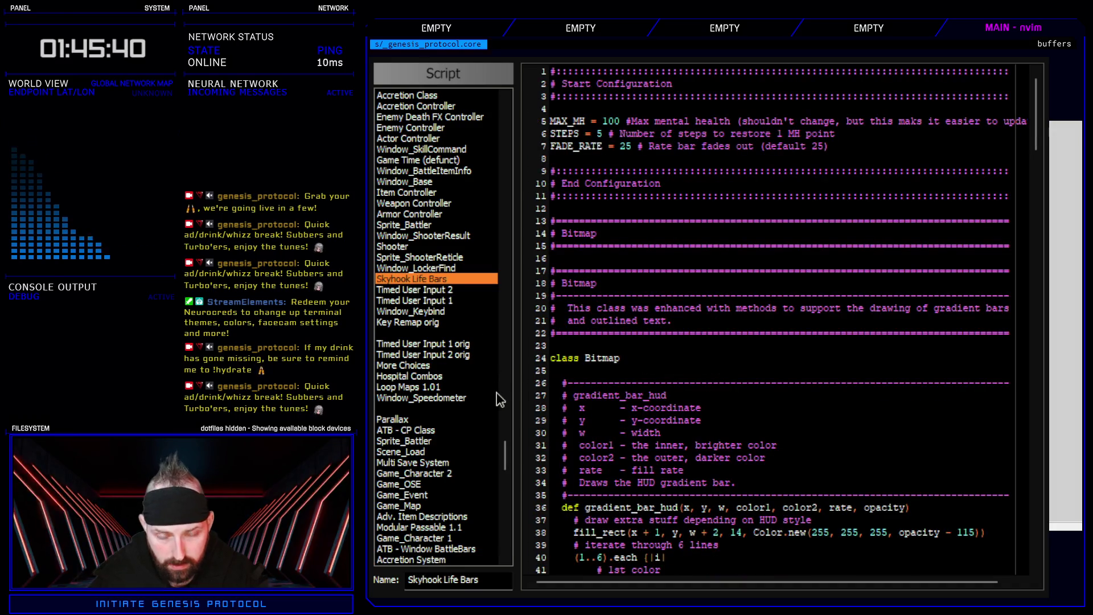
- Search the scripts and open the Gain Materia match in Game_Party Addons
key("ctrl+f")
type("max_")
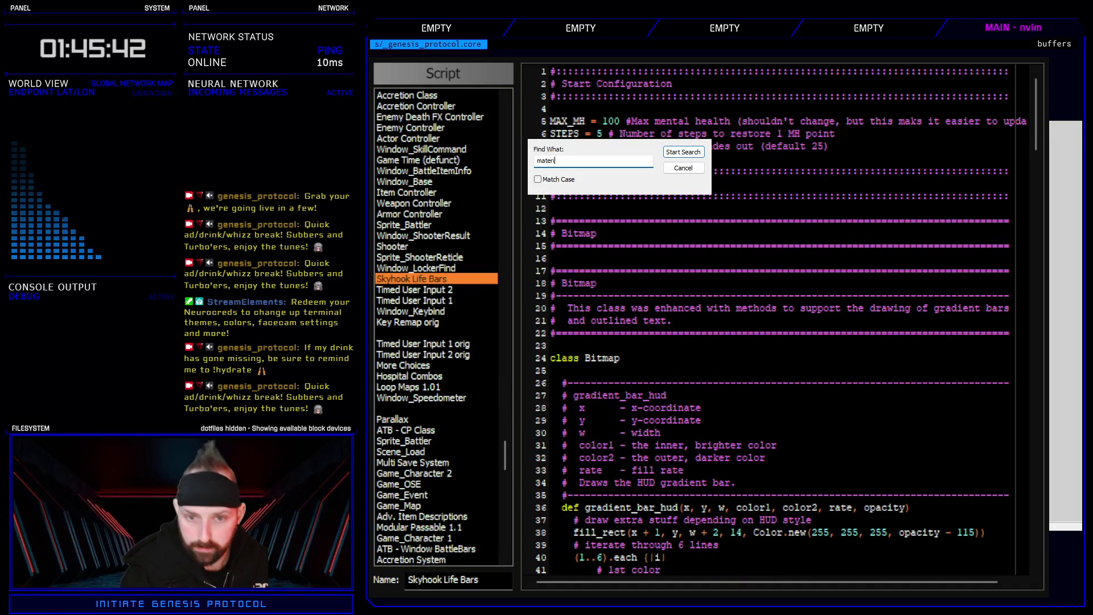
key("Return")
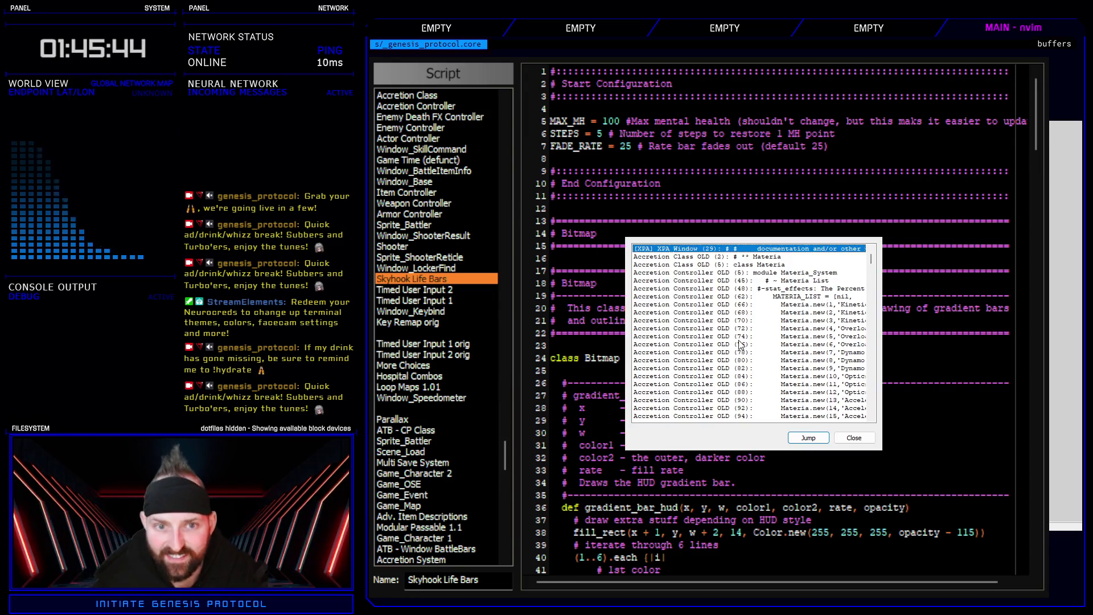
left_click(693, 261)
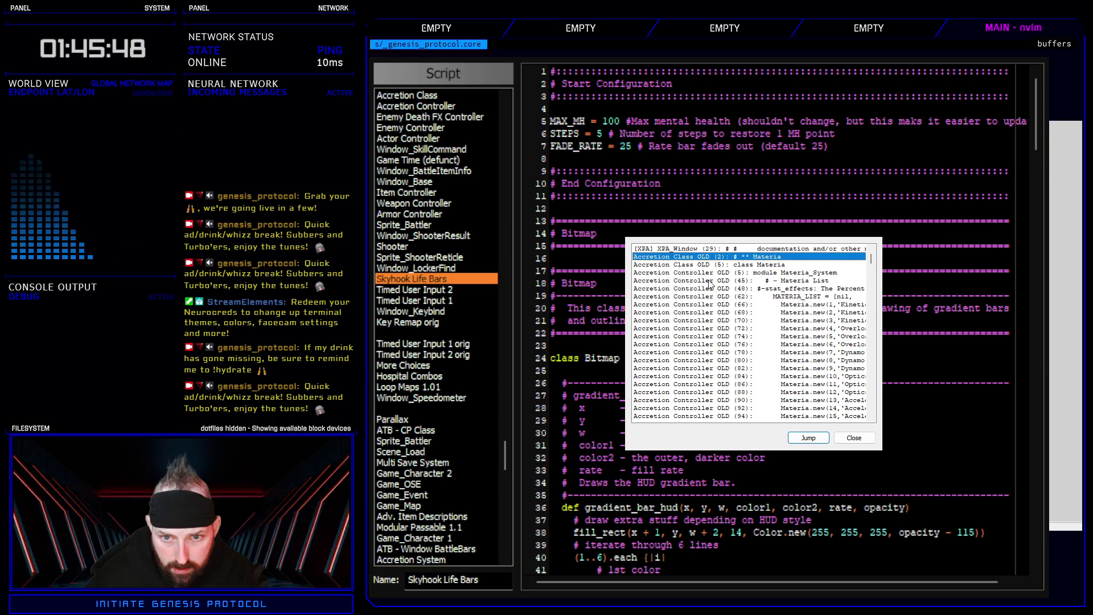
scroll(745, 365, "down", 19)
scroll(748, 368, "down", 10)
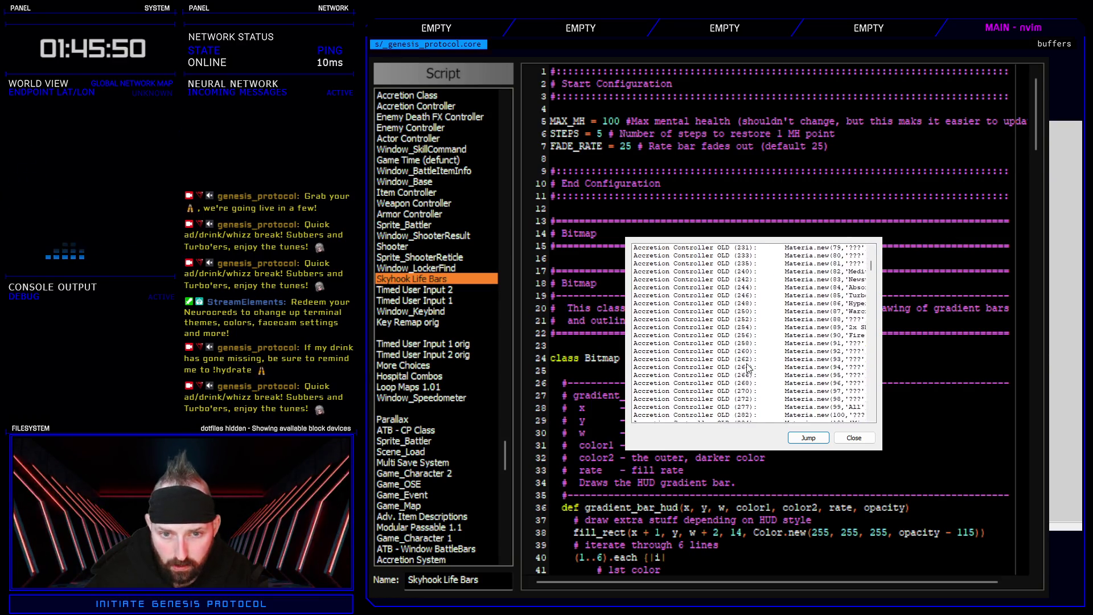
scroll(748, 369, "down", 2)
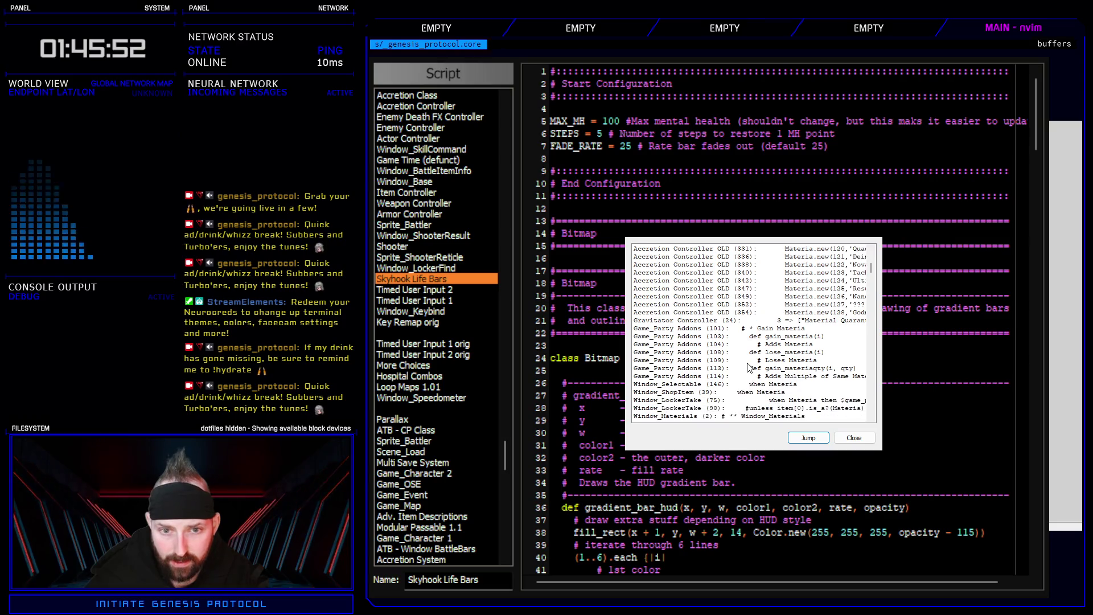
double_click(696, 330)
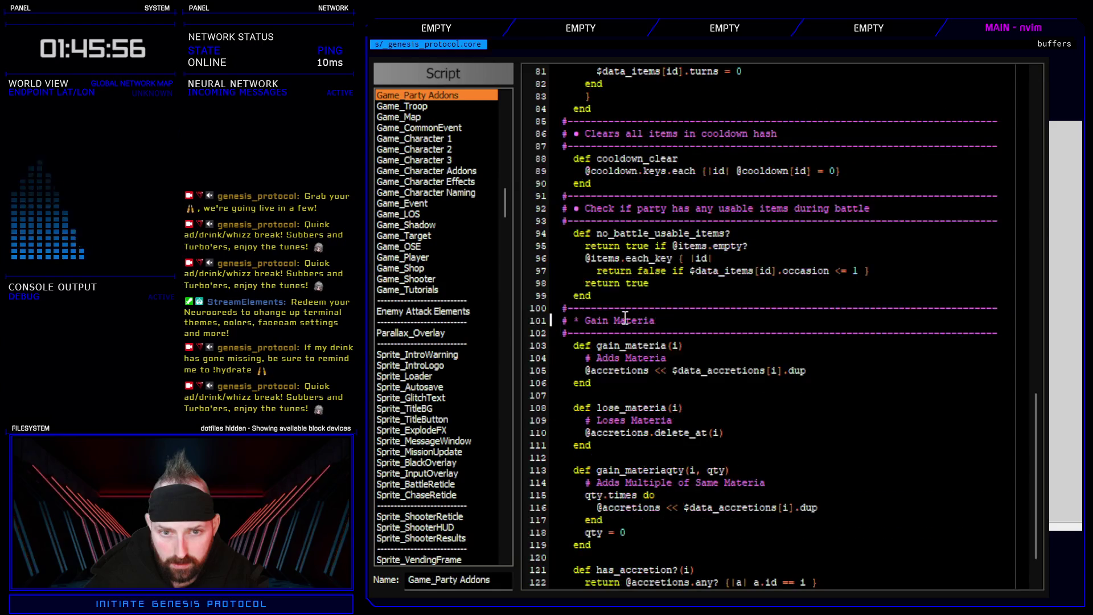
- Rename the 'Gain Materia' heading to 'Gain Accretion' and gain_materia to gain_accretion
double_click(631, 321)
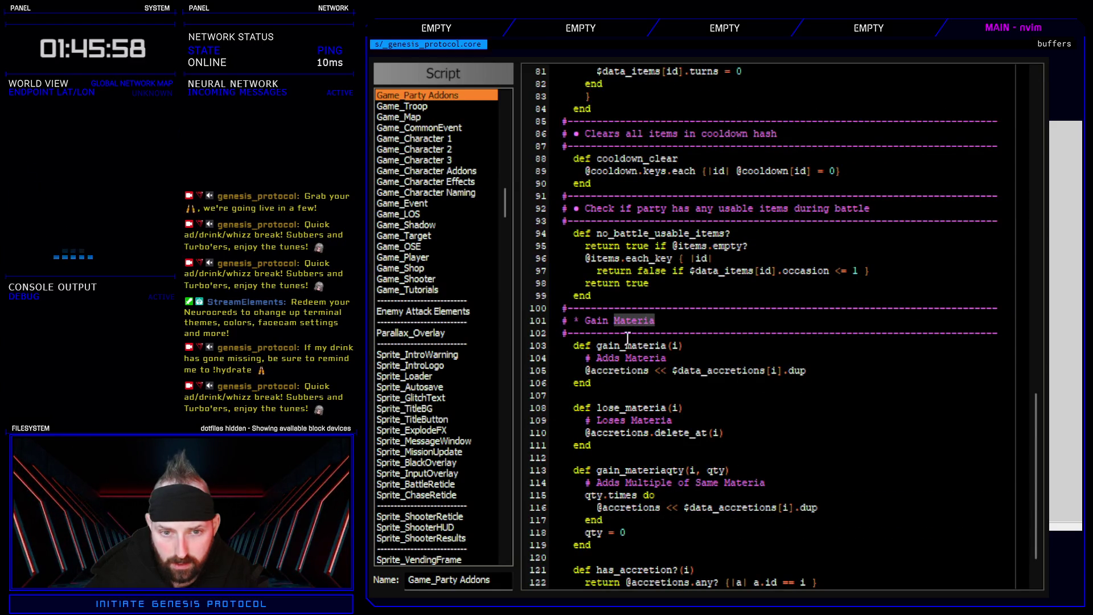
left_click_drag(597, 345, 666, 348)
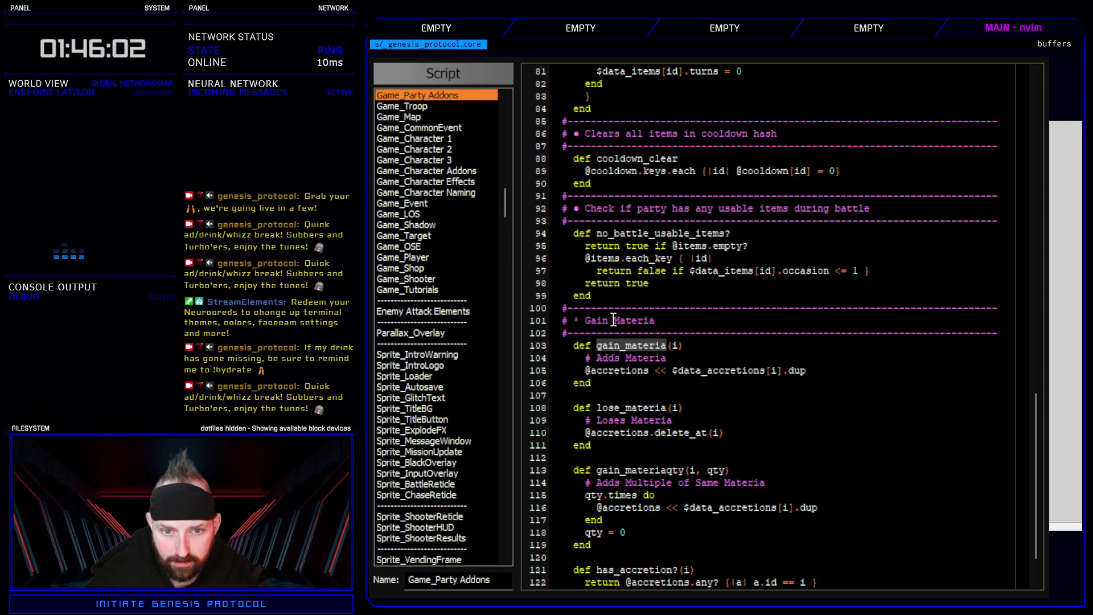
left_click_drag(614, 320, 660, 319)
type("Acc")
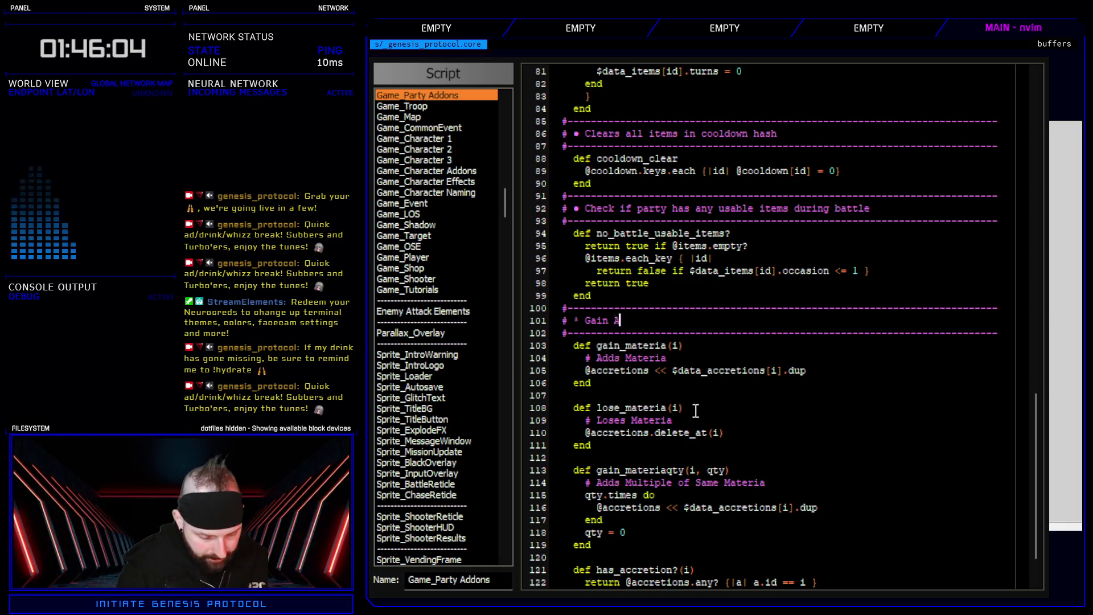
type("retio")
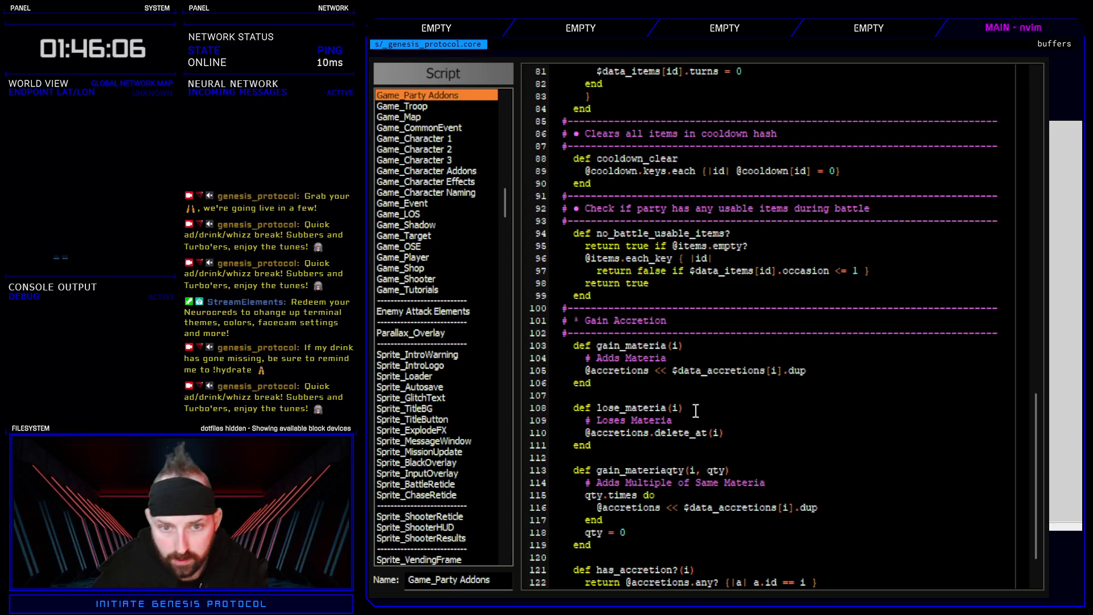
type("n")
left_click_drag(626, 346, 666, 345)
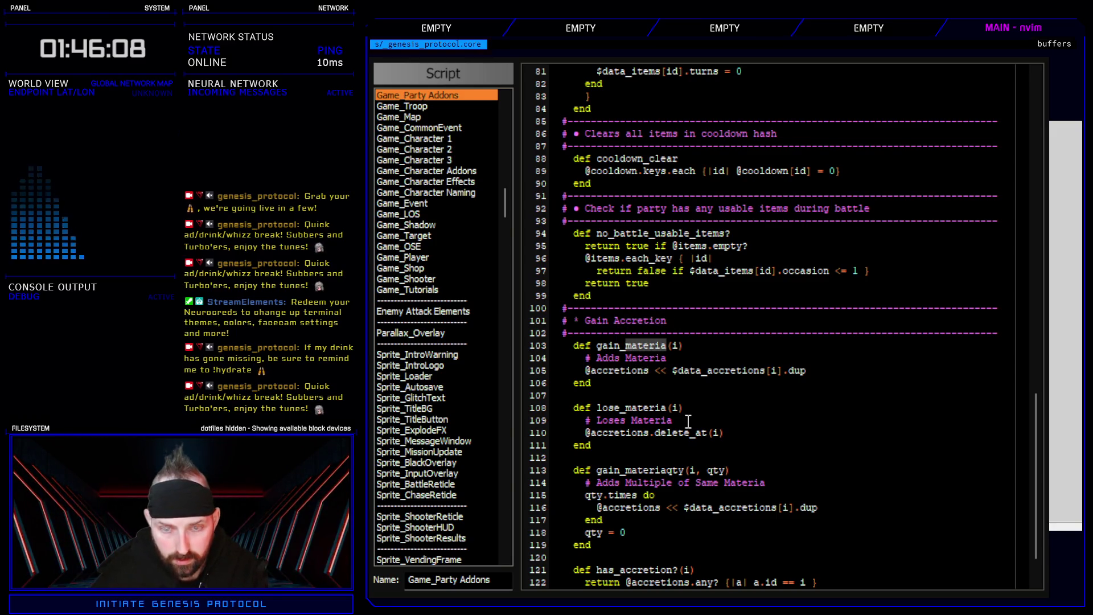
type("accretion")
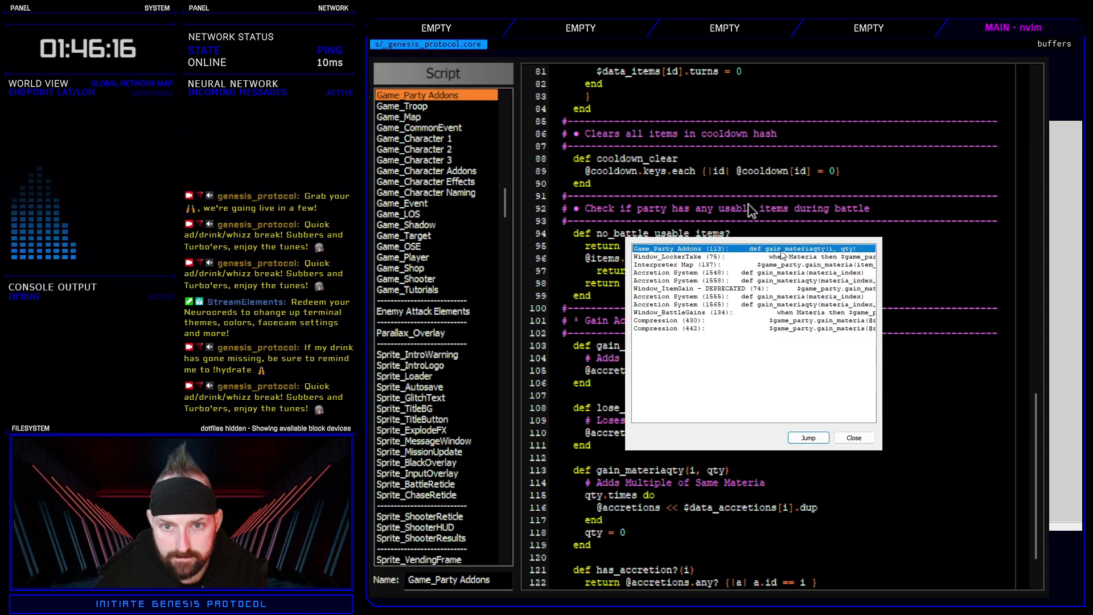
- On Window_LockerTake line 75, change gain_materia to gain_accretion and Materia to Accretion
left_click(760, 257)
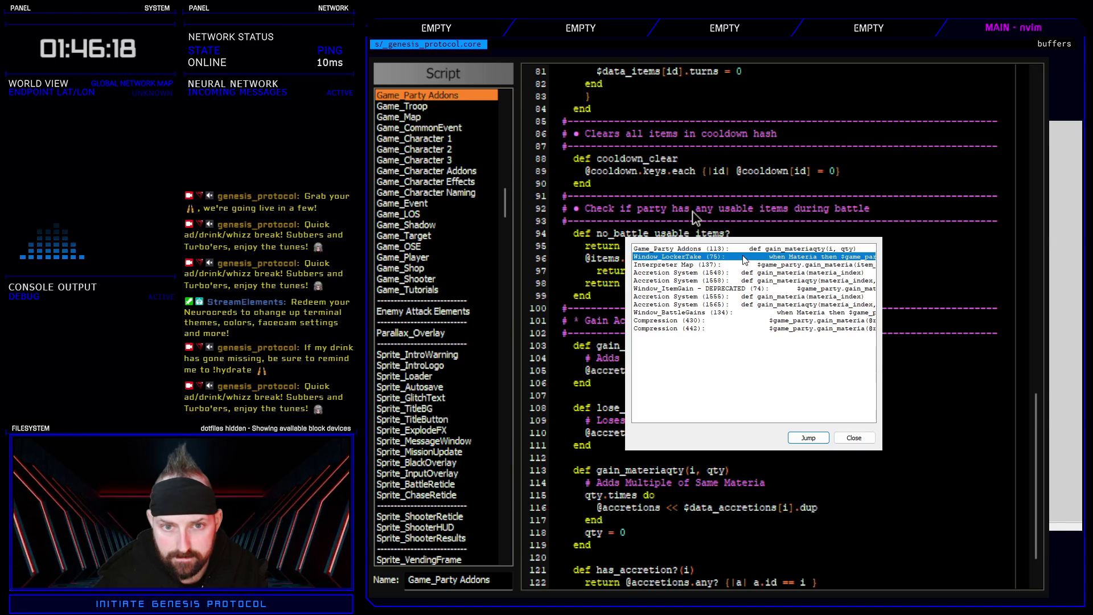
key("Return")
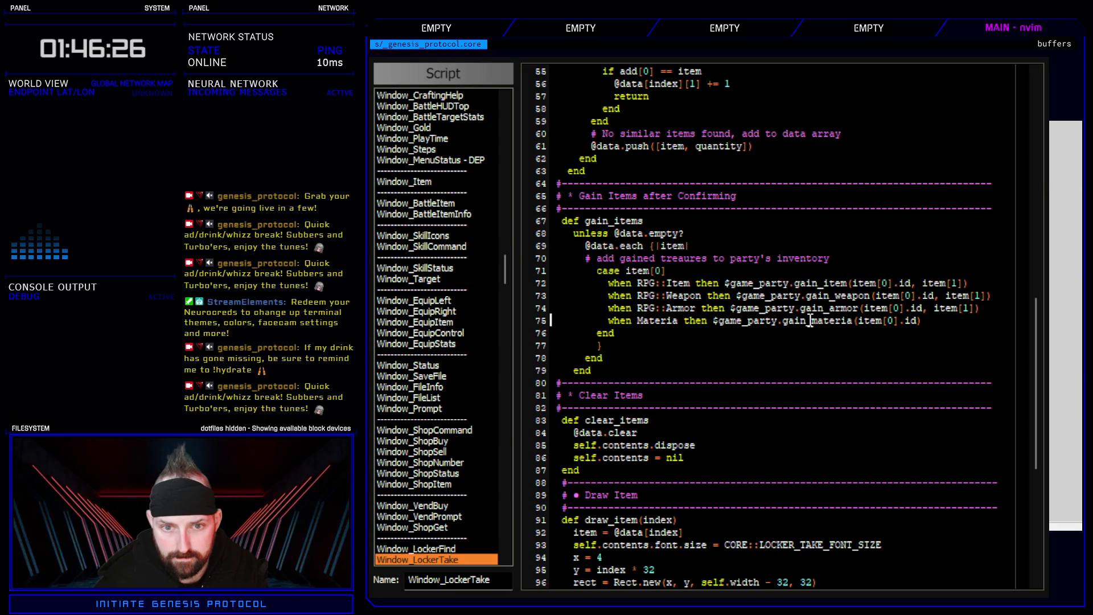
left_click_drag(812, 320, 850, 316)
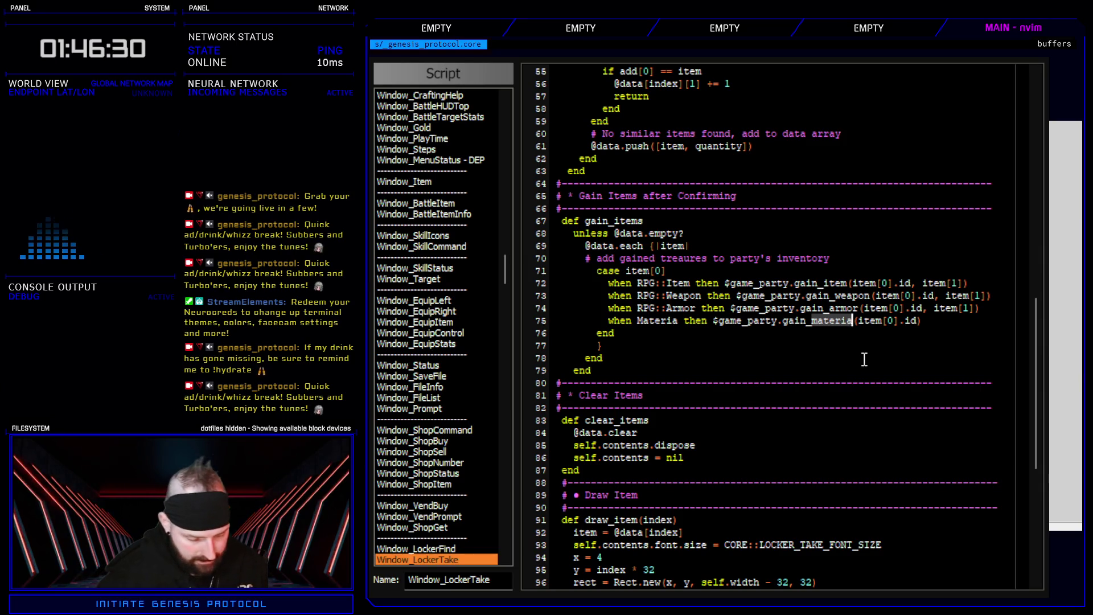
type("accretion")
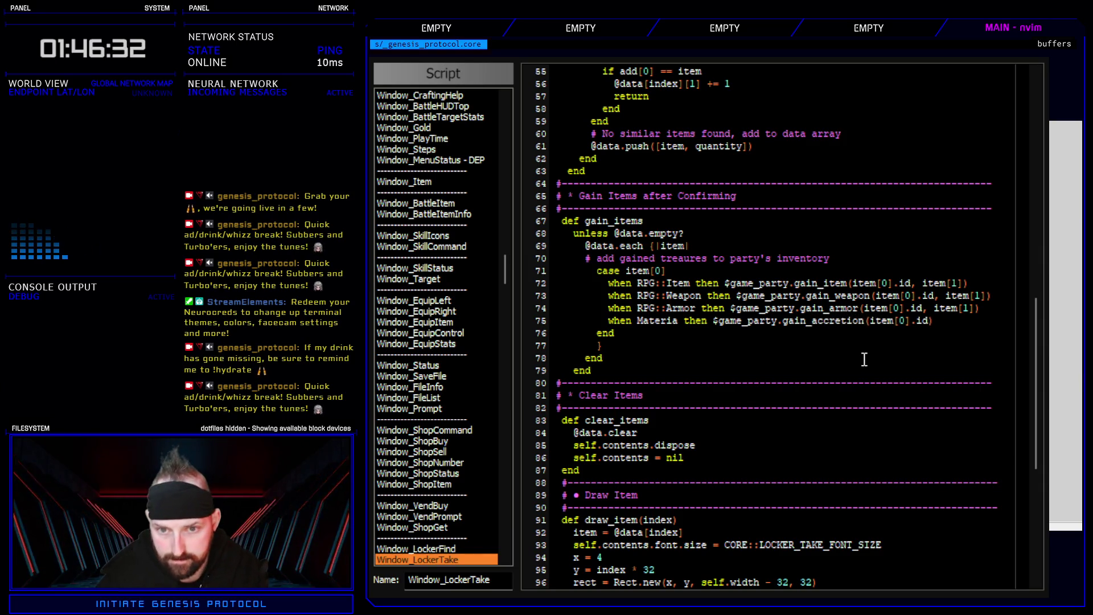
double_click(658, 323)
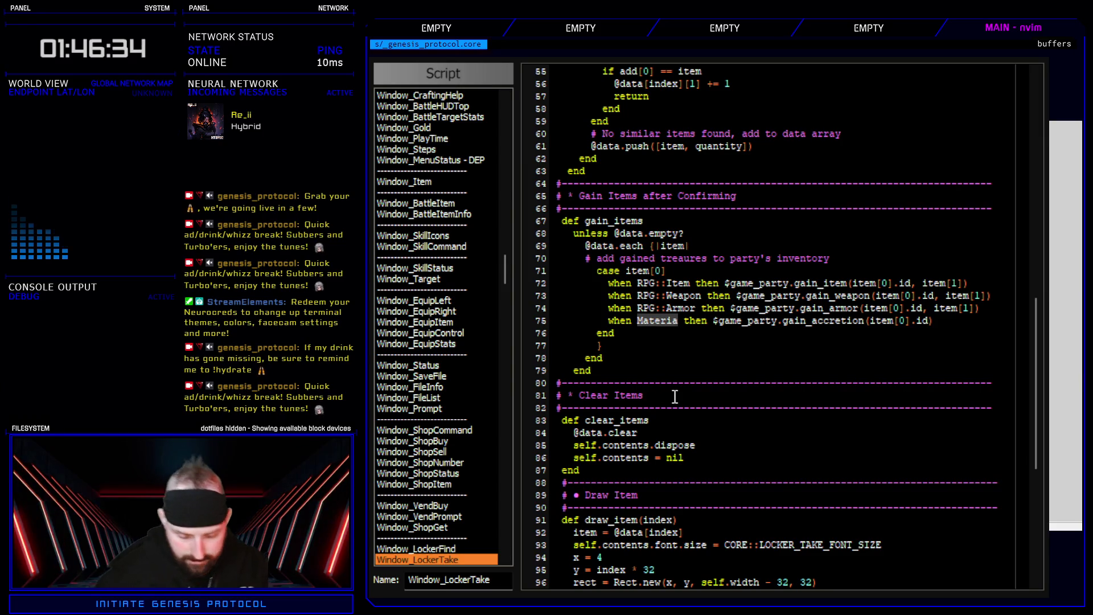
type("Accretion")
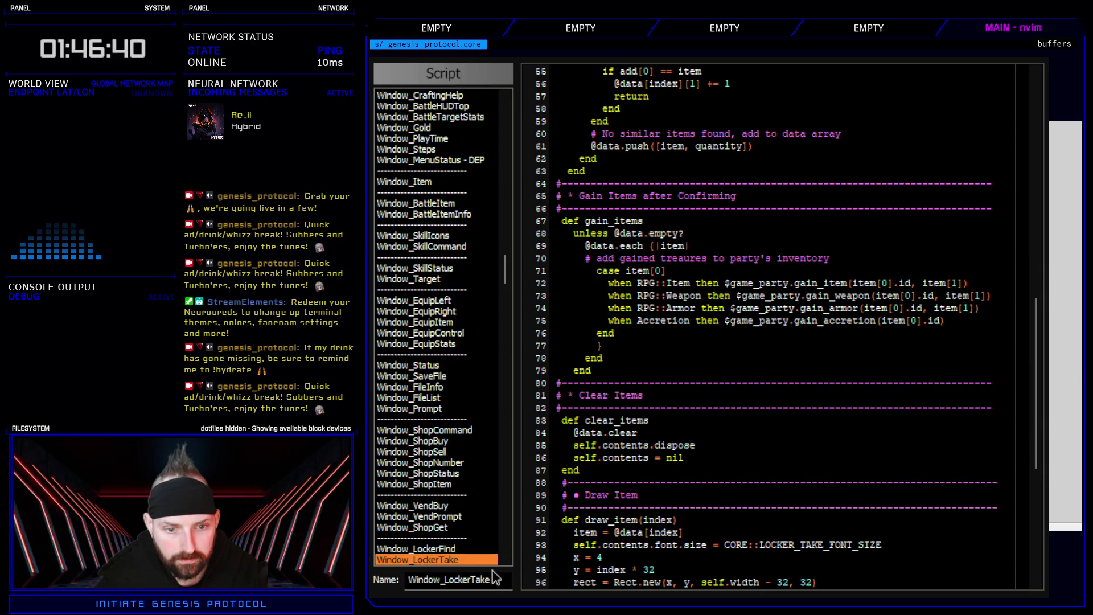
key("ctrl+shift+f")
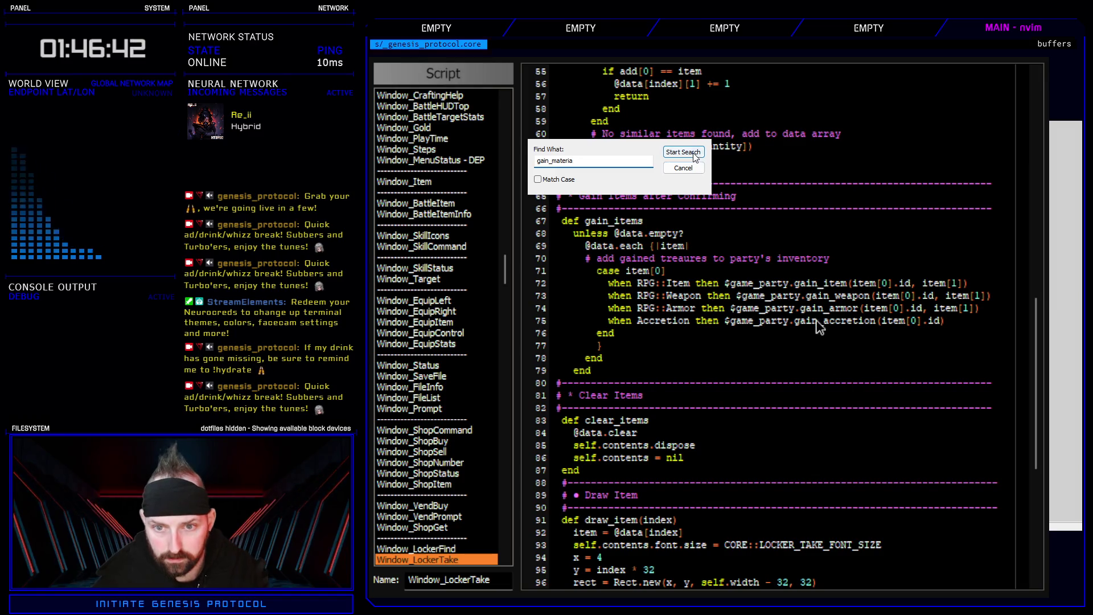
- Open Interpreter Map line 137 and change gain_materia(item_id) to gain_accretion(item_id)
left_click(684, 153)
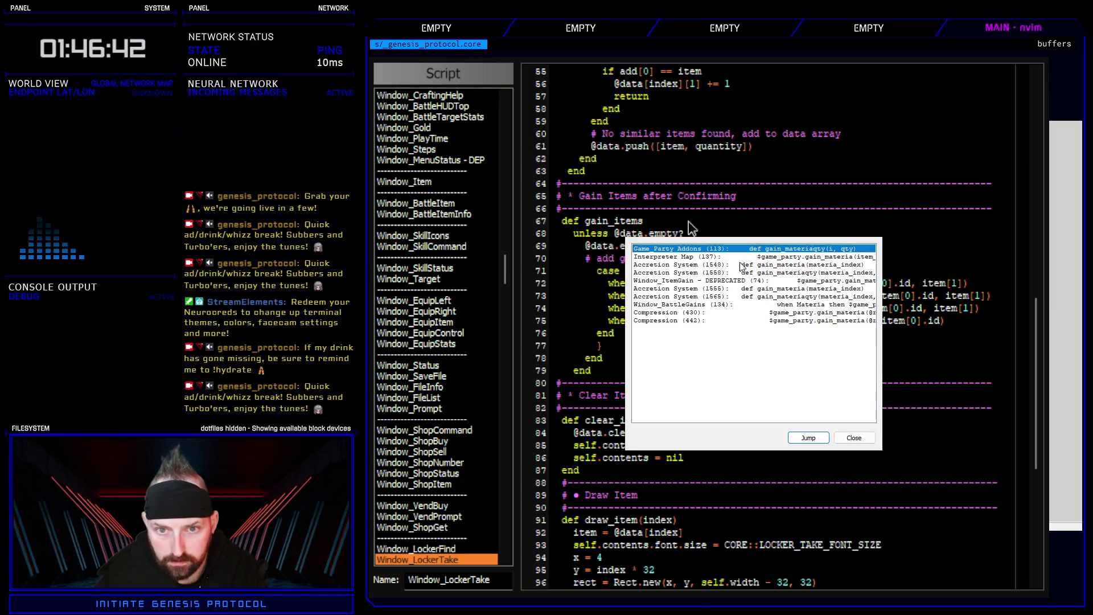
left_click(700, 258)
double_click(700, 257)
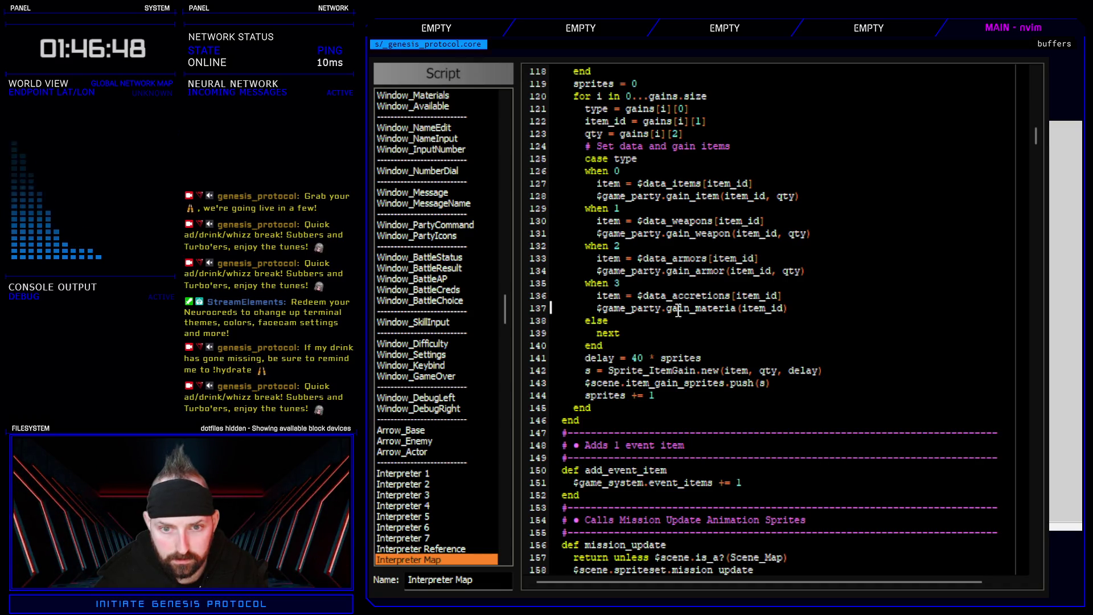
left_click_drag(696, 312, 738, 313)
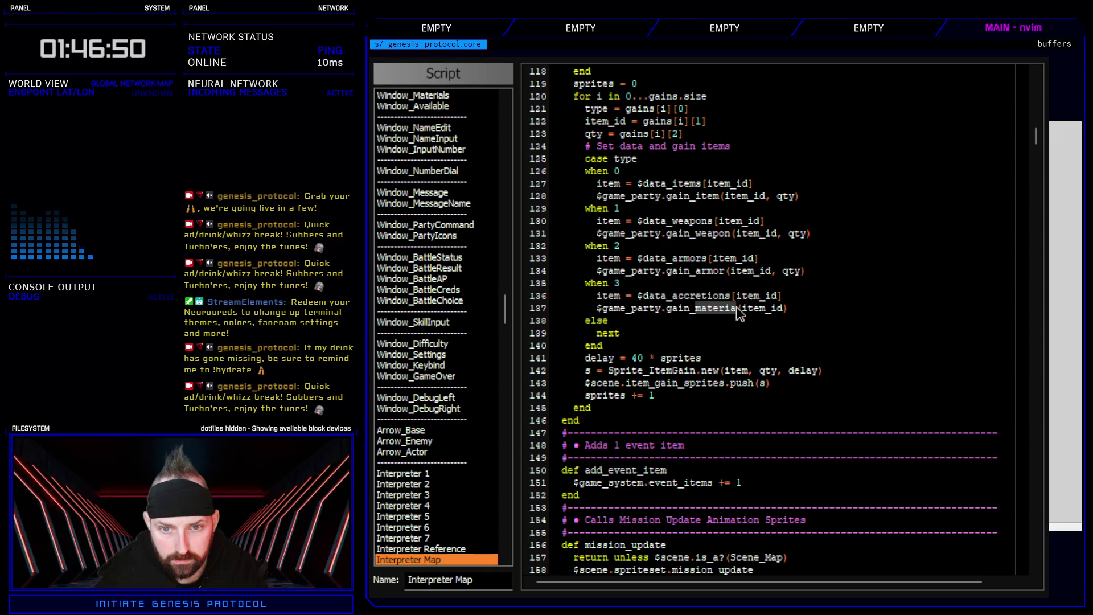
type("accretion")
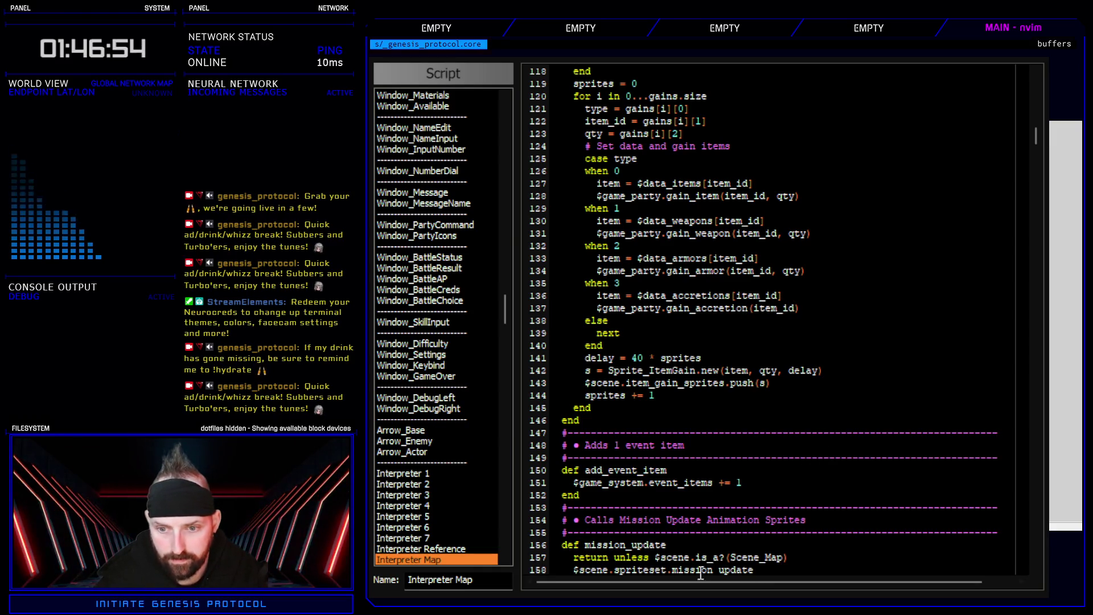
- Search all scripts for gain_materia again and check the Accretion System match
left_click(484, 560)
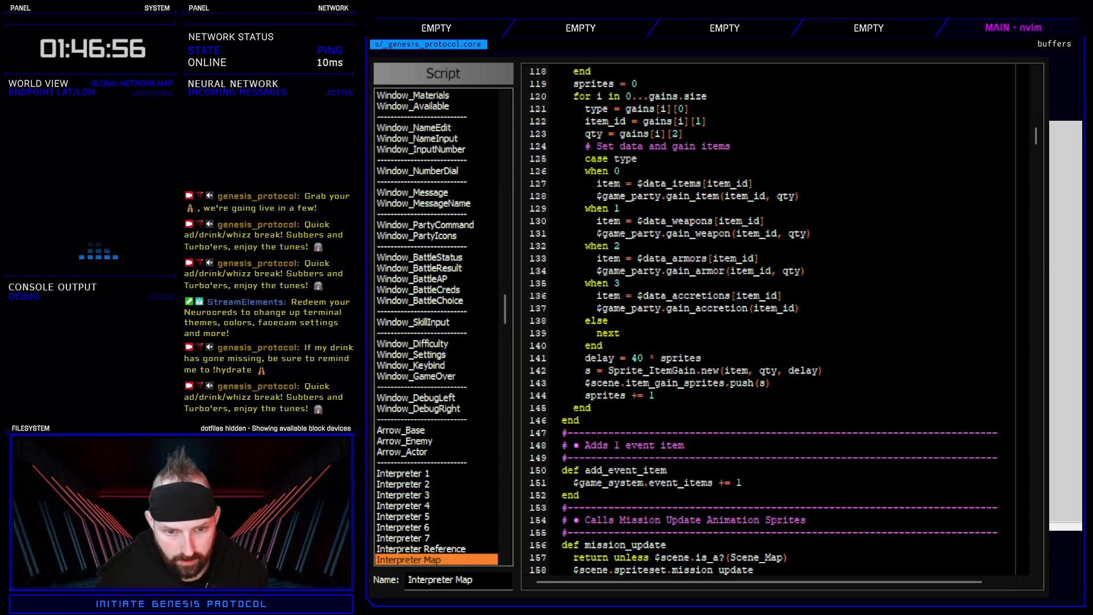
key("ctrl+f")
key("Escape")
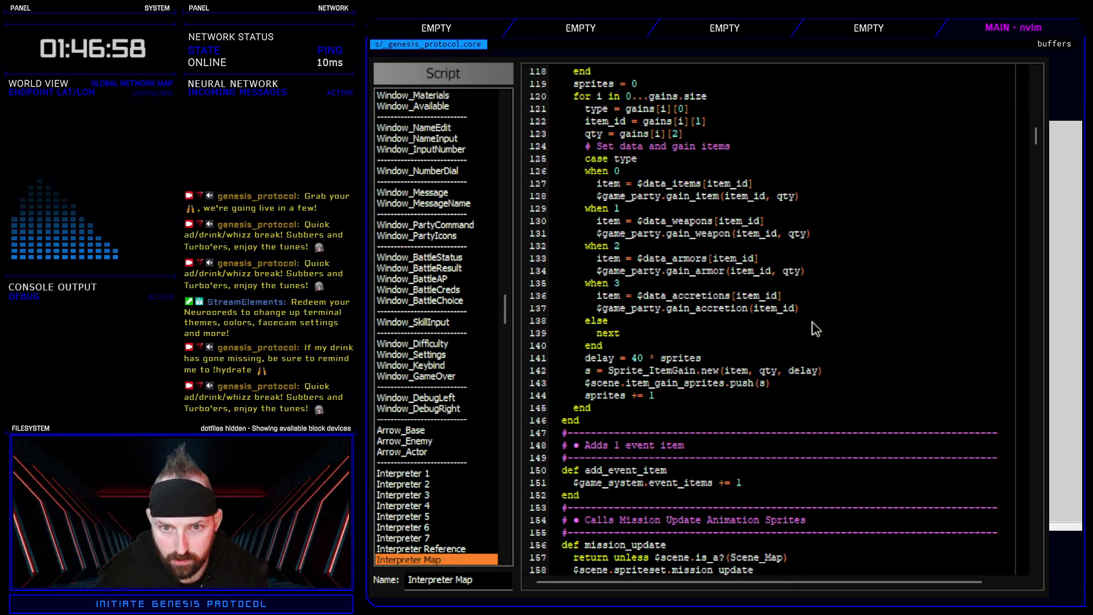
key("ctrl+shift+f")
key("Return")
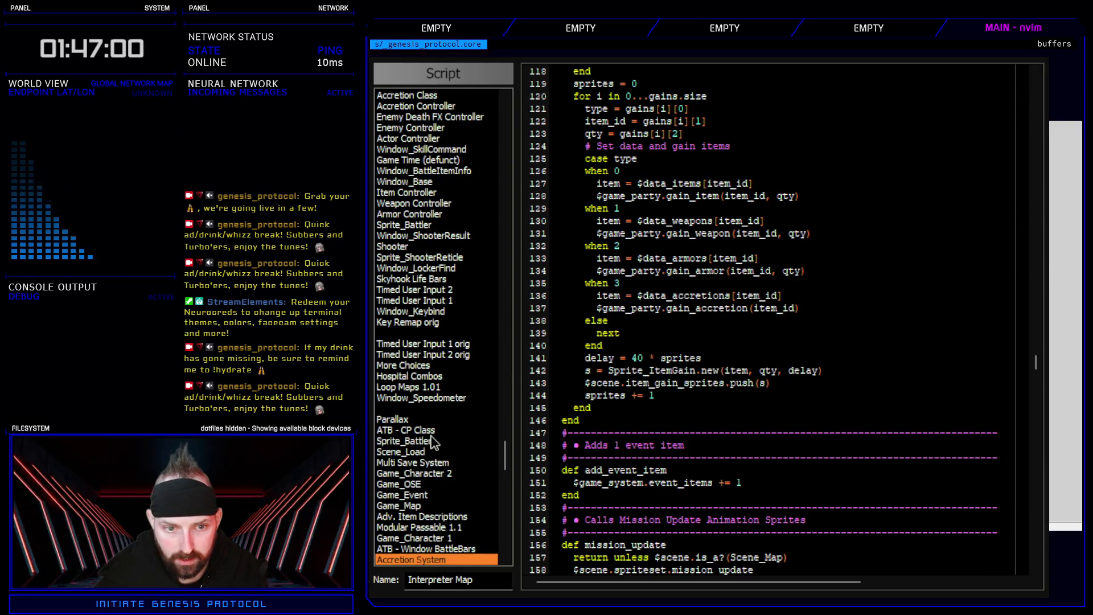
left_click_drag(505, 455, 523, 122)
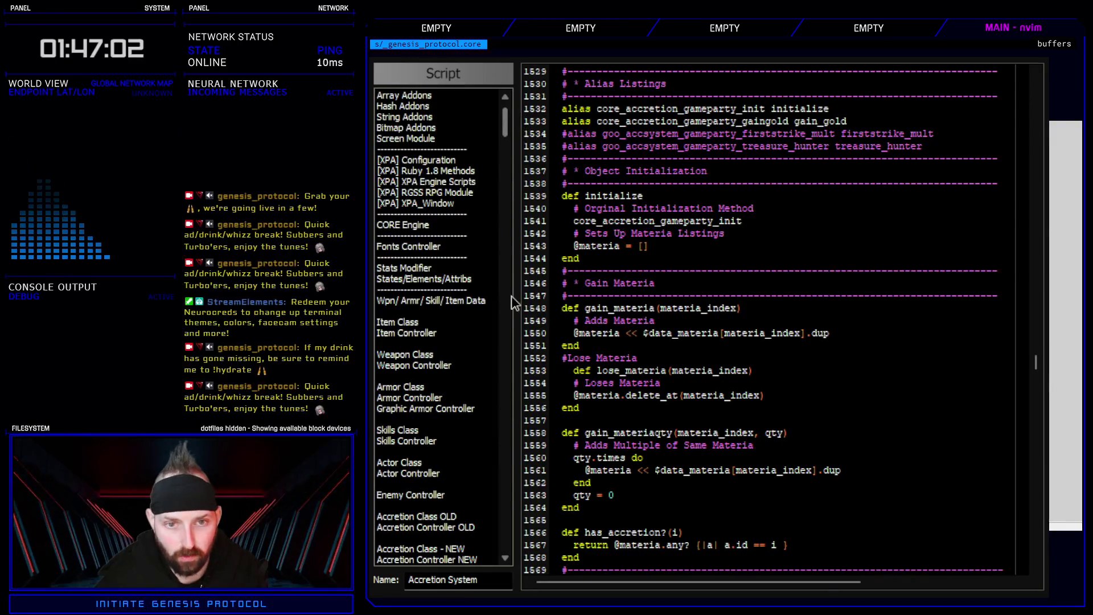
left_click(449, 291)
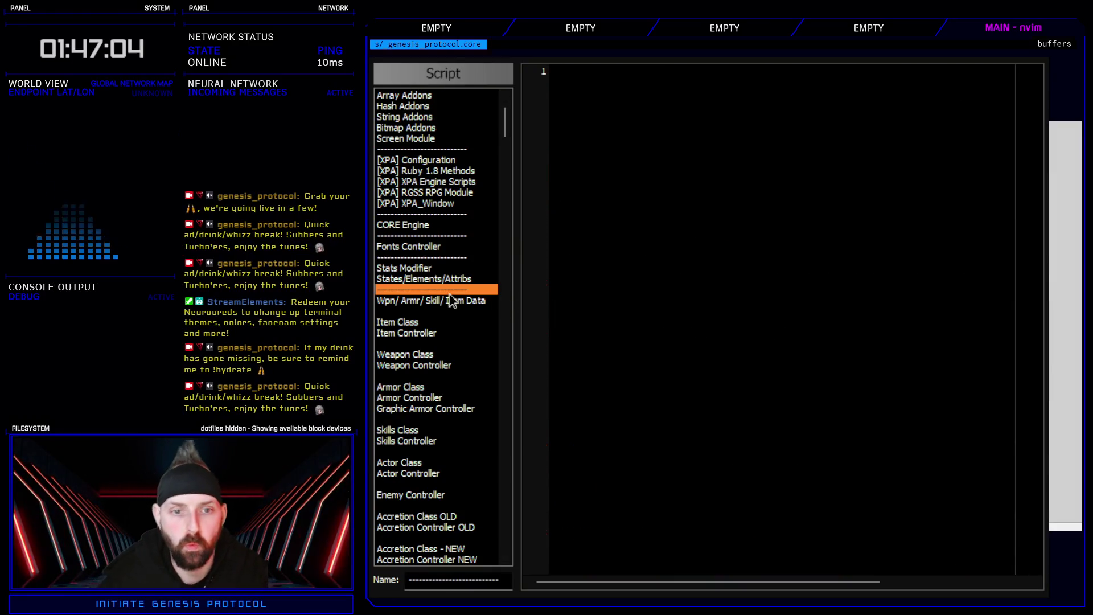
key("ctrl+shift+f")
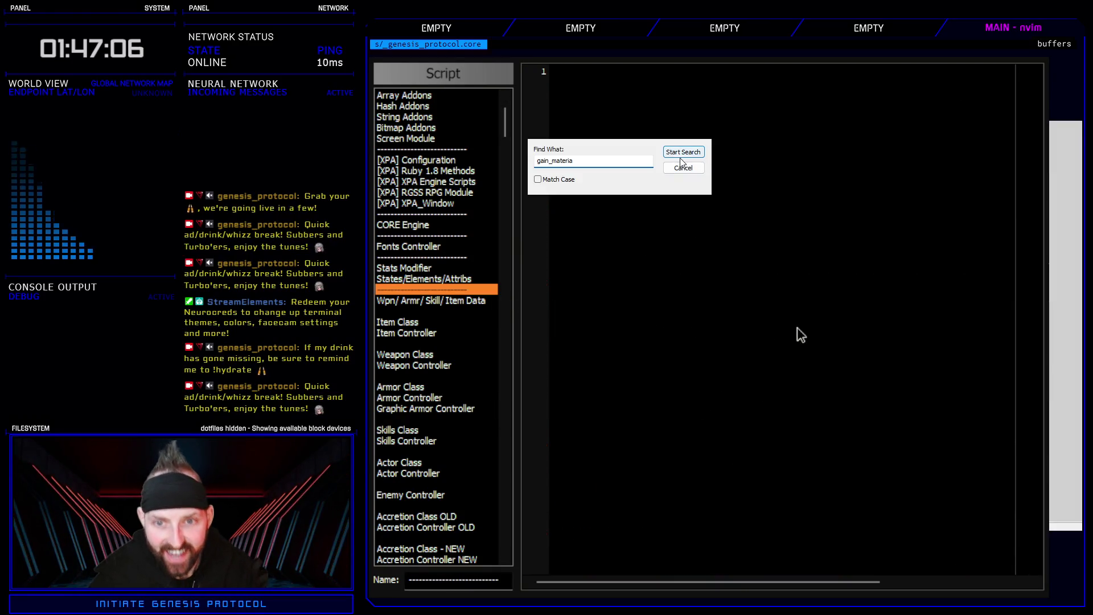
- Locate the gain_materiaqty method in Game_Party Addons and check other scripts for it
key("Return")
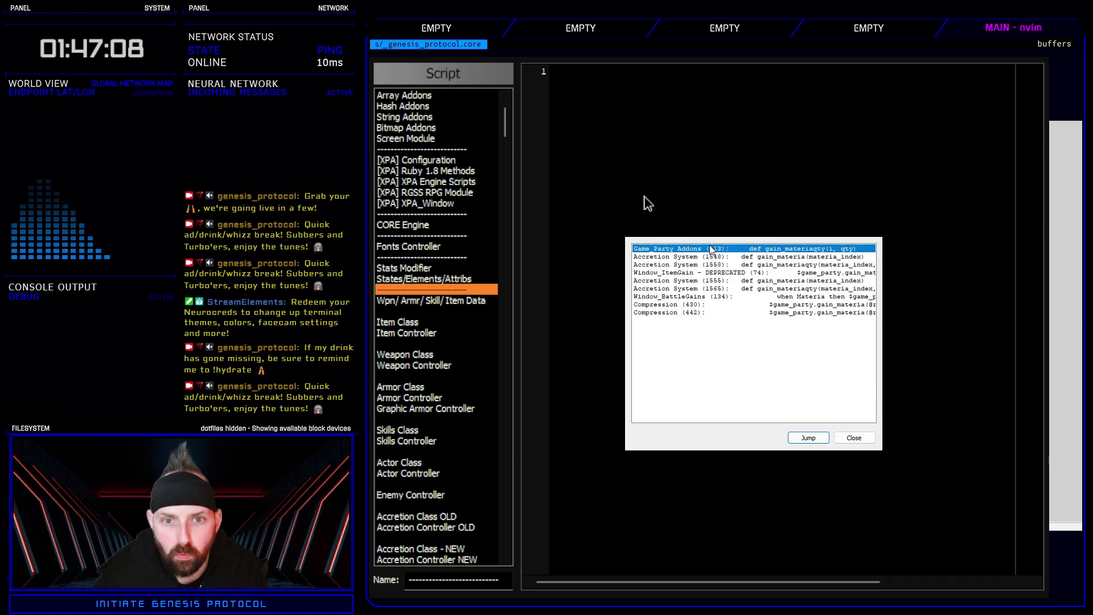
double_click(711, 249)
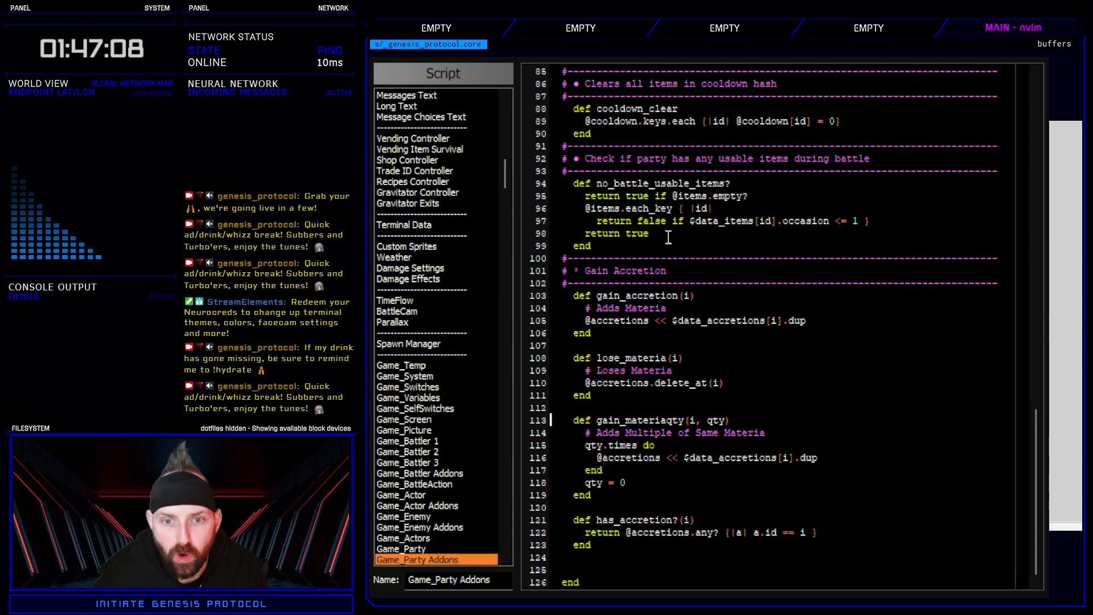
double_click(626, 421)
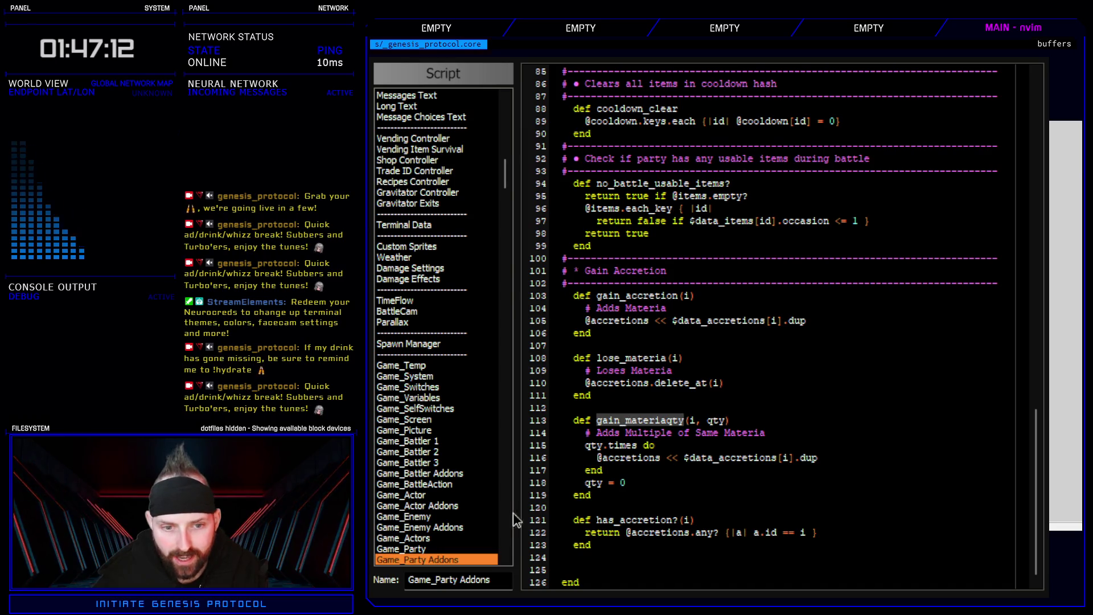
key("ctrl+shift+f")
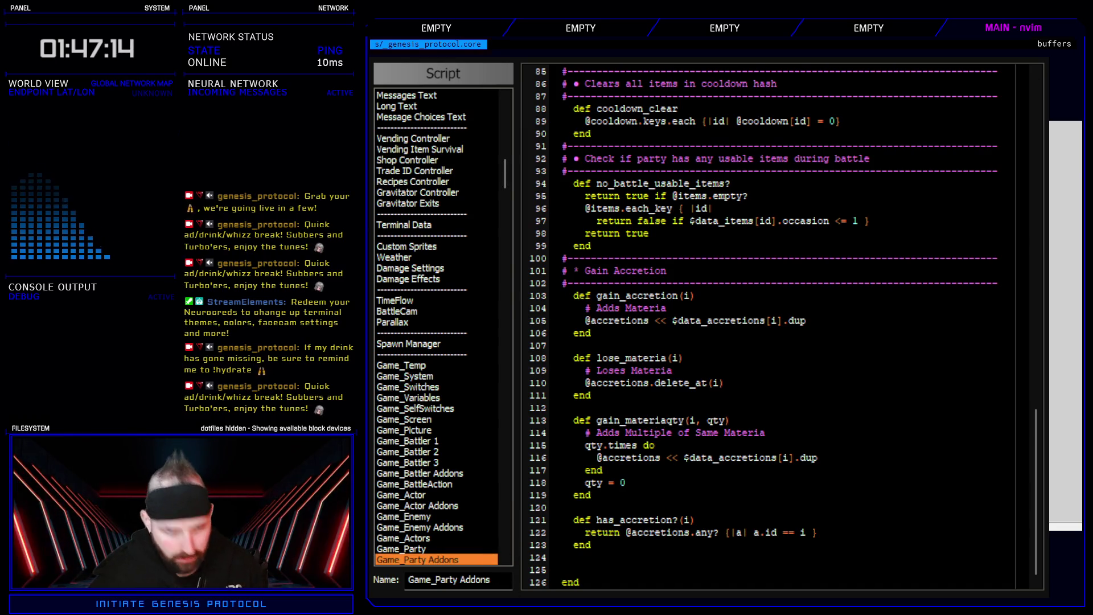
key("ctrl+f")
key("Escape")
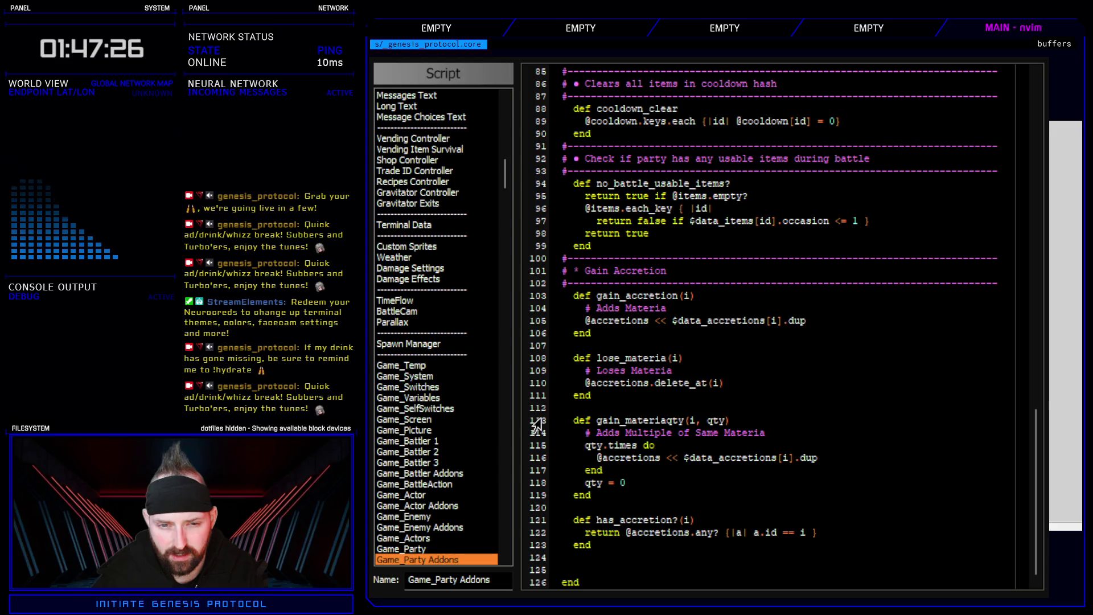
- Delete the gain_materiaqty method on lines 113–119 and the leftover blank line
left_click_drag(536, 424, 540, 496)
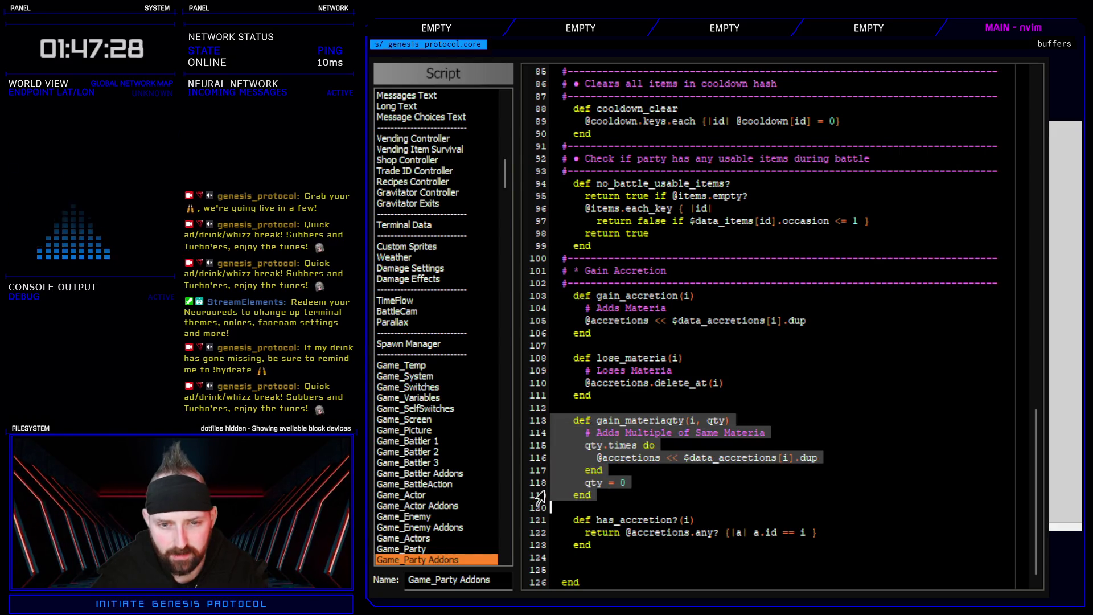
key("d")
key("BackSpace")
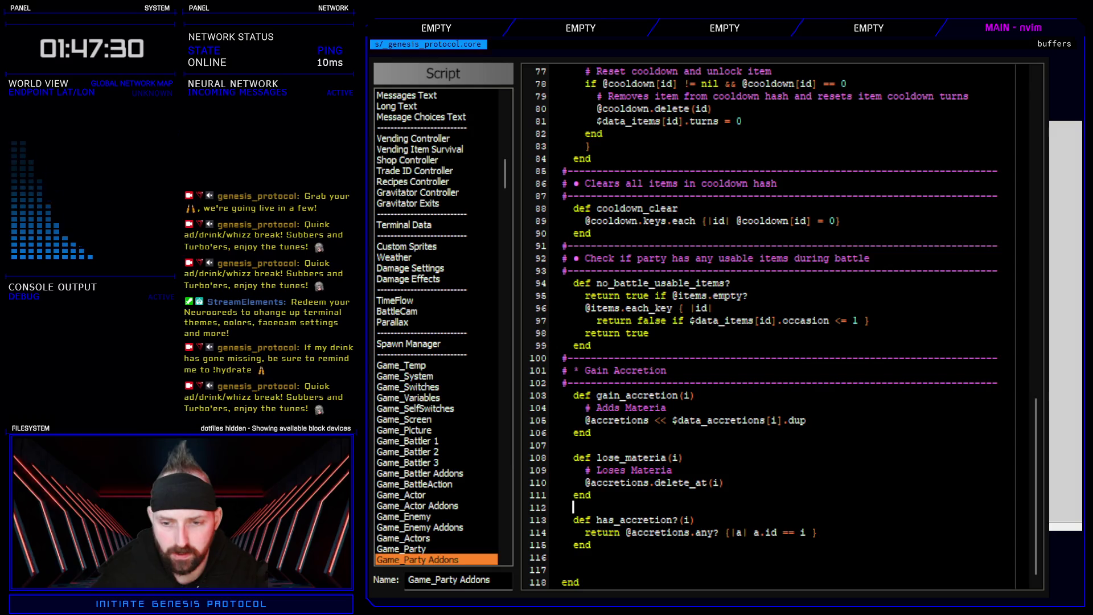
- Rename lose_materia to lose_accretion on line 108 of Game_Party Addons
left_click_drag(626, 458, 666, 460)
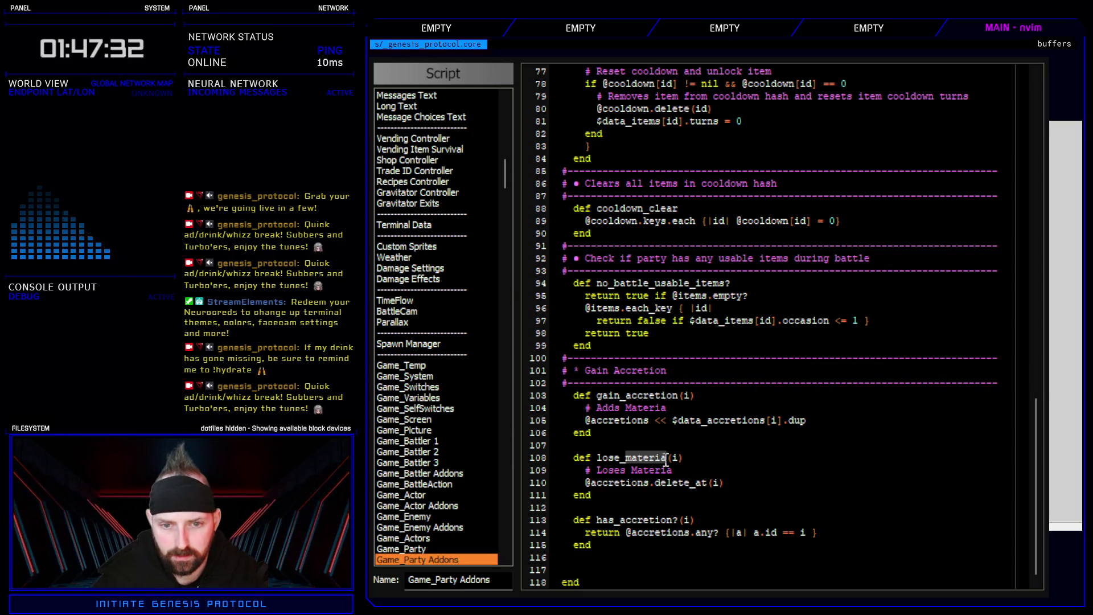
type("accretion")
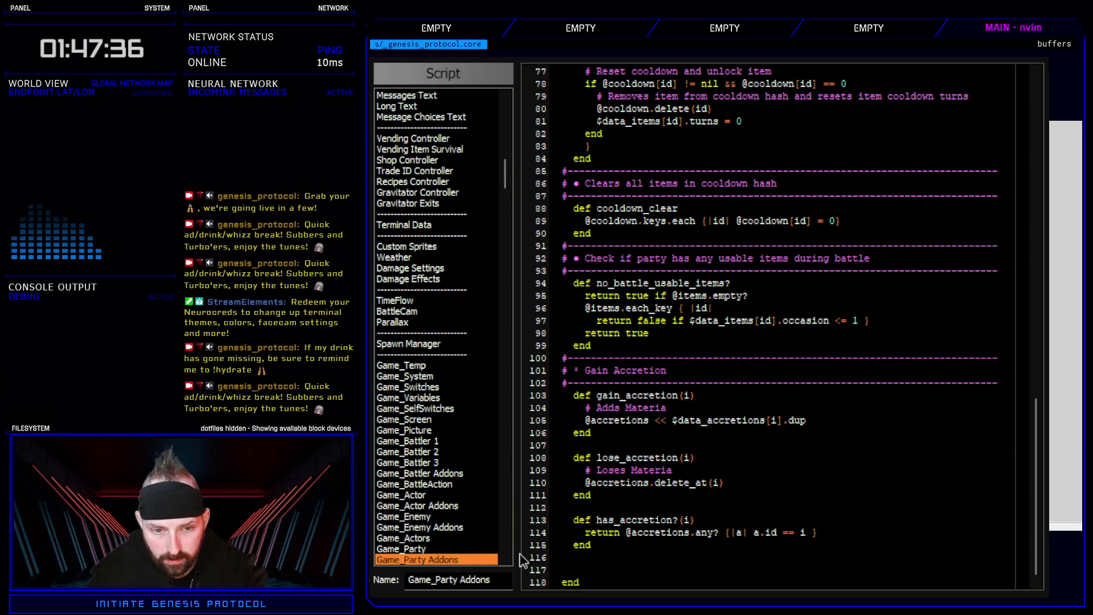
key("Escape")
key("u")
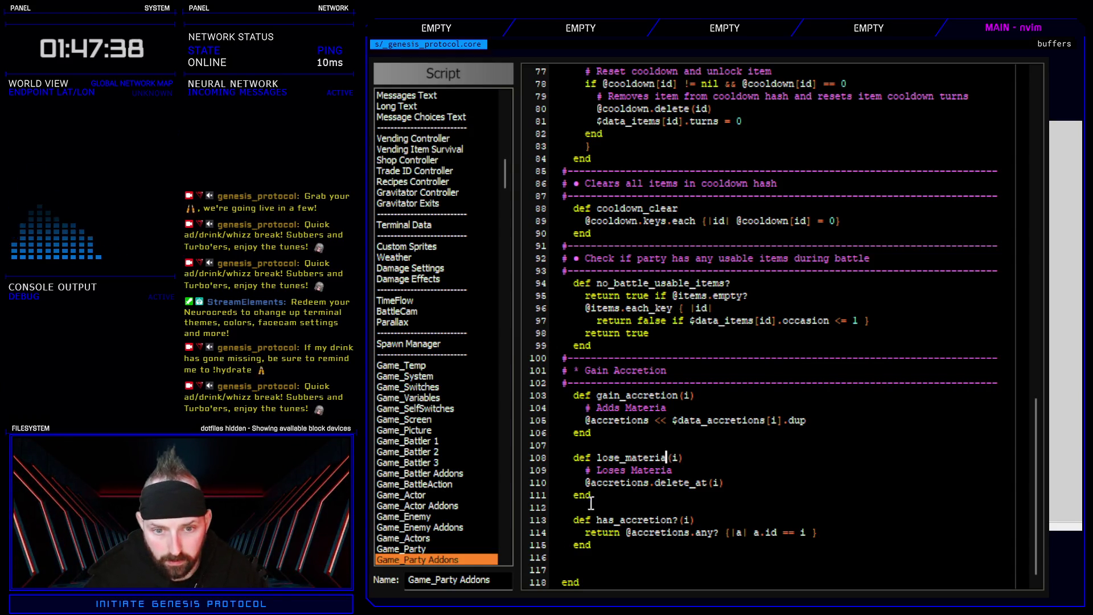
double_click(628, 459)
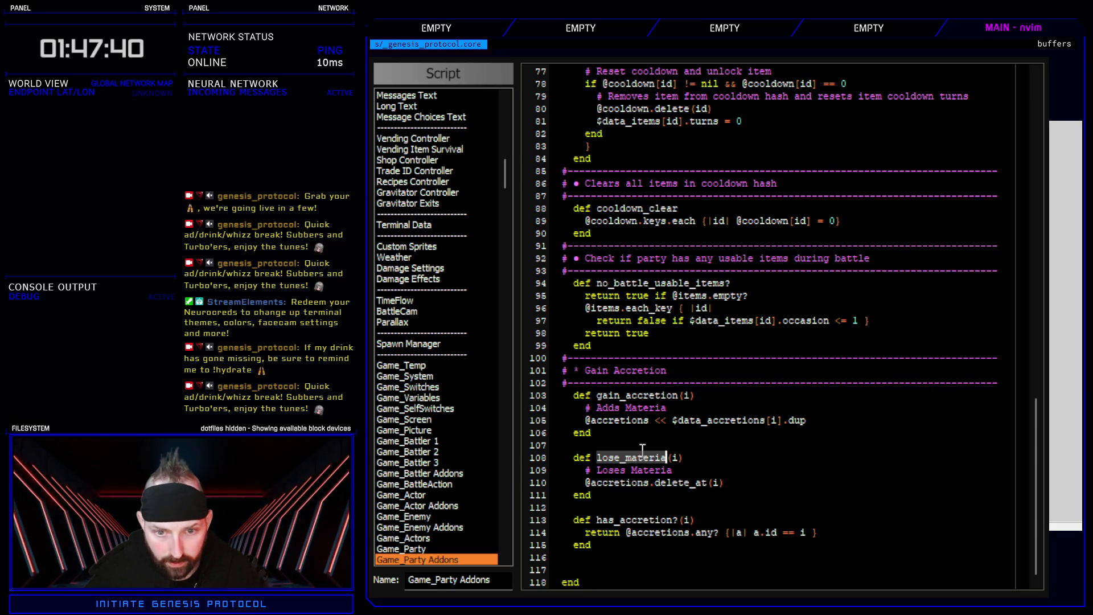
left_click_drag(625, 458, 665, 456)
type("caccretion")
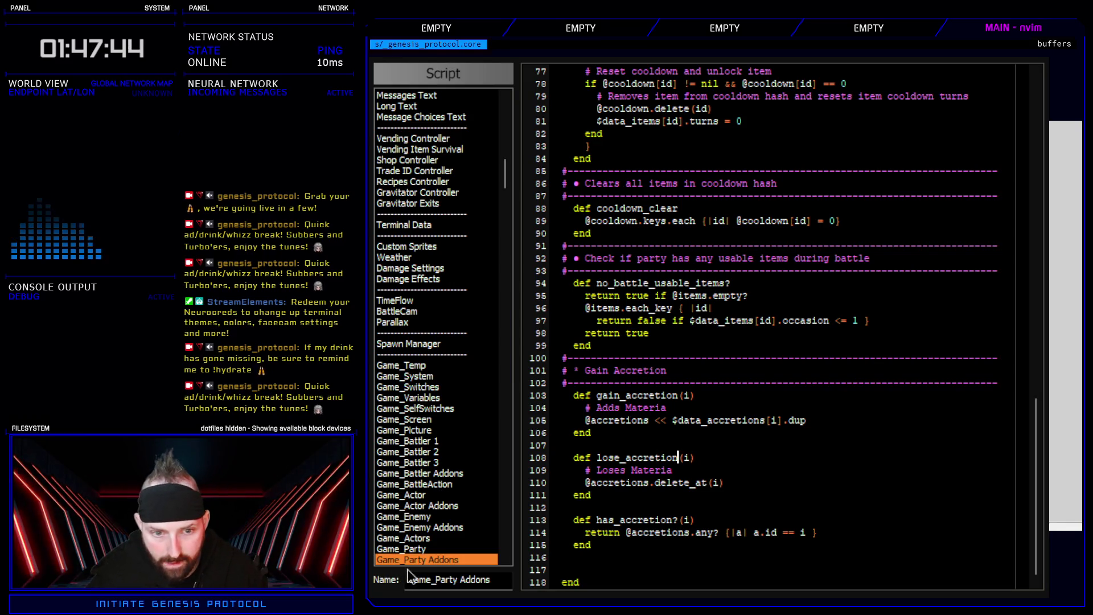
- Search all scripts for lose_materia, check the Accretion System match, then view Interpreter Map
key("ctrl+shift+f")
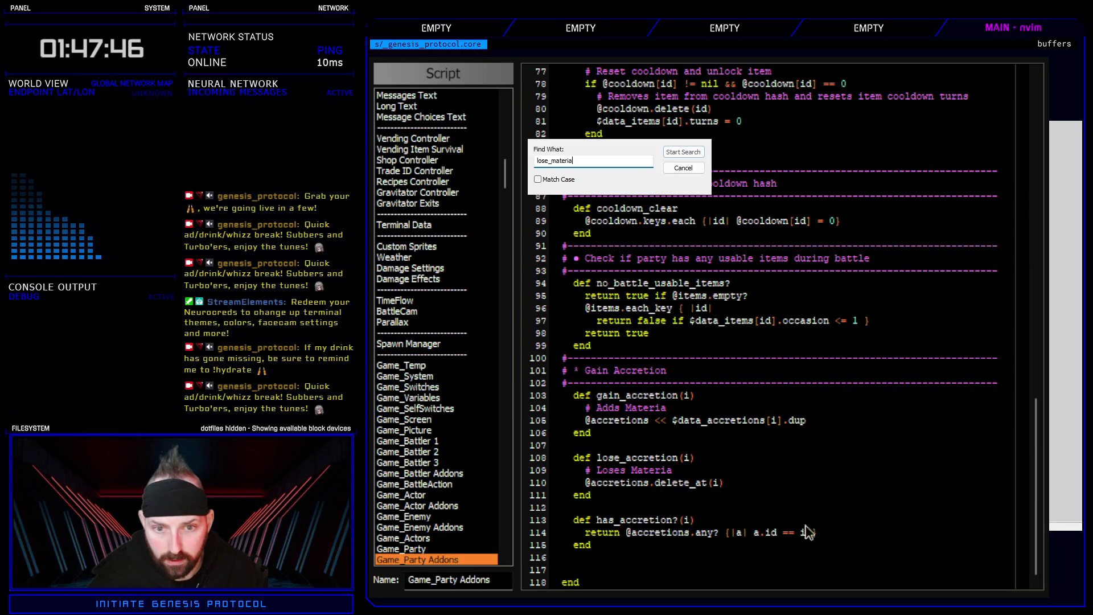
key("Return")
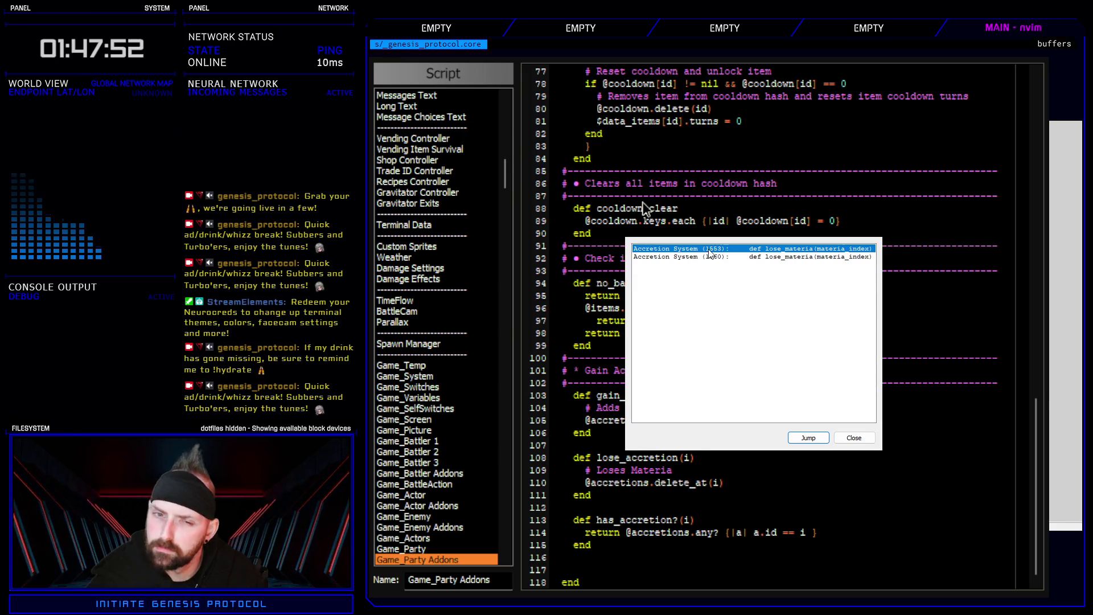
double_click(709, 252)
left_click(455, 377)
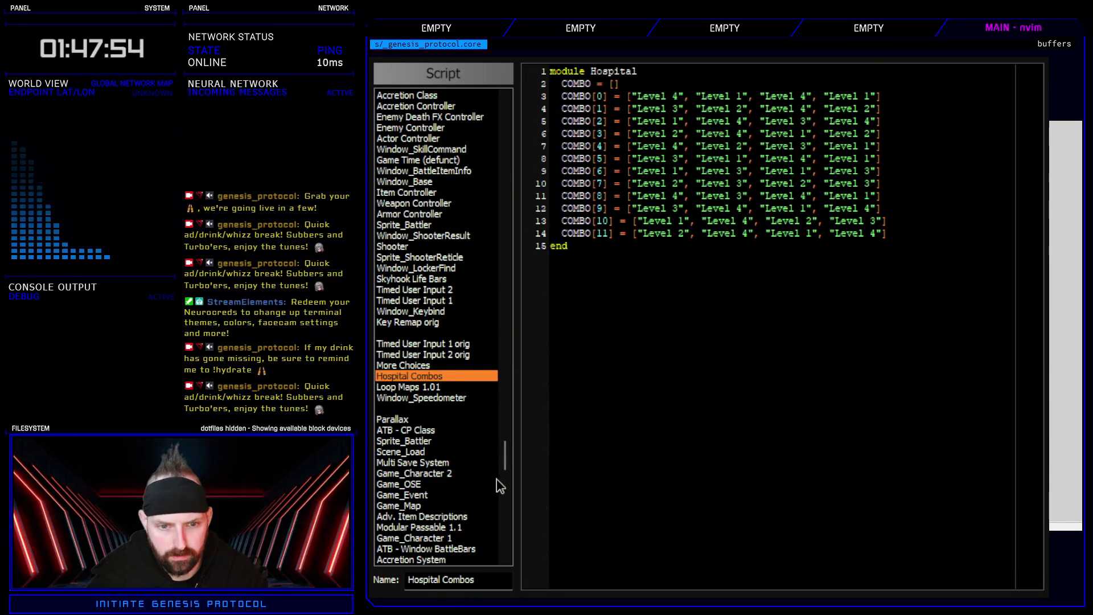
key("ctrl+f")
type("lose_materia")
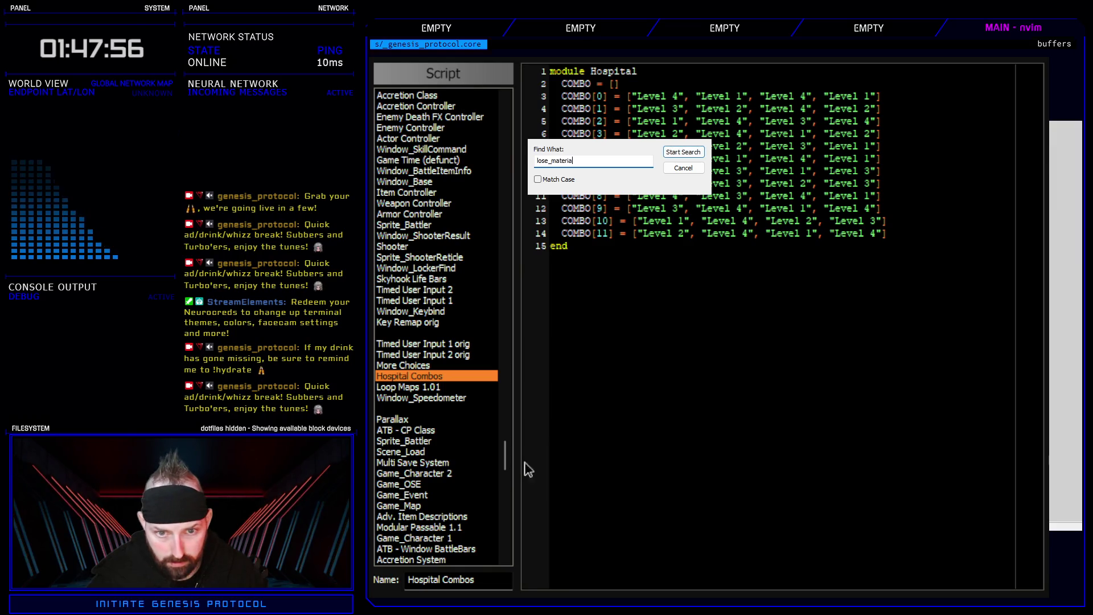
key("Return")
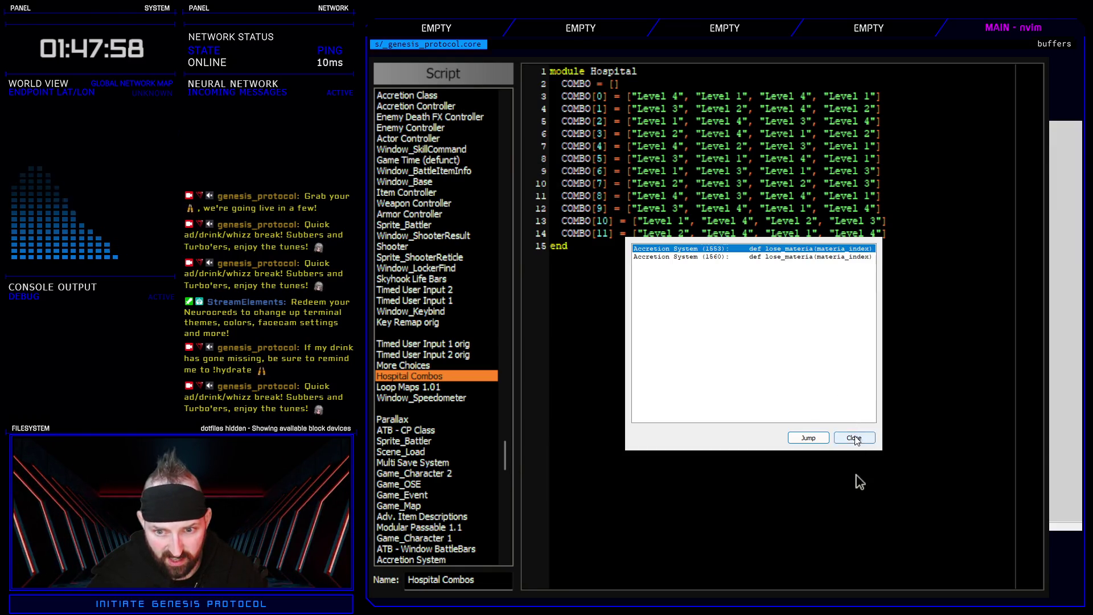
key("Escape")
mouse_move(505, 455)
left_mouse_down()
mouse_move(518, 108)
mouse_move(509, 171)
mouse_move(527, 211)
mouse_move(513, 228)
mouse_move(533, 259)
mouse_move(534, 324)
left_mouse_up()
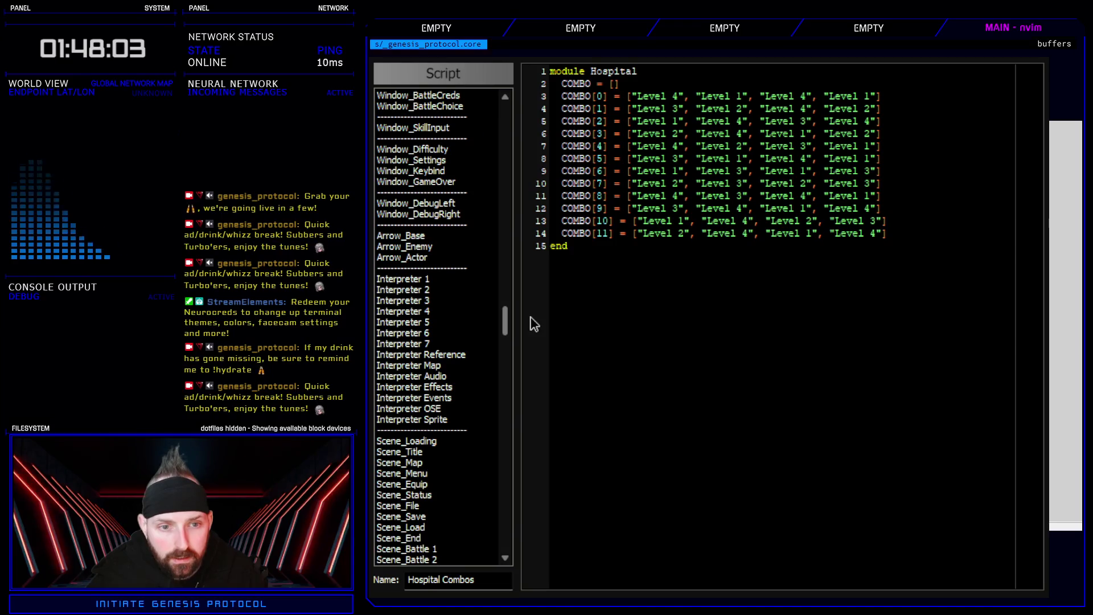
left_click(437, 366)
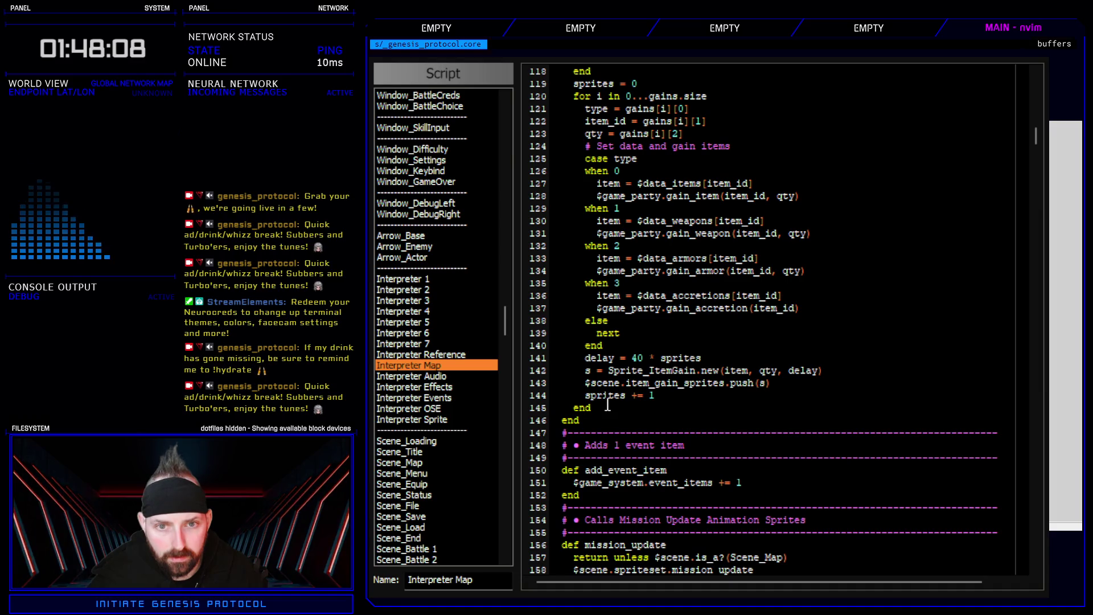
- Add a 'Lose Accretion' comment header above lose_accretion in Game_Party Addons
mouse_move(504, 322)
left_mouse_down()
mouse_move(505, 208)
mouse_move(517, 206)
left_mouse_up()
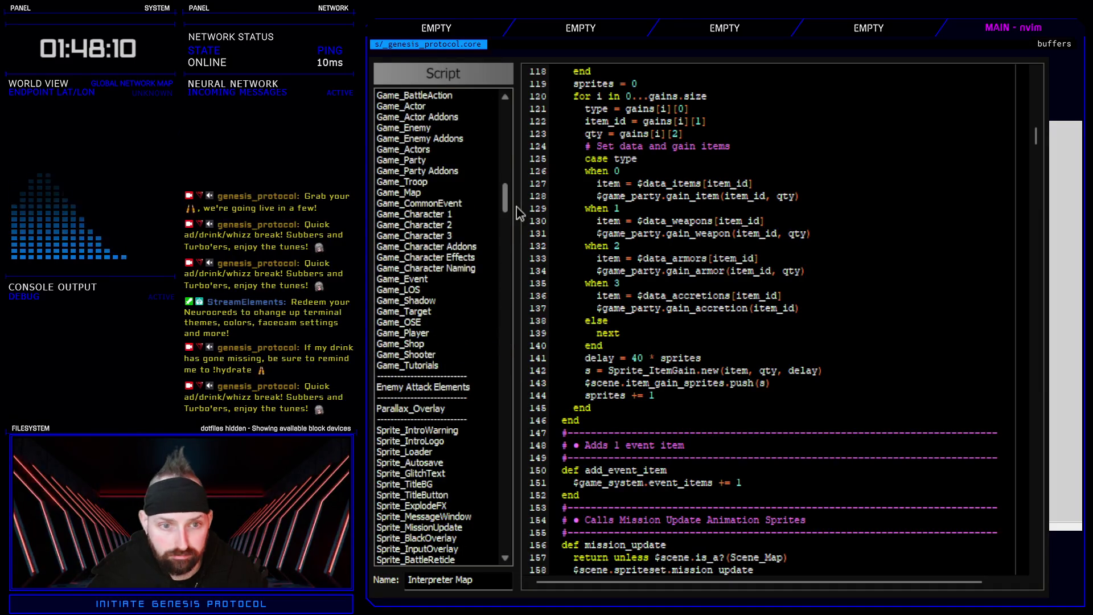
left_click(428, 171)
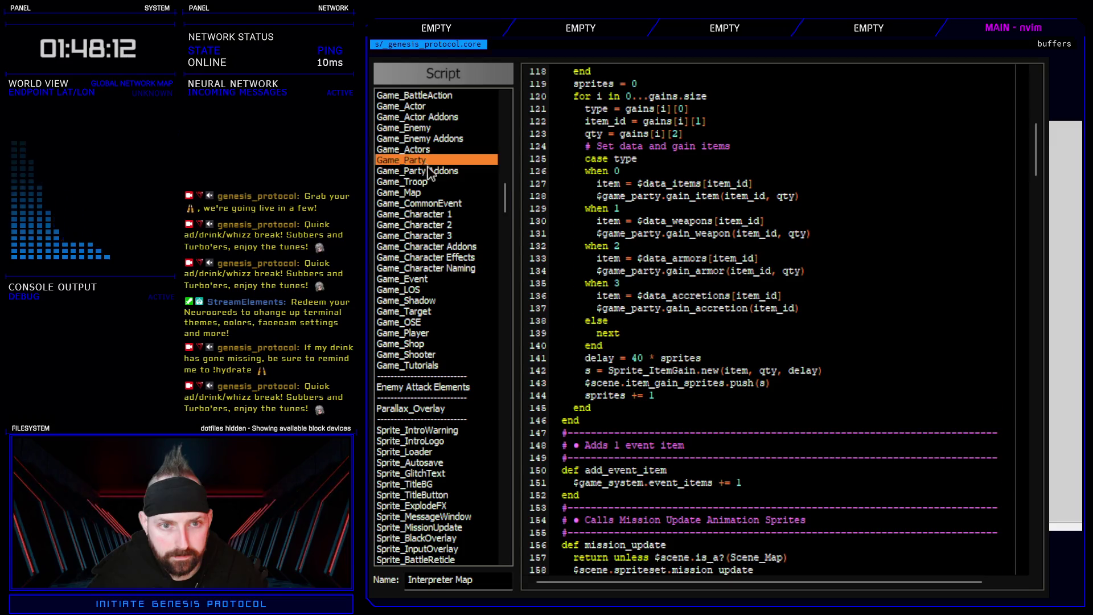
left_click_drag(538, 359, 540, 385)
key("ctrl+c")
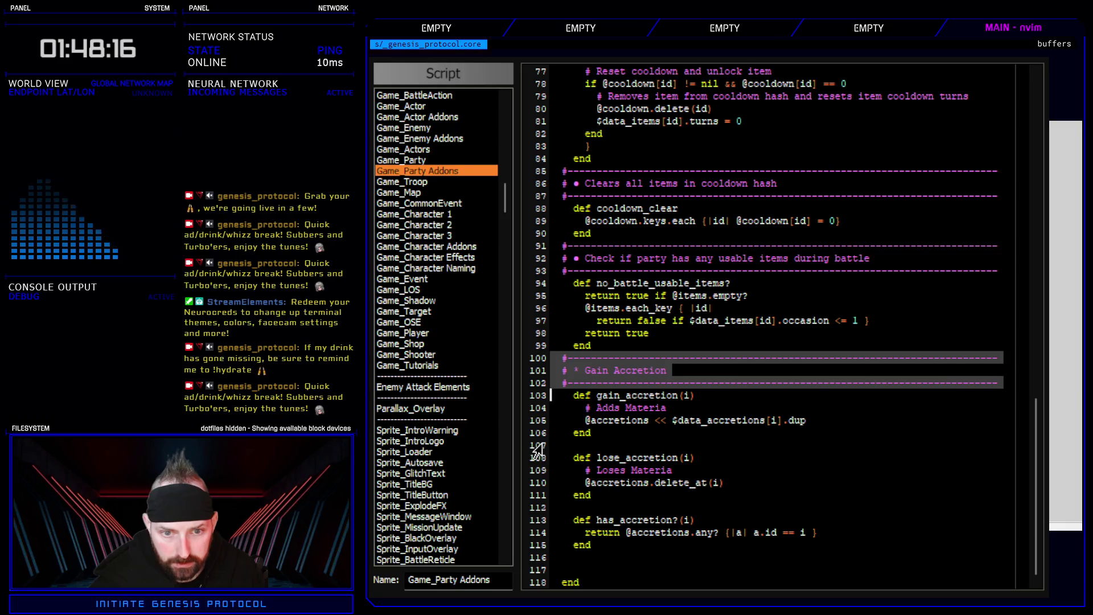
left_click(537, 447)
key("ctrl+v")
double_click(597, 470)
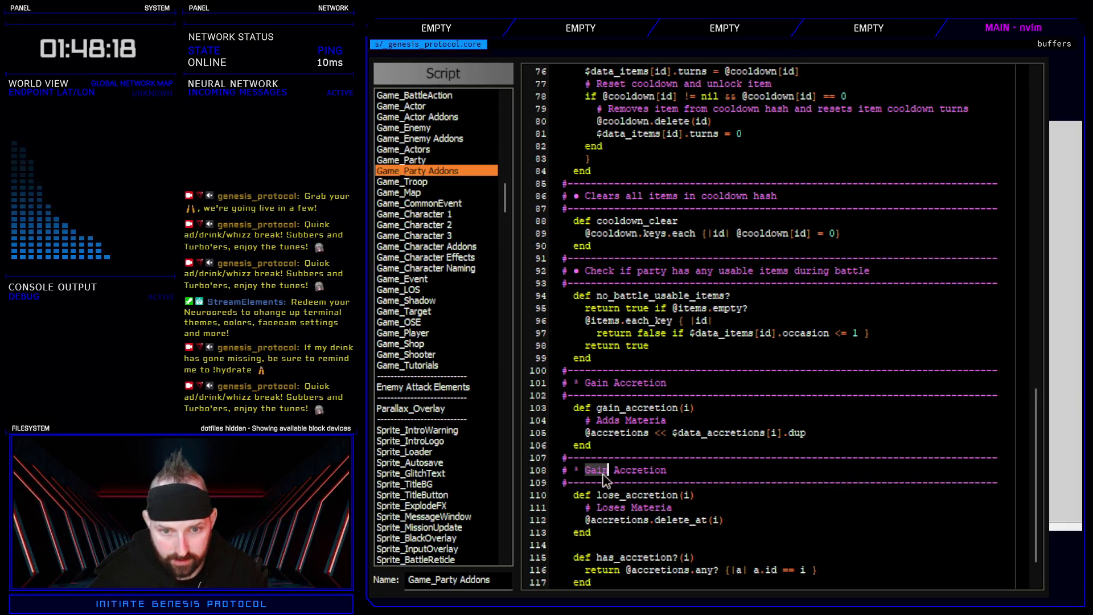
type("Lose")
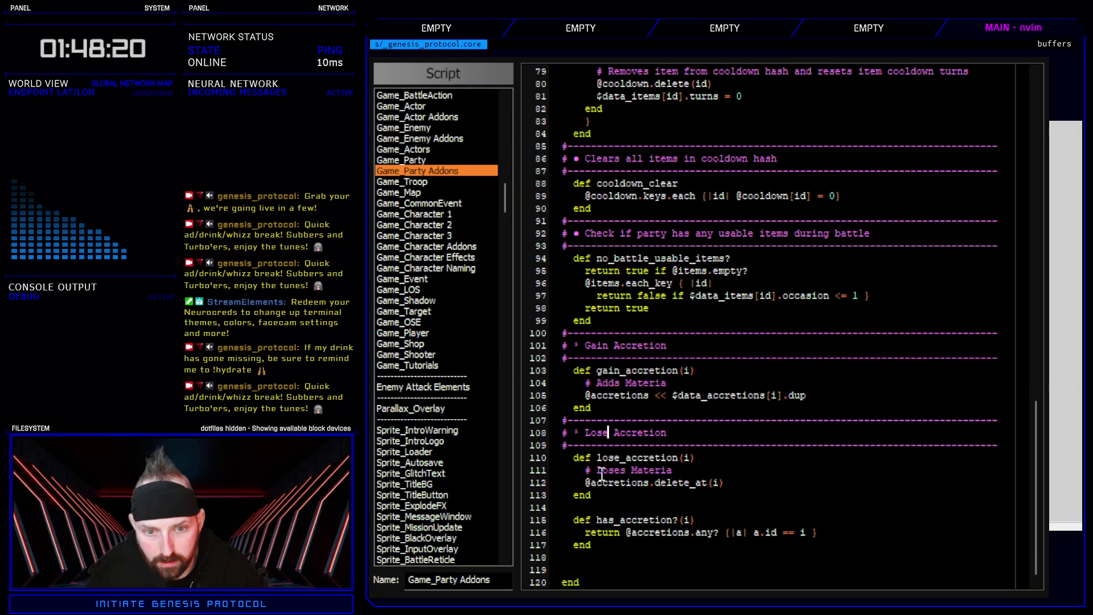
- Add a 'Check if Accretion is Possessed' comment header above has_accretion?
scroll(569, 501, "down", 1)
left_click(537, 507)
key("ctrl+v")
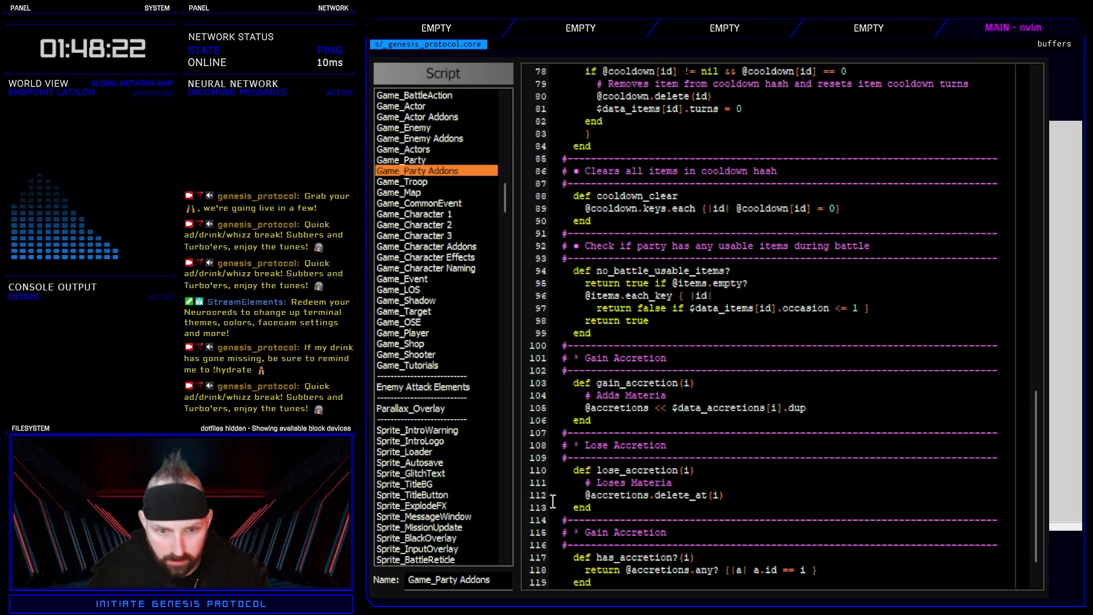
scroll(655, 496, "down", 1)
double_click(599, 495)
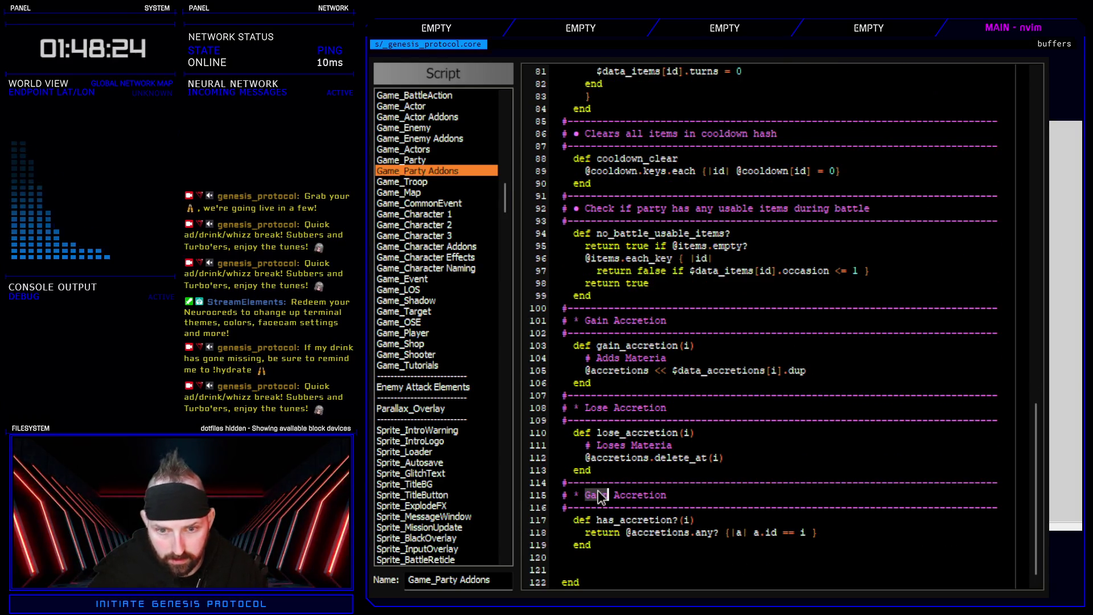
type("cC")
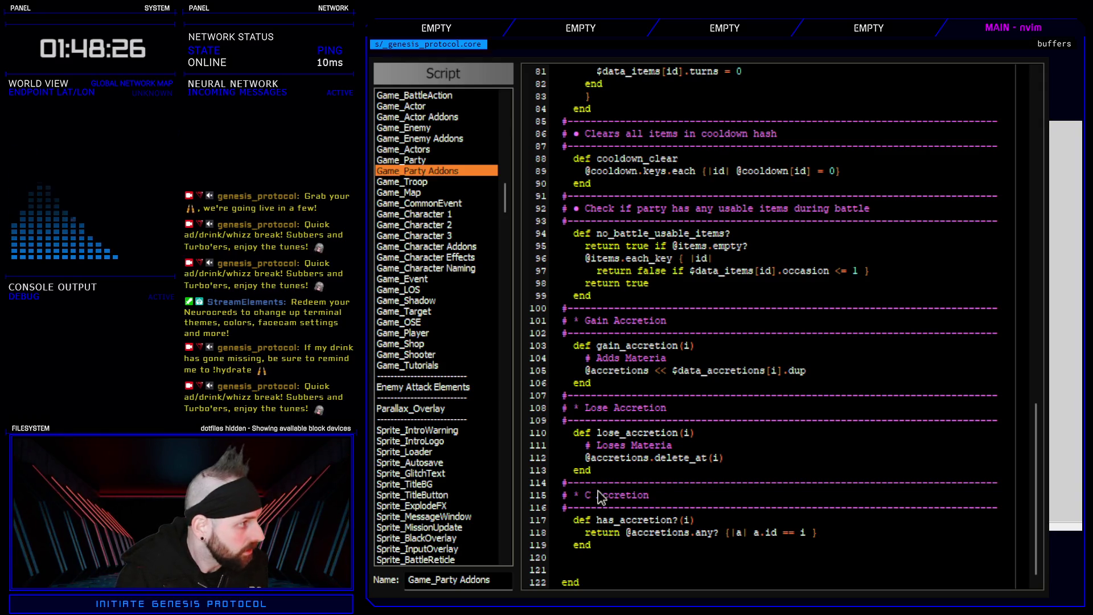
type("heck if")
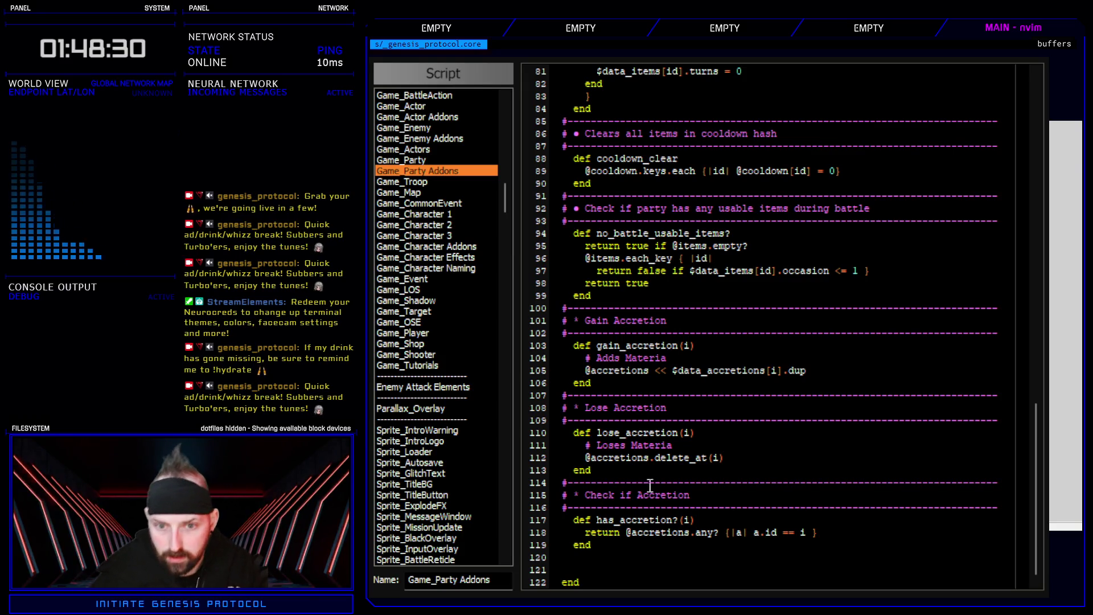
type("is held")
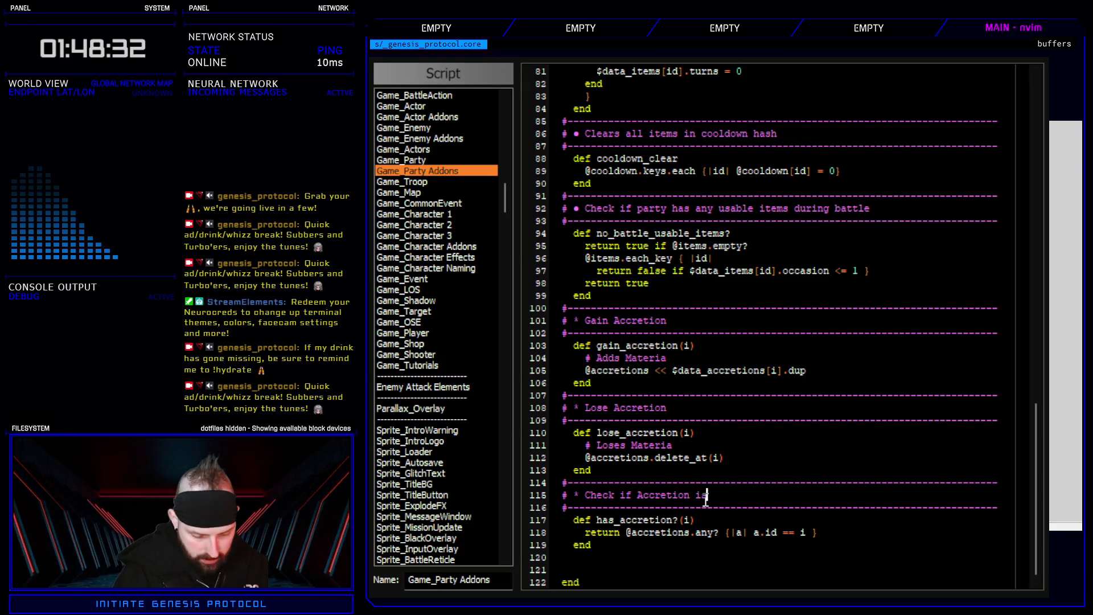
key("BackSpace")
key("BackSpace")
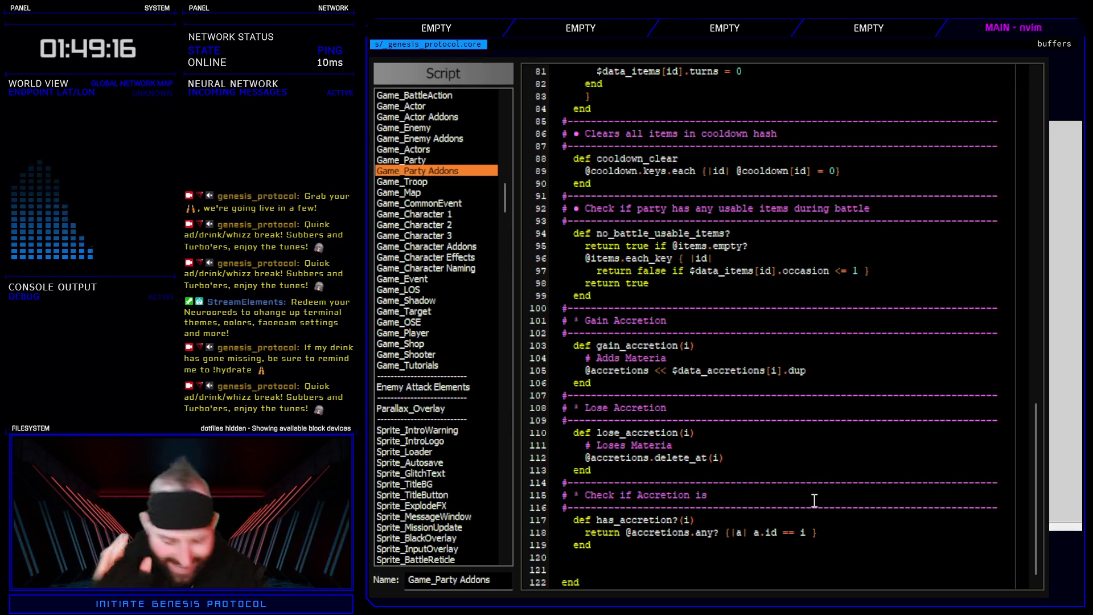
type("E")
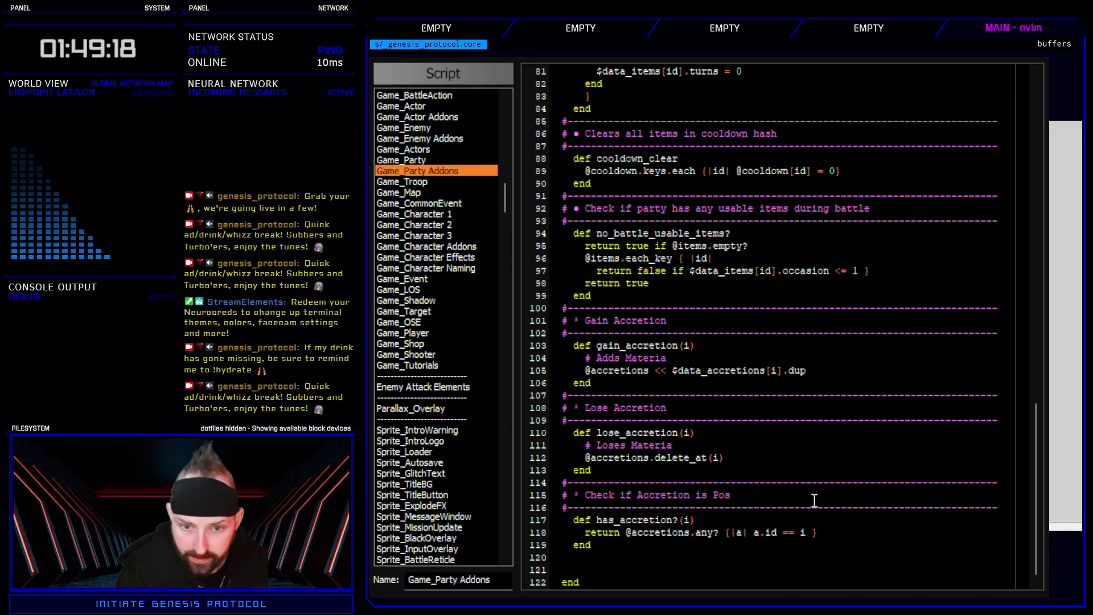
type("essed")
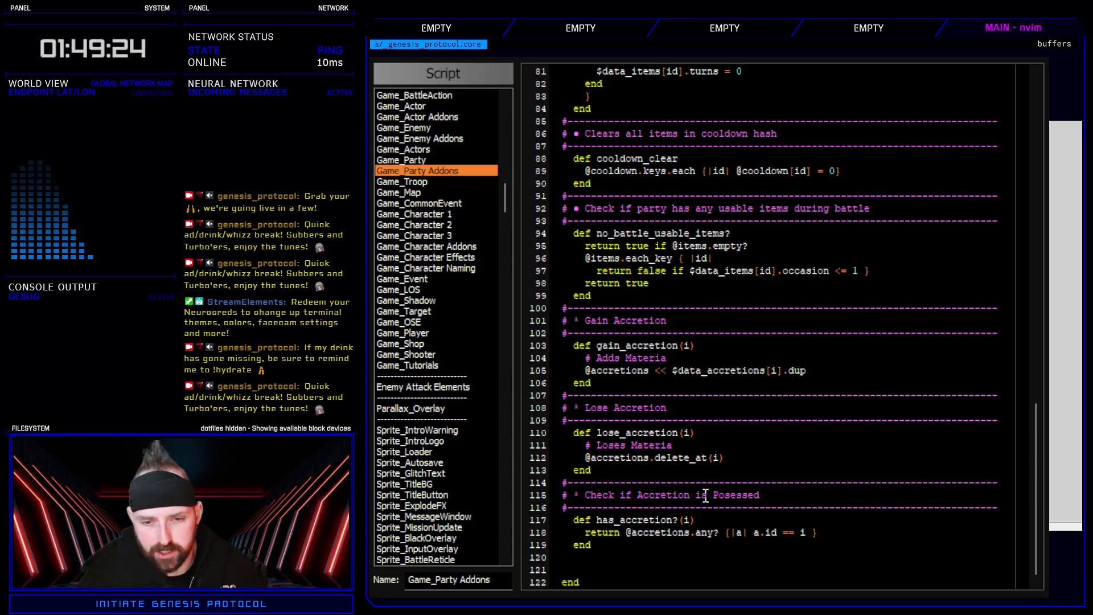
left_click(727, 494)
type("s")
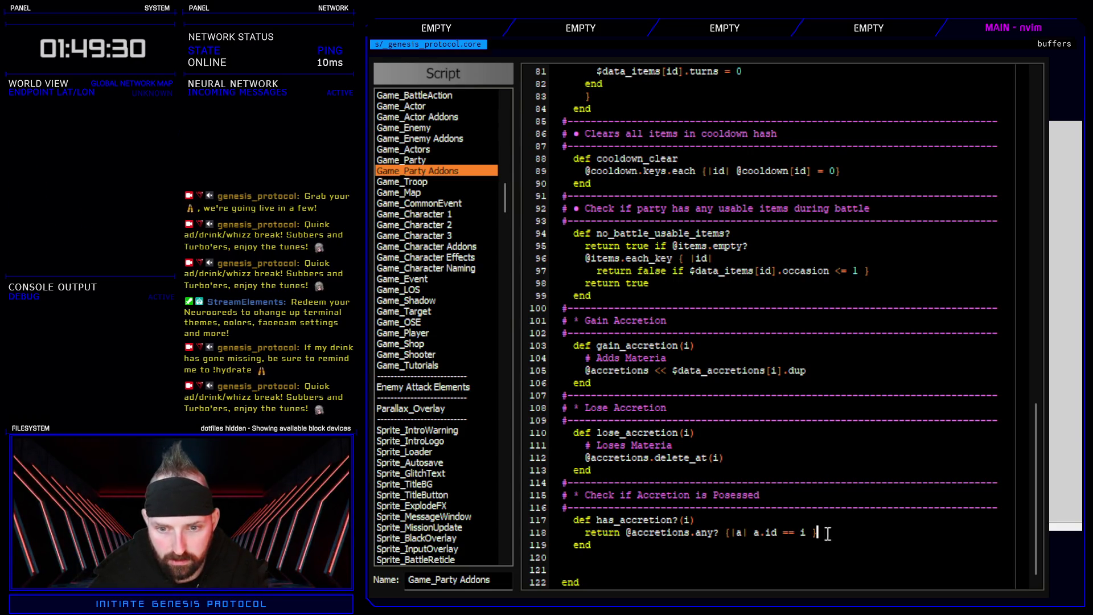
left_click(818, 507)
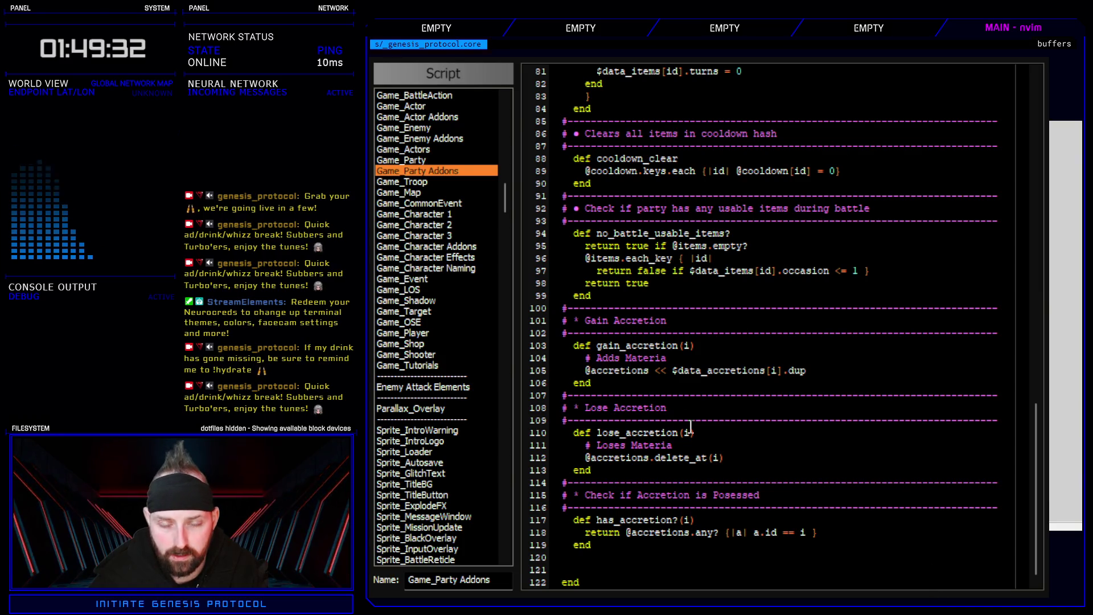
- Search all scripts for usable
left_click(595, 542)
scroll(603, 544, "up", 1)
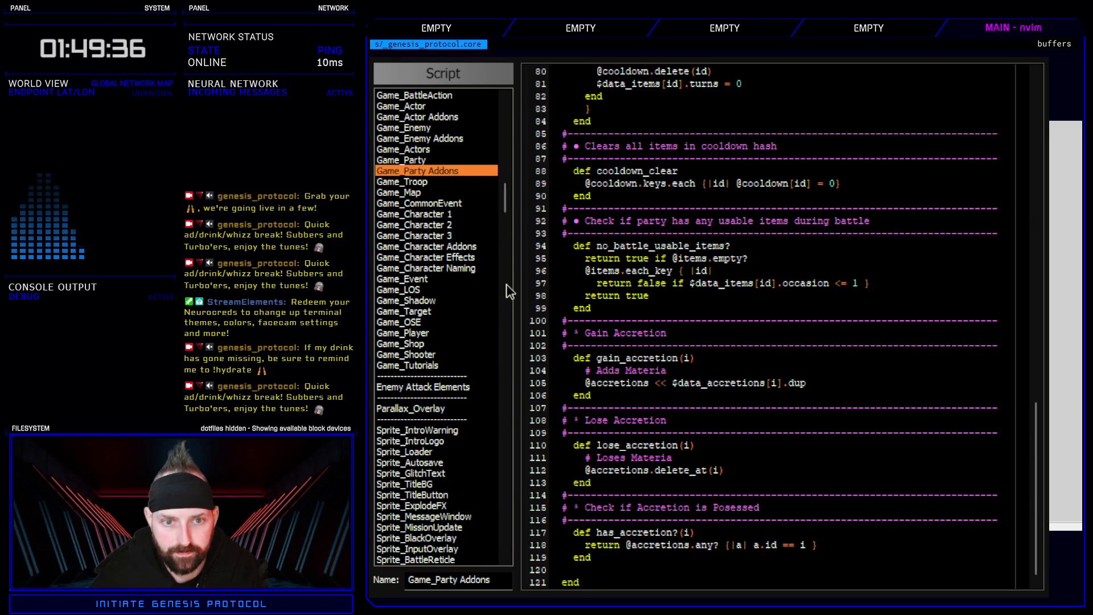
key("ctrl+f")
type("usable")
key("Return")
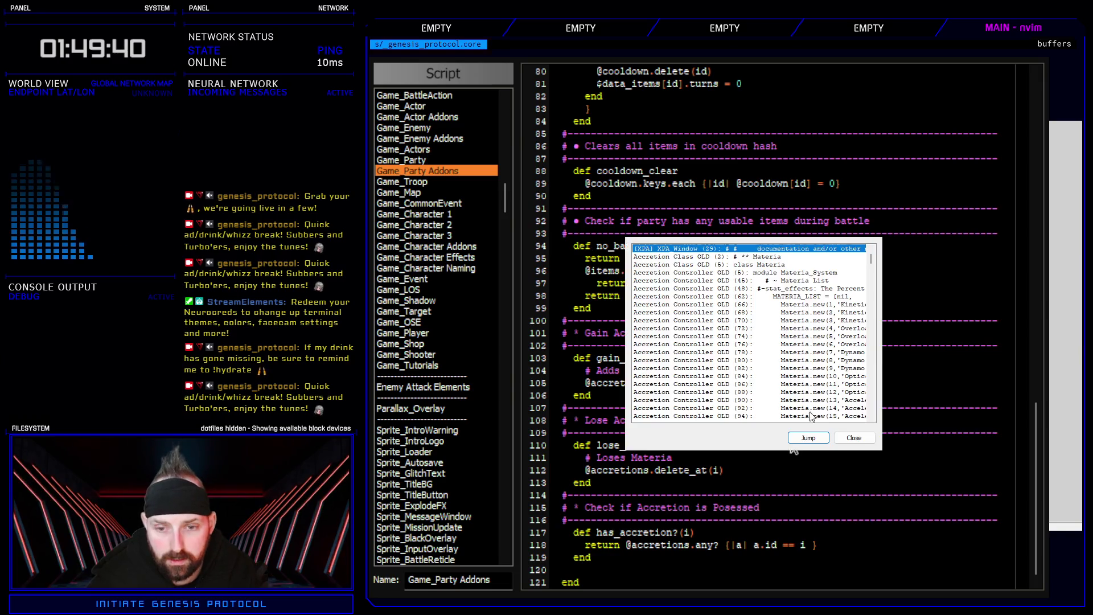
- Close the search results and review get_hue's hue cases in Accretion Class OLD
left_click(843, 438)
left_click_drag(505, 197, 507, 112)
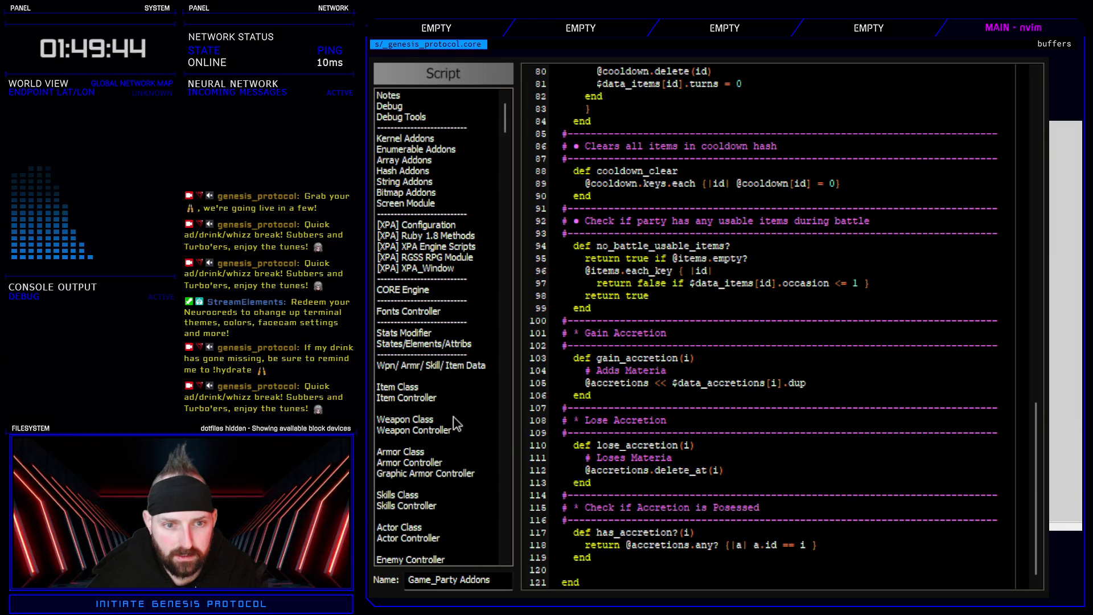
scroll(462, 436, "down", 2)
scroll(463, 438, "down", 5)
left_click(443, 323)
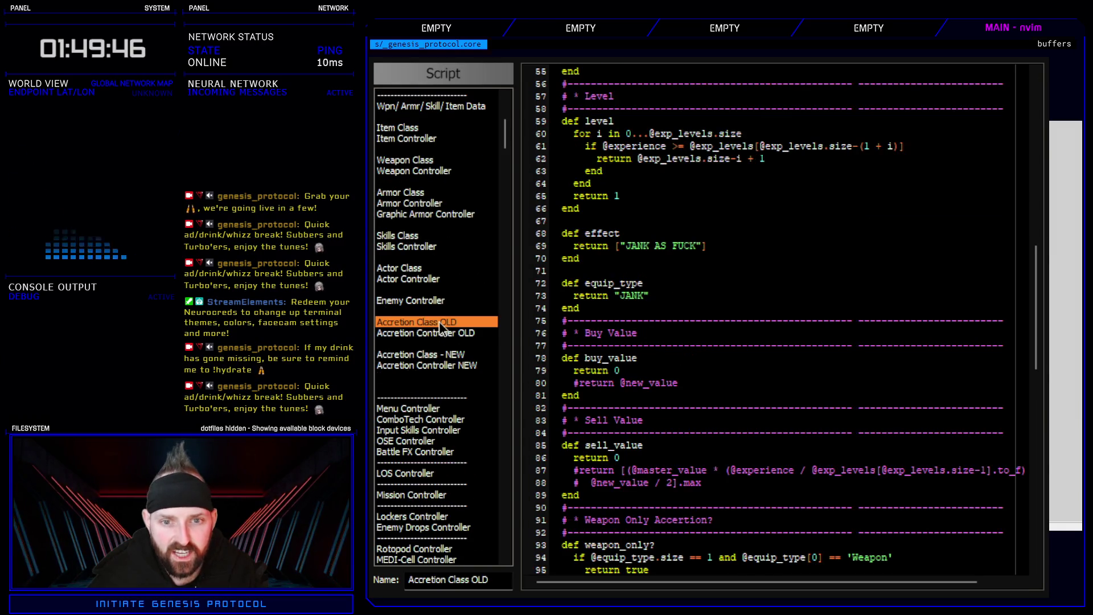
scroll(757, 454, "down", 20)
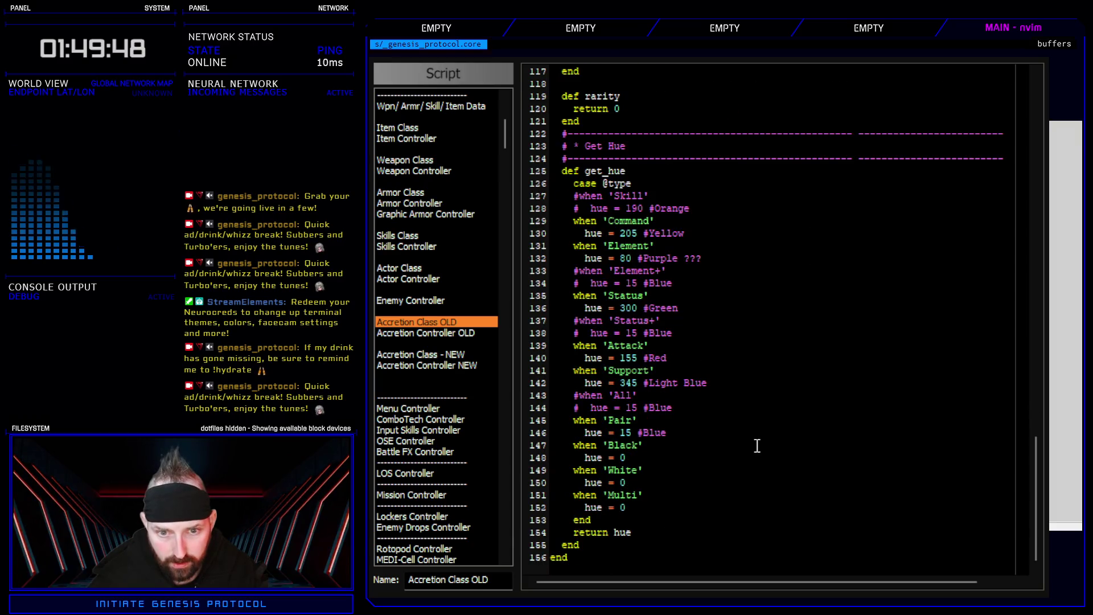
scroll(755, 452, "up", 18)
scroll(696, 484, "down", 18)
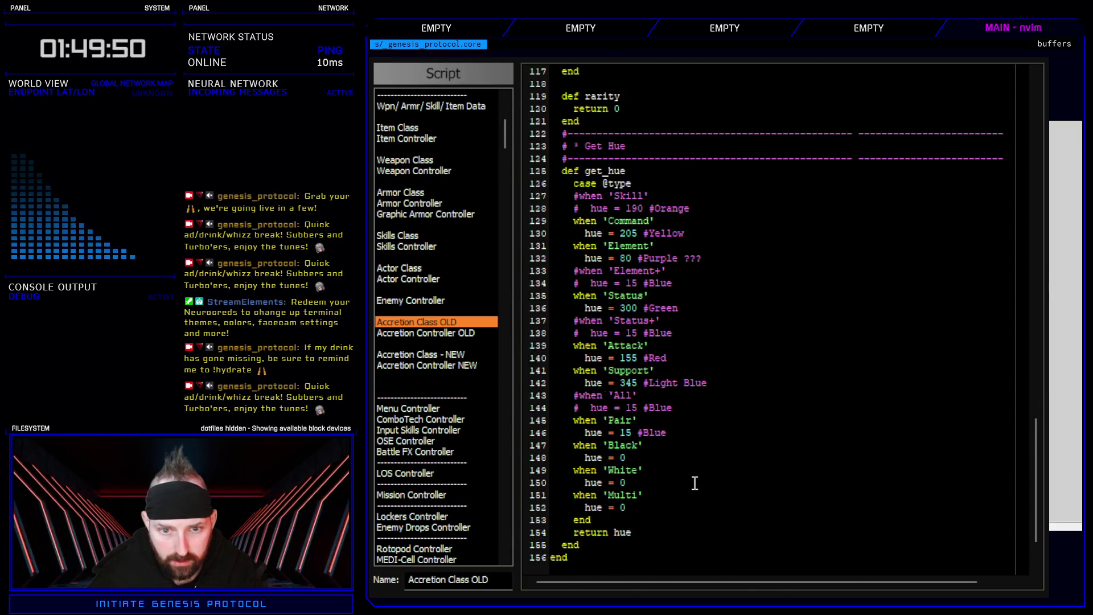
left_click_drag(615, 232, 641, 470)
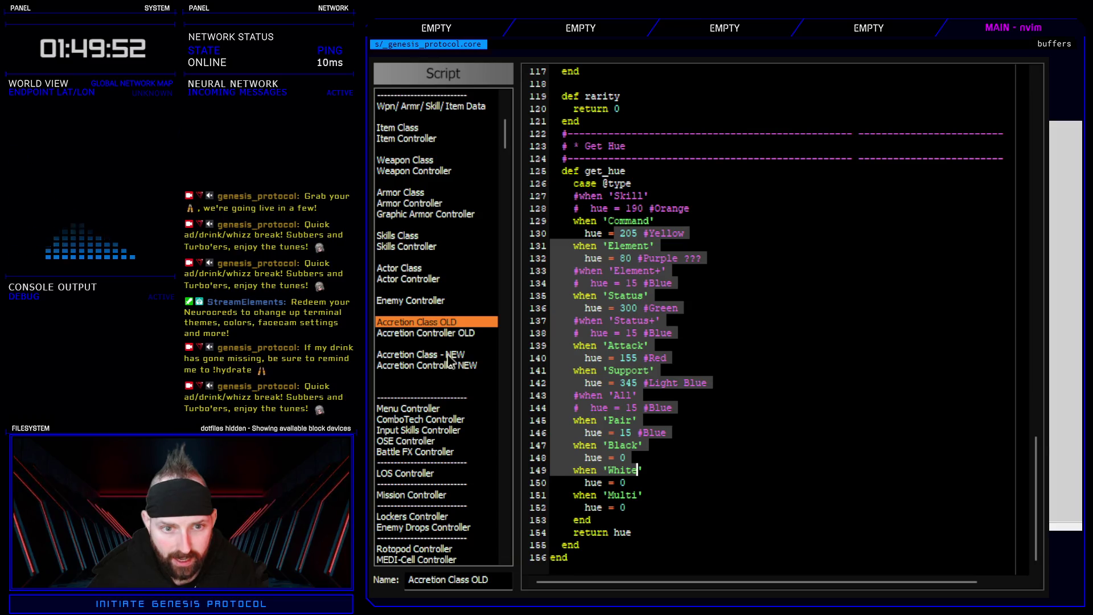
- Compare get_hue in Accretion Class - NEW, then inspect the ultimate? method in the OLD script
left_click(491, 357)
scroll(671, 481, "down", 5)
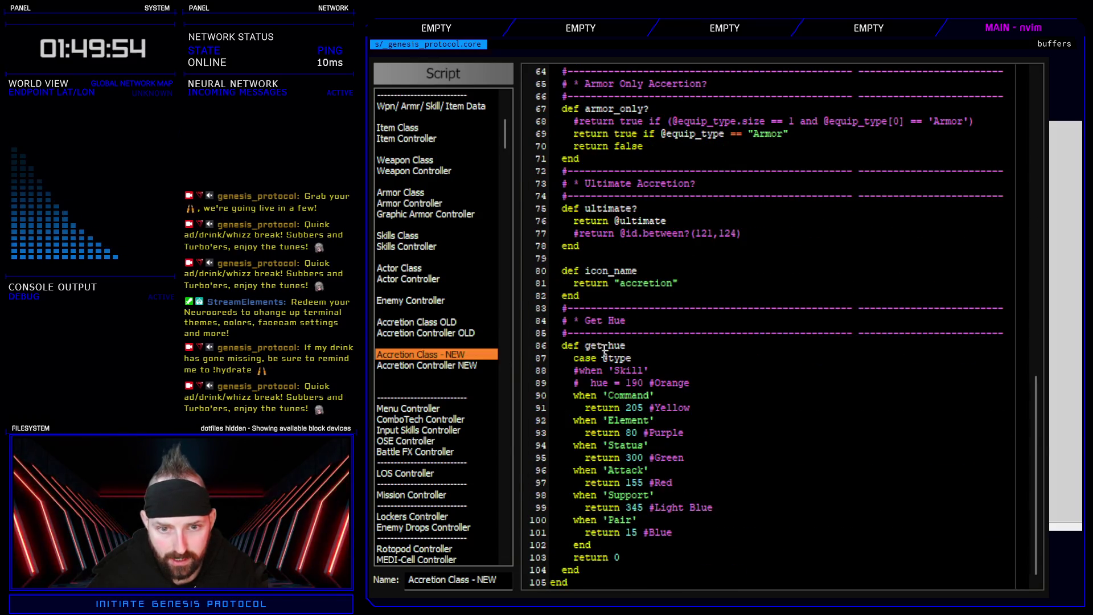
left_click_drag(603, 346, 621, 508)
left_click(448, 324)
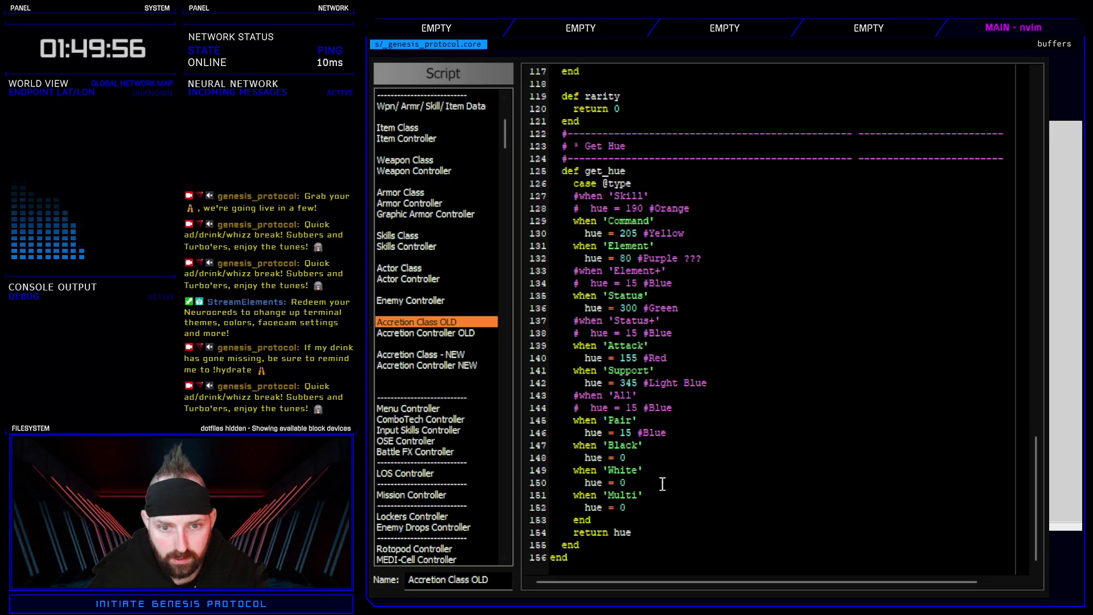
scroll(649, 493, "up", 8)
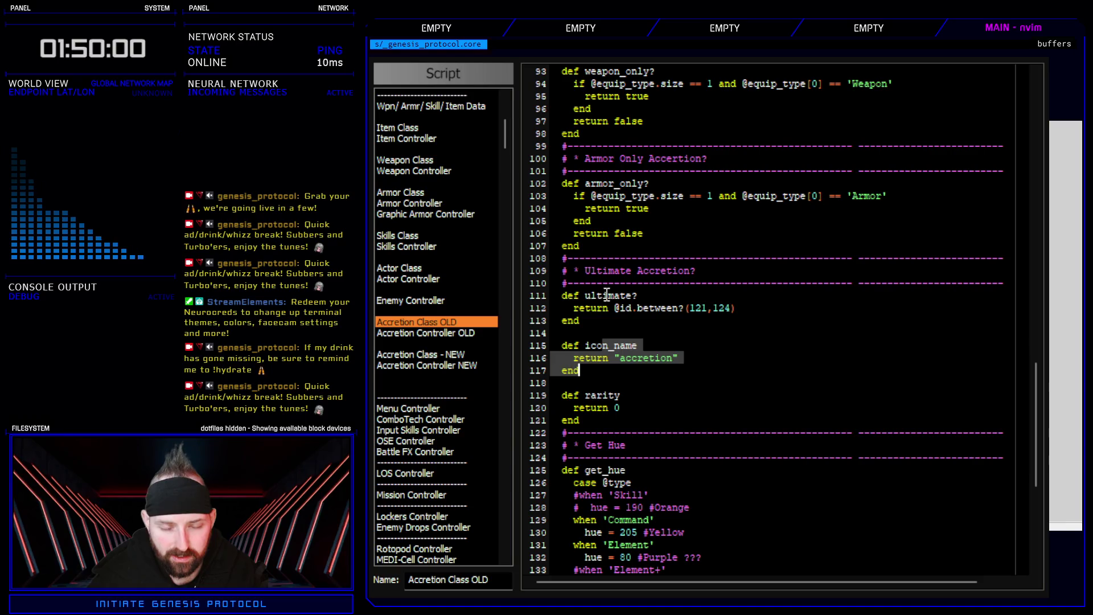
left_click_drag(607, 294, 617, 320)
scroll(636, 389, "up", 4)
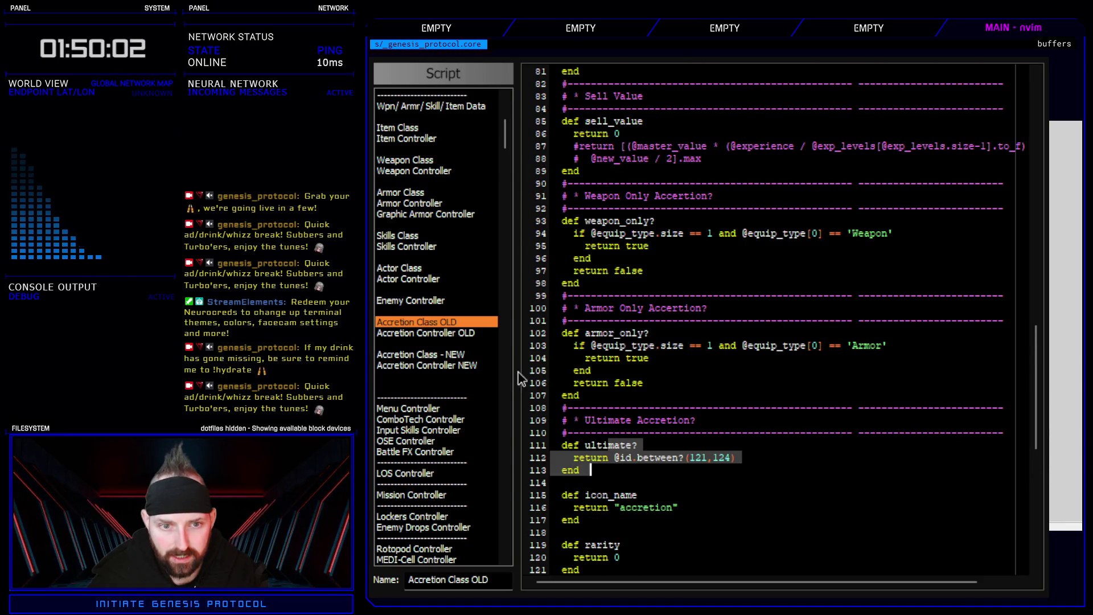
left_click(461, 366)
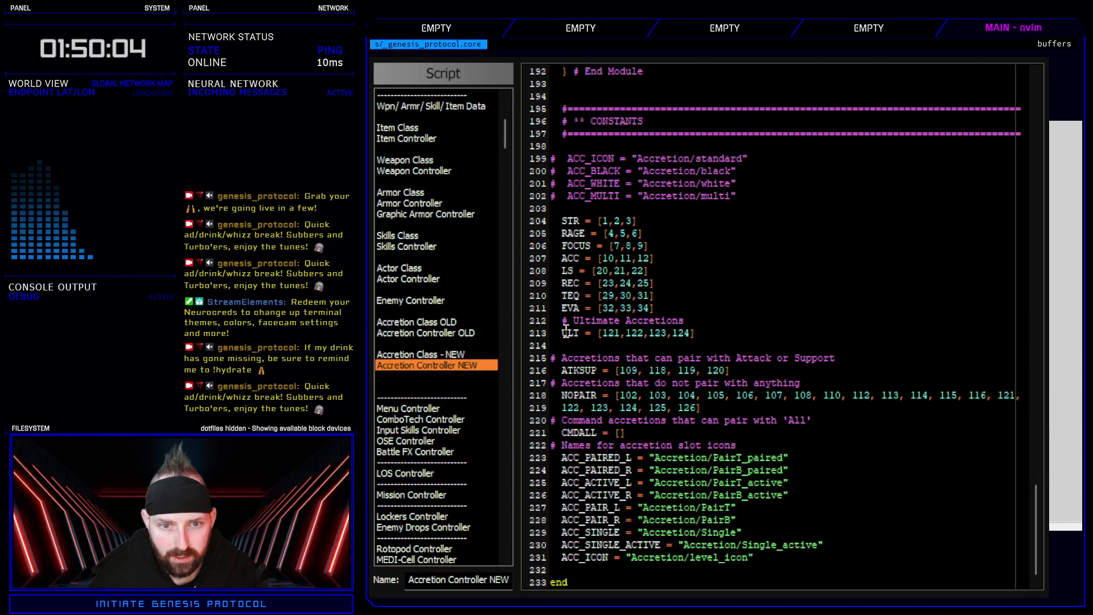
- Type a # and review the ATKSUP and NOPAIR pairing constants in Accretion Controller NEW
type("#")
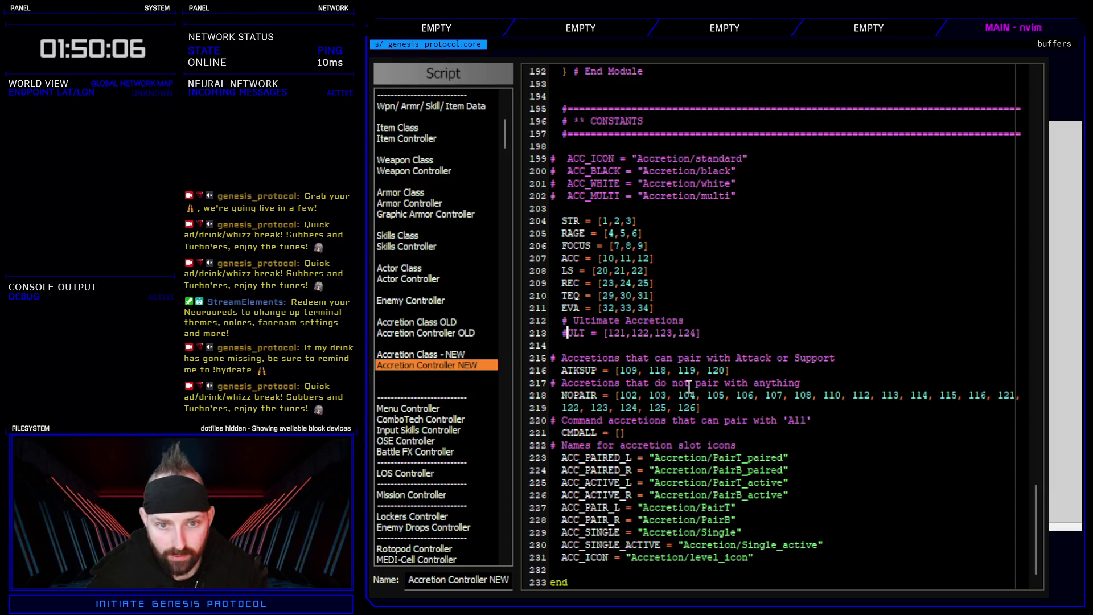
mouse_move(604, 372)
left_mouse_down()
mouse_move(611, 440)
mouse_move(791, 494)
mouse_move(780, 560)
left_mouse_up()
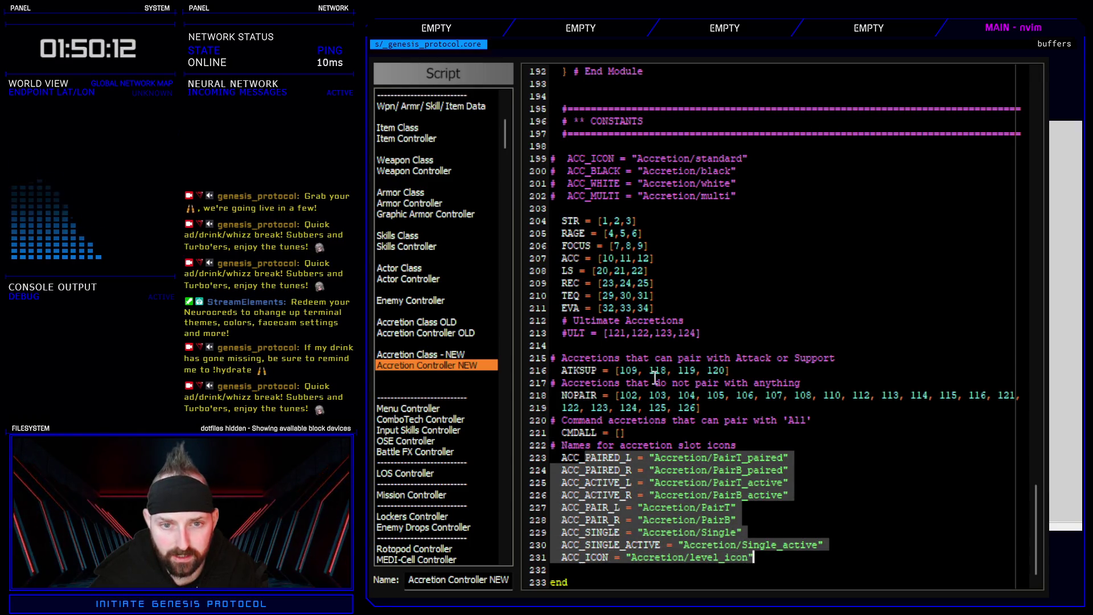
left_click(576, 221)
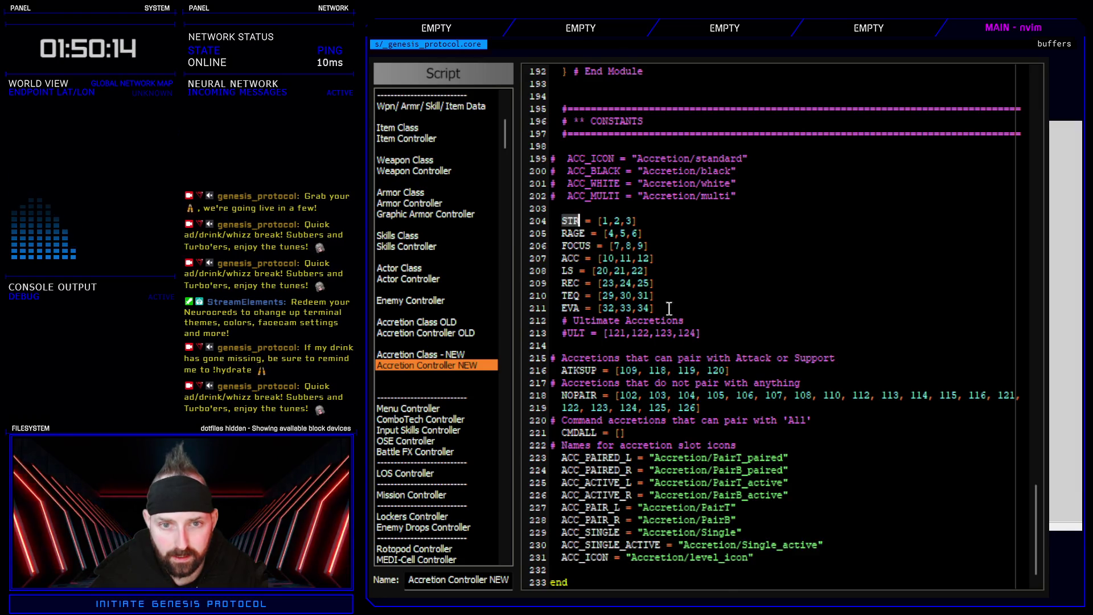
scroll(687, 424, "up", 20)
scroll(678, 441, "down", 14)
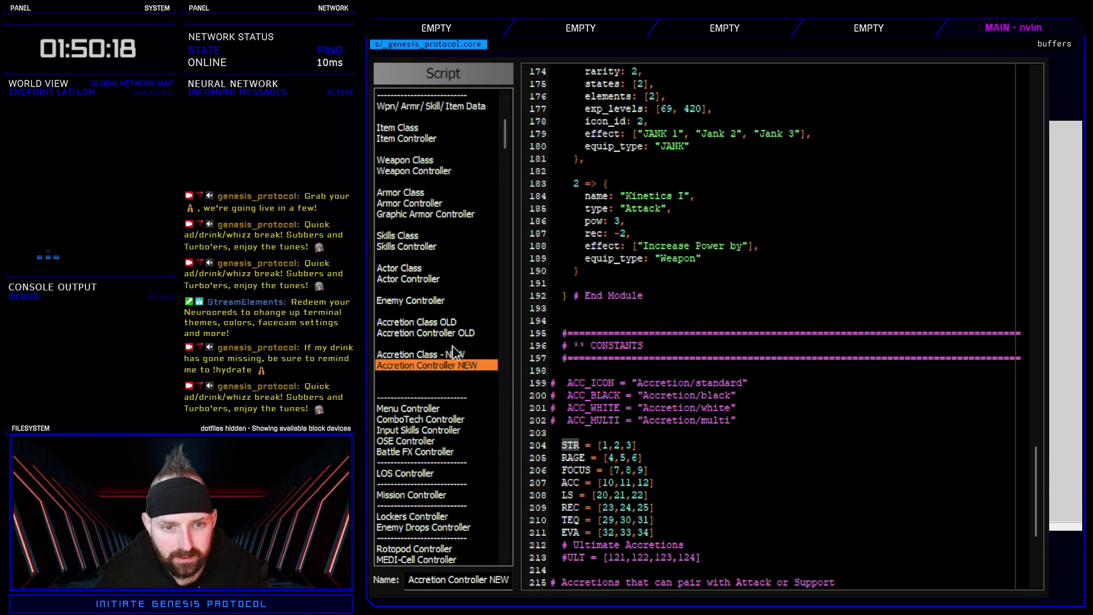
- Review the old Materia code and name that script Accretion Class OLD
left_click(445, 323)
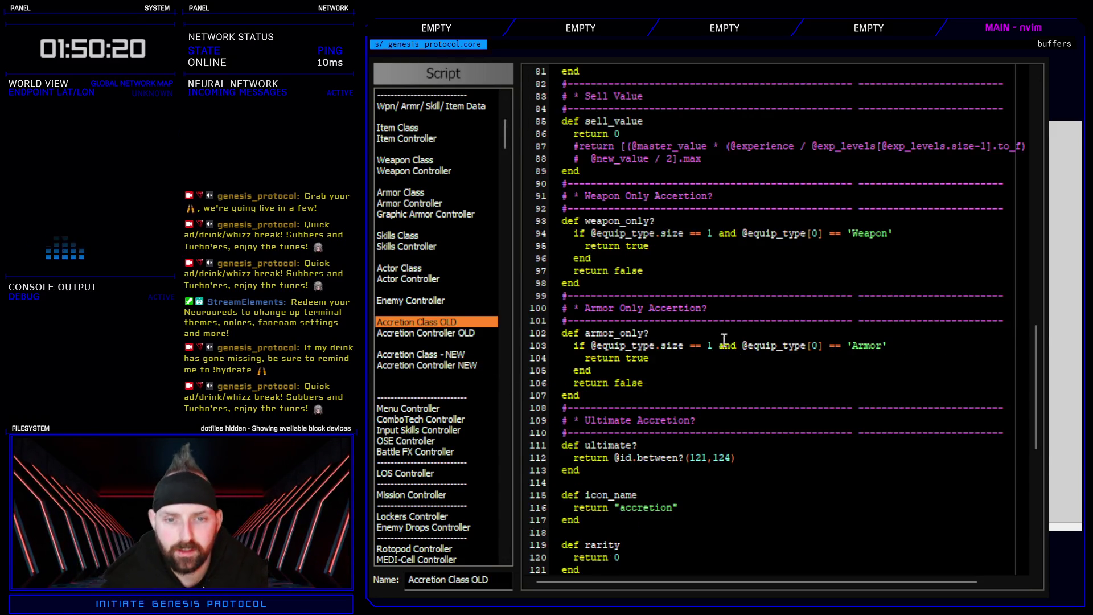
scroll(638, 379, "up", 18)
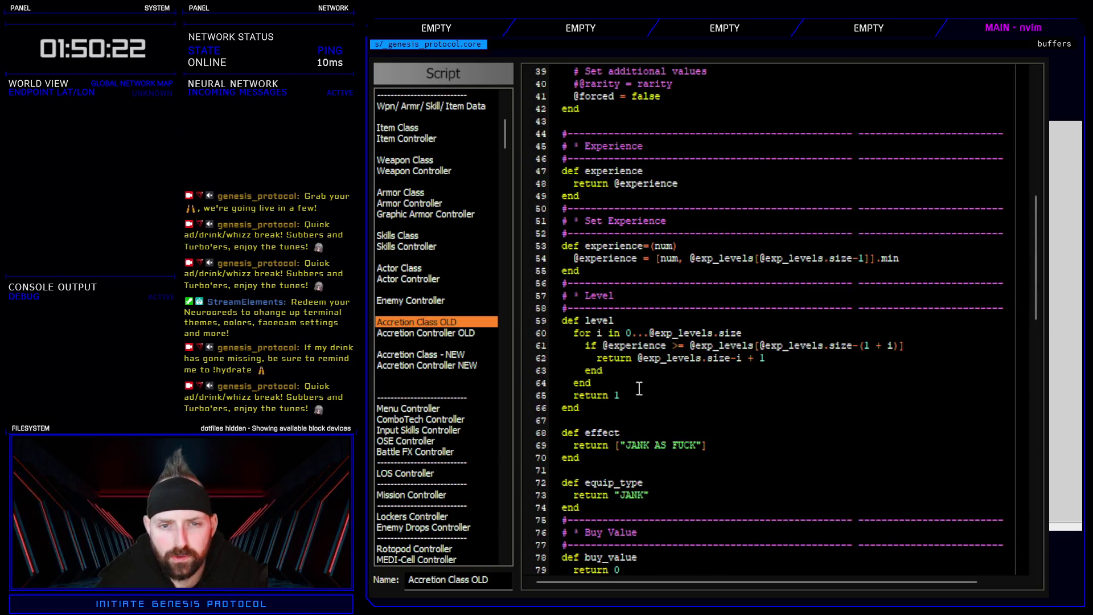
scroll(627, 488, "up", 9)
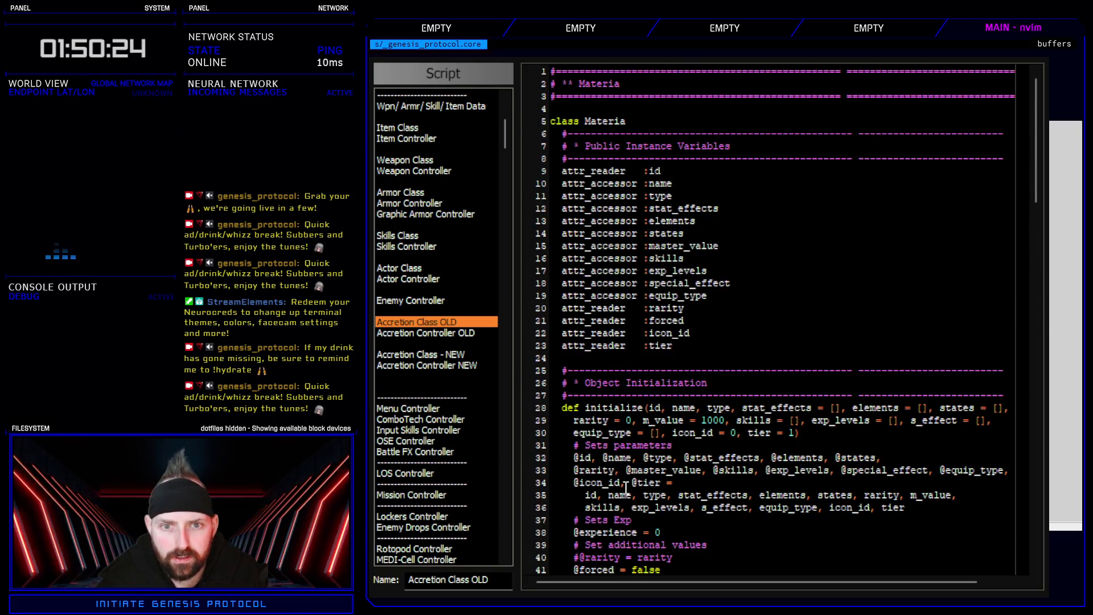
scroll(481, 342, "down", 20)
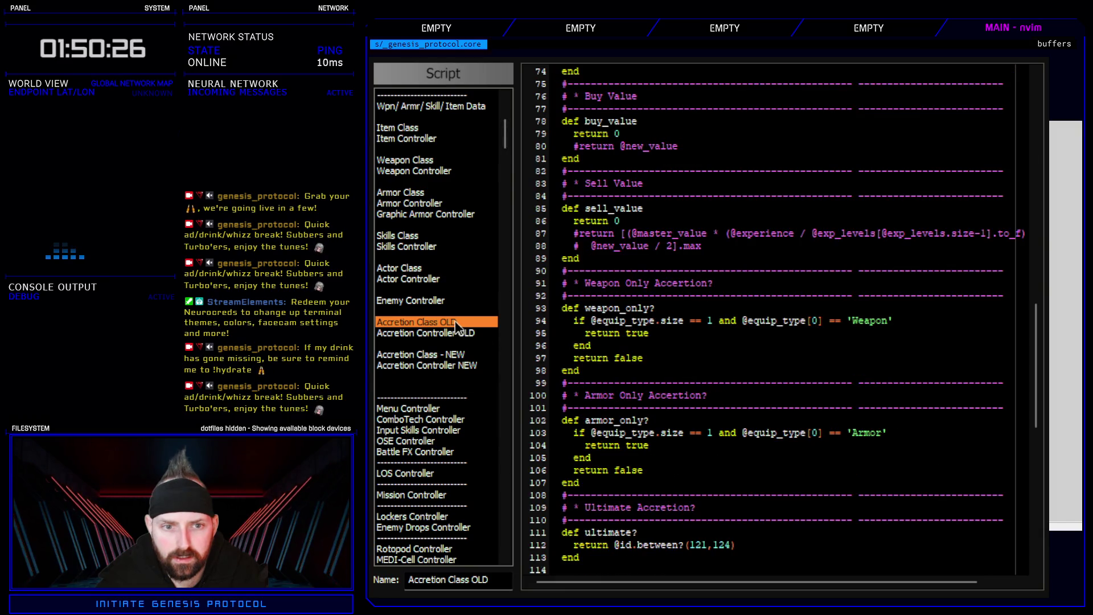
key("Down")
mouse_move(504, 151)
left_mouse_down()
mouse_move(507, 440)
mouse_move(494, 143)
left_mouse_up()
left_click(438, 408)
left_click(490, 474)
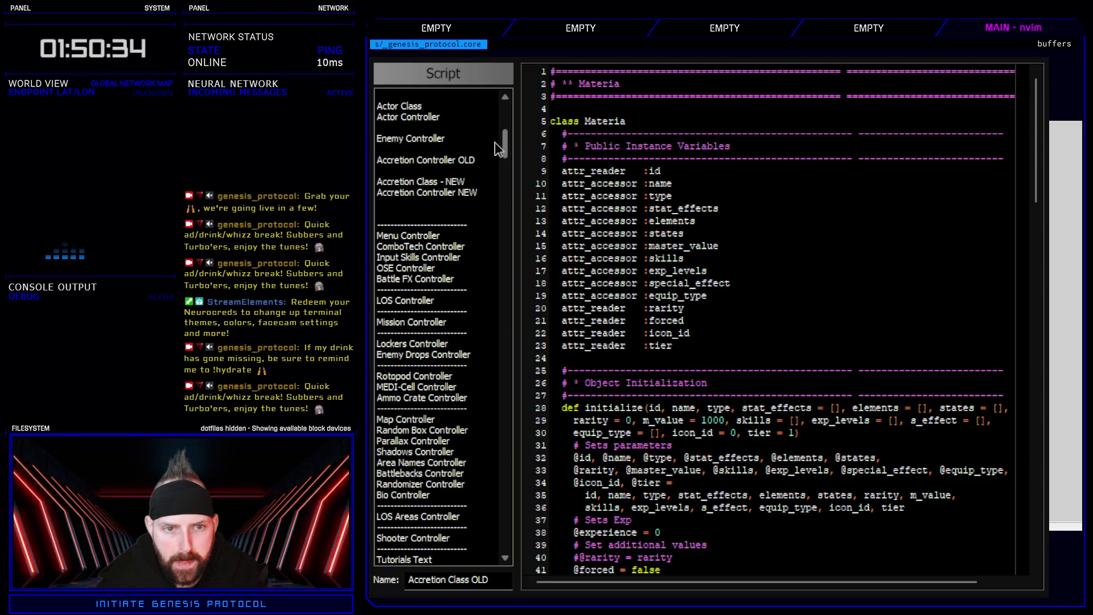
left_click(426, 160)
- Review Accretion Controller OLD and select its slot icon constants on lines 34–43
scroll(450, 505, "up", 4)
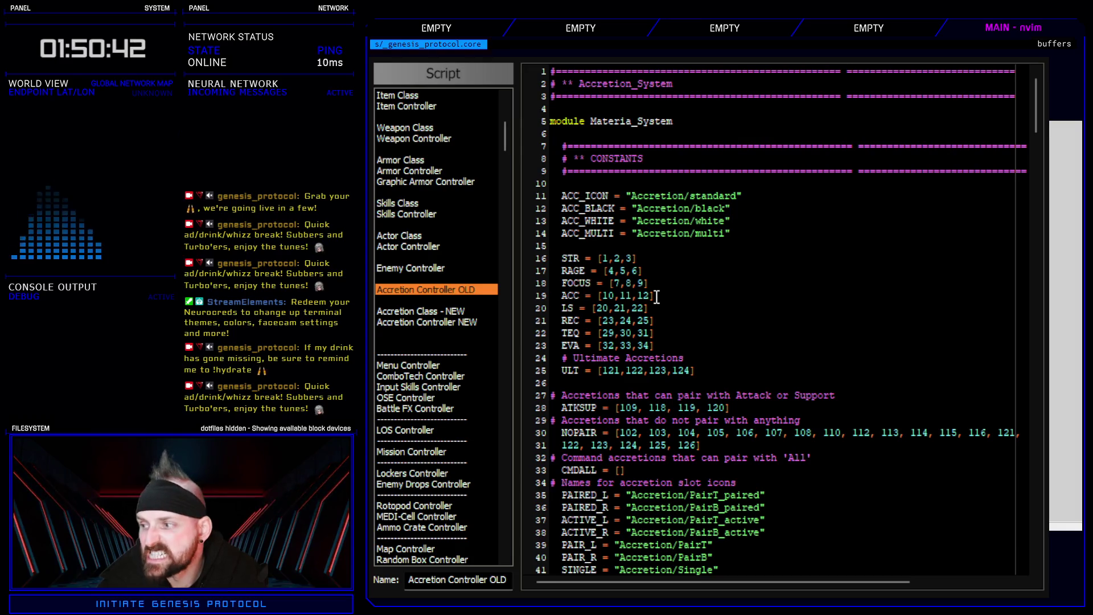
scroll(804, 380, "down", 14)
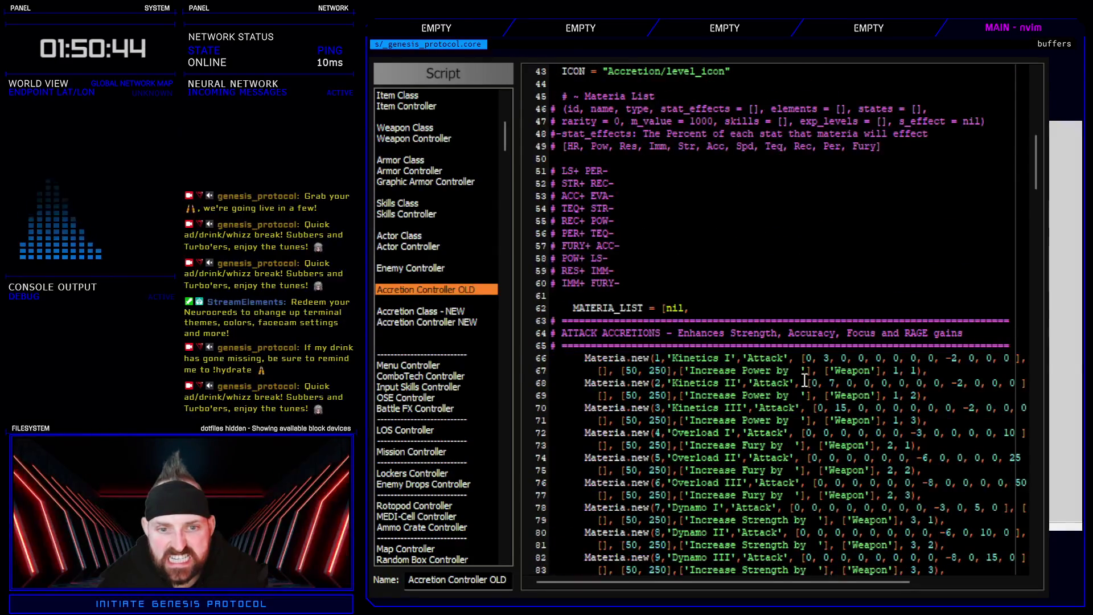
scroll(700, 393, "down", 8)
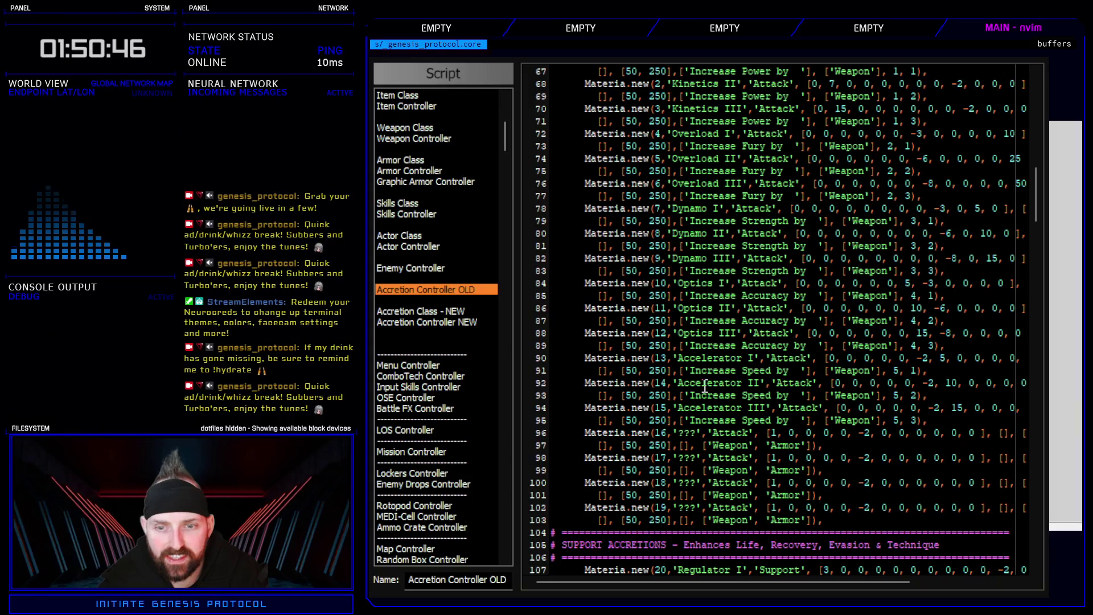
scroll(705, 388, "down", 20)
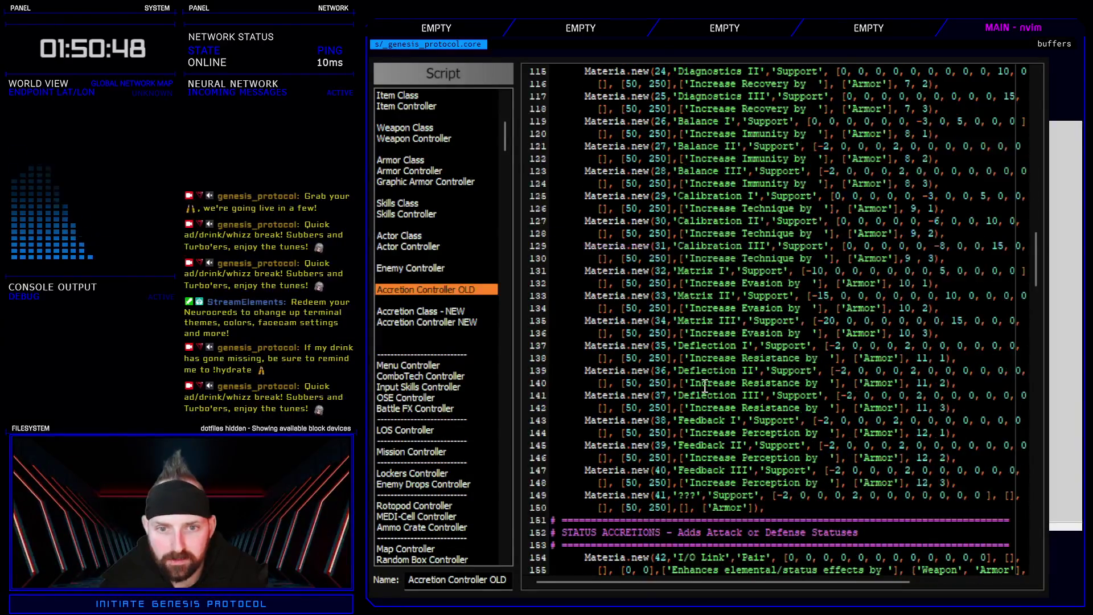
scroll(704, 387, "down", 20)
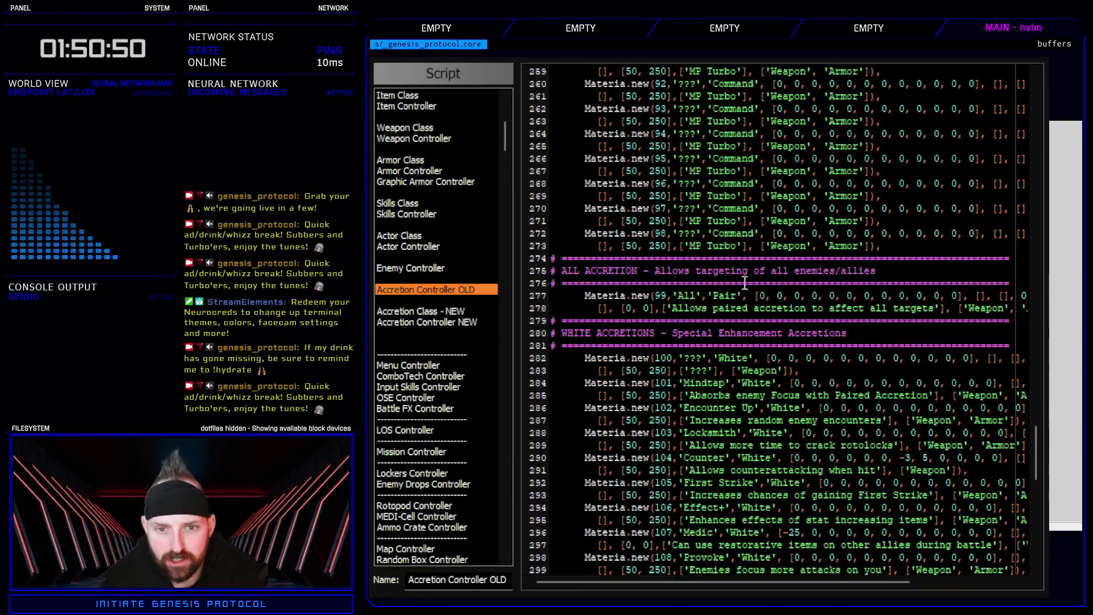
scroll(770, 373, "down", 6)
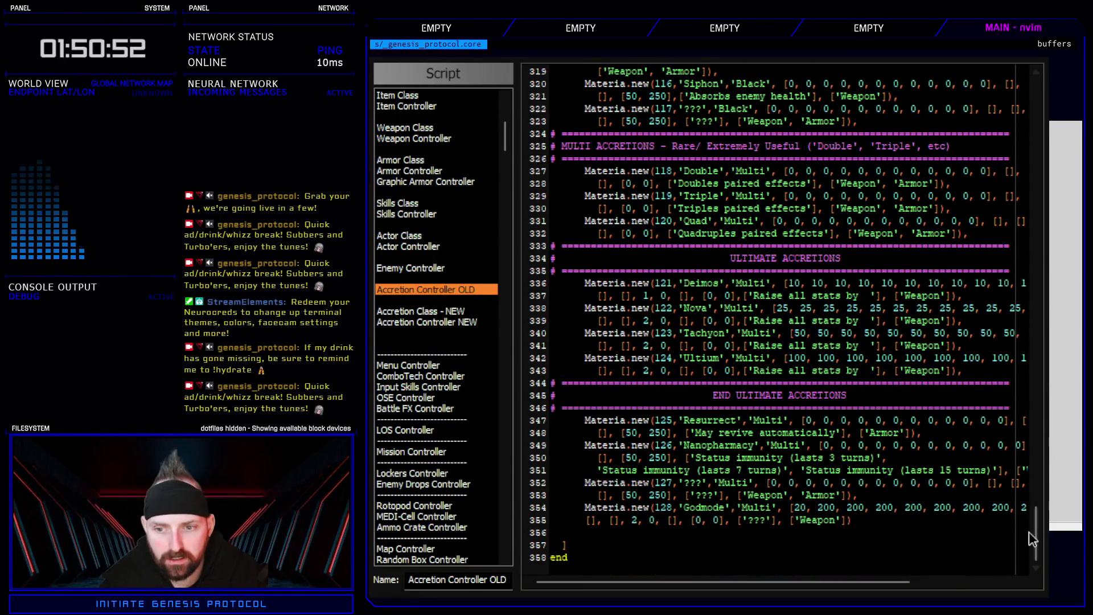
left_click_drag(1036, 513, 1037, 114)
scroll(752, 385, "up", 6)
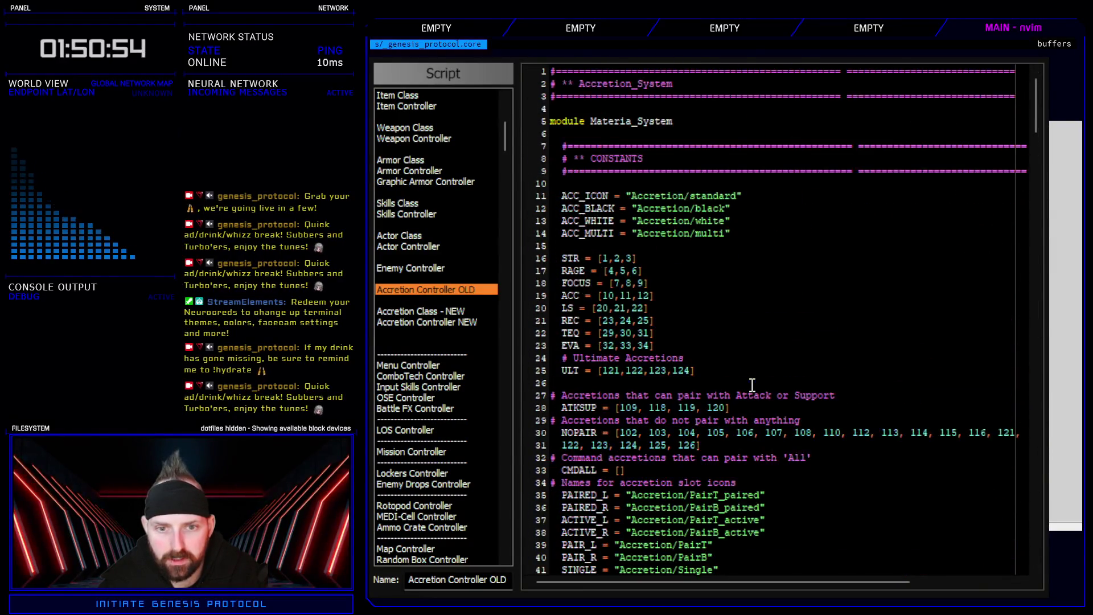
scroll(616, 454, "down", 4)
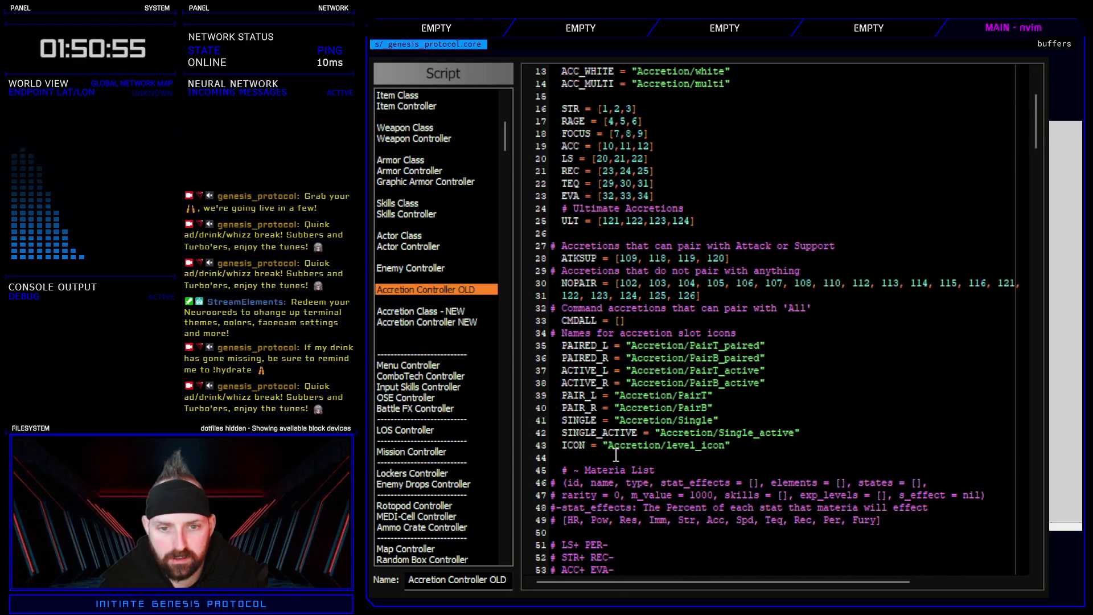
left_click(537, 448)
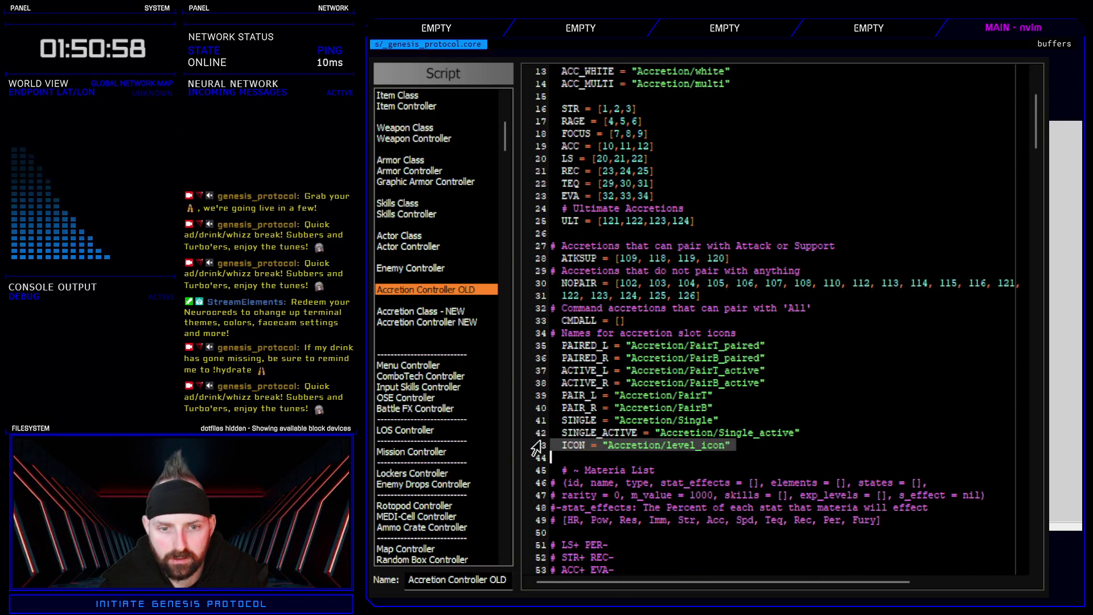
left_click_drag(537, 448, 525, 336)
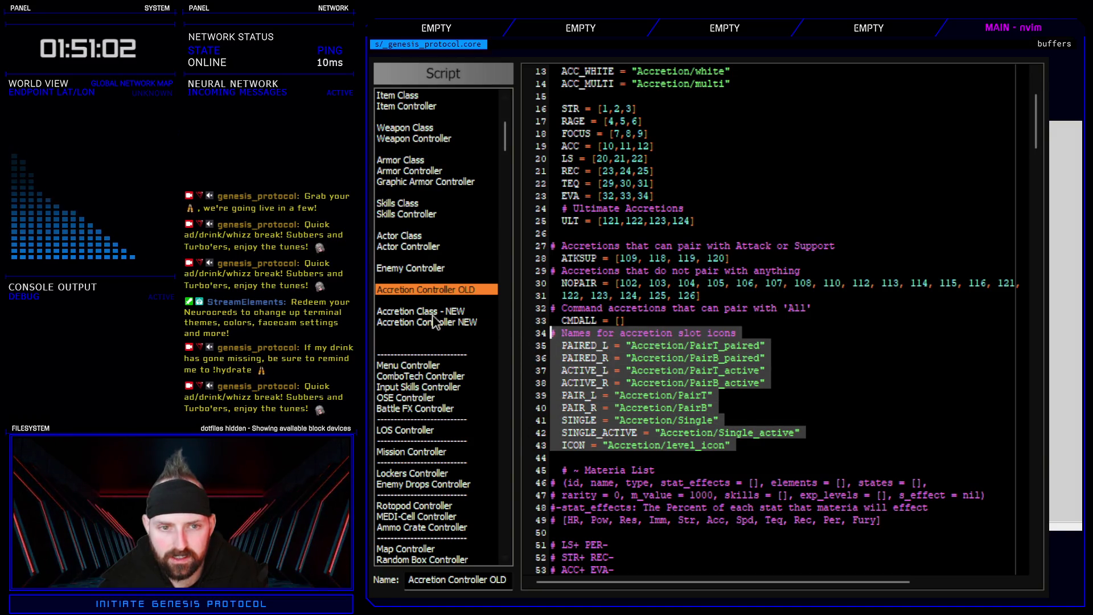
- In Accretion Controller NEW, inspect the commented icon constants and ACC_ICON, then search for it
left_click(435, 313)
scroll(605, 455, "up", 6)
scroll(605, 463, "up", 15)
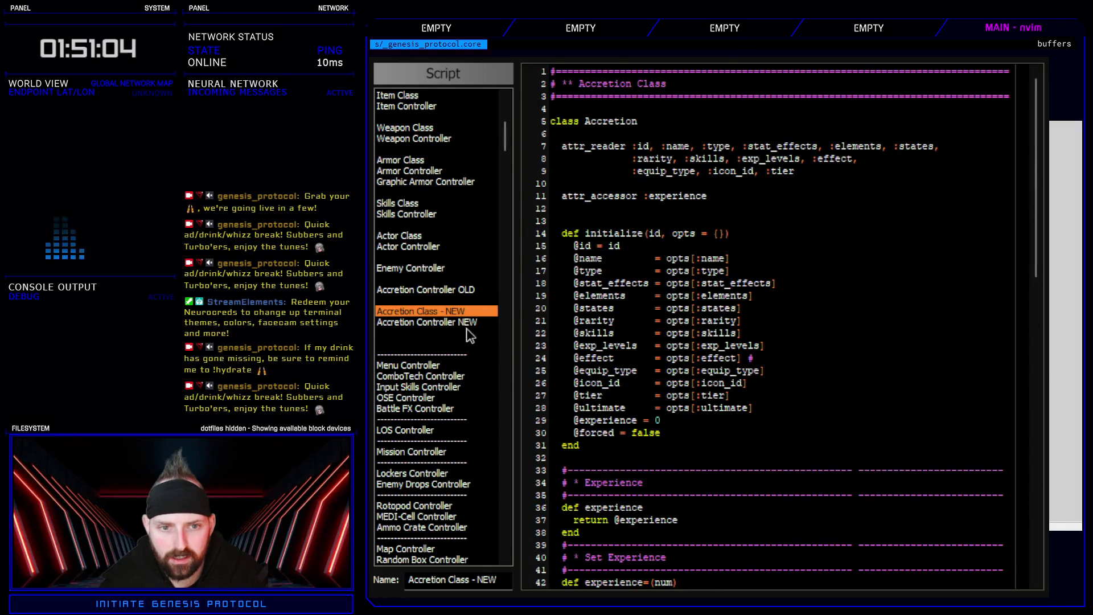
key("Down")
scroll(586, 449, "down", 6)
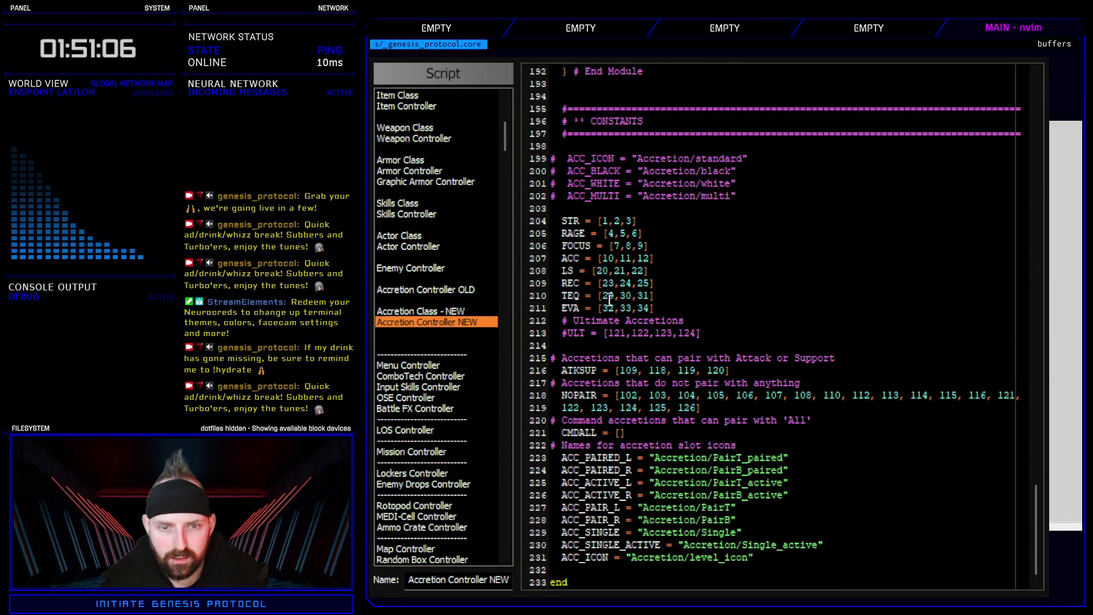
left_click_drag(535, 163, 538, 197)
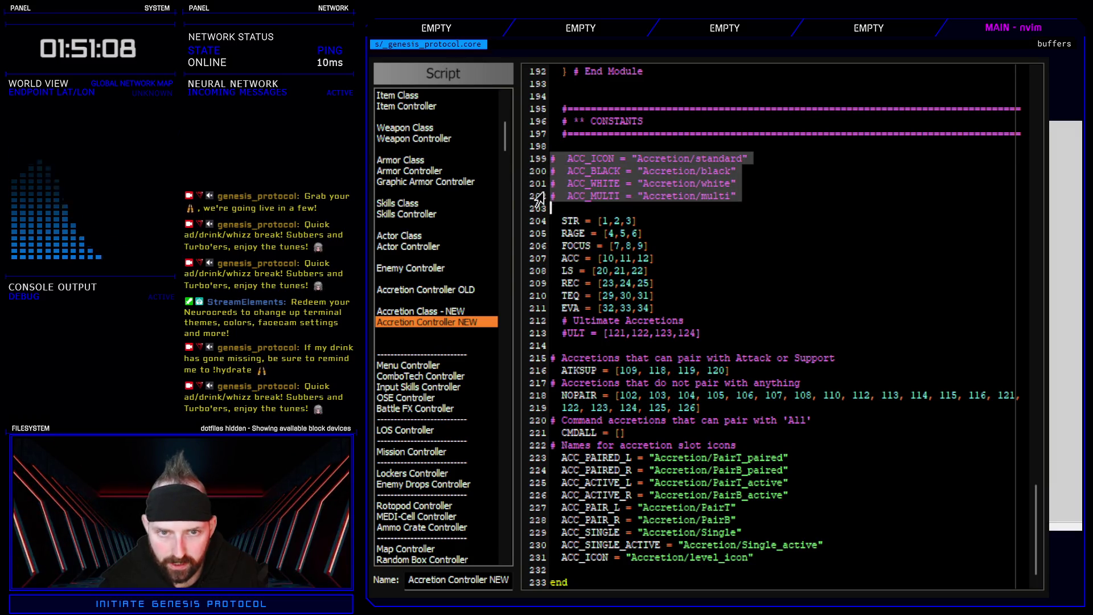
double_click(605, 158)
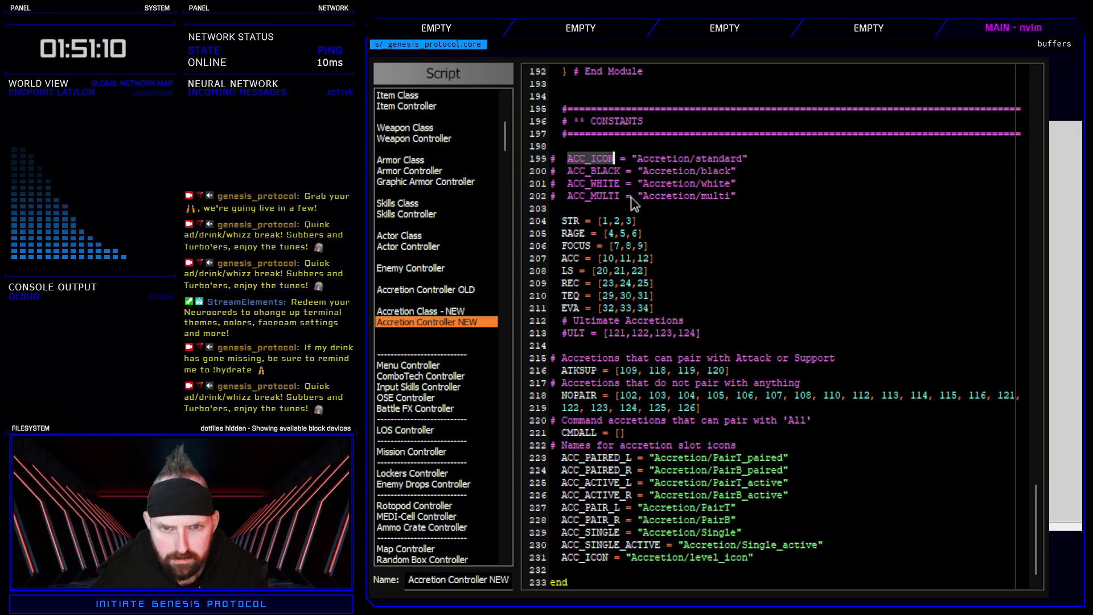
left_click(501, 390)
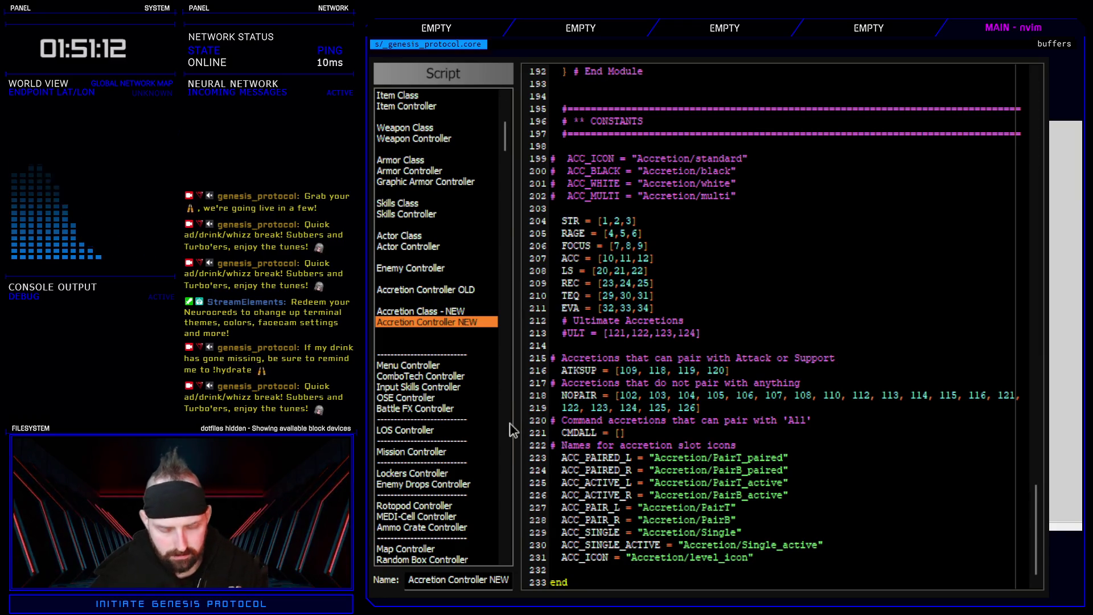
key("ctrl+f")
key("Escape")
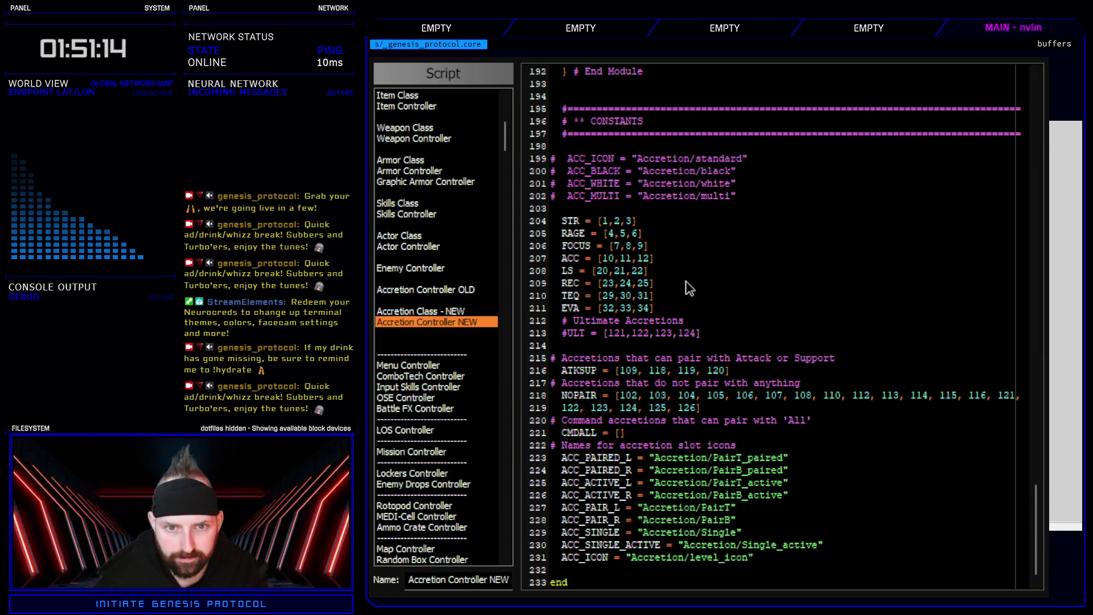
- Jump to ACC_ICON's use in Window_EnhanceAccInfo and inspect lines 38–39 of refresh
double_click(706, 273)
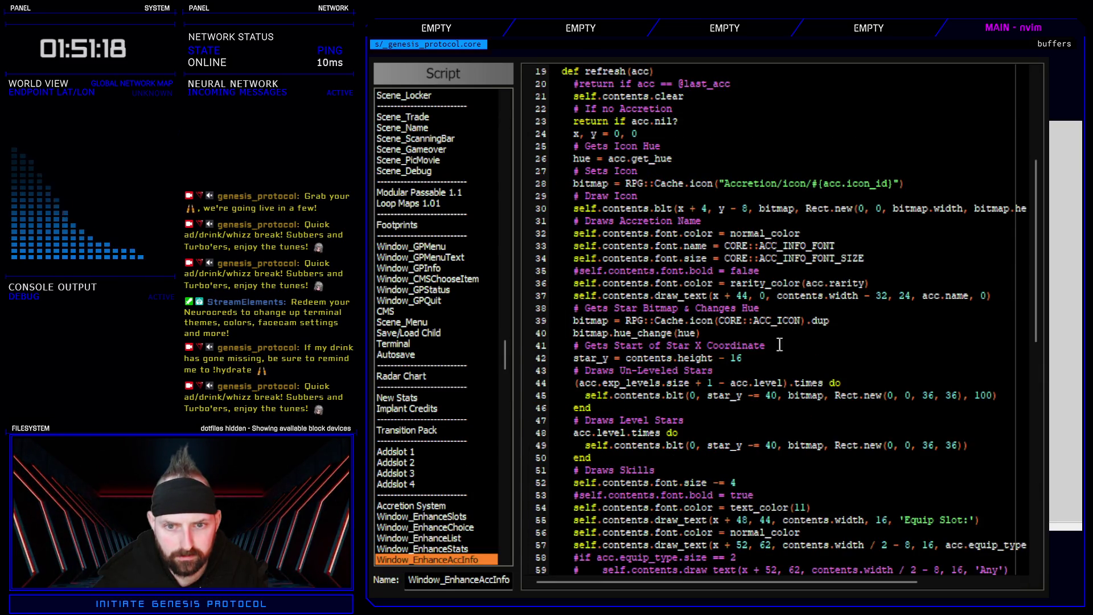
left_click(834, 321)
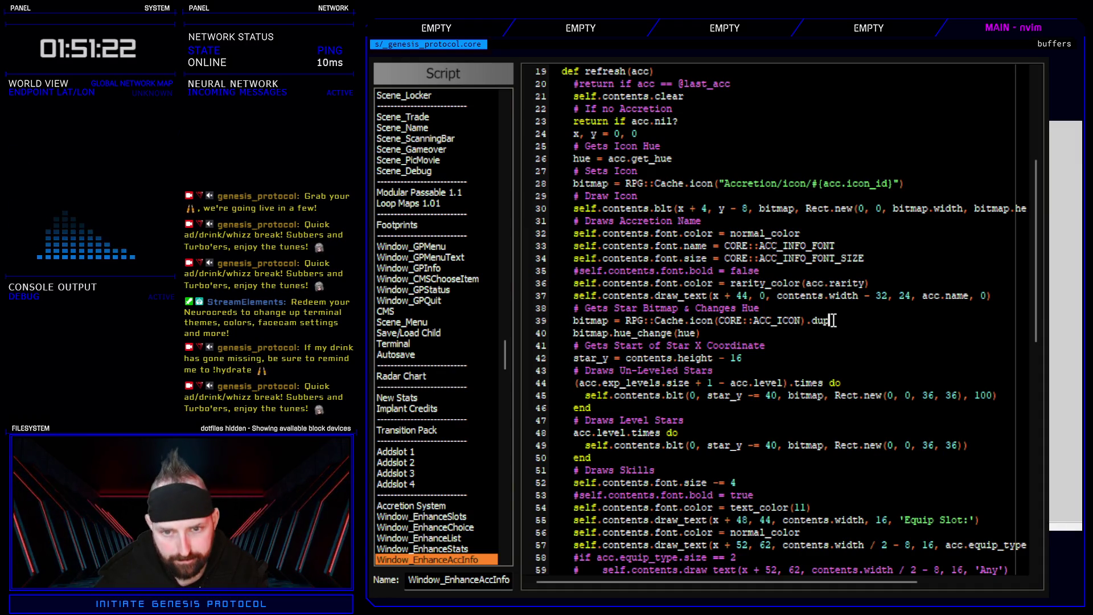
left_click(783, 308)
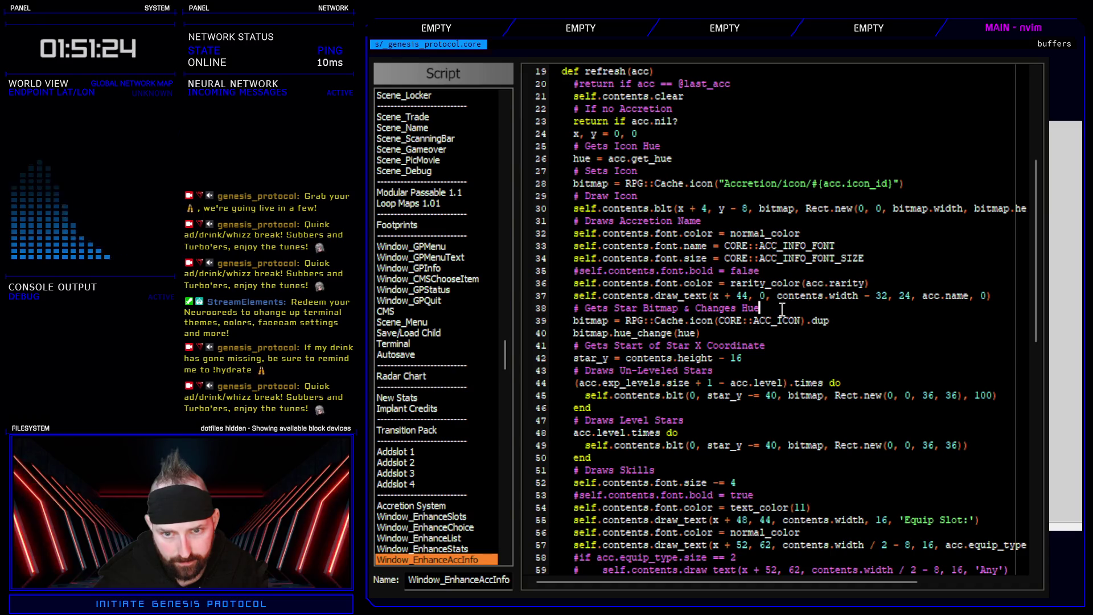
scroll(456, 370, "up", 15)
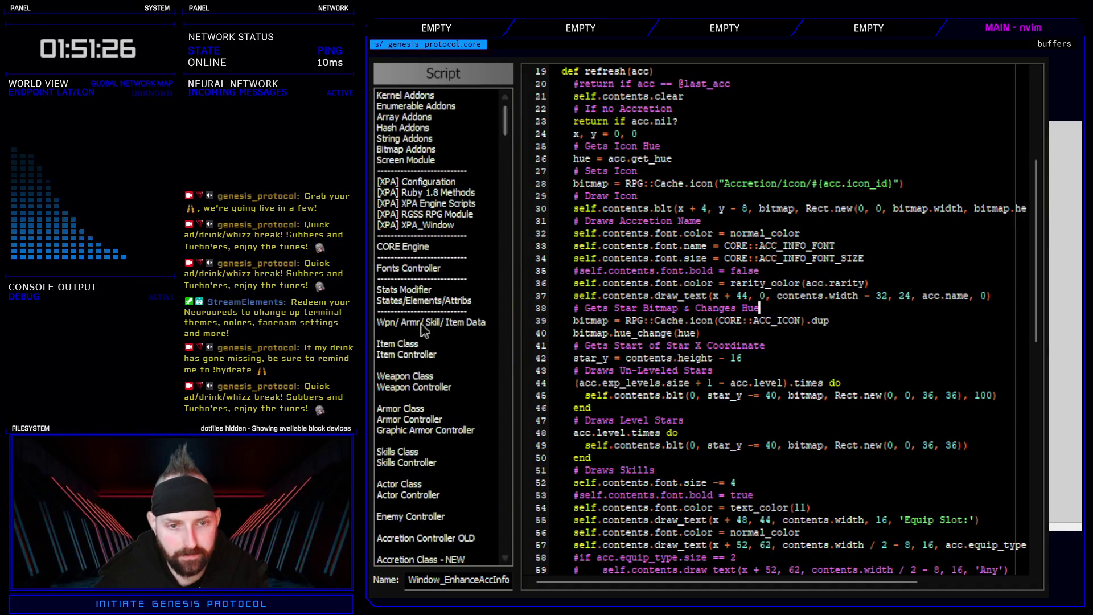
scroll(450, 421, "down", 3)
scroll(450, 422, "down", 2)
- Select the level icon path string on line 43 of Accretion Controller OLD
left_click(438, 408)
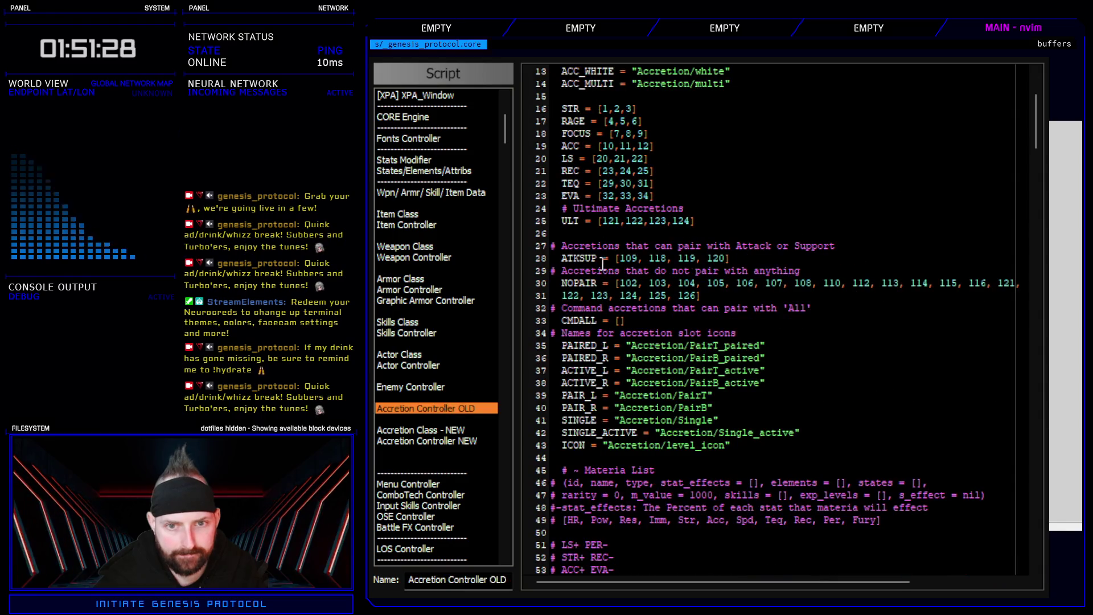
scroll(628, 259, "up", 4)
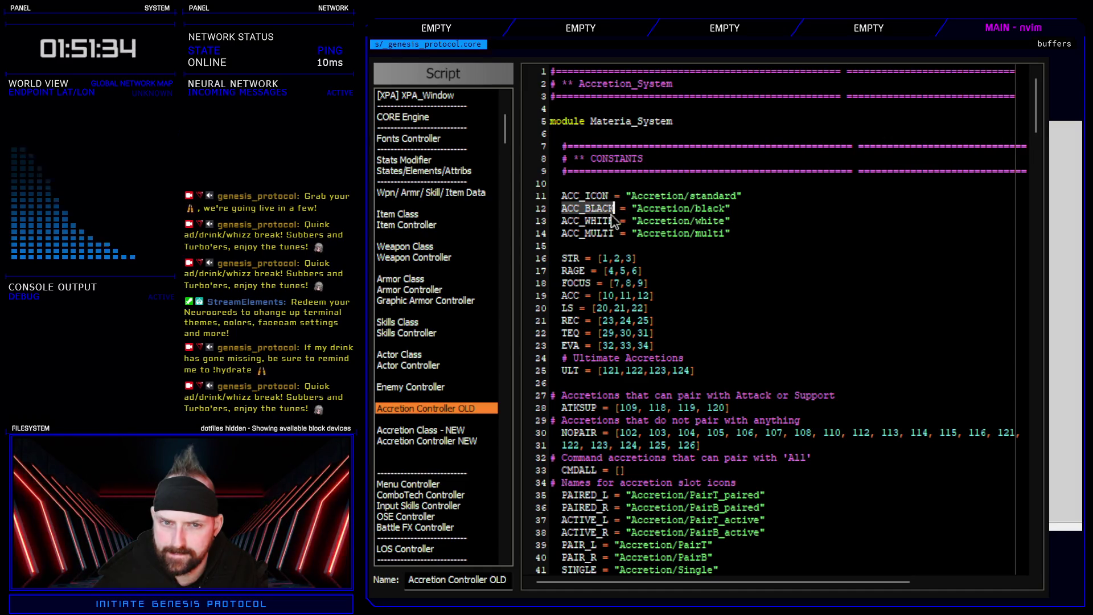
scroll(676, 374, "down", 10)
scroll(675, 374, "down", 2)
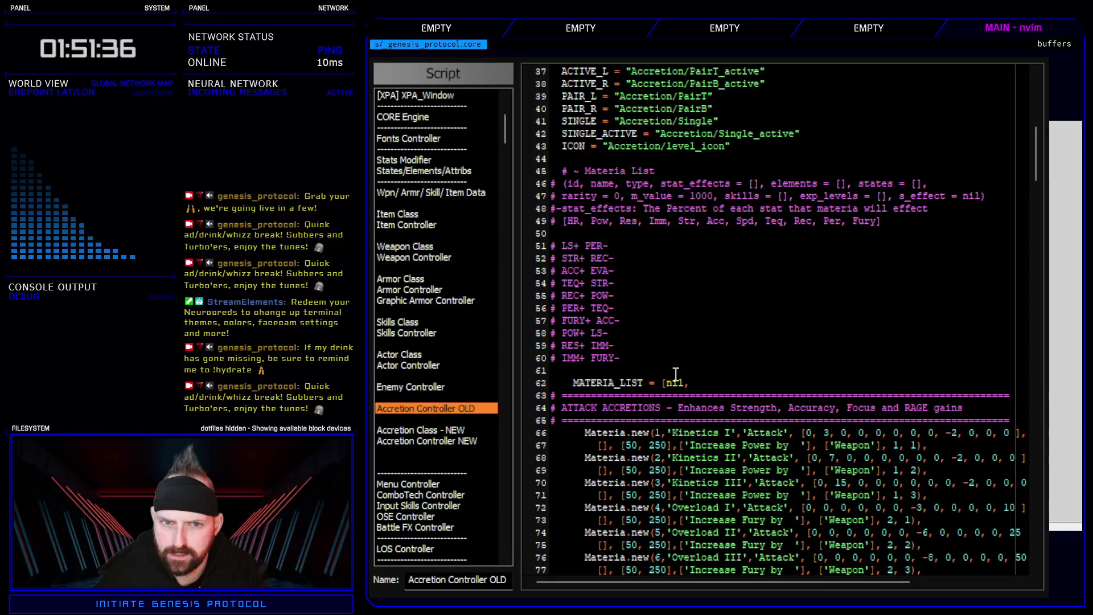
scroll(676, 374, "up", 12)
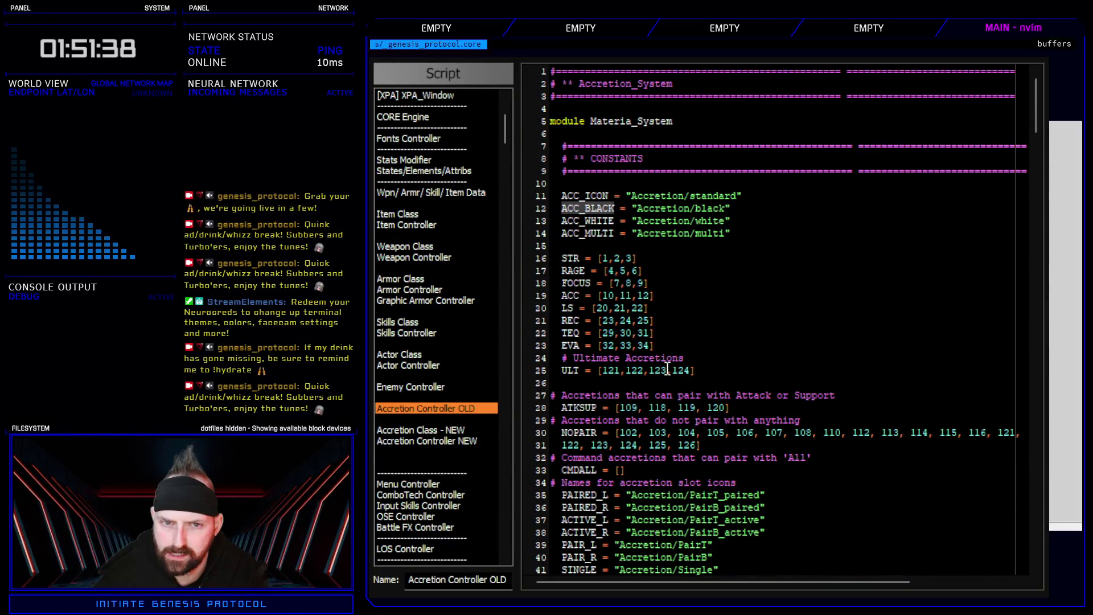
scroll(586, 405, "down", 6)
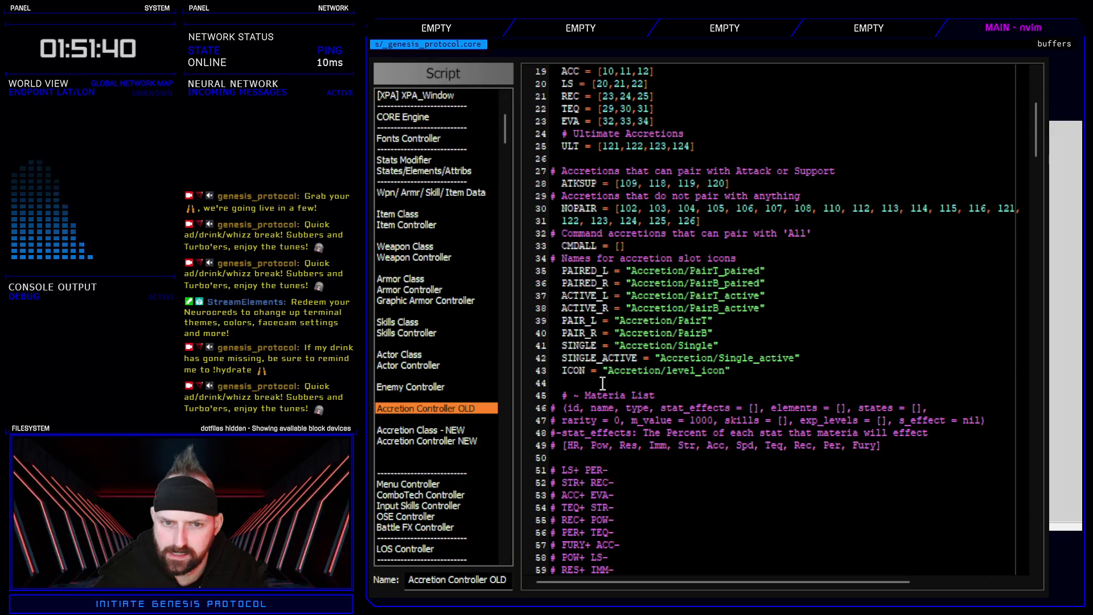
left_click_drag(617, 370, 726, 370)
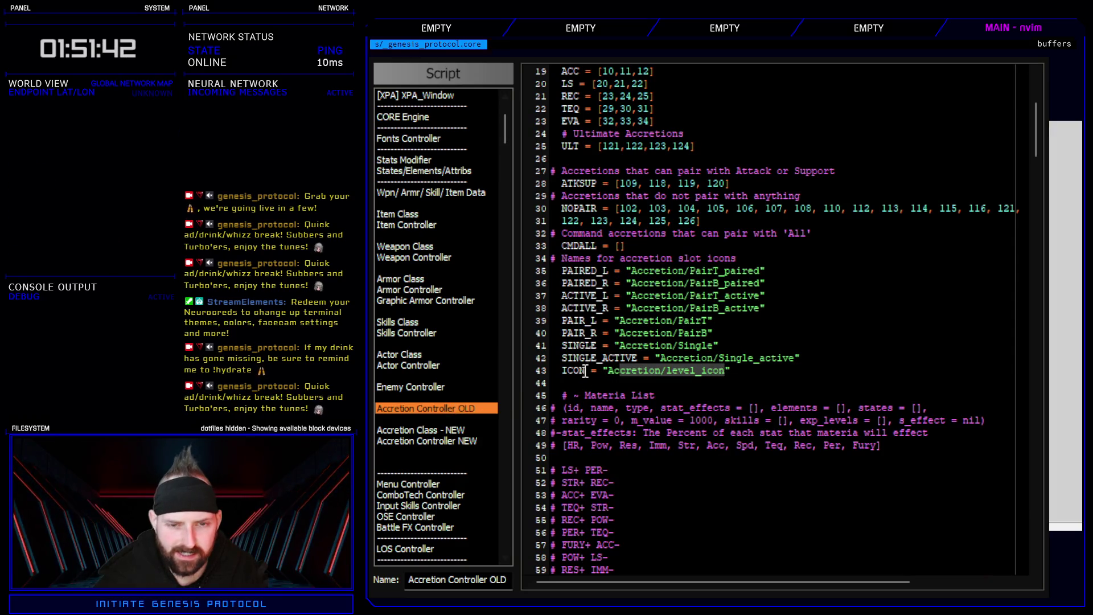
- In Accretion Controller NEW, select ACC_BLACK on line 200 and search all scripts for it
left_click(447, 442)
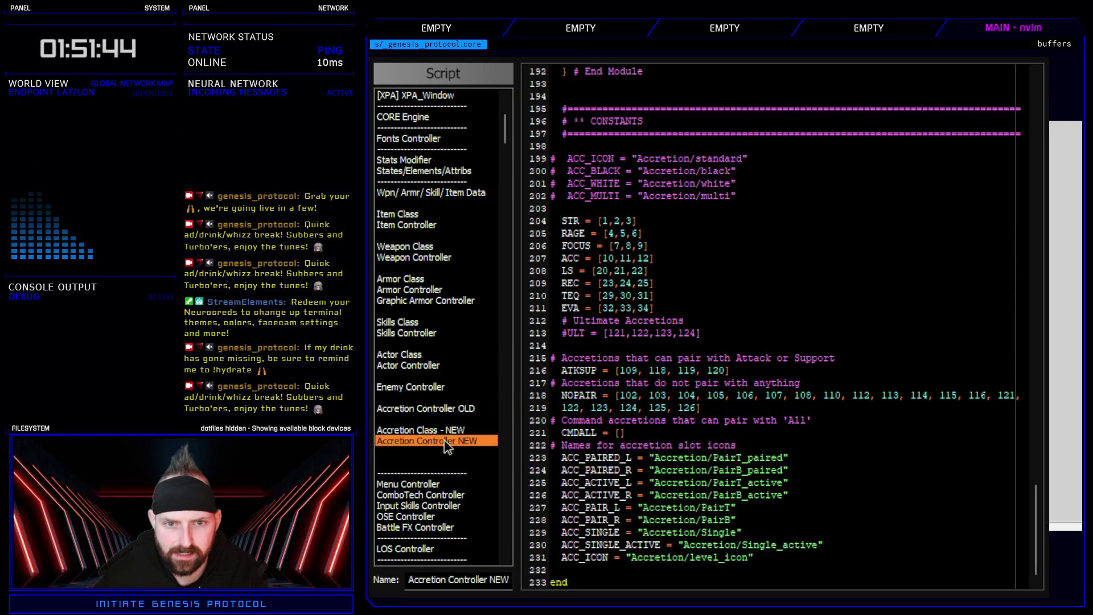
scroll(542, 439, "up", 6)
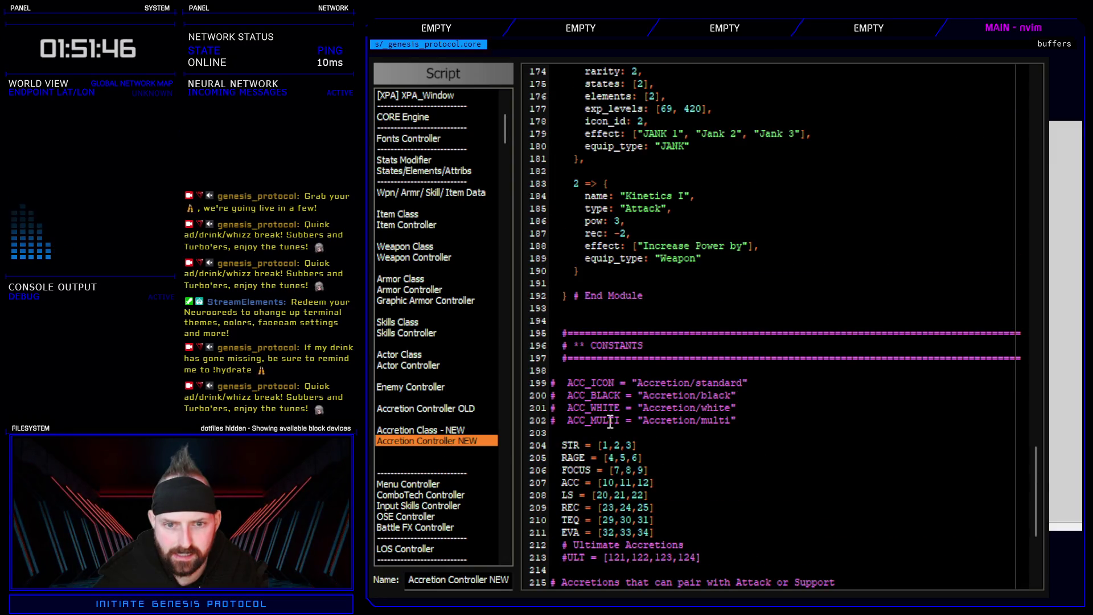
left_click_drag(541, 384, 543, 408)
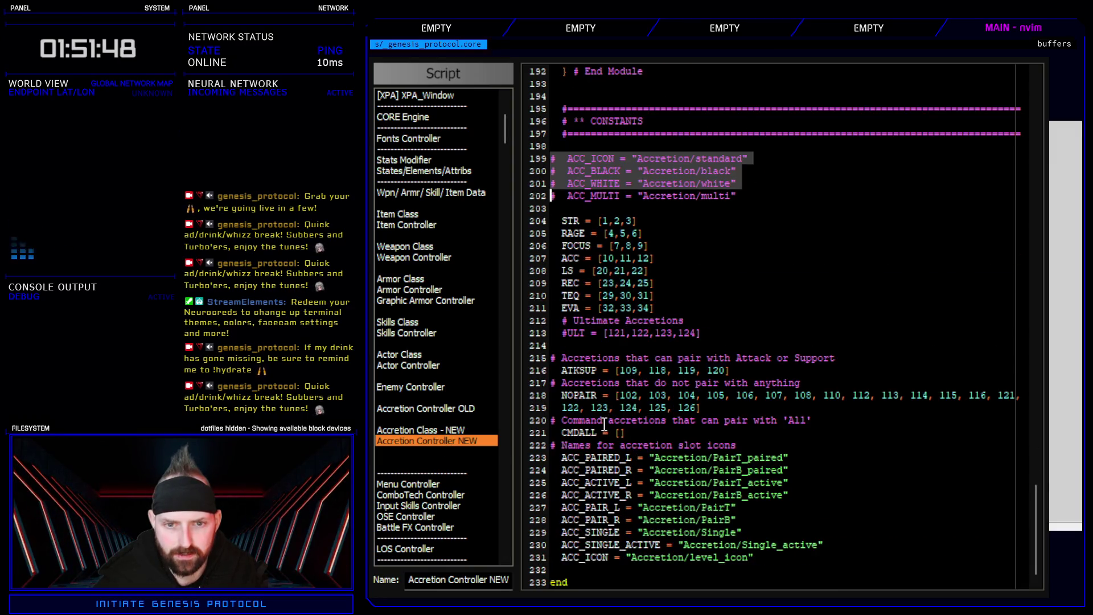
scroll(603, 421, "down", 6)
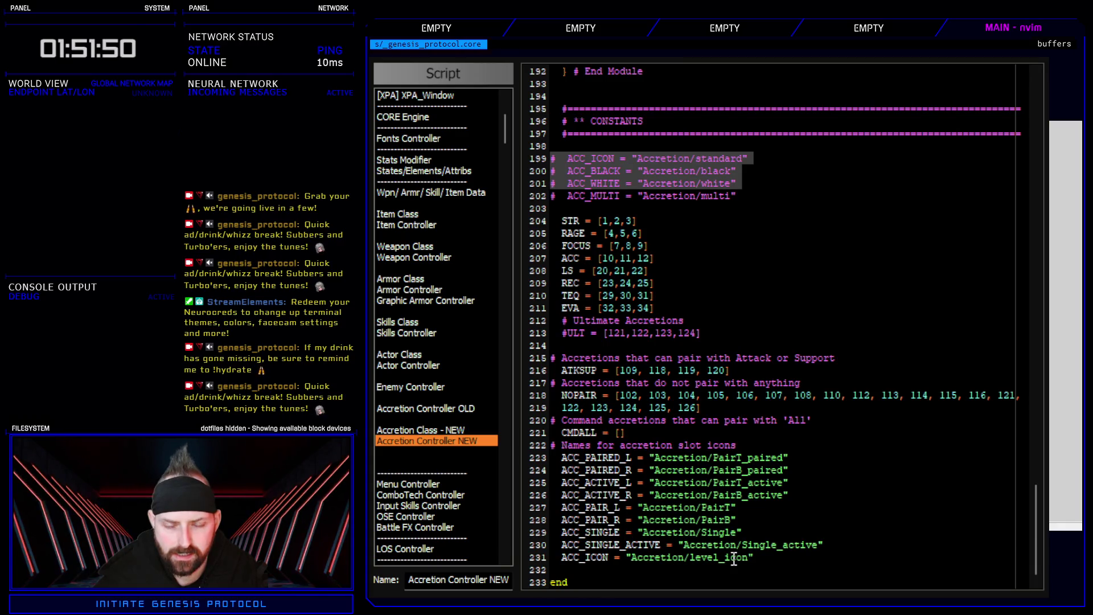
left_click(760, 559)
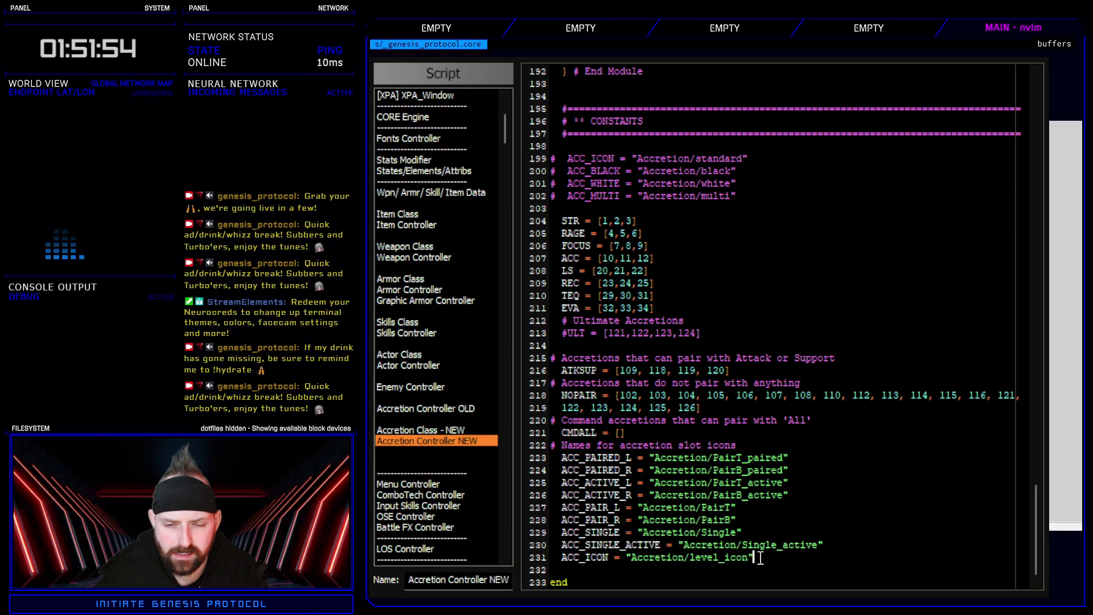
double_click(610, 174)
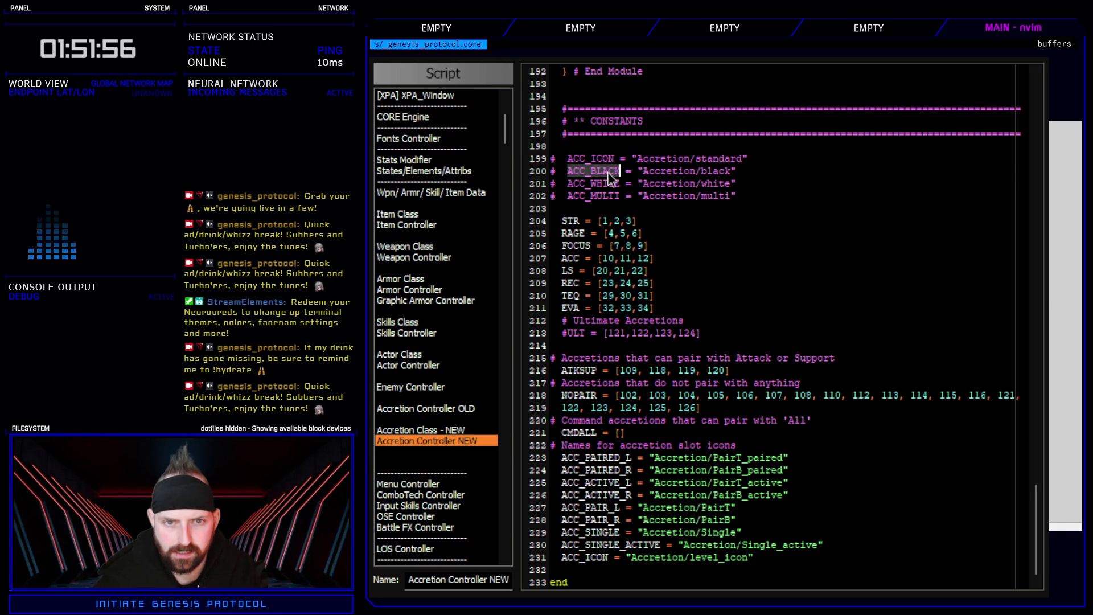
left_click(506, 444)
key("ctrl+shift+f")
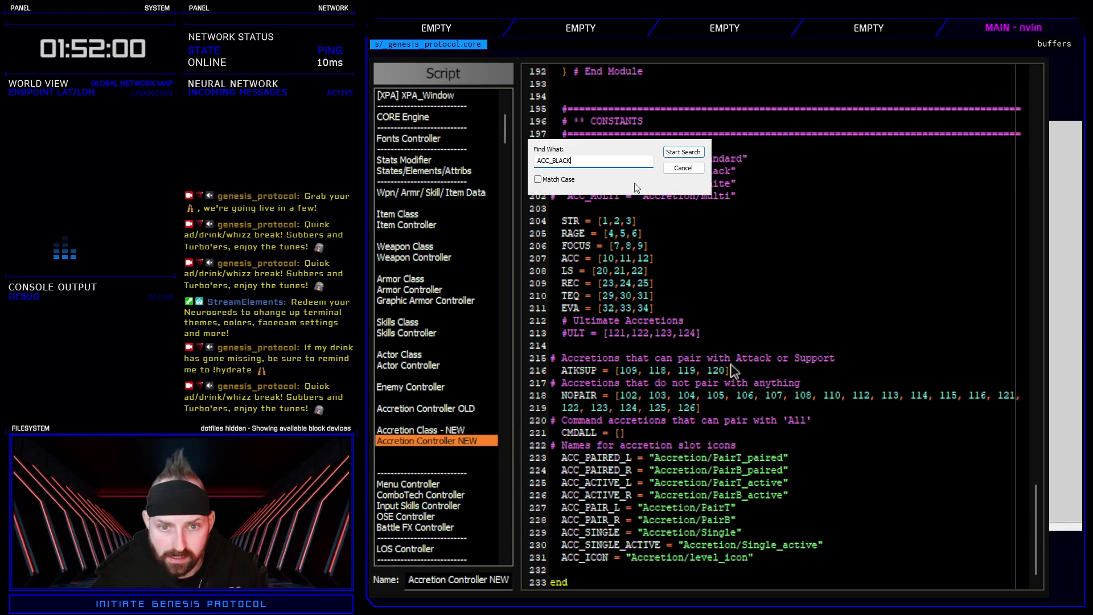
key("Return")
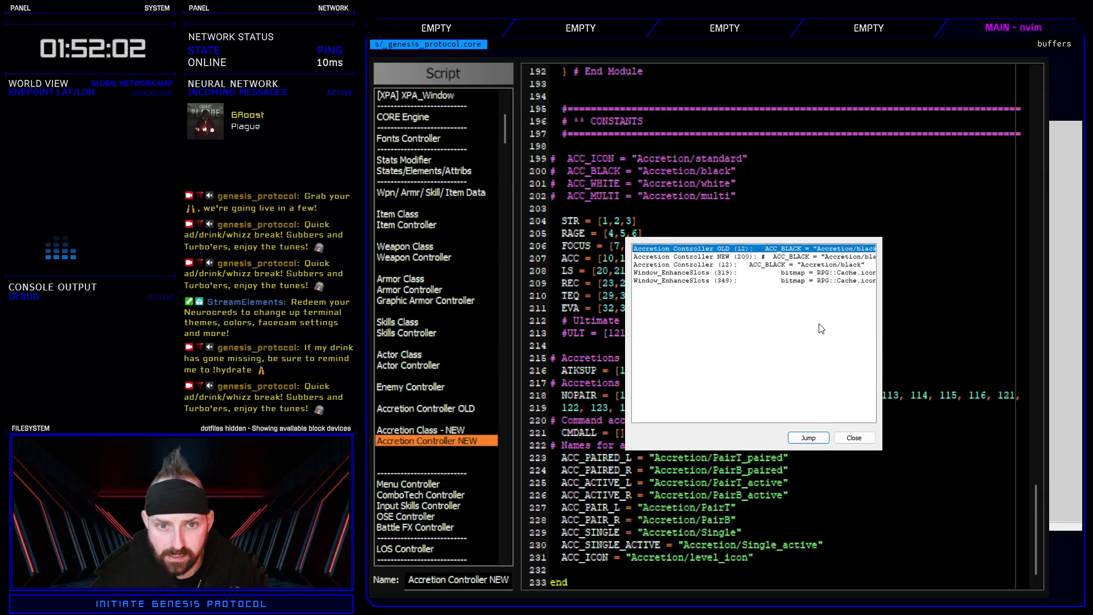
double_click(806, 274)
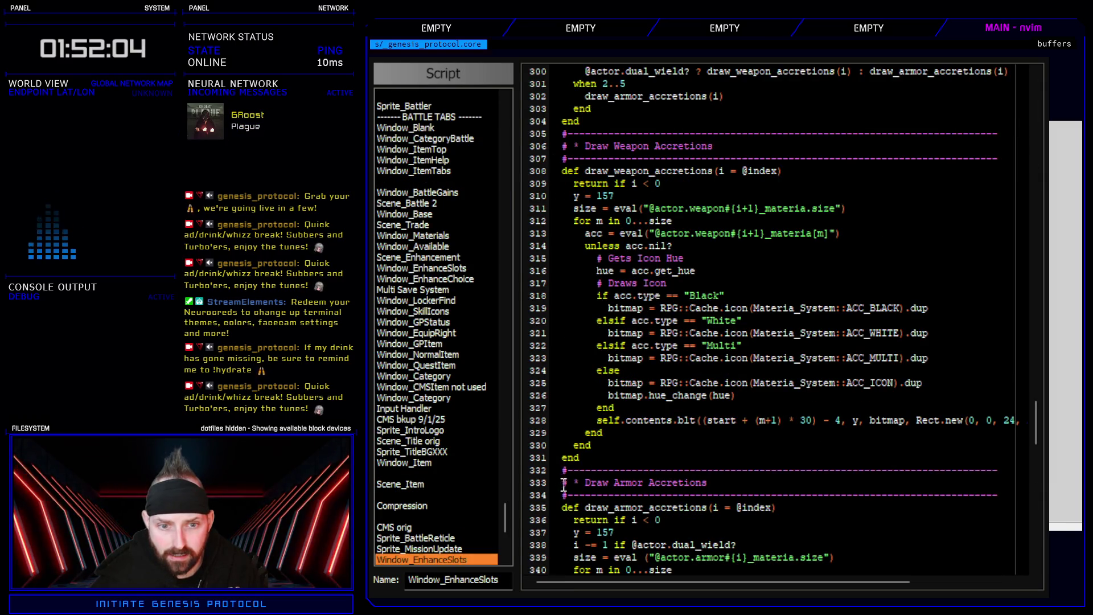
scroll(494, 215, "up", 20)
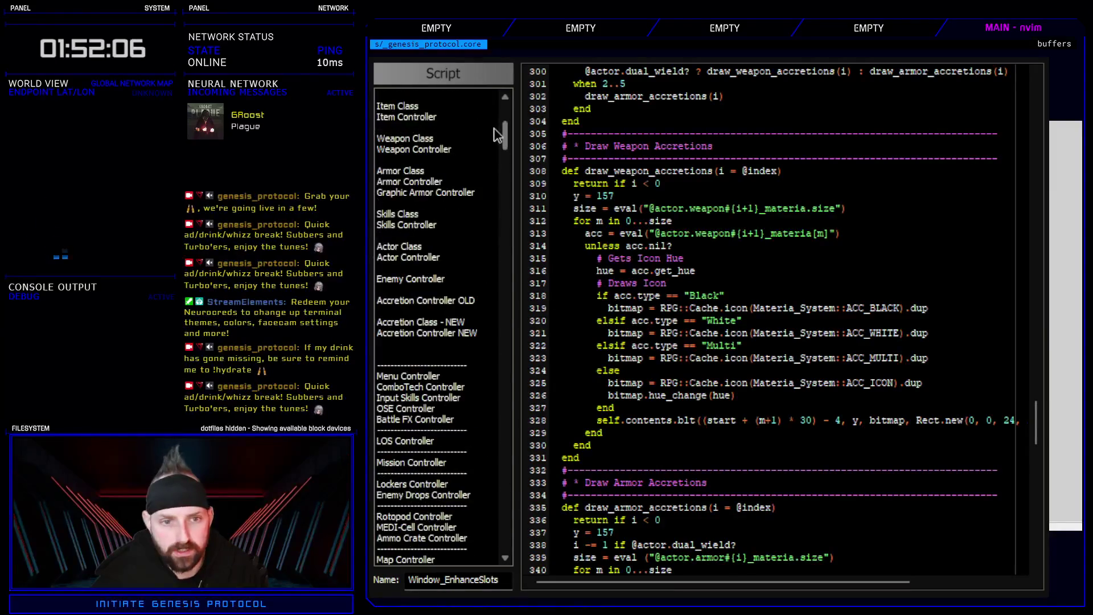
left_click(445, 359)
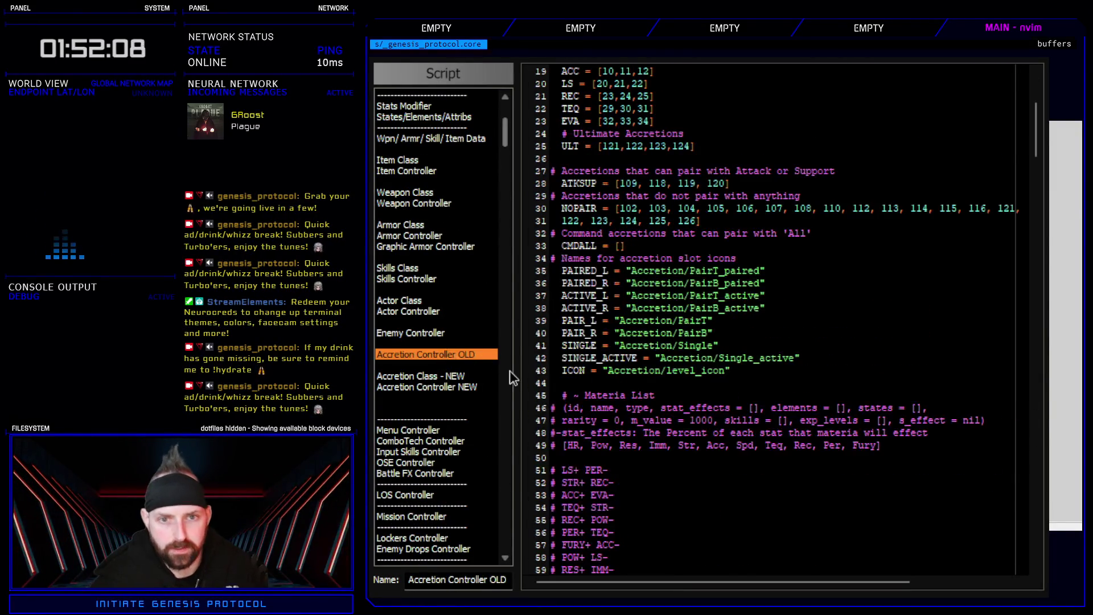
scroll(660, 365, "up", 6)
scroll(661, 365, "down", 8)
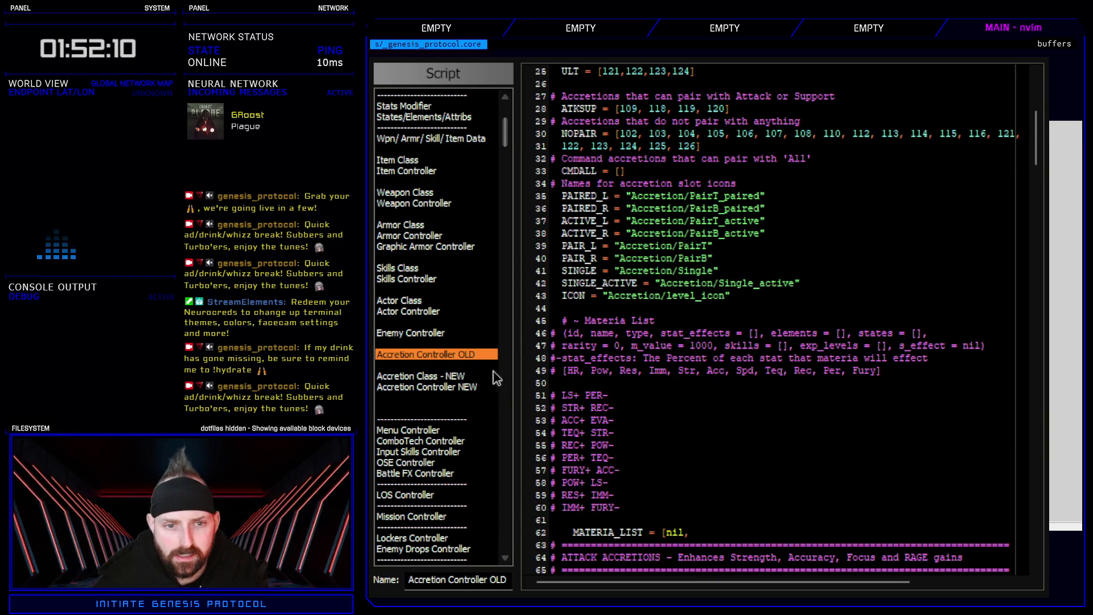
left_click(463, 375)
left_click(472, 388)
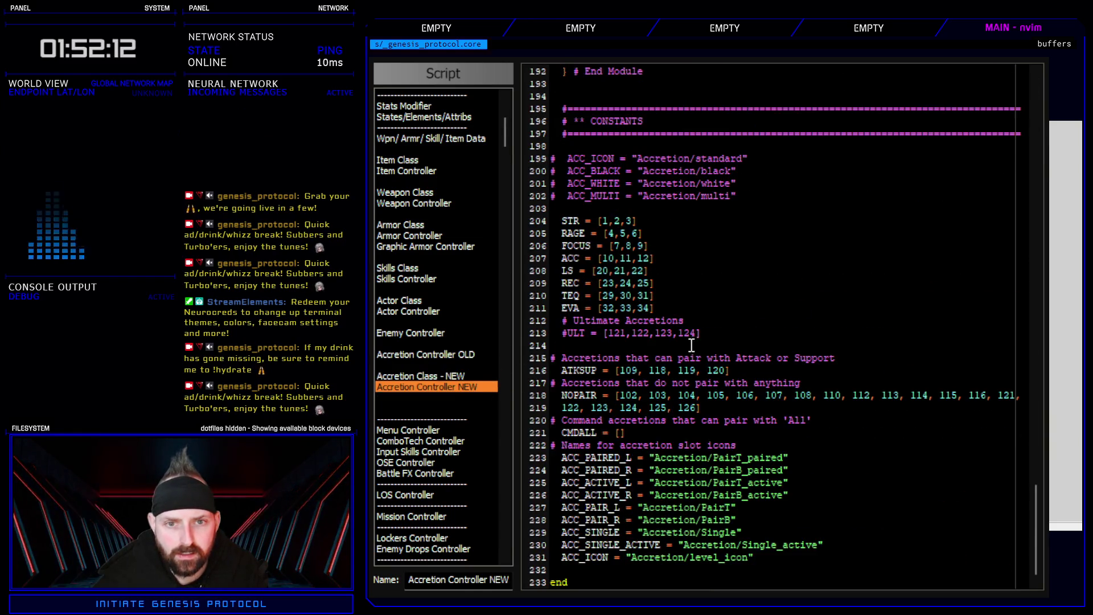
left_click_drag(564, 159, 752, 196)
key("d")
scroll(560, 371, "up", 7)
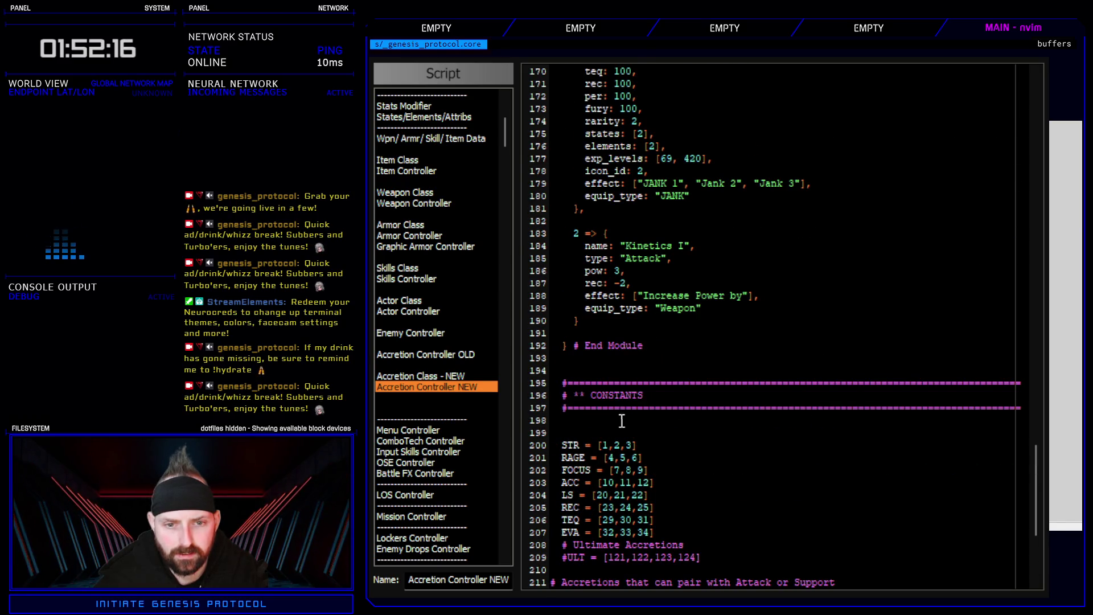
- Delete the leftover blank line and rename STR to ACC_STR on line 199
scroll(699, 430, "down", 4)
scroll(699, 430, "down", 2)
key("d")
key("d")
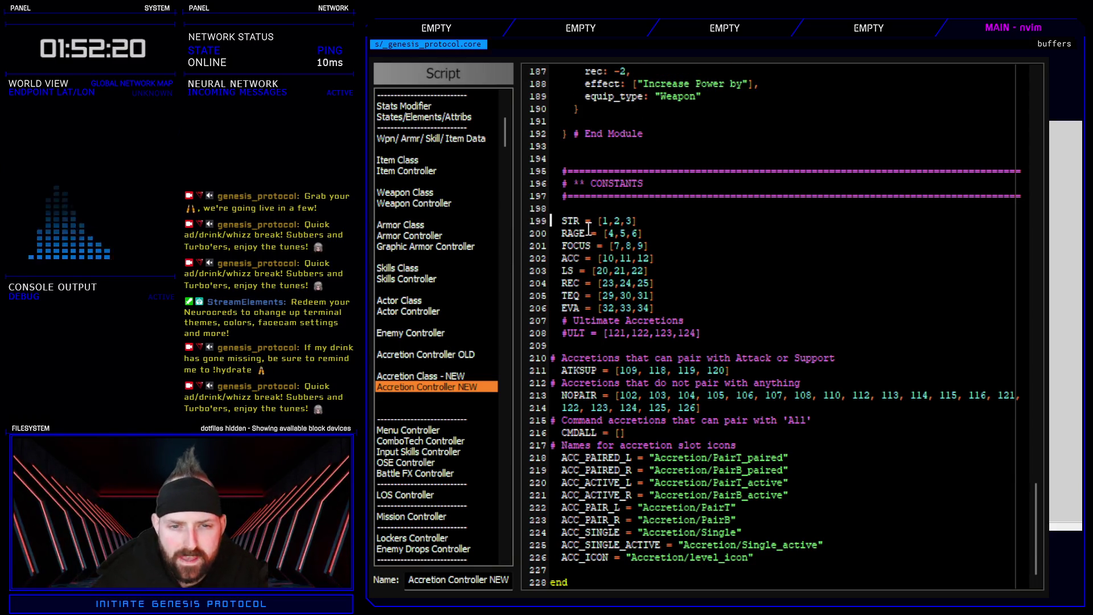
double_click(572, 220)
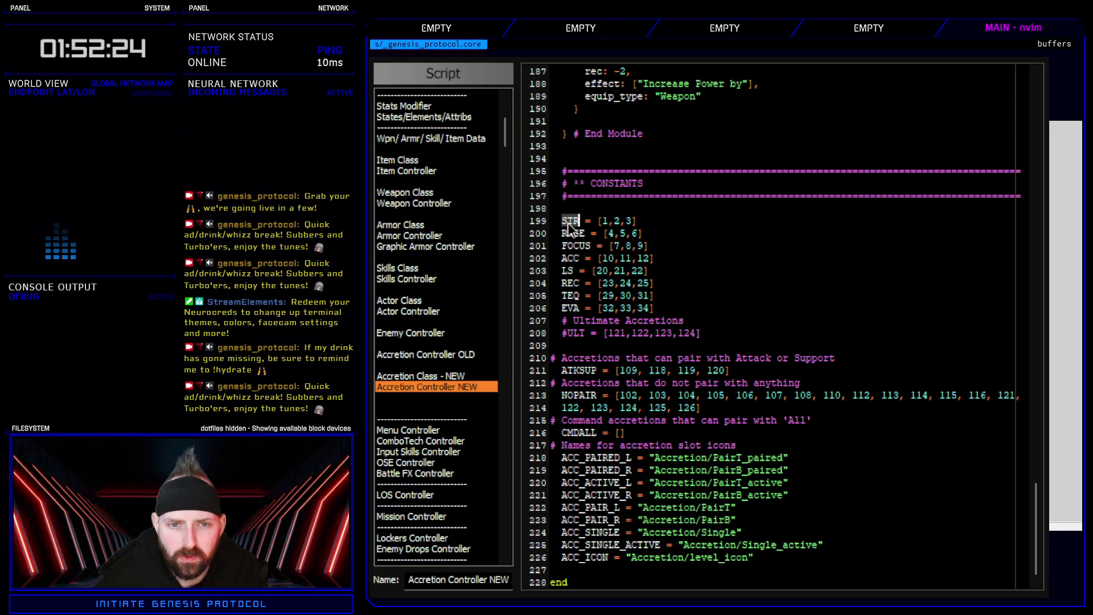
key("y")
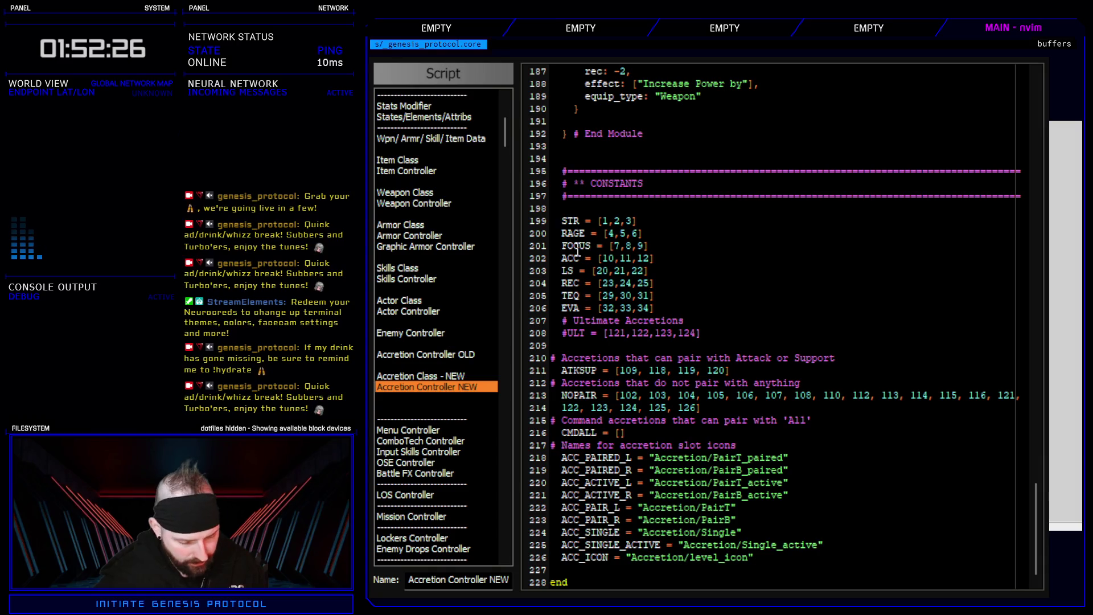
type("ACC_")
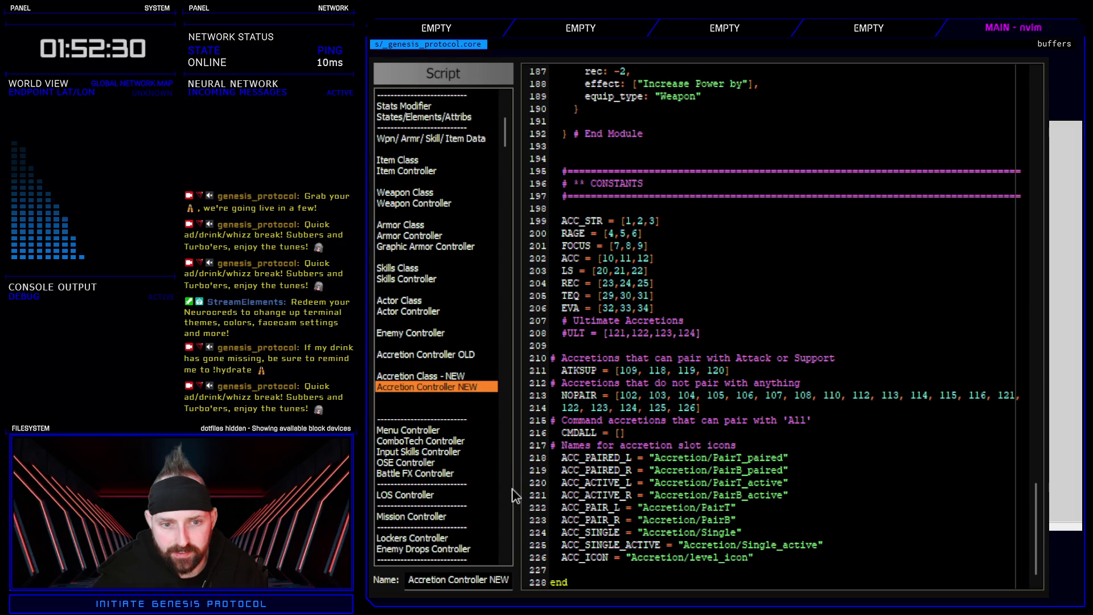
key("ctrl+f")
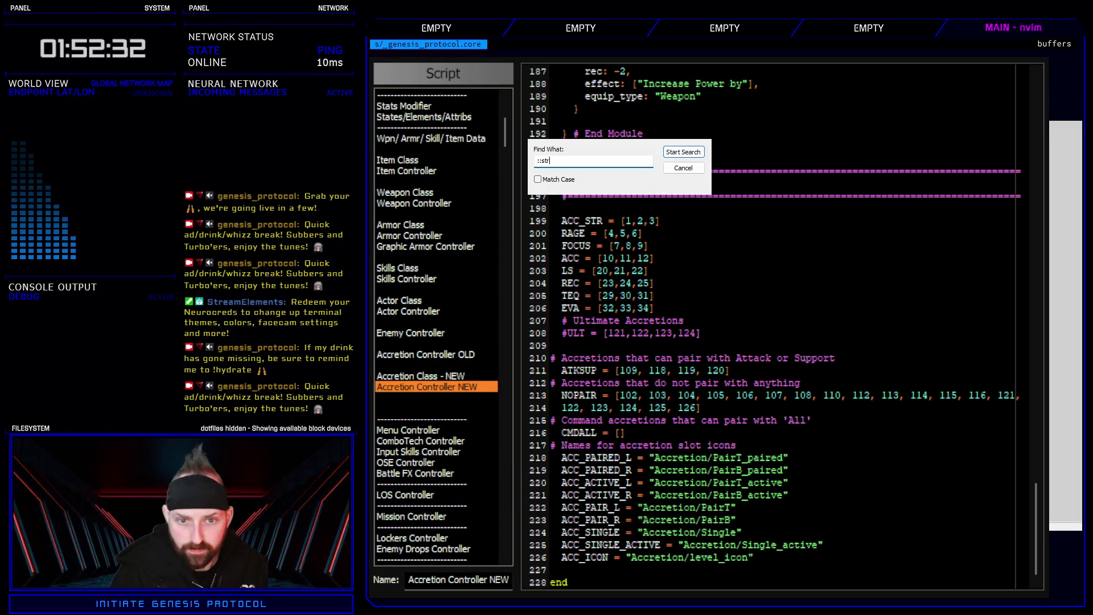
- Search all scripts for ::STR and open the Window_EquipItem match
key("Escape")
key("ctrl+space")
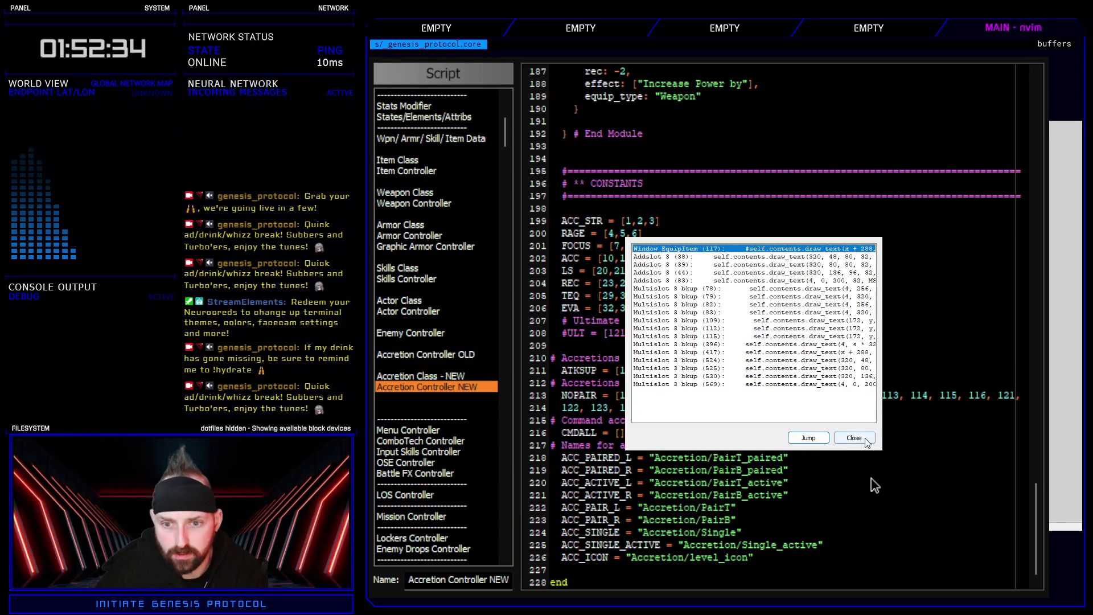
key("Escape")
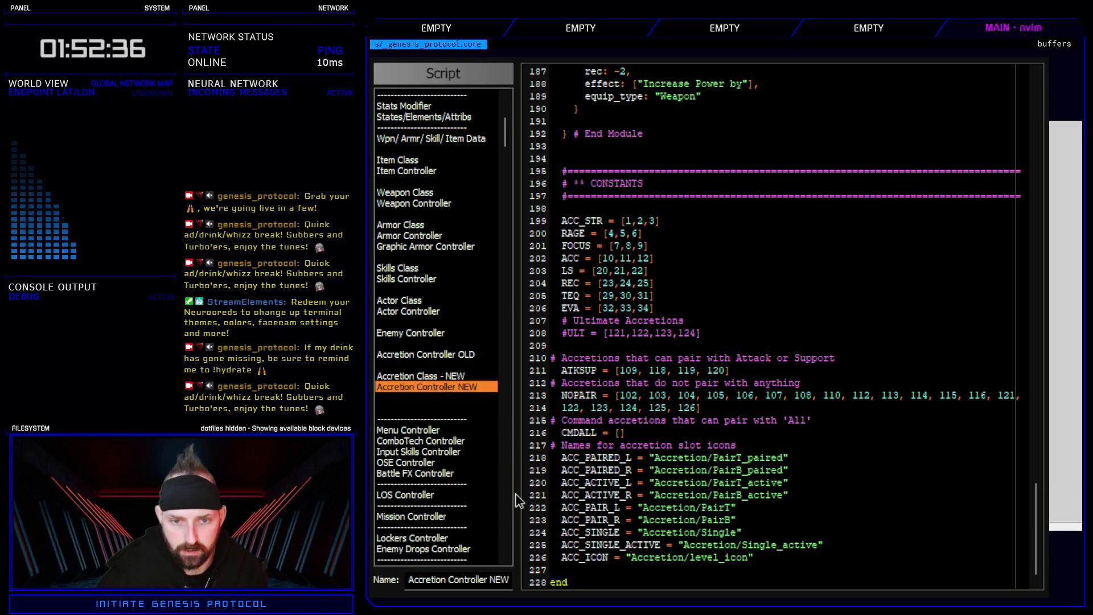
key("ctrl+f")
type("::STR")
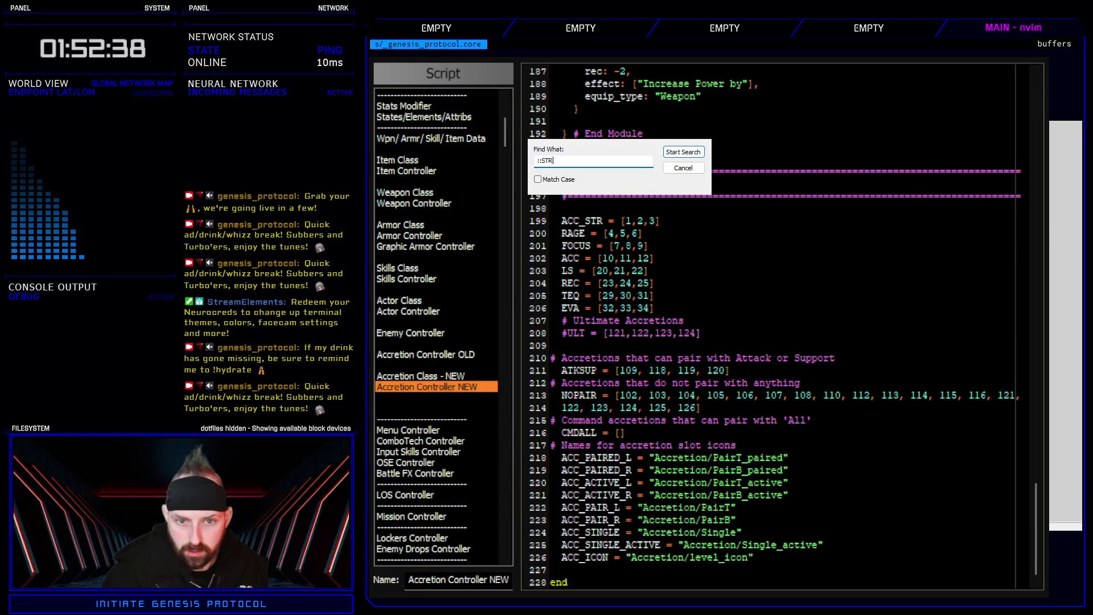
key("Return")
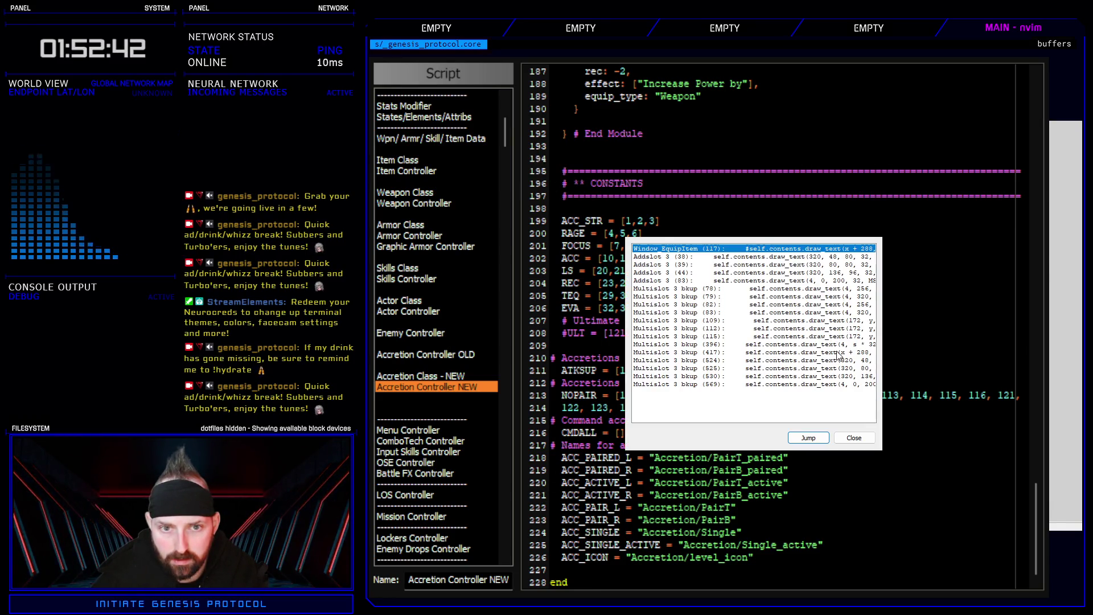
double_click(791, 250)
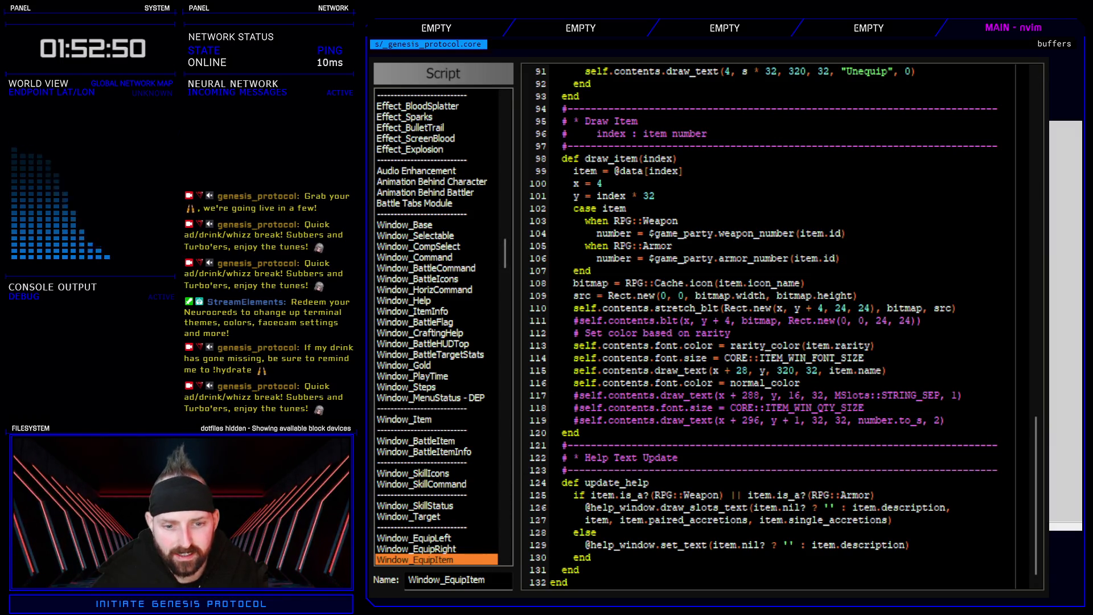
- Rerun the ::STR search case-sensitively and open the Addslot 3 match
key("ctrl+f")
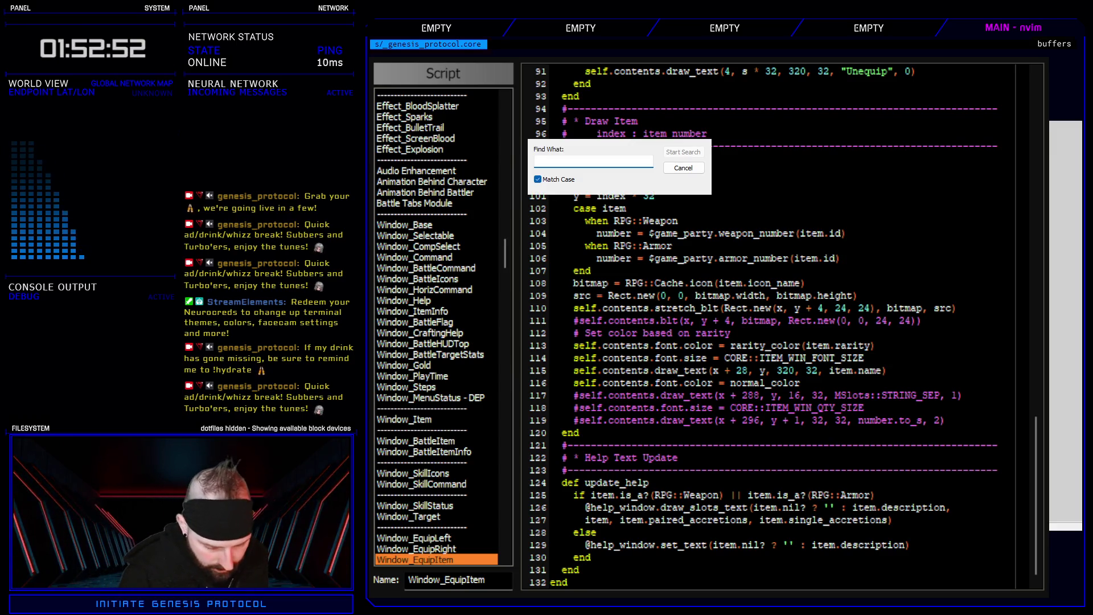
key("Escape")
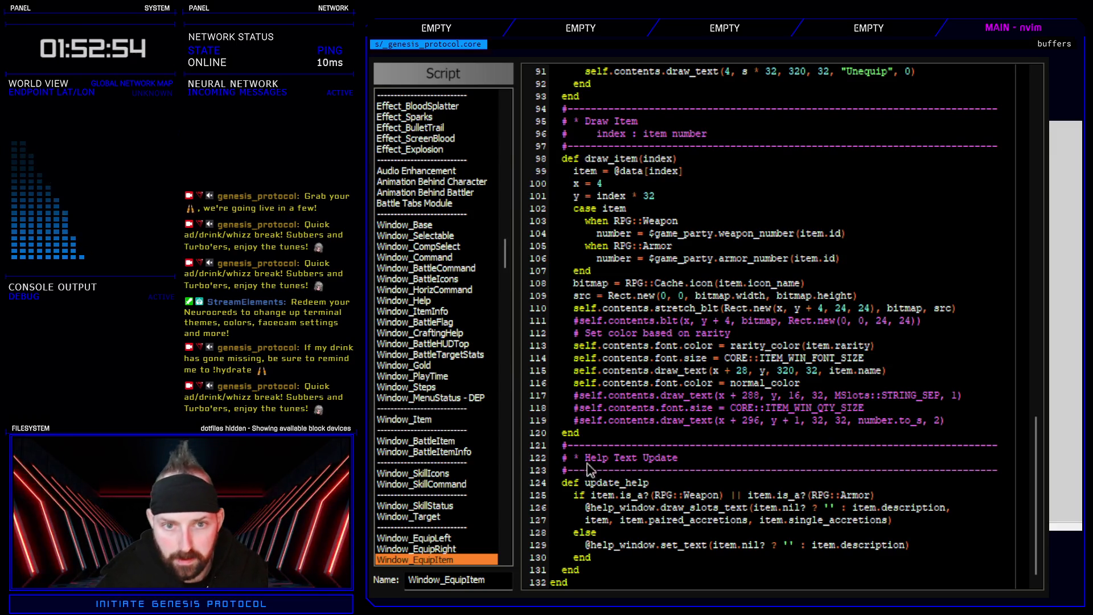
key("Down")
key("Return")
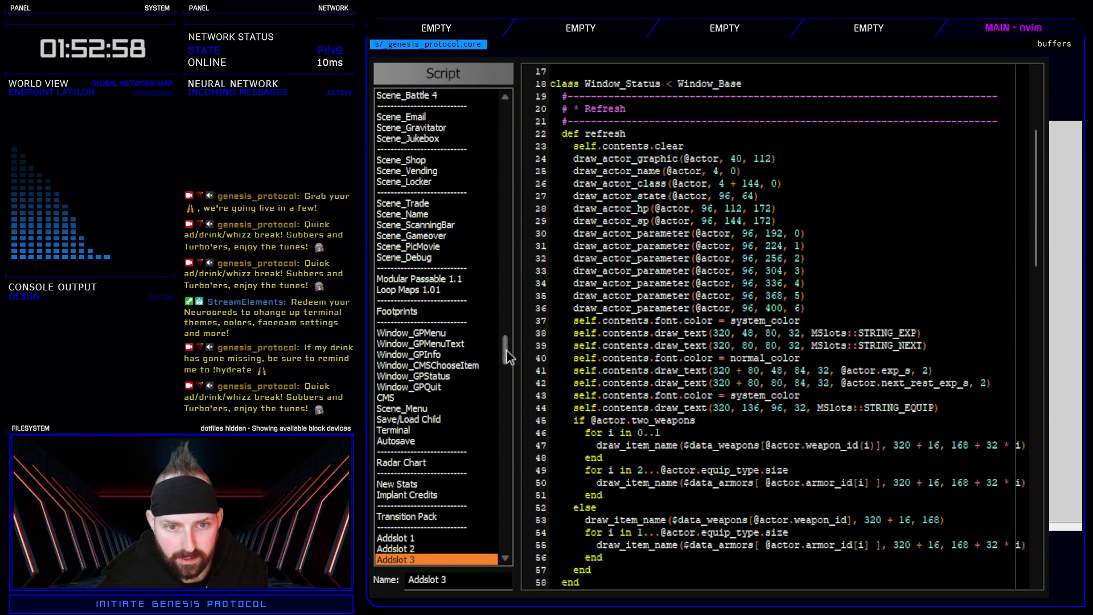
- Move through Accretion Controller OLD and Accretion Class - NEW to Accretion Controller NEW's ACC_STR constant
left_click_drag(505, 356, 501, 130)
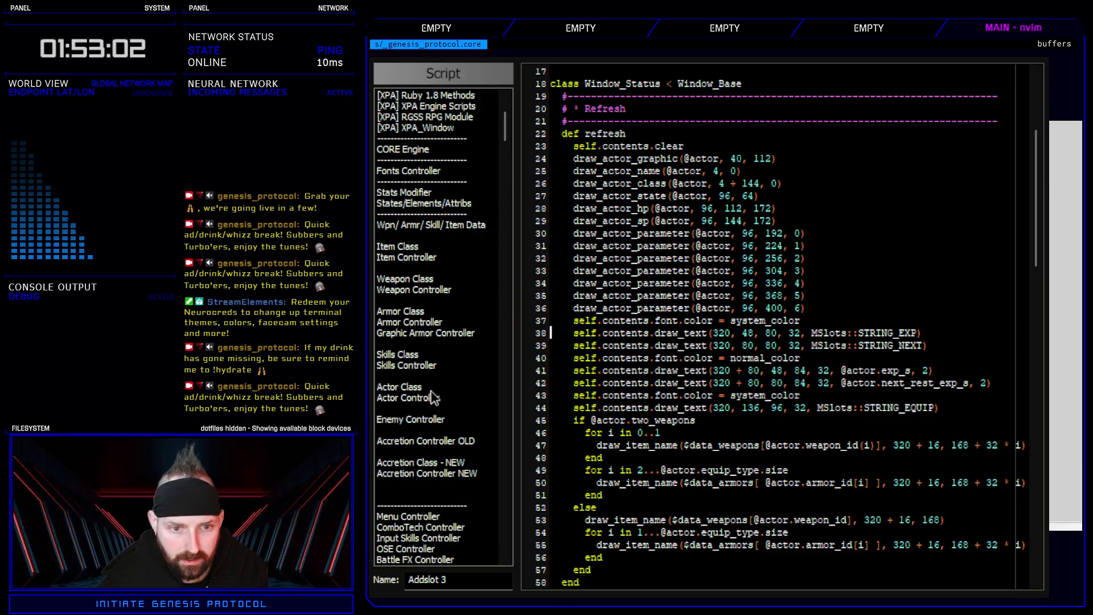
left_click(442, 442)
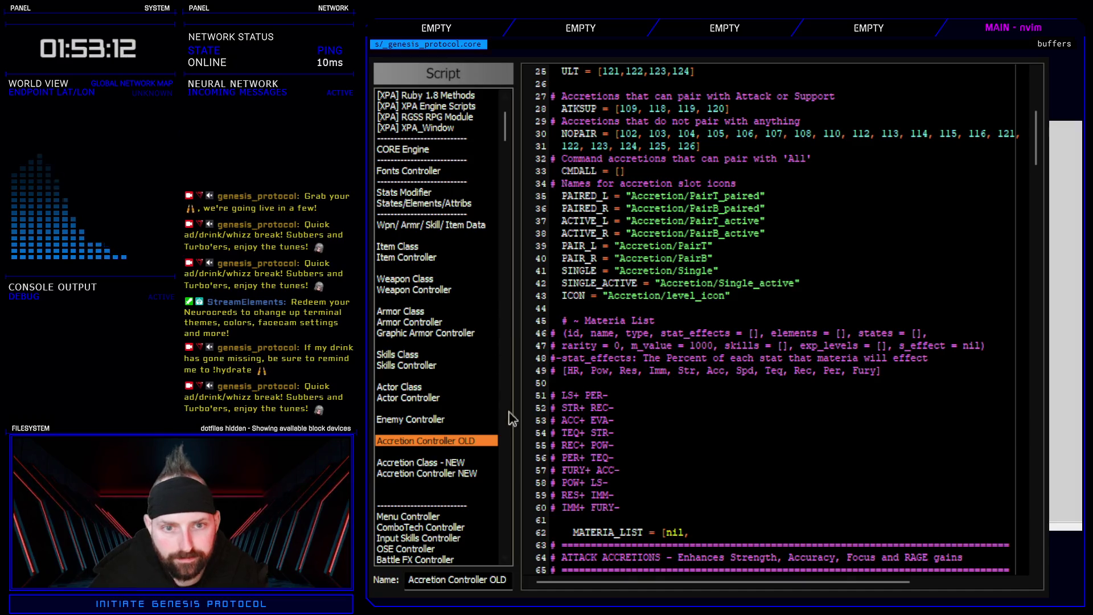
scroll(690, 398, "up", 6)
key("Down")
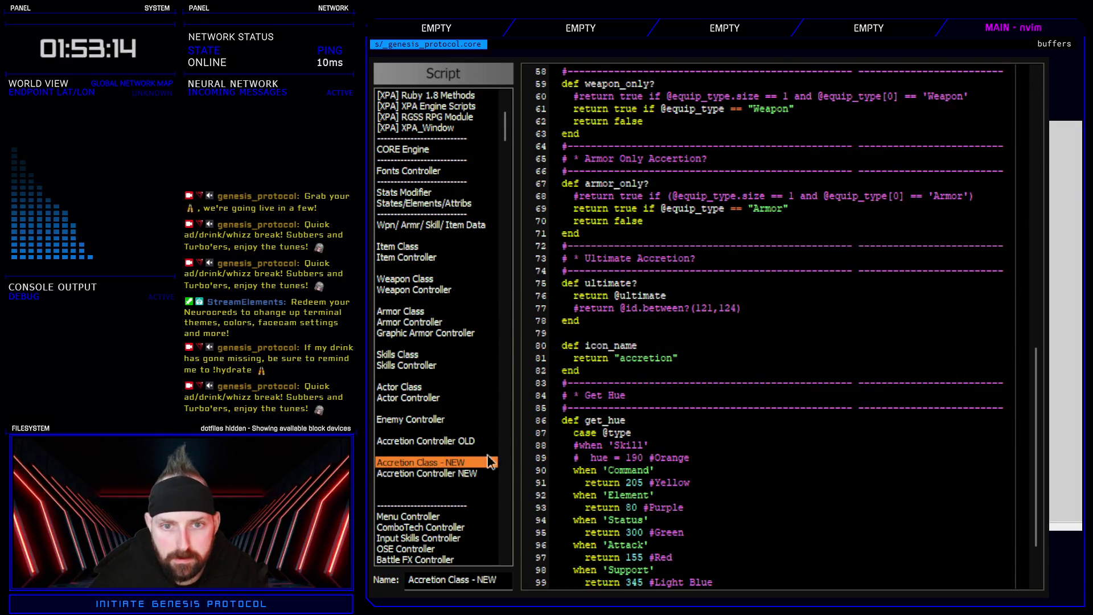
left_click(458, 473)
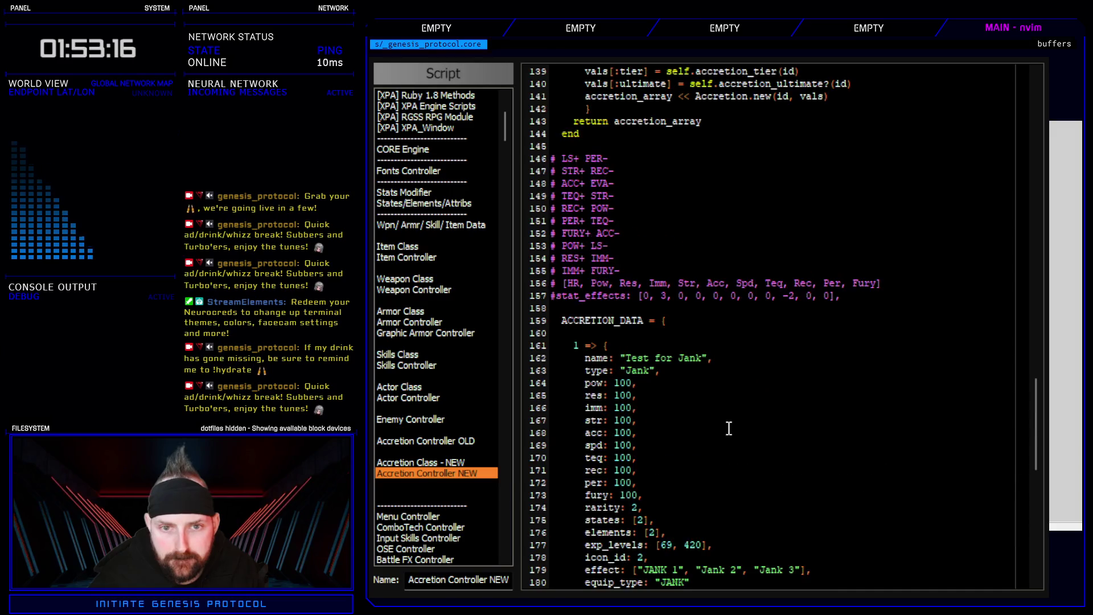
left_click(567, 221)
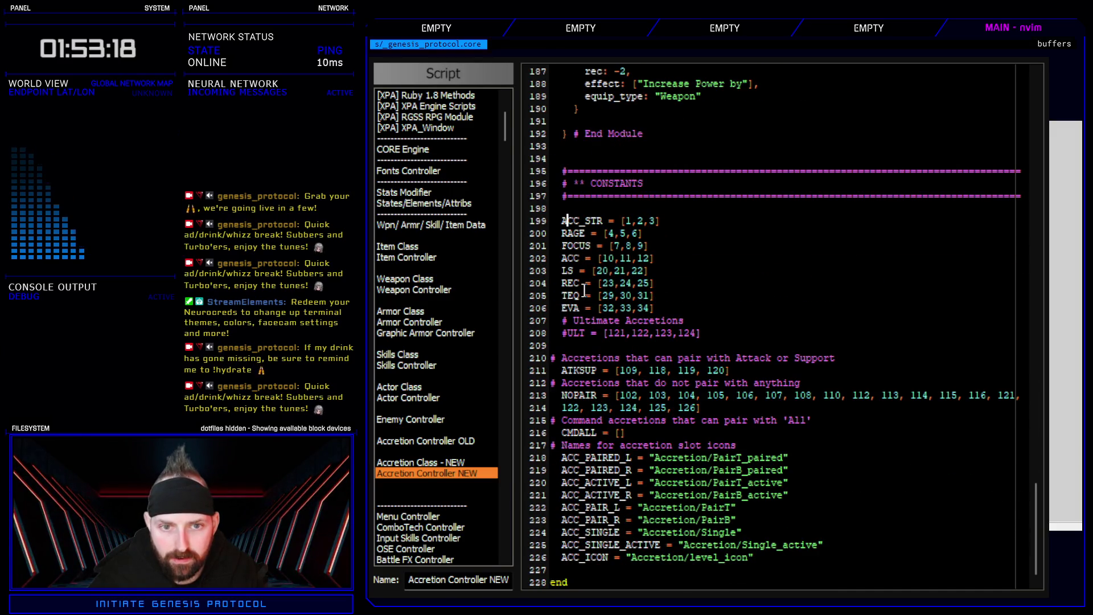
- Rename ACC_STR back to STR and start commenting out the stat constants with '#'
key("BackSpace")
key("Delete")
key("Delete")
key("Delete")
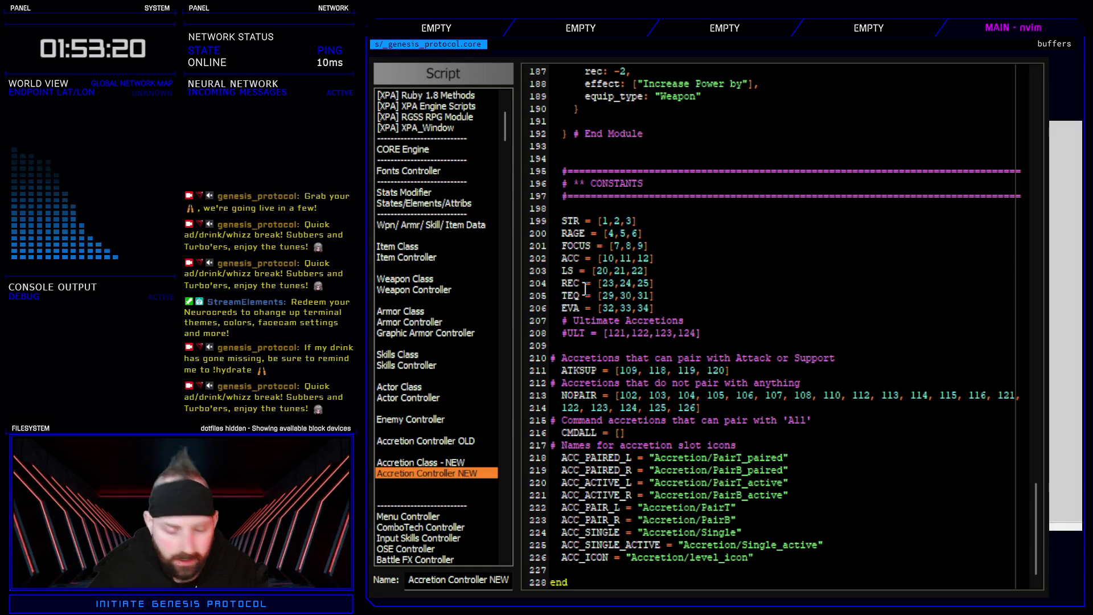
type("#")
key("period")
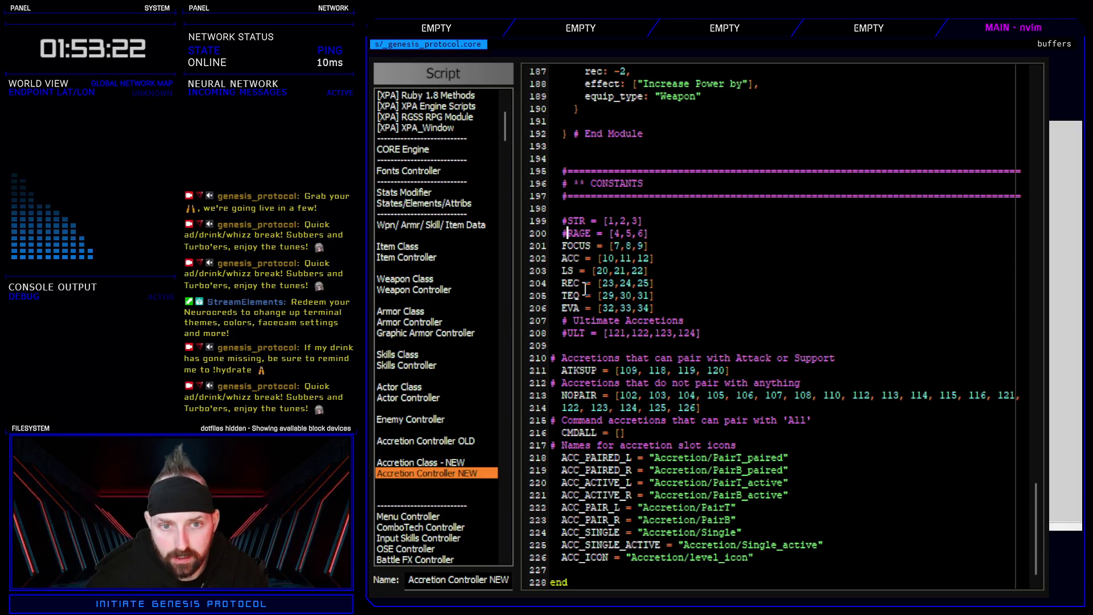
key("j")
key("period")
key("j")
key("period")
key("j")
key("period")
- Comment out the remaining REC, TEQ and EVA constants with '#'
key("j")
key("period")
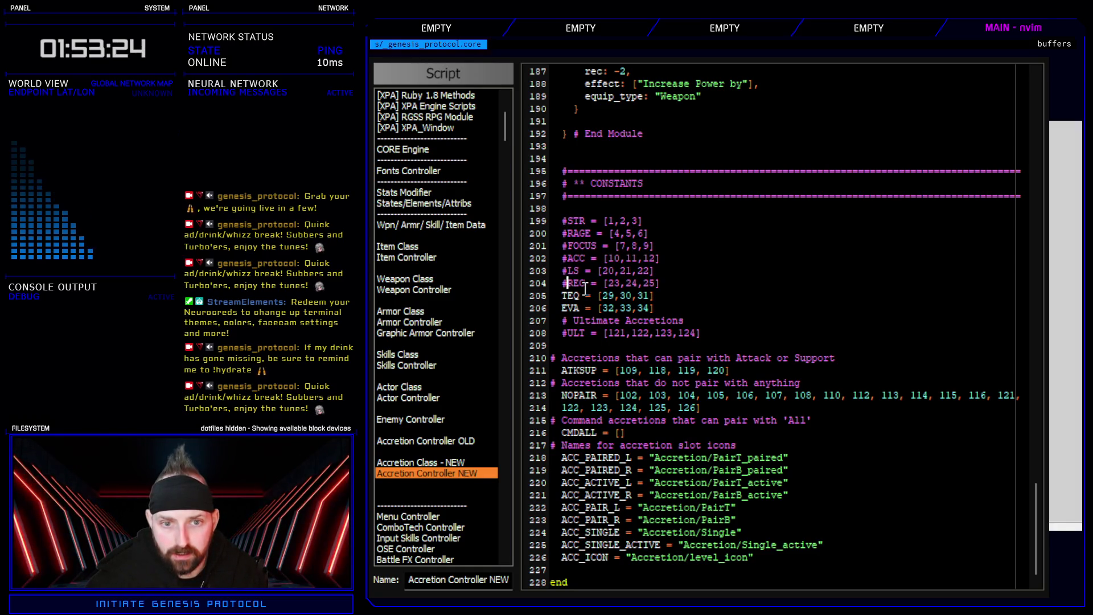
key("j")
key("period")
key("j")
key("period")
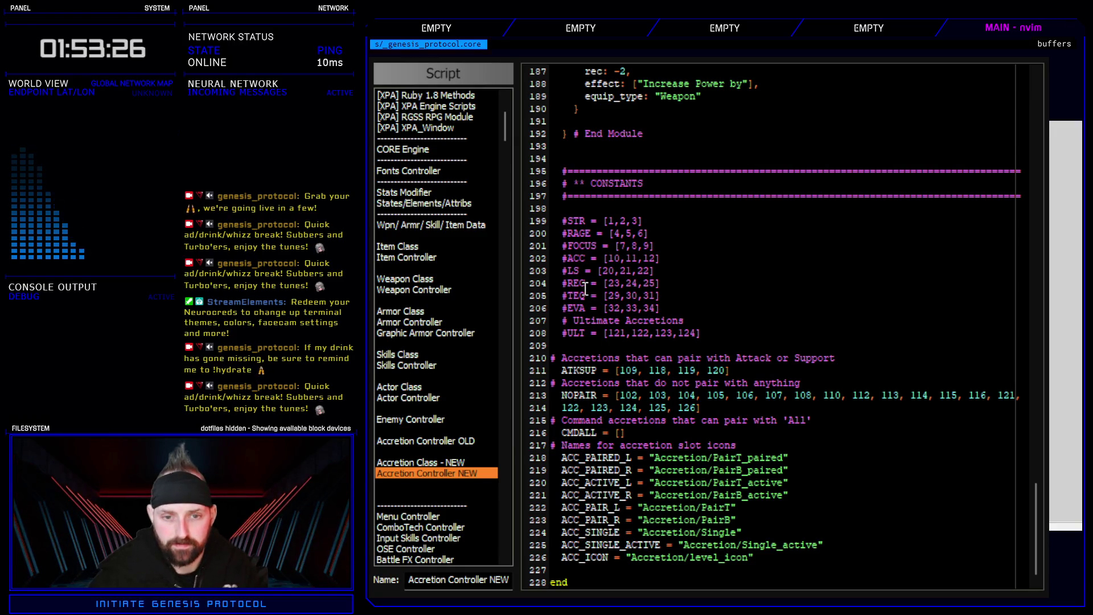
- Select the pairing and icon constants block, then the ATKSUP id list
left_click_drag(587, 370, 740, 460)
left_click(740, 460)
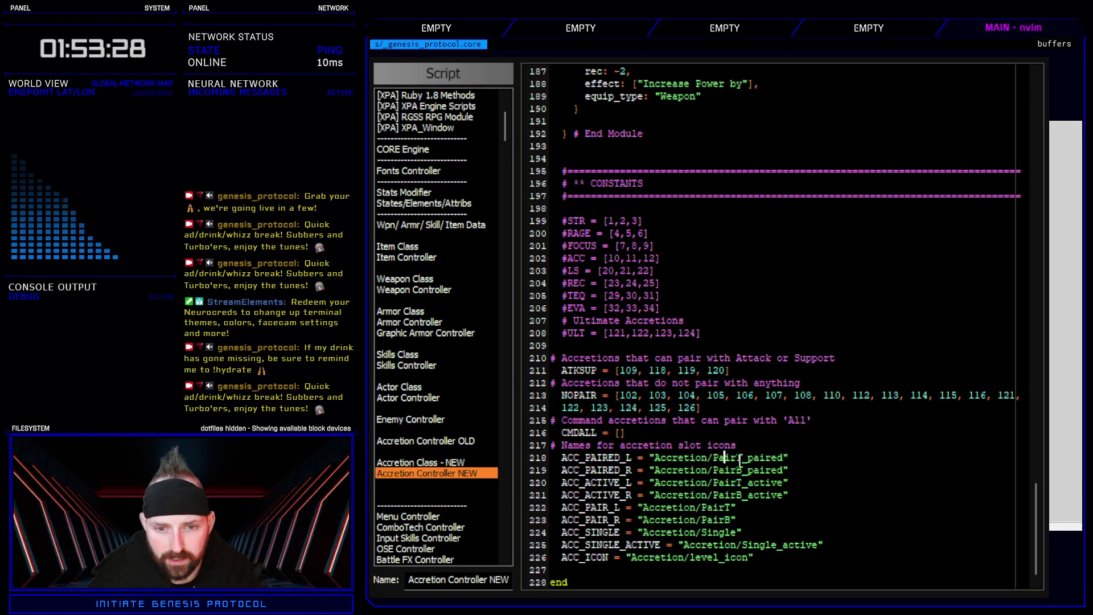
left_click_drag(579, 370, 757, 370)
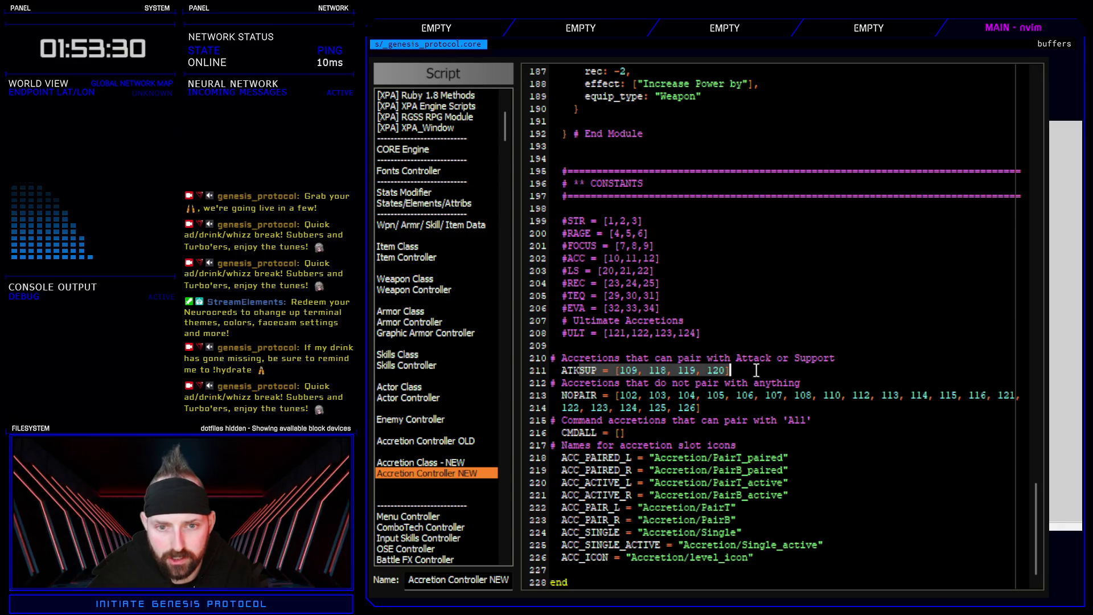
left_click_drag(592, 357, 832, 357)
left_click_drag(596, 370, 786, 373)
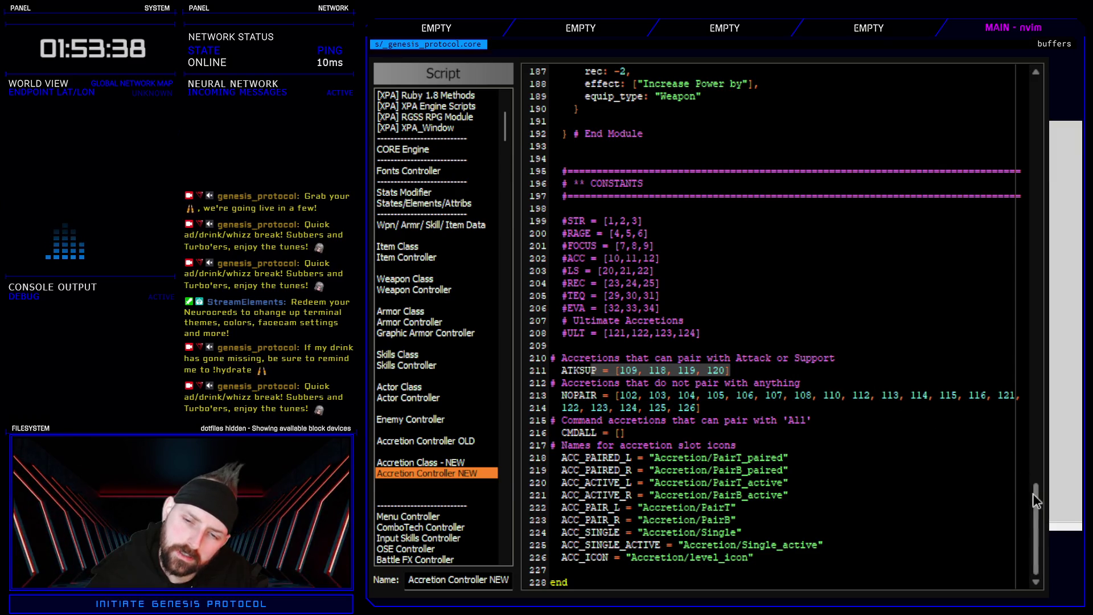
mouse_move(1032, 487)
left_mouse_down()
mouse_move(1020, 342)
mouse_move(1032, 493)
left_mouse_up()
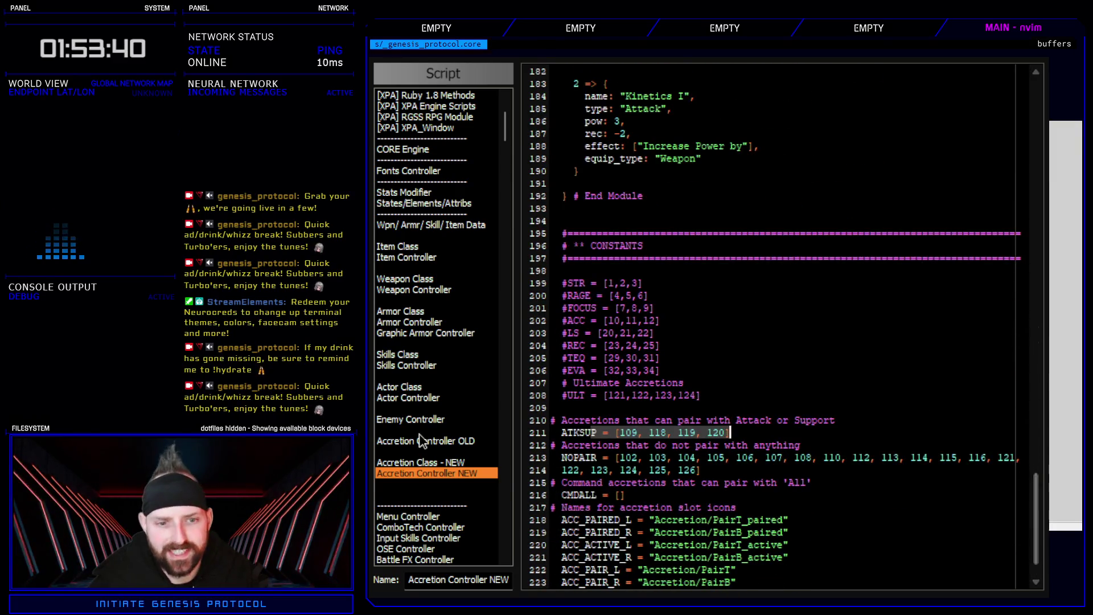
left_click(444, 441)
left_click_drag(1037, 122, 1047, 472)
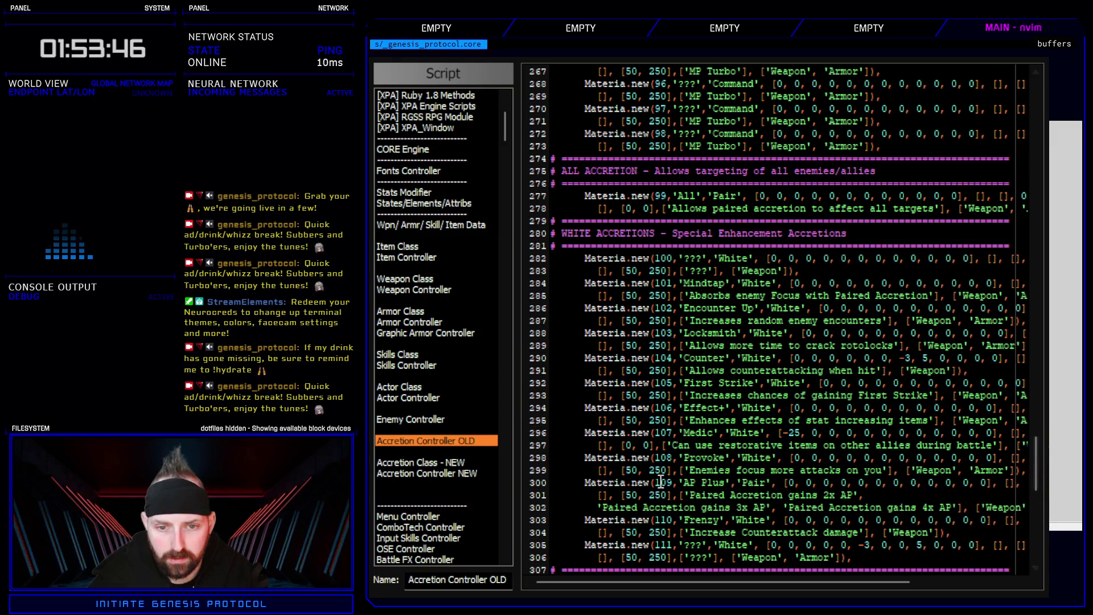
left_click_drag(660, 482, 805, 492)
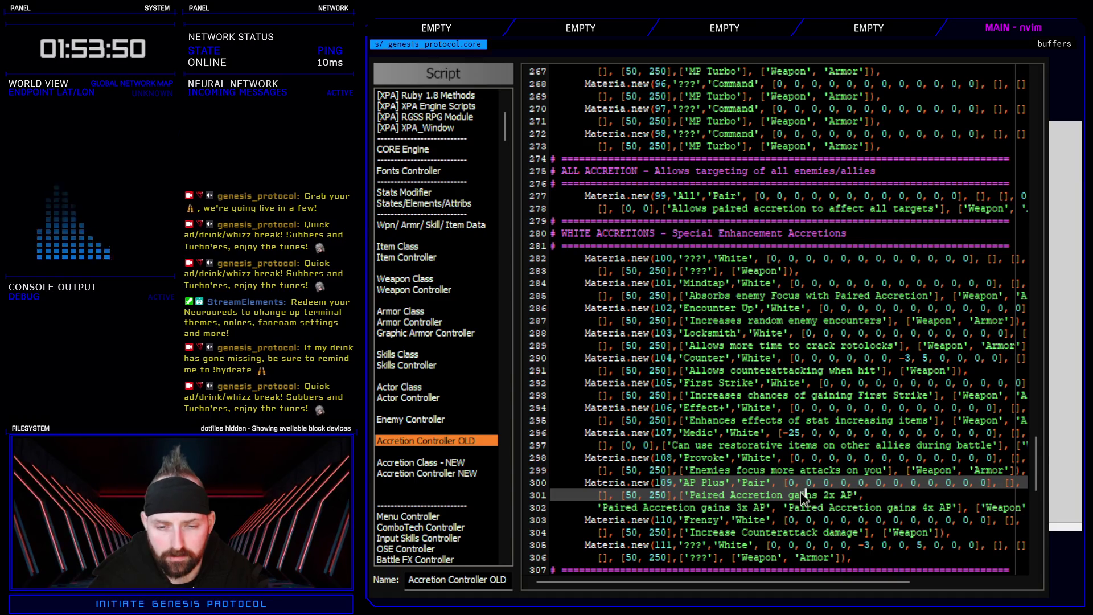
left_click(454, 475)
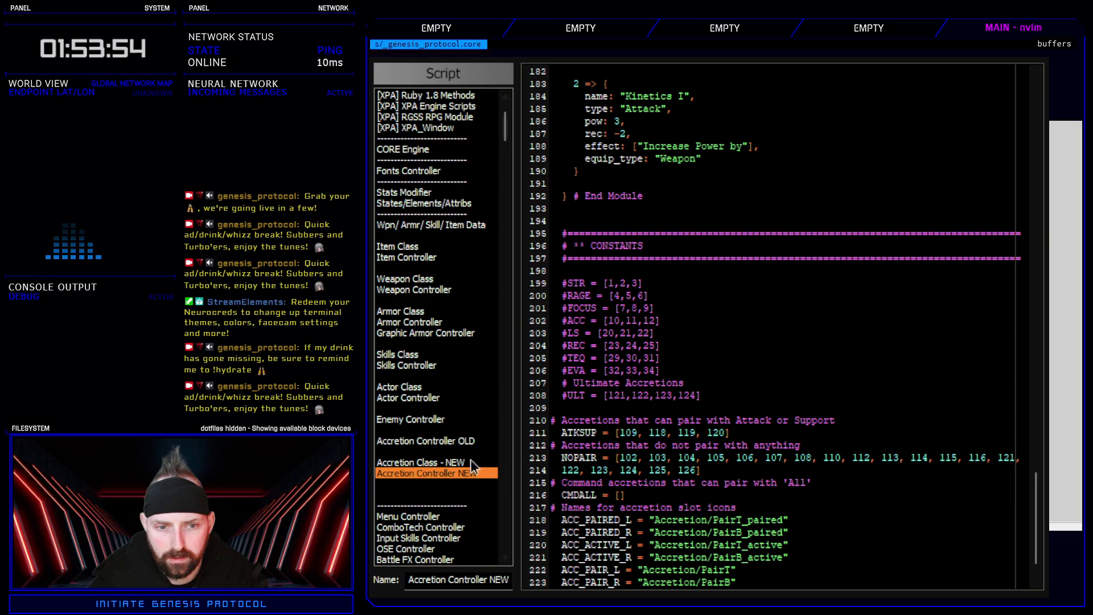
left_click(468, 441)
scroll(742, 454, "down", 8)
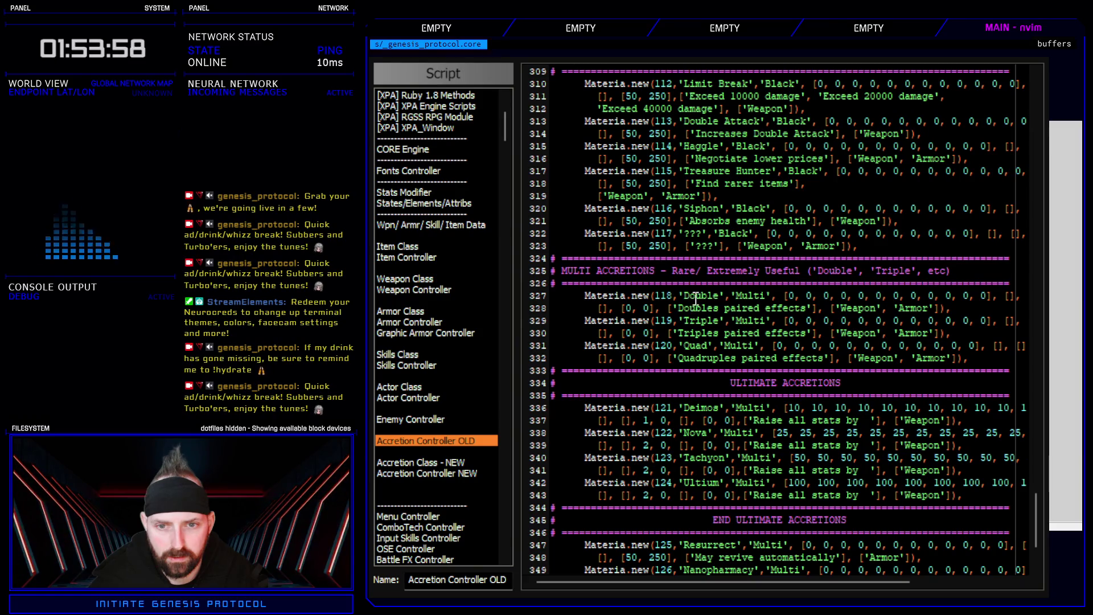
left_click_drag(686, 296, 748, 357)
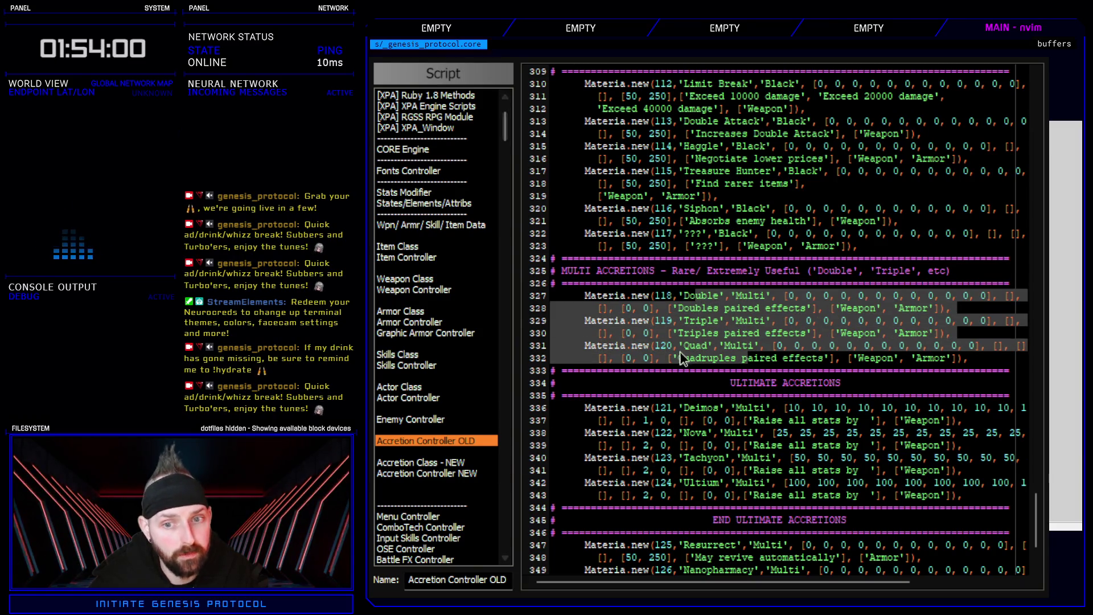
left_click(443, 464)
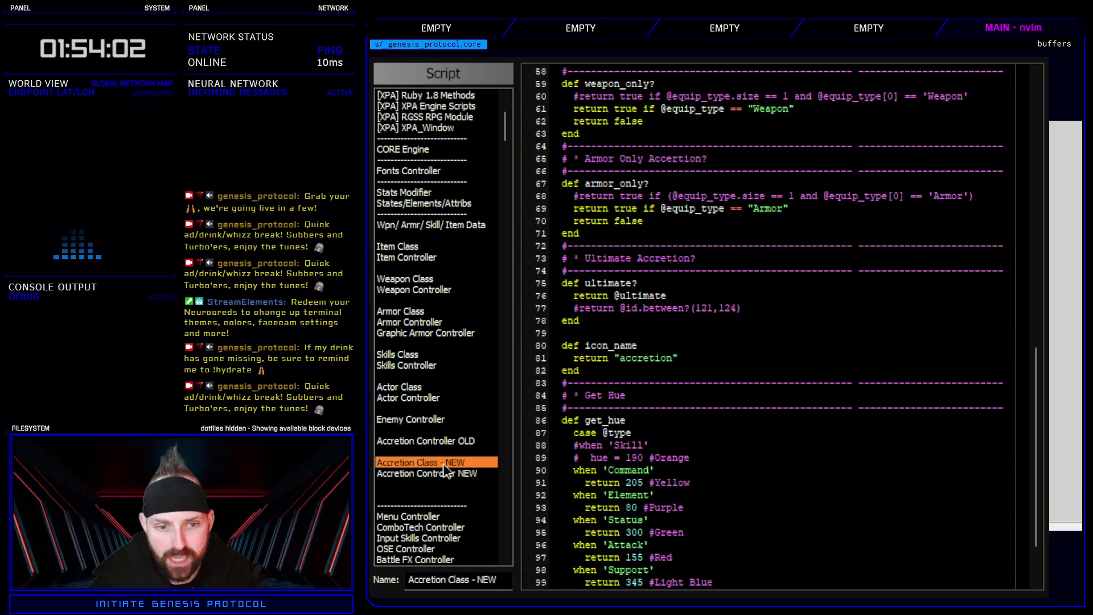
key("Down")
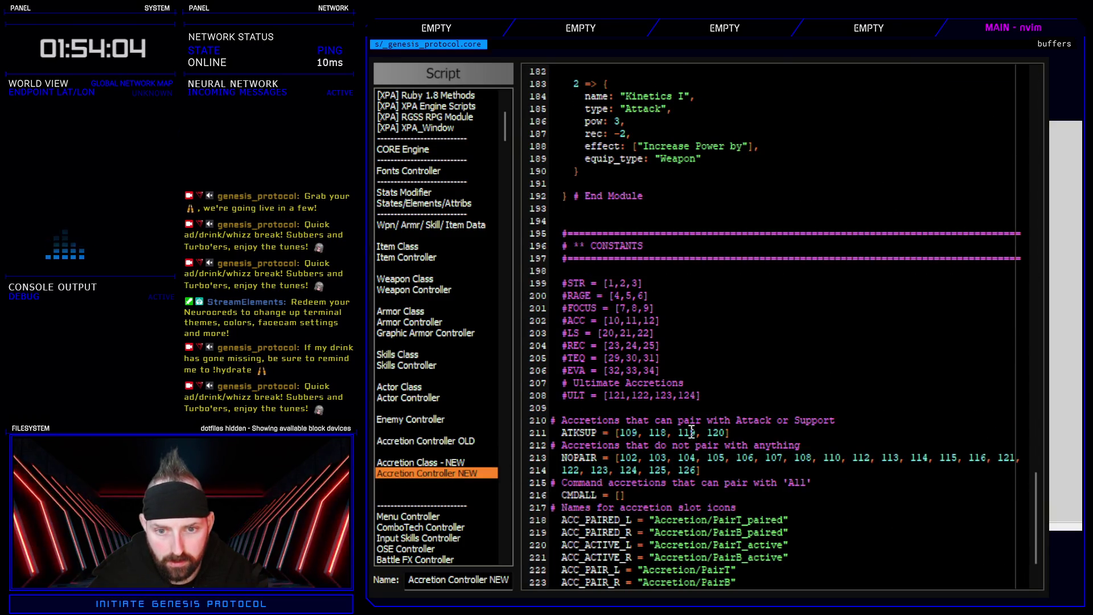
left_click(751, 433)
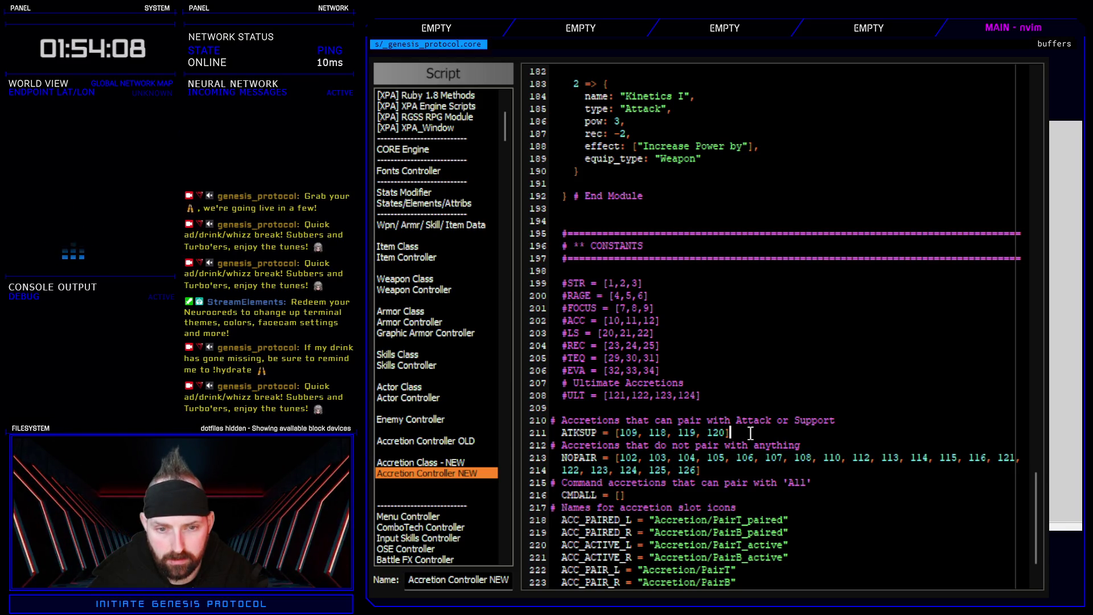
mouse_move(1031, 483)
left_mouse_down()
mouse_move(1046, 152)
mouse_move(1031, 85)
mouse_move(1037, 303)
left_mouse_up()
- Duplicate accretion_ultimate? as accretion_enhance? returning the :enhance key, then switch to Accretion Class - NEW
left_click_drag(535, 336, 538, 371)
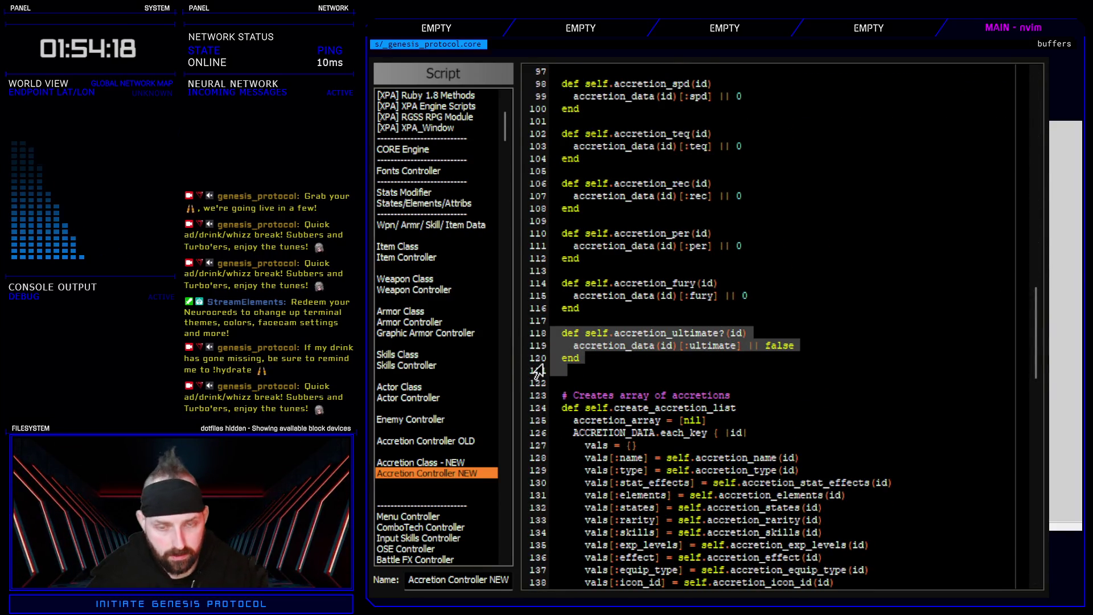
key("y")
key("P")
left_click_drag(672, 334, 727, 336)
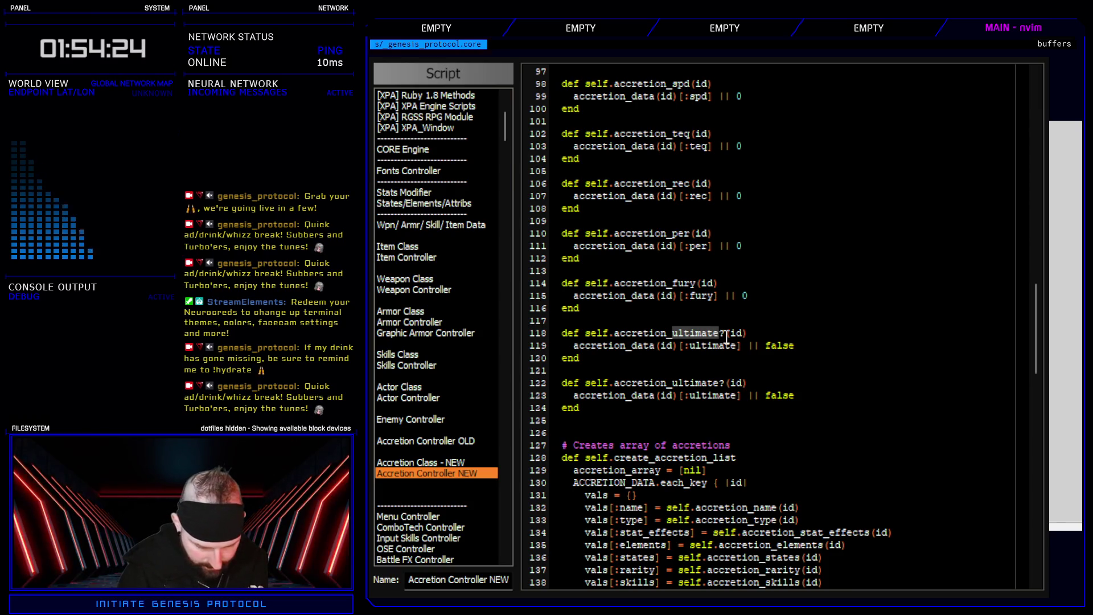
type("cretion_enhance")
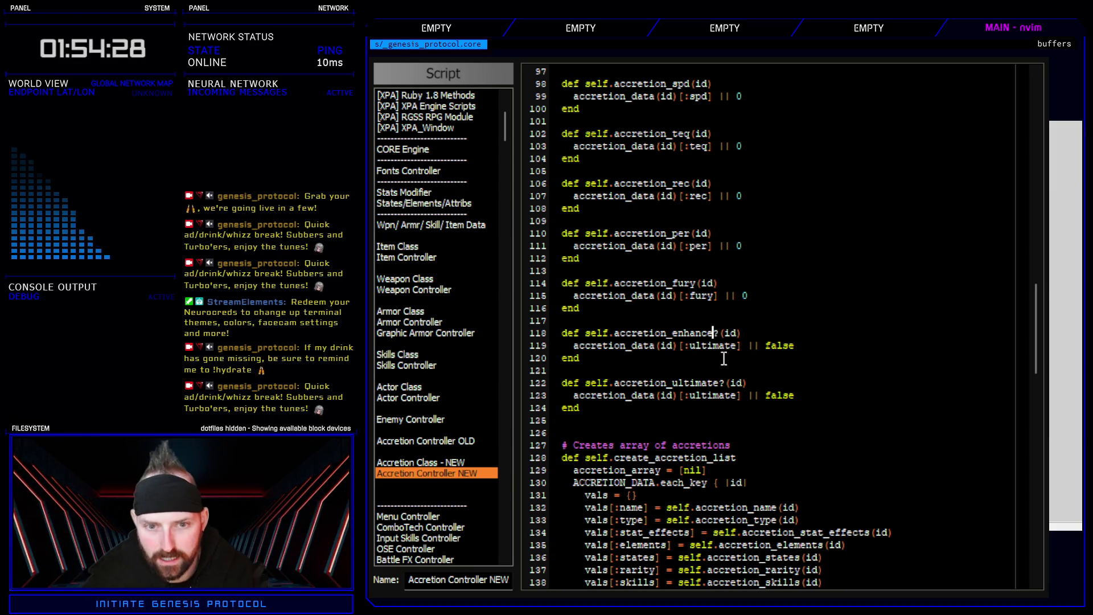
left_click_drag(690, 345, 738, 346)
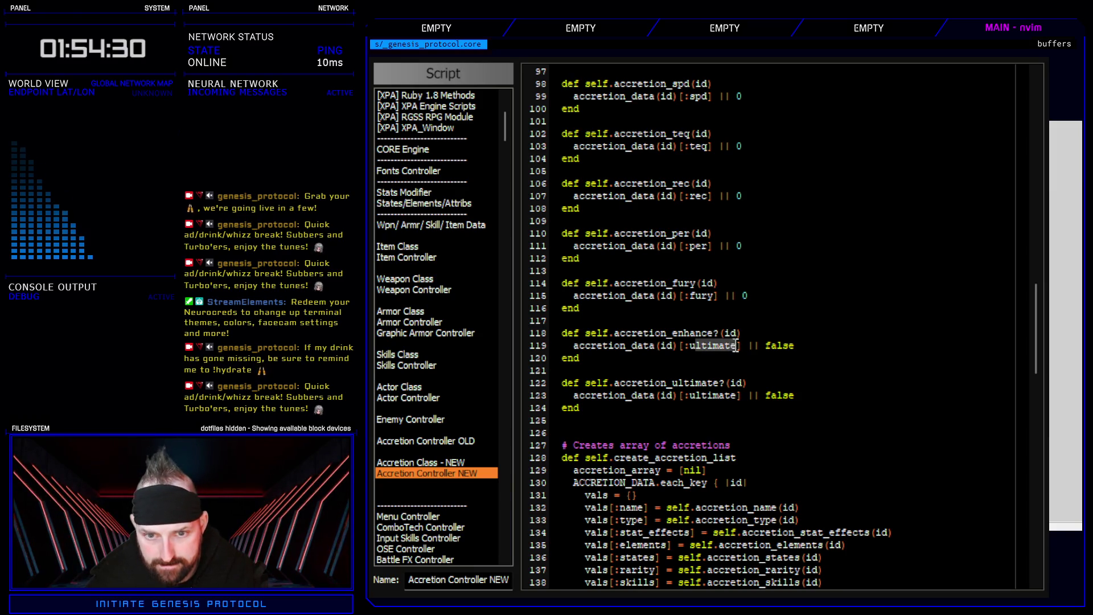
type("c")
type("enhance")
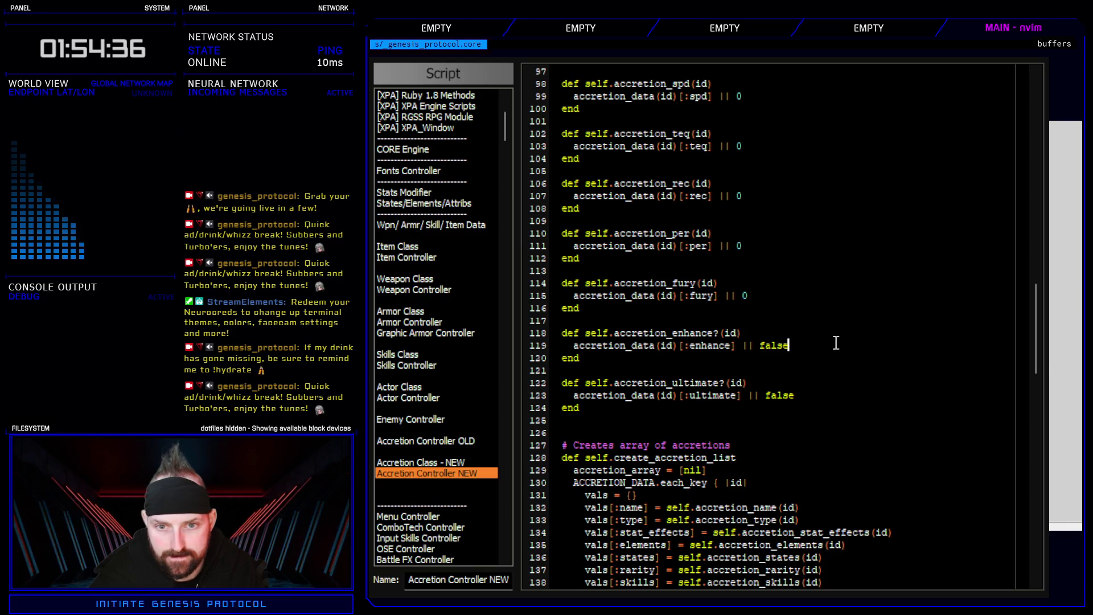
key("Up")
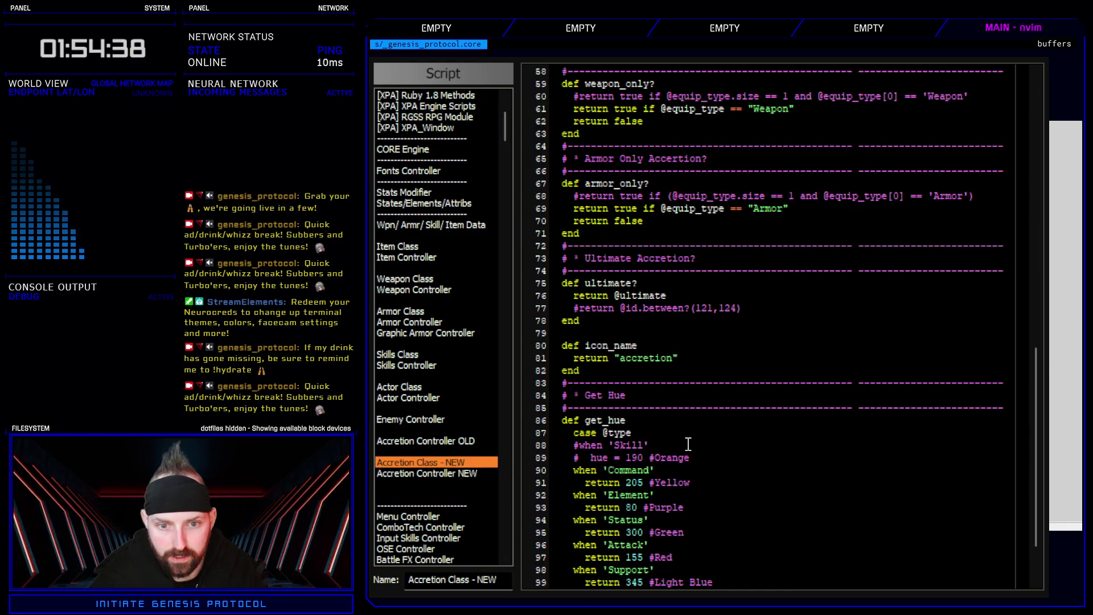
scroll(691, 443, "up", 19)
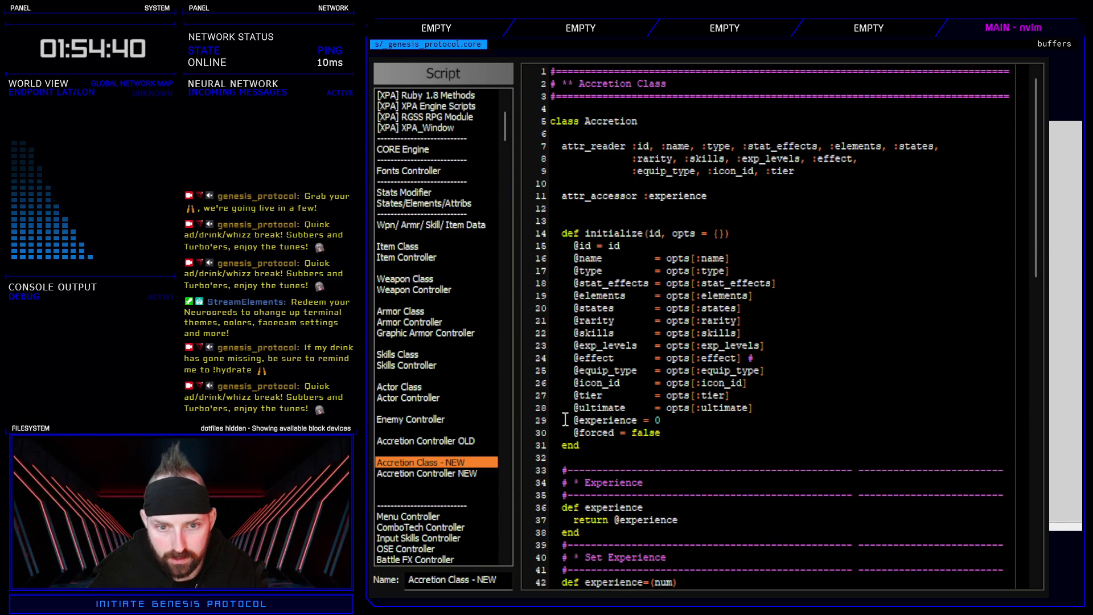
left_click(536, 408)
key("ctrl+d")
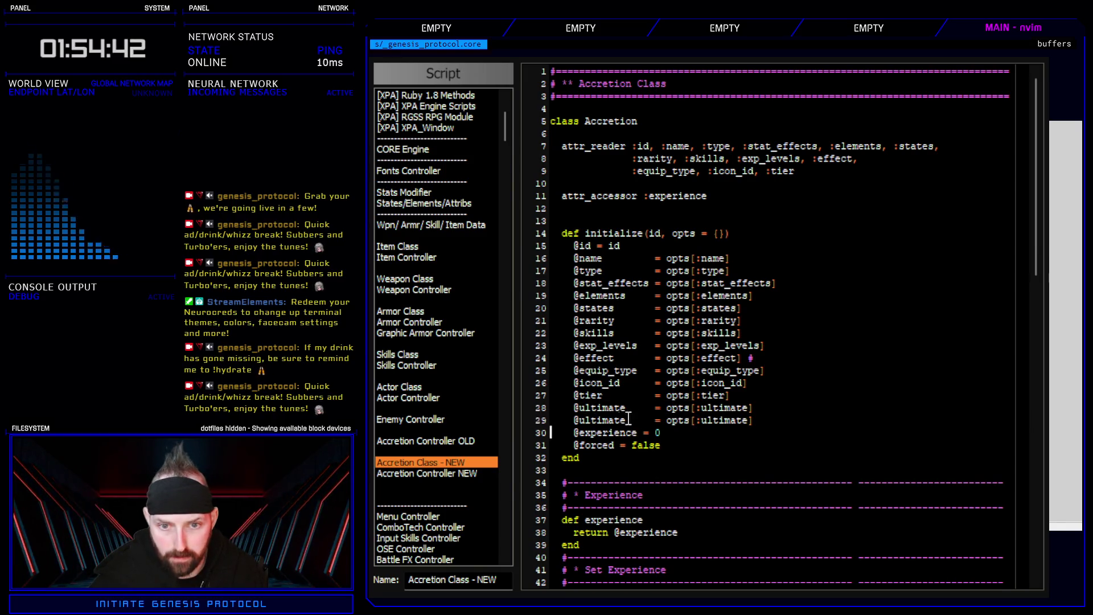
left_click_drag(700, 420, 750, 421)
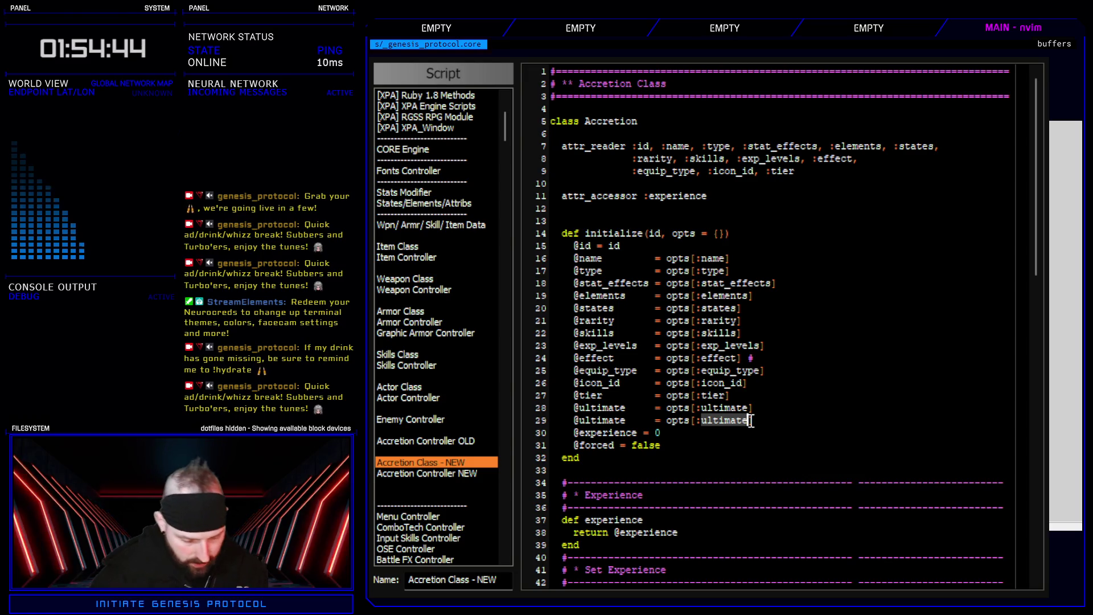
type("enhance")
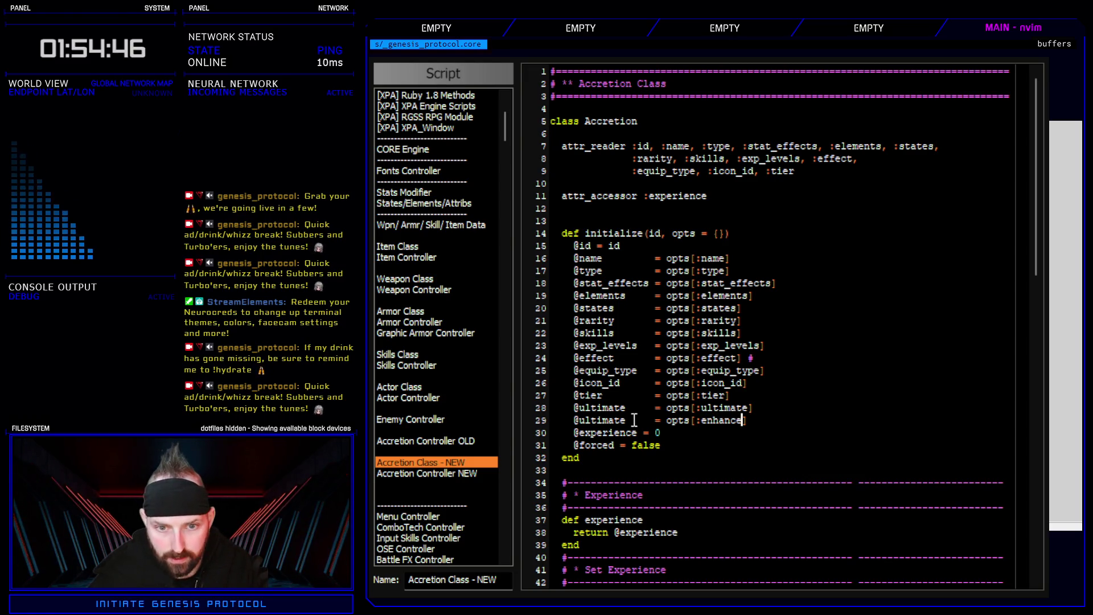
left_click_drag(627, 421, 578, 421)
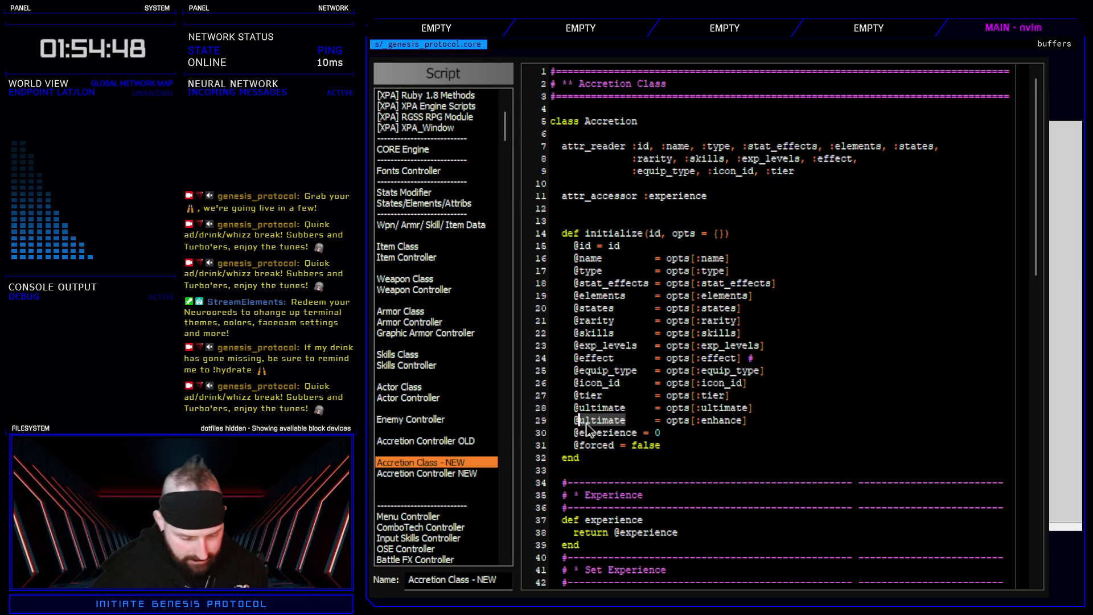
type("enhance")
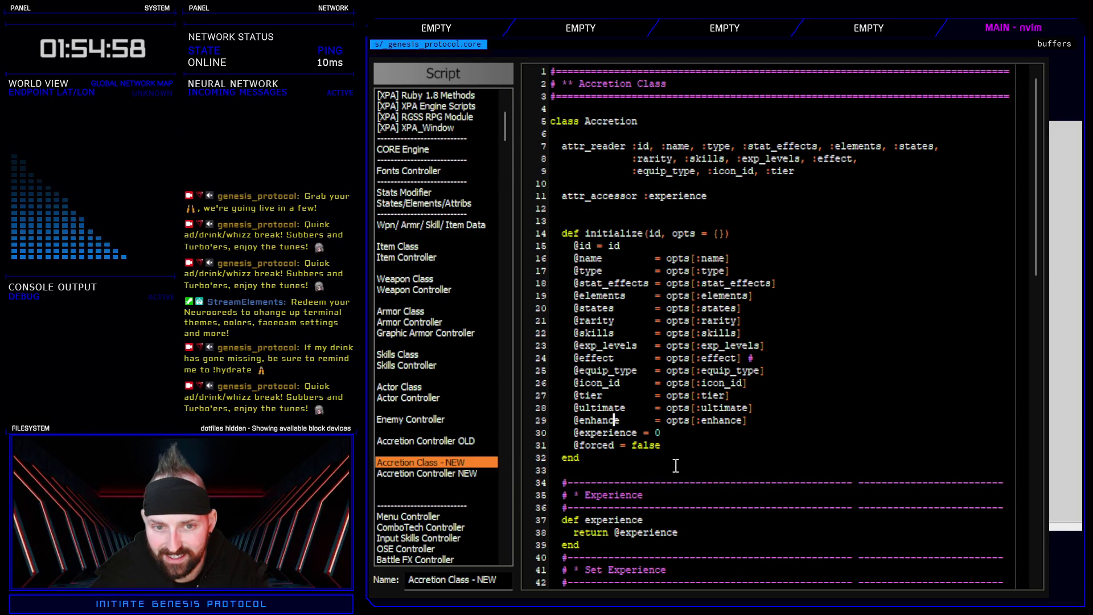
scroll(683, 478, "down", 20)
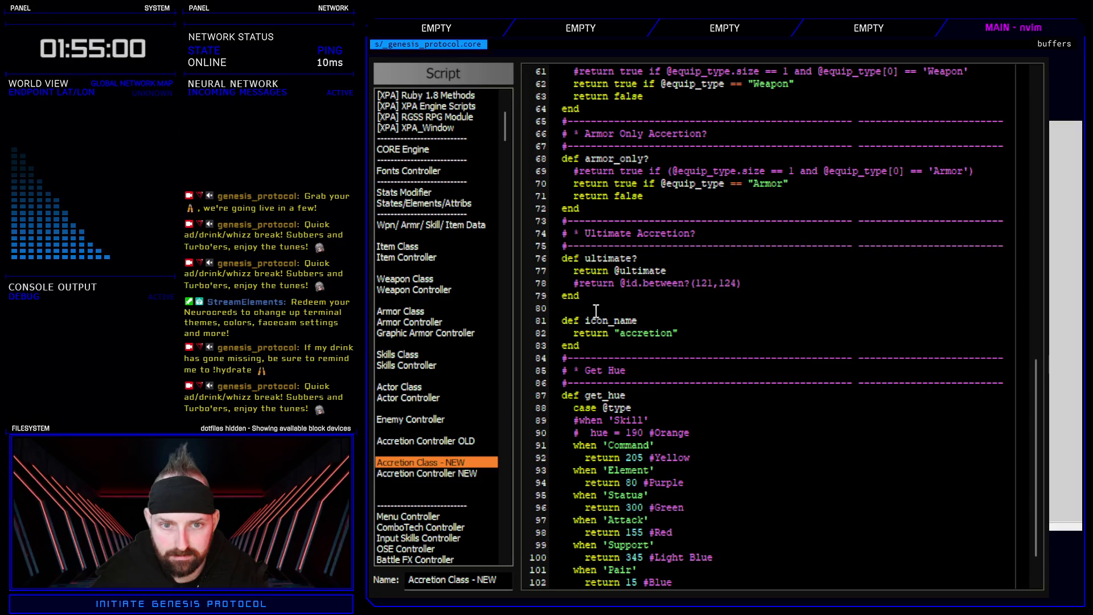
left_click(591, 296)
key("Return")
key("Return")
type("f enahnc")
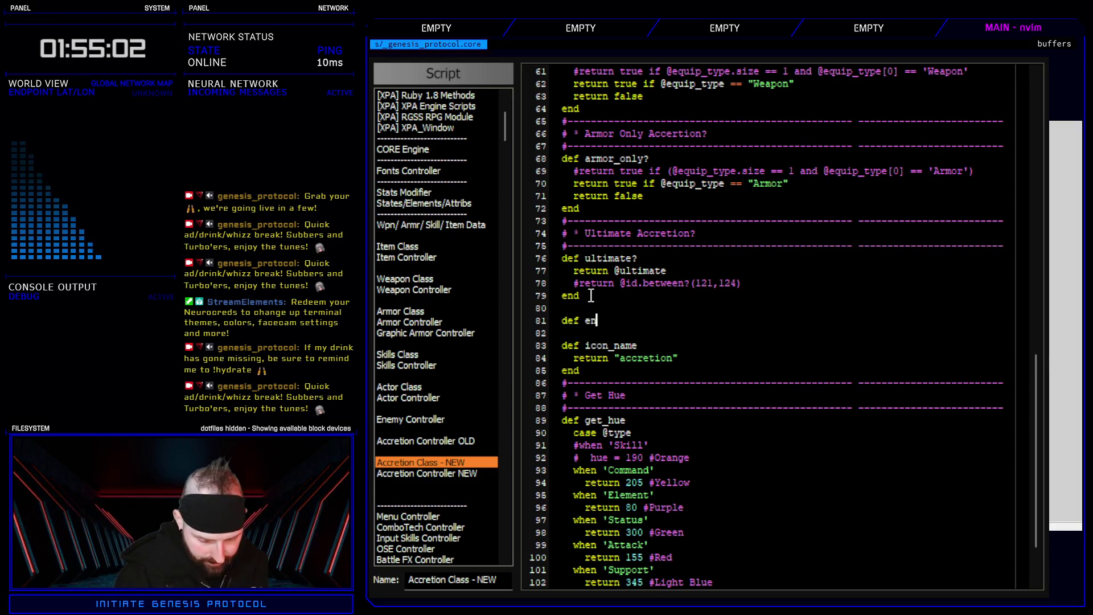
type("ing?")
key("Return")
type("return ")
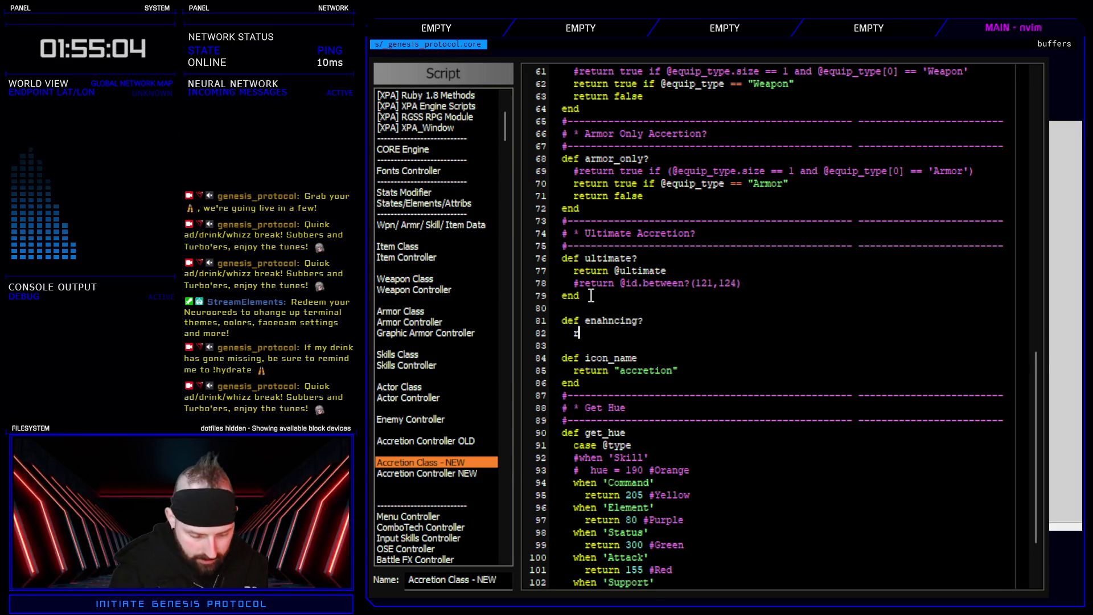
type("@enha")
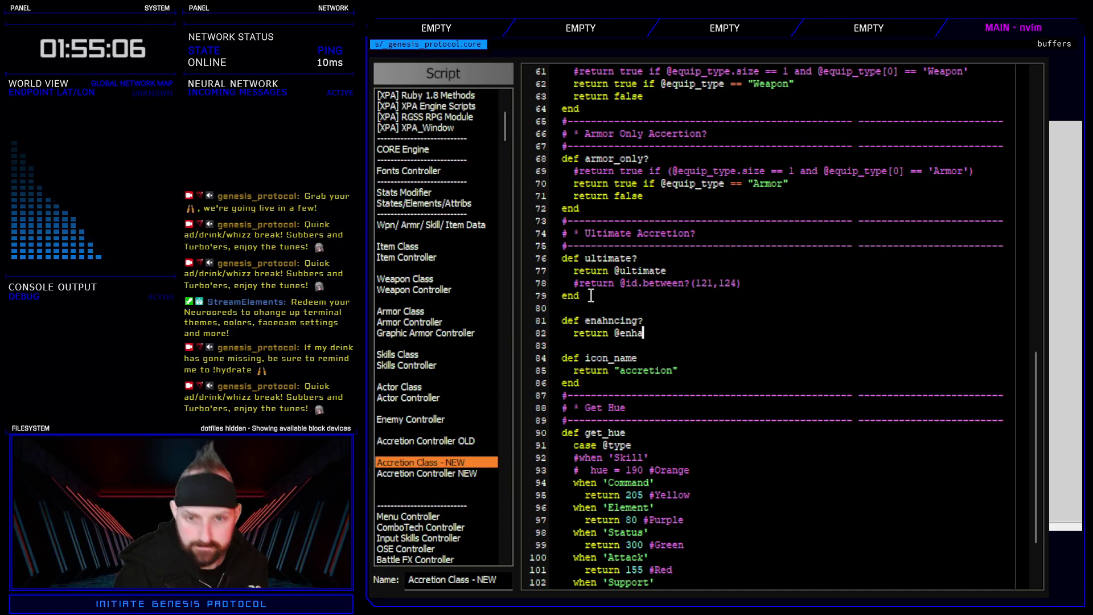
type("nce")
key("Return")
type("e")
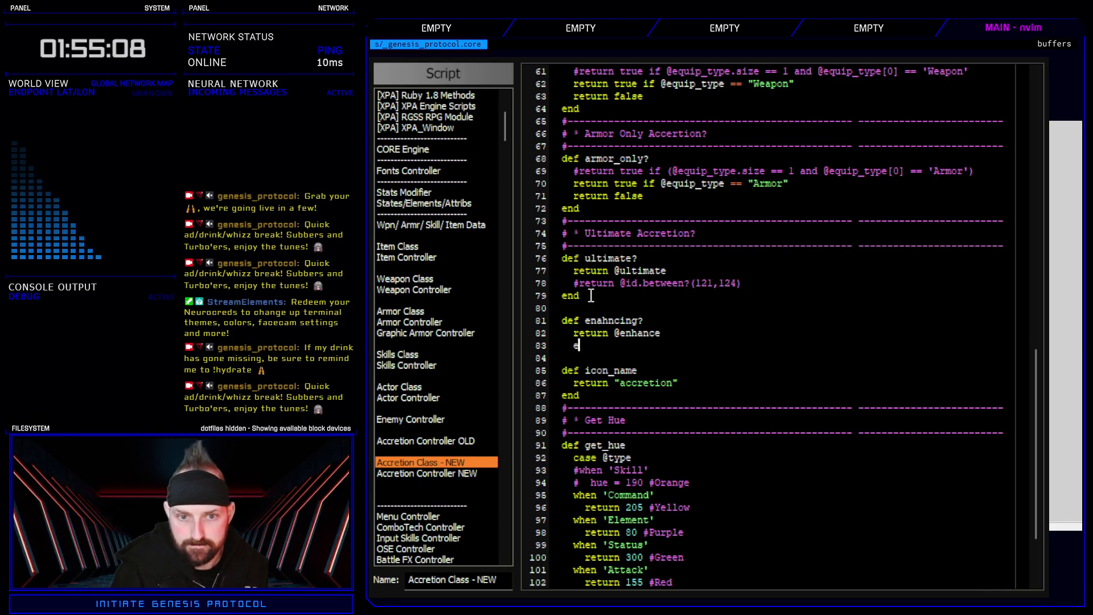
type("nd")
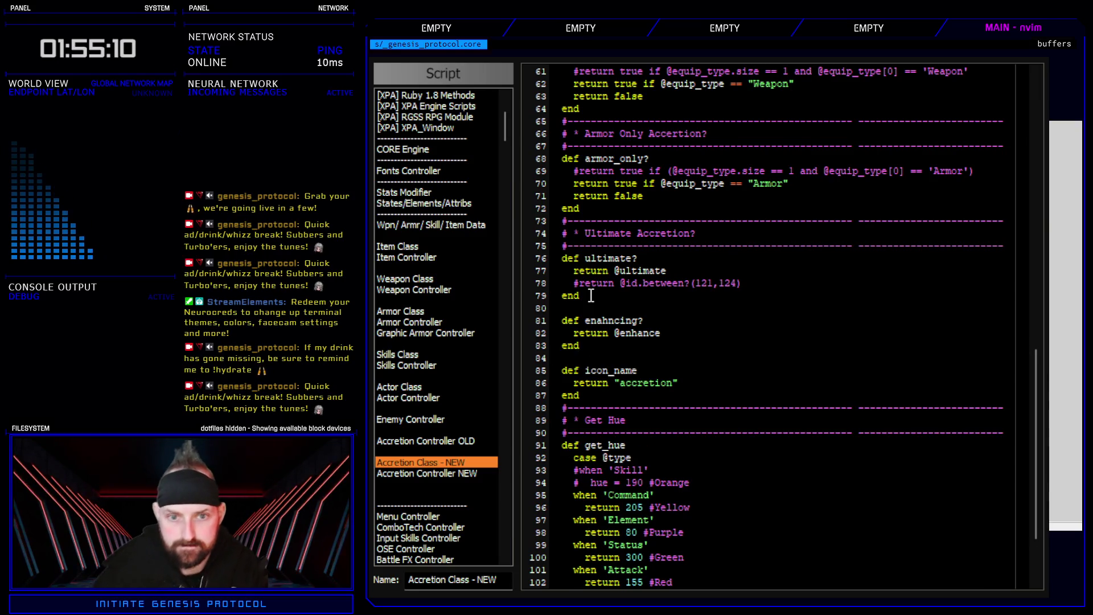
left_click(609, 318)
key("BackSpace")
key("Left")
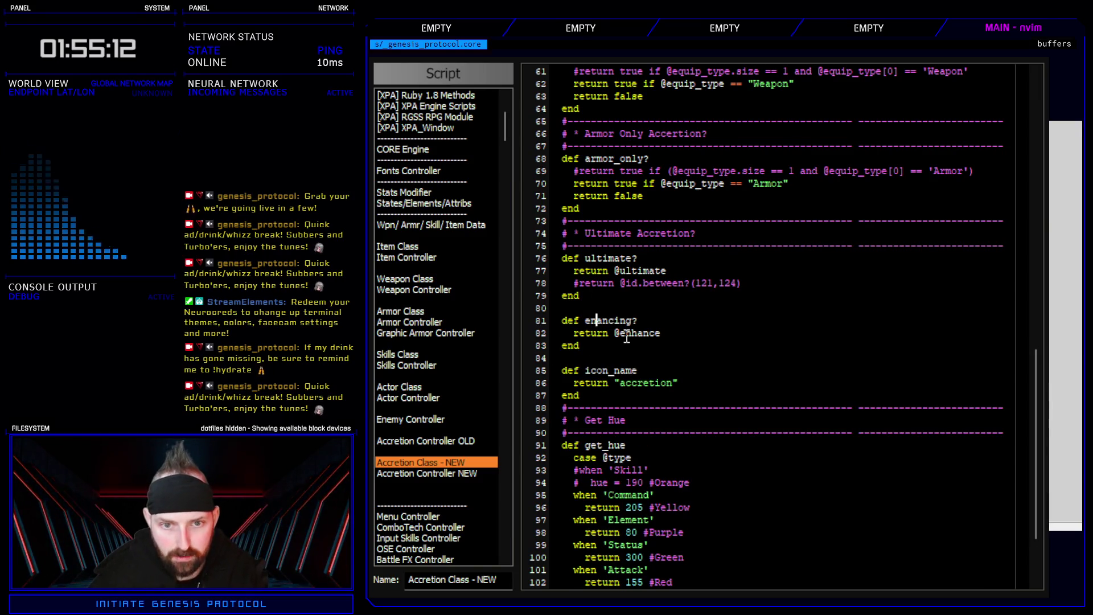
type("h")
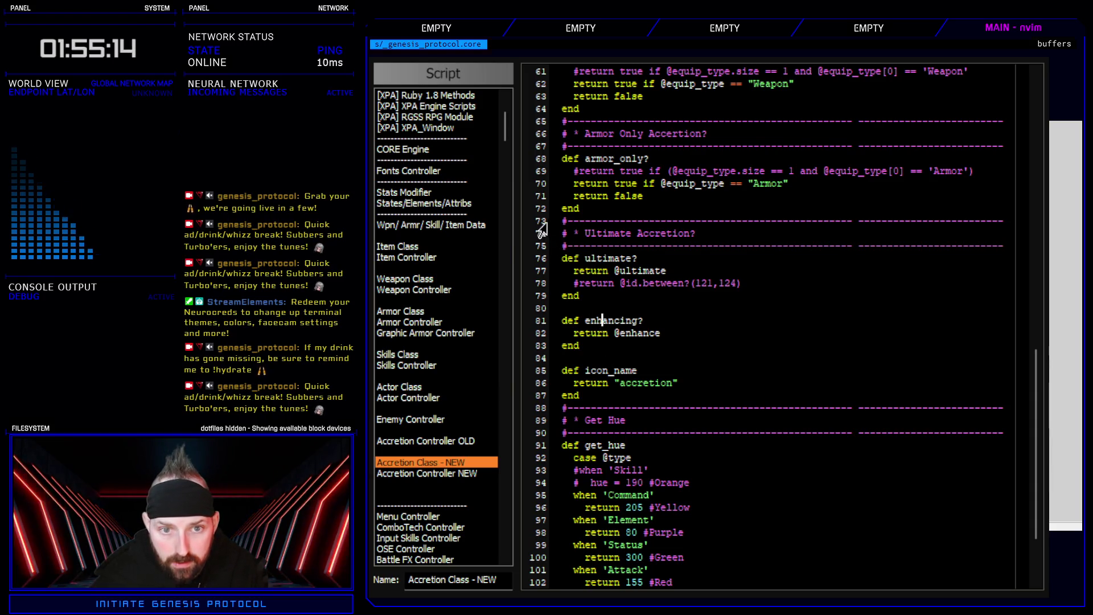
- Give enhancing? an 'Enhancing Accretion Type? (AP Plus, Double, Triple...)' comment header copied from Ultimate's
left_click_drag(540, 221, 551, 259)
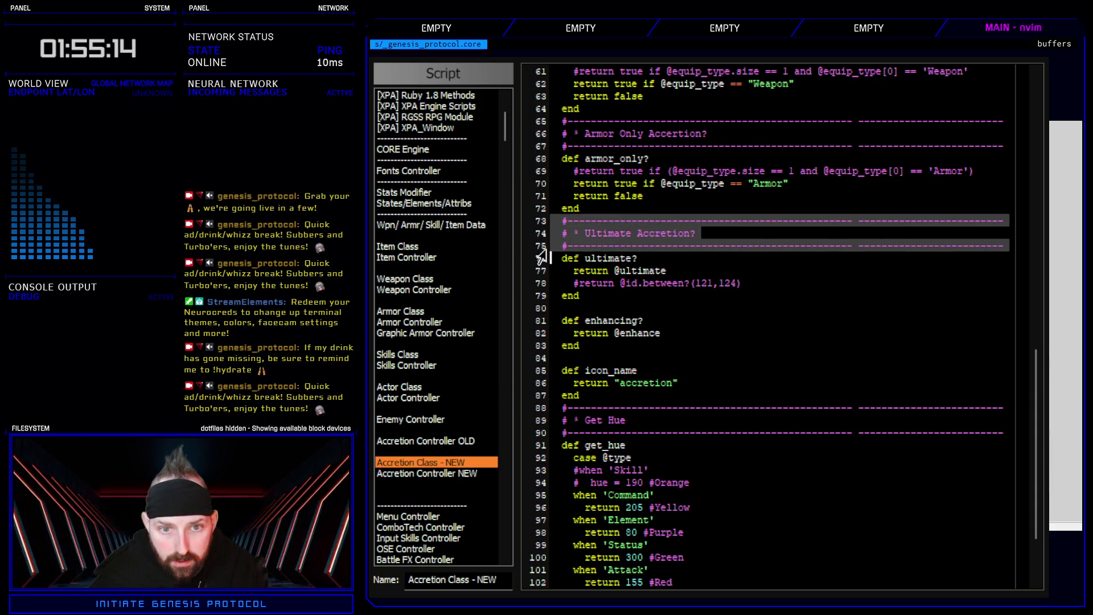
key("y")
left_click(540, 308)
key("p")
left_click_drag(587, 322, 636, 327)
type("cEnhancing Accretion")
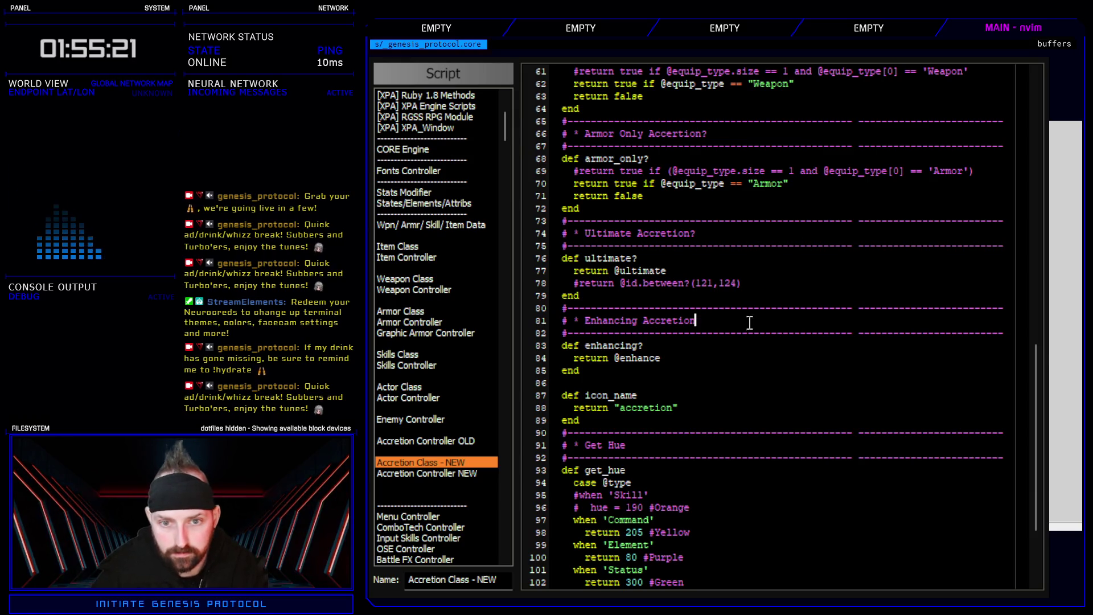
left_click(750, 321)
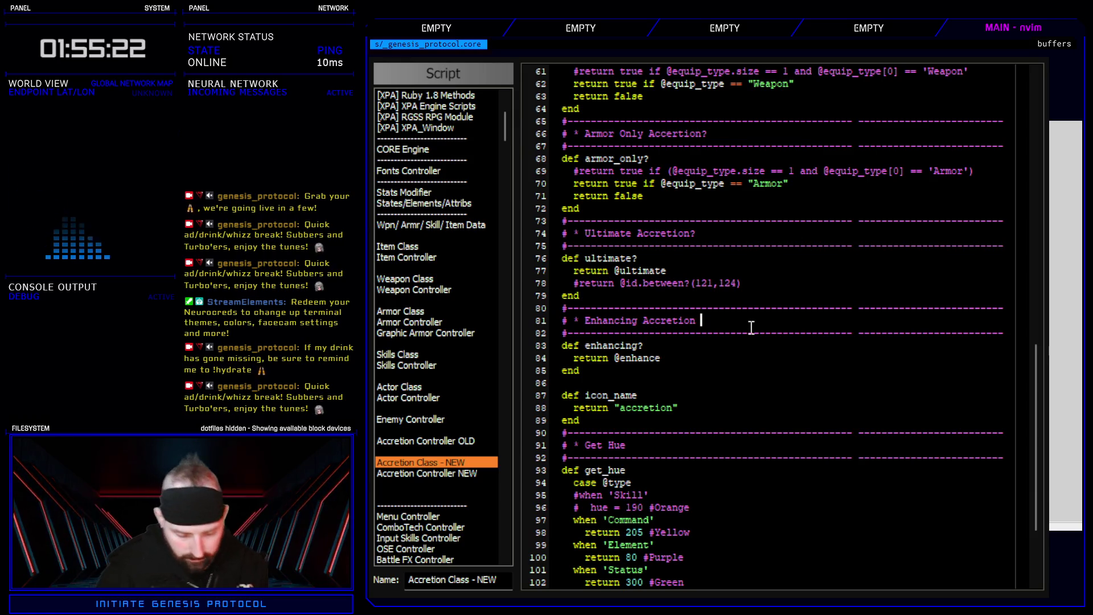
key("BackSpace")
type("Type? (")
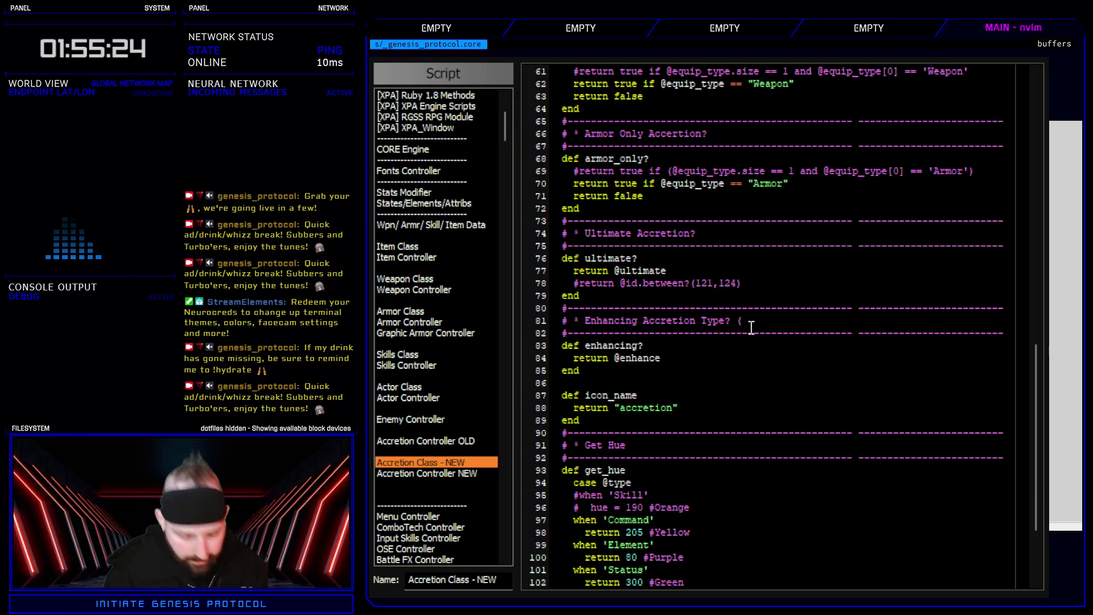
type("AP Plus,")
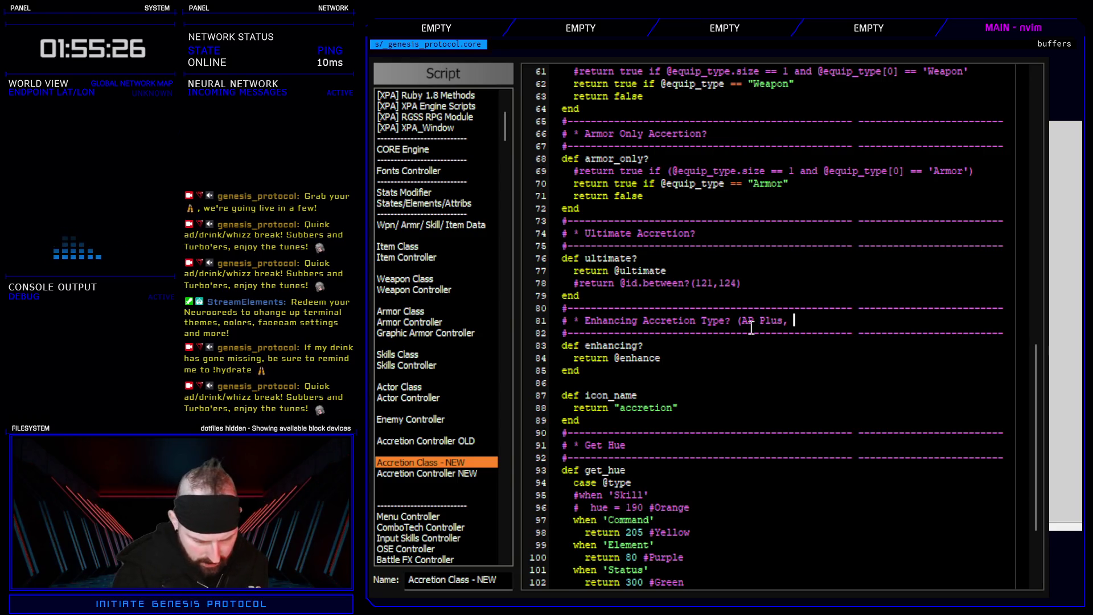
type(" Double Triple,")
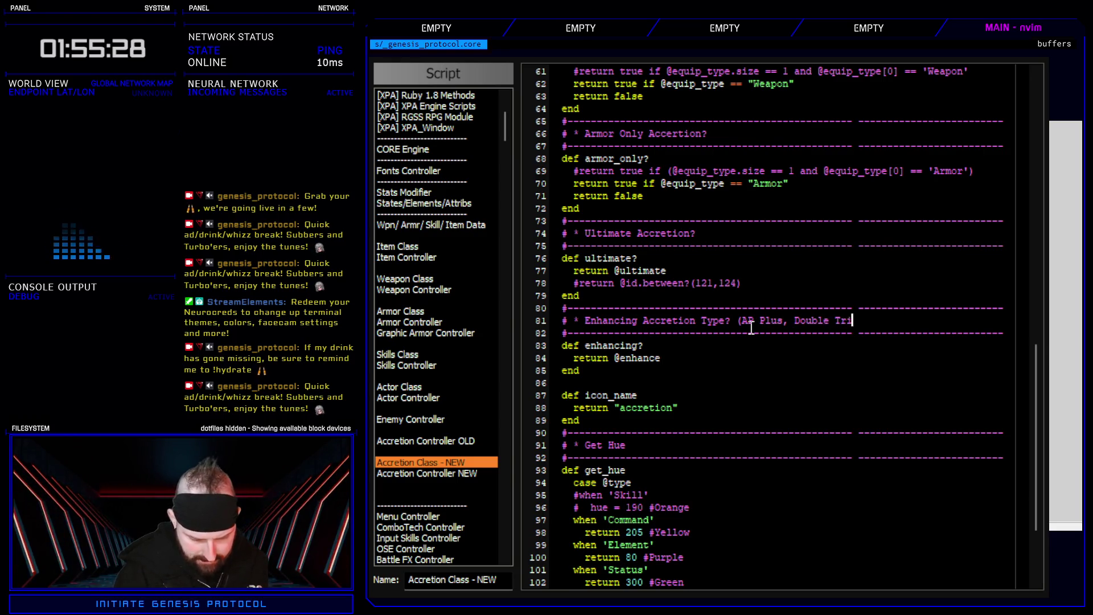
type(" etc")
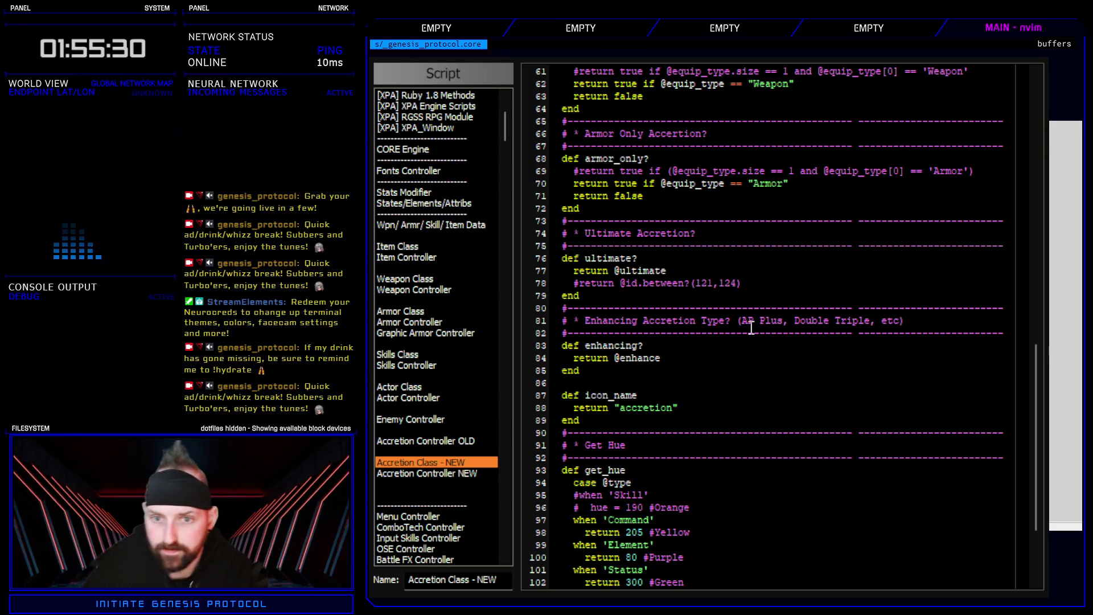
left_click(830, 320)
type(",")
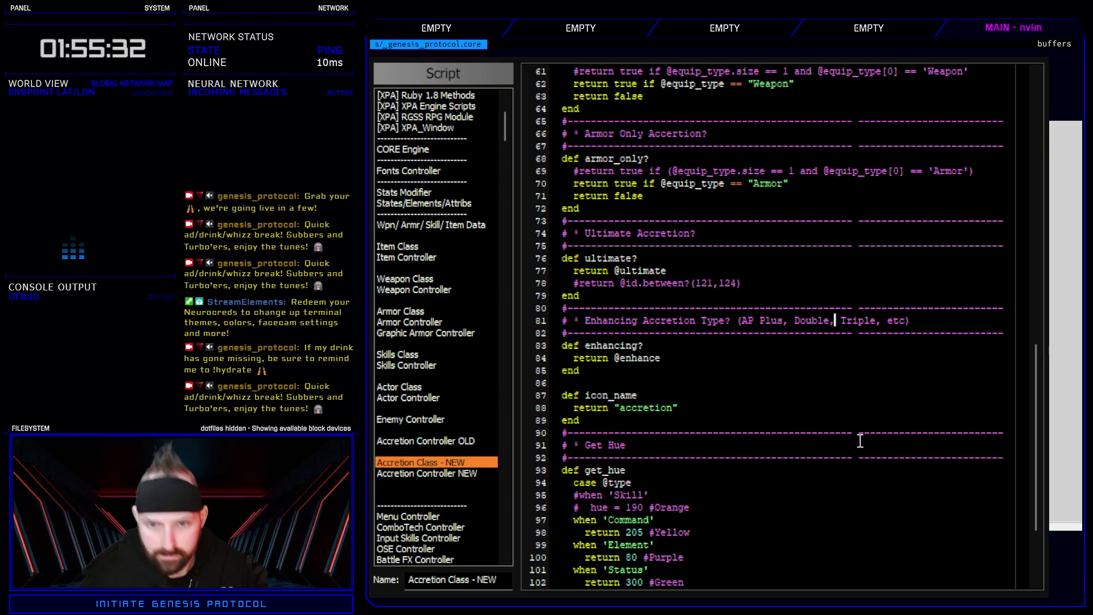
left_click(919, 322)
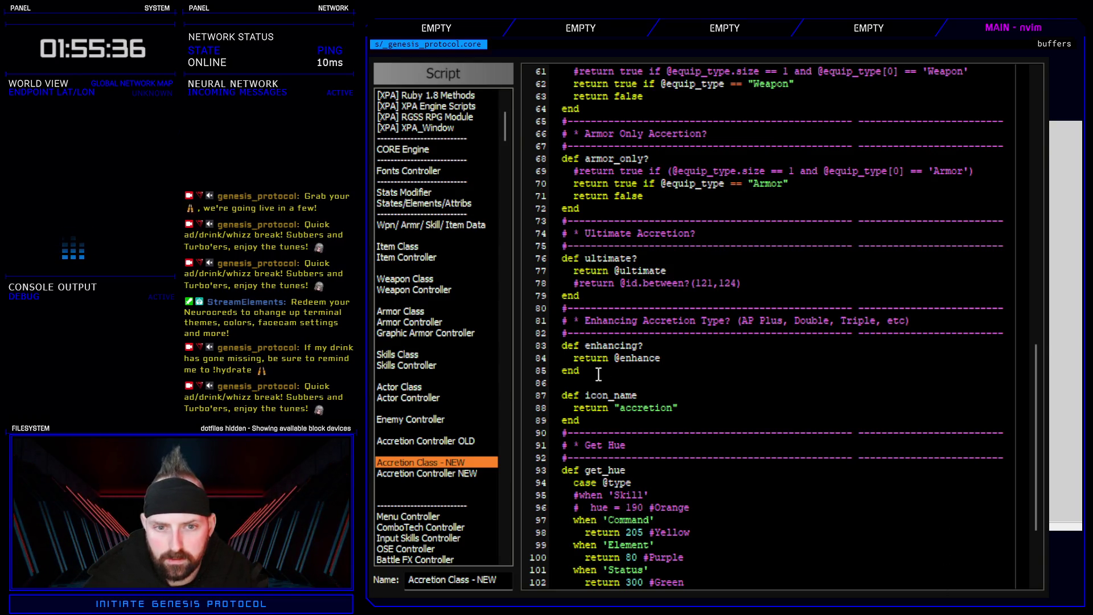
left_click(465, 473)
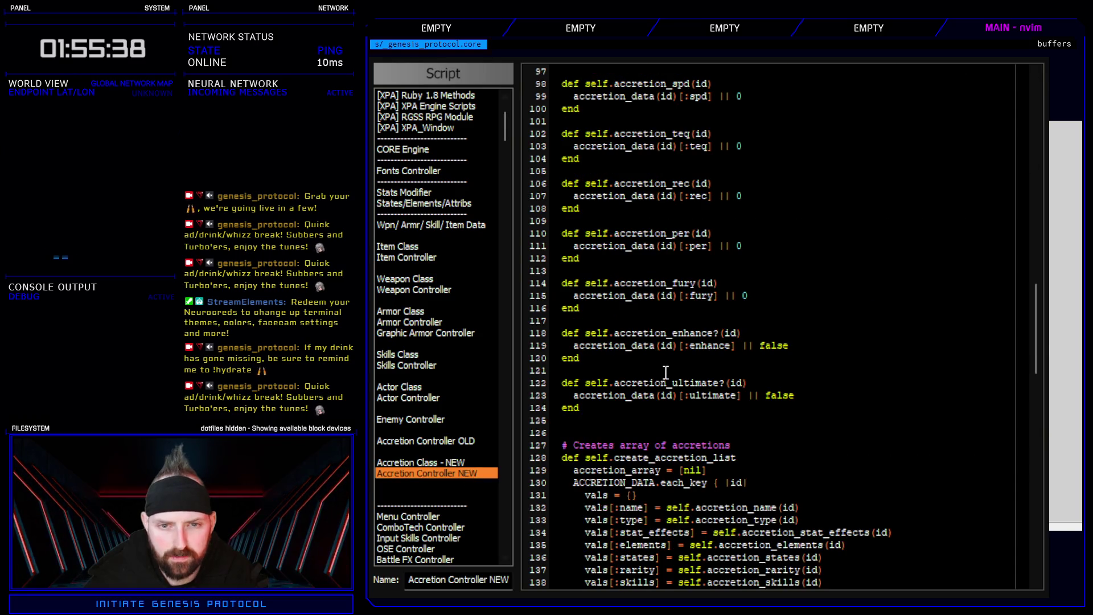
- Review the ATKSUP and NOPAIR id lists in Accretion Controller NEW
left_click(465, 443)
left_click(466, 474)
scroll(610, 491, "down", 20)
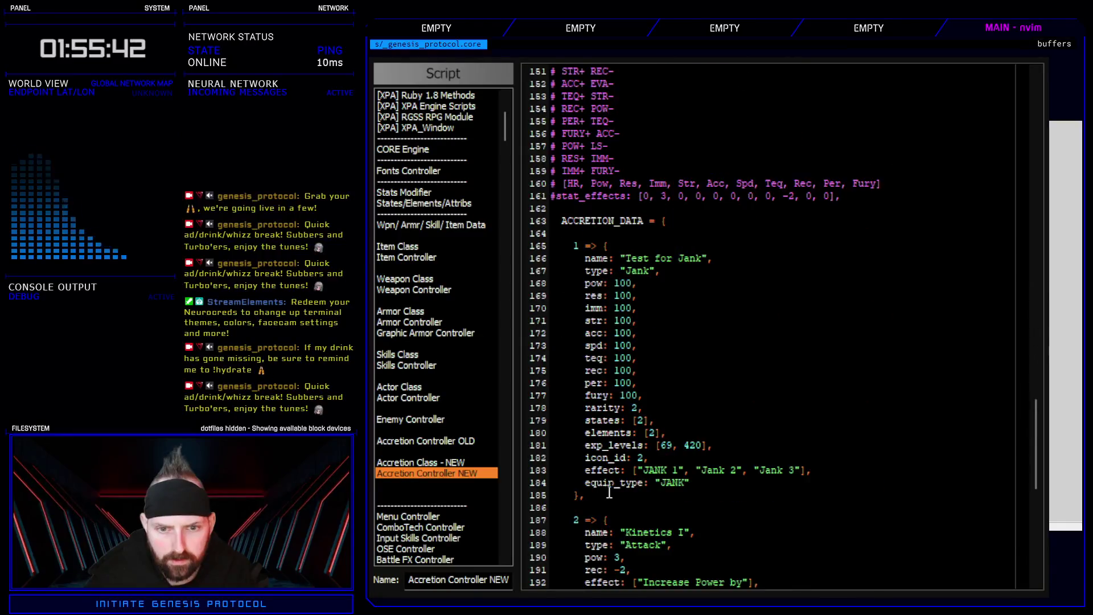
scroll(609, 491, "down", 9)
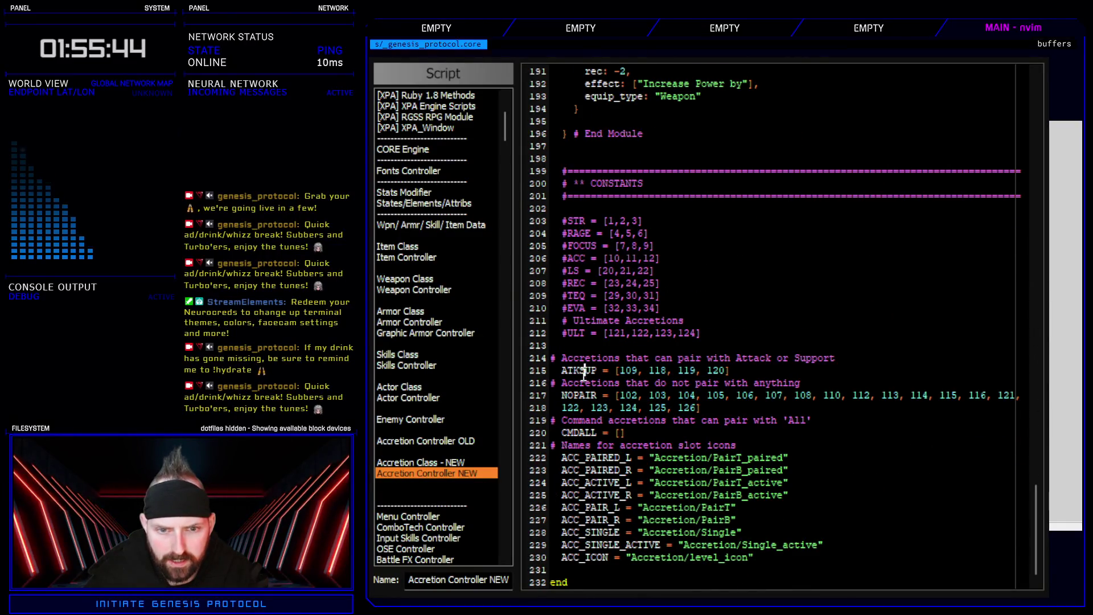
left_click_drag(581, 370, 774, 370)
left_click(592, 395)
left_click_drag(592, 394, 761, 407)
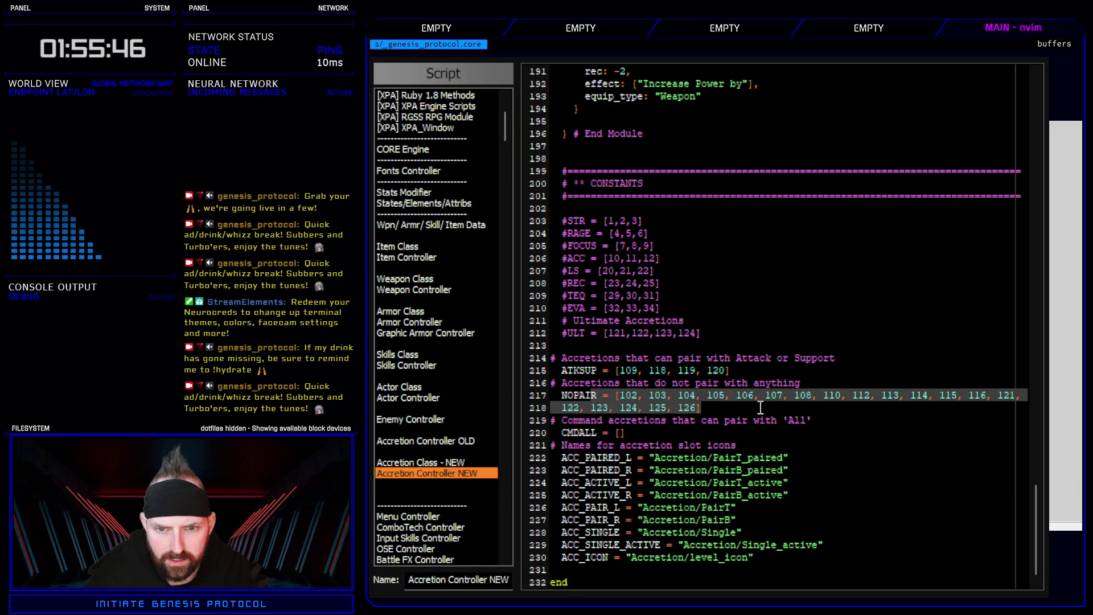
key("y")
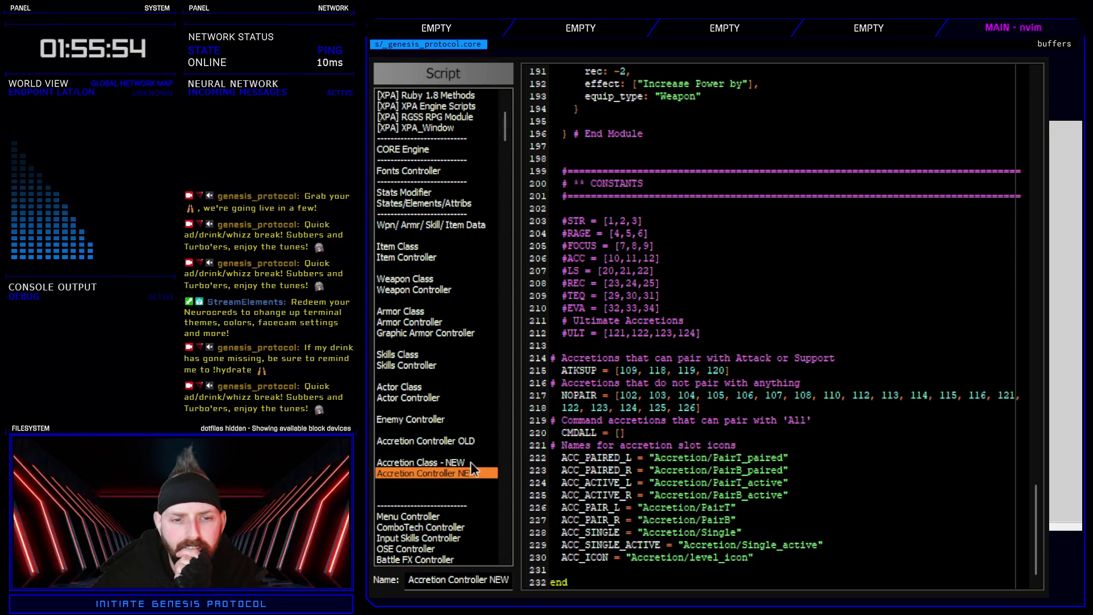
- Append ', :enhance' to the attr_reader list in Accretion Class - NEW
left_click(450, 463)
scroll(854, 398, "up", 10)
scroll(931, 436, "up", 4)
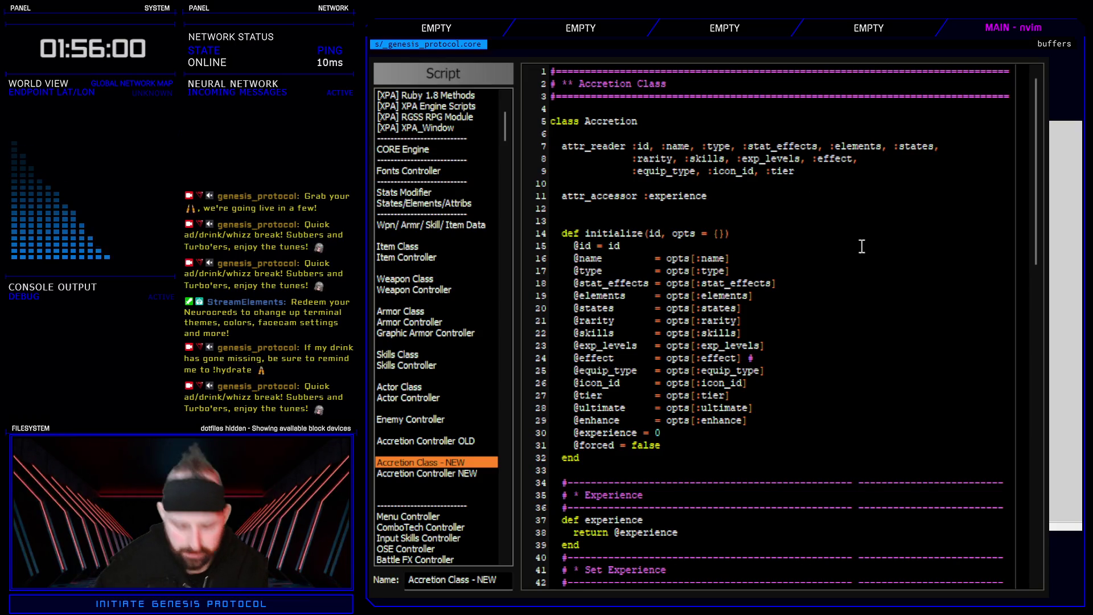
type(", :enhance")
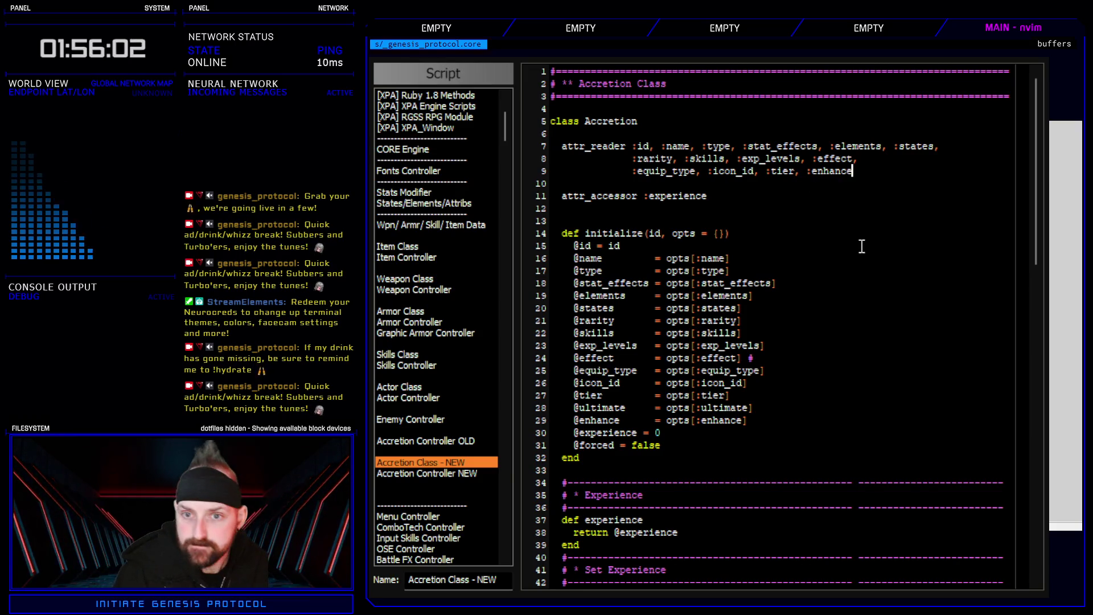
left_click(472, 474)
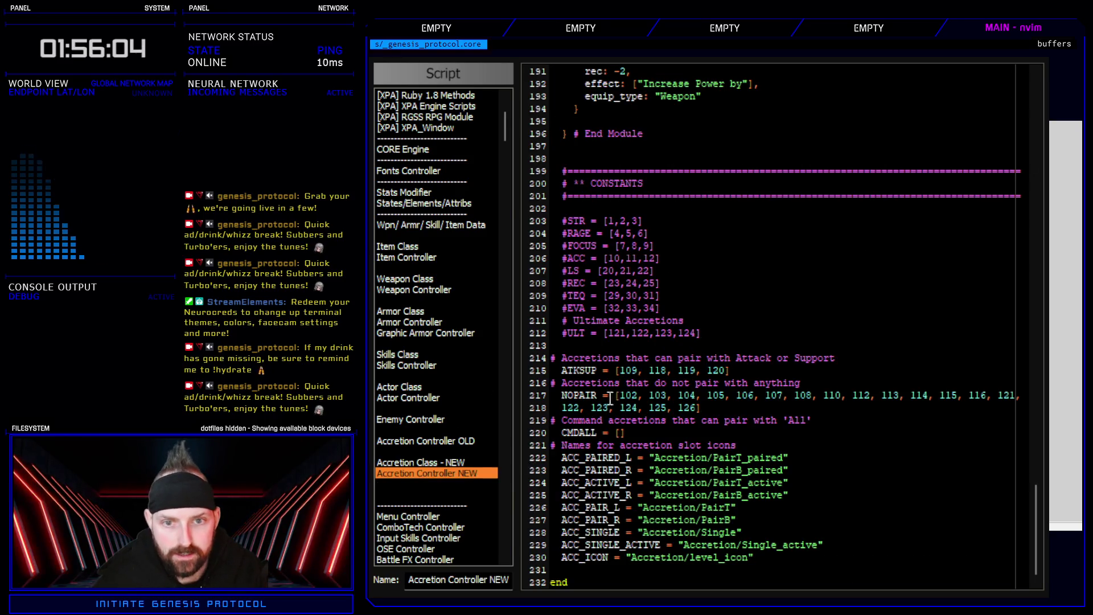
mouse_move(1036, 478)
left_mouse_down()
mouse_move(1042, 165)
mouse_move(1045, 206)
left_mouse_up()
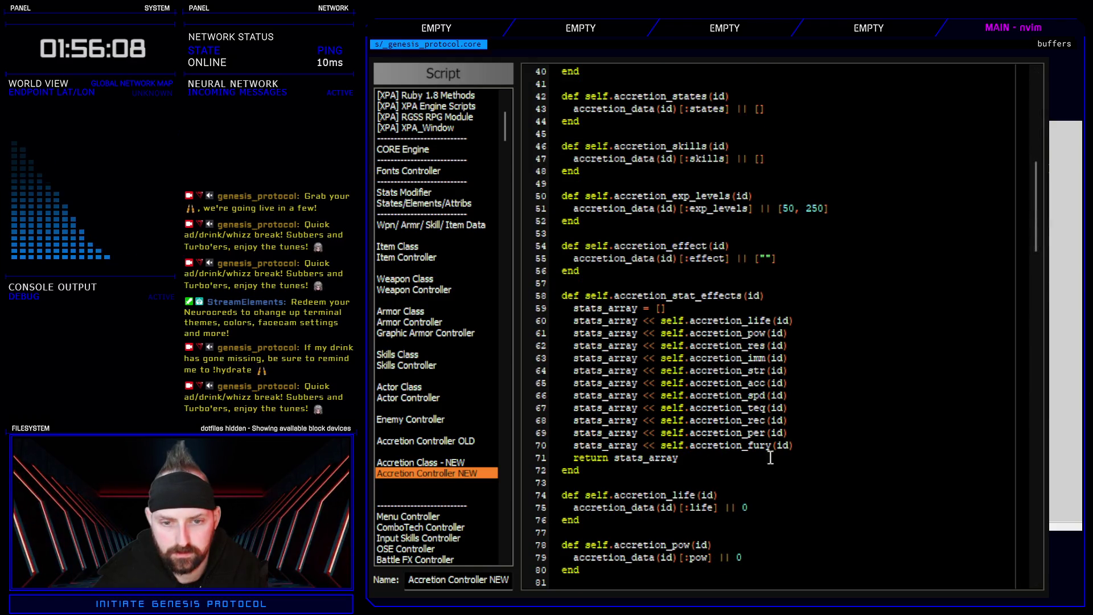
scroll(776, 479, "down", 14)
scroll(776, 478, "down", 14)
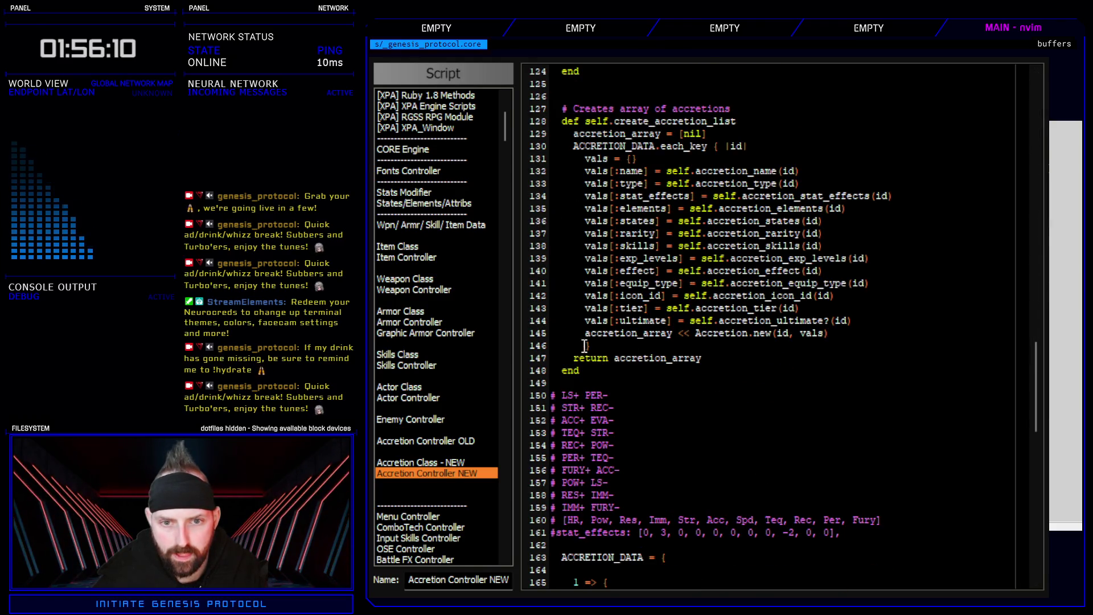
- Copy the vals[:ultimate] line into a vals[:enhance] line calling accretion_enhance?(id)
left_click(536, 321)
key("ctrl+c")
key("Right")
key("ctrl+v")
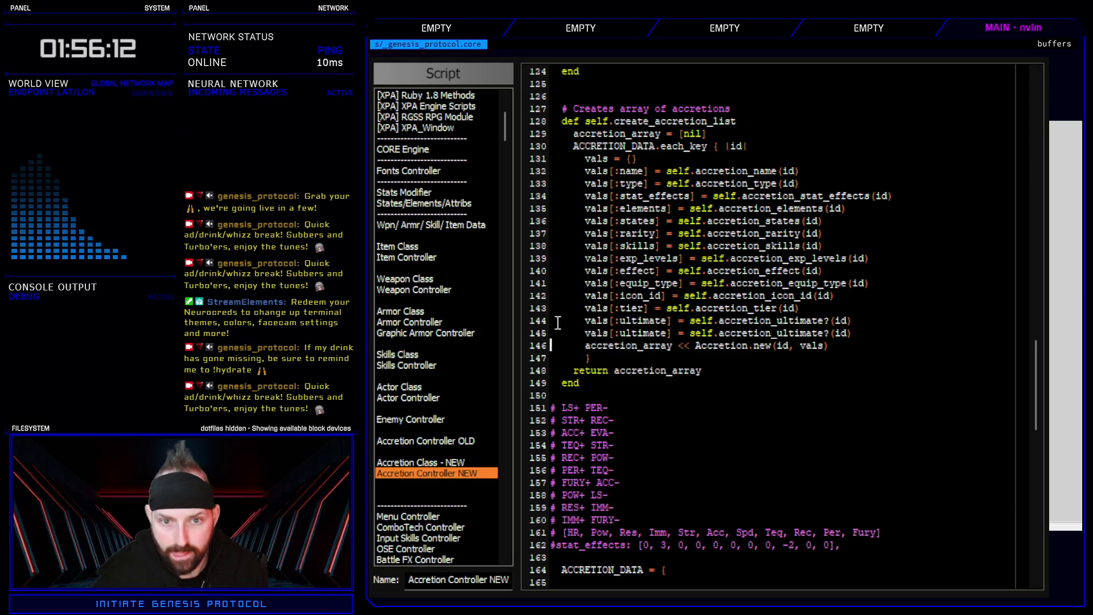
left_click_drag(621, 334, 661, 335)
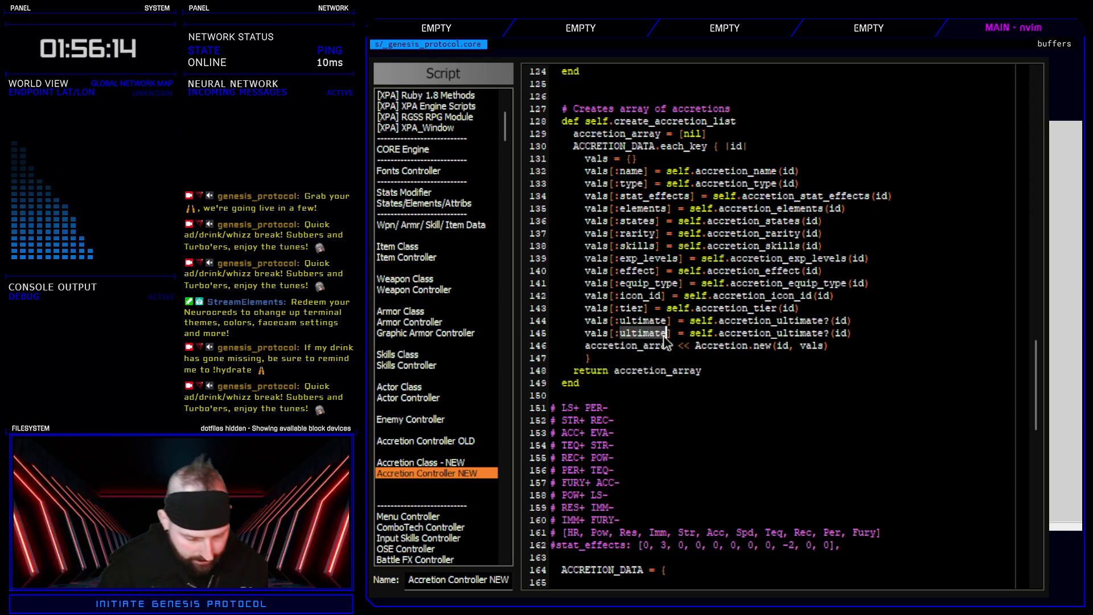
type("enhanc")
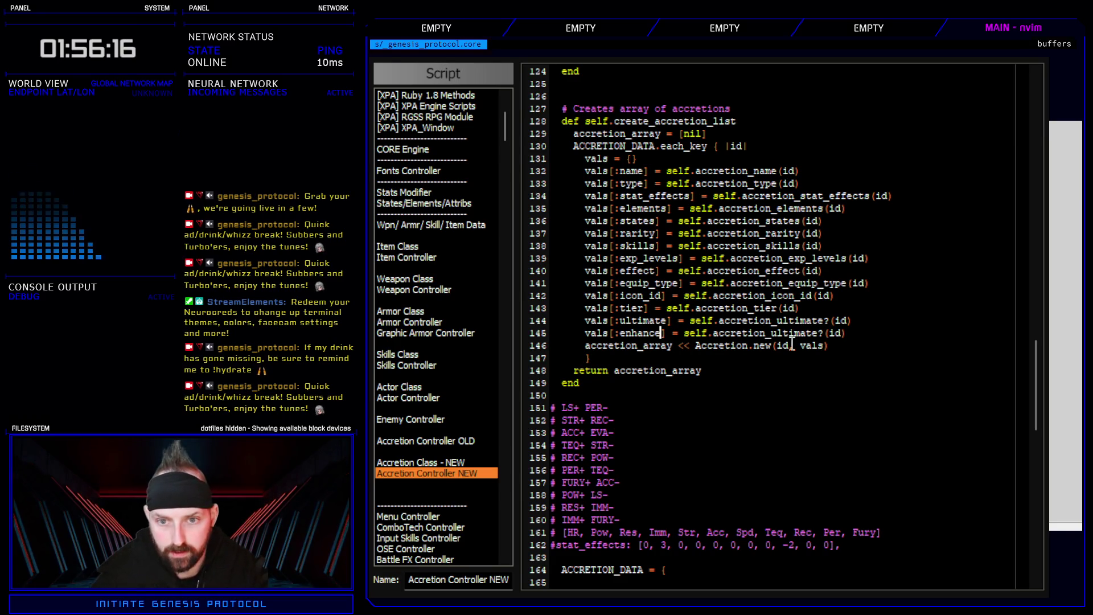
left_click_drag(771, 335, 818, 334)
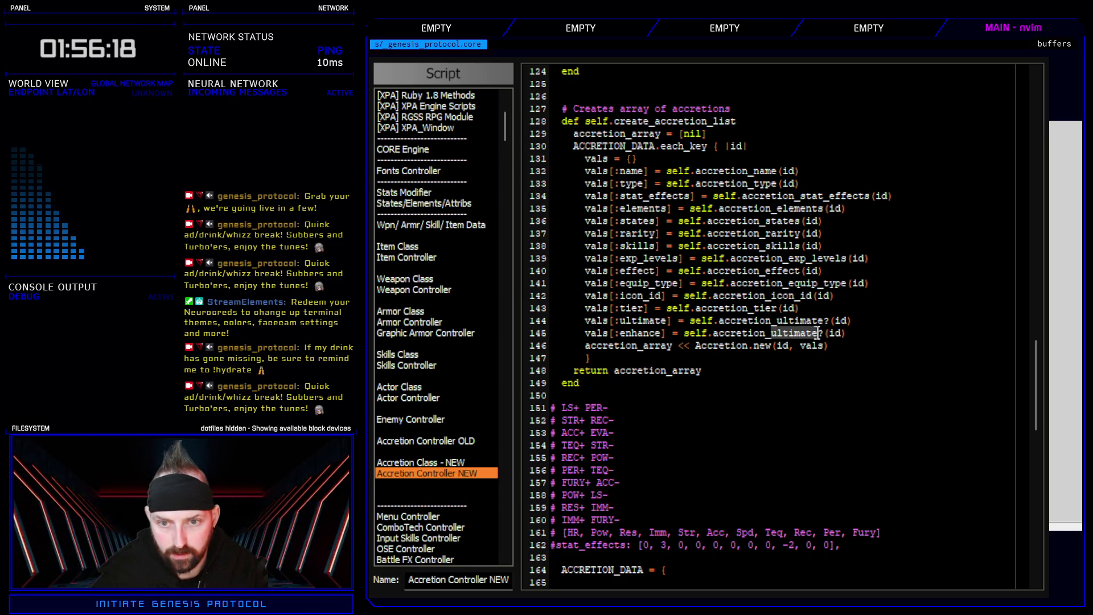
type("enhance")
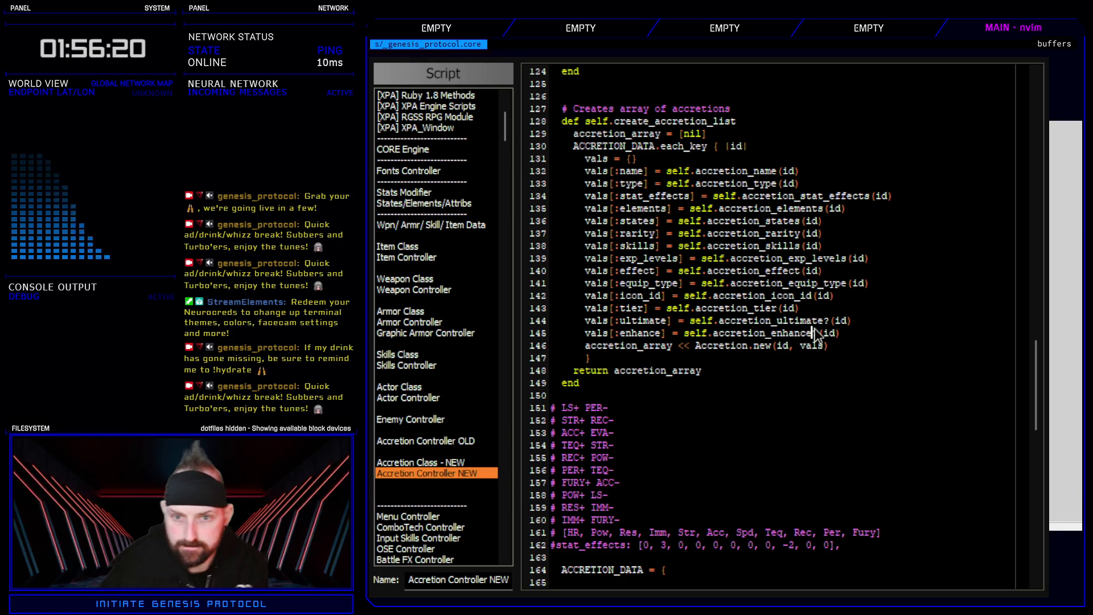
- Rename accretion_enhance? to accretion_enhancing? on line 118 and in its line-145 call
scroll(674, 437, "up", 8)
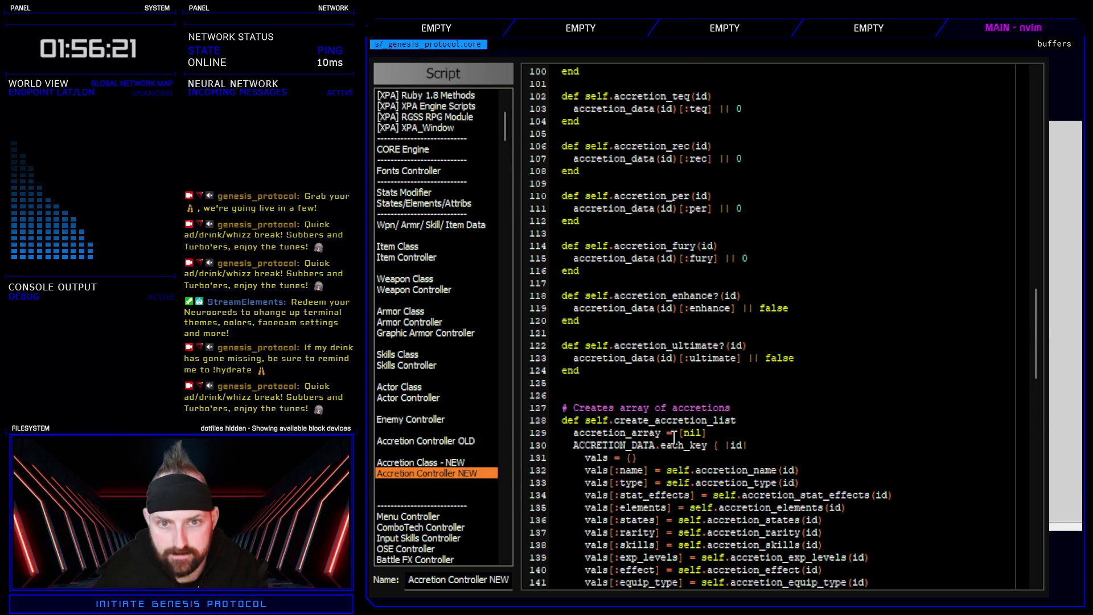
left_click(711, 295)
type("s")
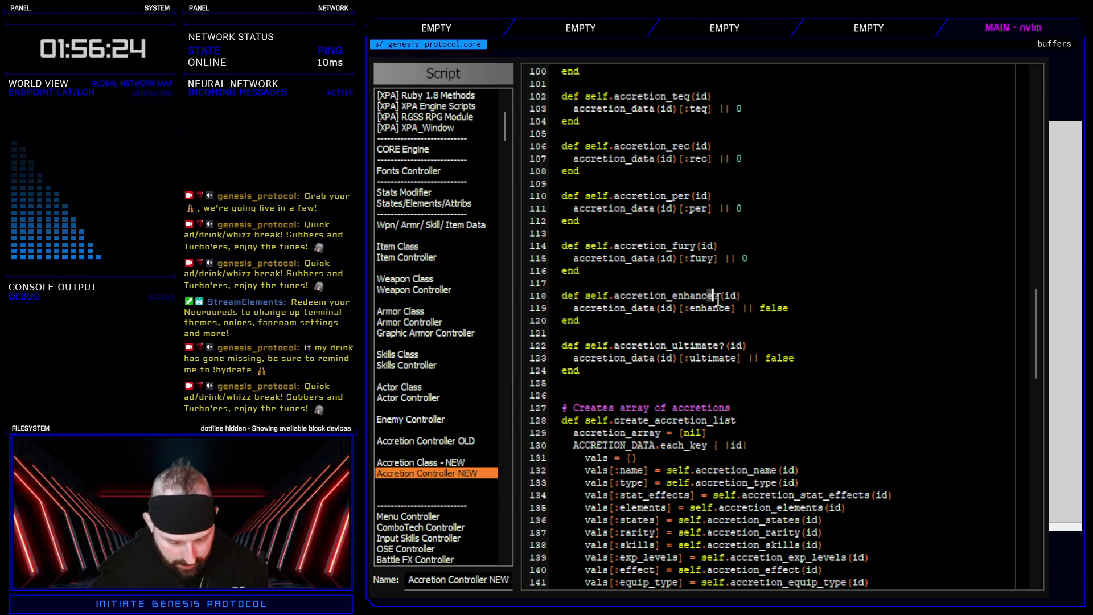
type("ing")
scroll(823, 424, "down", 4)
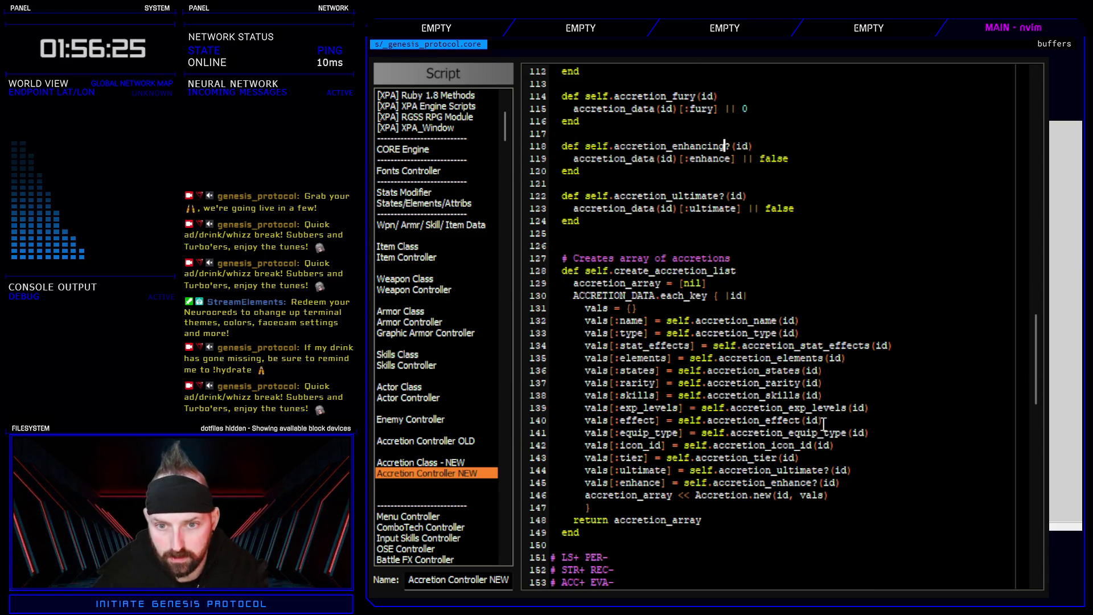
left_click(812, 484)
type("s")
type("ing")
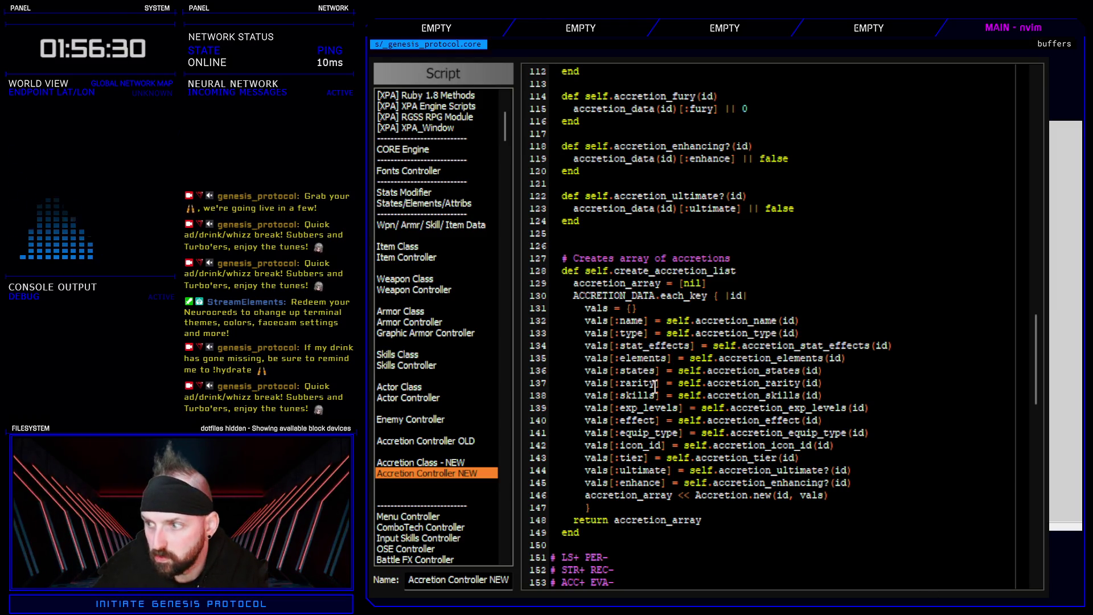
scroll(689, 368, "down", 20)
scroll(690, 486, "down", 4)
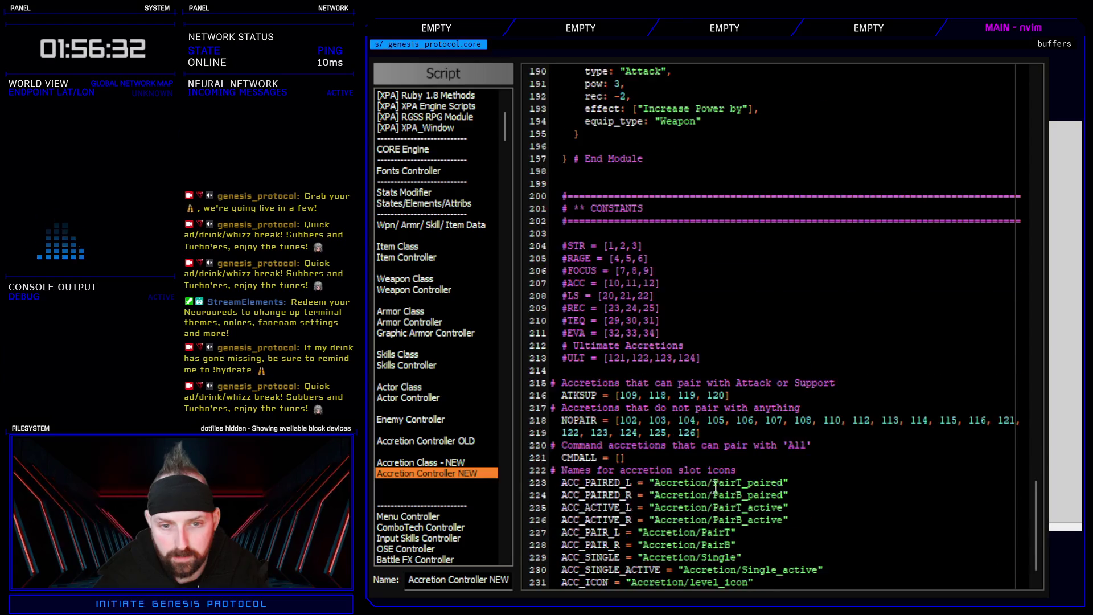
scroll(627, 433, "up", 20)
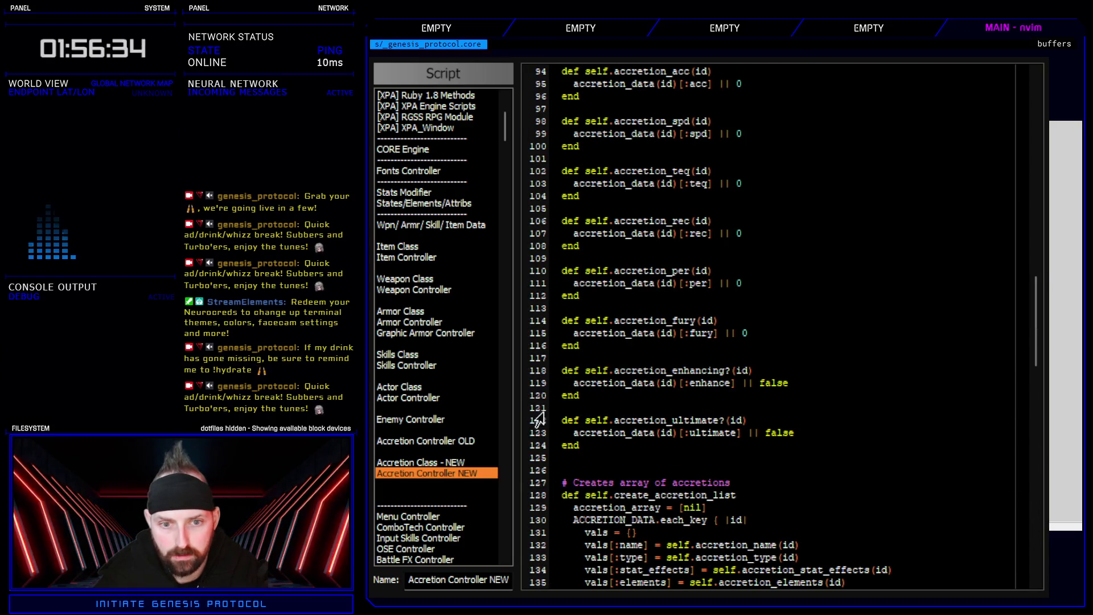
- Copy accretion_ultimate? into a new accretion_pairable? method reading the :pairable key
left_click_drag(538, 421, 540, 458)
key("ctrl+c")
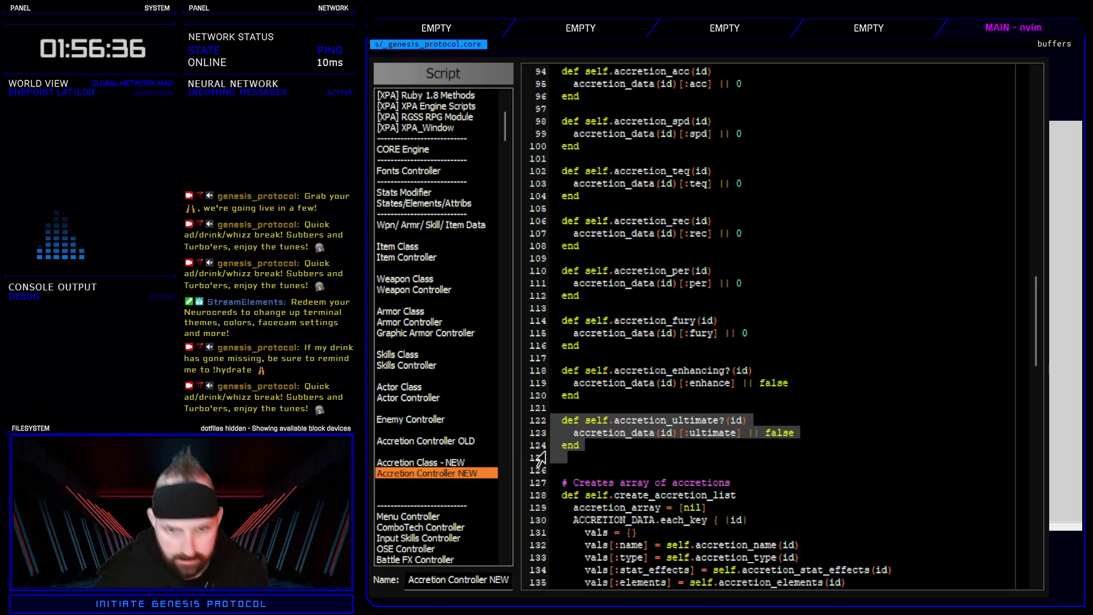
key("ctrl+v")
left_click_drag(672, 470, 717, 468)
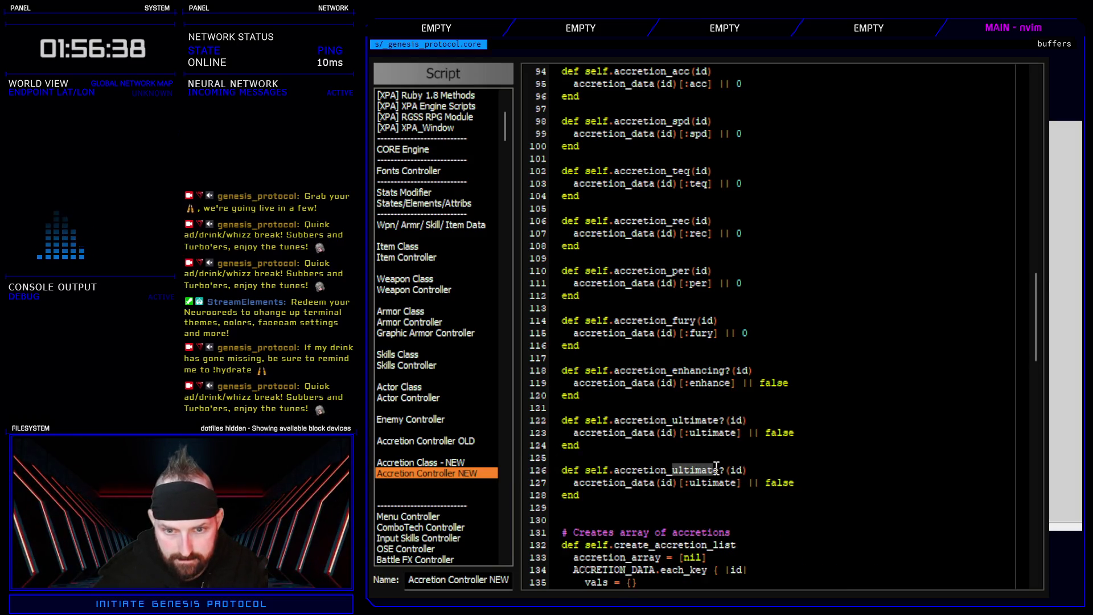
type("pairable")
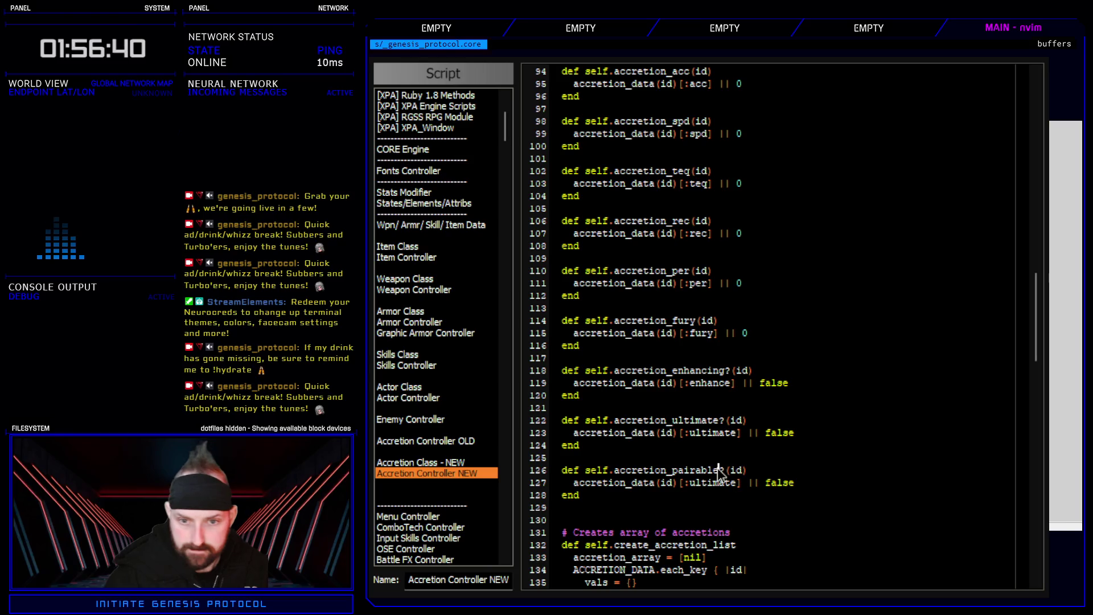
scroll(721, 475, "down", 2)
left_click_drag(690, 408, 725, 408)
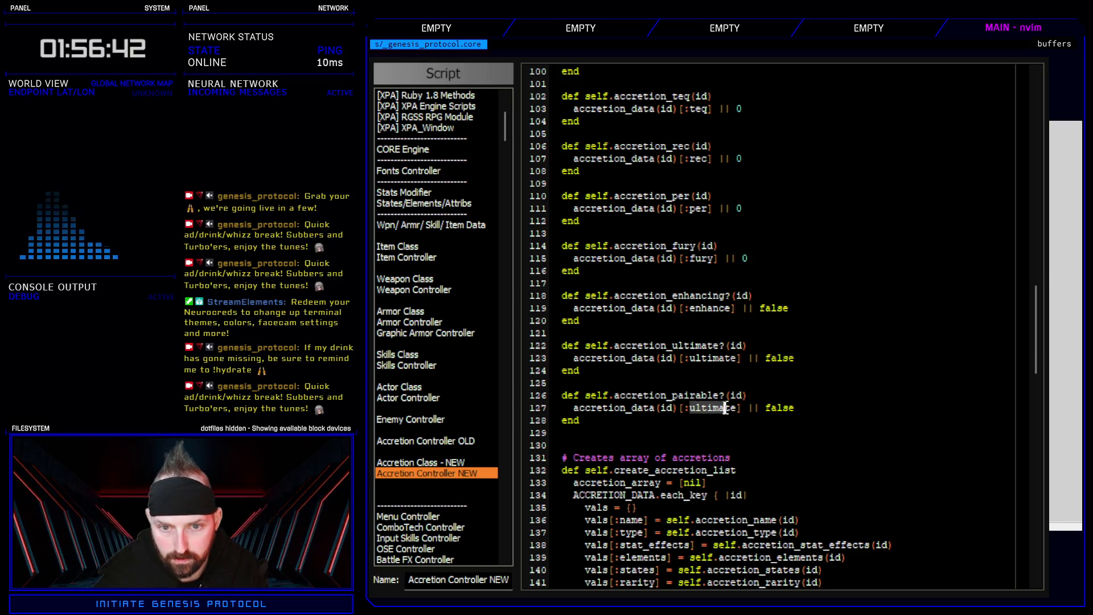
type("pairable")
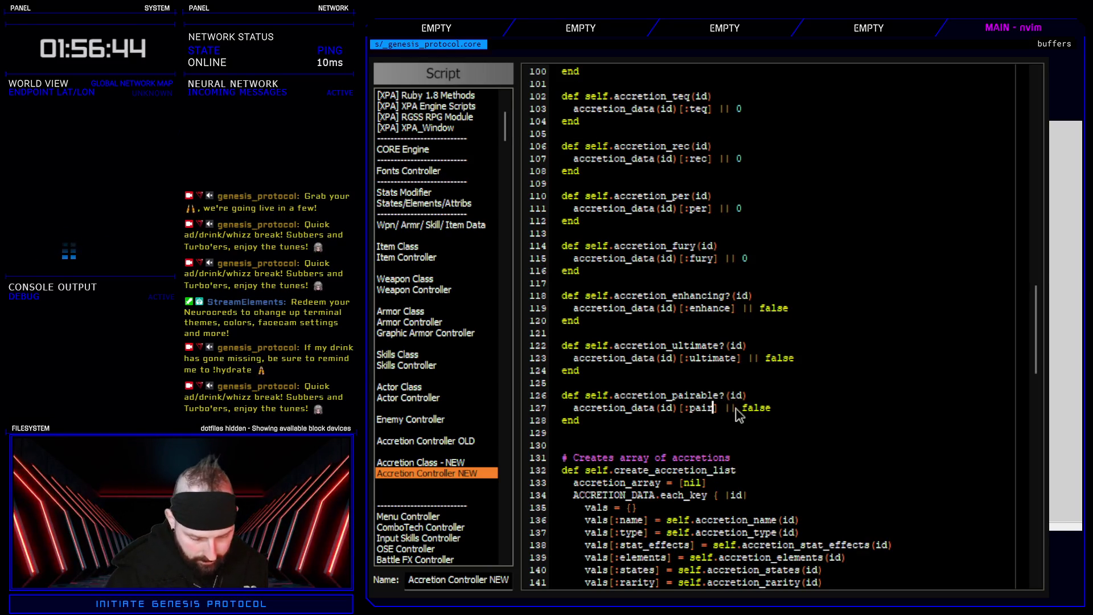
key("BackSpace")
key("BackSpace")
key("BackSpace")
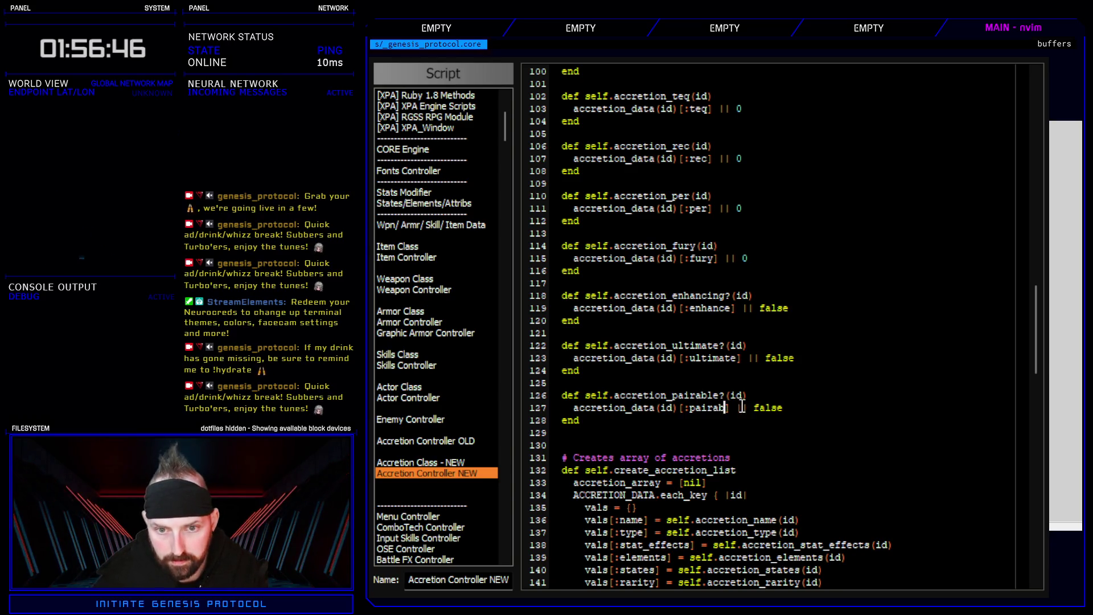
key("End")
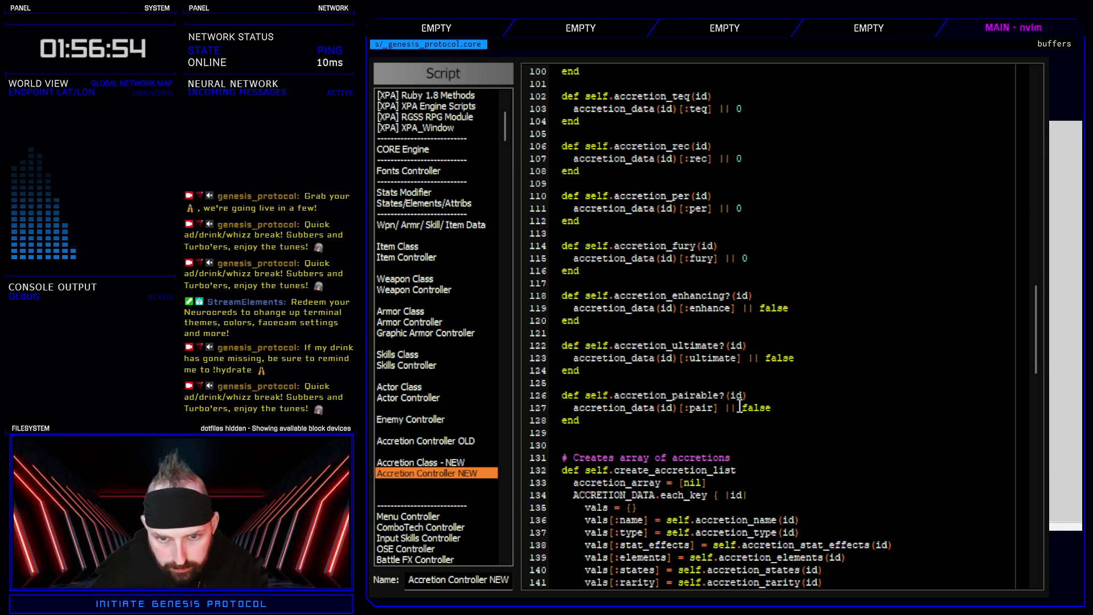
left_click(715, 408)
type("able")
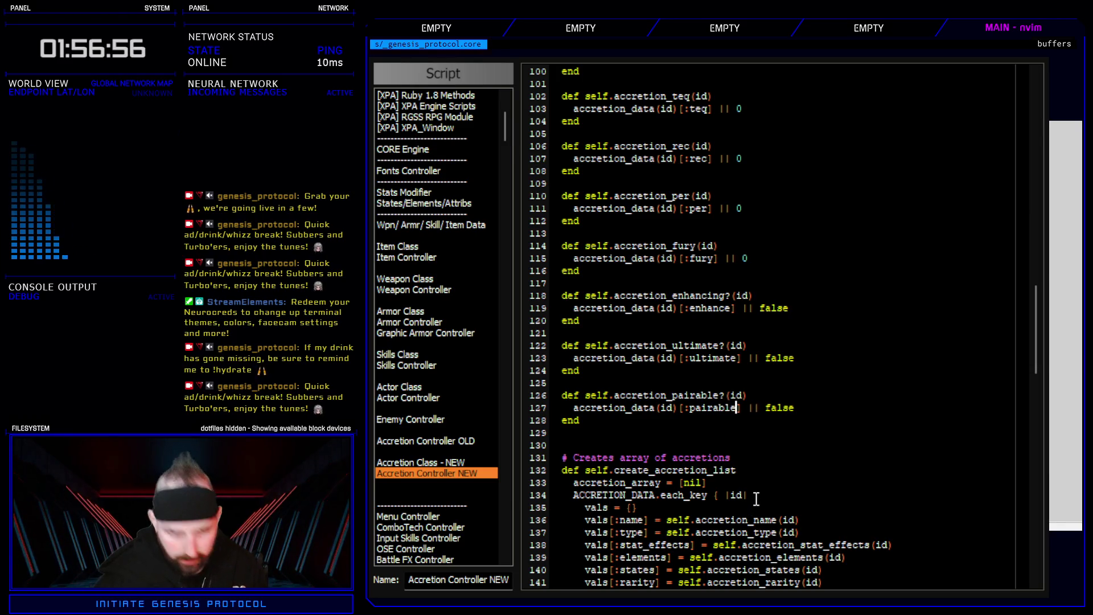
scroll(856, 428, "down", 6)
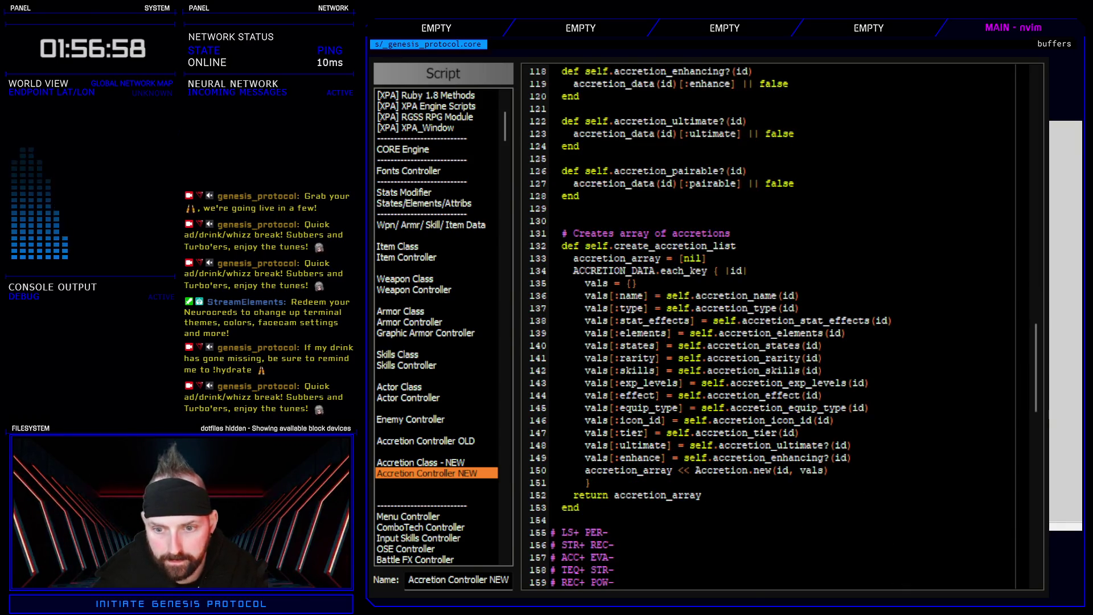
- Duplicate the vals[:enhance] line as a vals[:pairable] entry in create_accretion_list
left_click(535, 459)
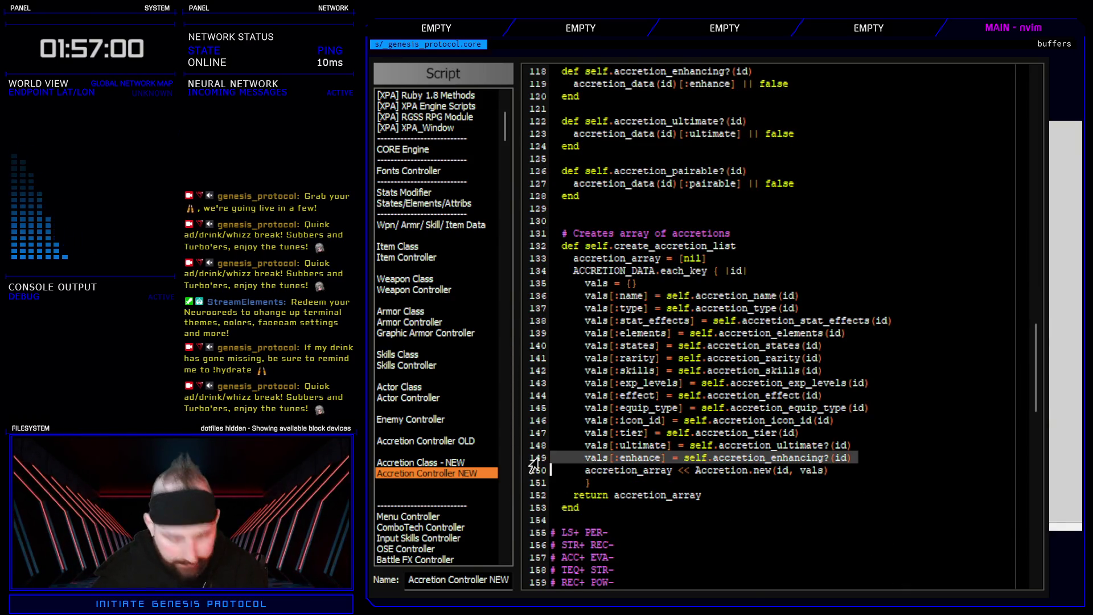
left_click(678, 458)
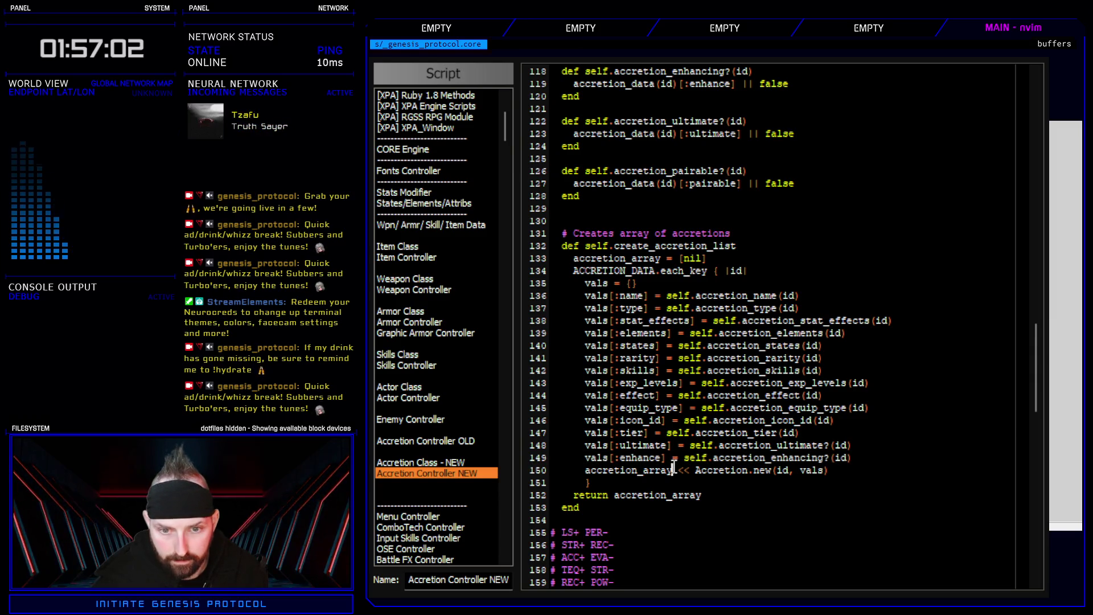
key("ctrl+d")
double_click(623, 470)
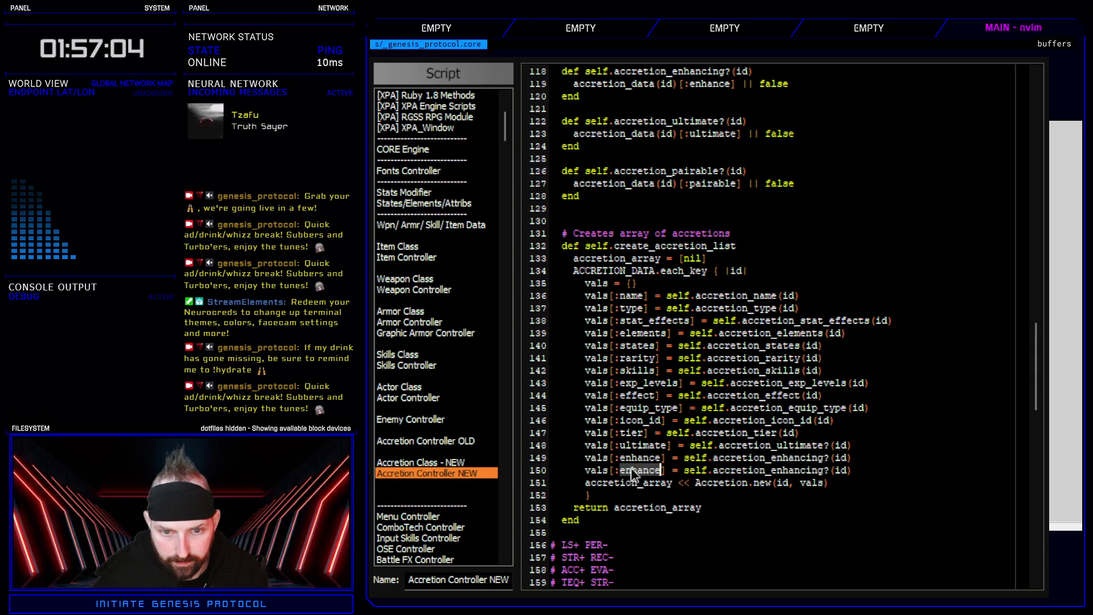
type("pairable")
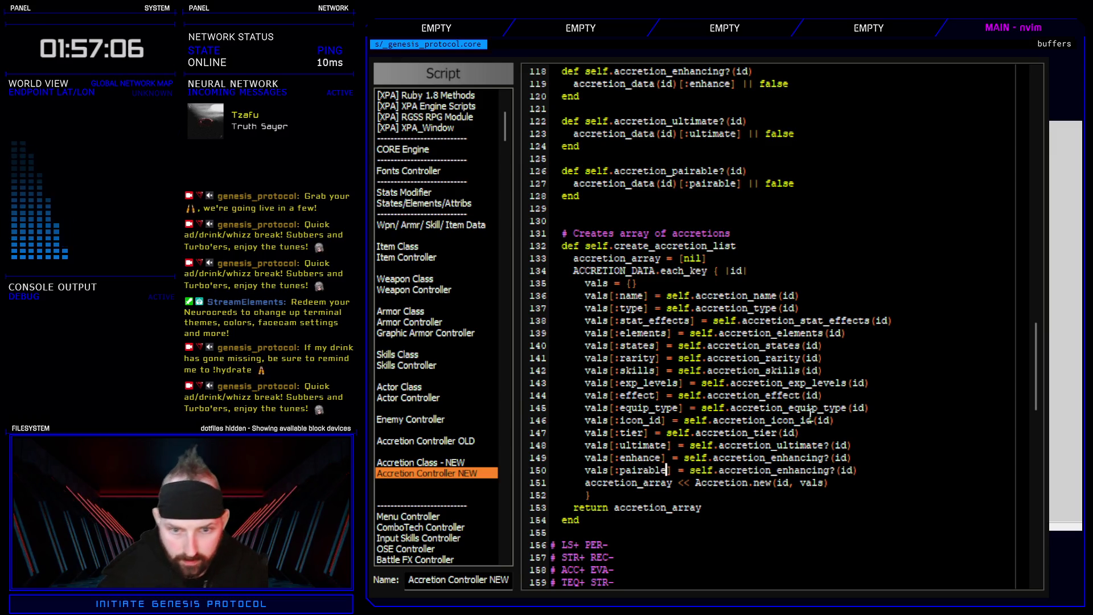
left_click_drag(778, 470, 832, 469)
type("pairable")
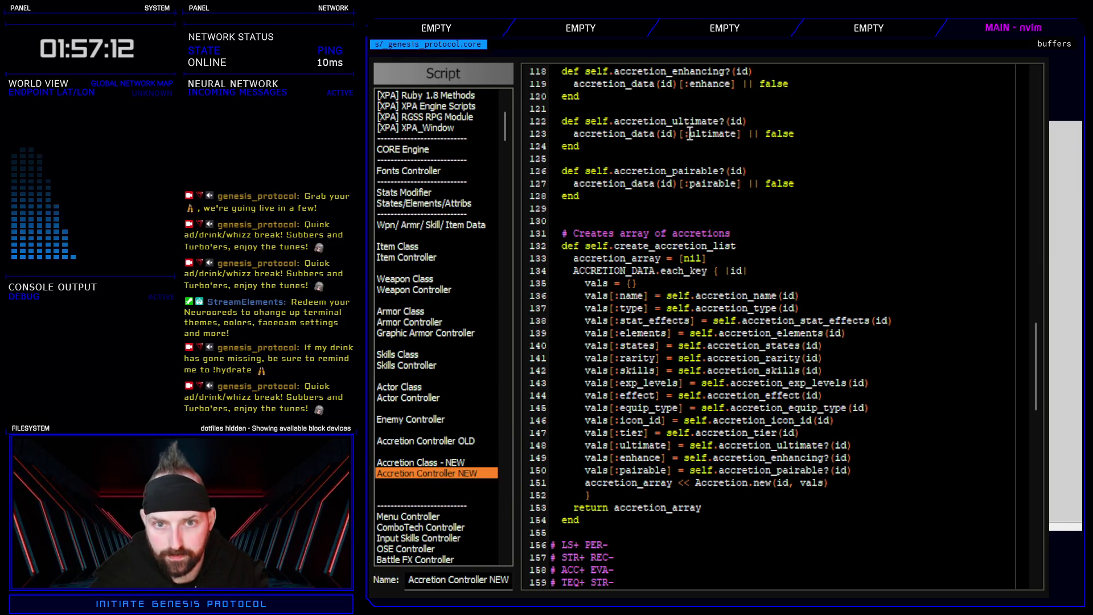
- Change accretion_pairable?'s default from false to true
scroll(749, 179, "up", 2)
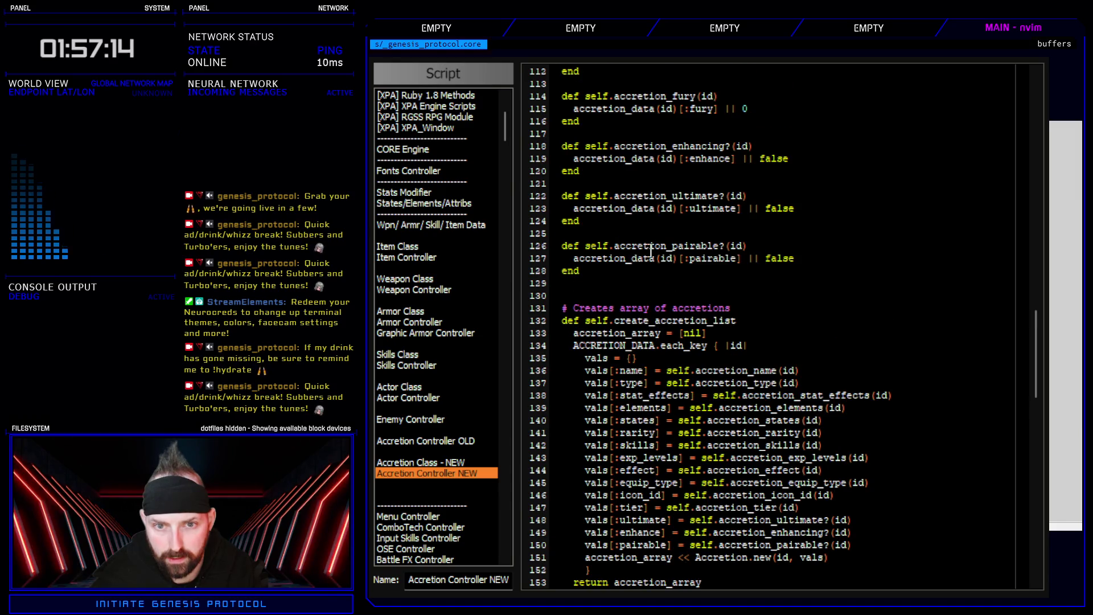
left_click_drag(651, 246, 750, 267)
left_click(779, 260)
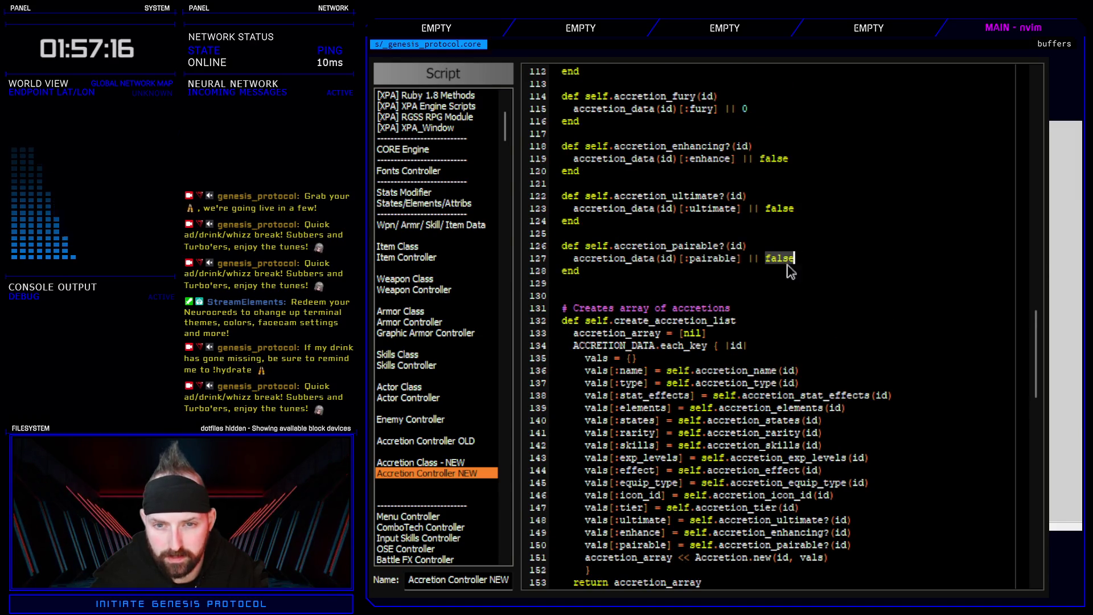
type("tru")
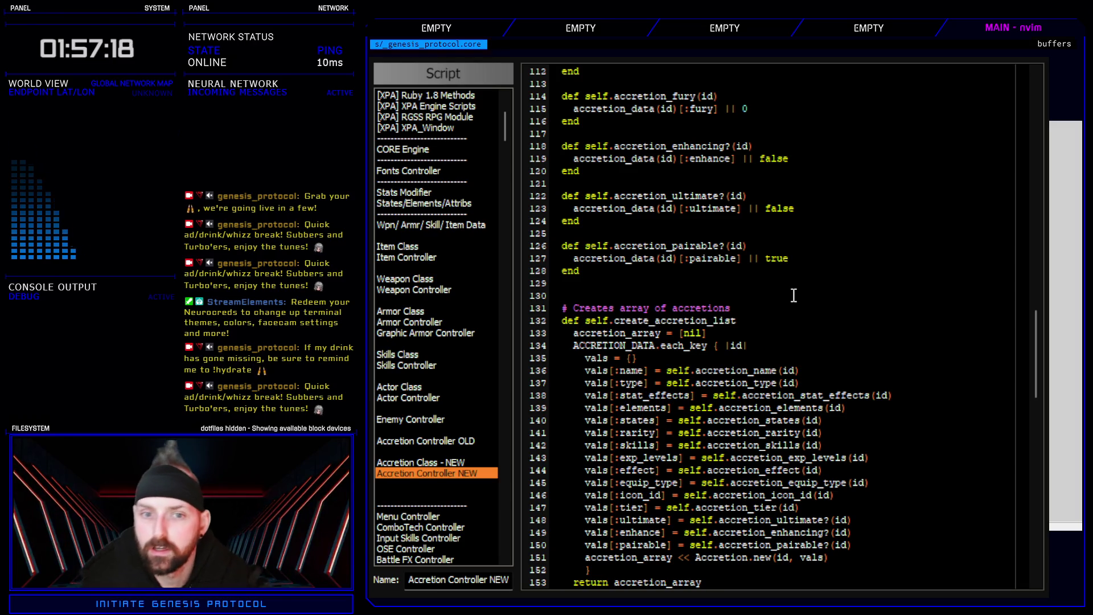
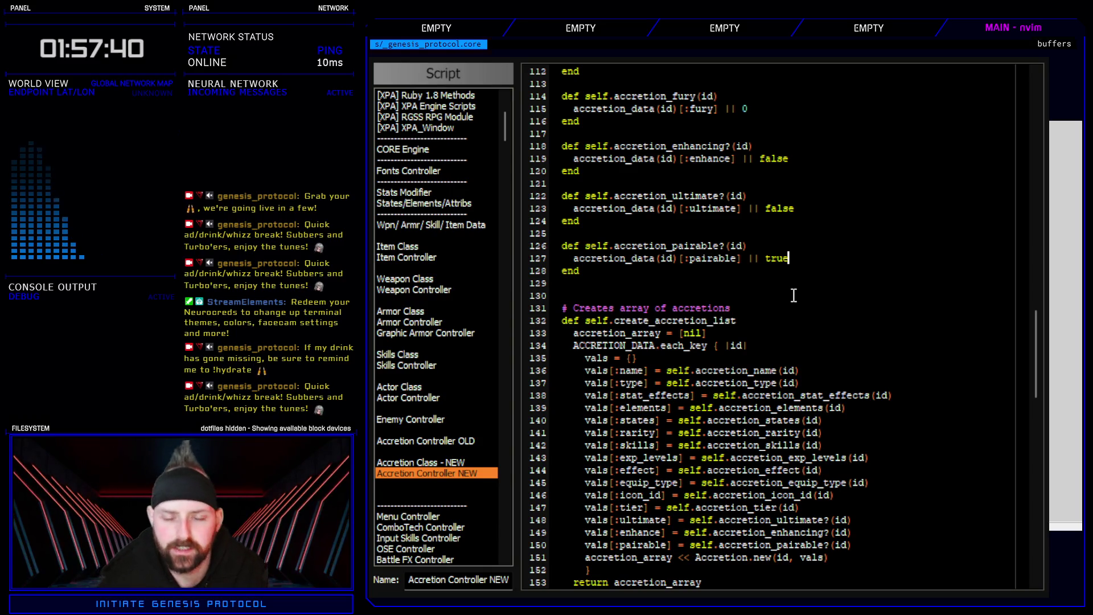
- Change the accretion_pairable? fallback on line 127 from true to false and review the code
double_click(775, 258)
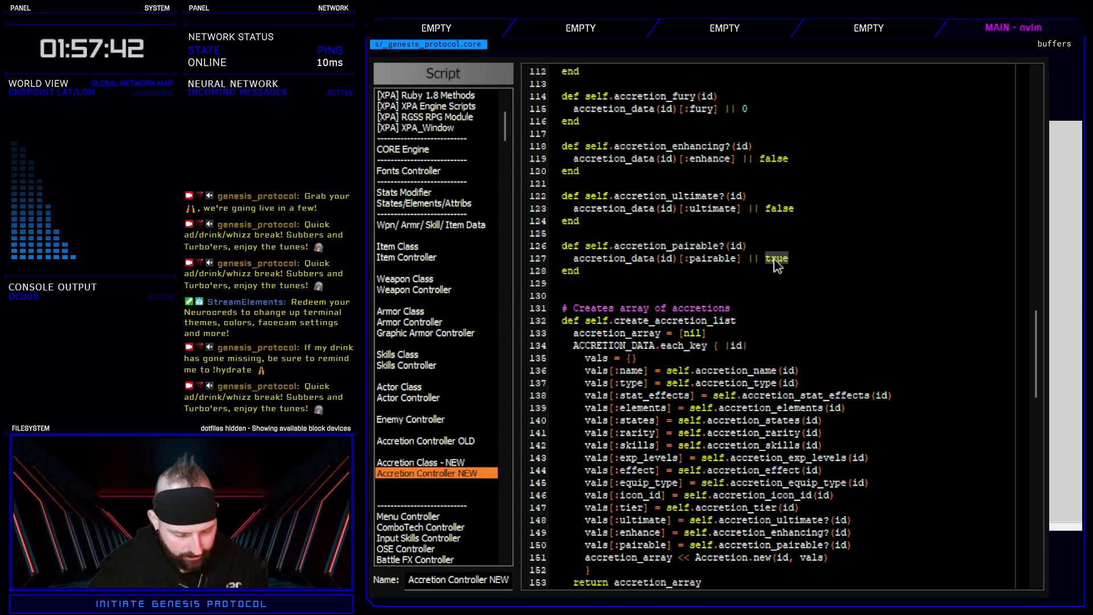
type("false")
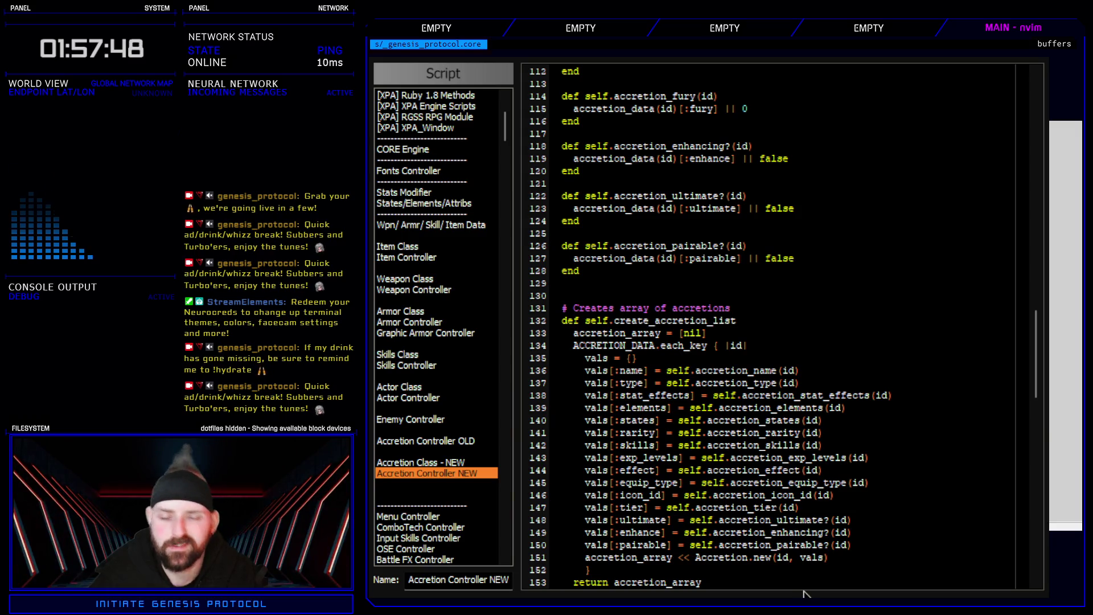
scroll(771, 579, "down", 20)
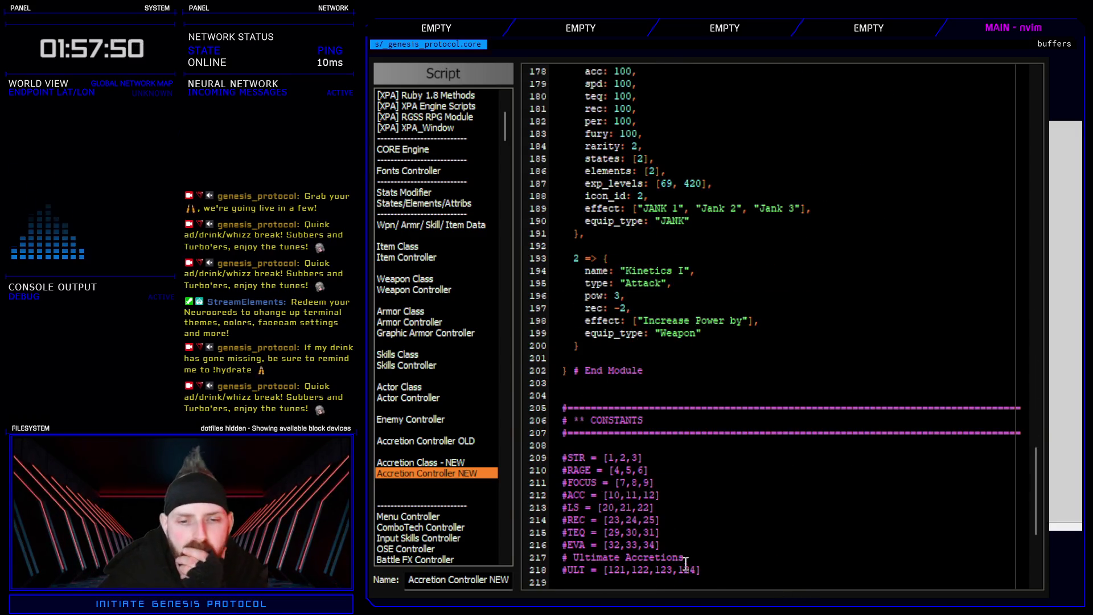
scroll(706, 575, "up", 6)
scroll(765, 407, "up", 20)
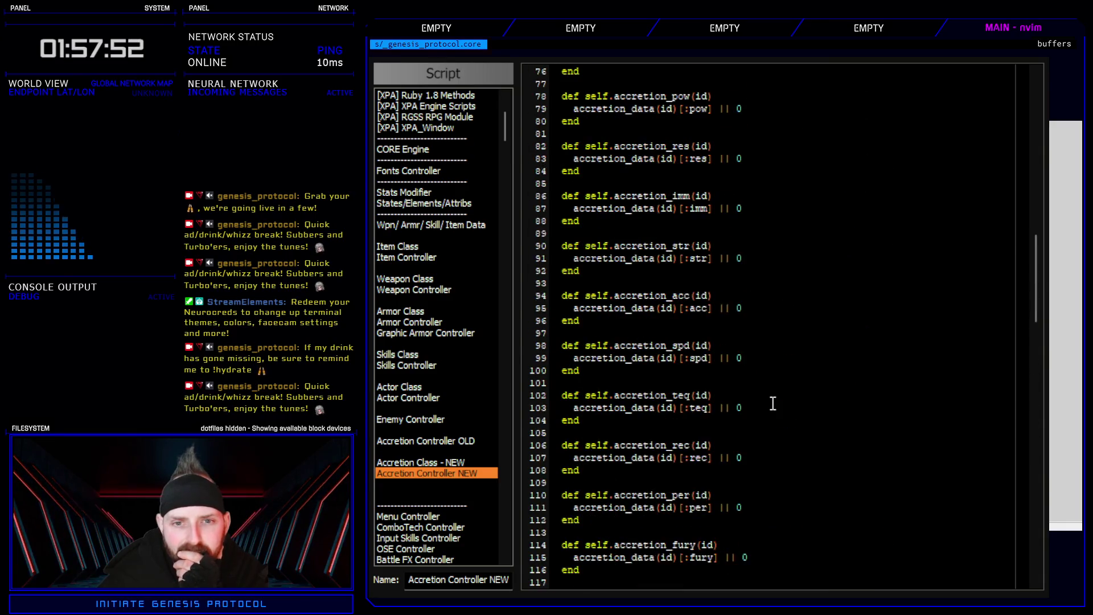
scroll(776, 402, "down", 14)
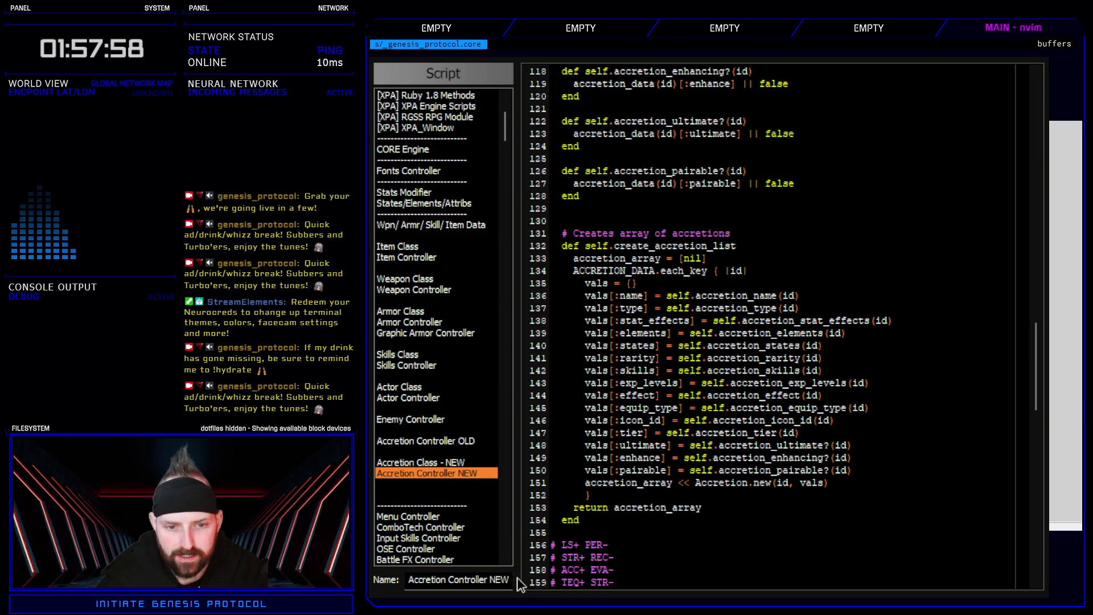
key("ctrl+f")
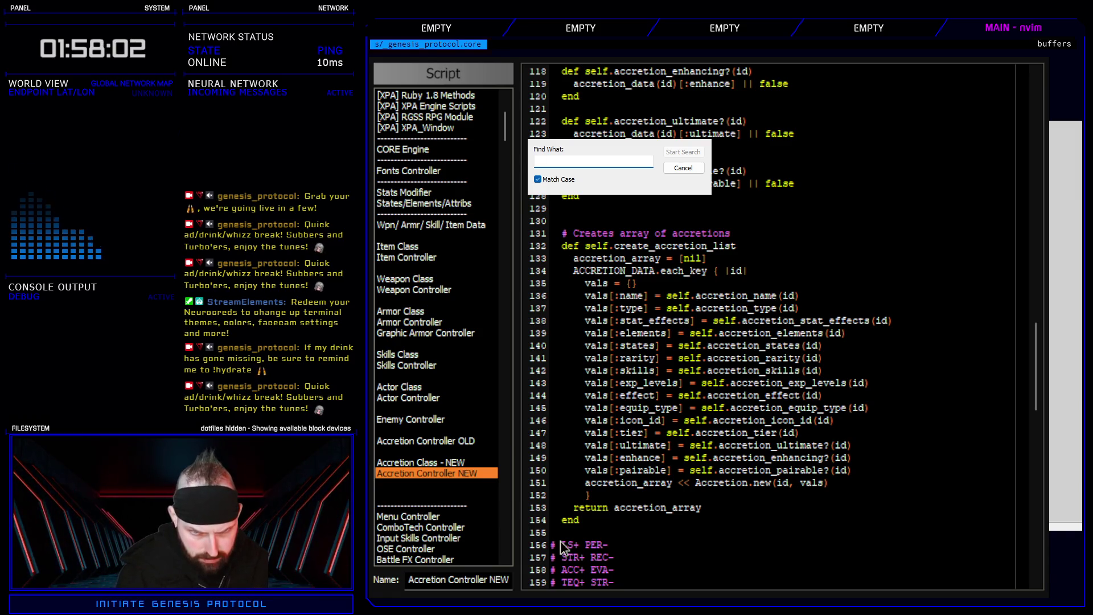
- Try a search for 'pair' in Accretion Controller NEW, then cancel it
type("pair")
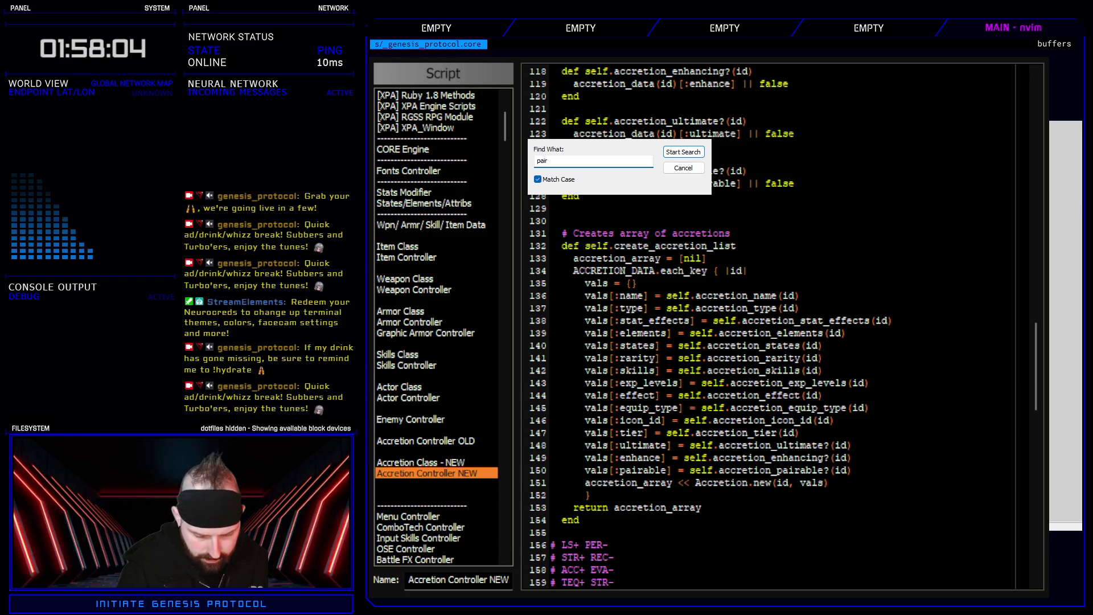
key("Return")
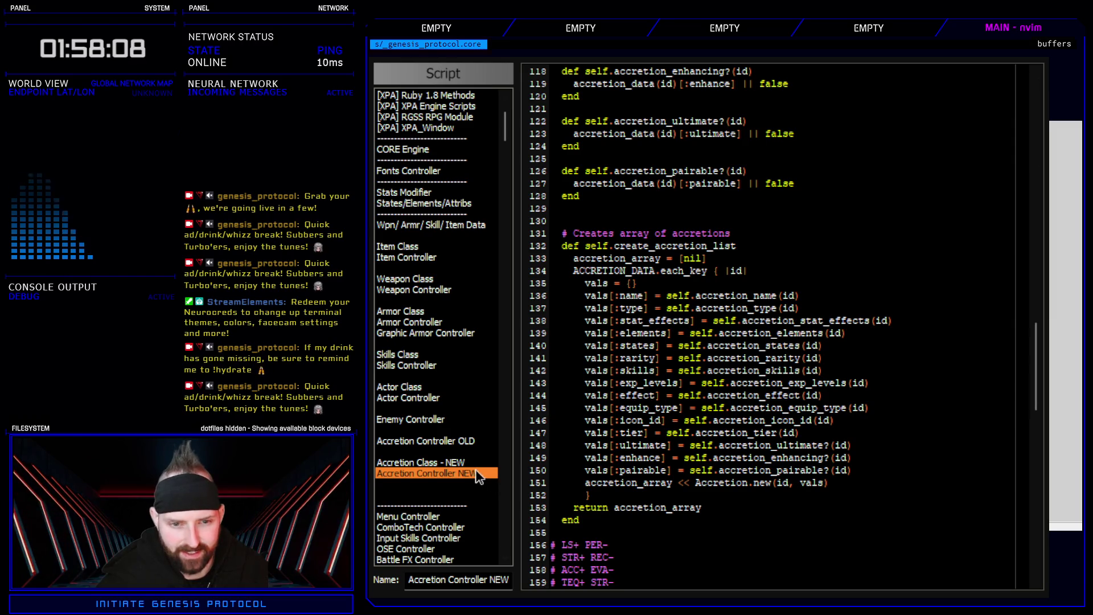
key("ctrl+f")
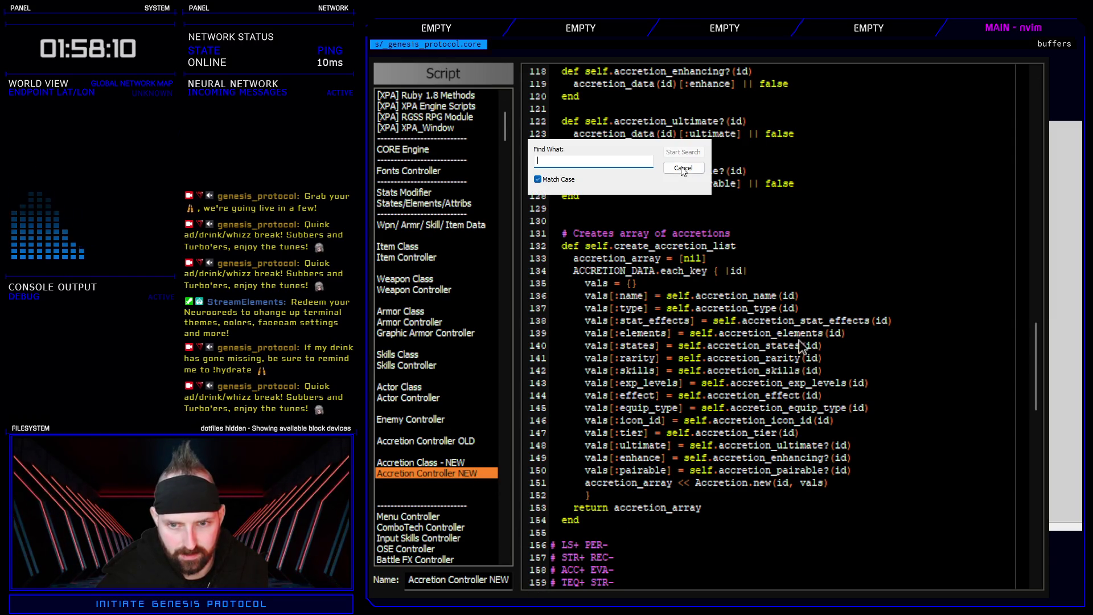
left_click(679, 170)
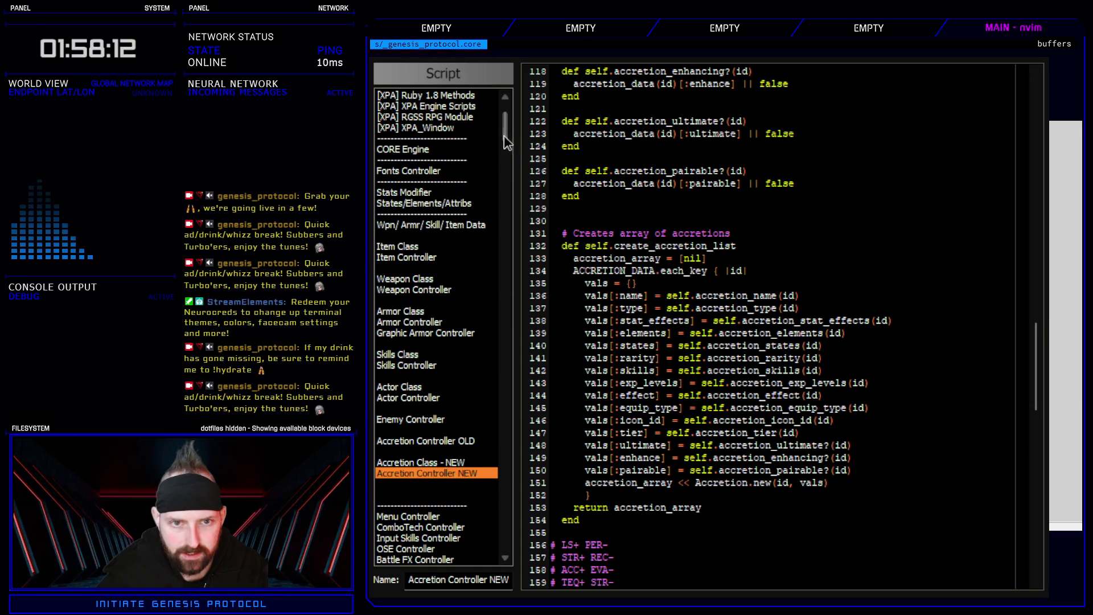
mouse_move(504, 135)
left_mouse_down()
mouse_move(506, 302)
mouse_move(517, 327)
left_mouse_up()
scroll(501, 318, "down", 15)
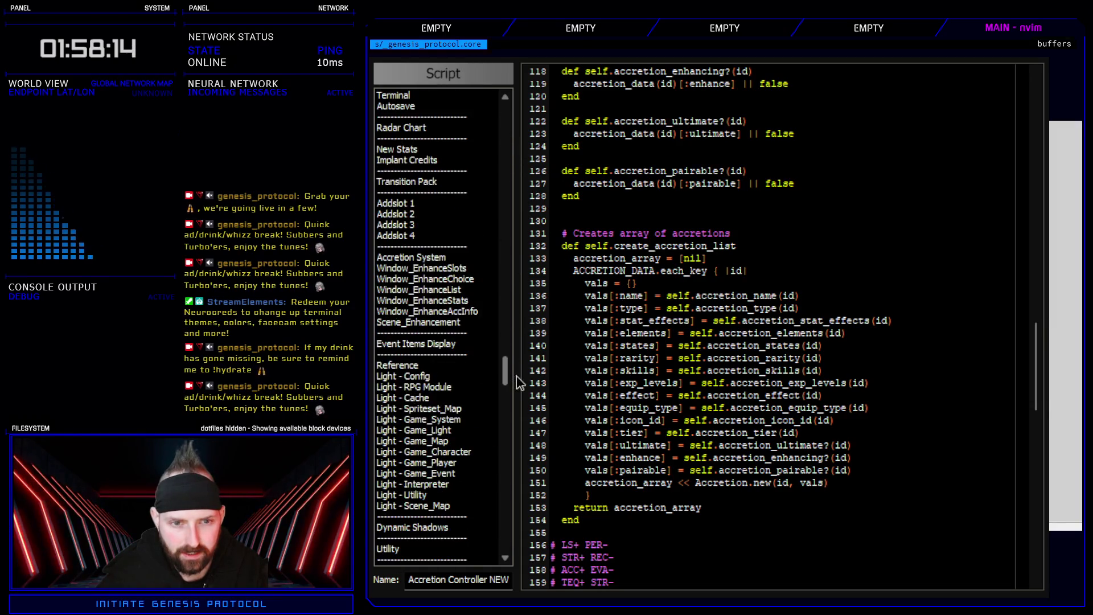
scroll(484, 316, "up", 1)
- In the Accretion System script, step through occurrences of 'pair' up to the pair2 usage
left_click(439, 280)
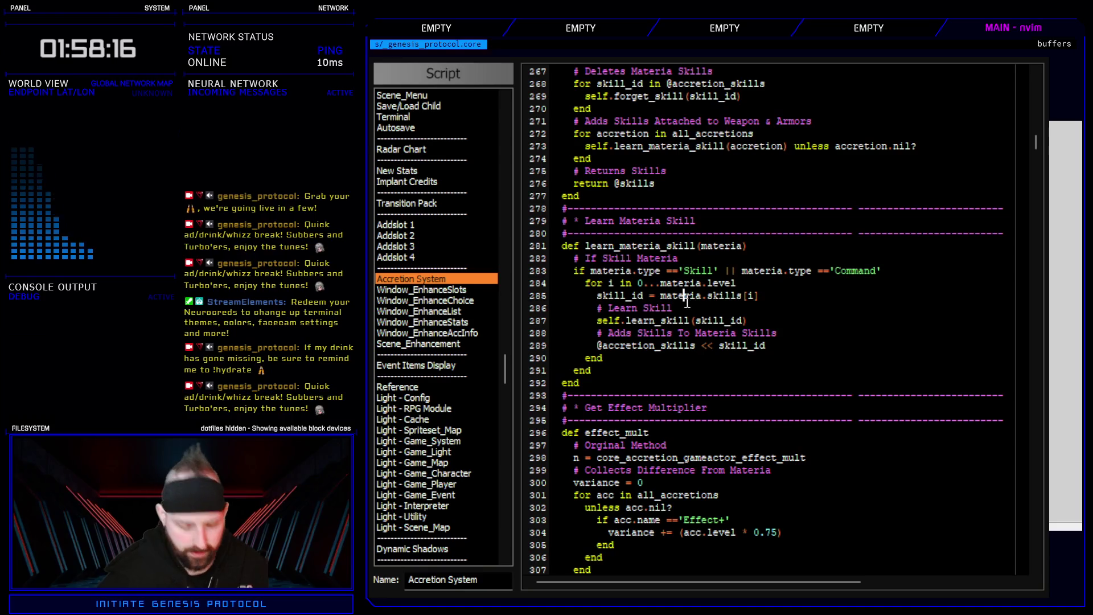
key("ctrl+f")
type("pair")
key("Return")
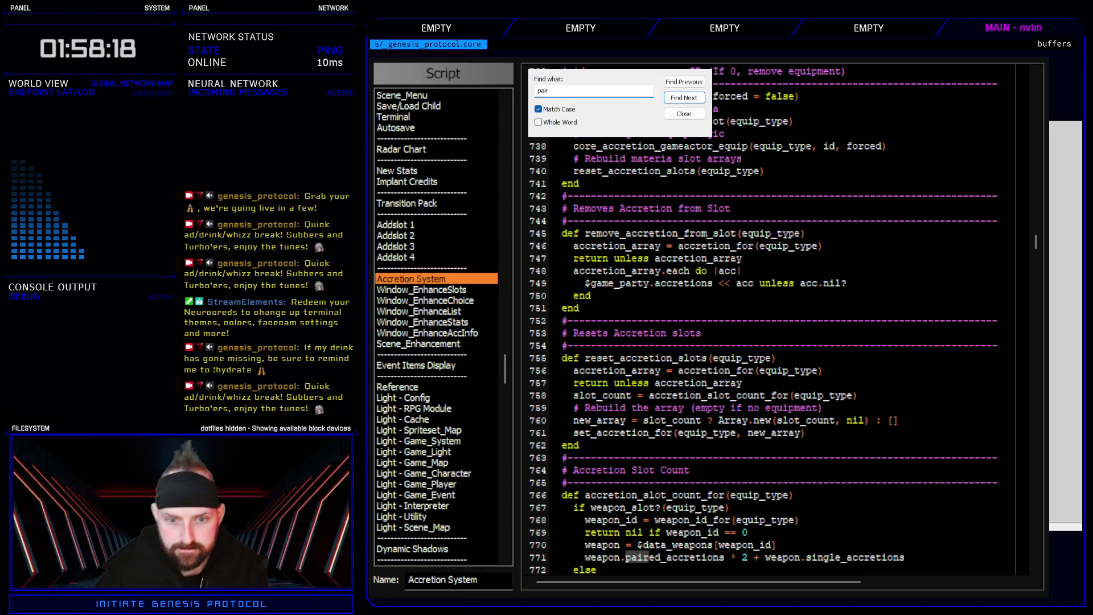
key("Return")
key("Return")
key("Return")
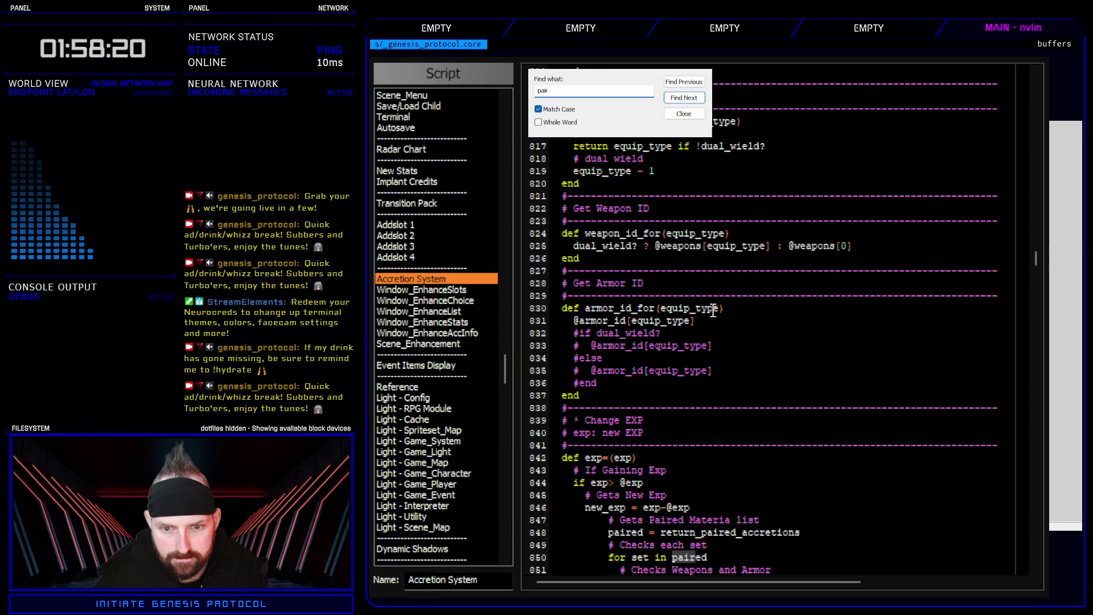
key("Return")
key("Return")
key("Return")
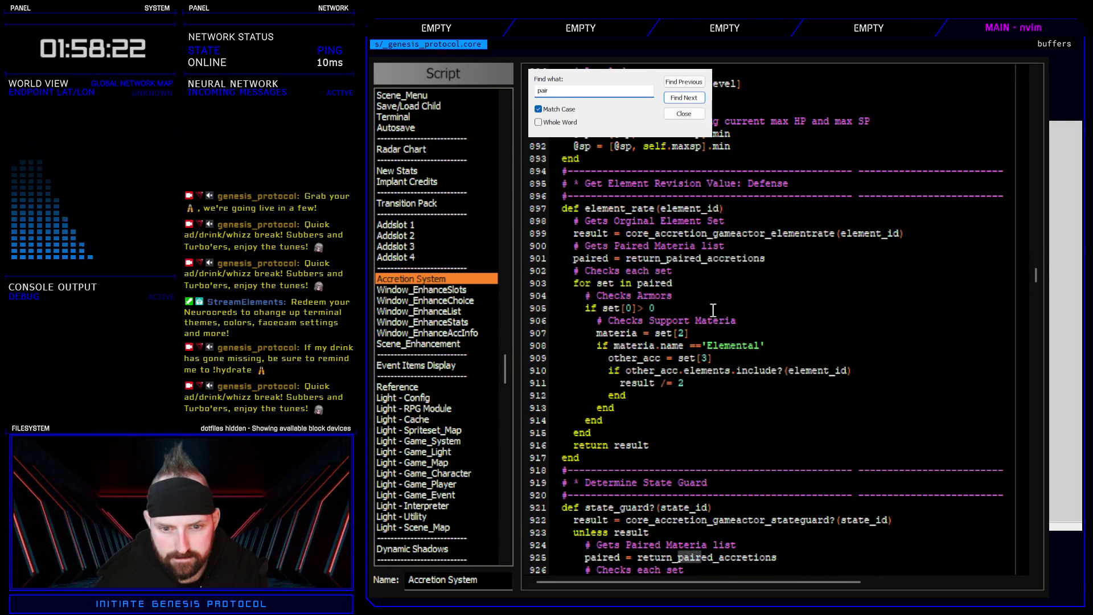
key("Return")
key("Return")
key("Return")
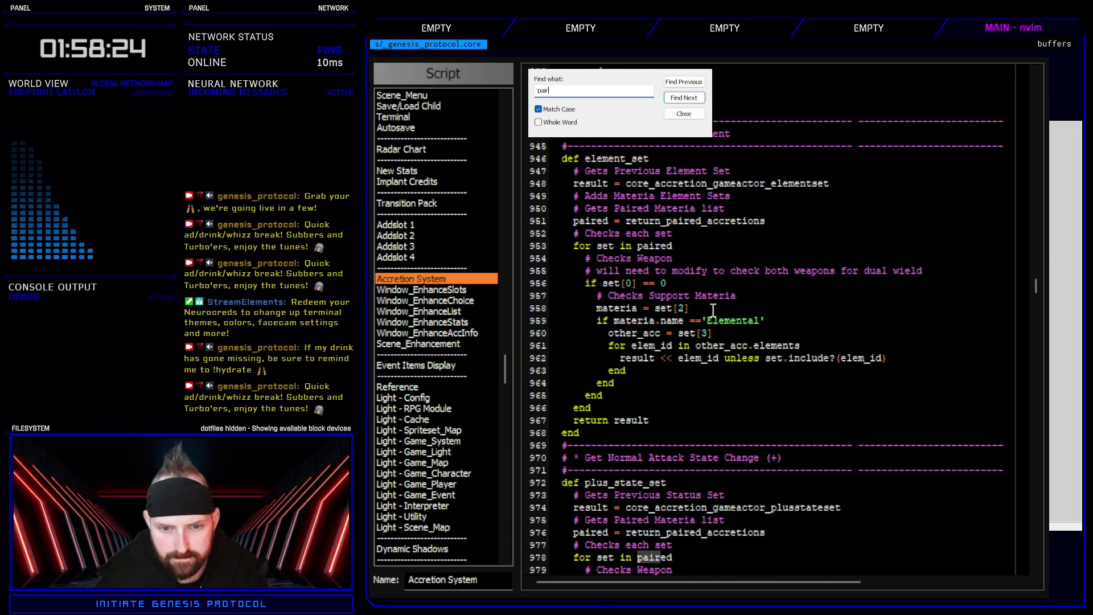
key("Return")
key("Return")
key("Return")
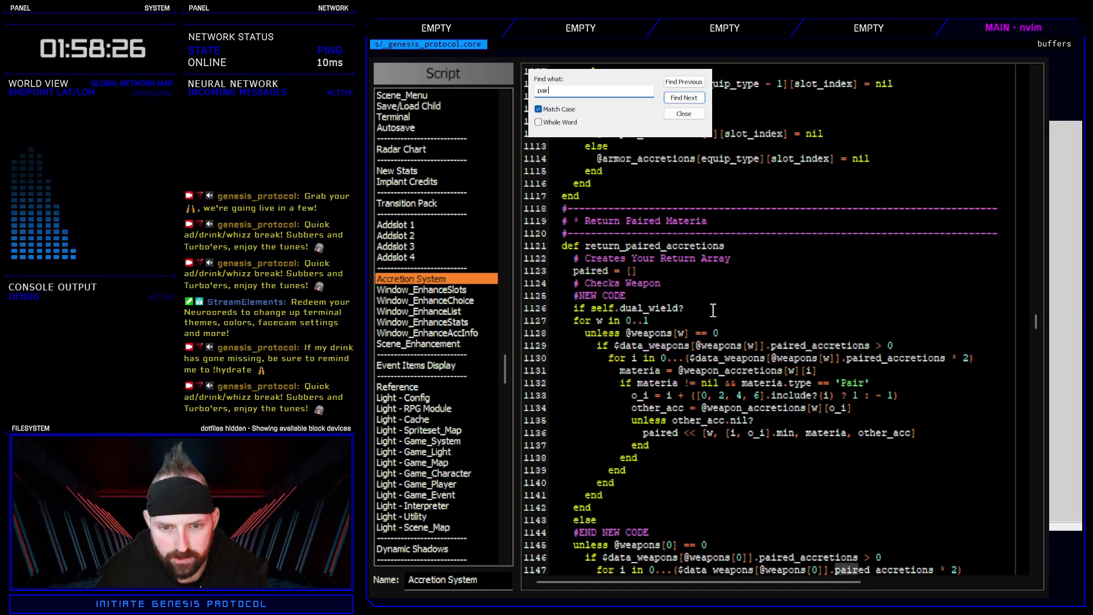
key("Return")
key("Return")
key("Return")
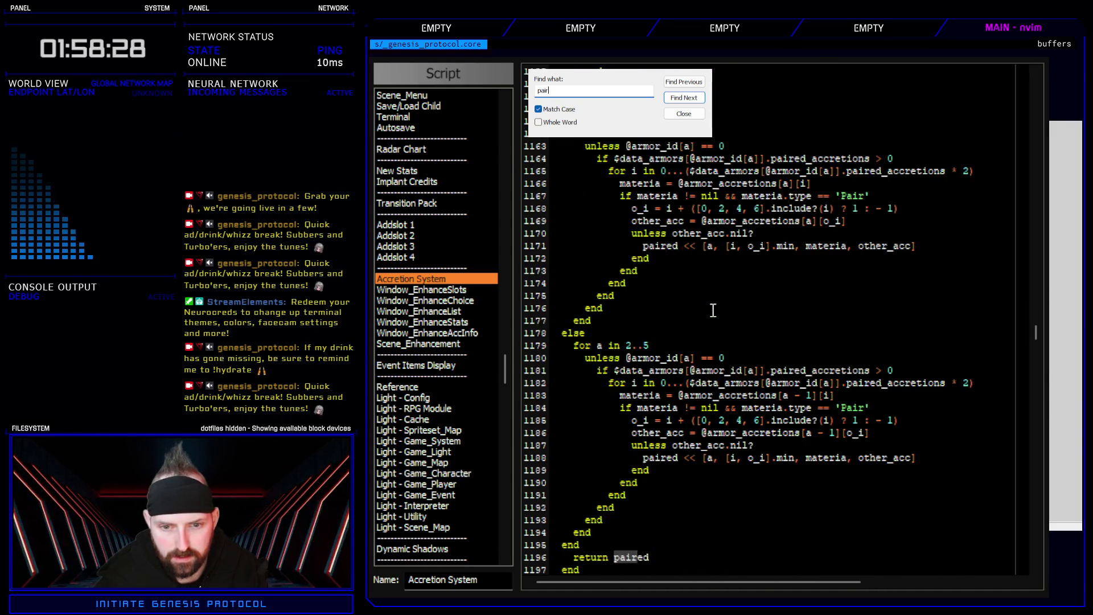
key("Return")
key("Return")
key("Return")
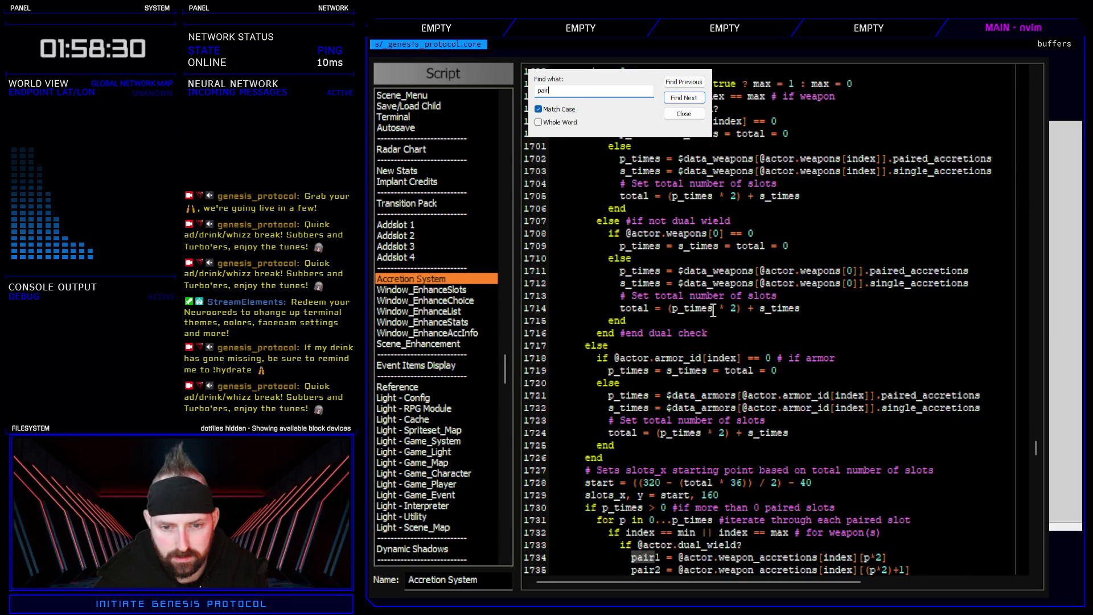
key("Return")
key("Return")
key("Return")
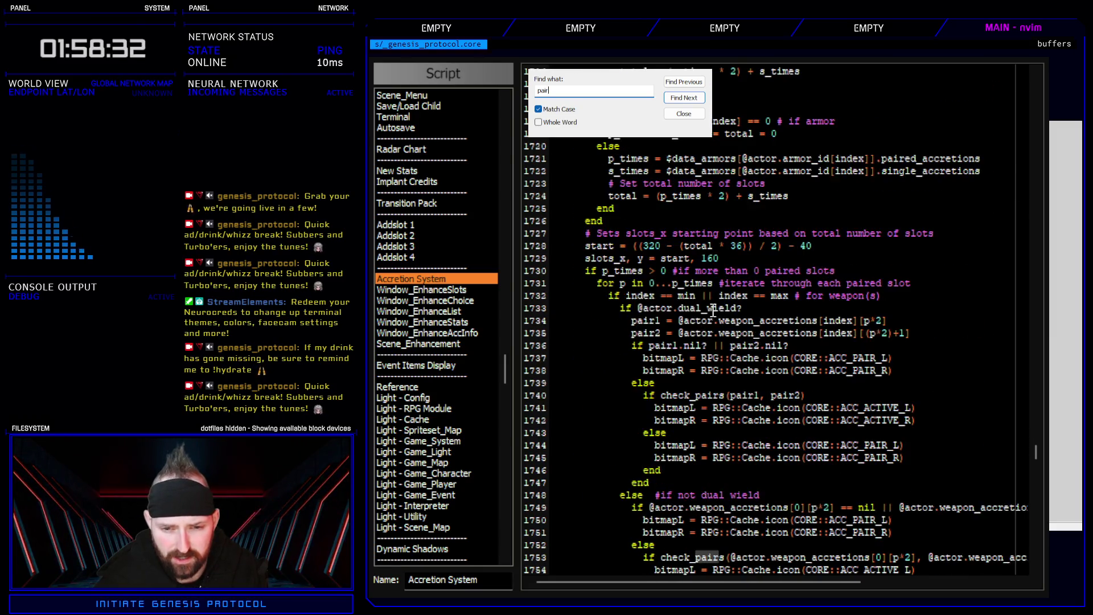
key("Return")
- Search for check_pairs from line 1753, then refine the search to 'def check_pairs'
double_click(704, 422)
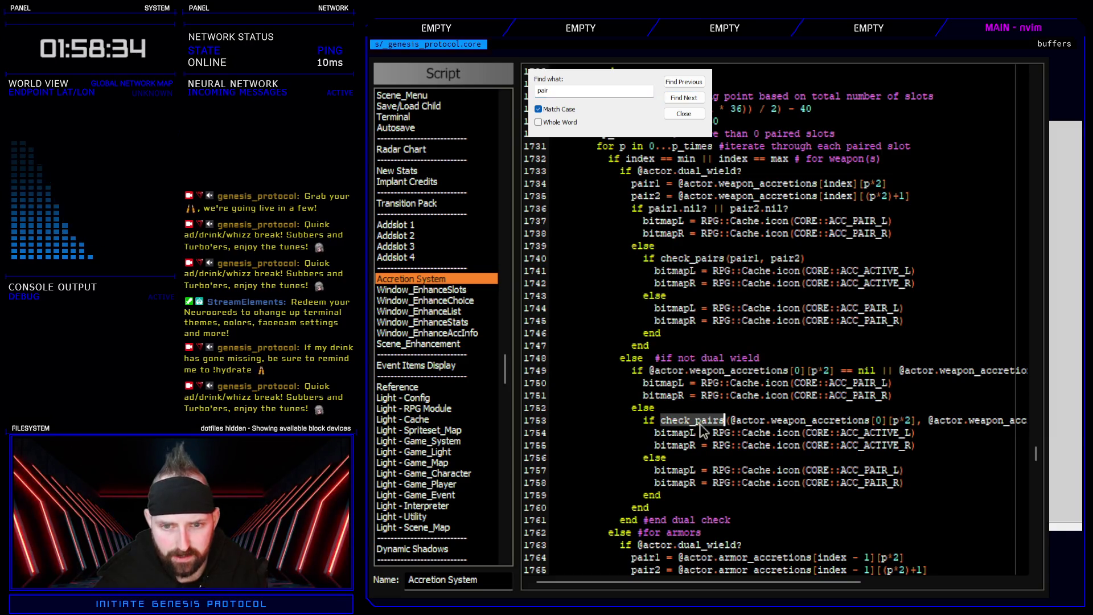
key("ctrl+f")
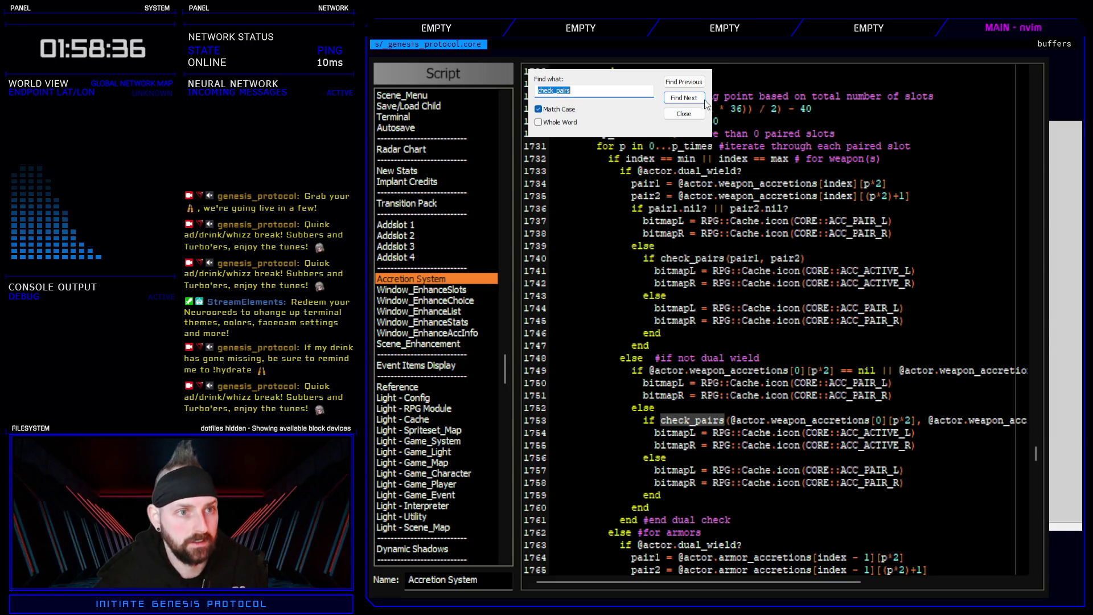
left_click(700, 101)
left_click(665, 99)
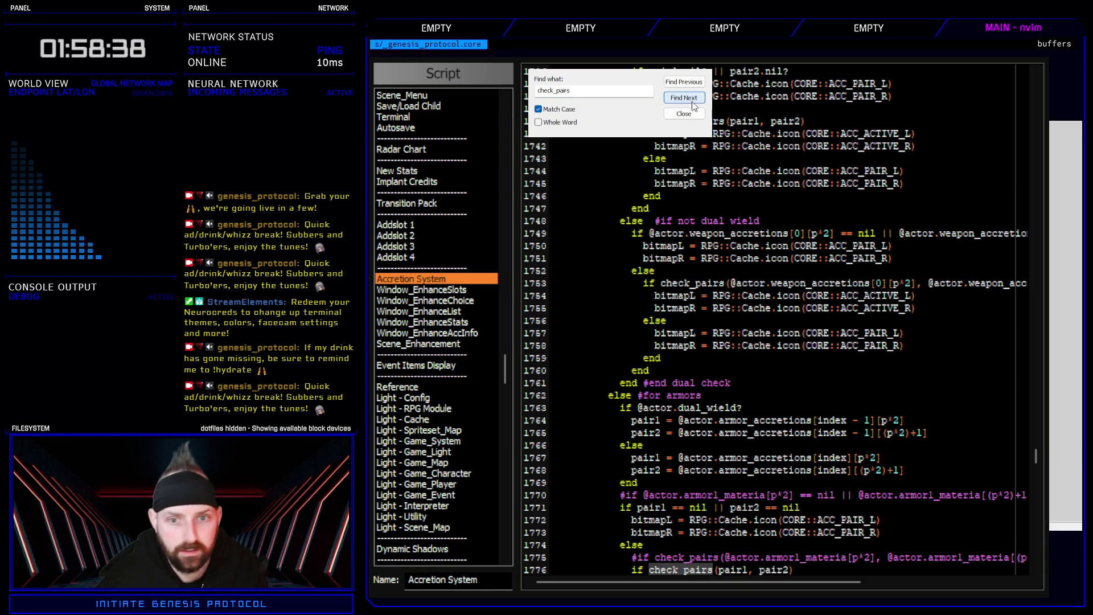
left_click(539, 91)
type("def")
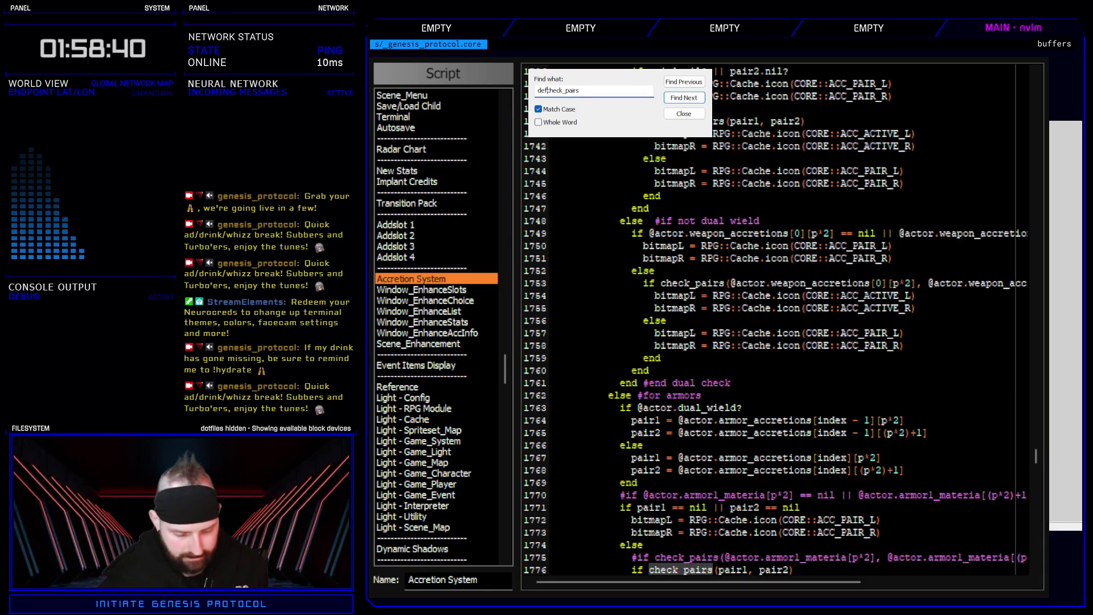
key("Return")
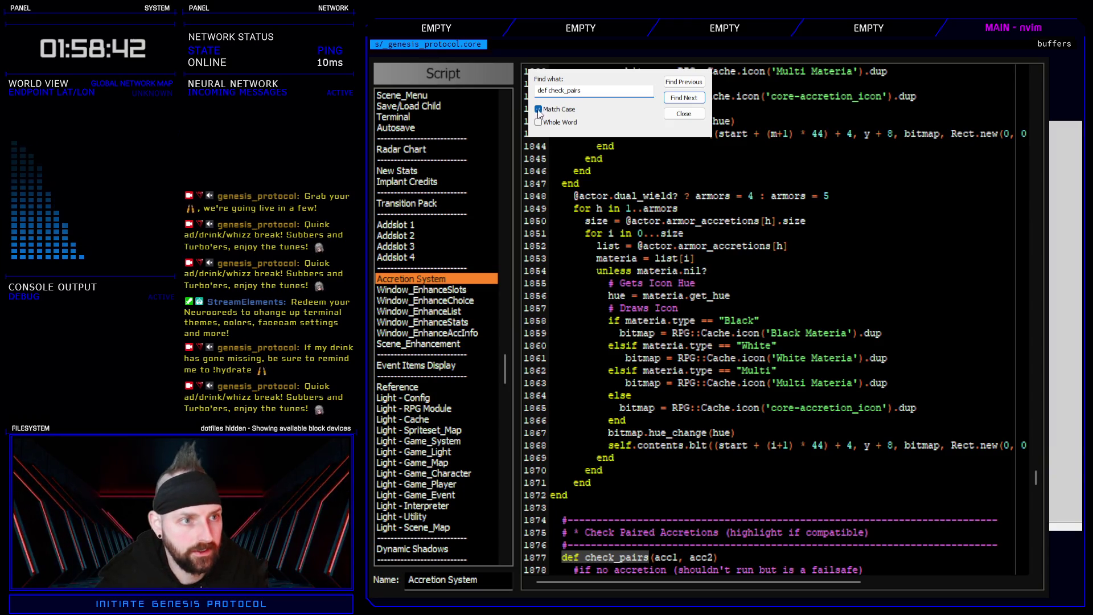
left_click(538, 109)
scroll(631, 365, "down", 12)
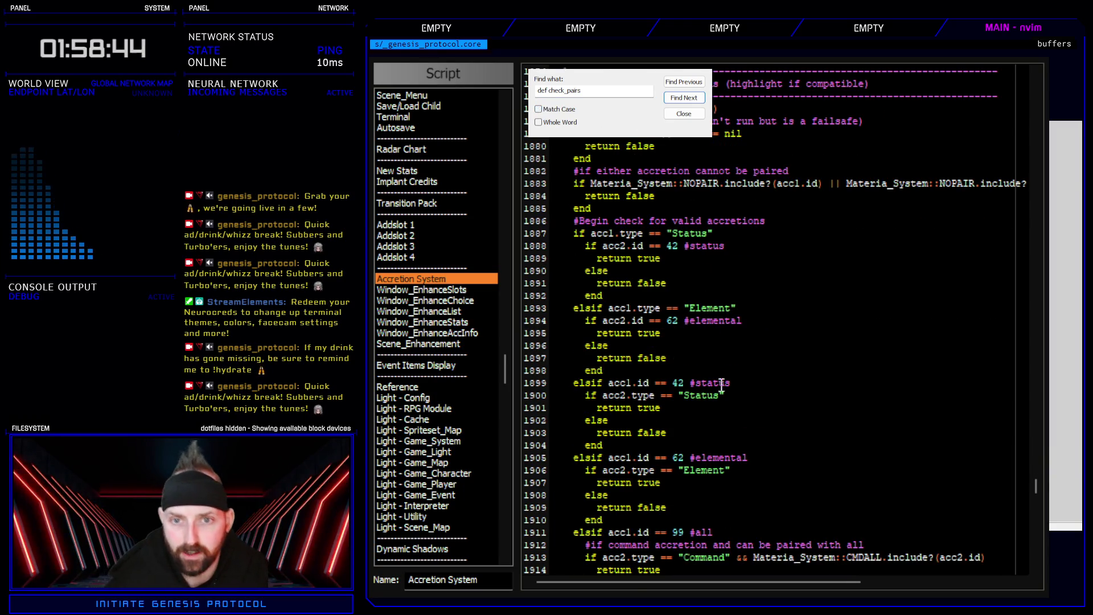
mouse_move(649, 162)
left_mouse_down()
mouse_move(672, 398)
mouse_move(718, 545)
left_mouse_up()
scroll(718, 545, "down", 3)
scroll(718, 545, "up", 3)
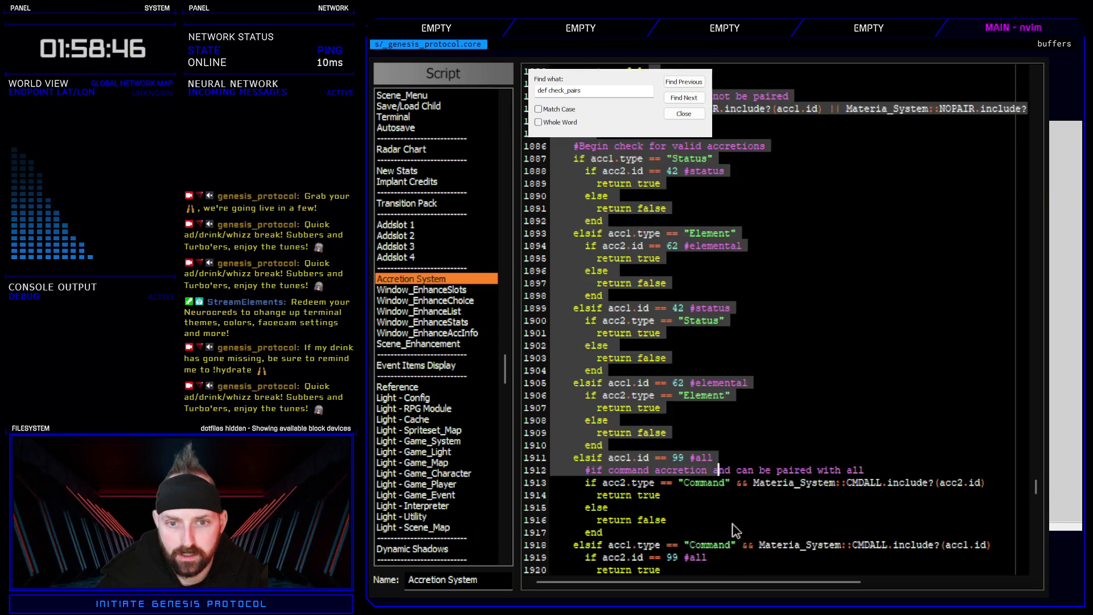
mouse_move(614, 308)
left_mouse_down()
mouse_move(654, 322)
mouse_move(743, 314)
mouse_move(701, 338)
left_mouse_up()
left_click_drag(605, 382, 724, 382)
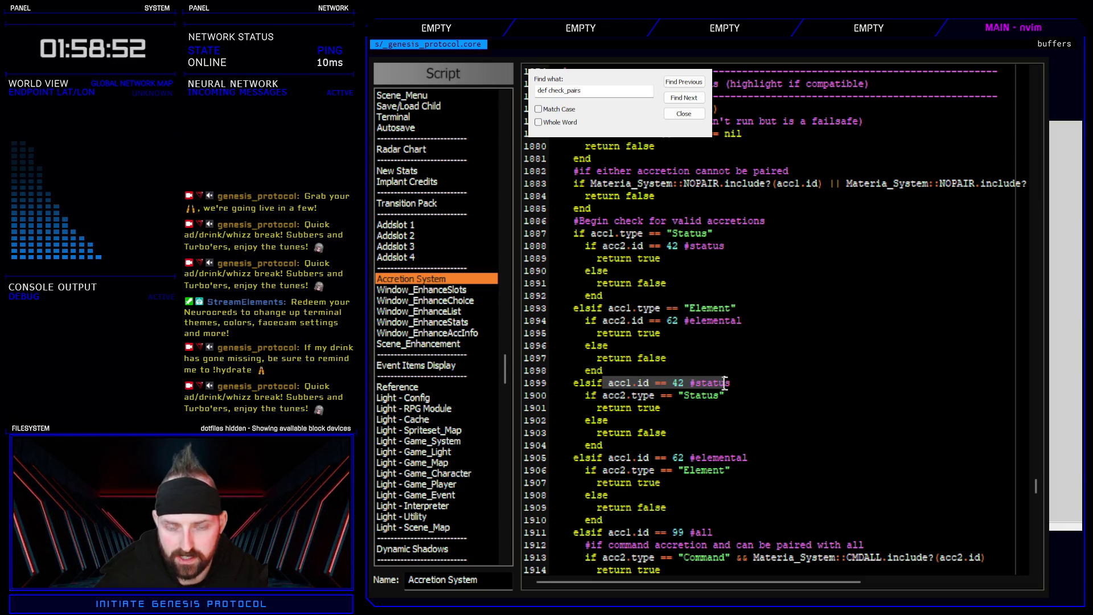
left_click_drag(623, 394, 661, 408)
left_click(726, 395)
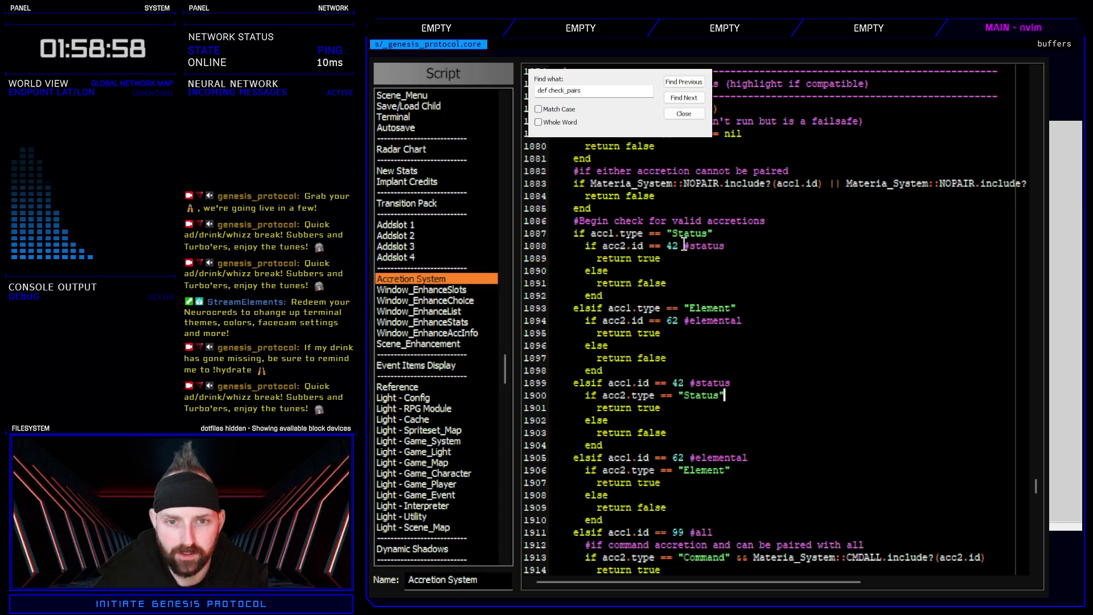
left_click_drag(679, 245, 649, 245)
left_click_drag(505, 373, 514, 312)
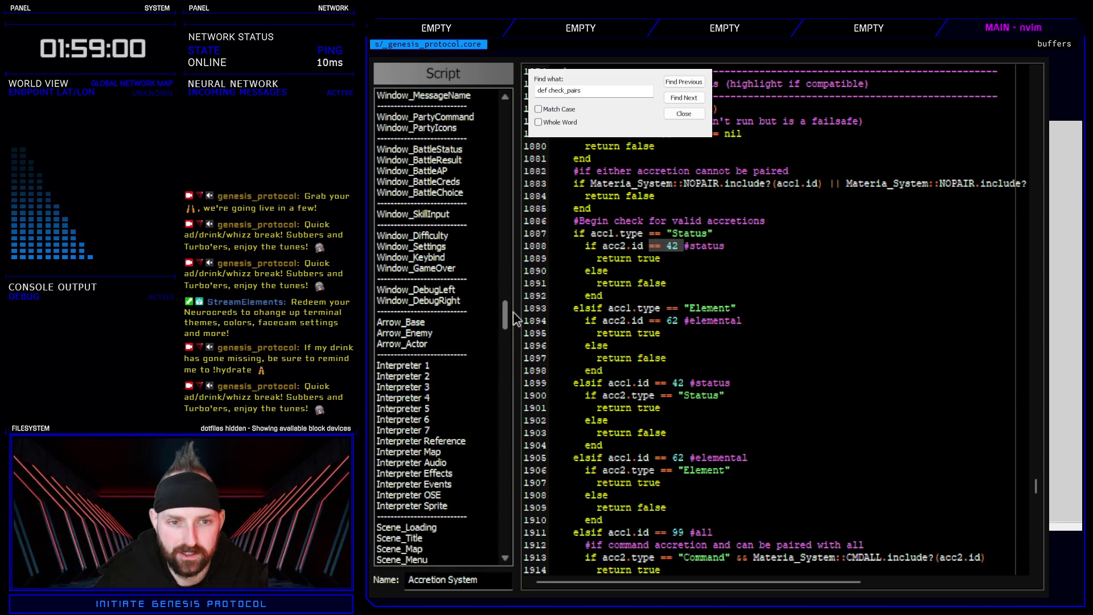
double_click(690, 233)
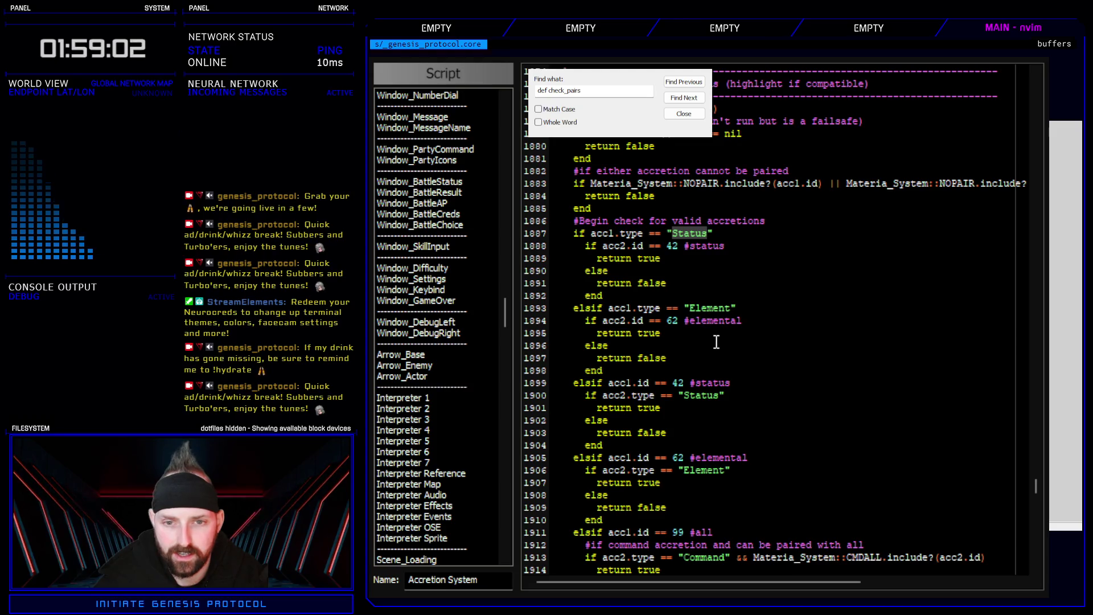
double_click(712, 308)
left_click(710, 399)
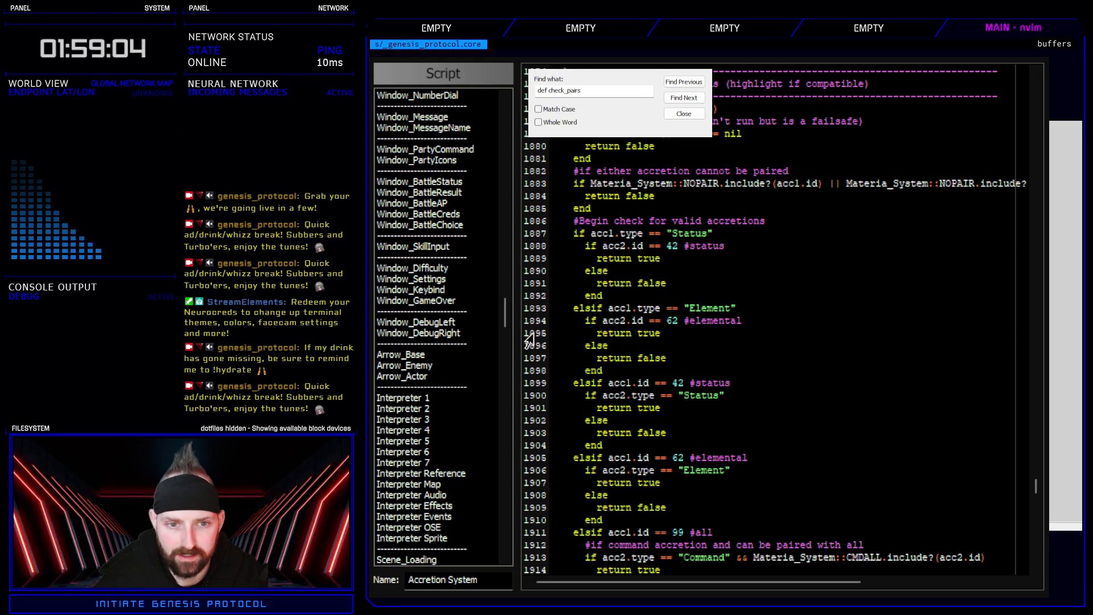
left_click_drag(511, 315, 505, 114)
scroll(450, 370, "down", 6)
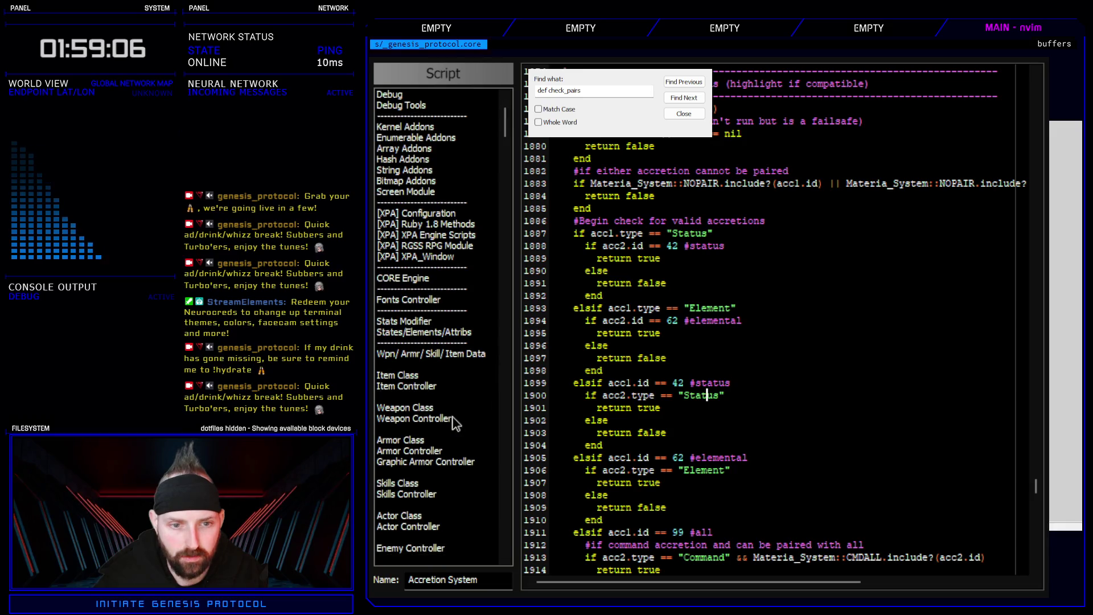
- Check the vals[:pairable] line in Accretion Controller NEW, then return to Accretion Class - NEW
left_click(436, 410)
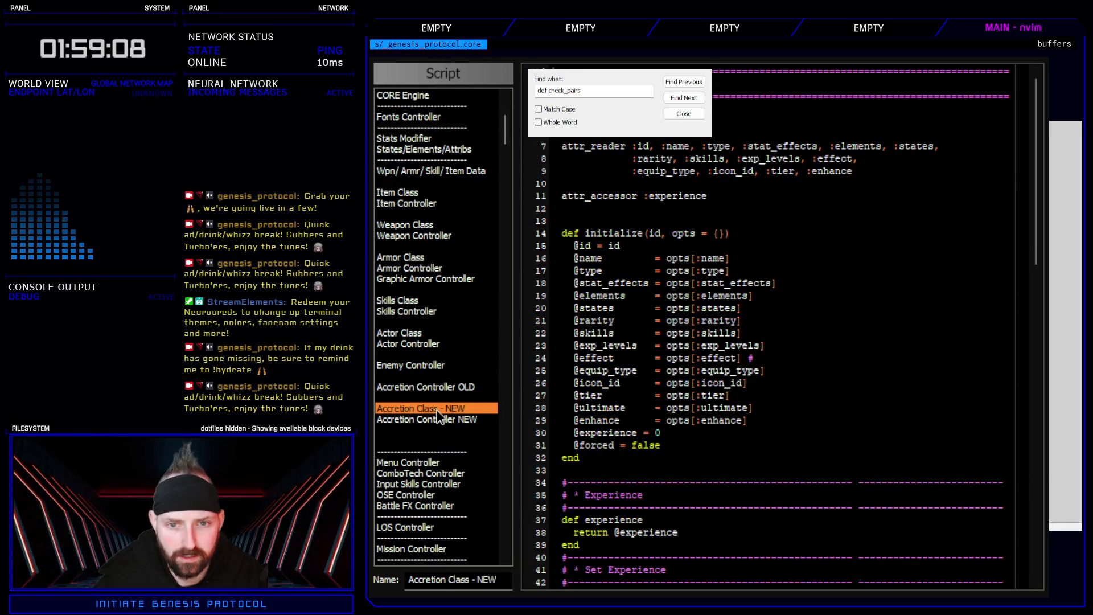
left_click(469, 421)
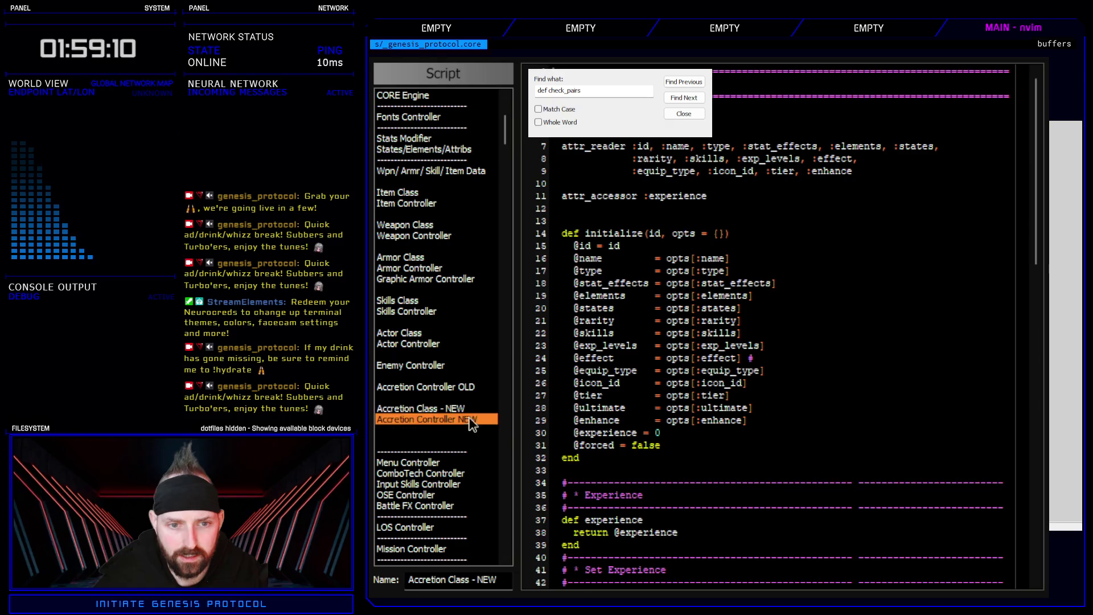
left_click_drag(621, 470, 833, 471)
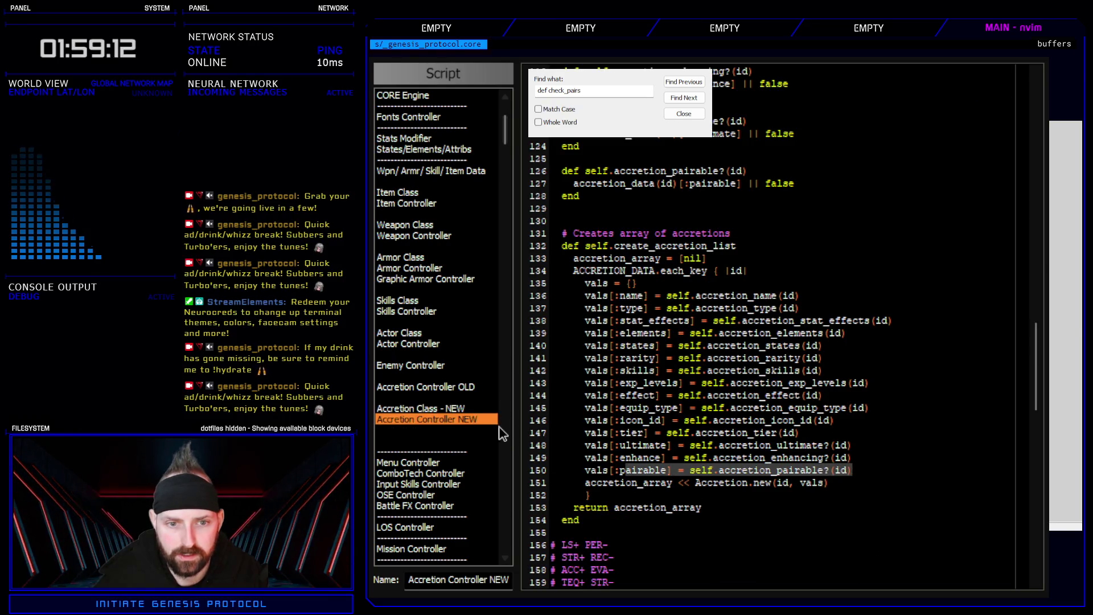
left_click(471, 410)
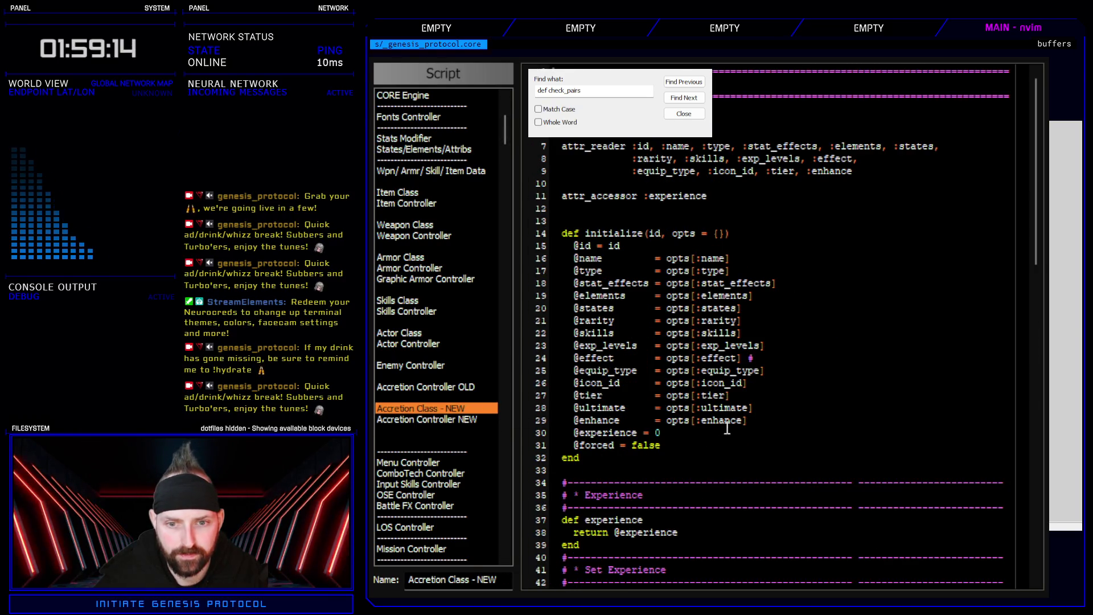
left_click(748, 421)
key("Return")
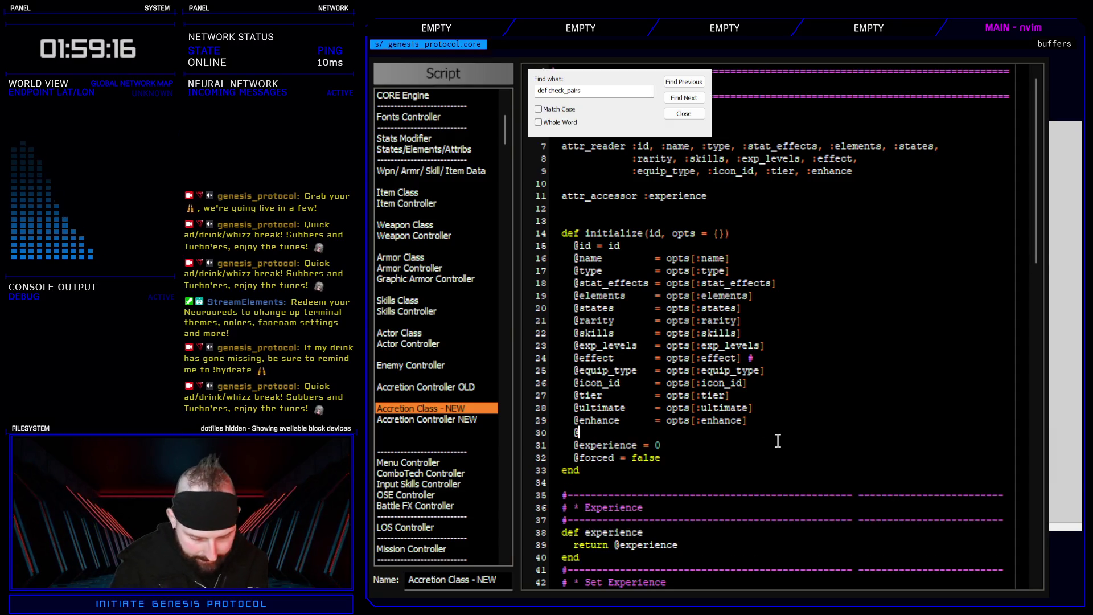
type("able")
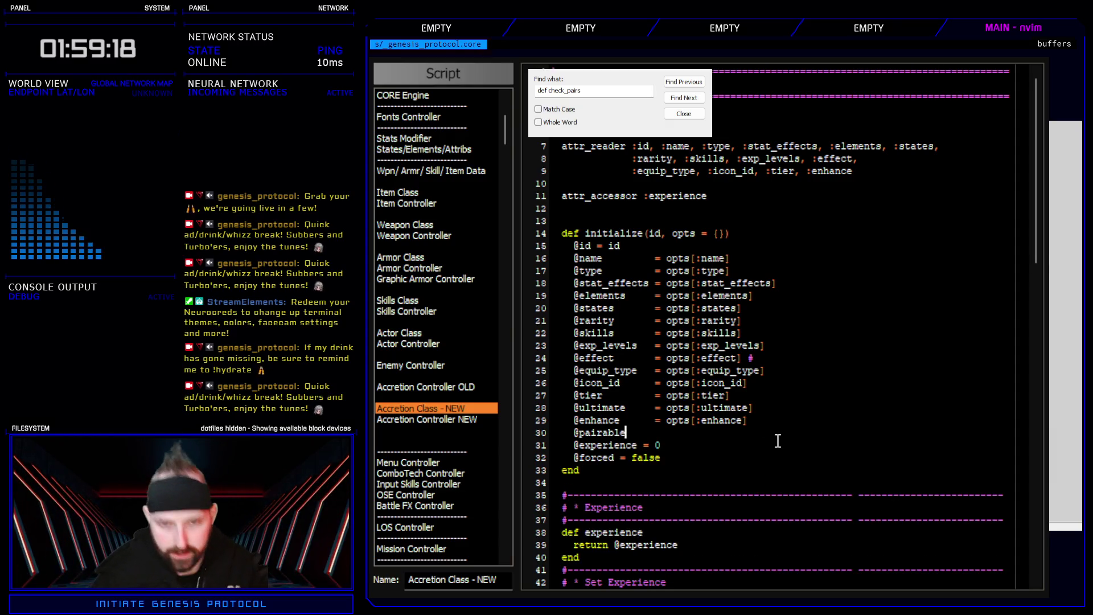
mouse_move(629, 433)
left_mouse_down()
mouse_move(521, 432)
mouse_move(621, 432)
left_mouse_up()
key("BackSpace")
key("BackSpace")
key("ctrl+d")
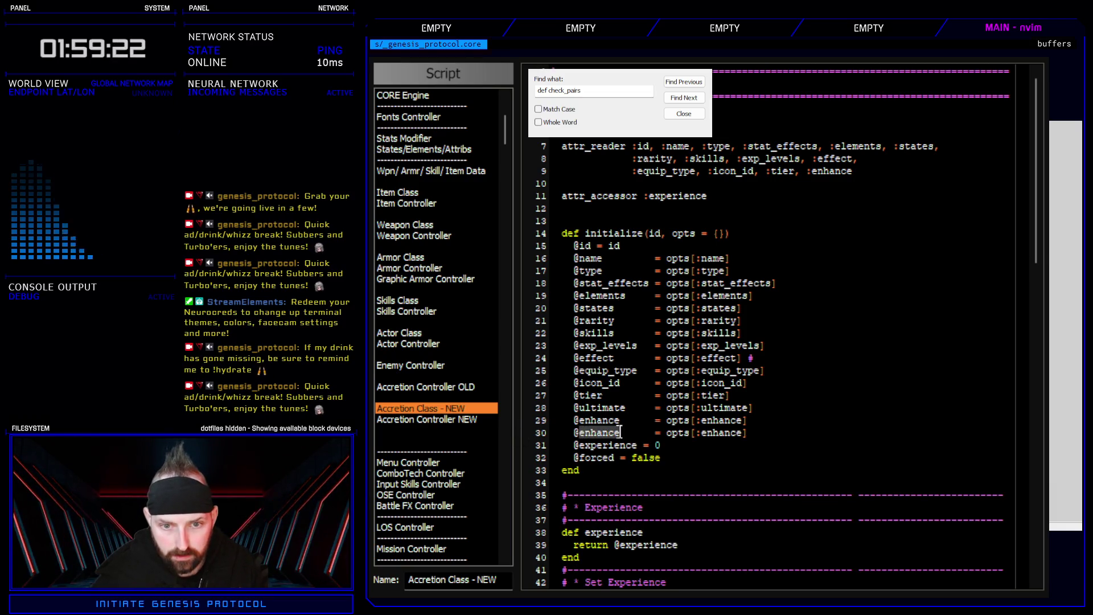
type("pairable")
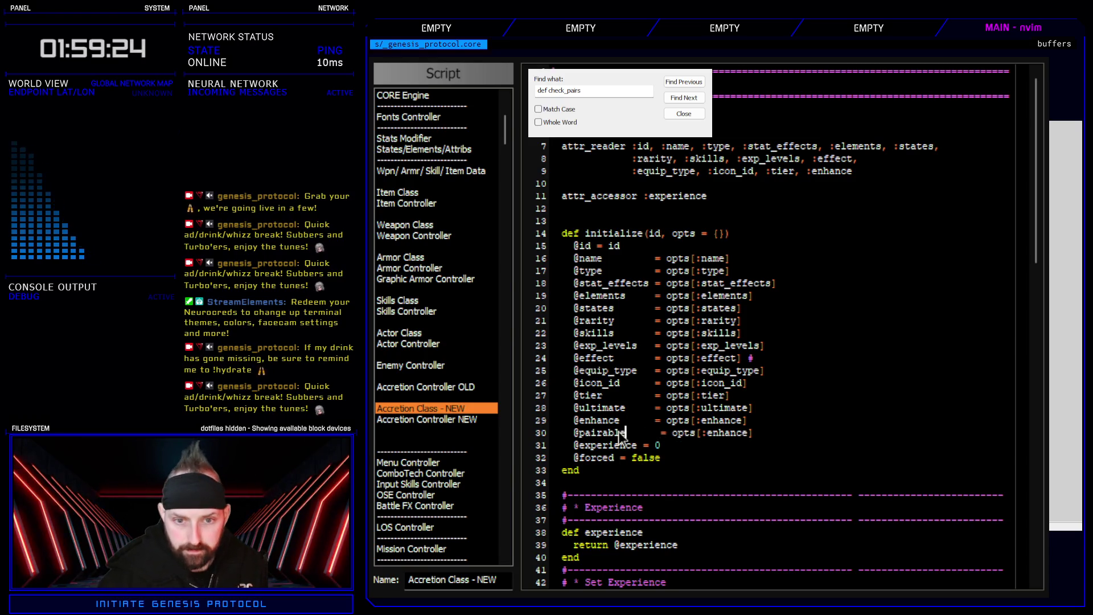
key("Delete")
- Make the new line read opts[:pairable] and add :pairable to the attr_reader list
left_click_drag(702, 433, 744, 441)
type("pairabl")
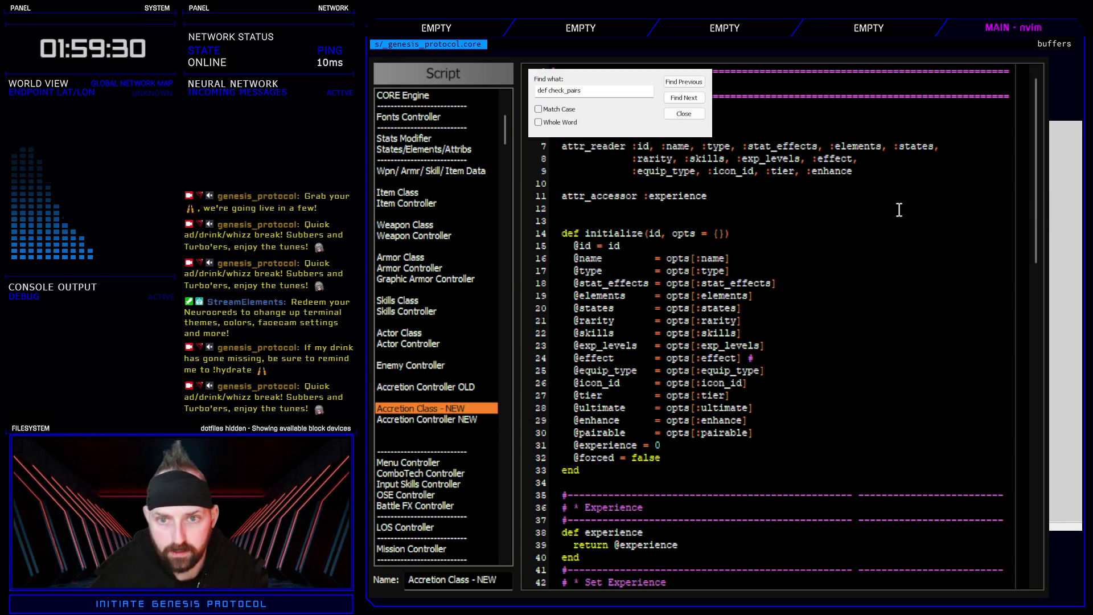
type(" :pairable")
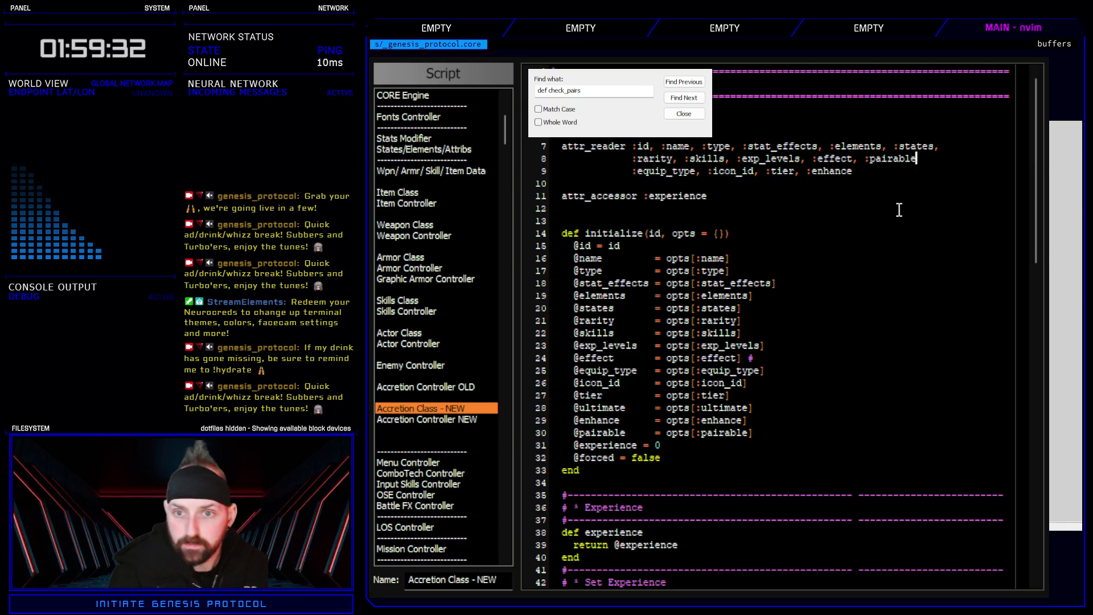
left_click(872, 174)
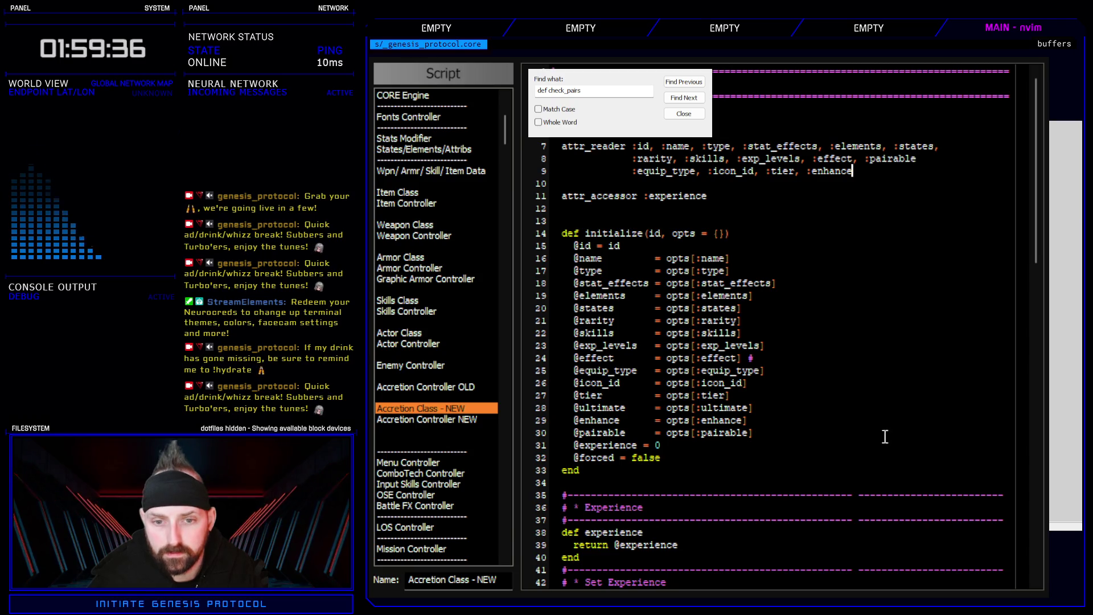